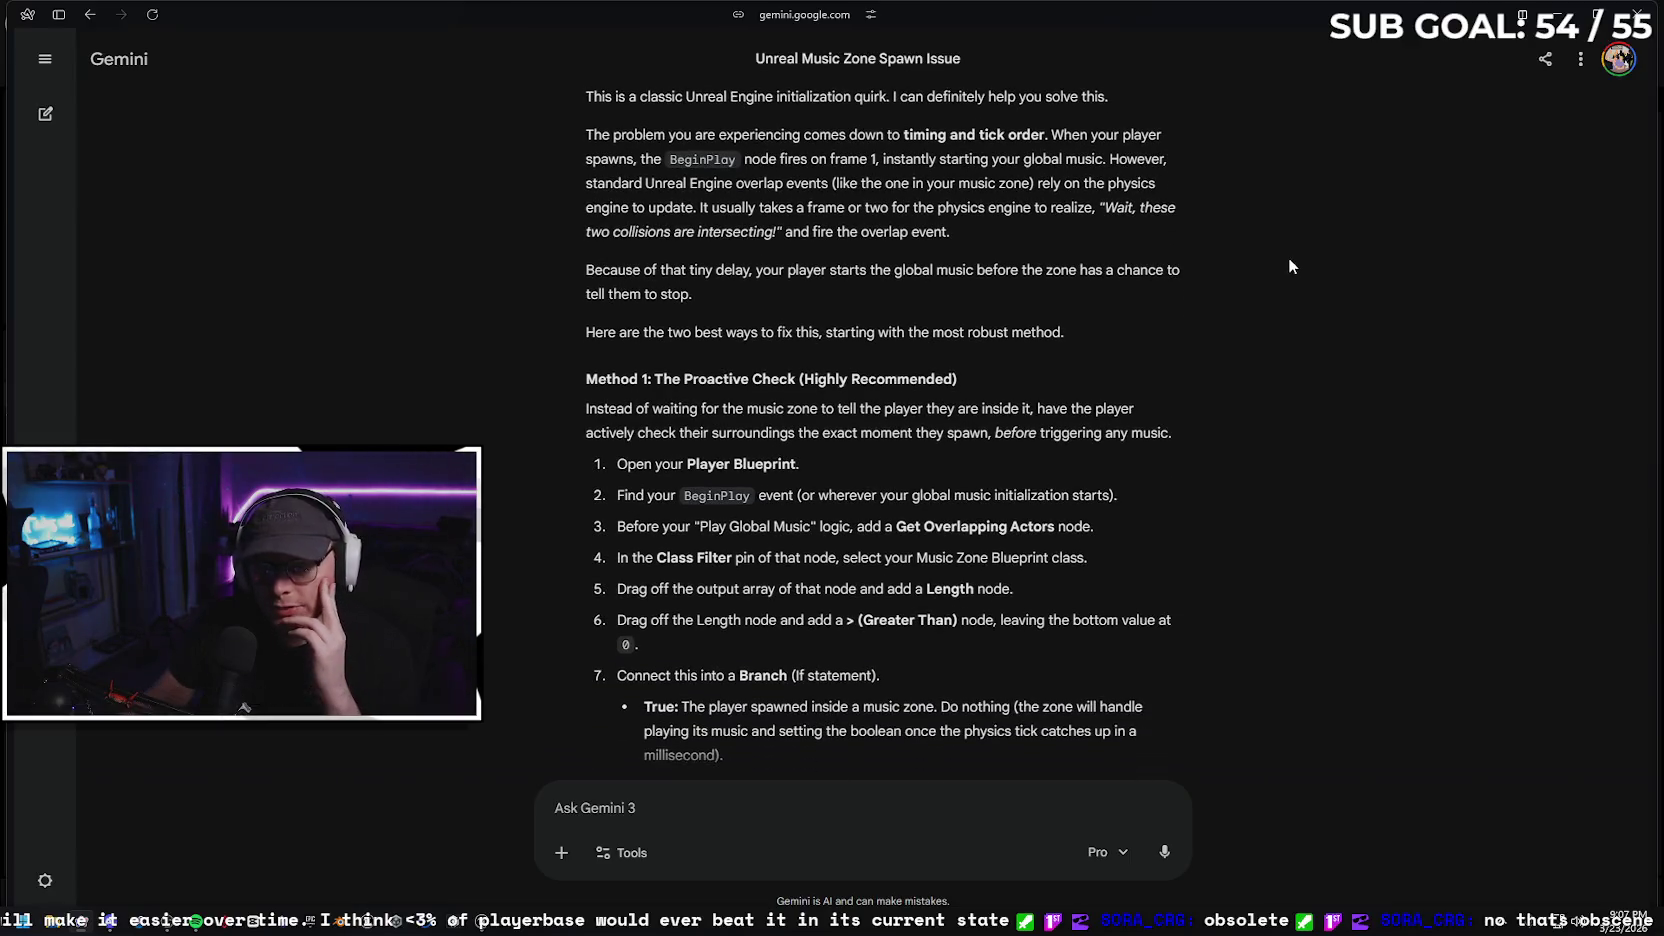
scroll(1287, 263, "down", 1)
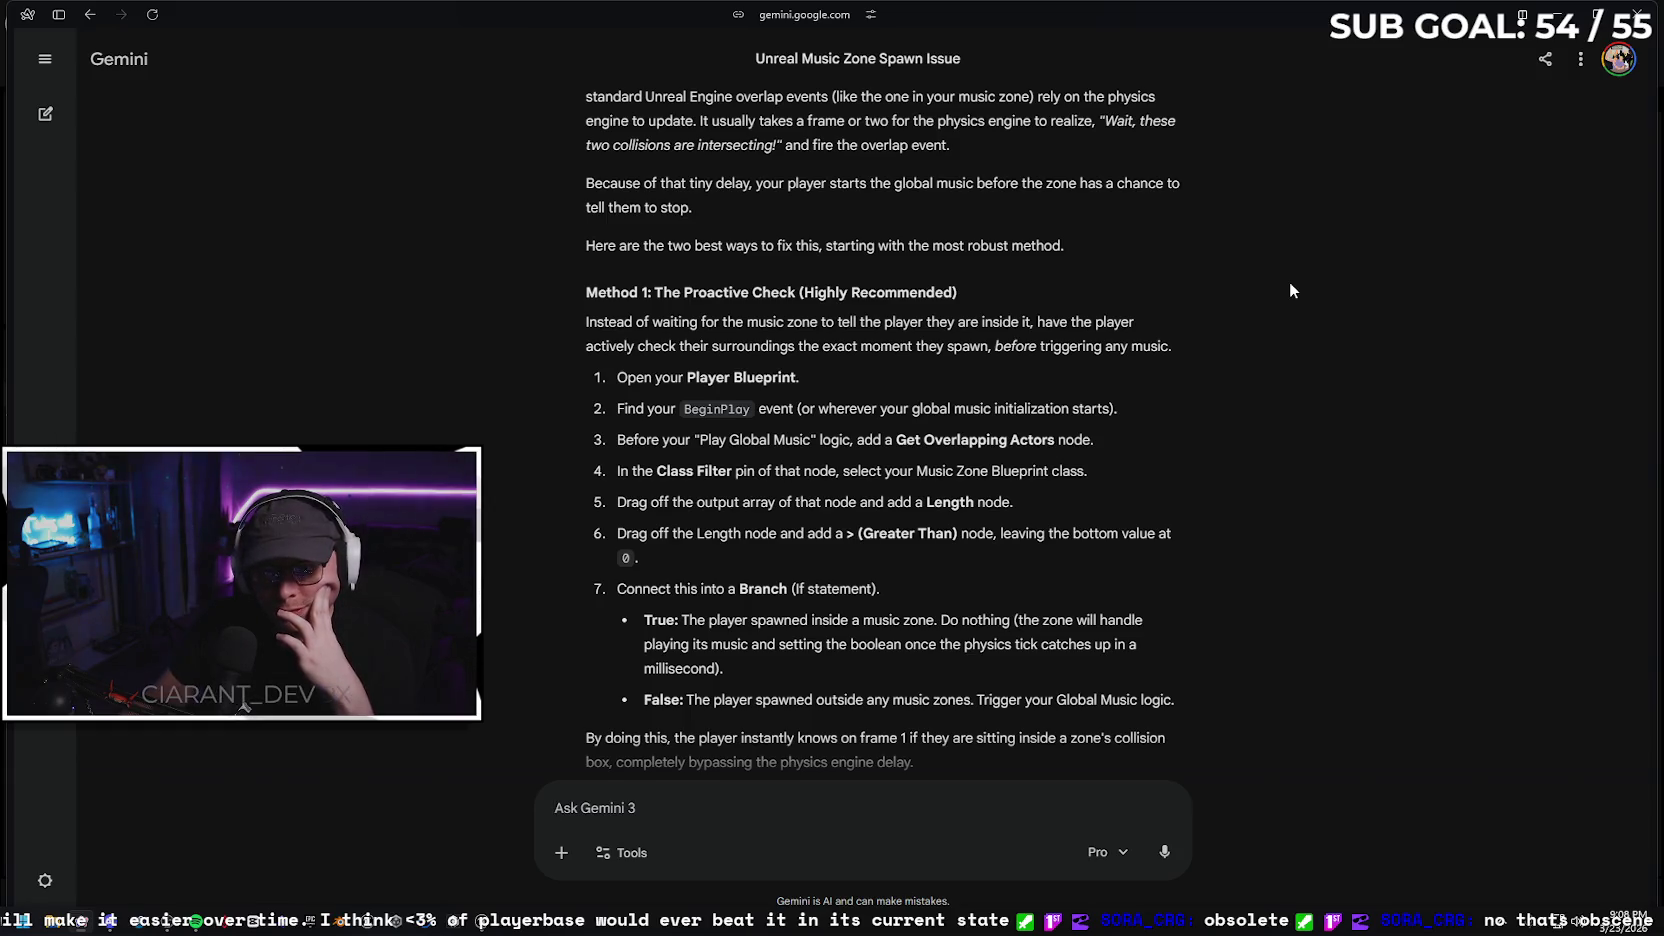
Compile and save the BP_Office_BGM blueprint in the editor
scroll(1290, 290, "down", 1)
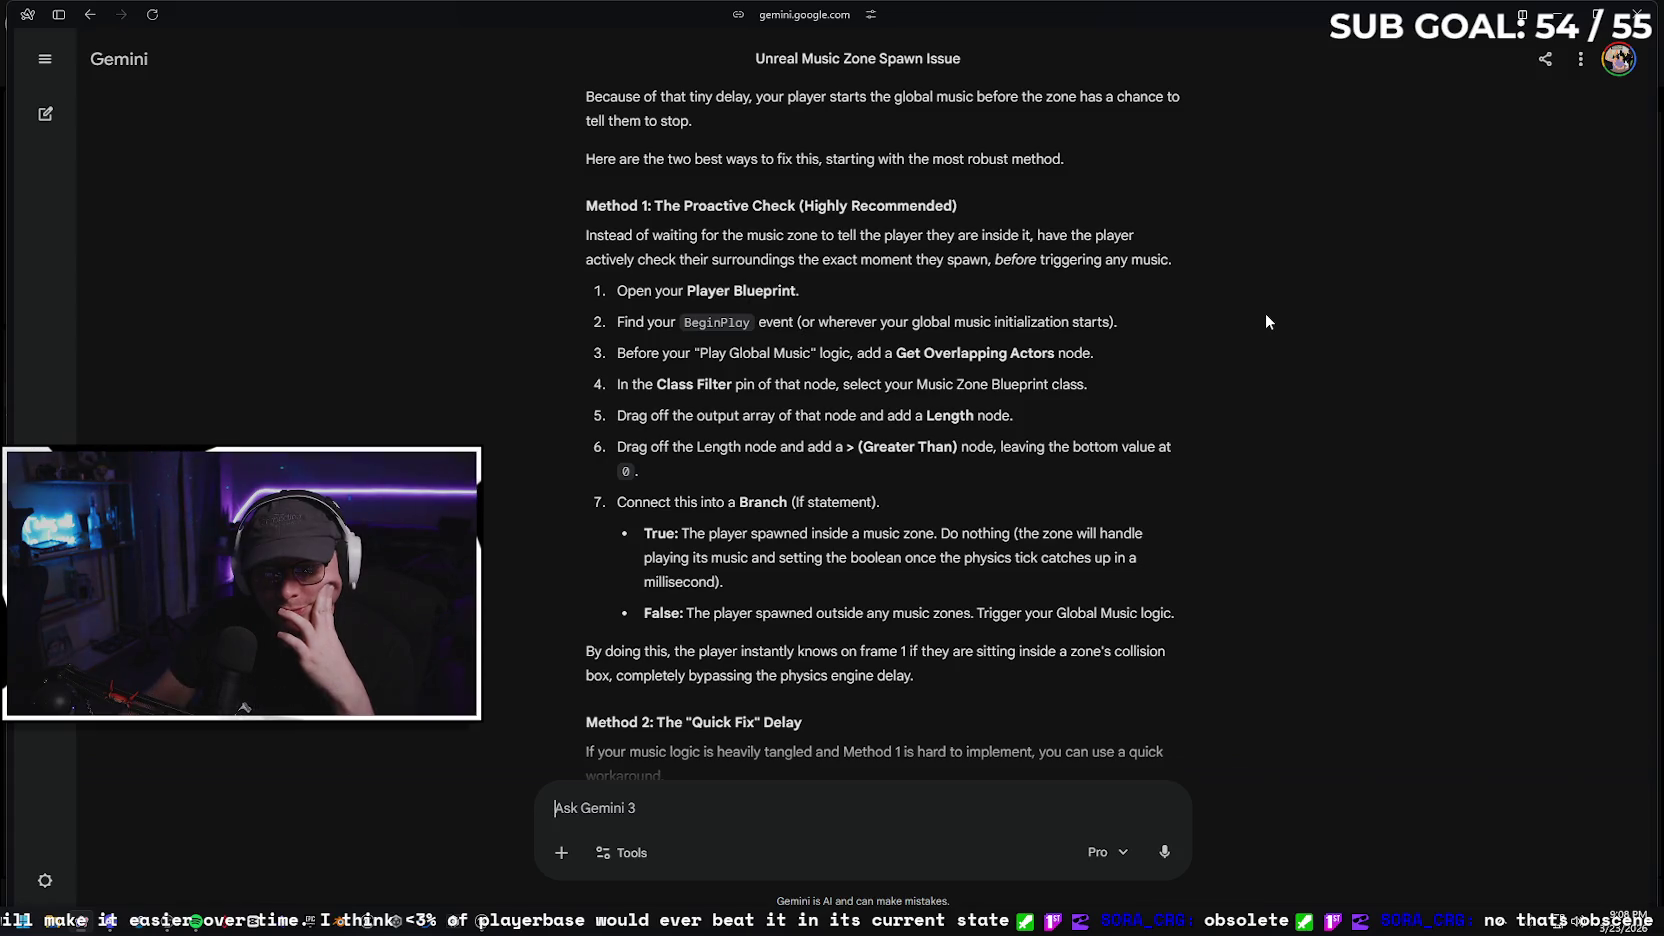
scroll(1289, 308, "down", 1)
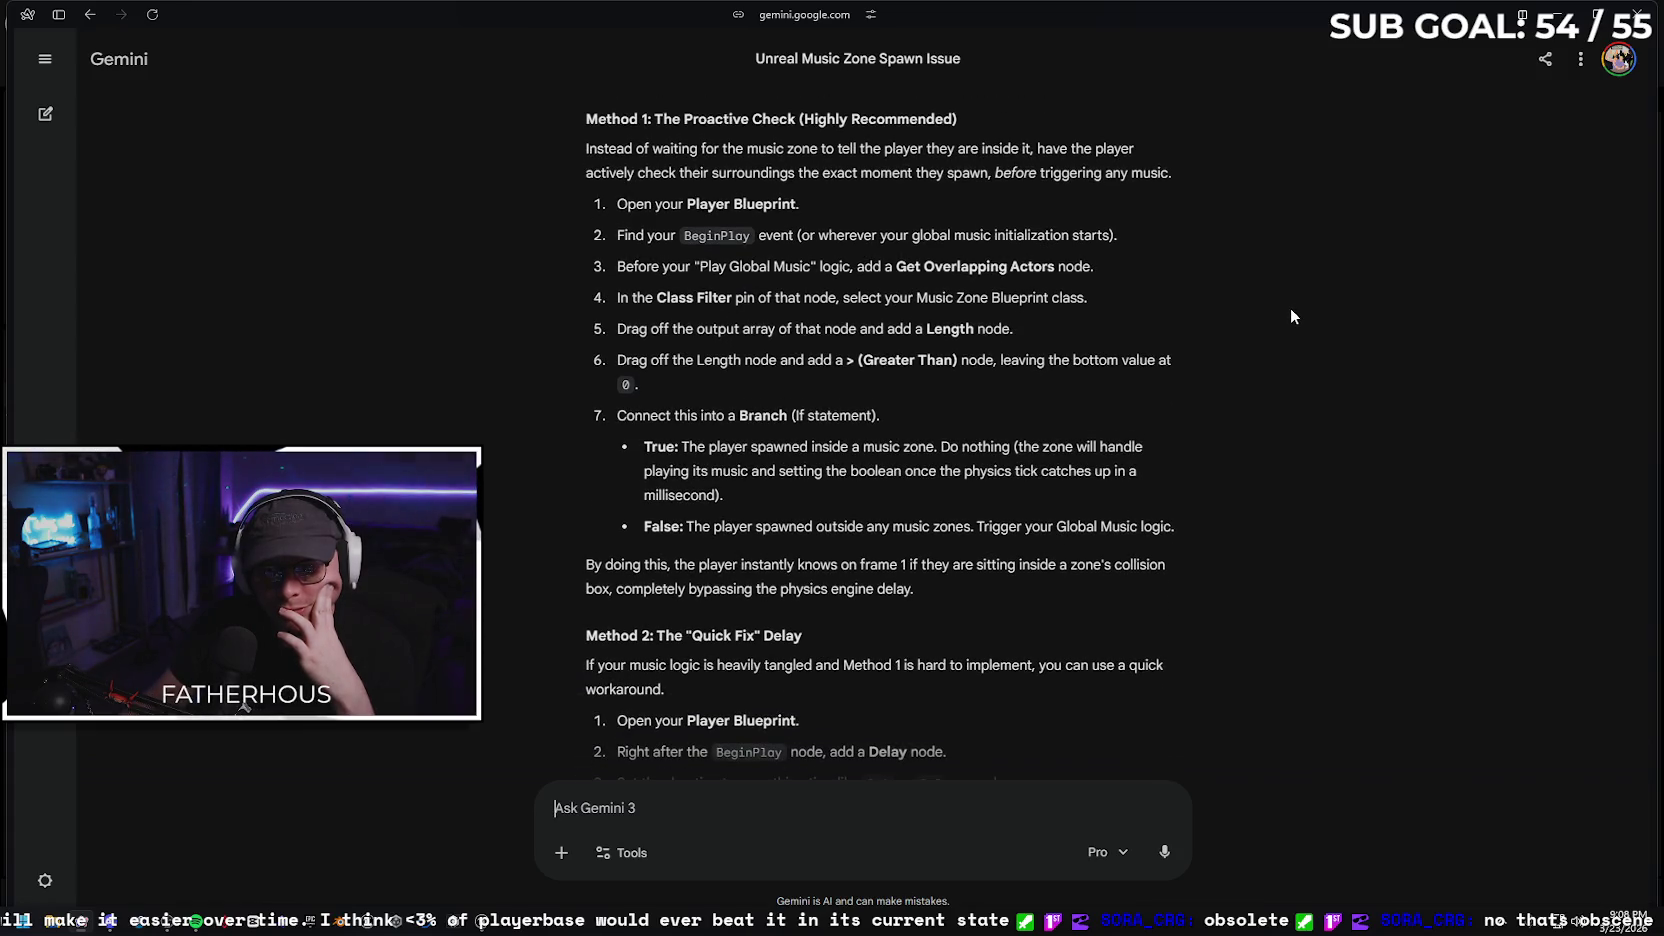
scroll(1290, 308, "down", 1)
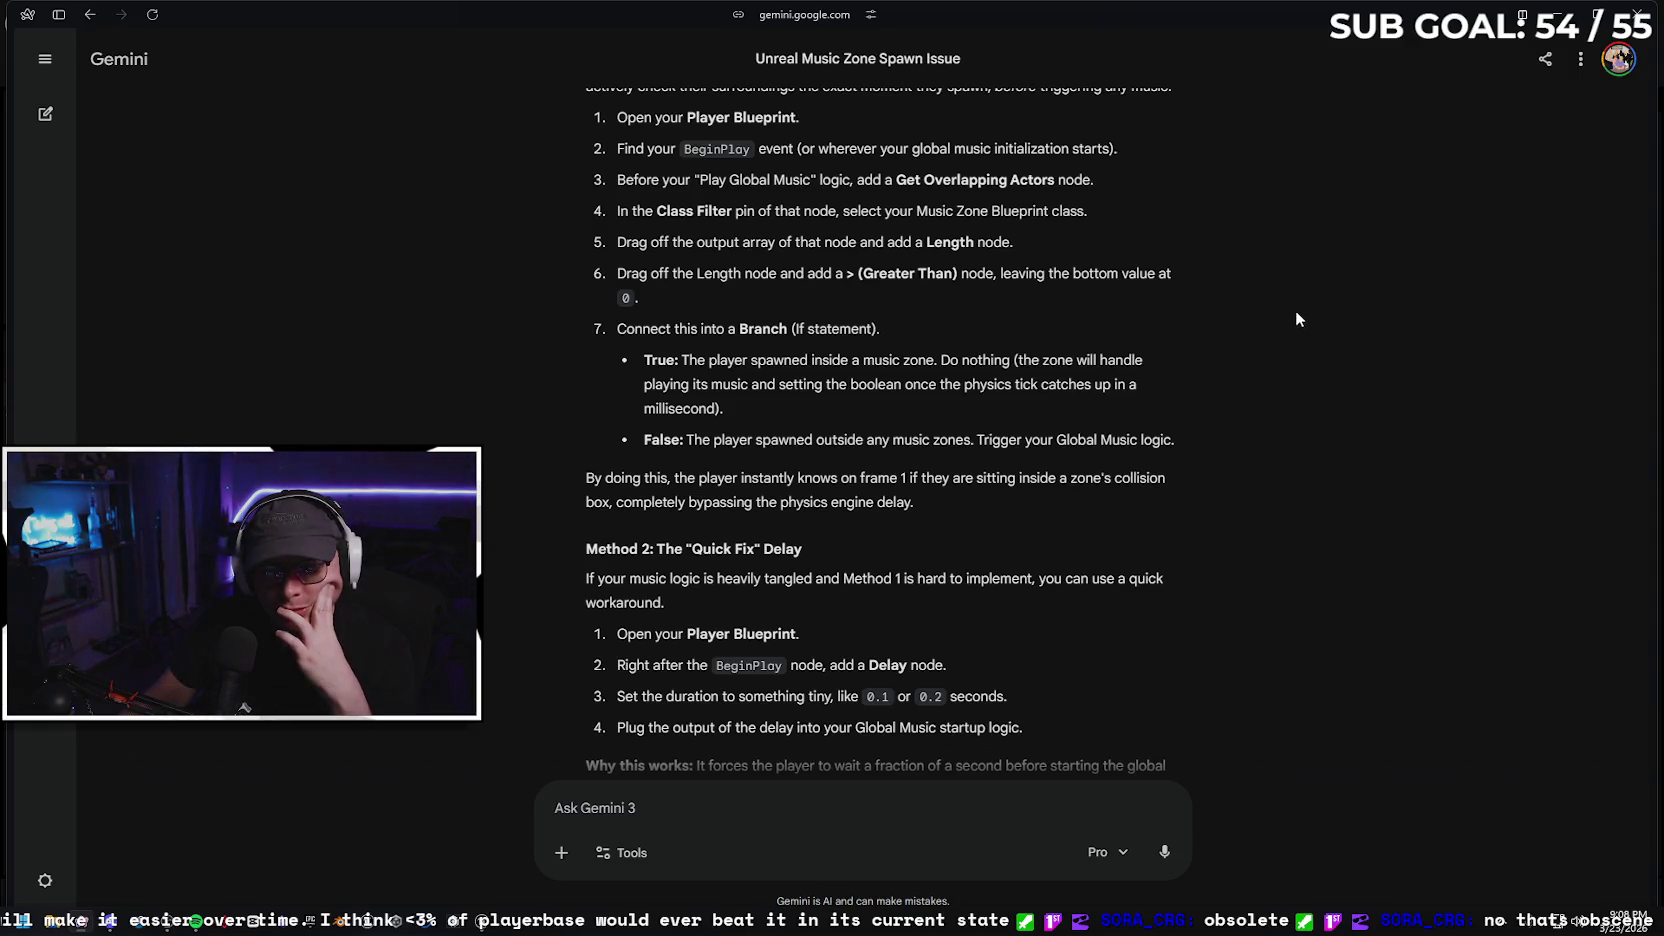
scroll(1295, 317, "down", 3)
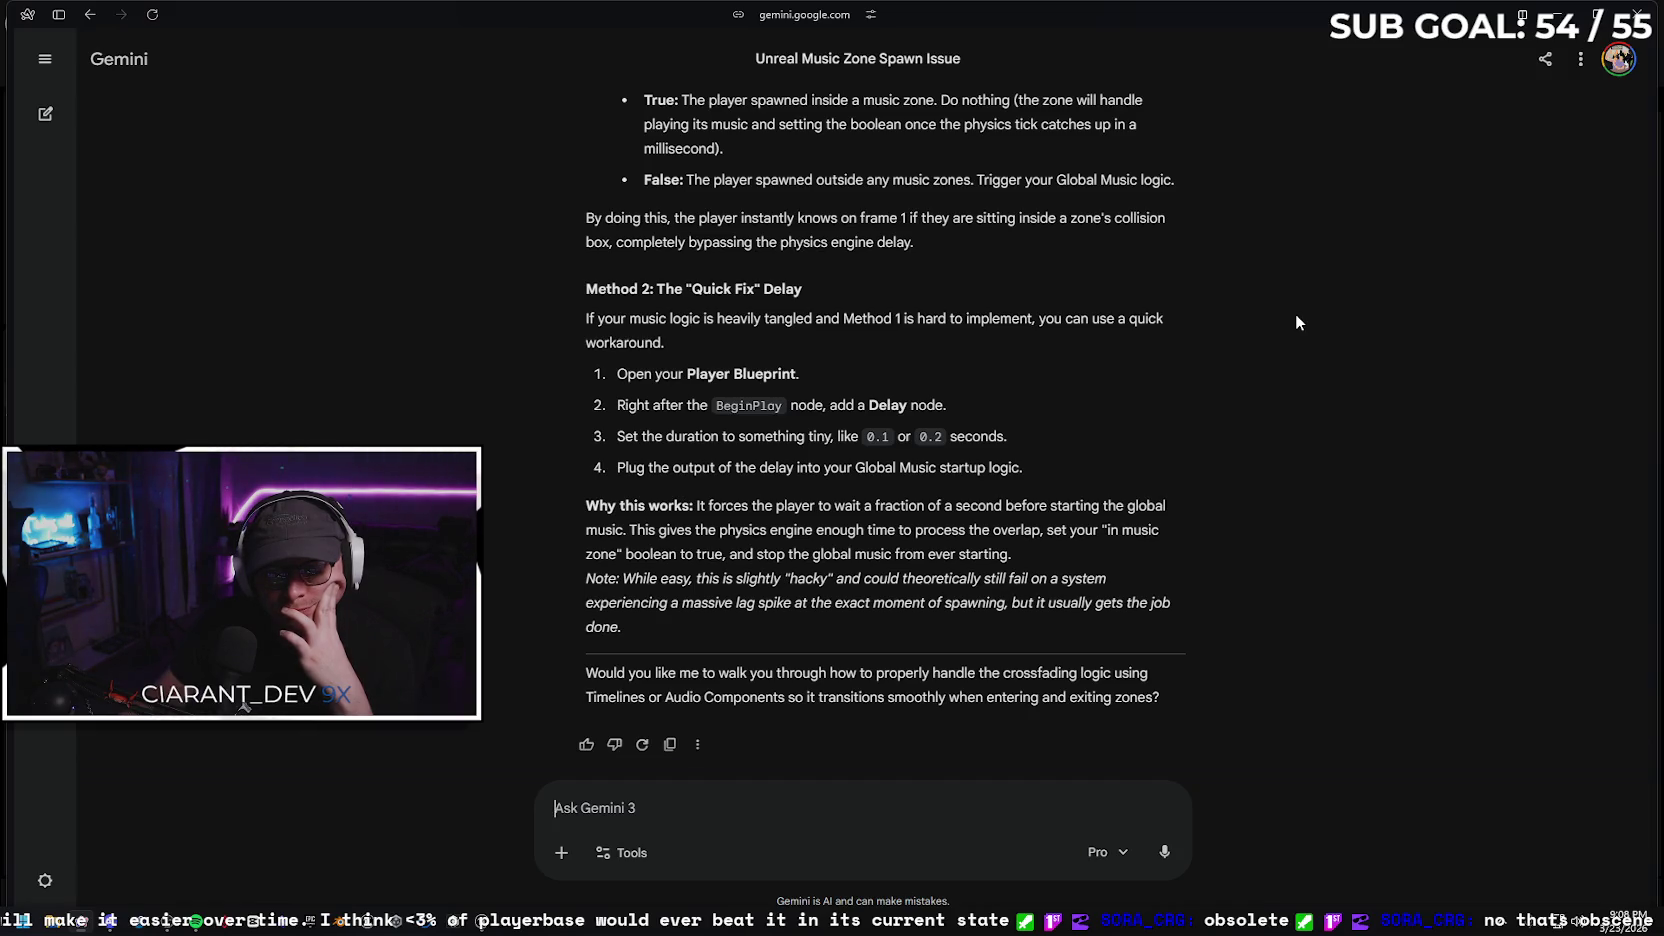
left_click(1557, 14)
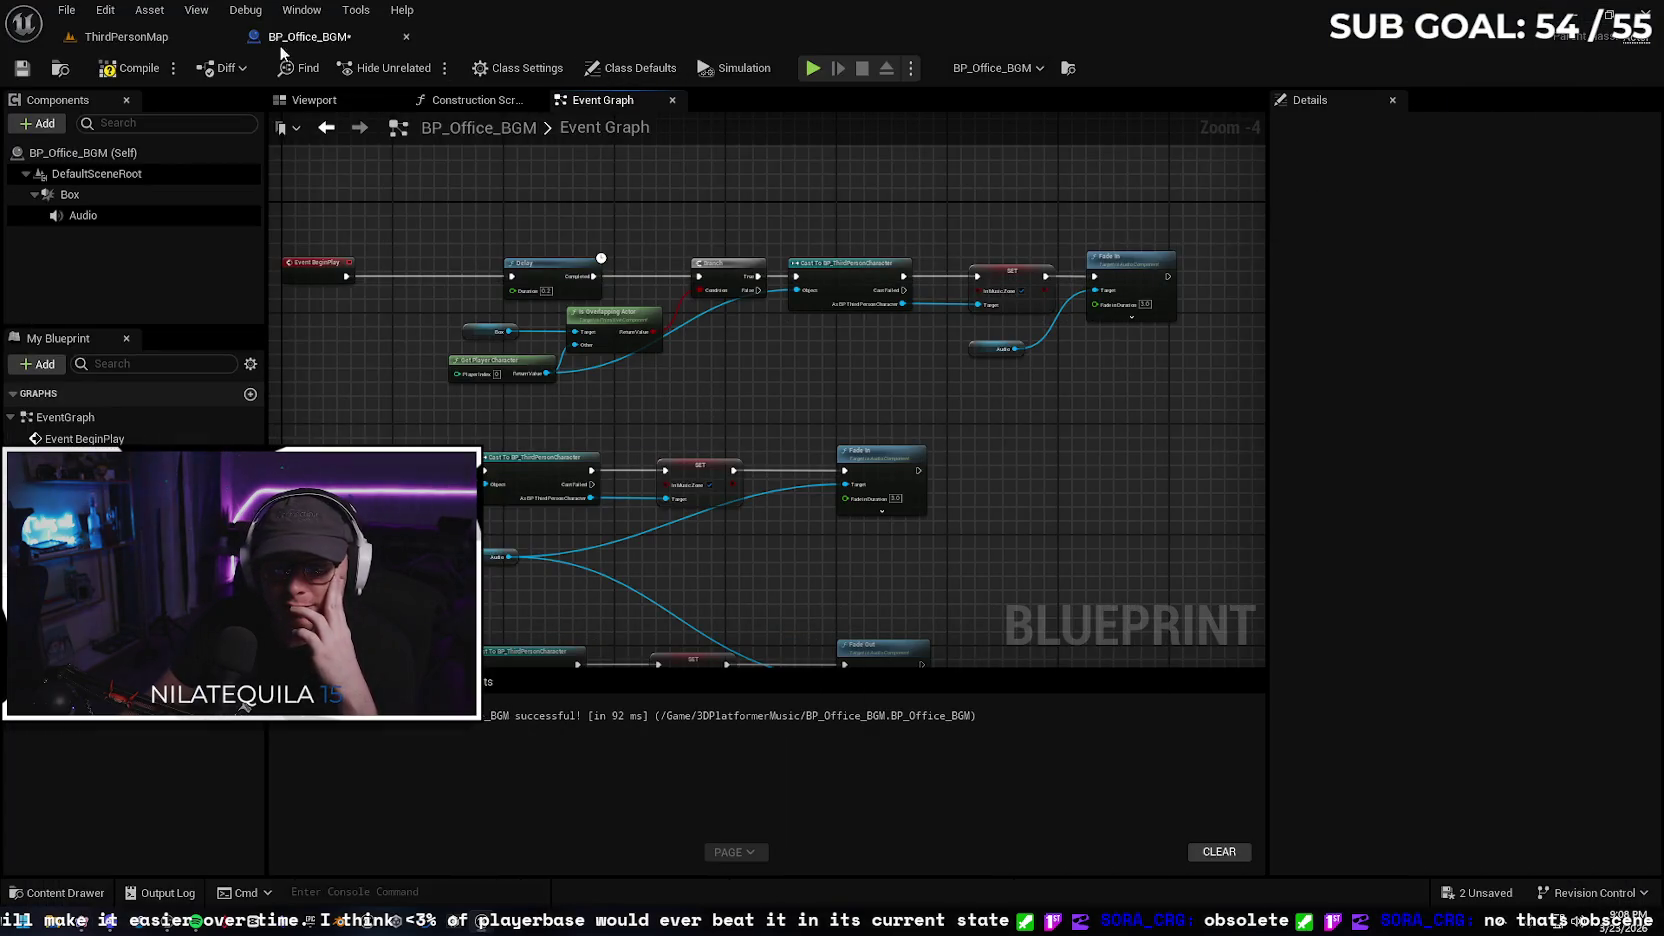
left_click(125, 68)
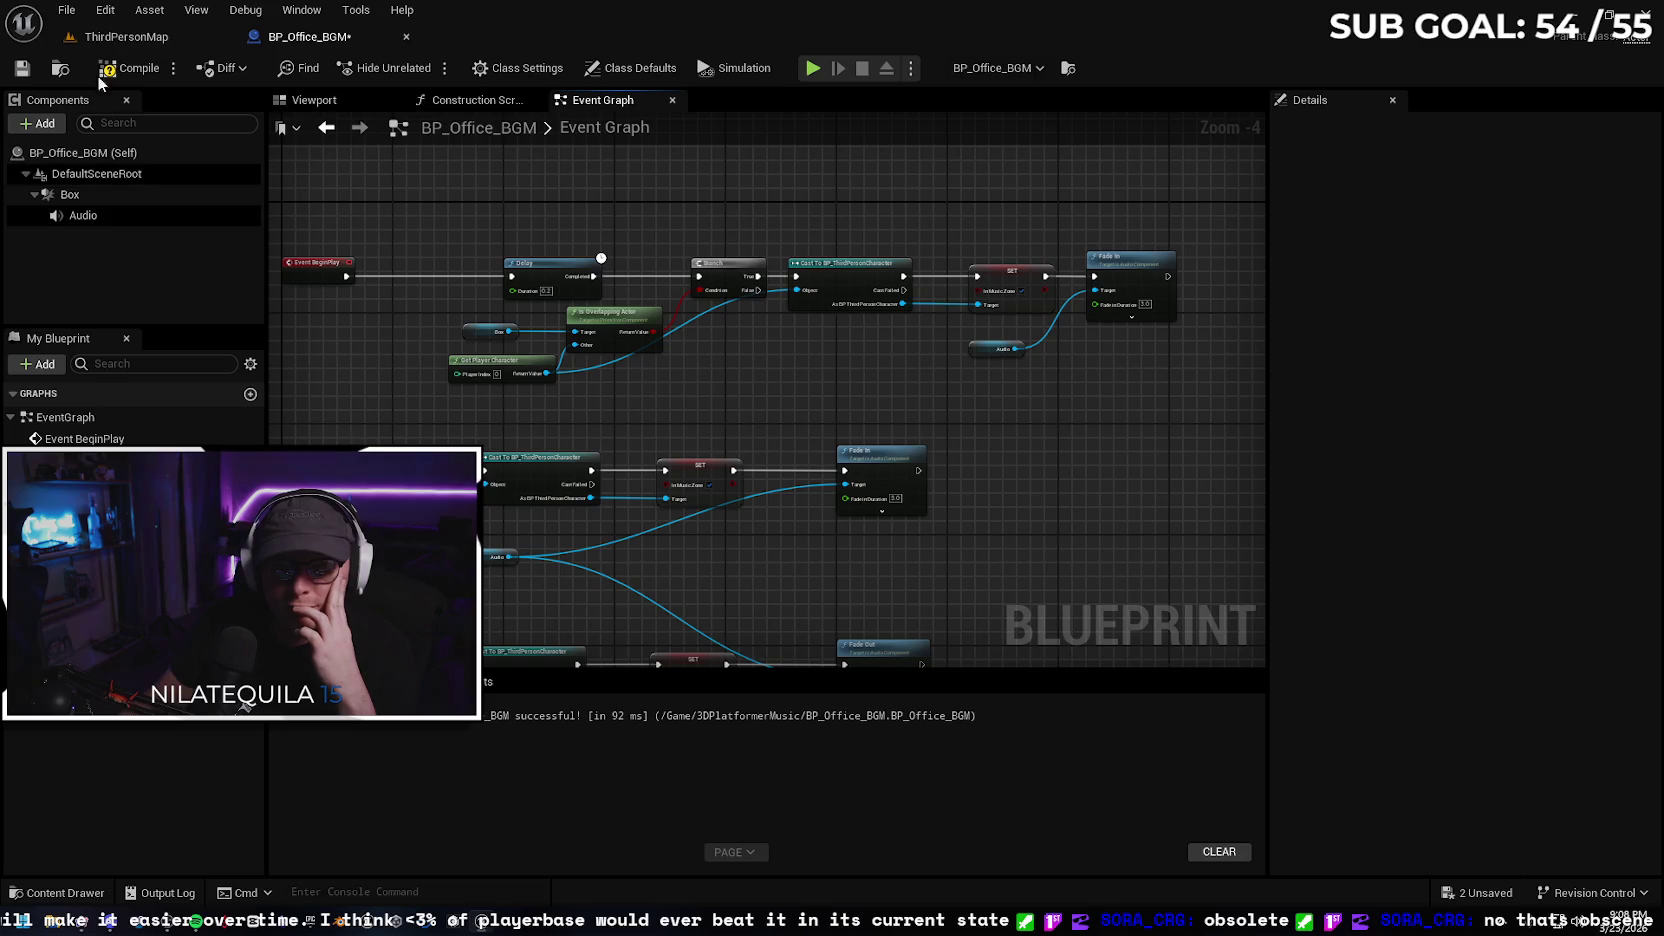
left_click(22, 72)
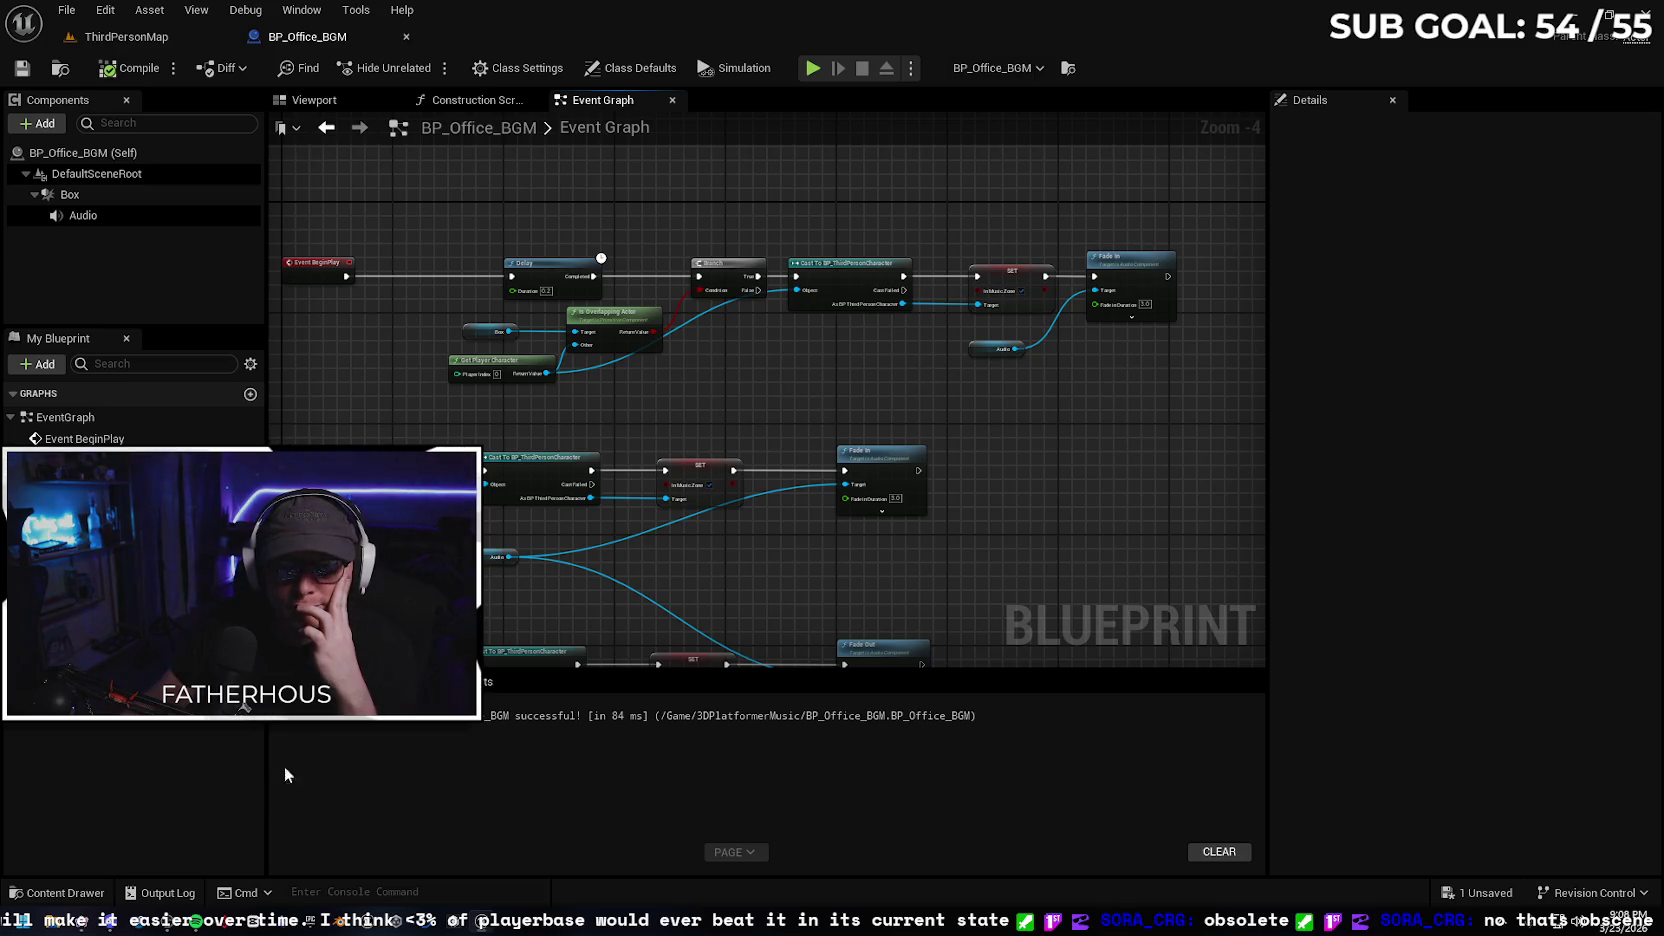
Open BP_ThirdPersonCharacter from the Content Drawer for editing
left_click(80, 893)
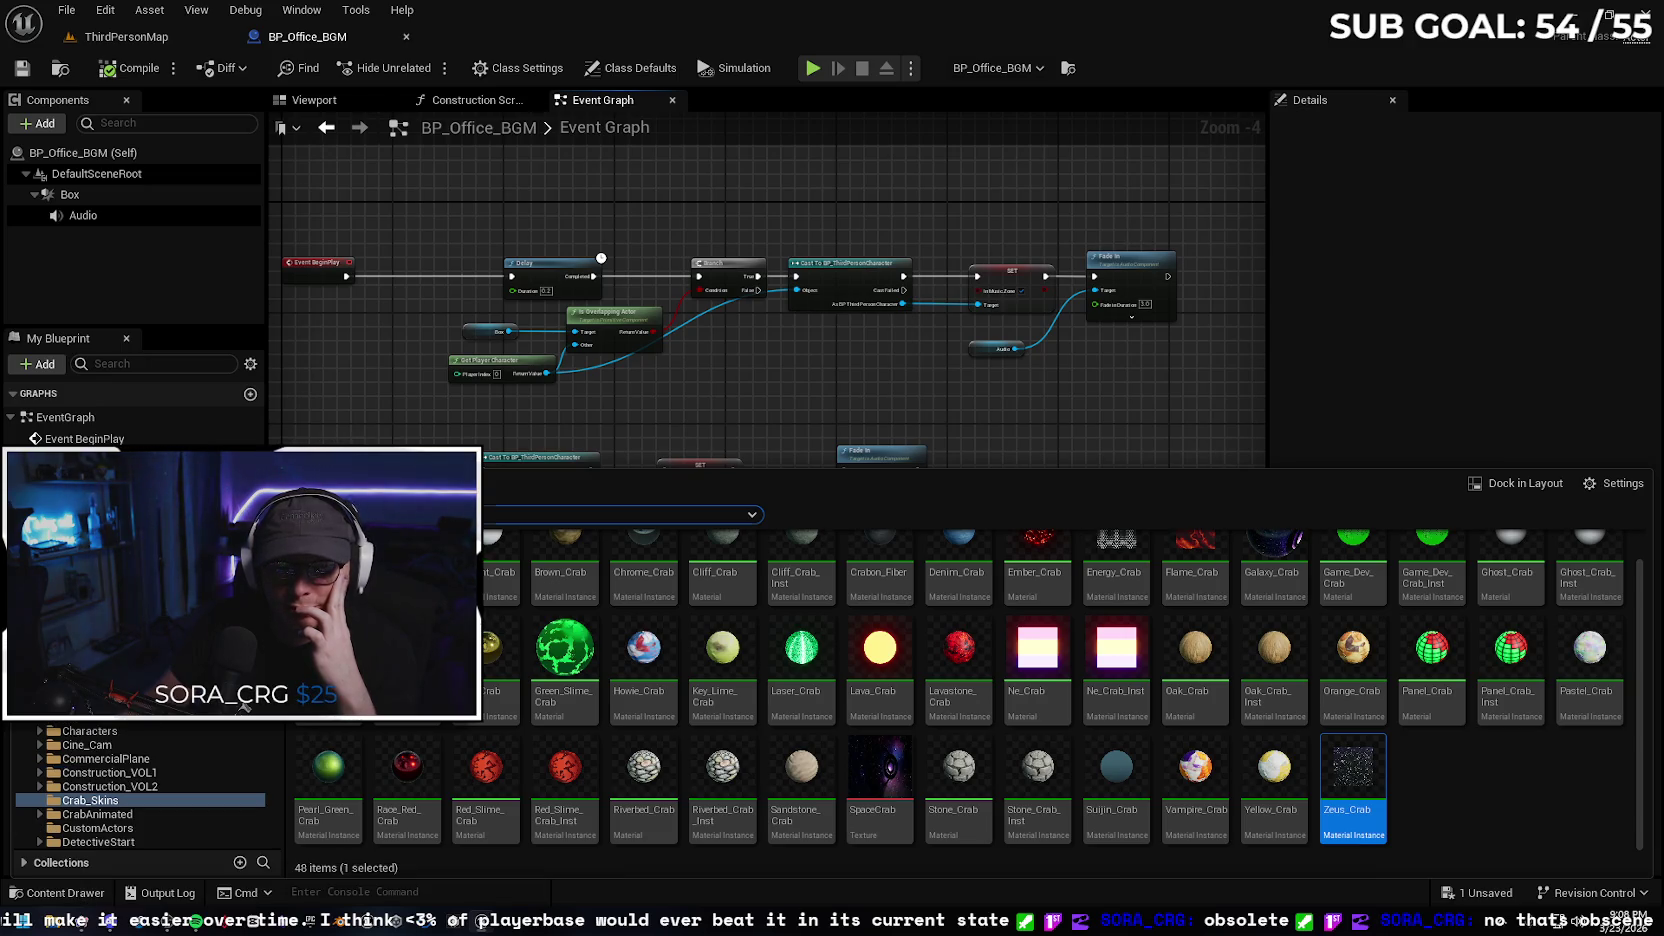
key("alt+Left")
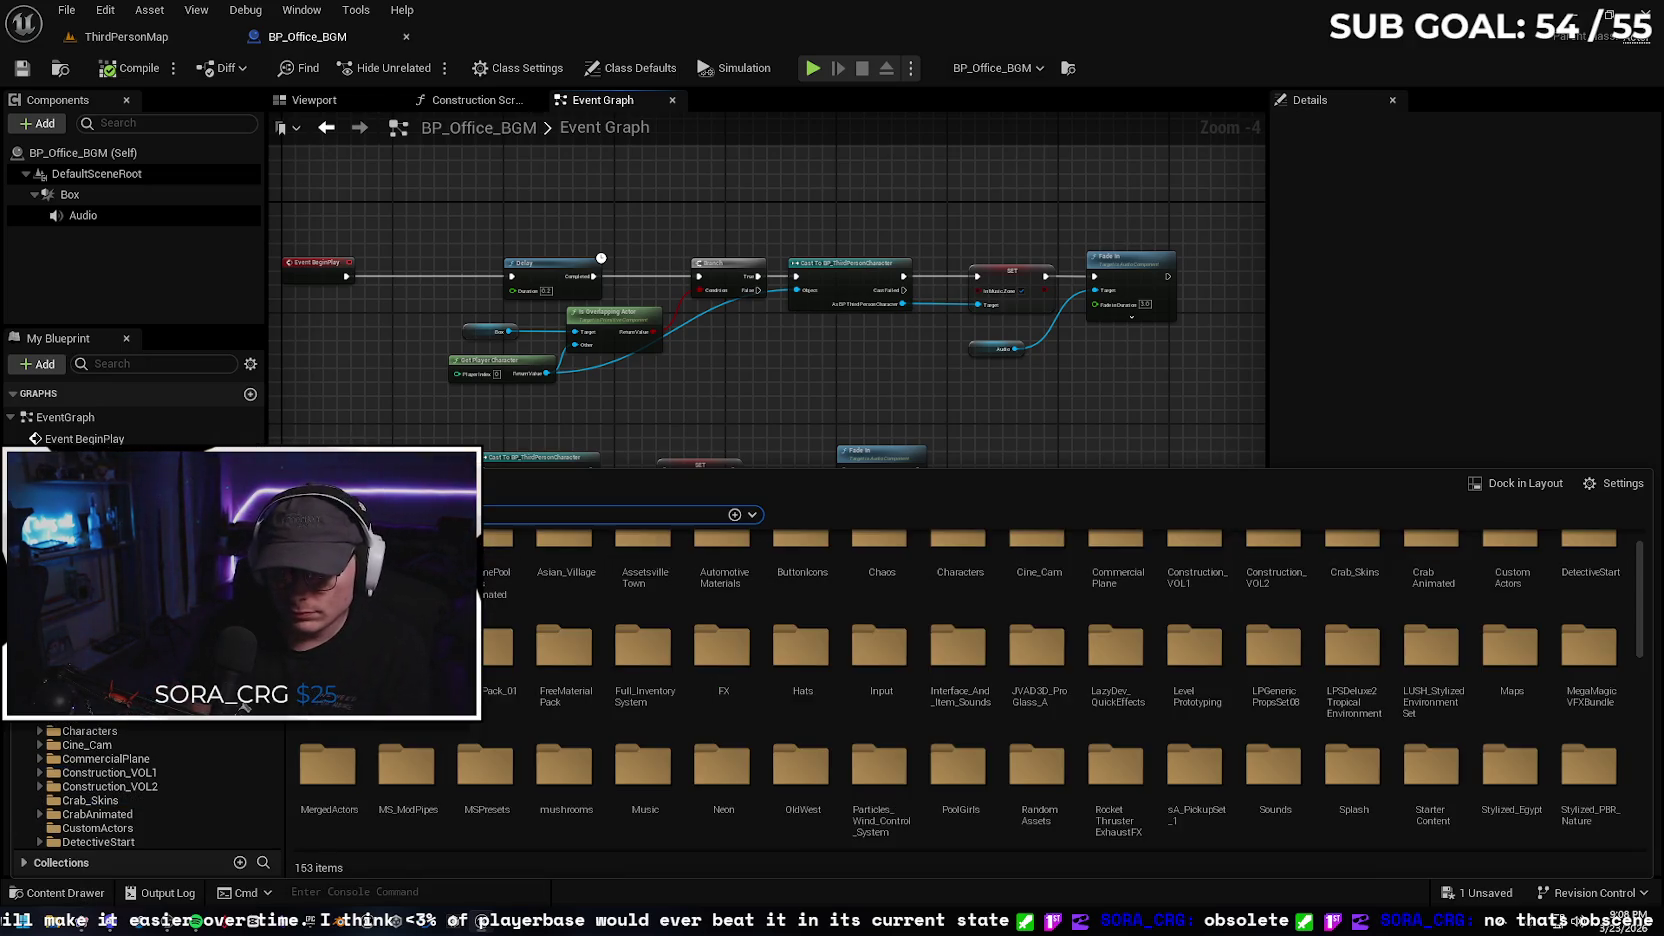
key("alt+Left")
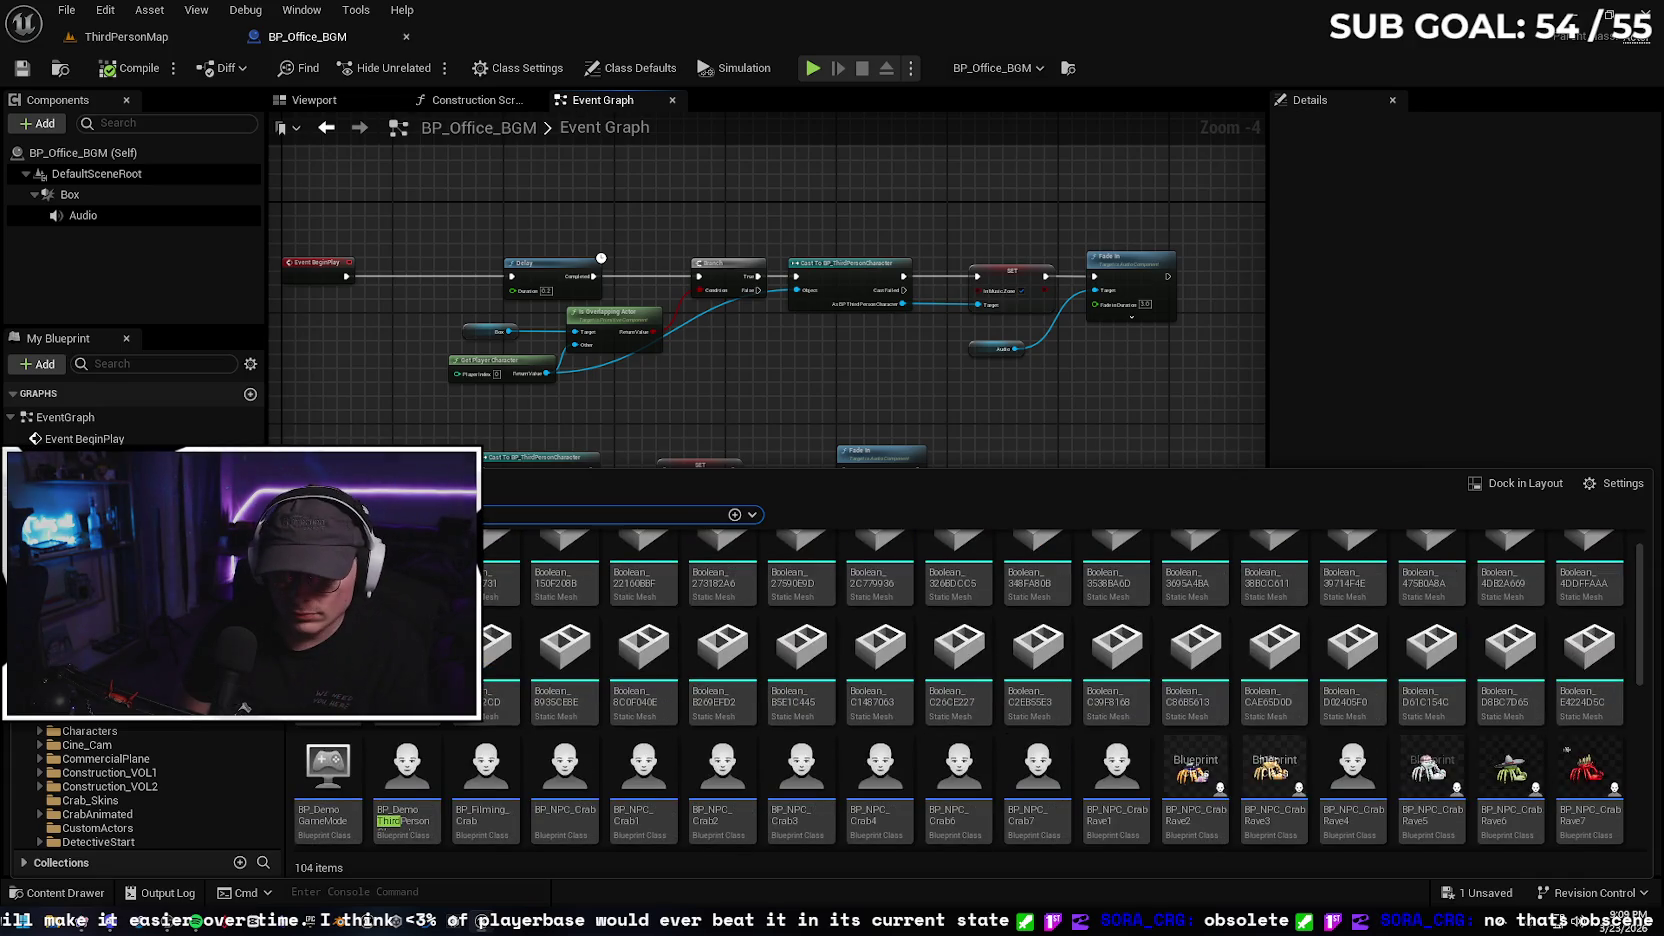
key("alt+Left")
scroll(519, 677, "down", 1)
scroll(519, 677, "down", 1)
left_click(395, 745)
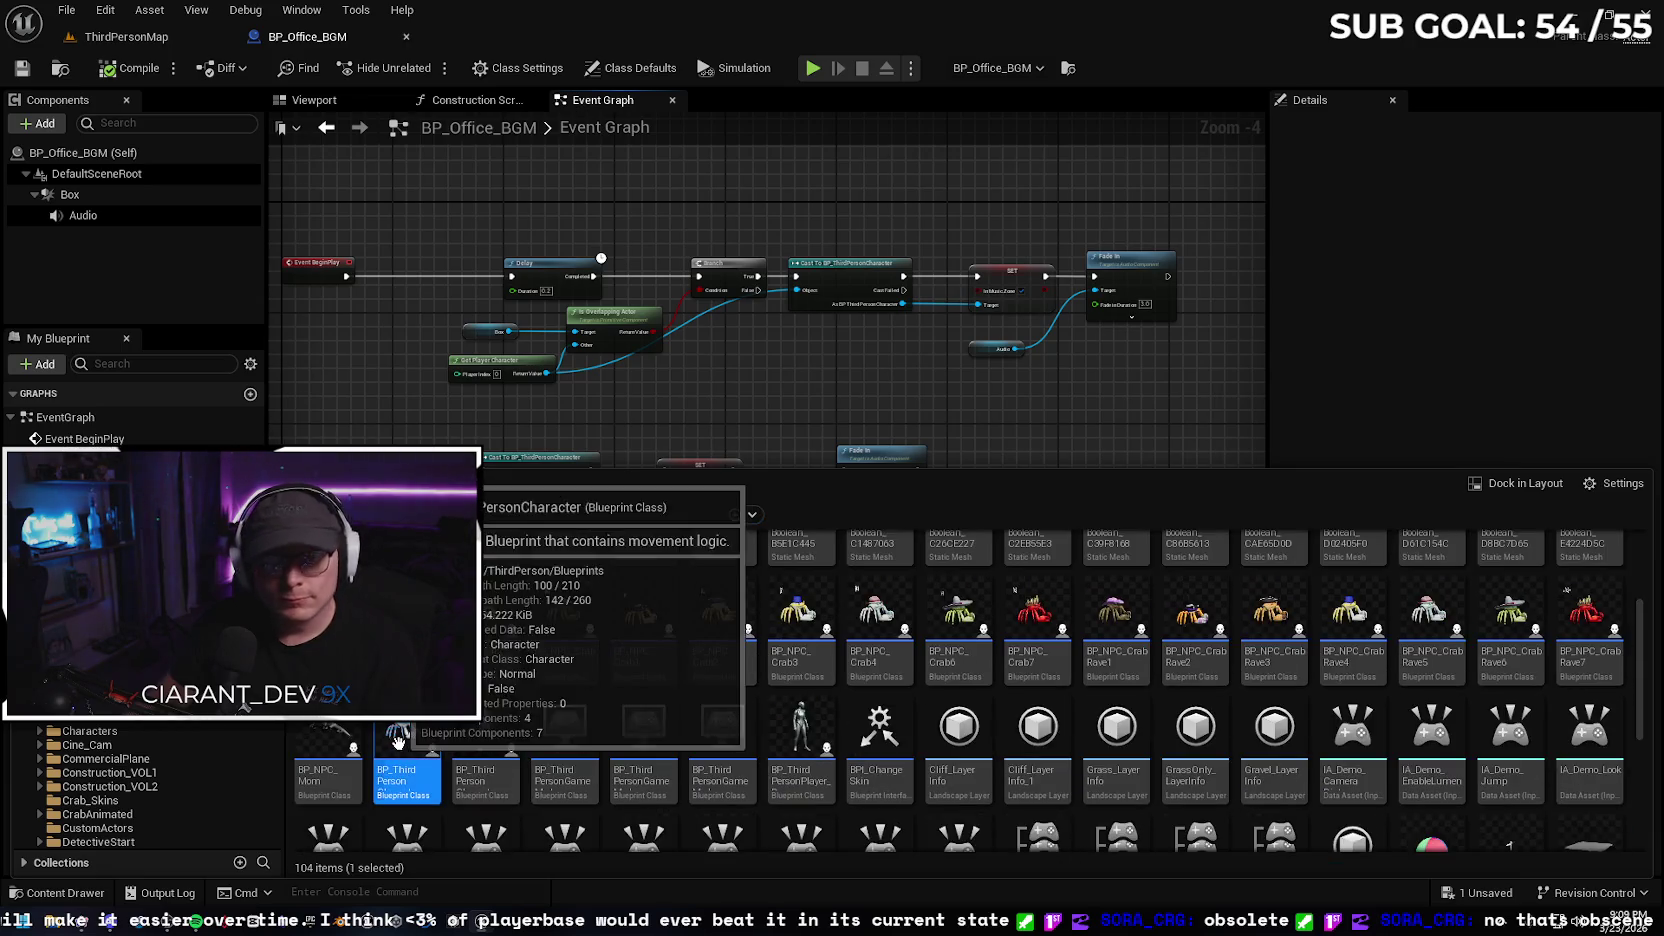
key("Return")
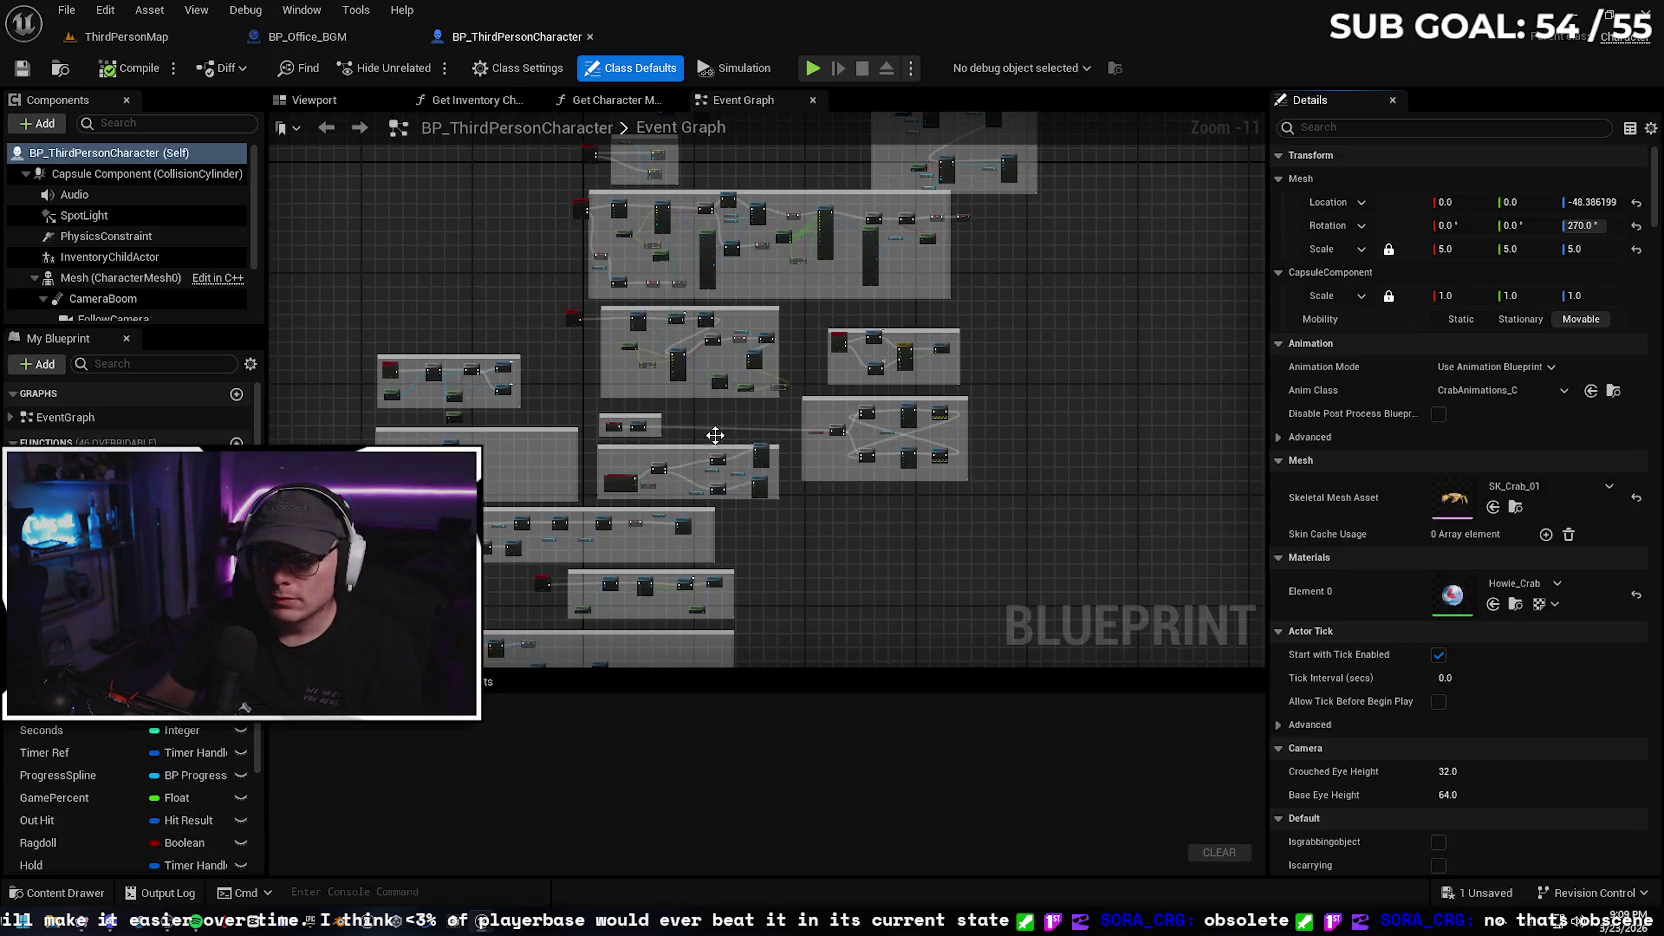
Add a Delay node wired after Game Progress's output
scroll(710, 430, "up", 6)
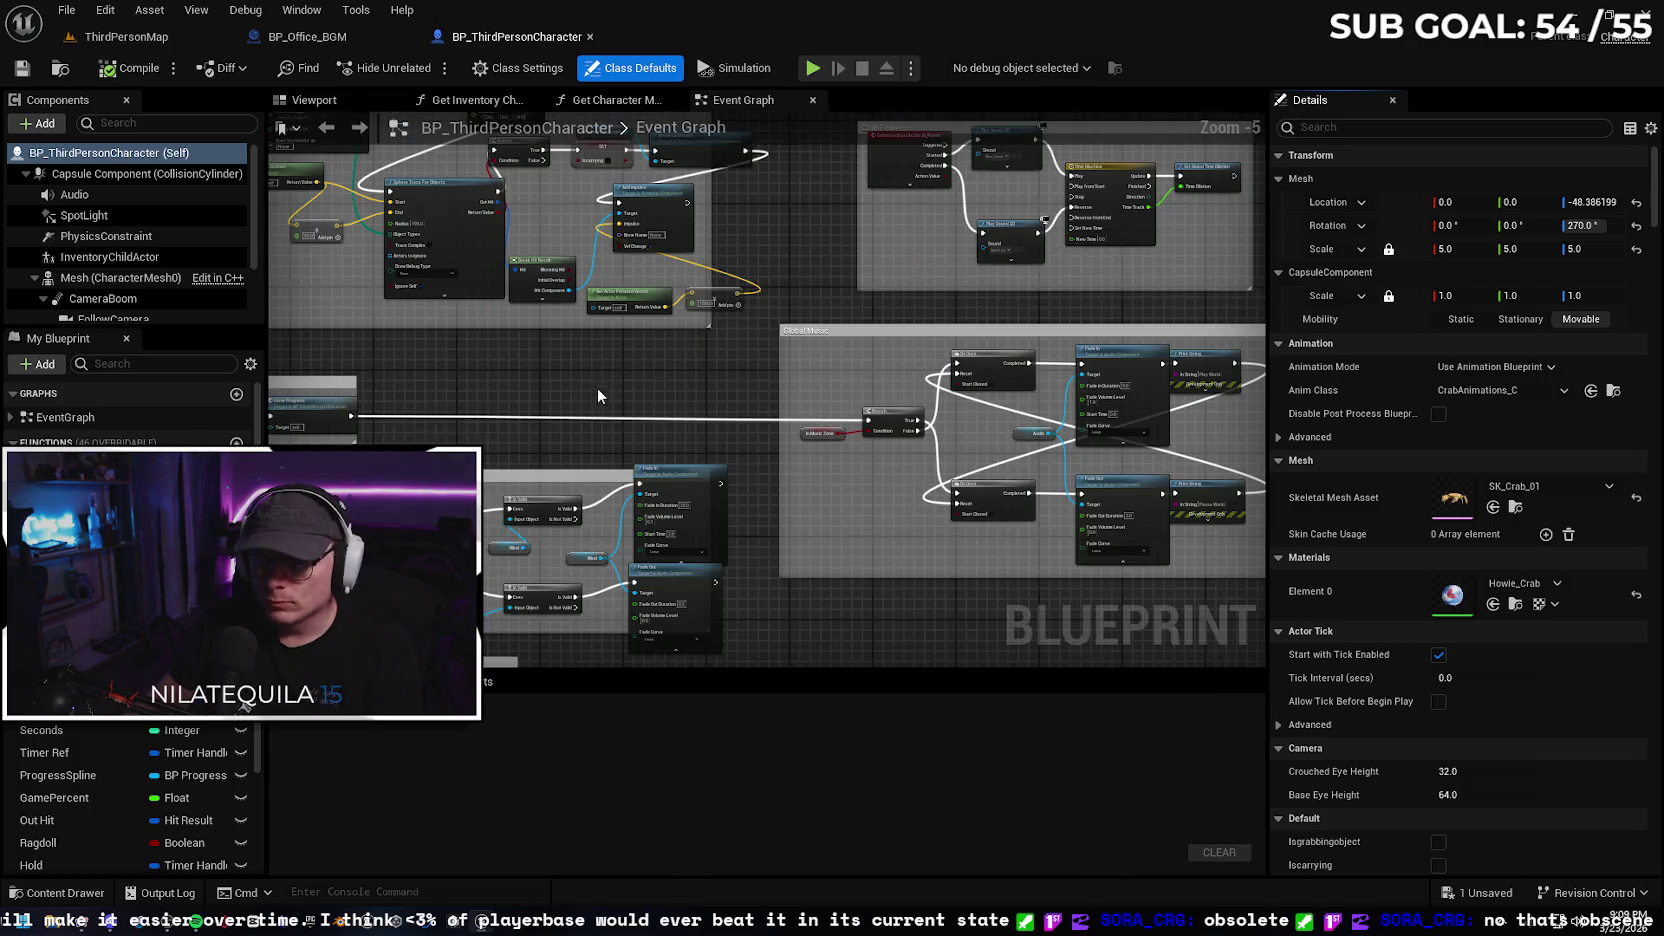
scroll(597, 392, "up", 2)
left_click_drag(541, 367, 719, 370)
type("delay")
key("Return")
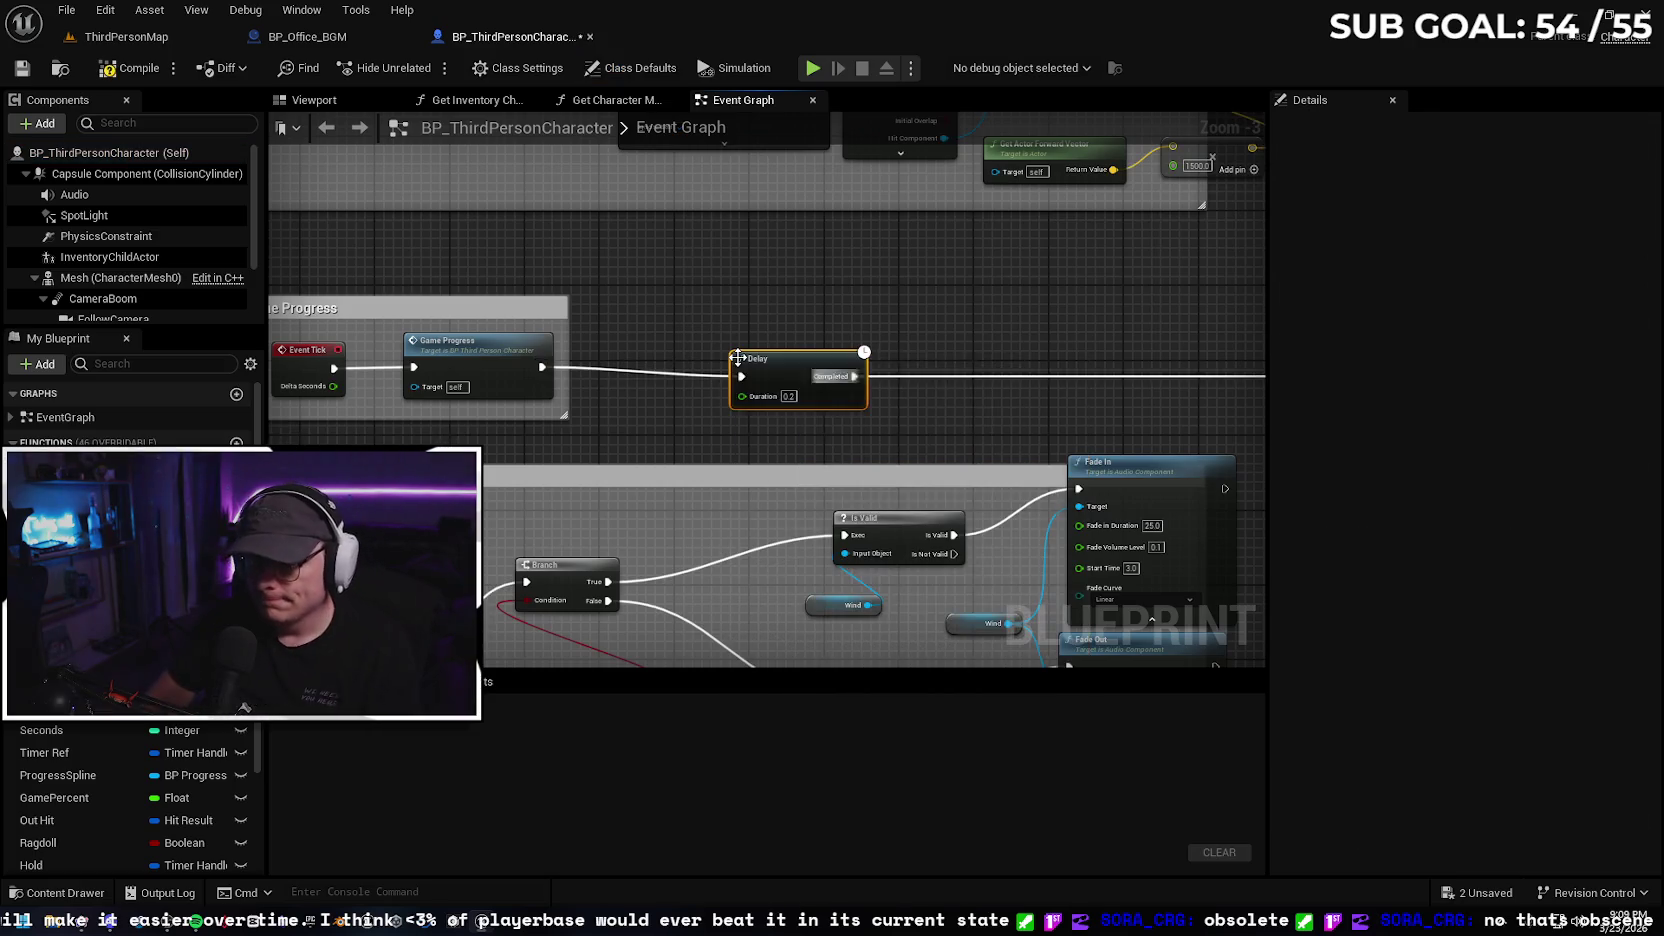
Set the Delay duration to 2.0 seconds and start playing the level
double_click(788, 396)
type("1")
key("Return")
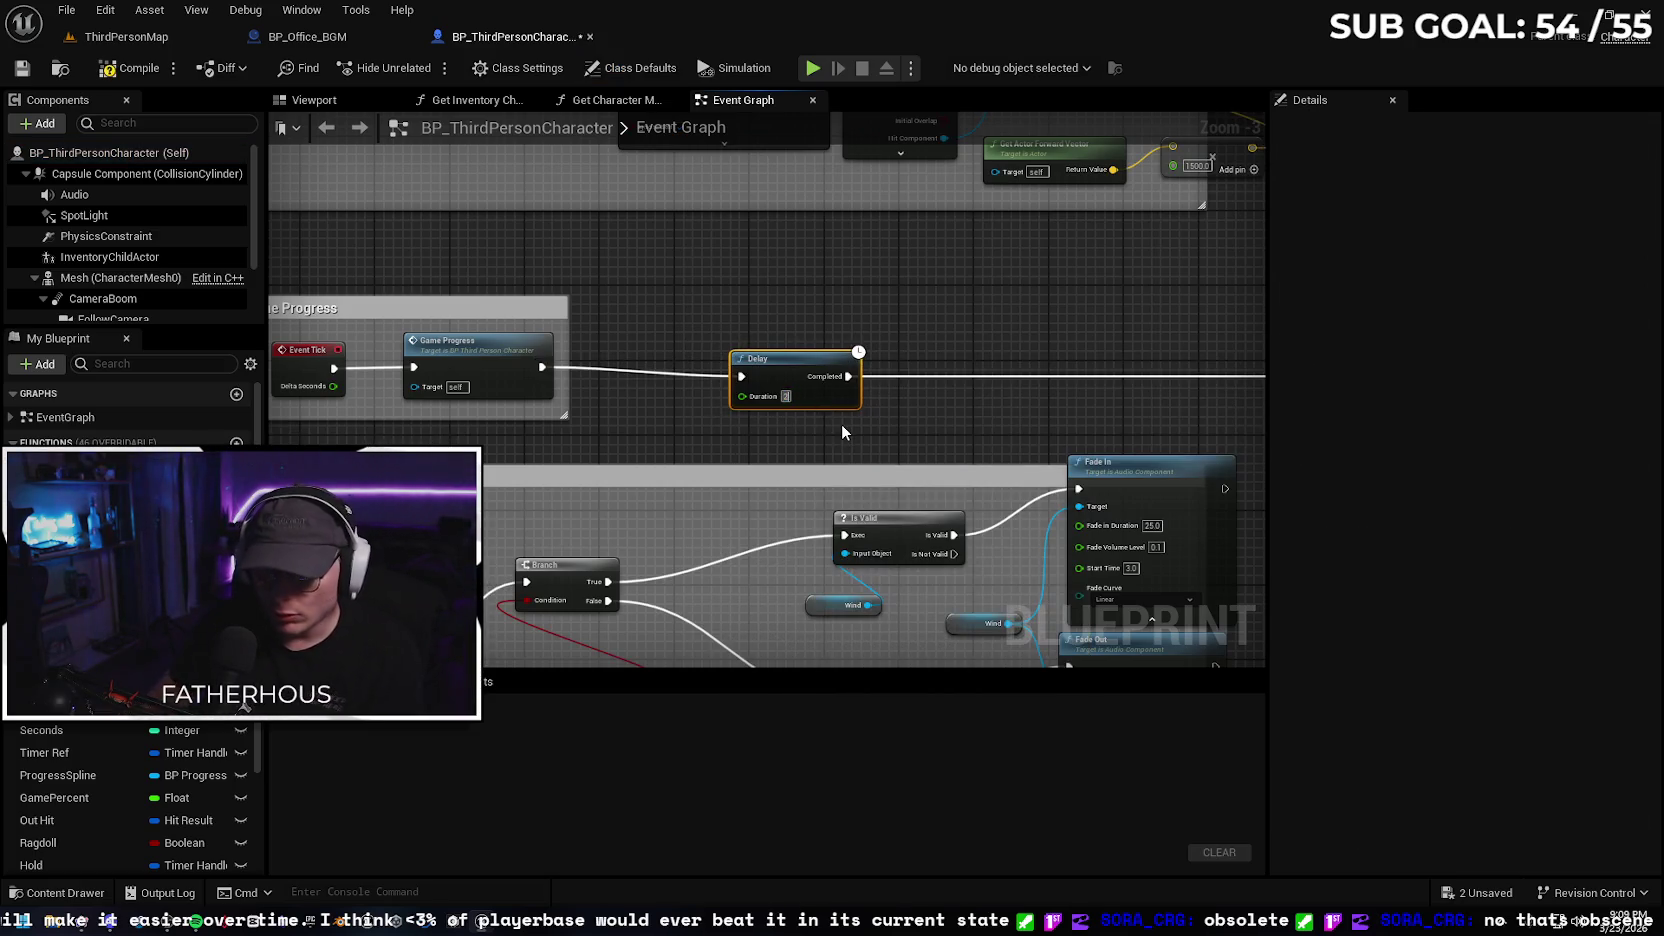
left_click_drag(785, 372, 785, 363)
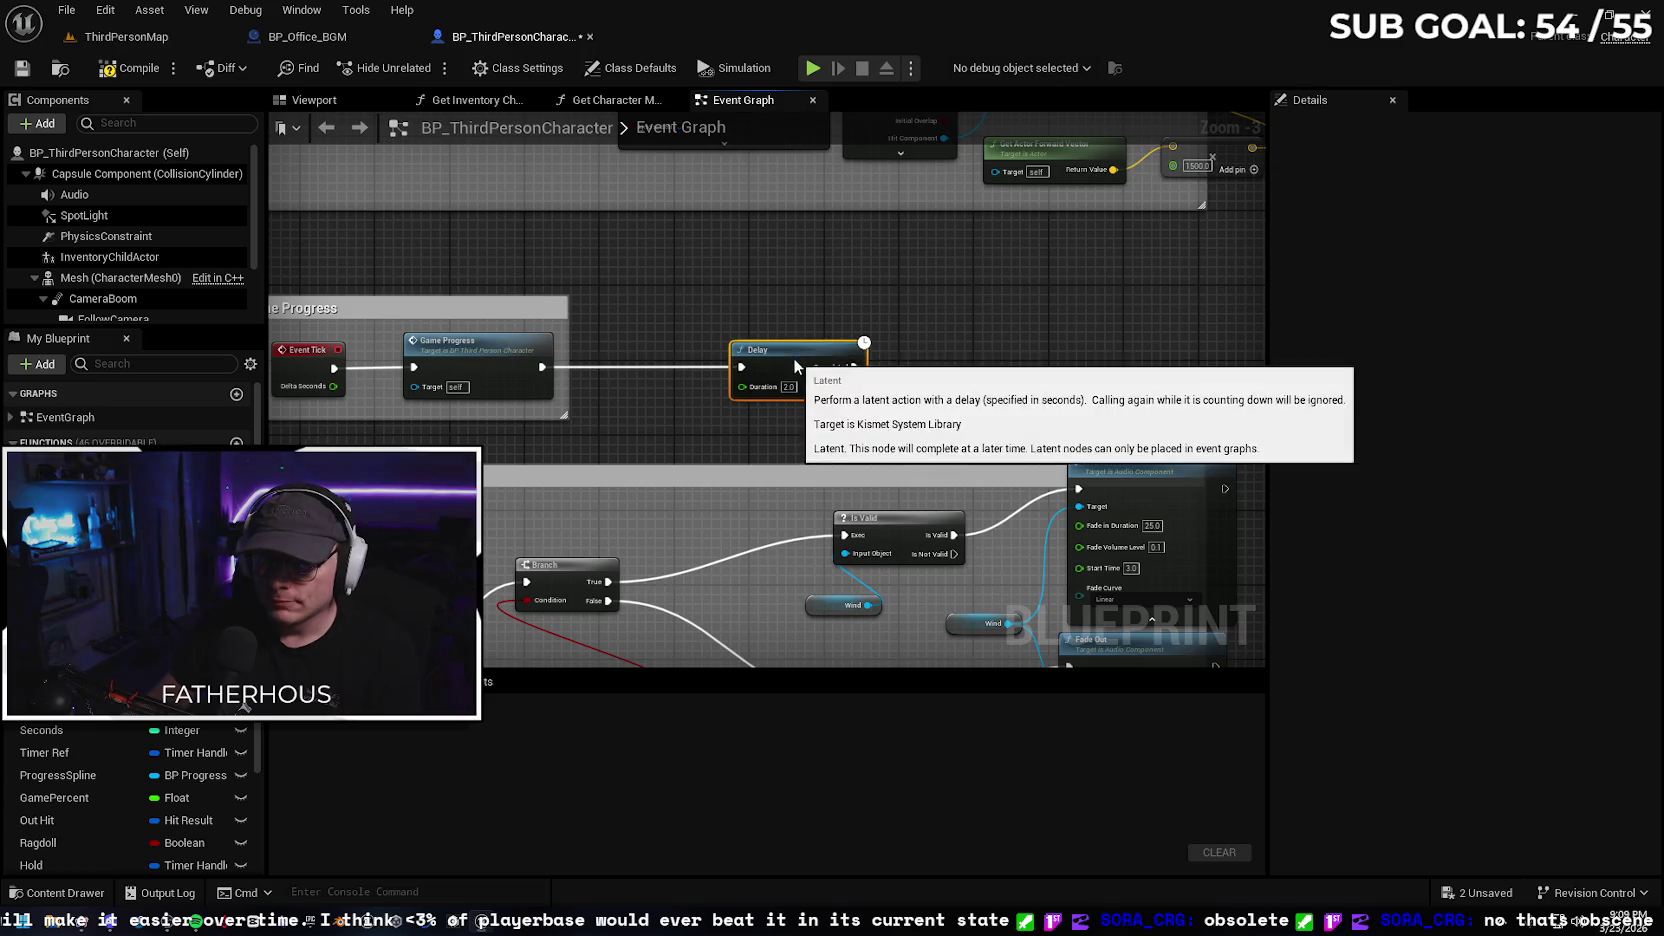
left_click(112, 42)
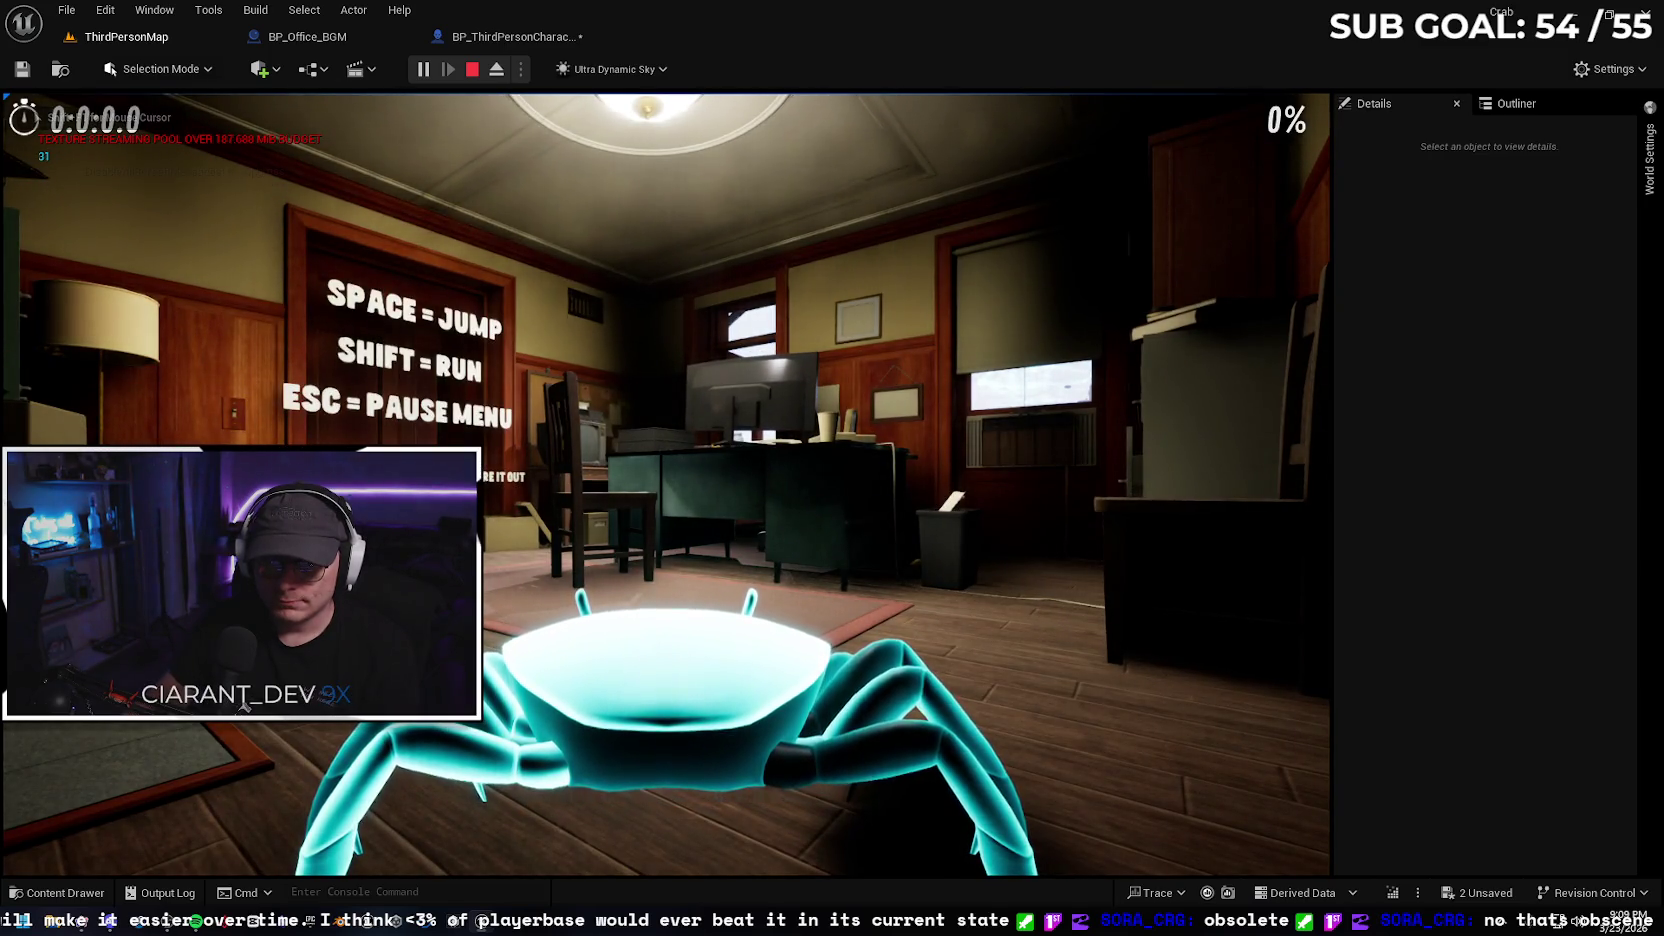
Stop the play session and bring the character's Global Music section into view
left_click(472, 69)
left_click(478, 40)
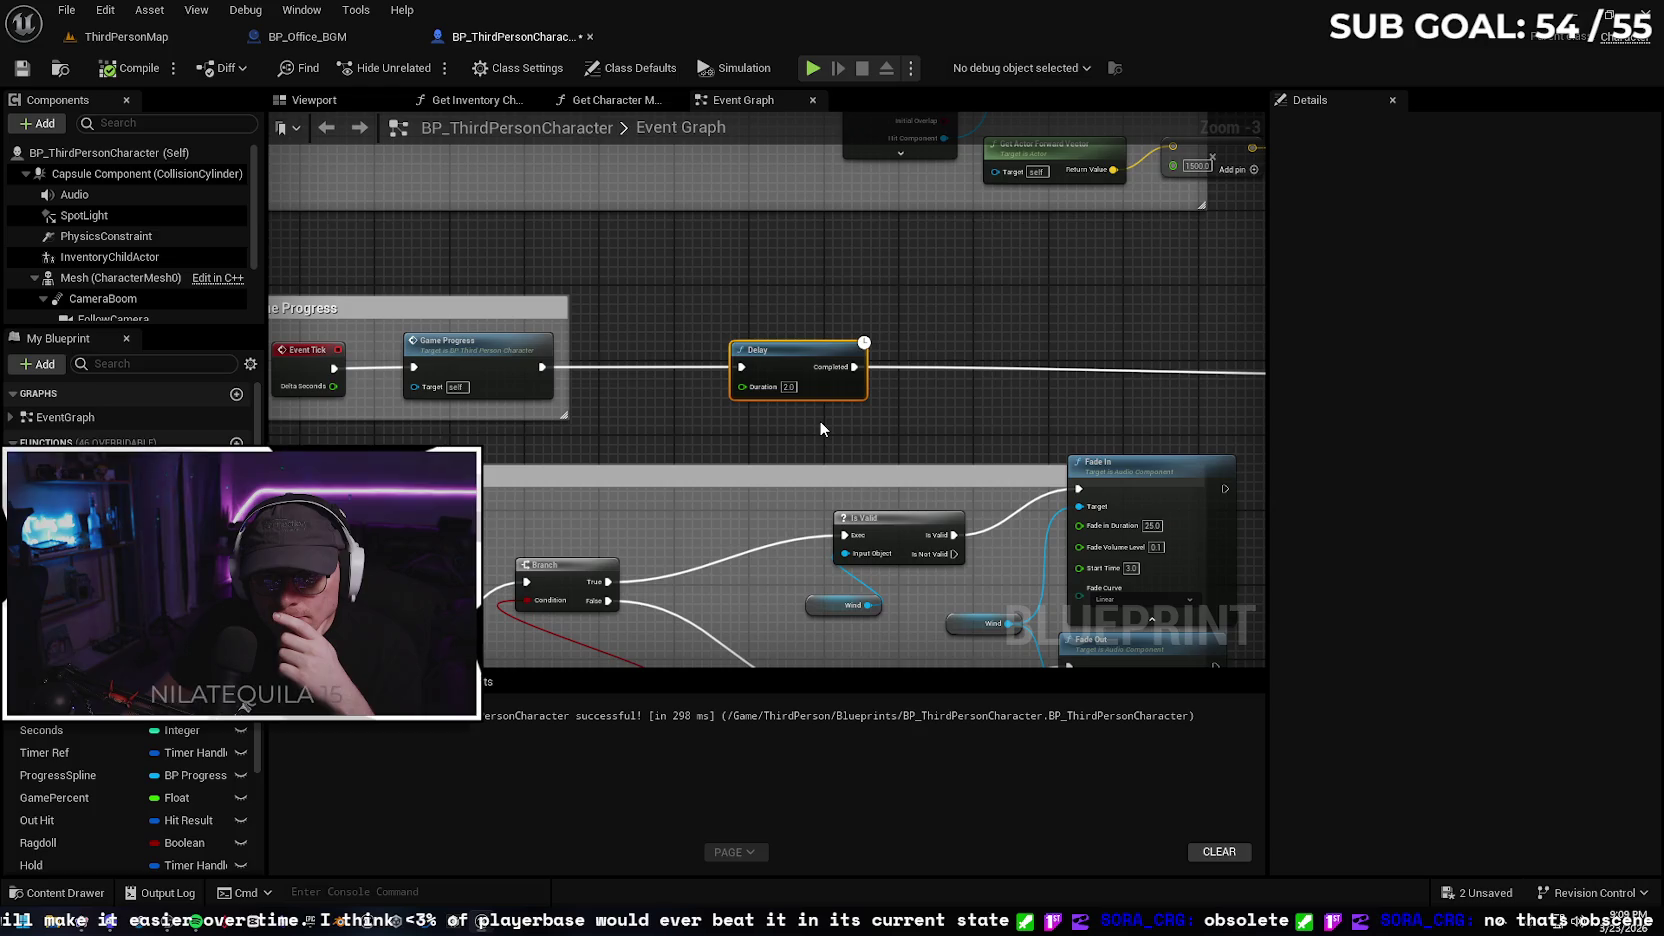
mouse_move(866, 422)
left_mouse_down()
mouse_move(362, 393)
mouse_move(1047, 399)
left_mouse_up()
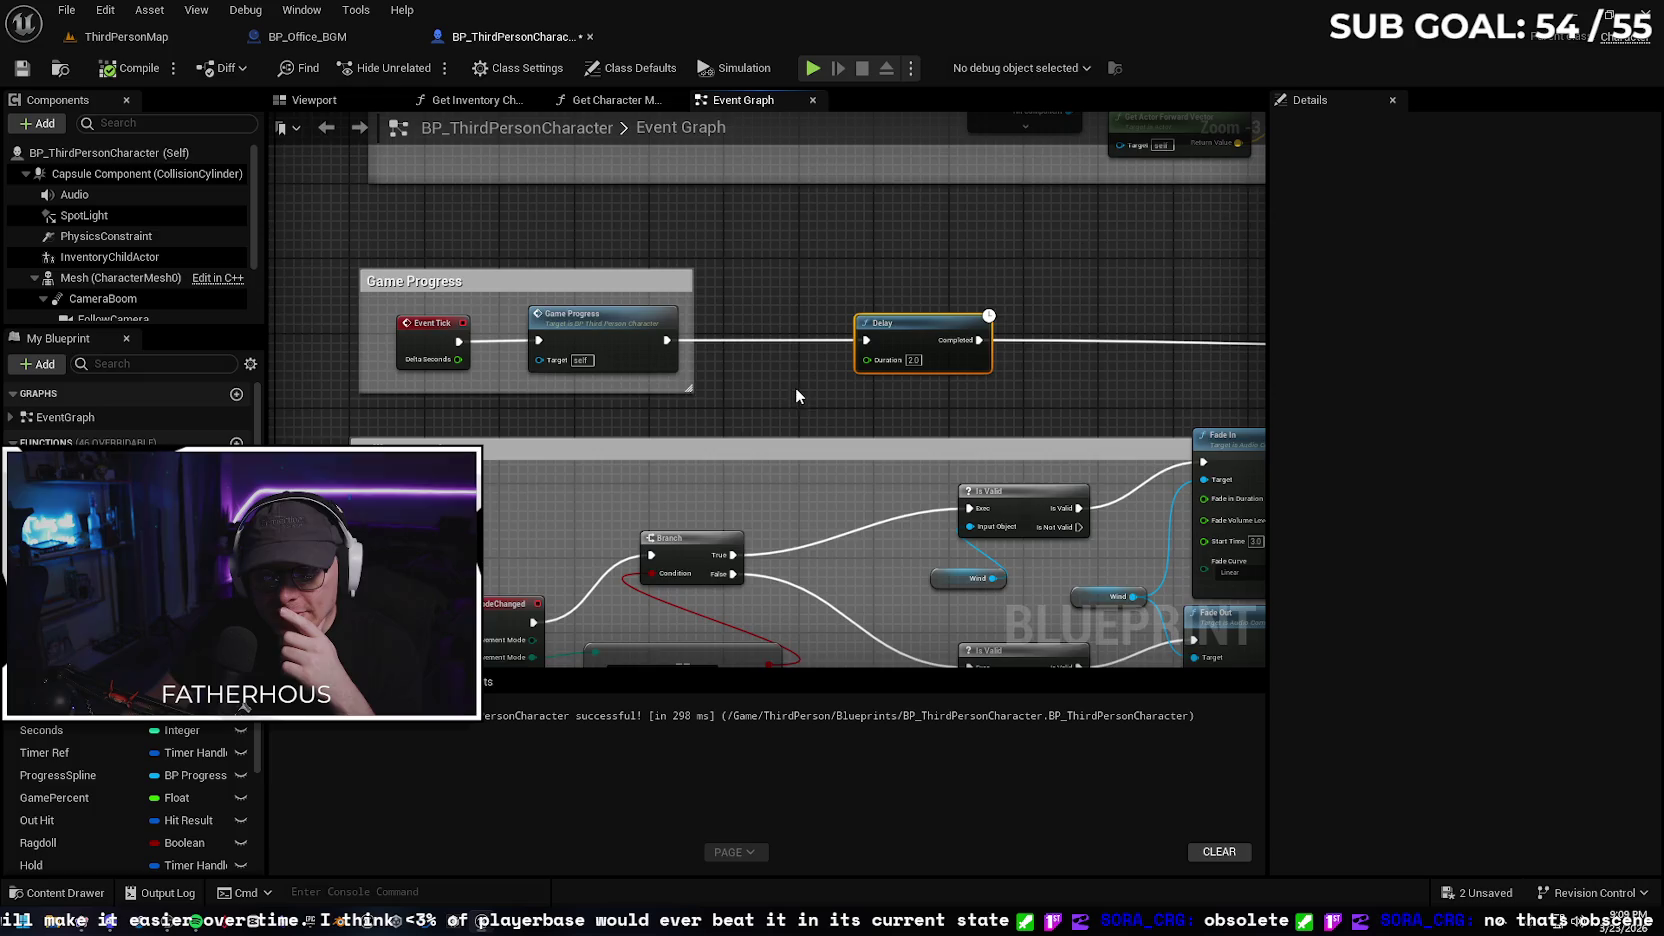
left_click_drag(800, 390, 751, 398)
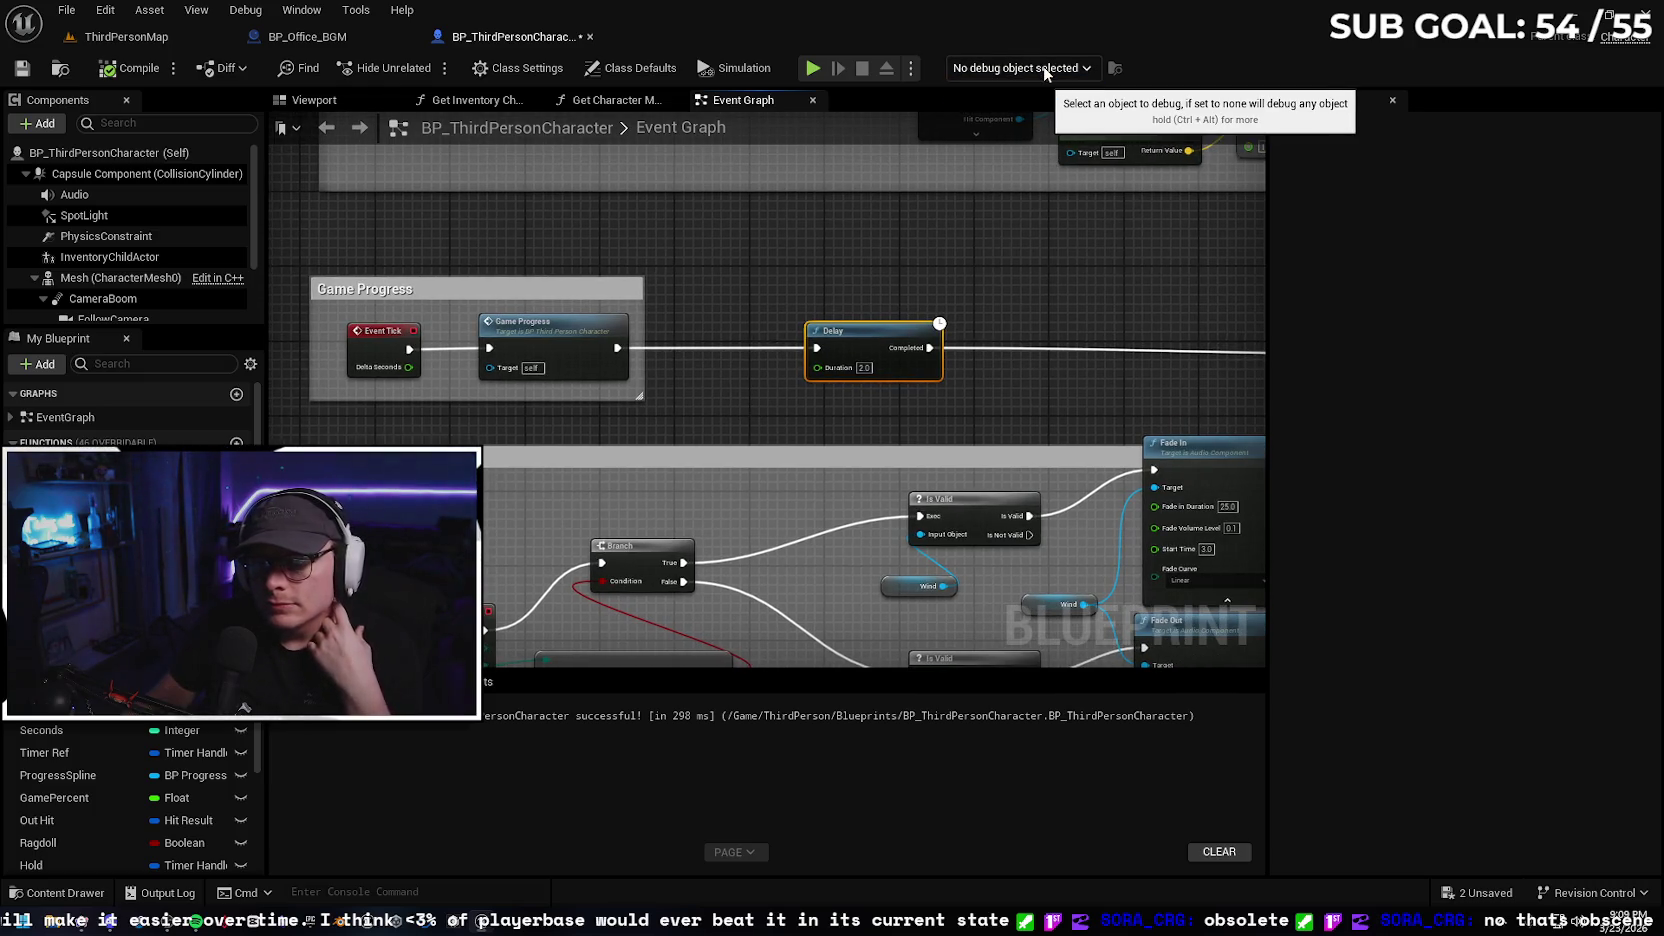
Check the Play options menu, then detach BP_ThirdPersonCharacter into its own window
left_click(911, 68)
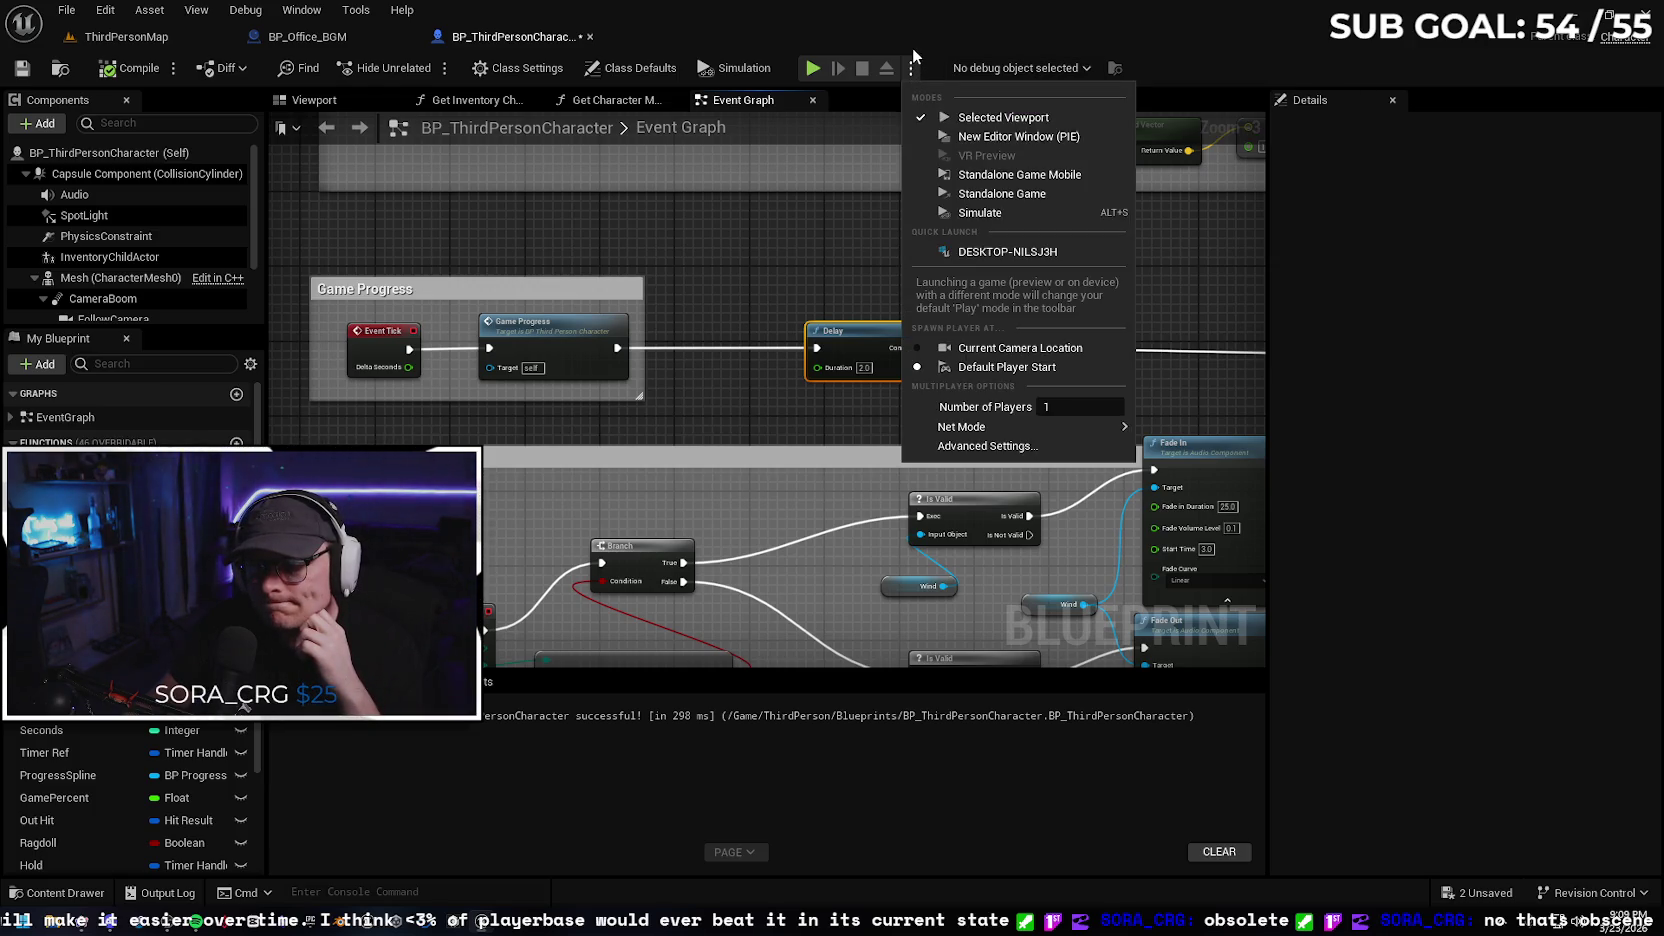
mouse_move(1058, 431)
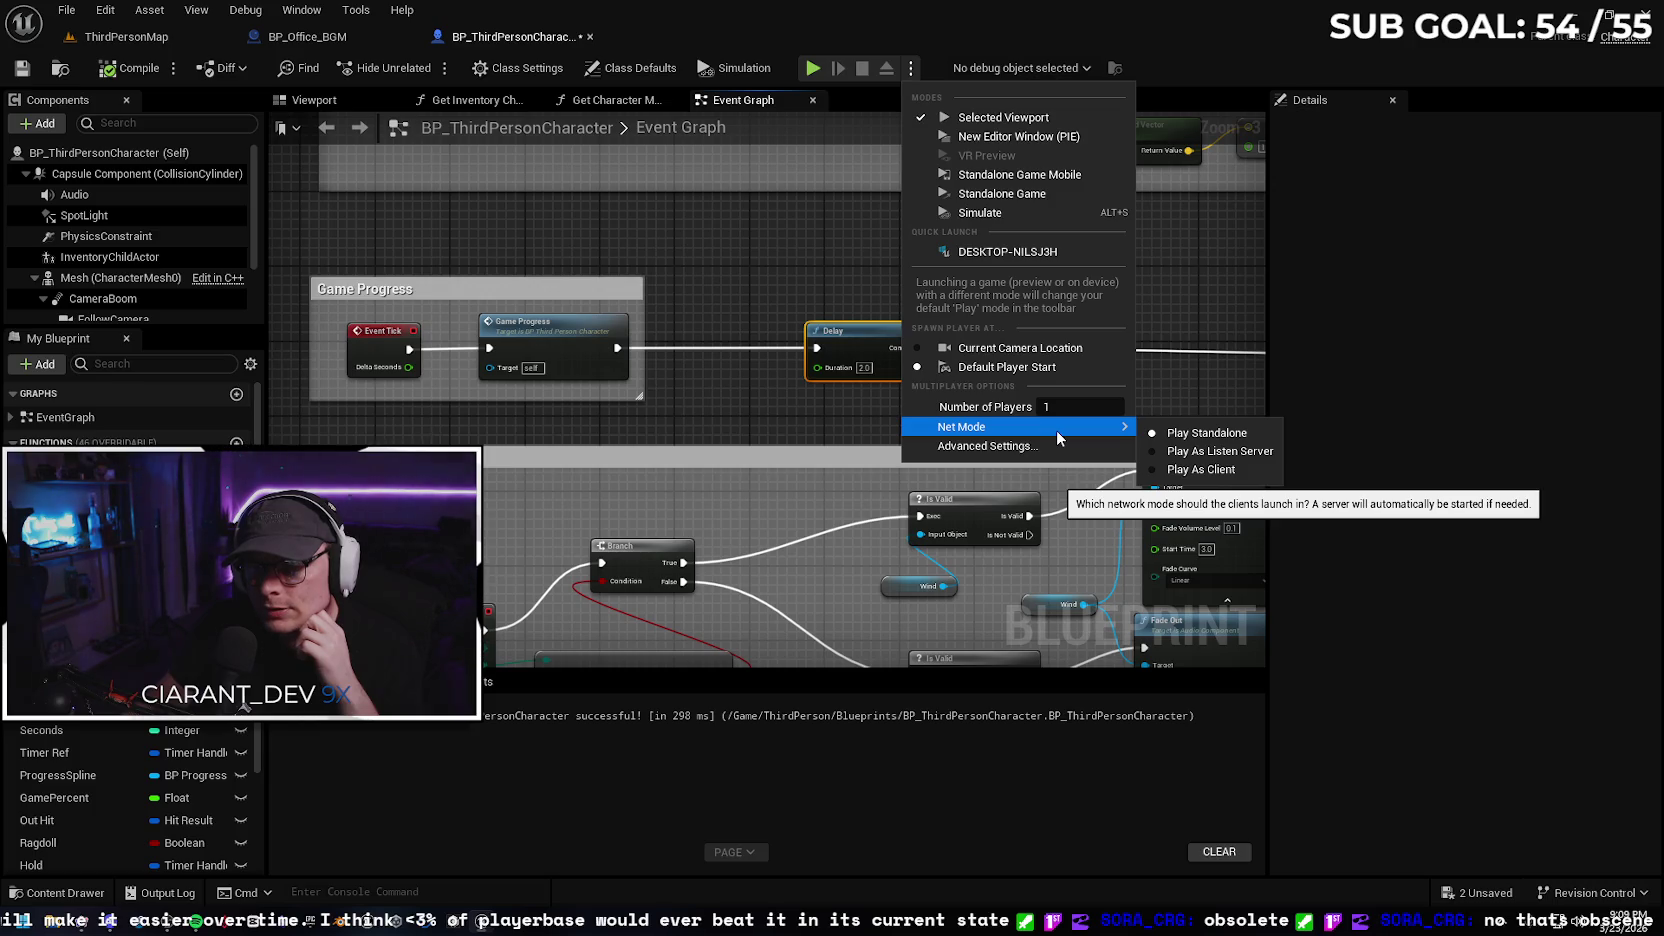
mouse_move(760, 266)
left_mouse_down()
mouse_move(735, 267)
mouse_move(798, 278)
left_mouse_up()
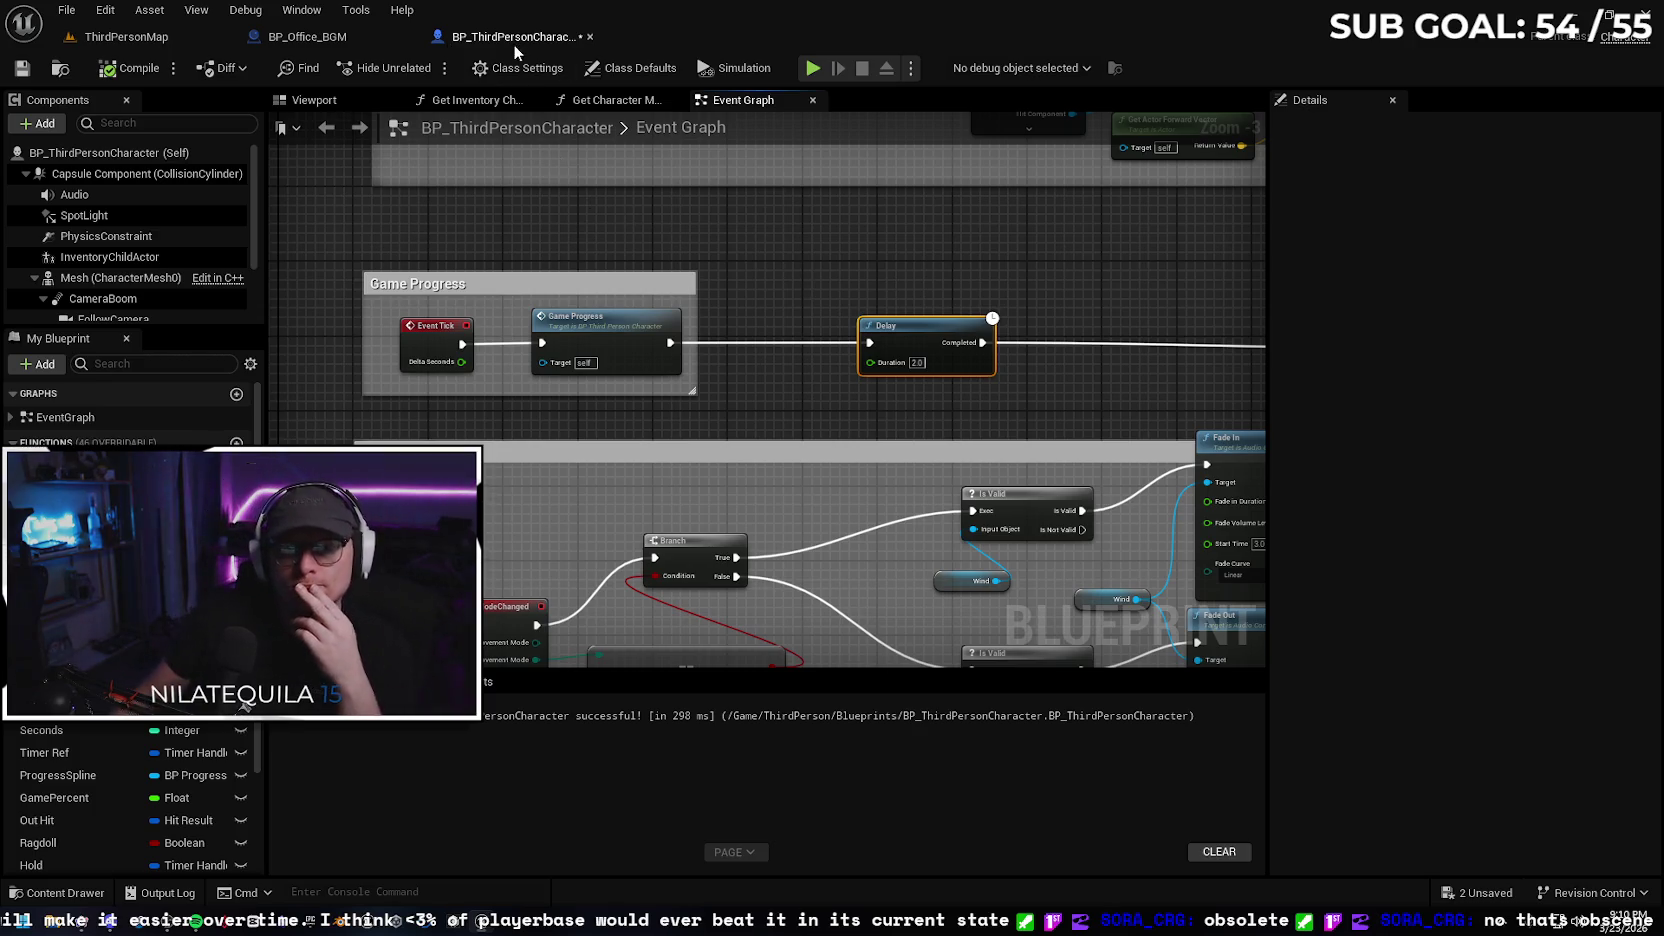
left_click_drag(510, 36, 548, 164)
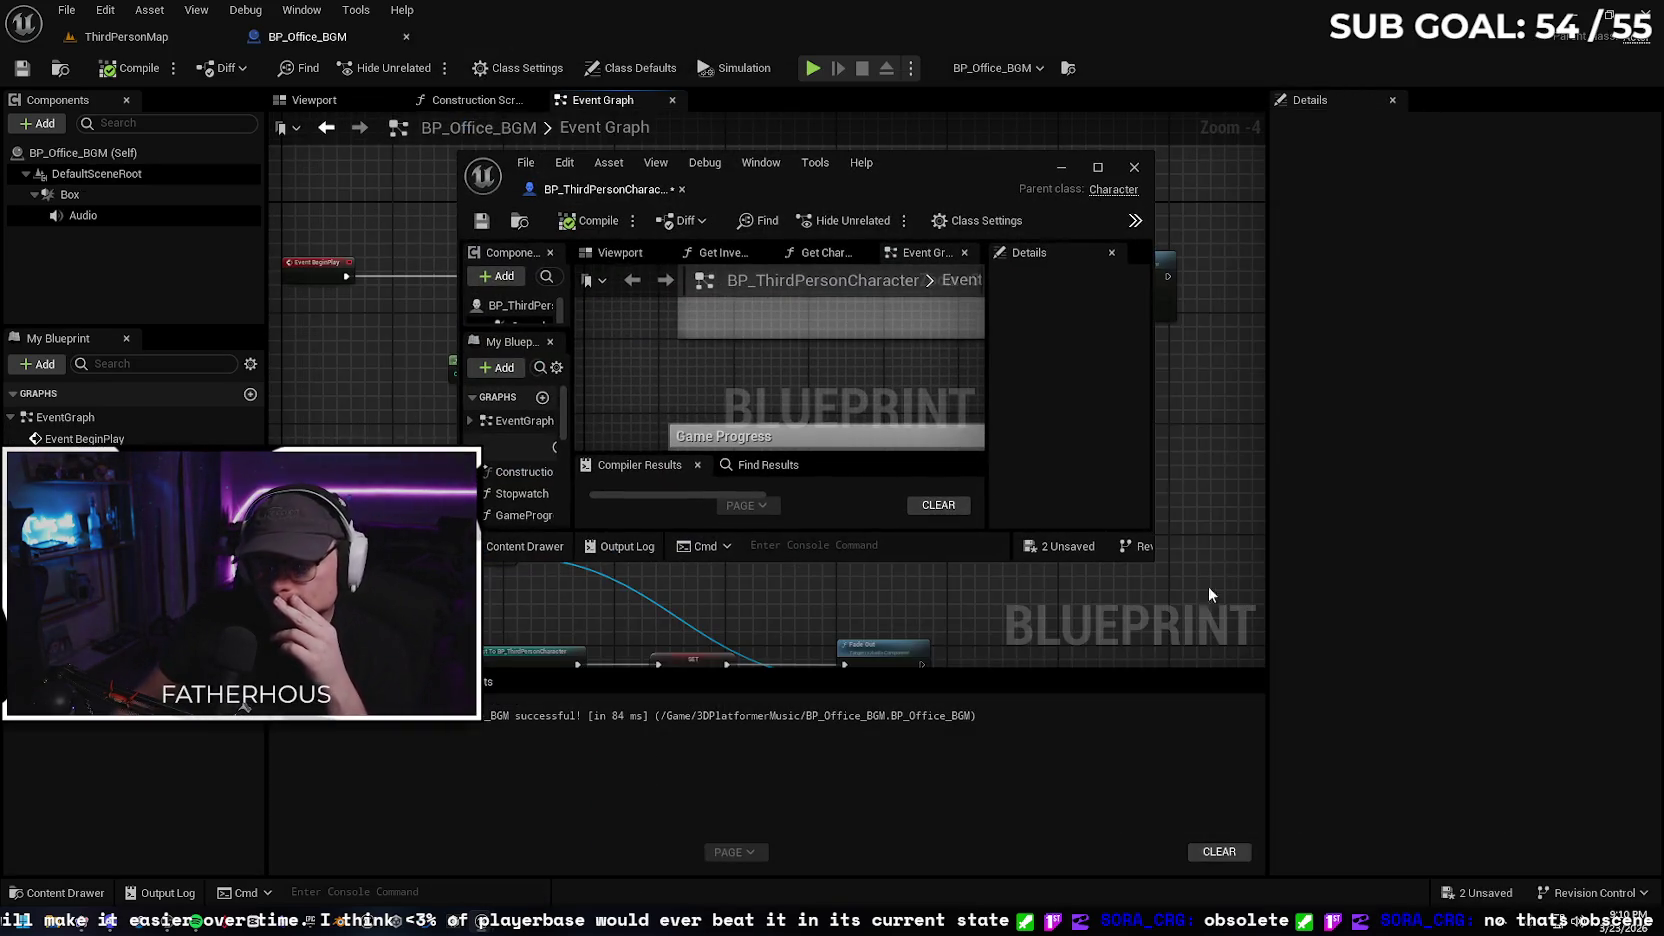
mouse_move(1158, 566)
left_mouse_down()
mouse_move(1345, 725)
mouse_move(1655, 880)
left_mouse_up()
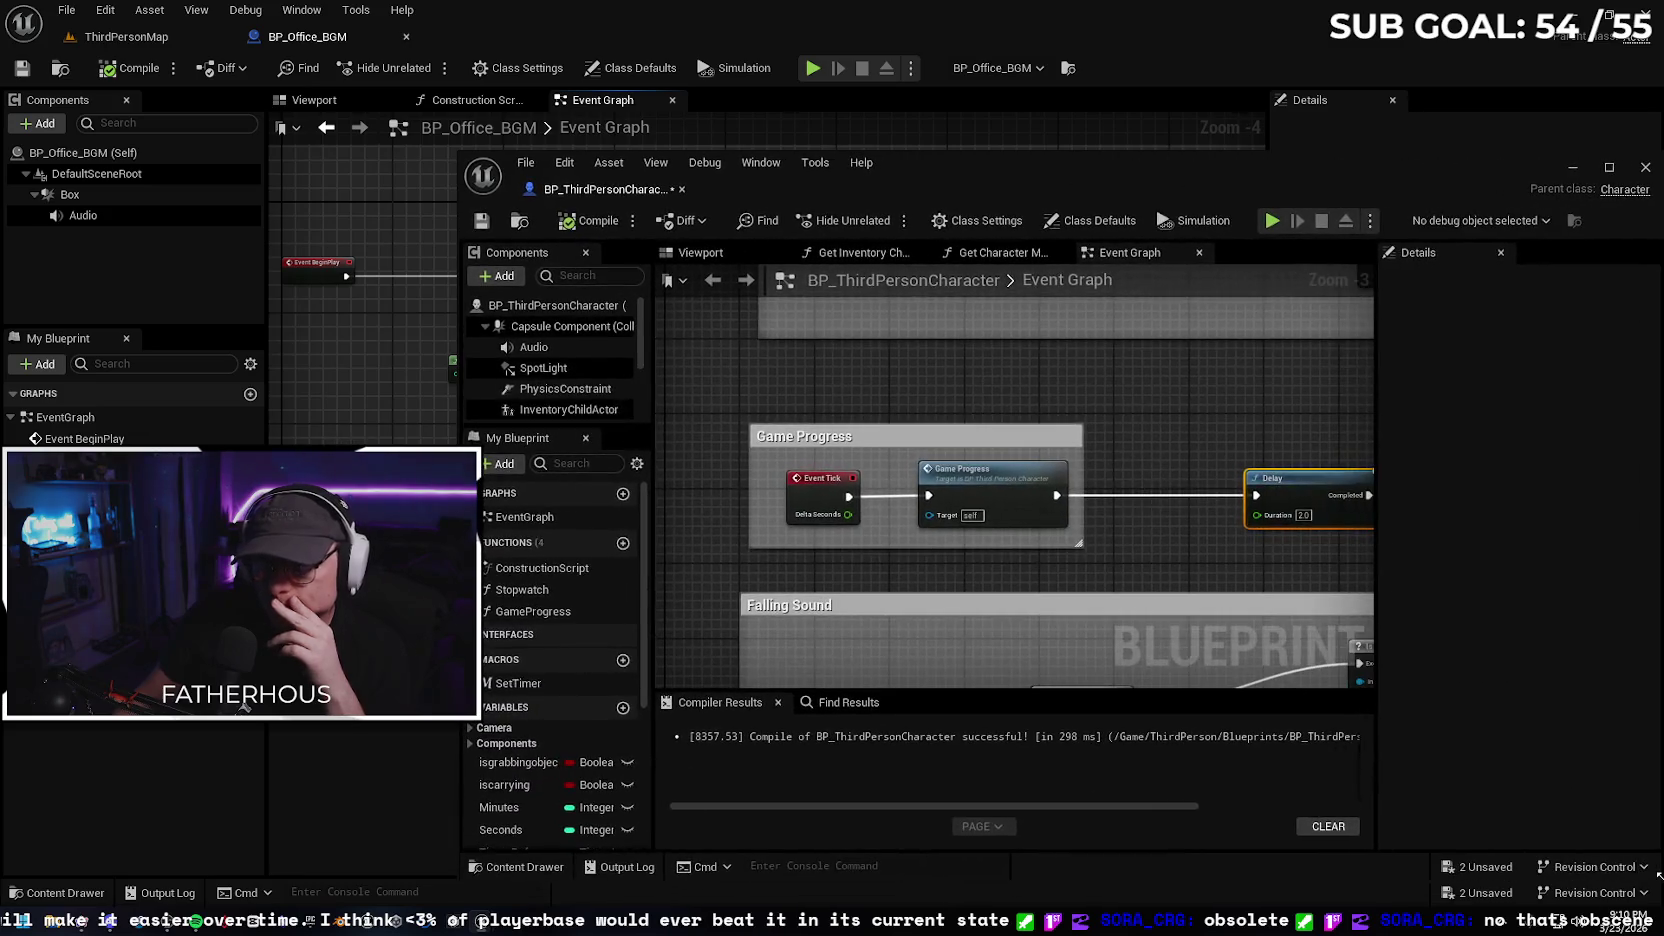
left_click(118, 36)
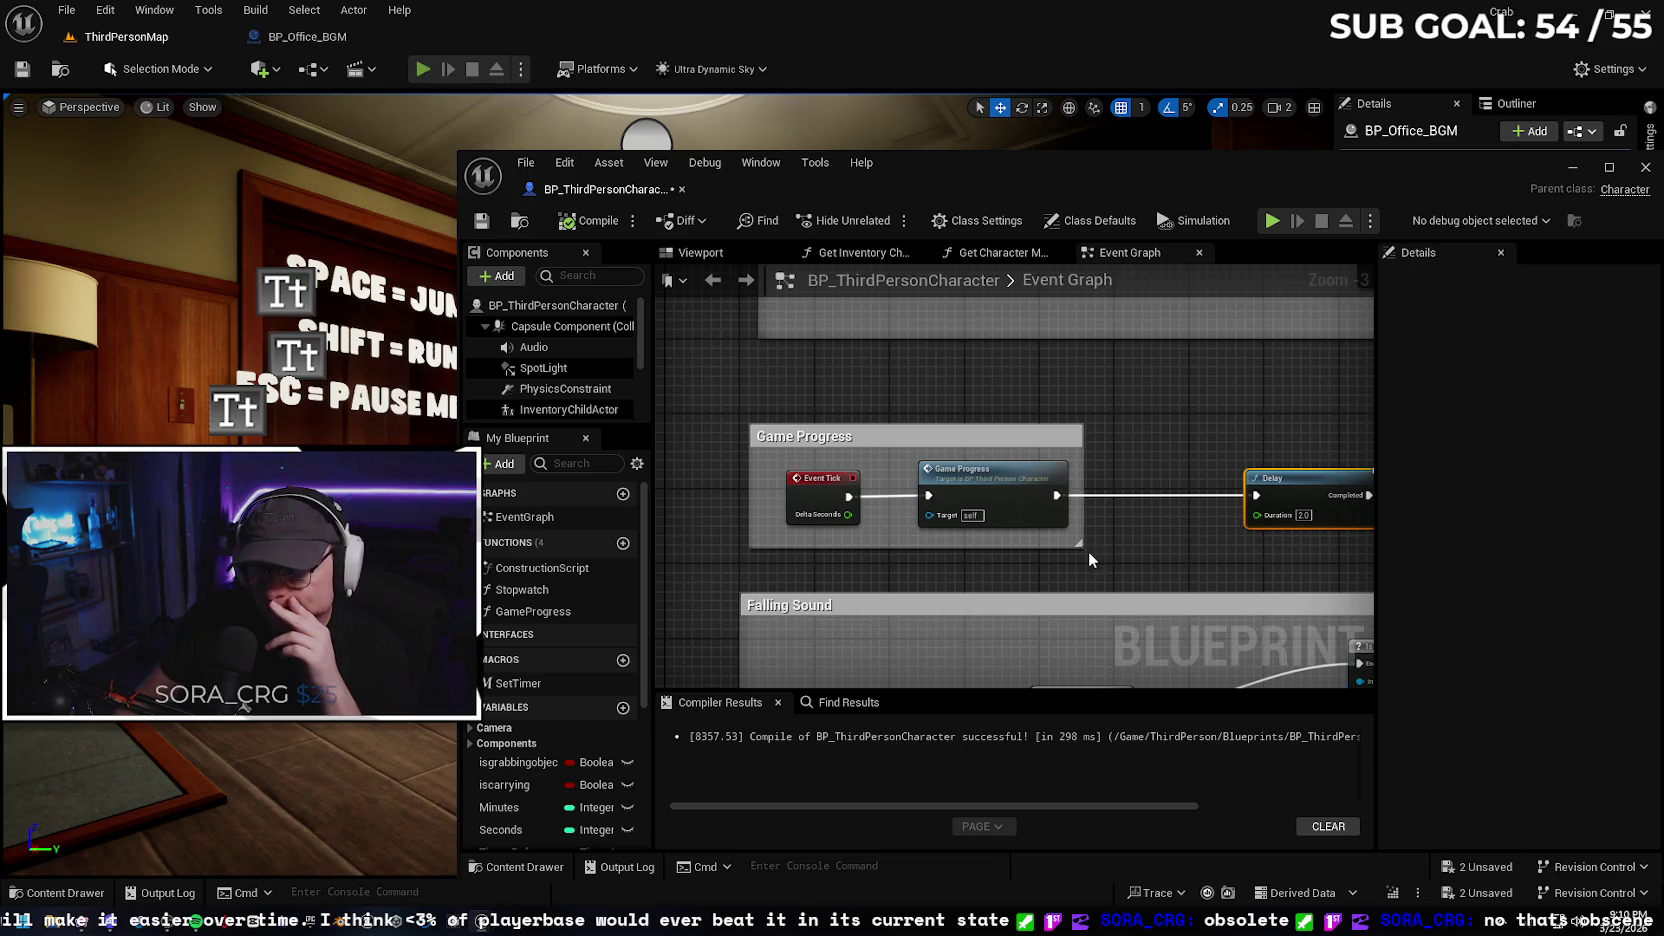
key("alt+p")
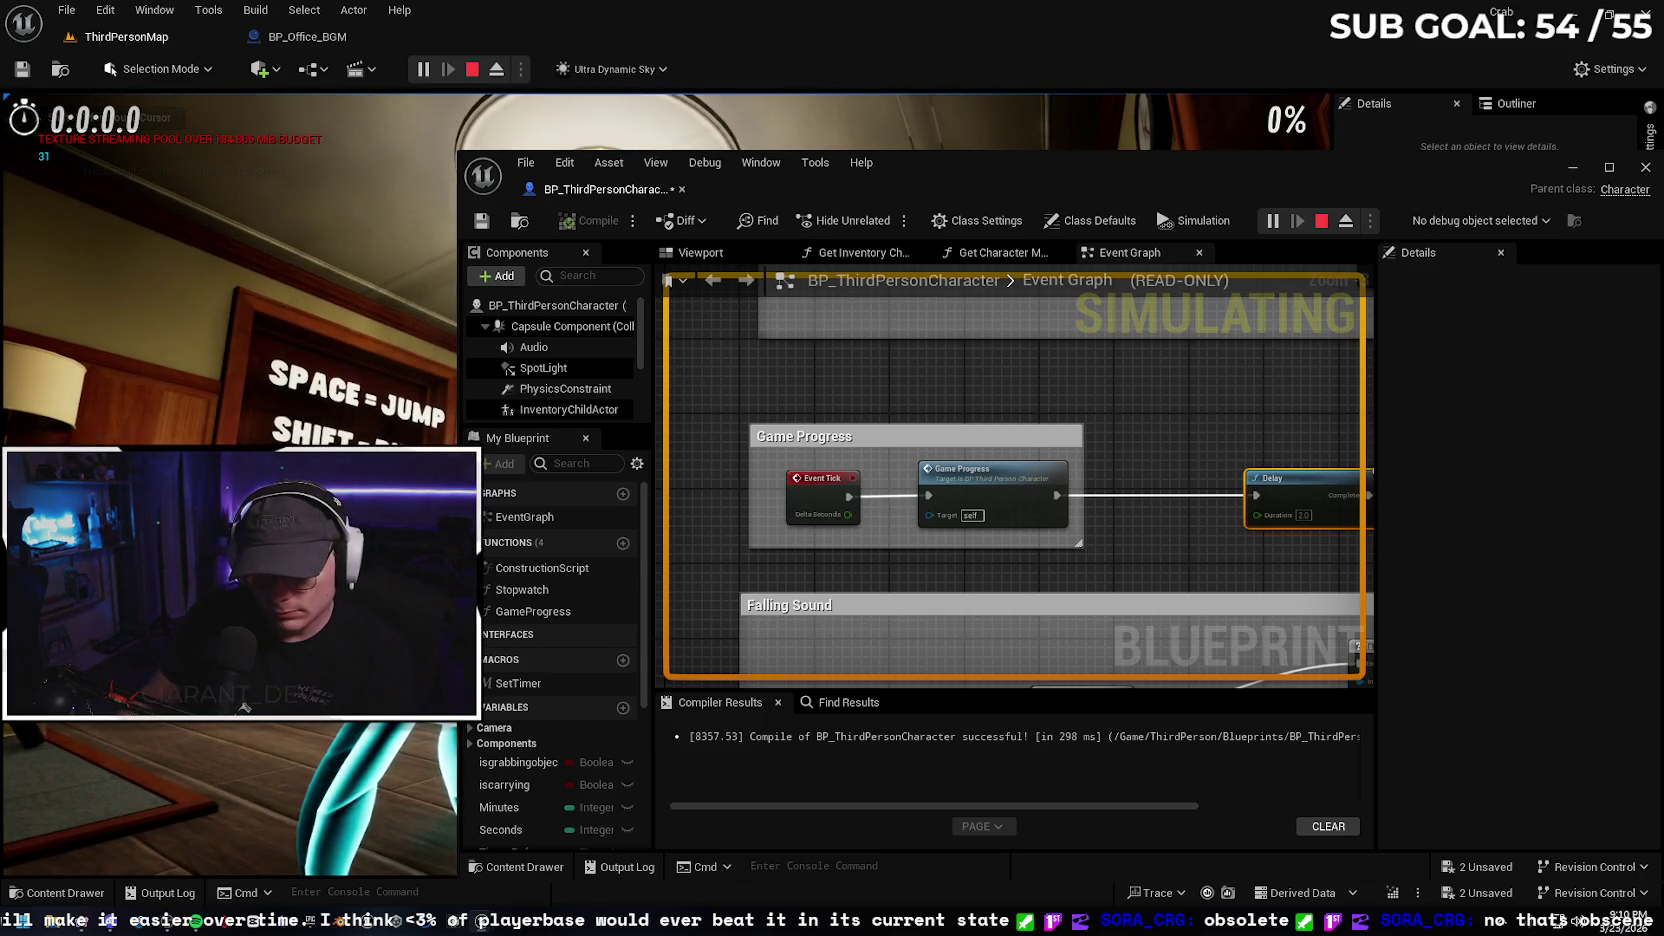
key("shift+F1")
left_click(1480, 220)
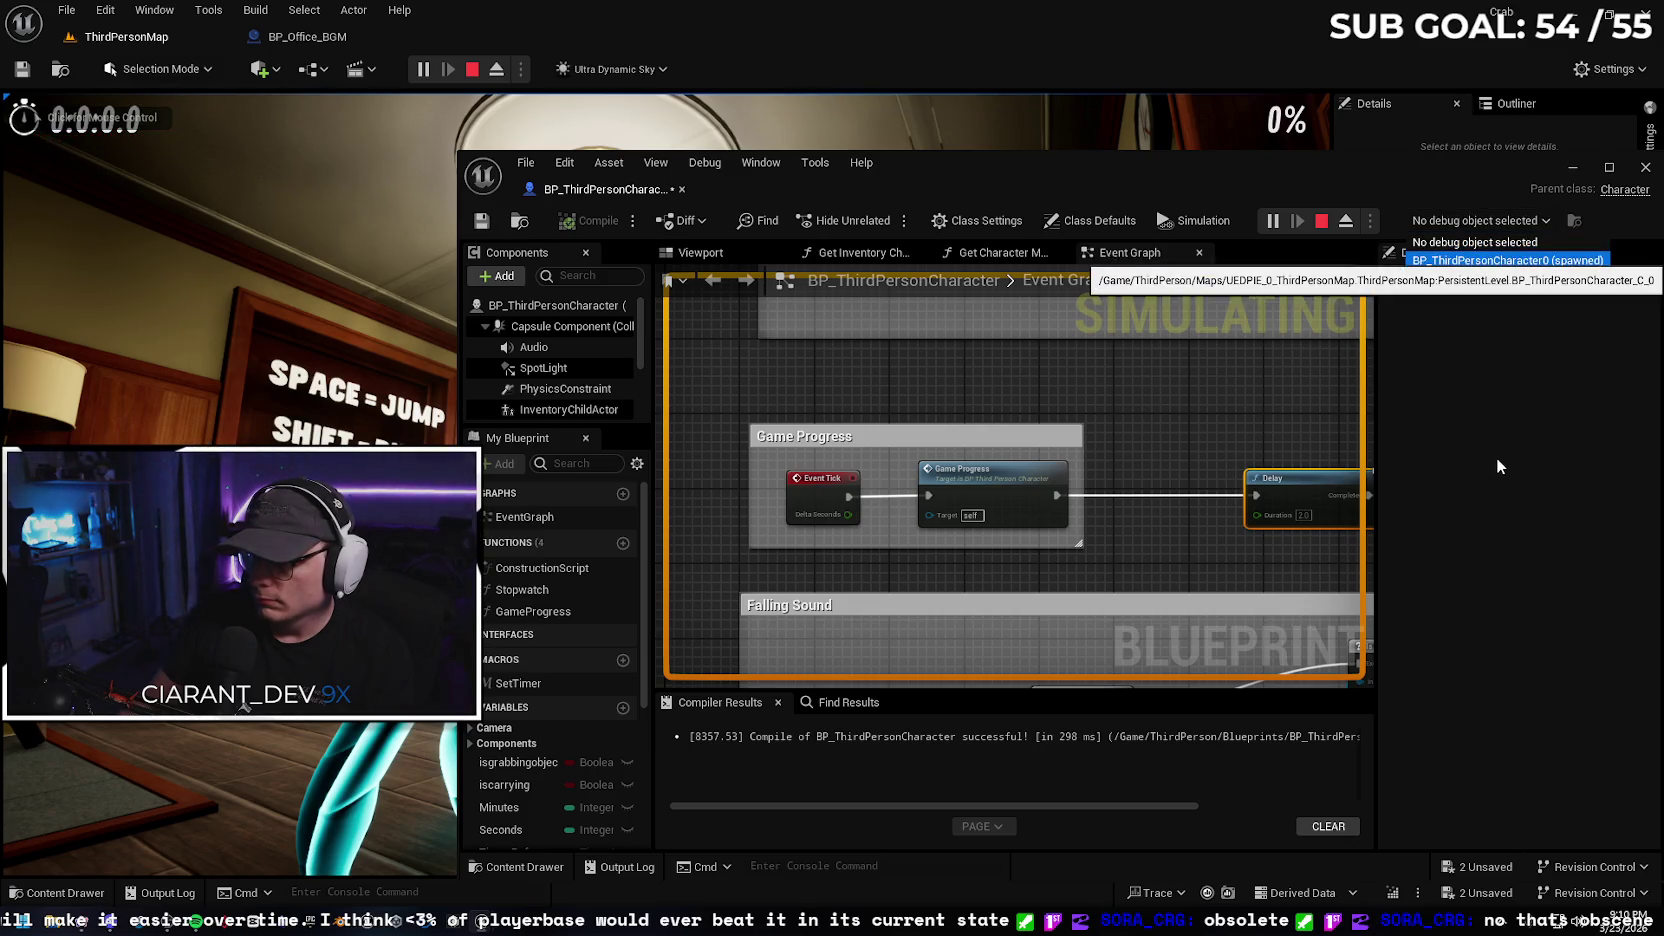
key("Return")
left_click_drag(1174, 419, 1078, 398)
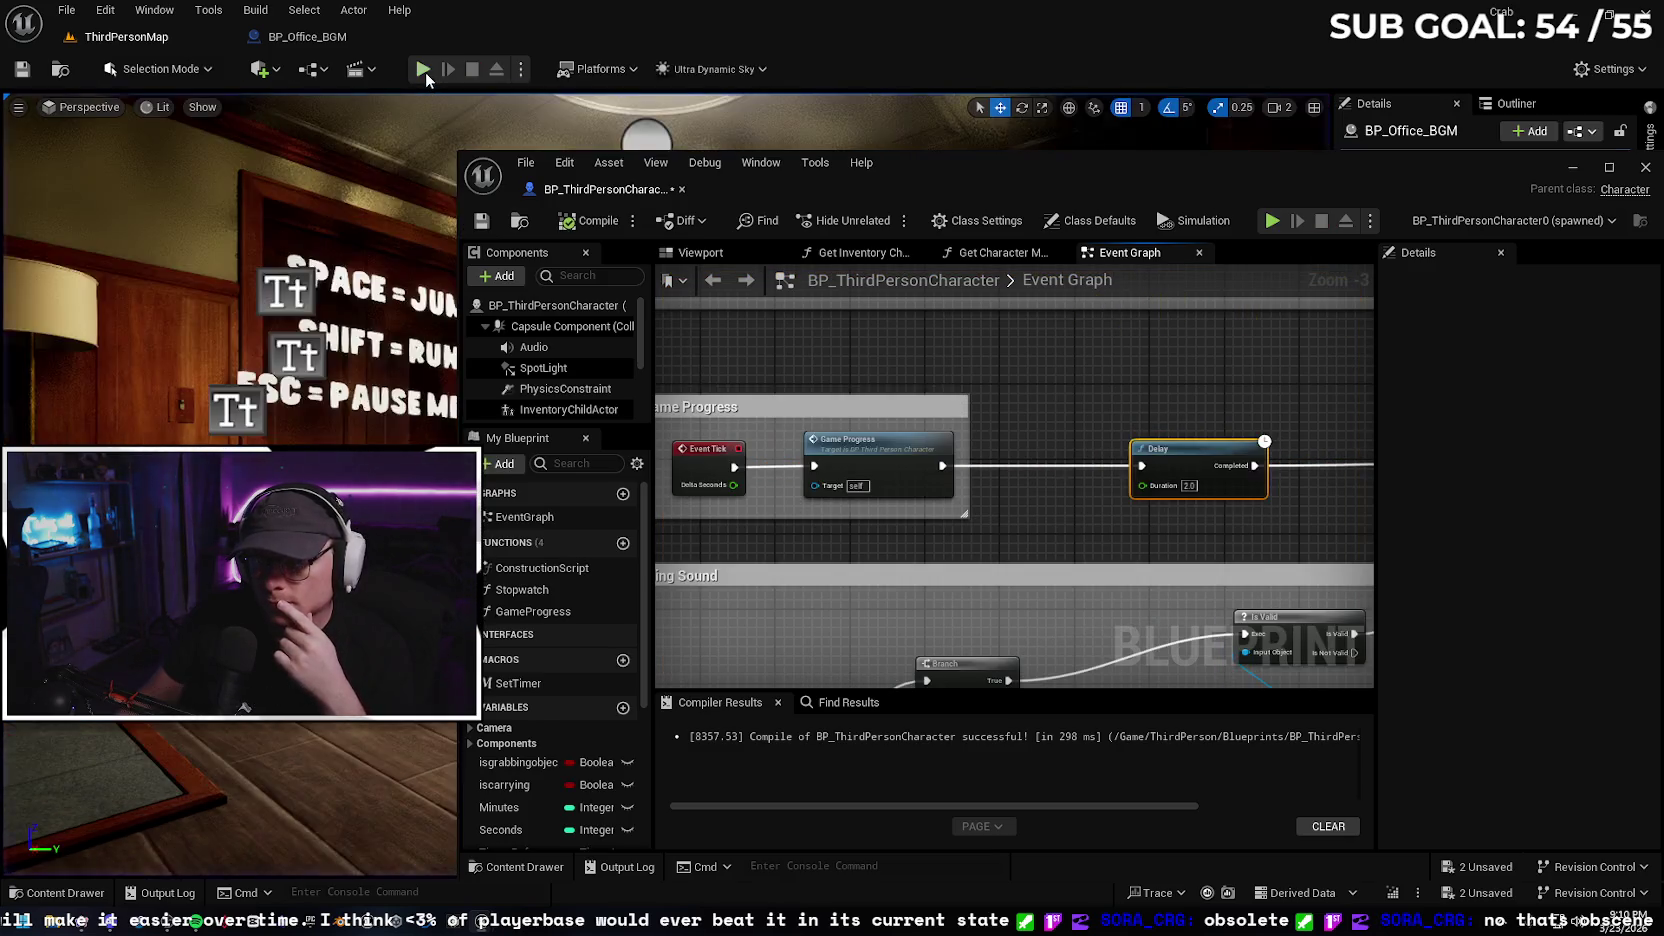
key("Escape")
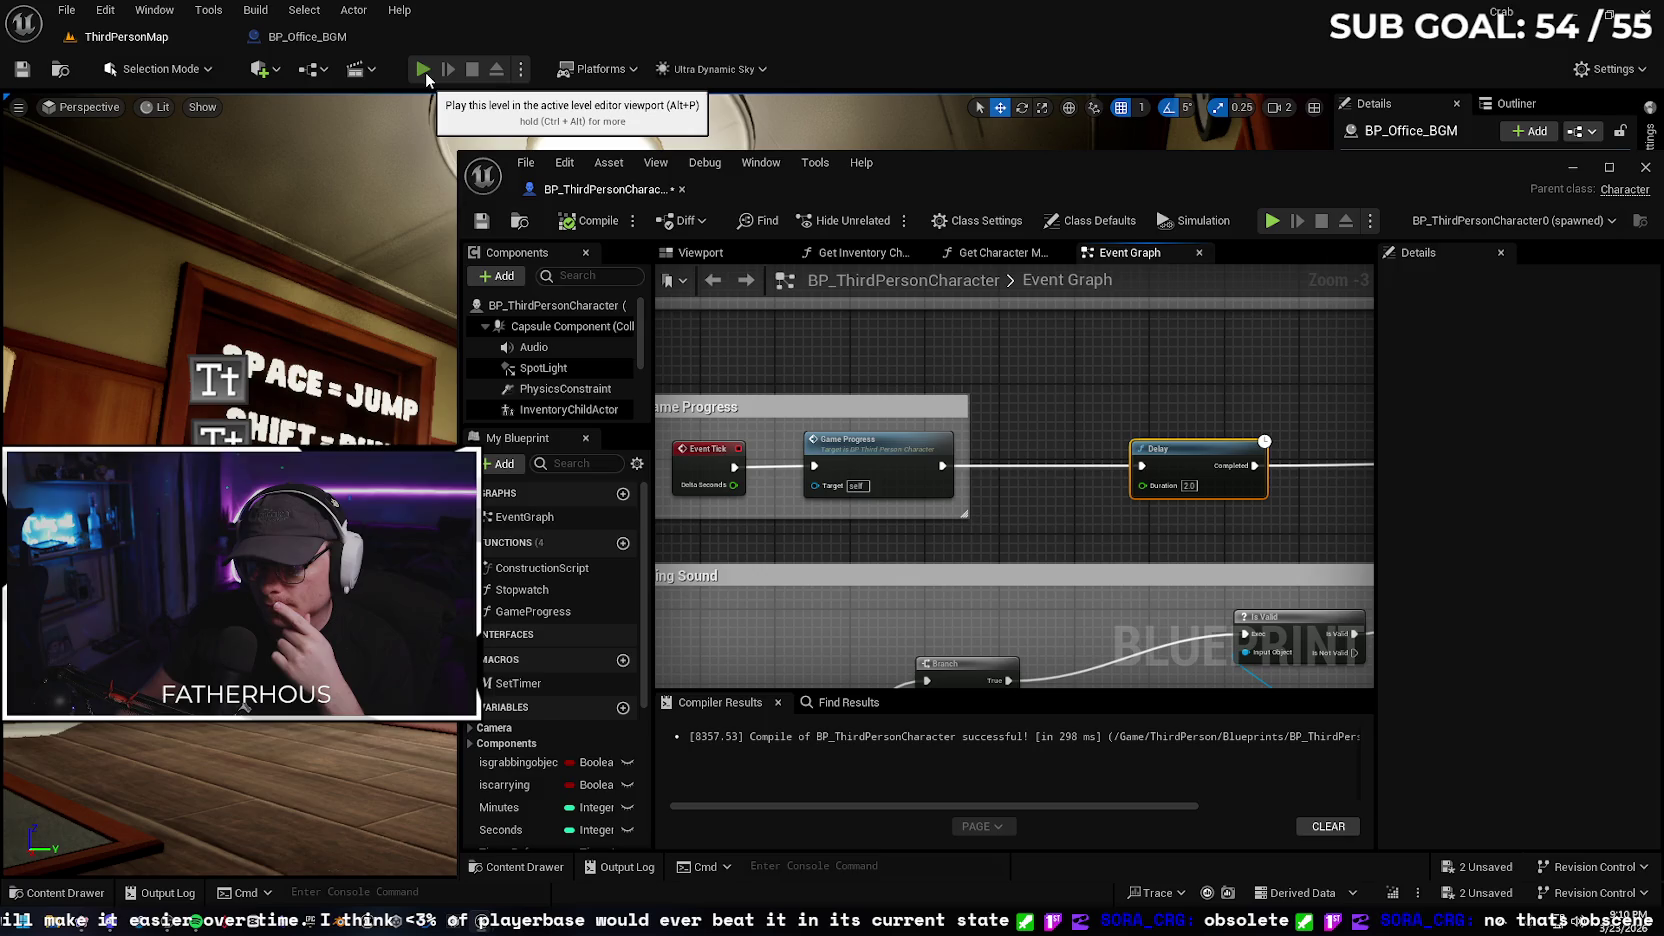
left_click(424, 69)
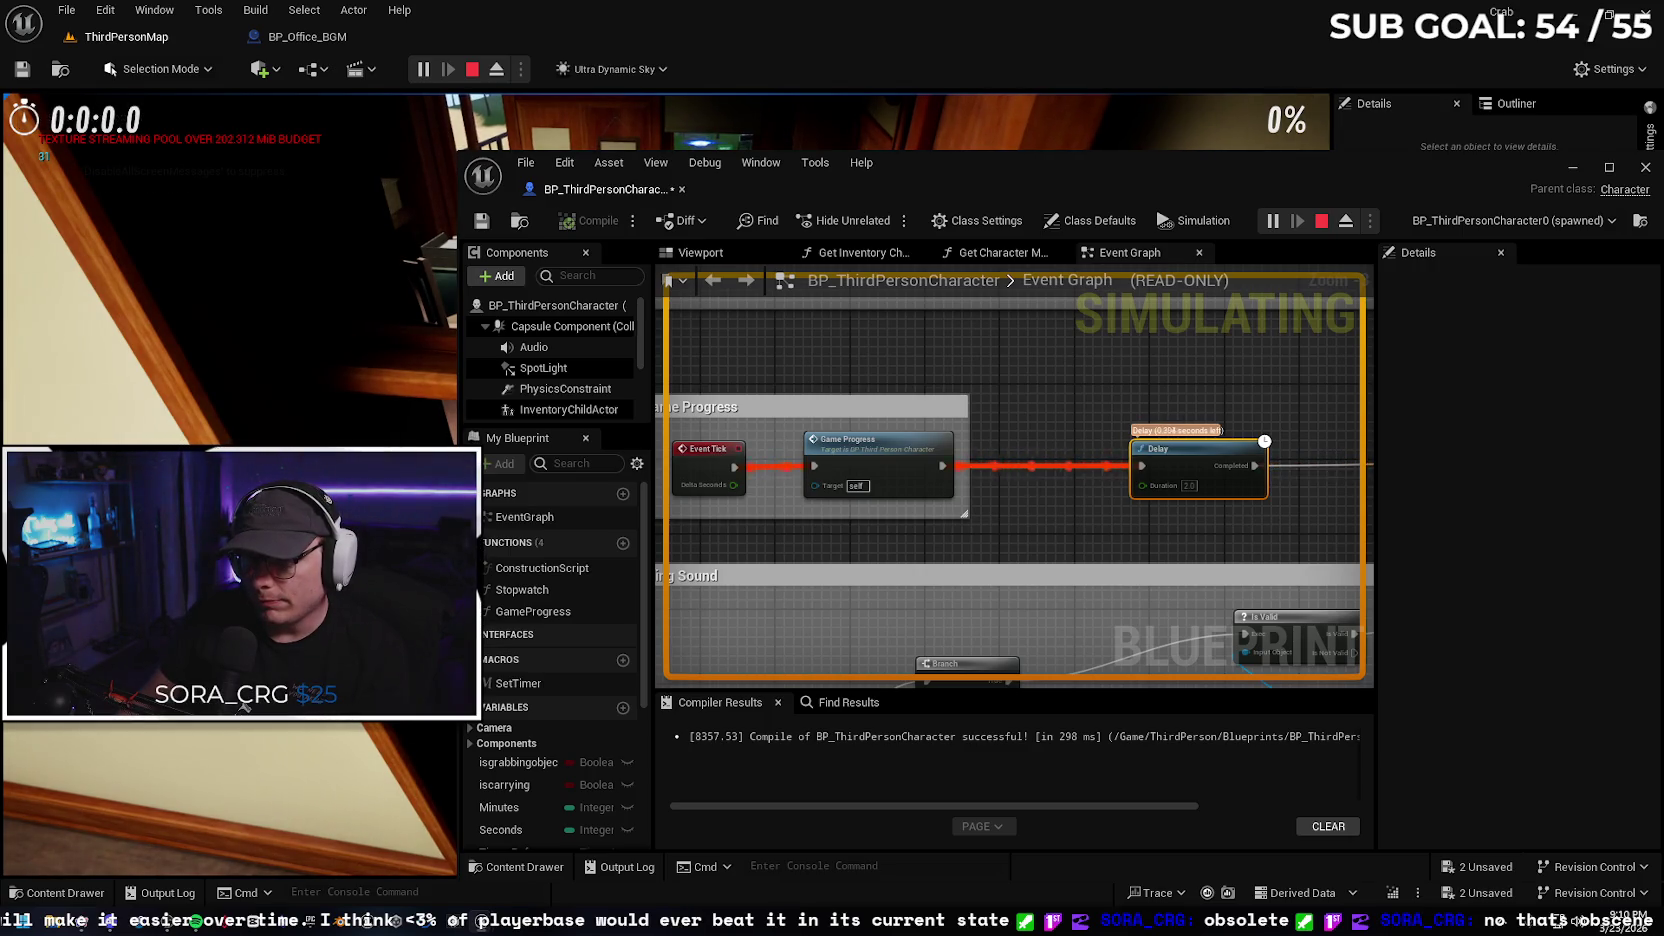
key("Escape")
scroll(832, 354, "down", 5)
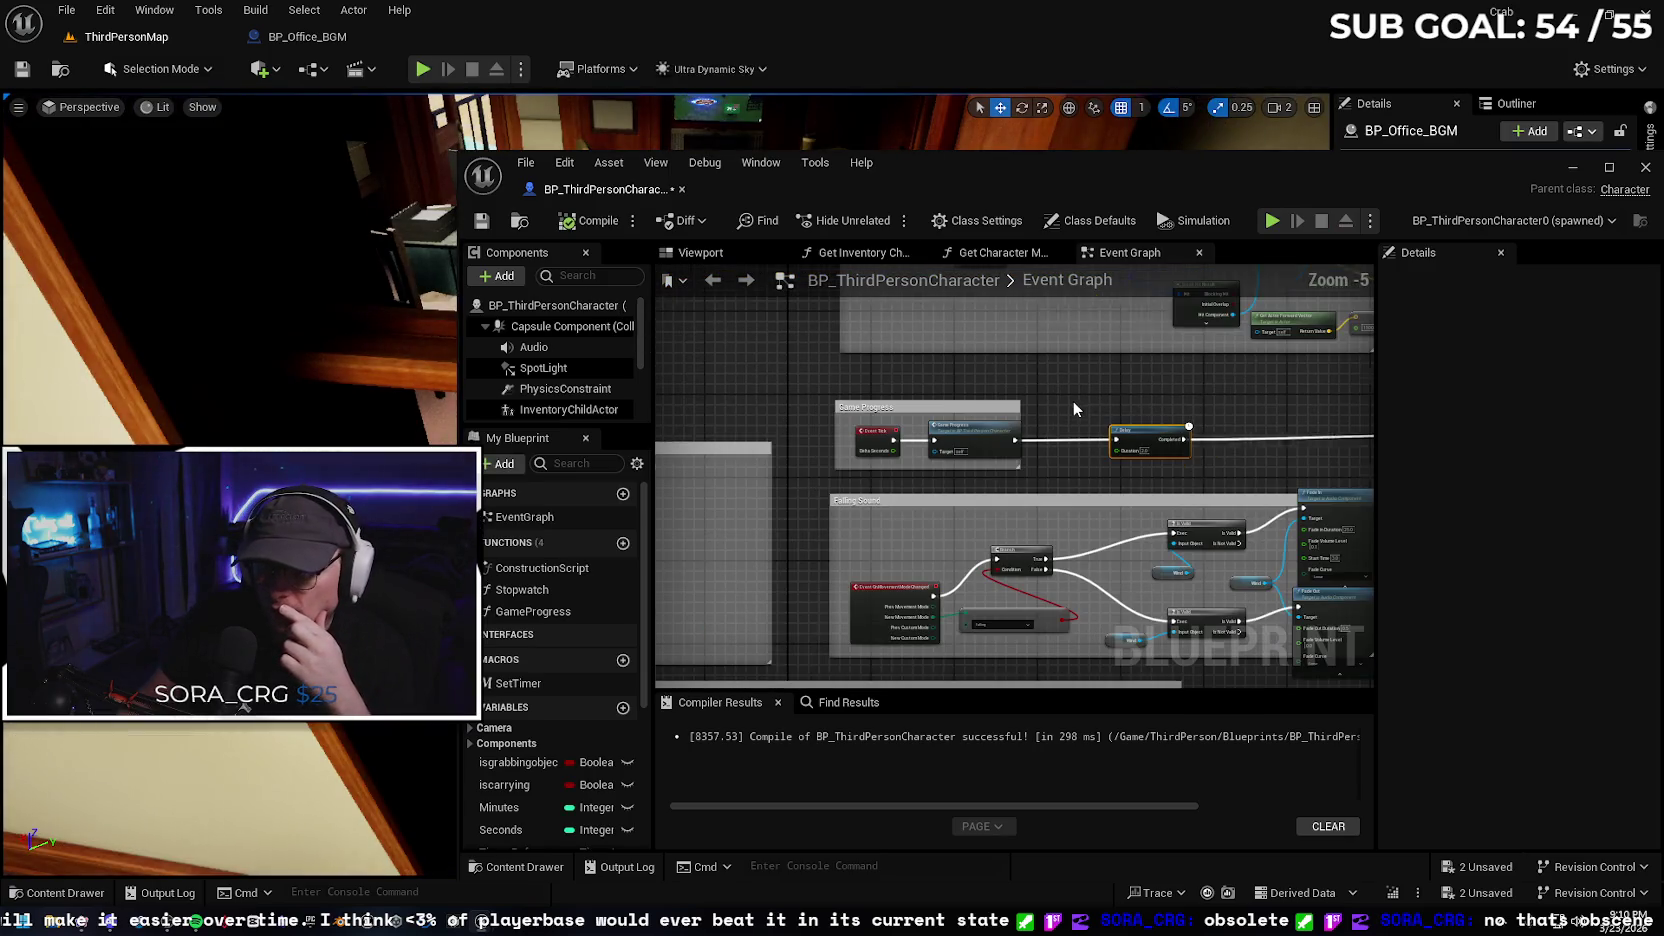
Toggle a breakpoint on the Global Music Fade In node
scroll(906, 368, "down", 1)
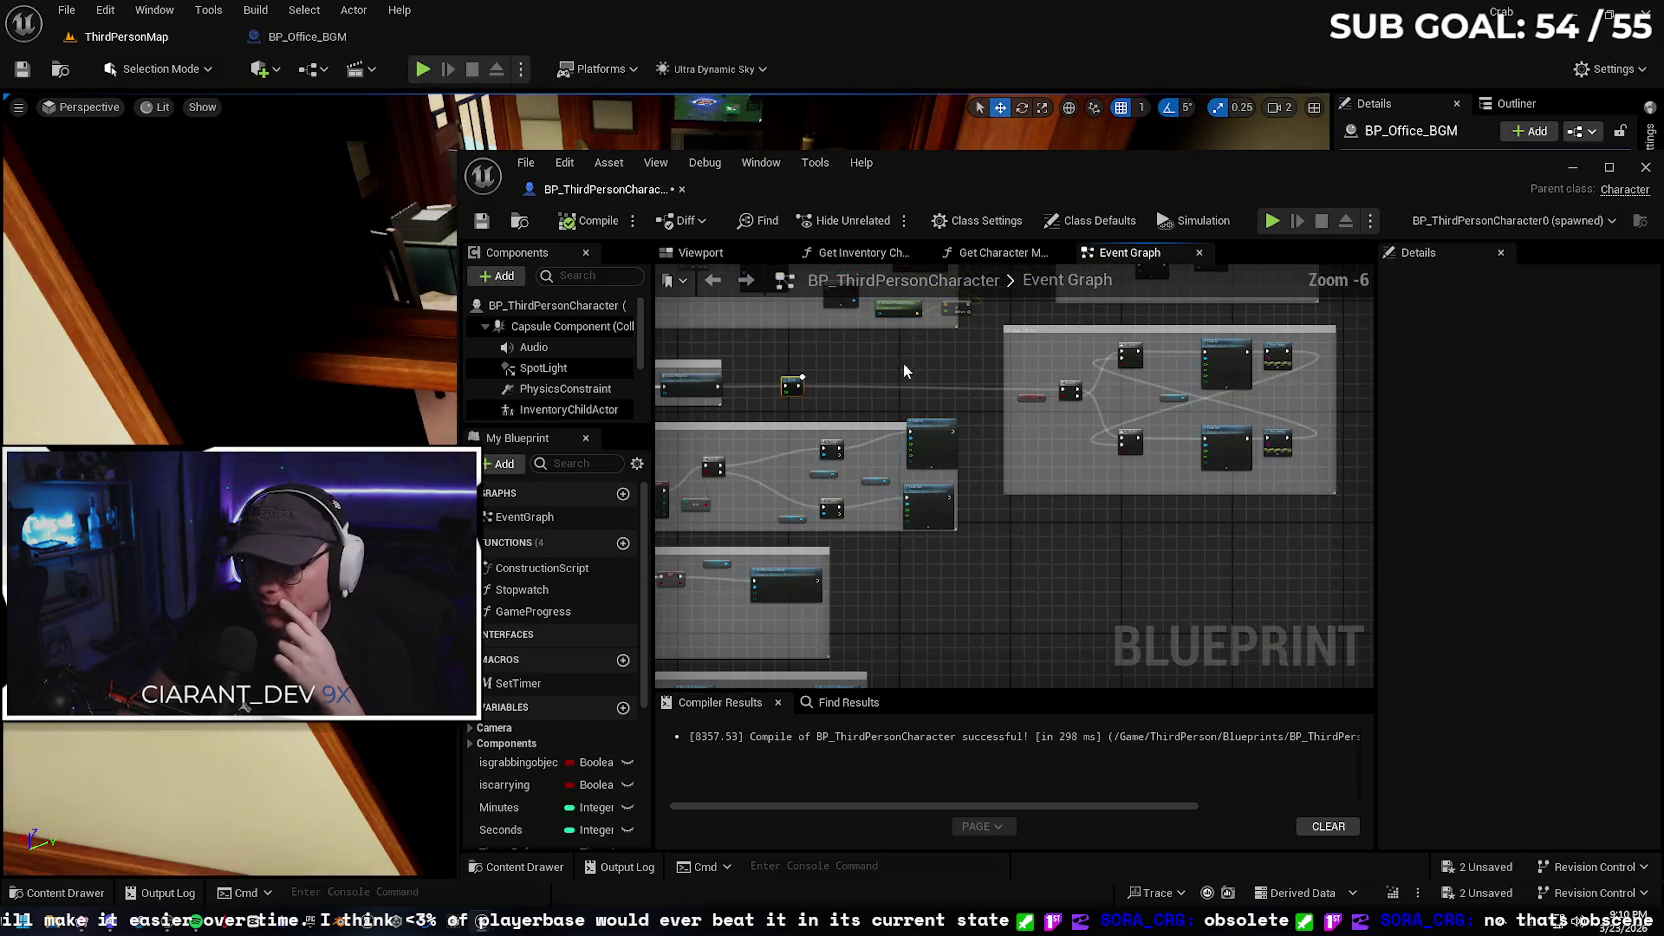
mouse_move(906, 368)
left_mouse_down()
mouse_move(967, 381)
mouse_move(876, 385)
left_mouse_up()
scroll(913, 367, "up", 1)
left_click_drag(600, 189, 330, 36)
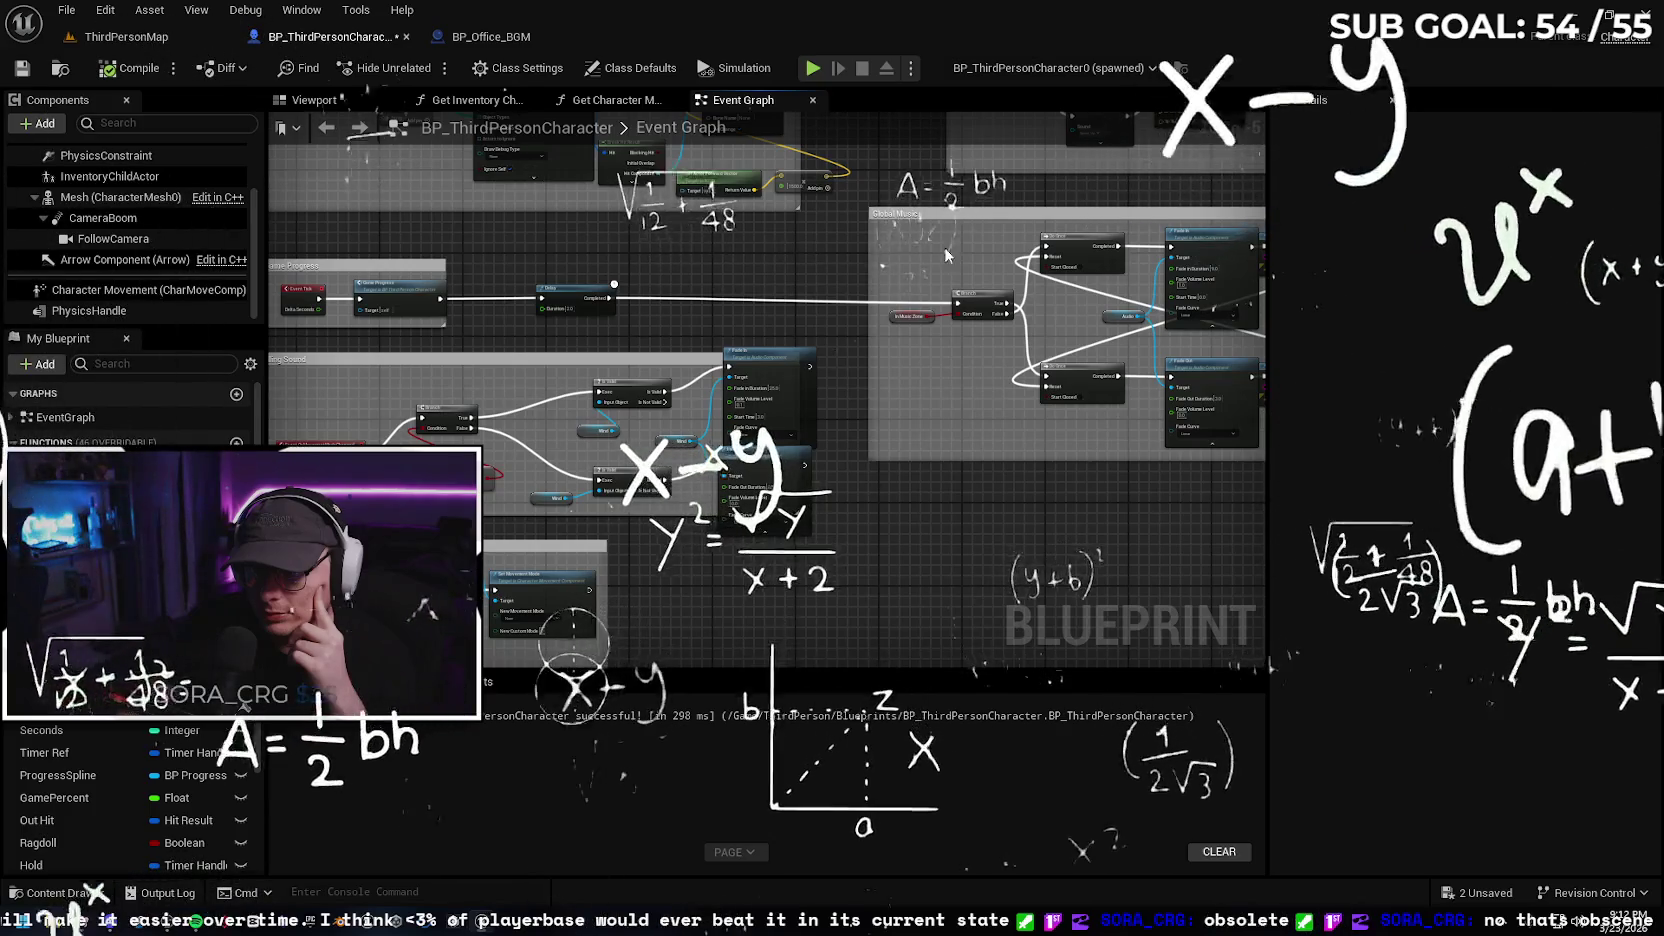
right_click(1223, 232)
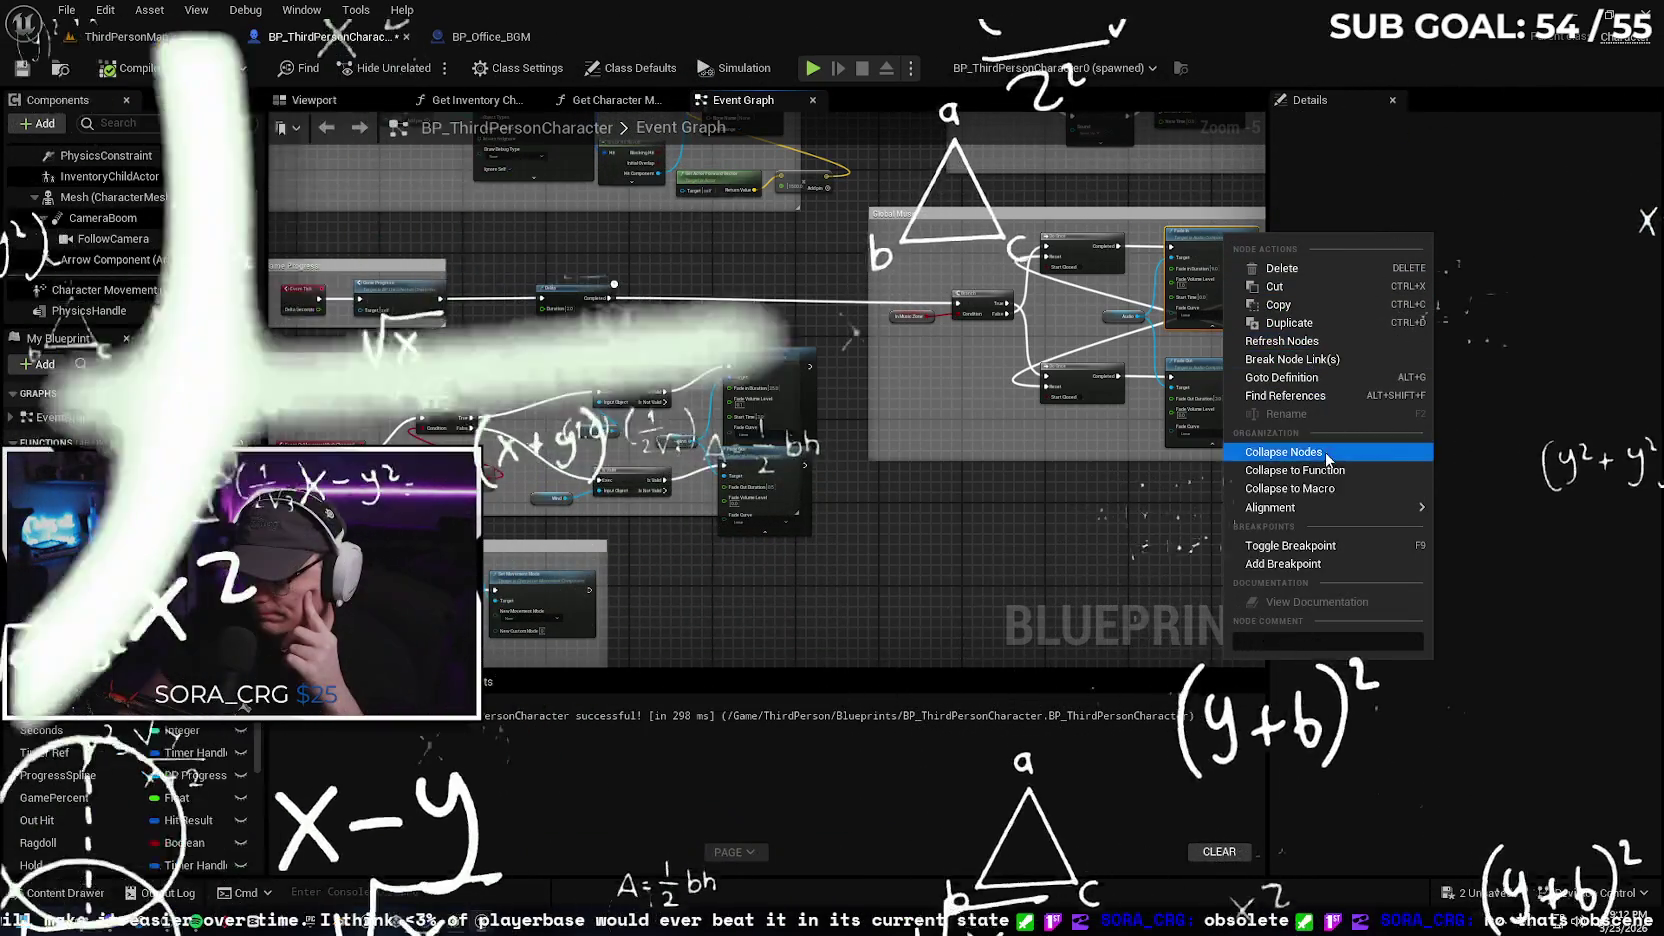
left_click(1334, 546)
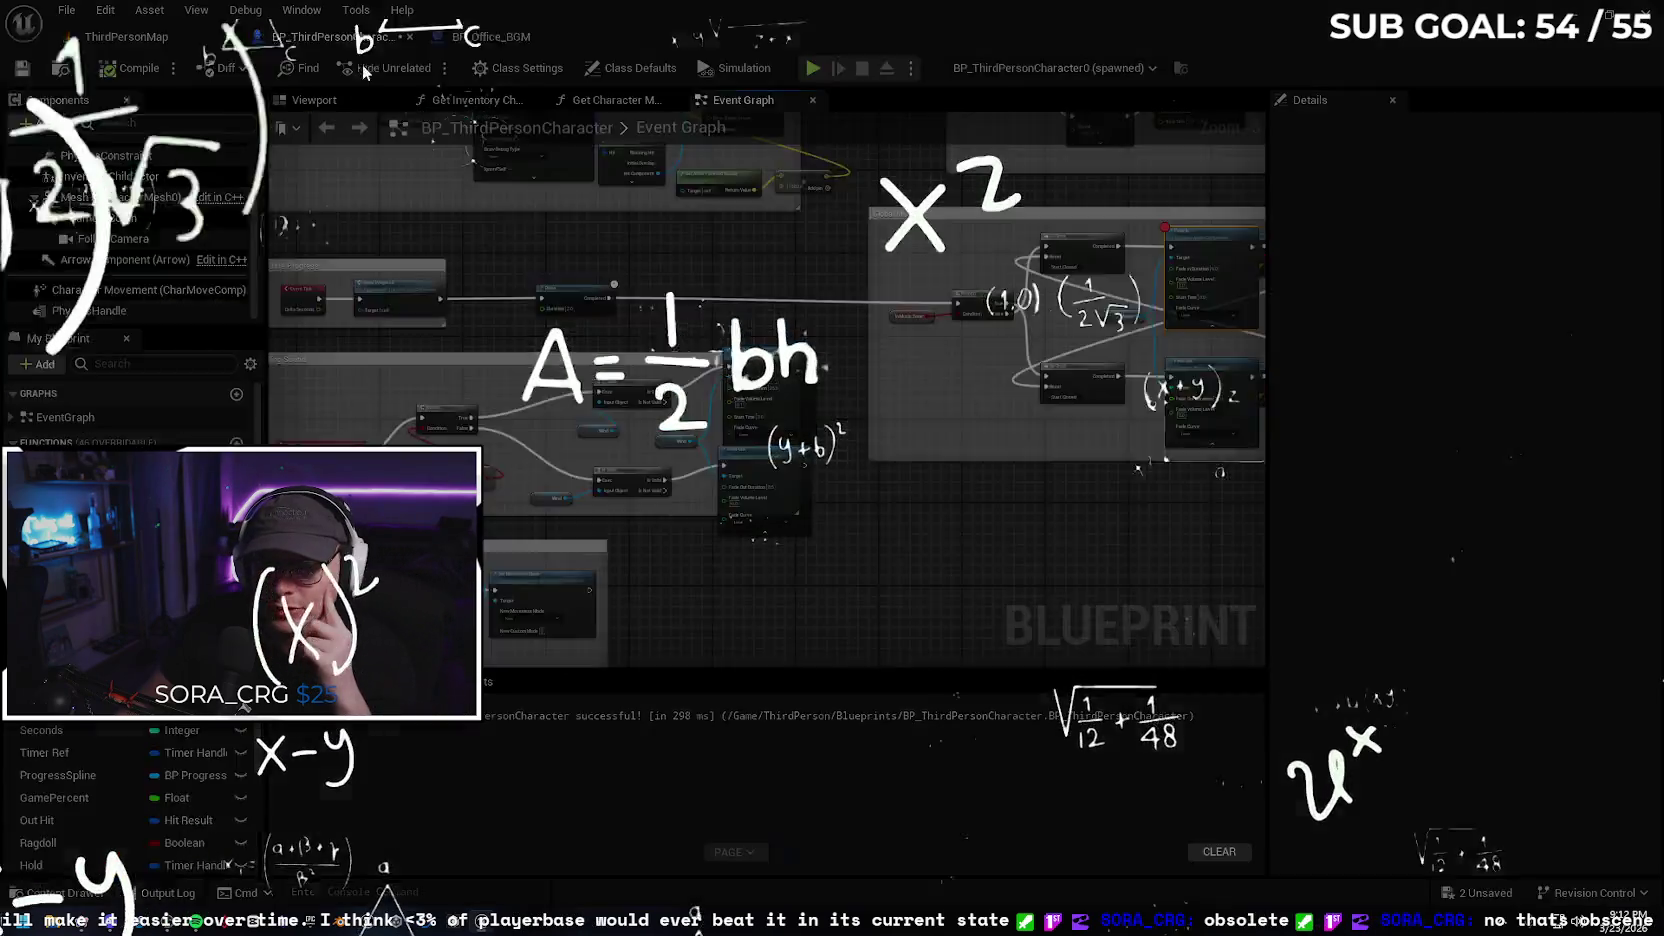
Float BP_ThirdPersonCharacter in an enlarged window and centre the Global Music Fade nodes
left_click_drag(330, 36, 420, 144)
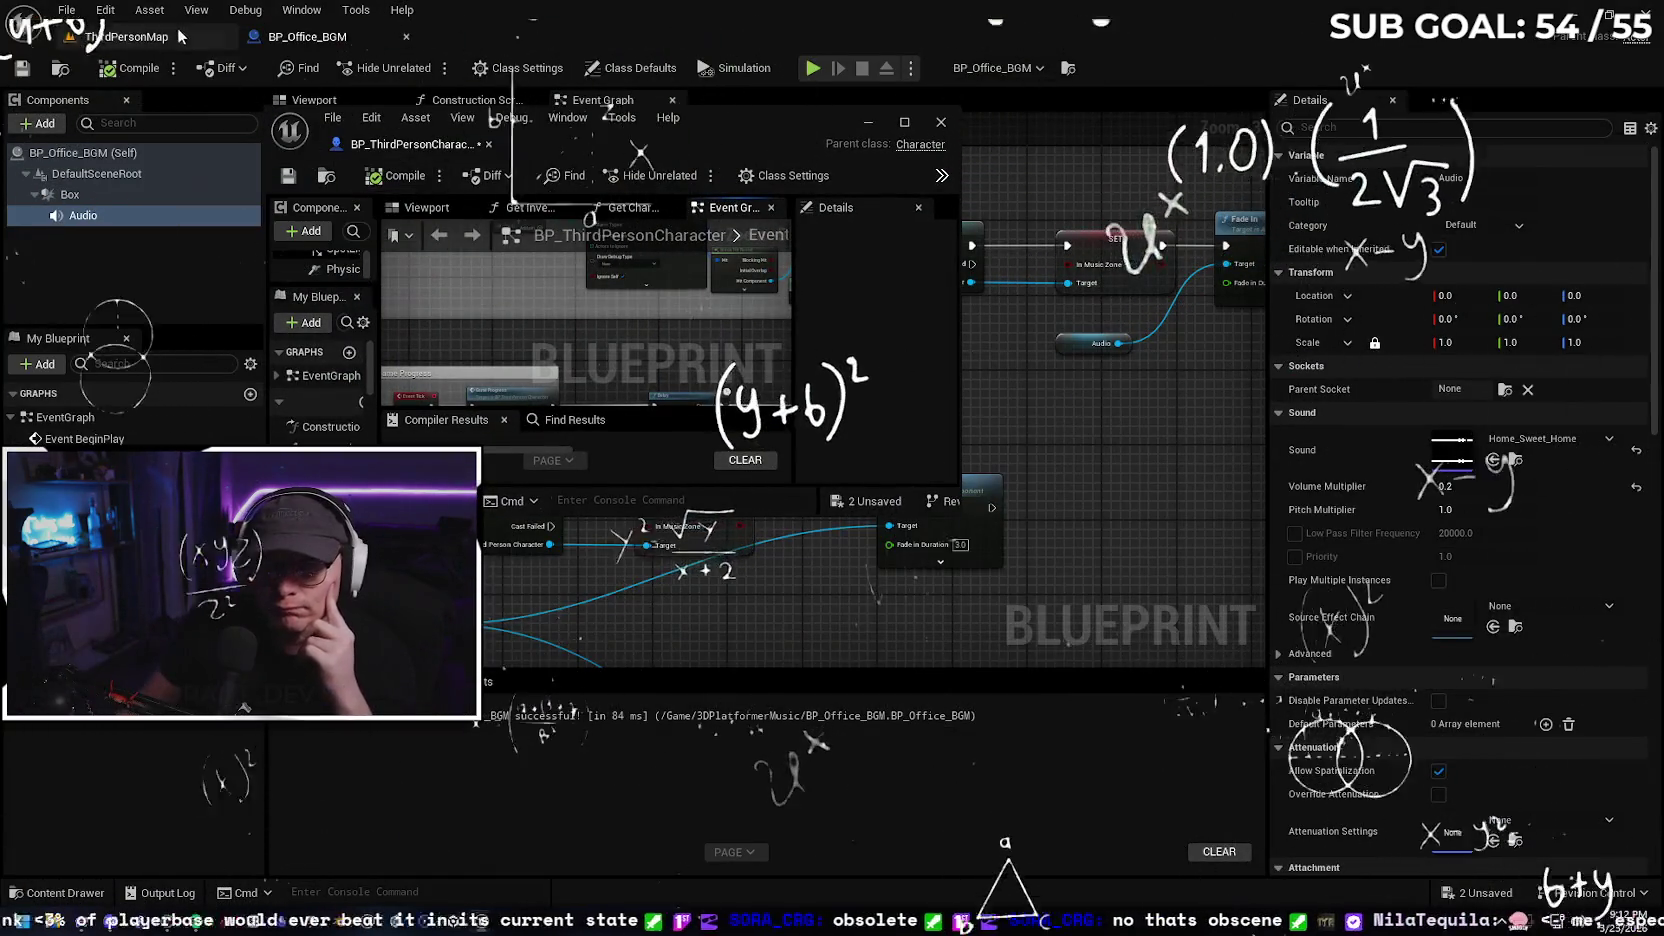
left_click(177, 40)
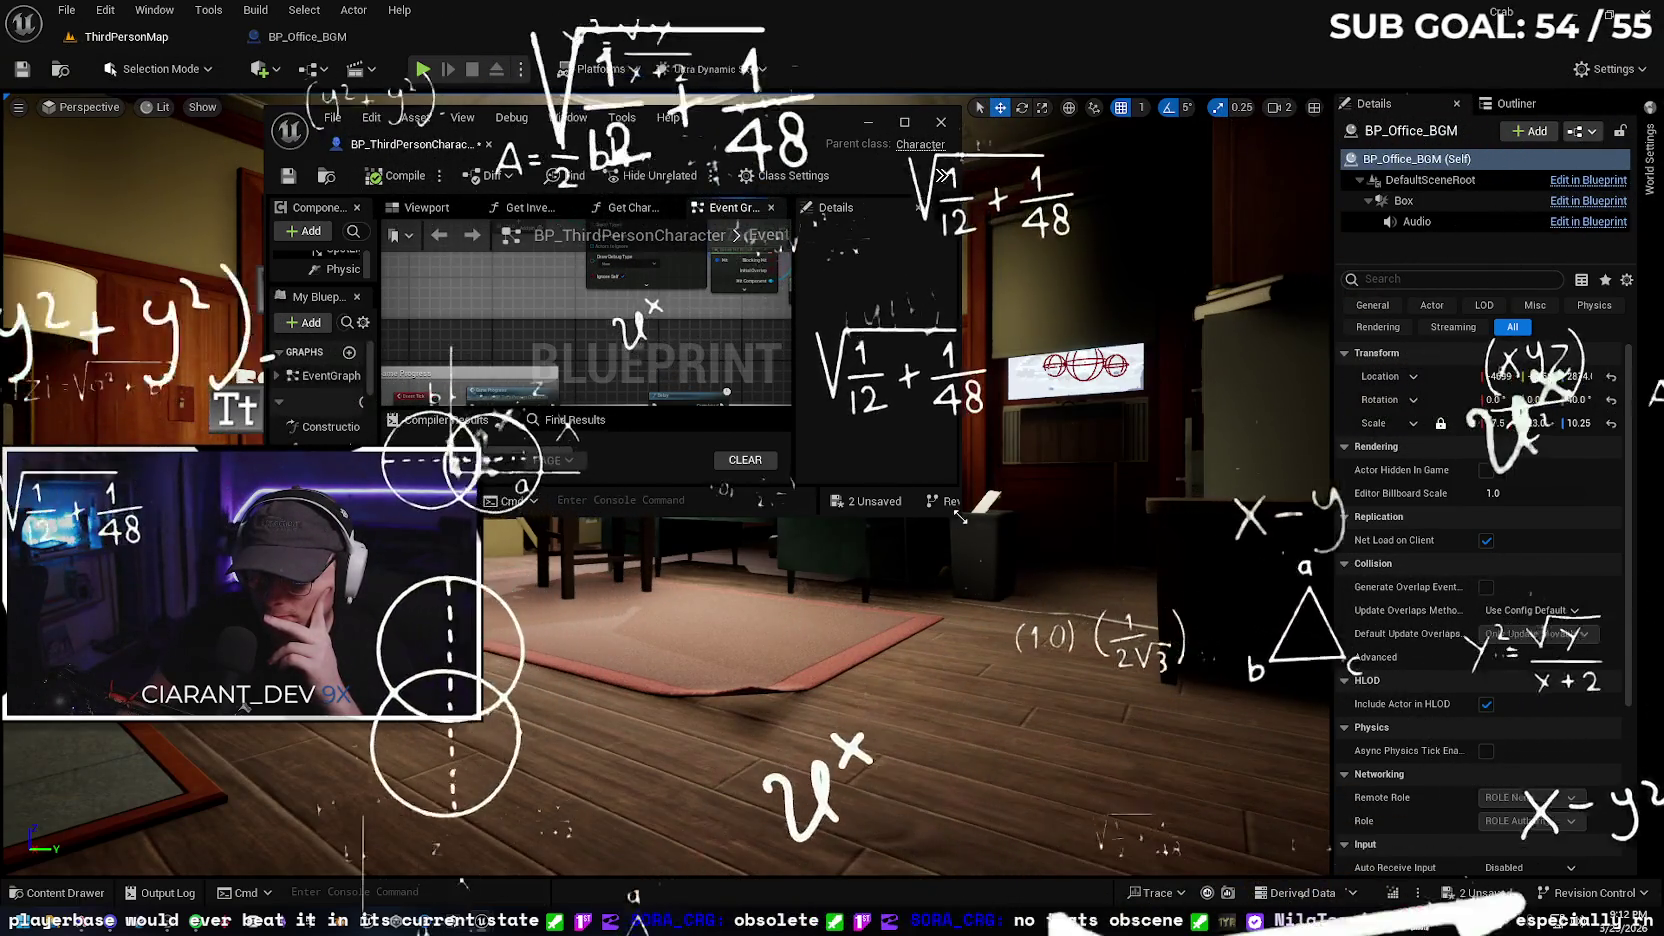
left_click_drag(957, 512, 1078, 720)
left_click_drag(1348, 748, 1592, 868)
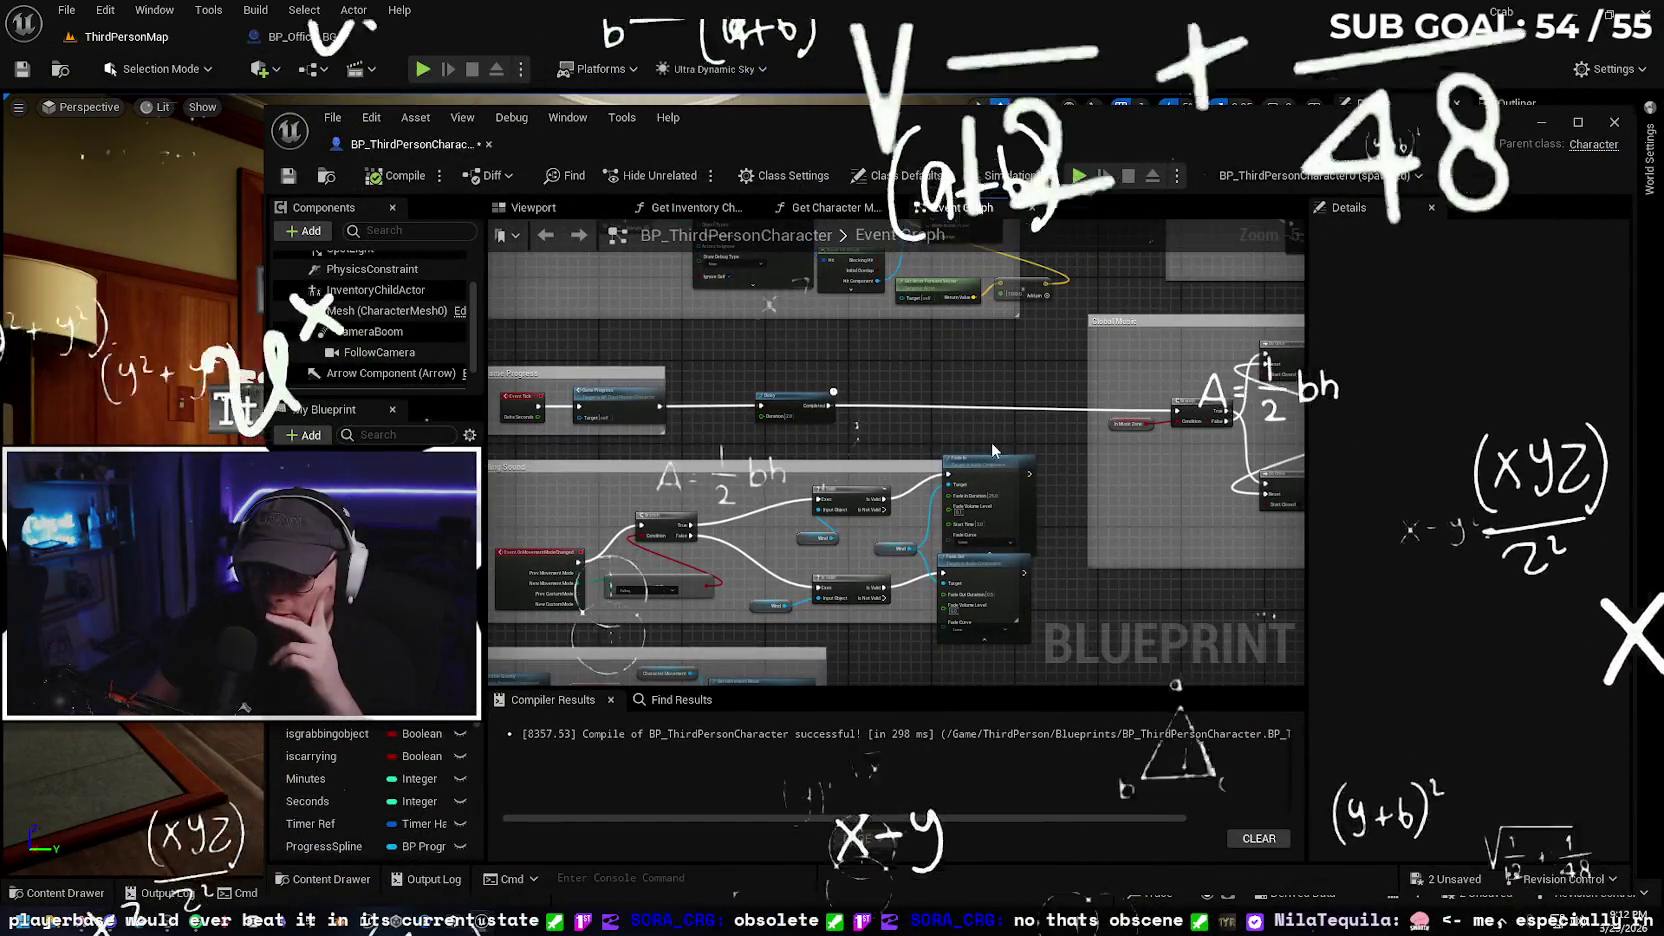
left_click_drag(916, 400, 796, 400)
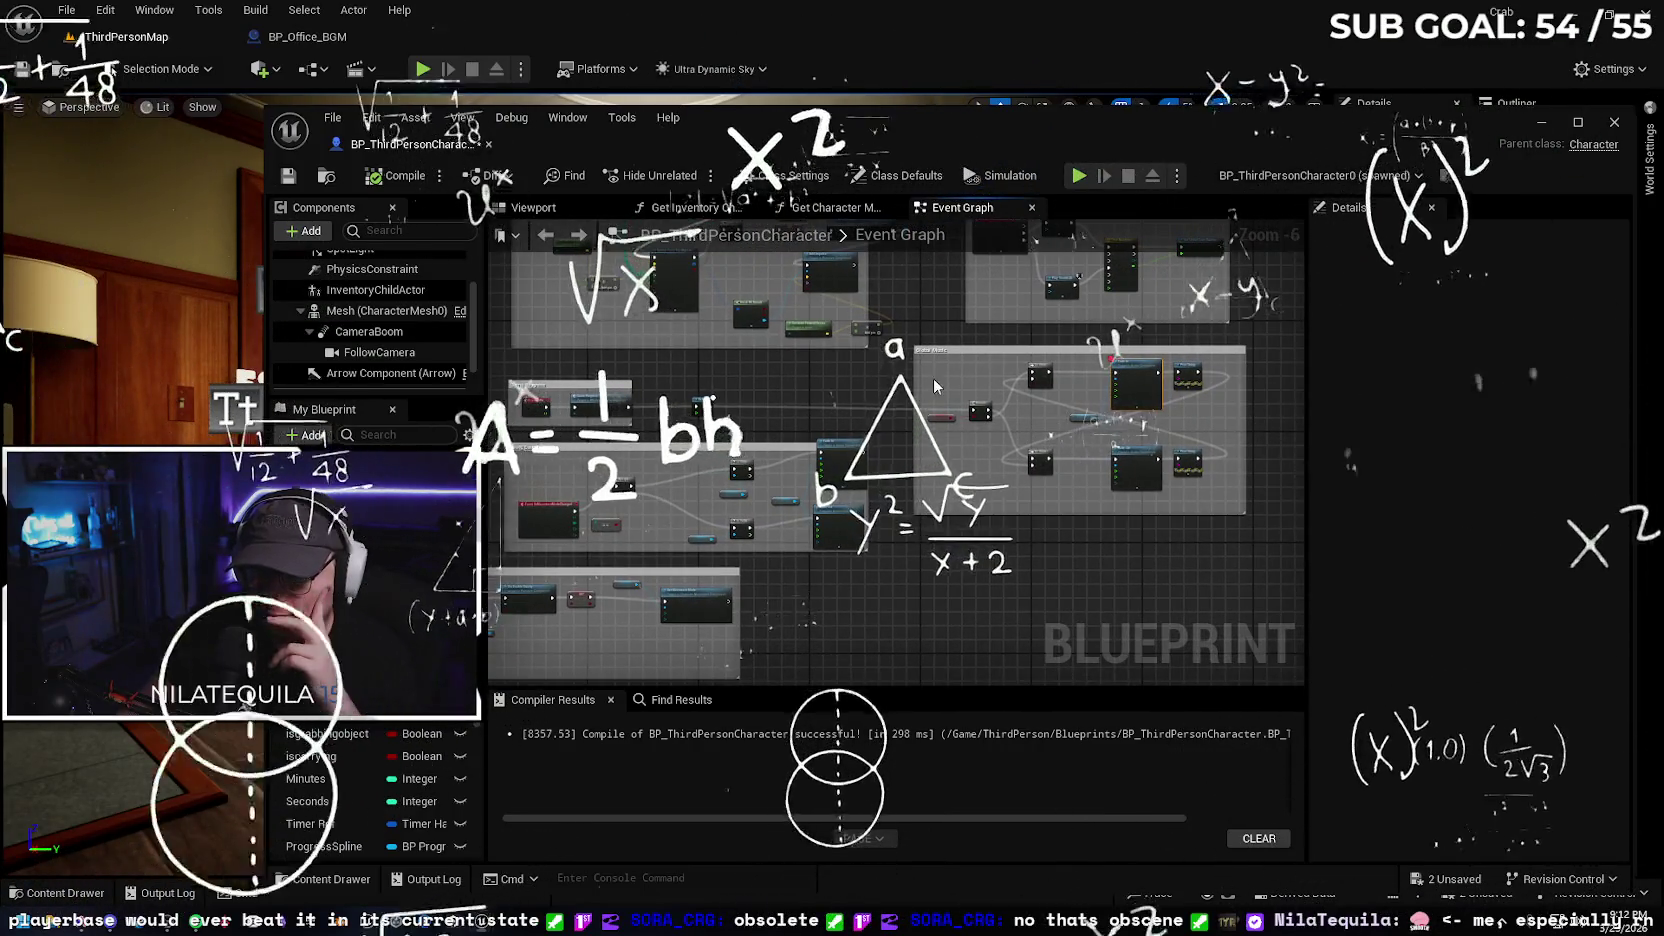
scroll(770, 389, "up", 3)
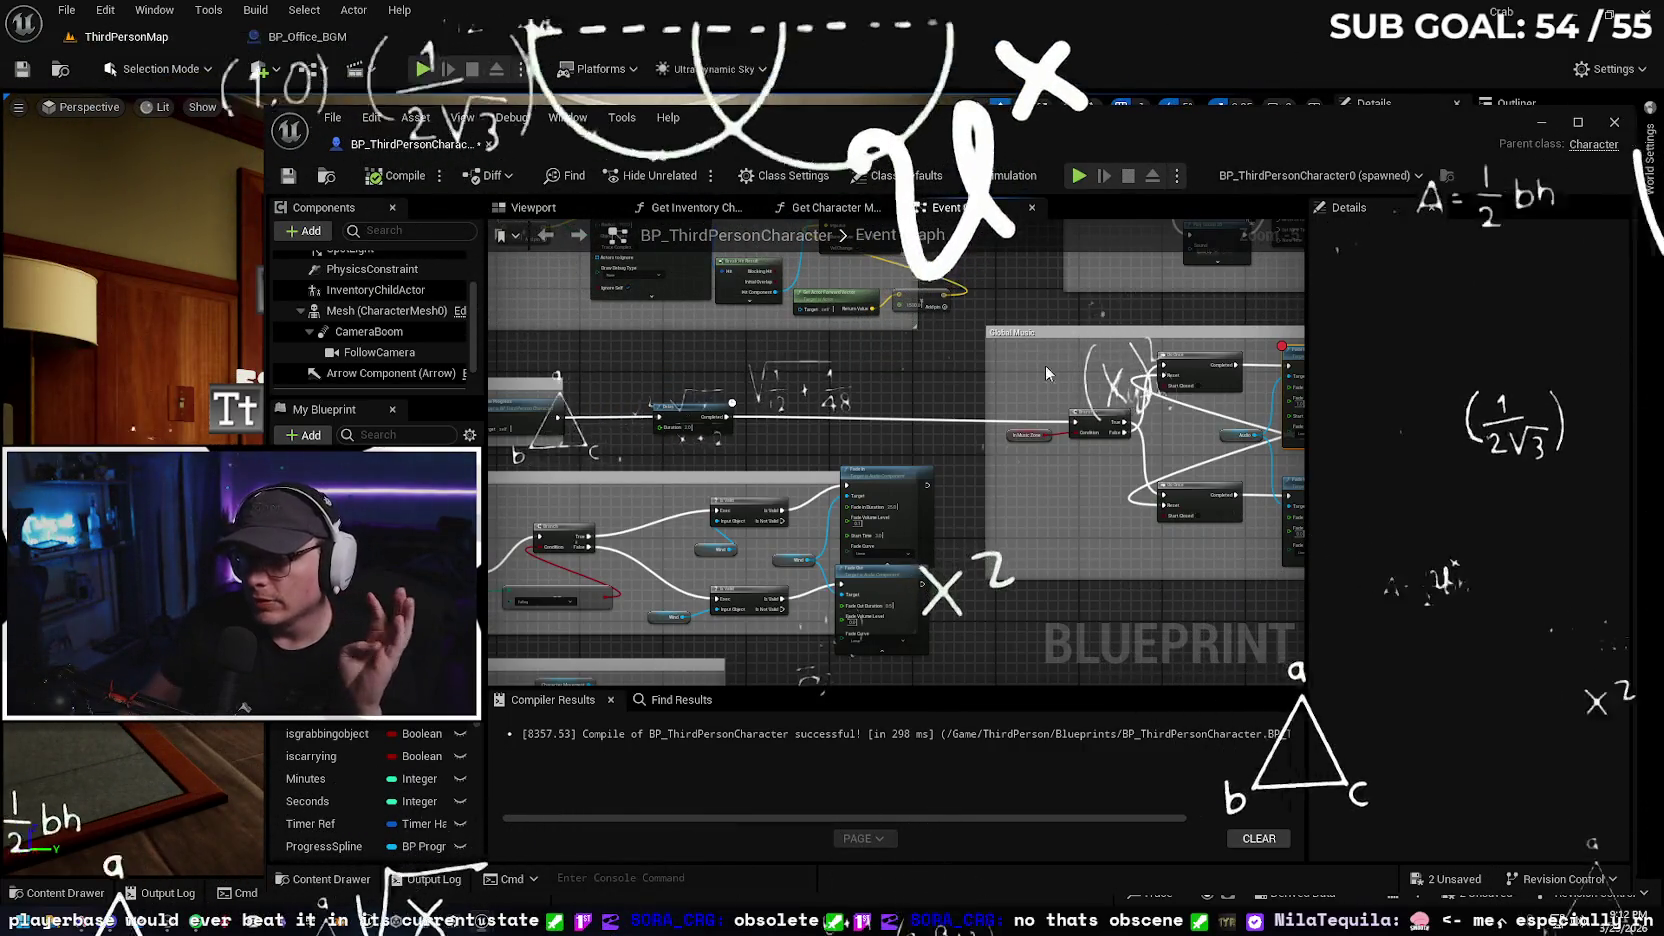
left_click_drag(987, 384, 897, 384)
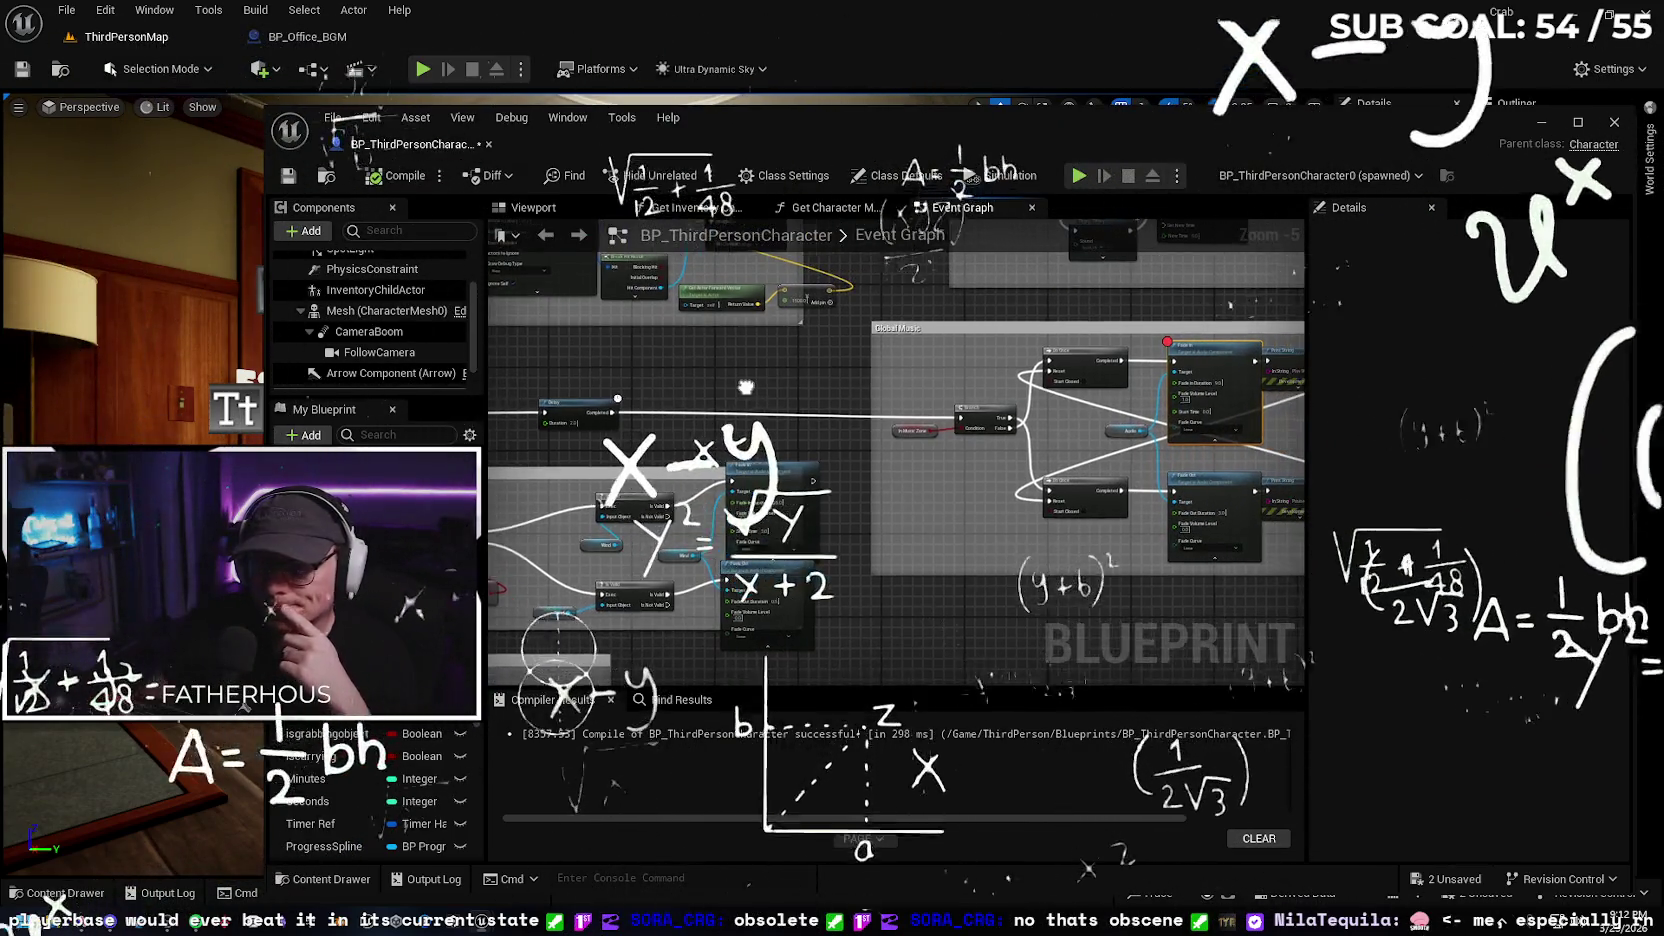
left_click_drag(993, 434, 947, 430)
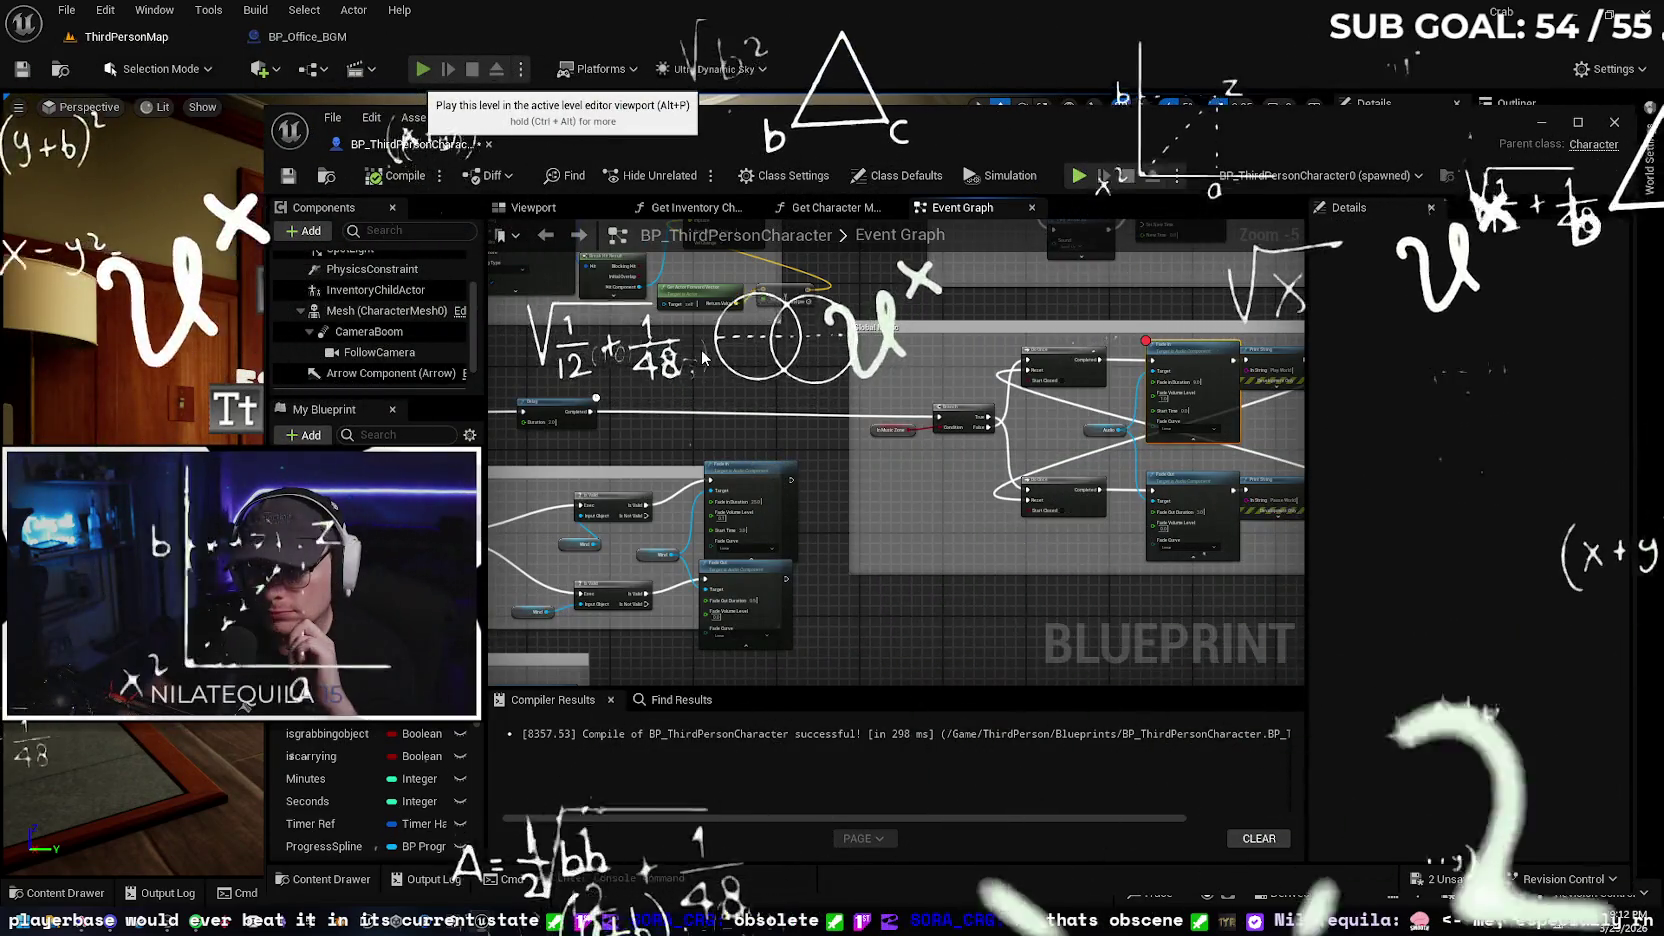
Play the level until the Fade In breakpoint pauses it, then resume with F8
left_click(420, 68)
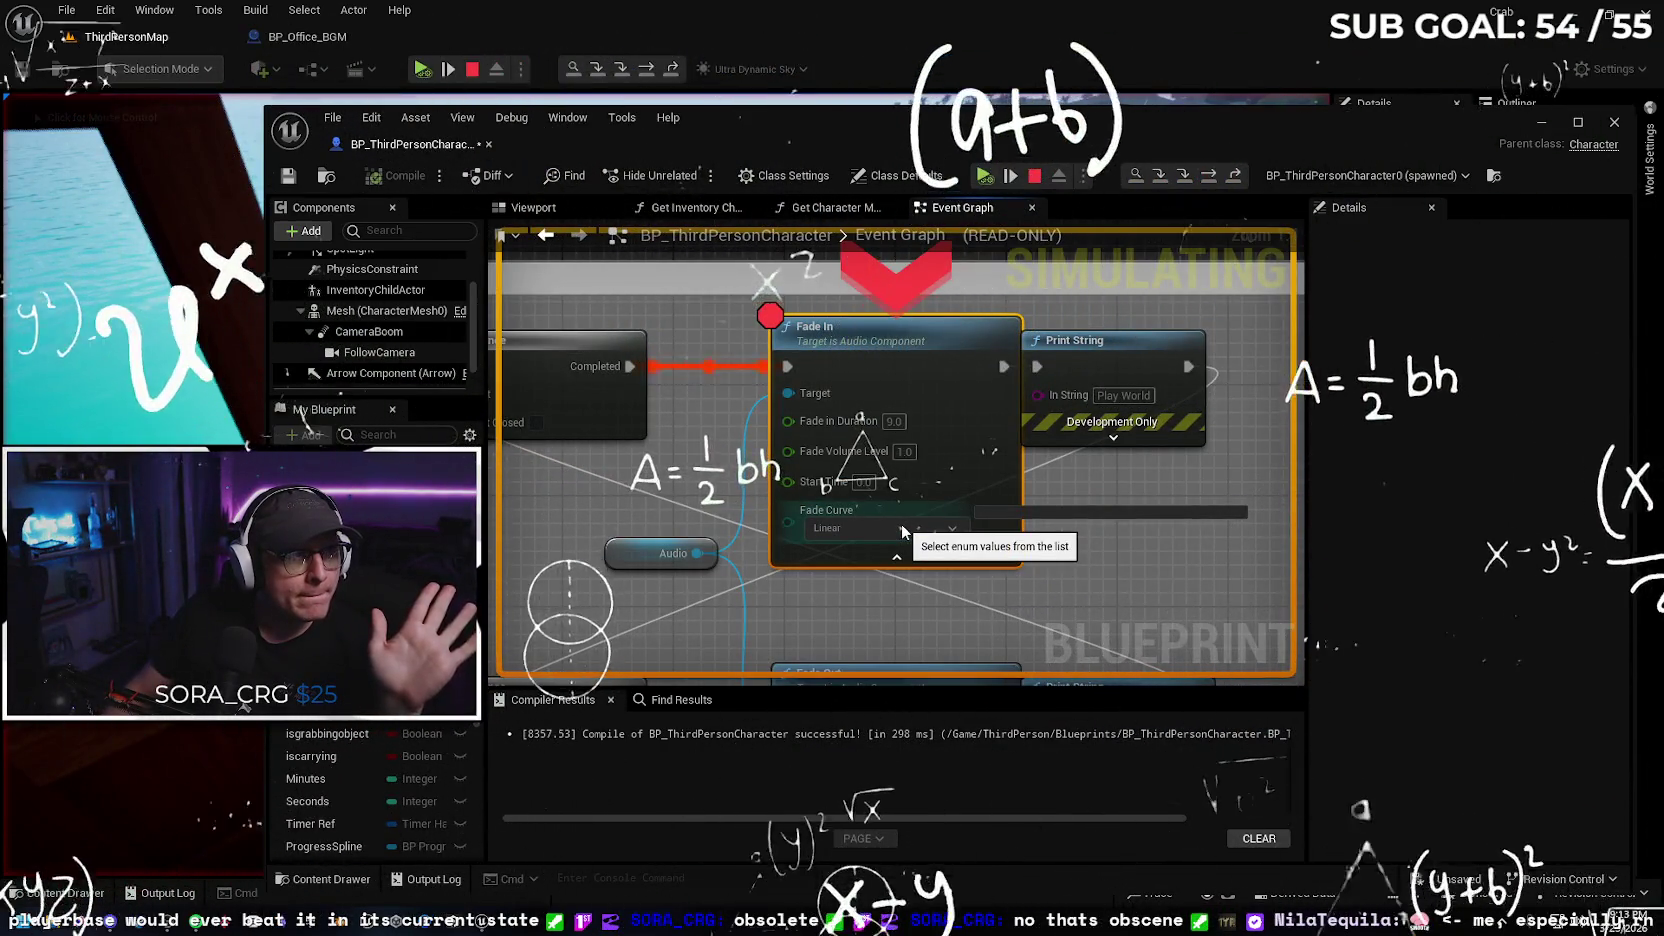
key("F8")
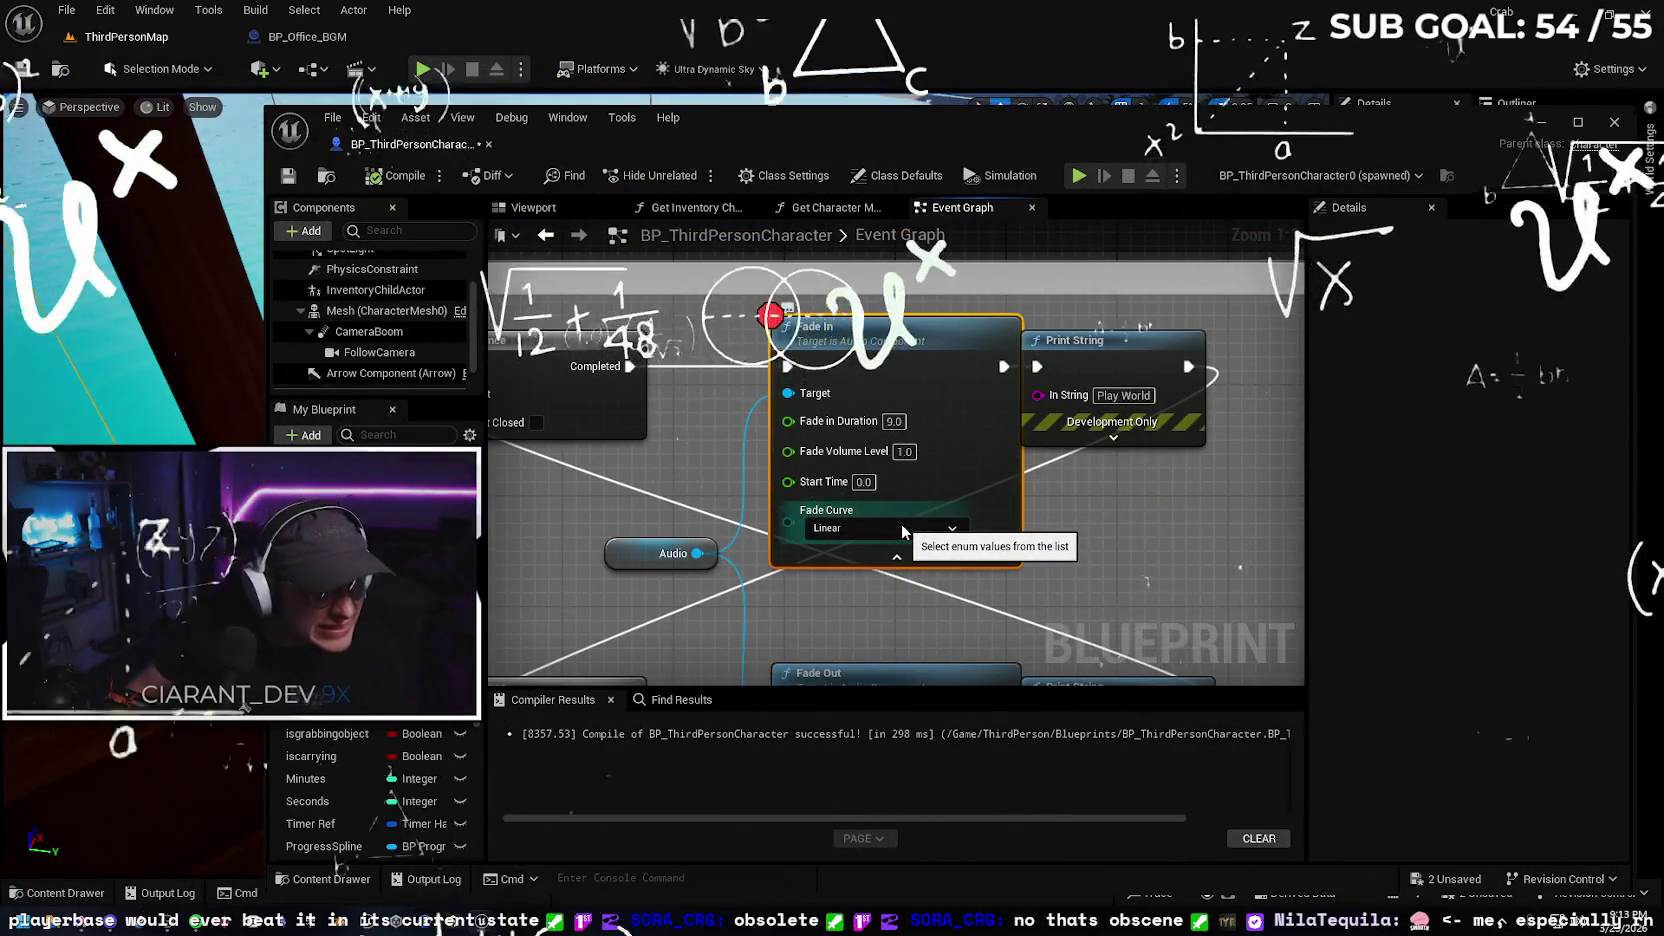
Zoom the Event Graph in and out to inspect the Global Music nodes
scroll(634, 428, "down", 6)
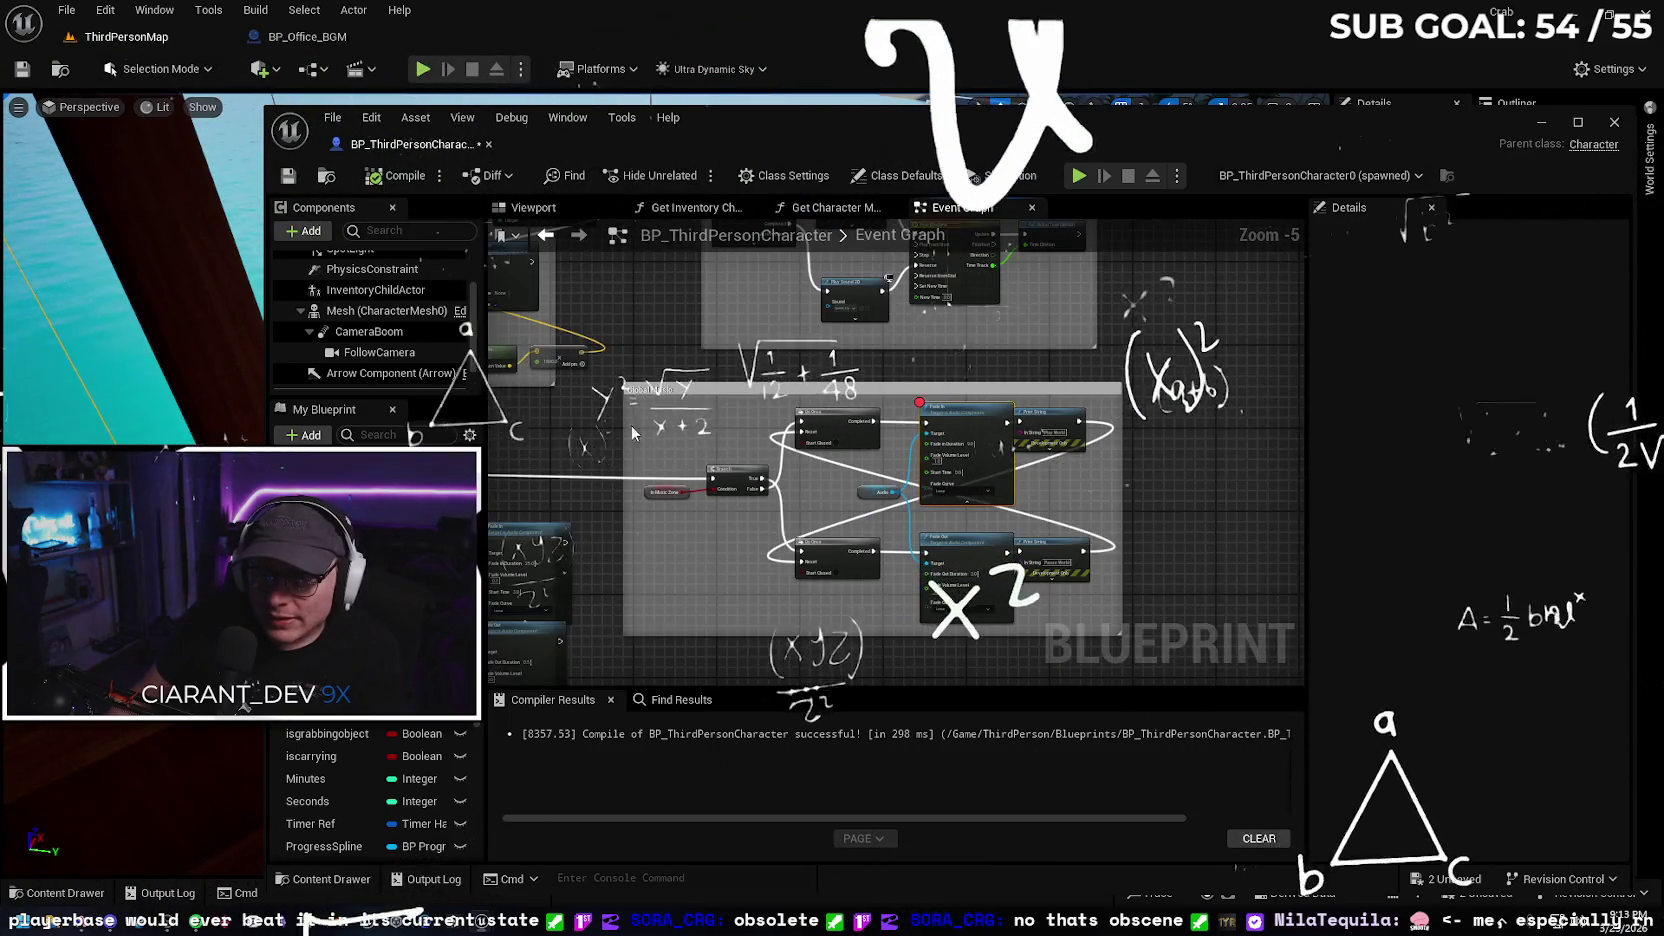
scroll(715, 389, "down", 2)
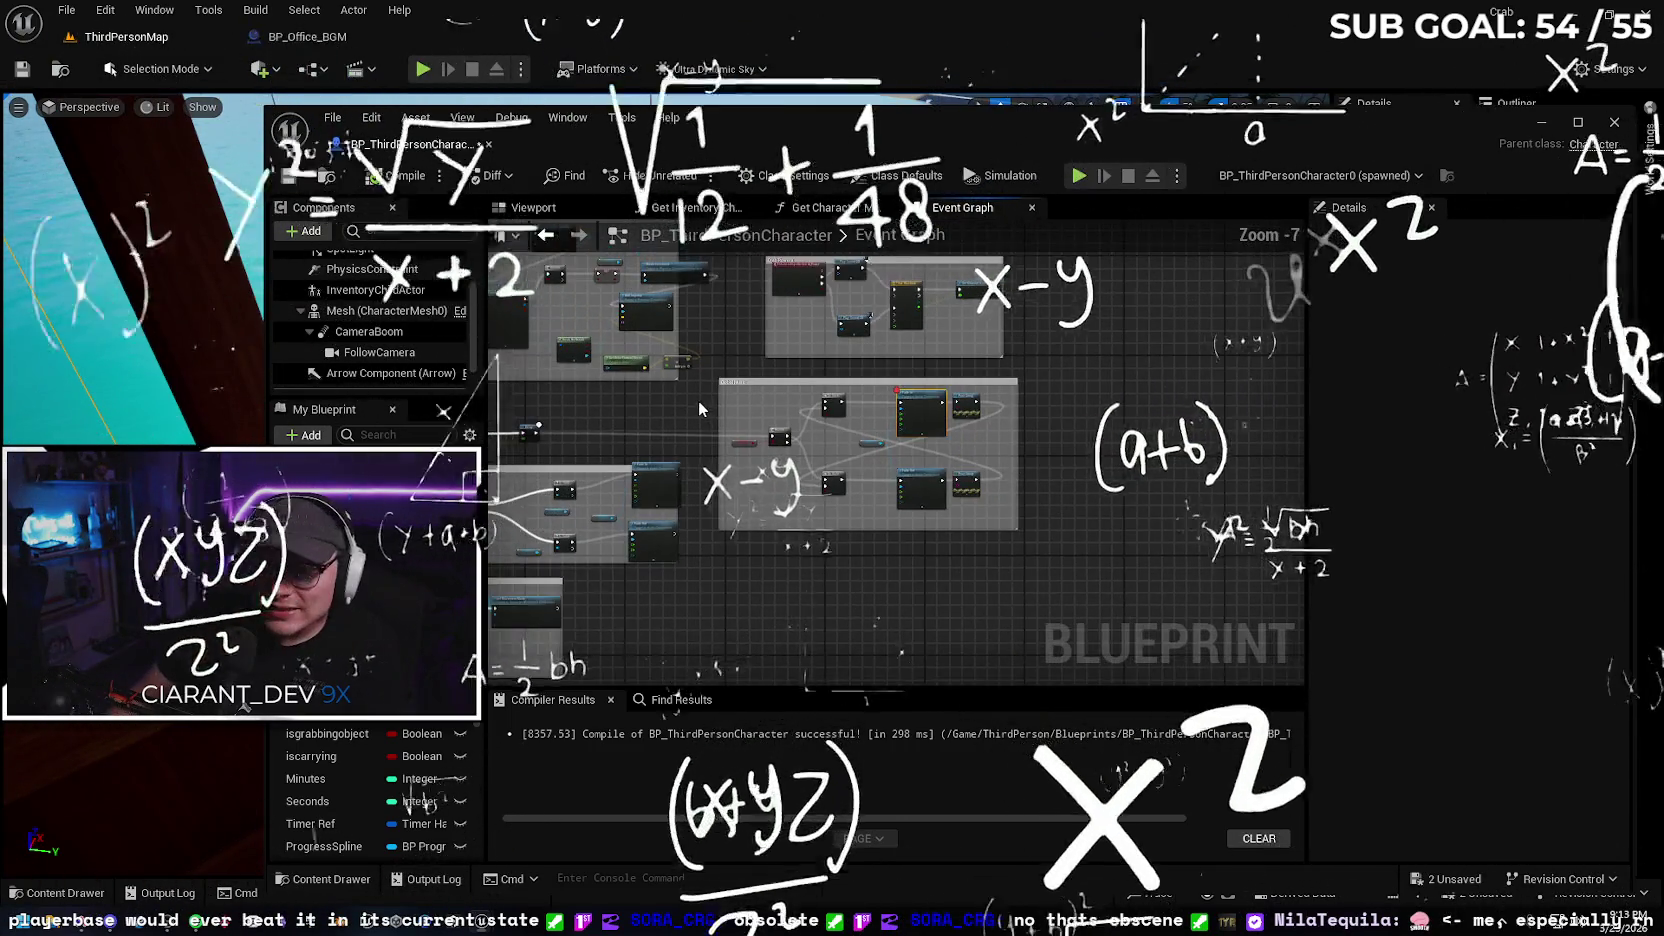
scroll(731, 344, "up", 3)
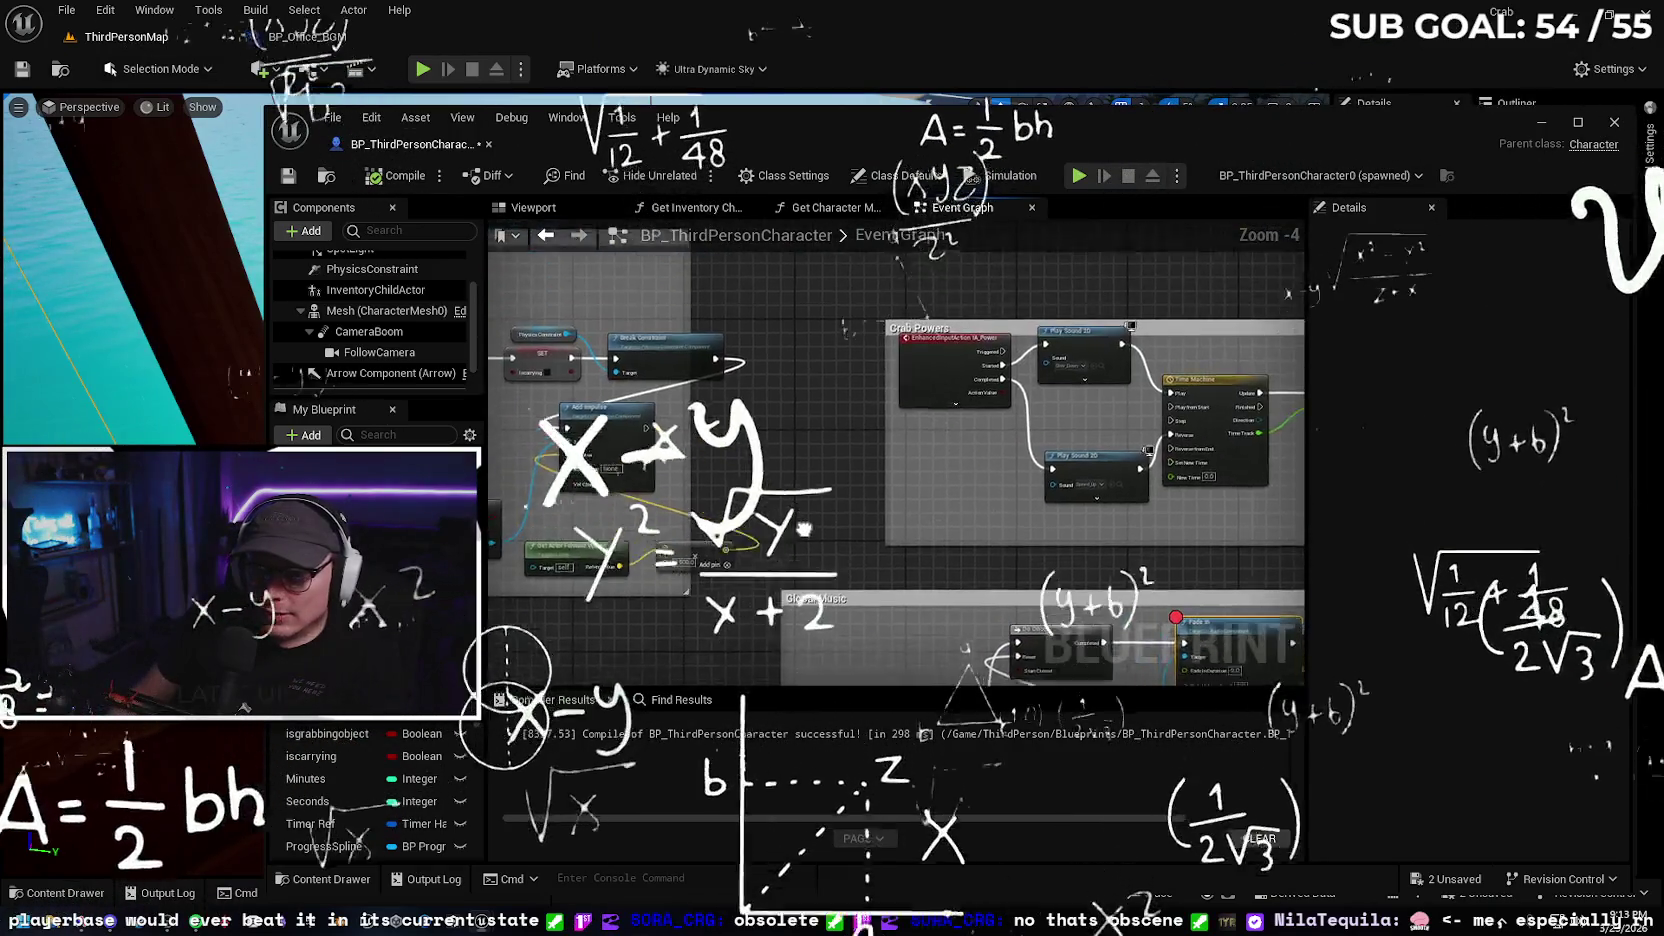
scroll(846, 406, "down", 1)
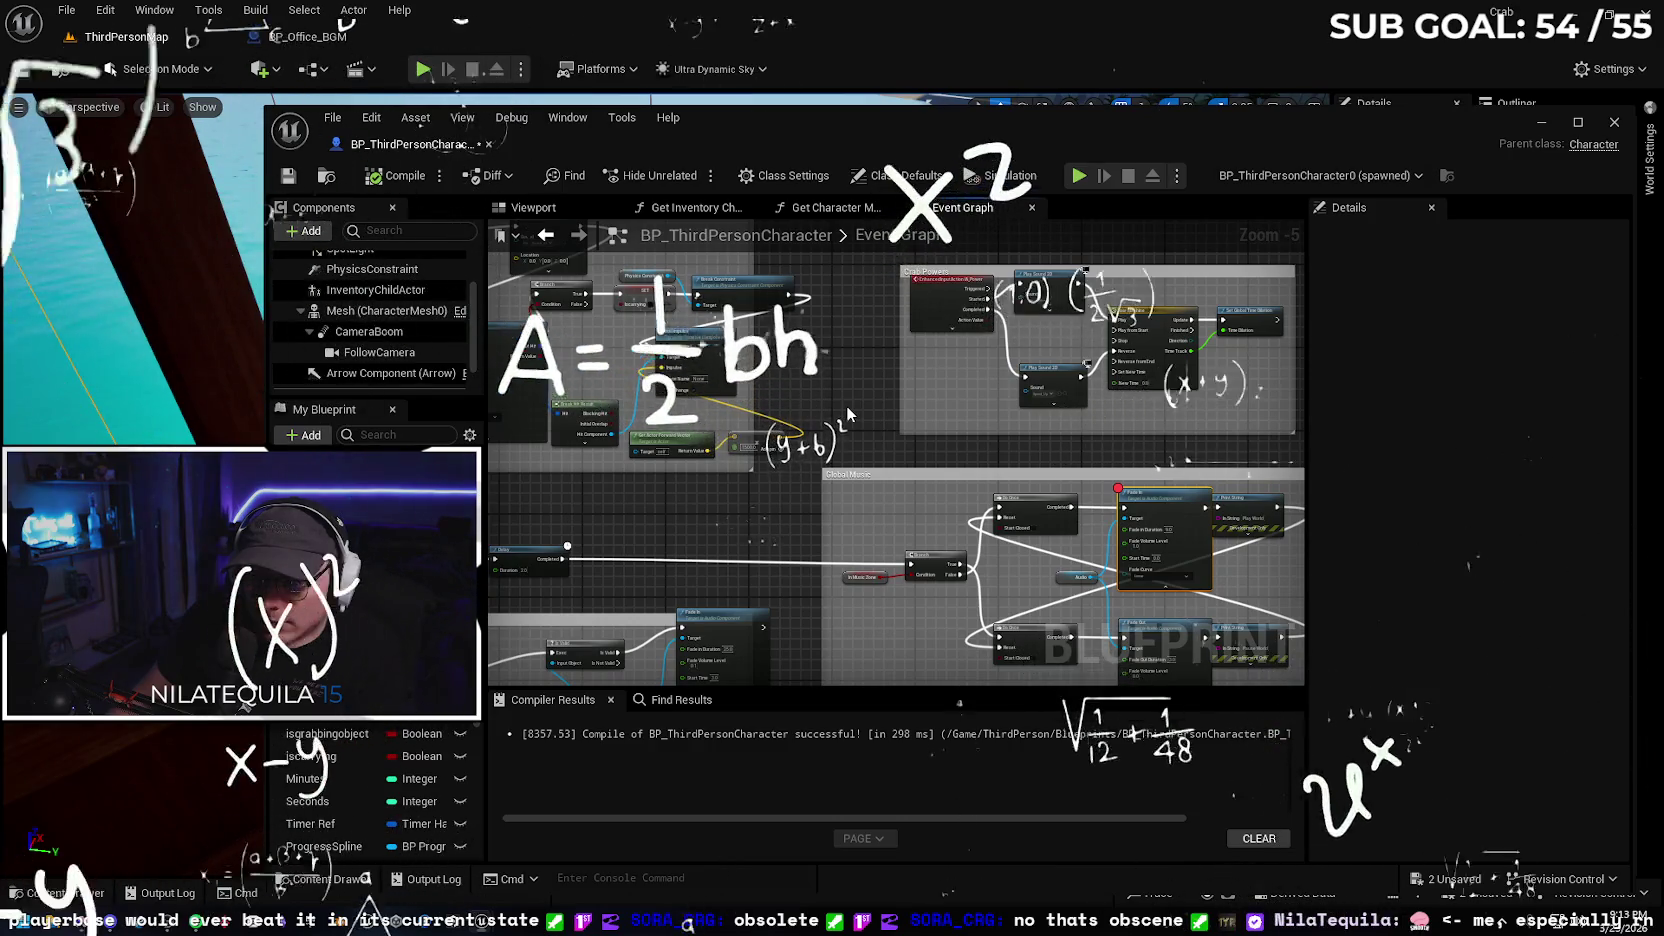
scroll(846, 406, "up", 1)
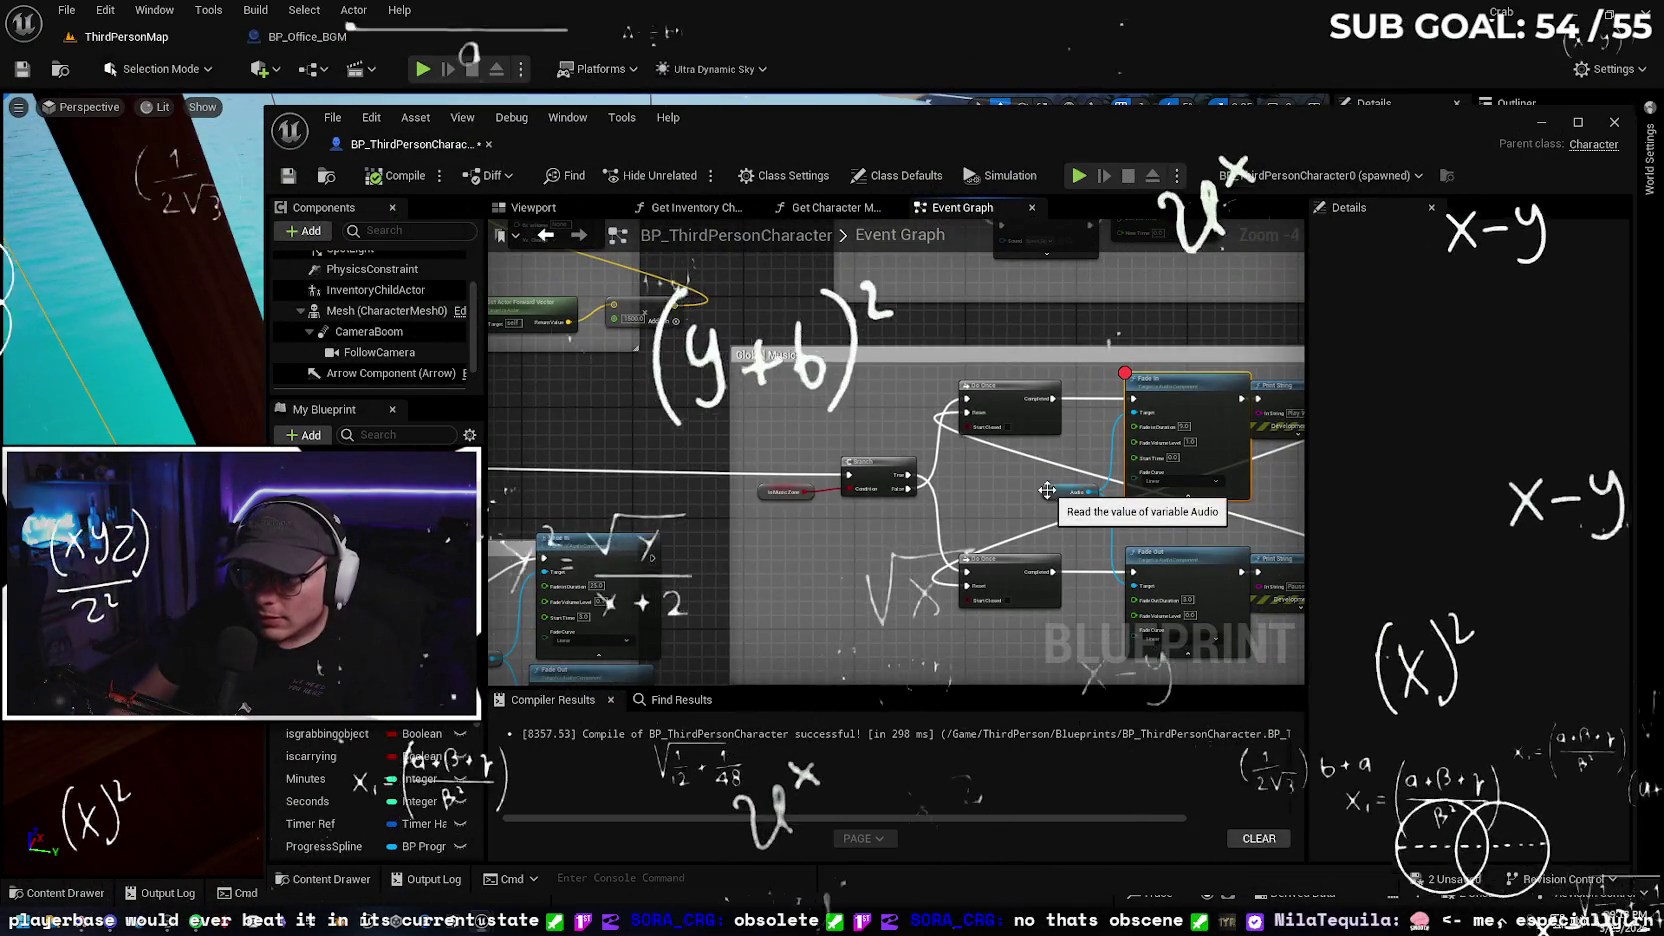
Find all references to the Audio variable from its getter node
left_click(1050, 492)
right_click(1050, 495)
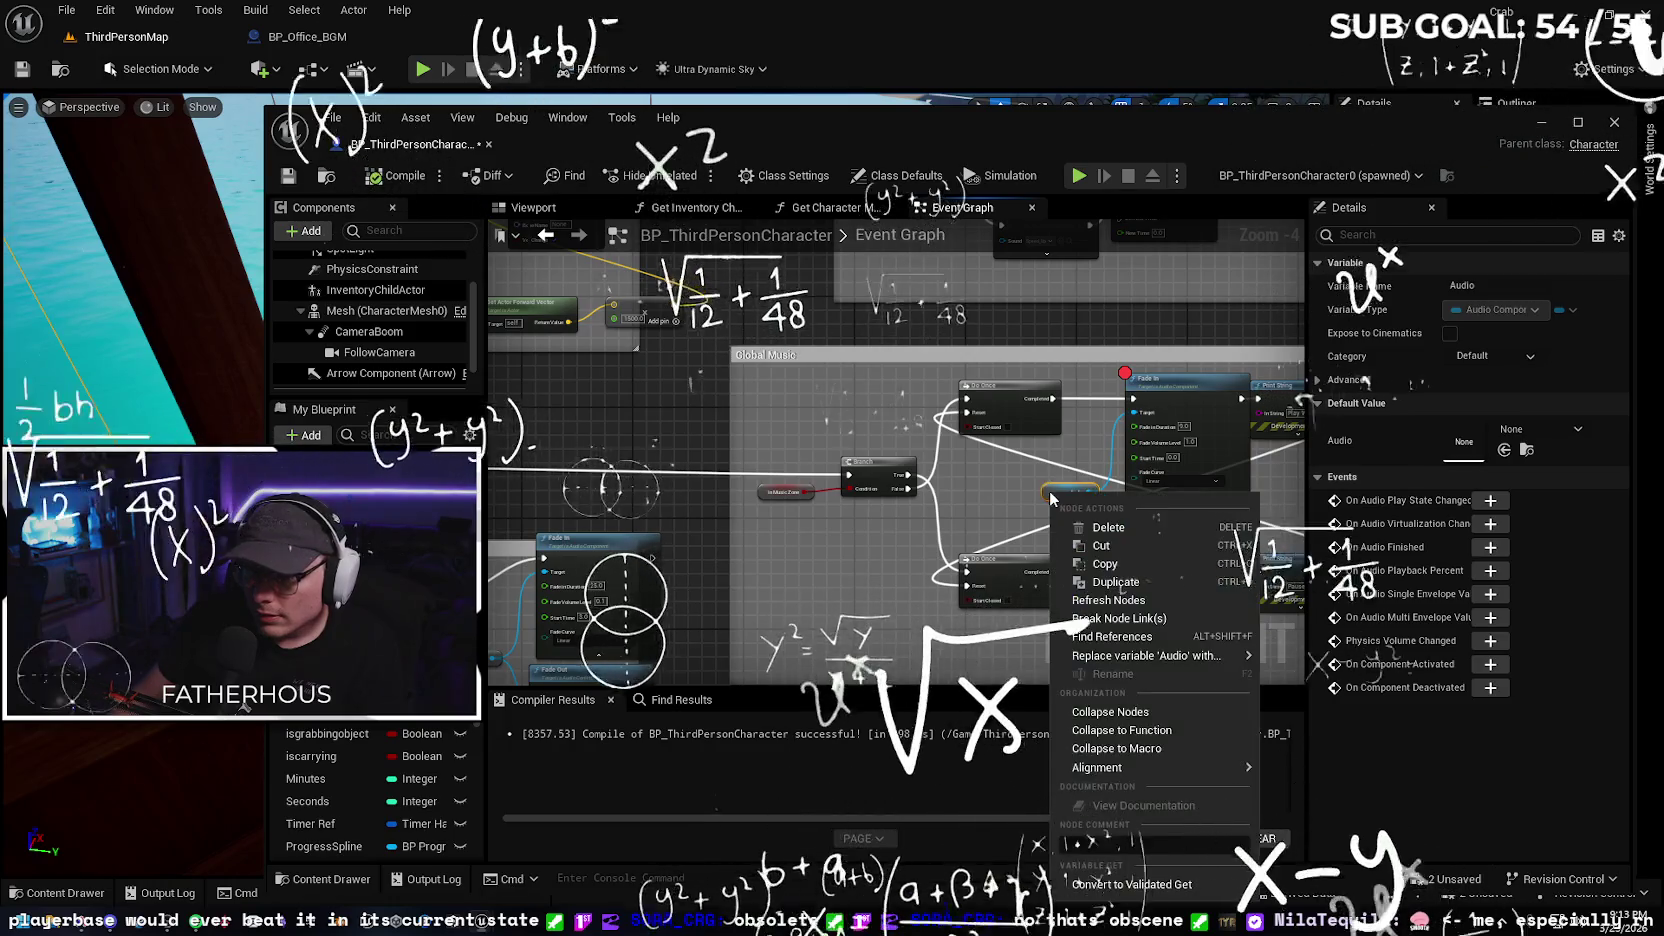
left_click(1104, 642)
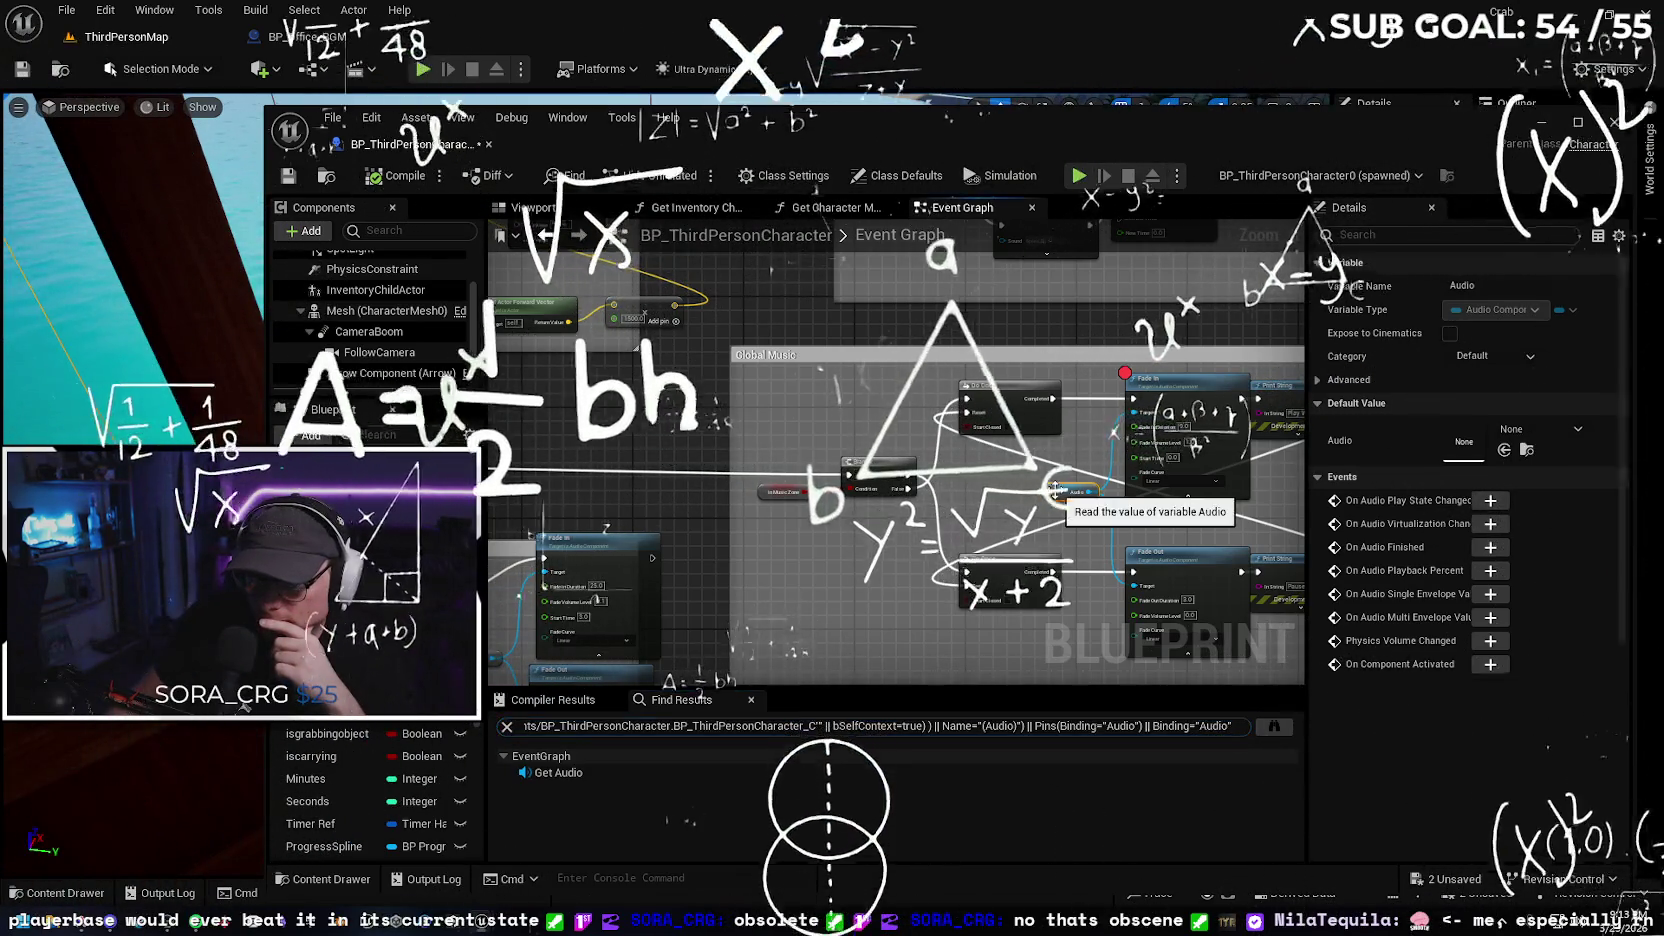
left_click(508, 727)
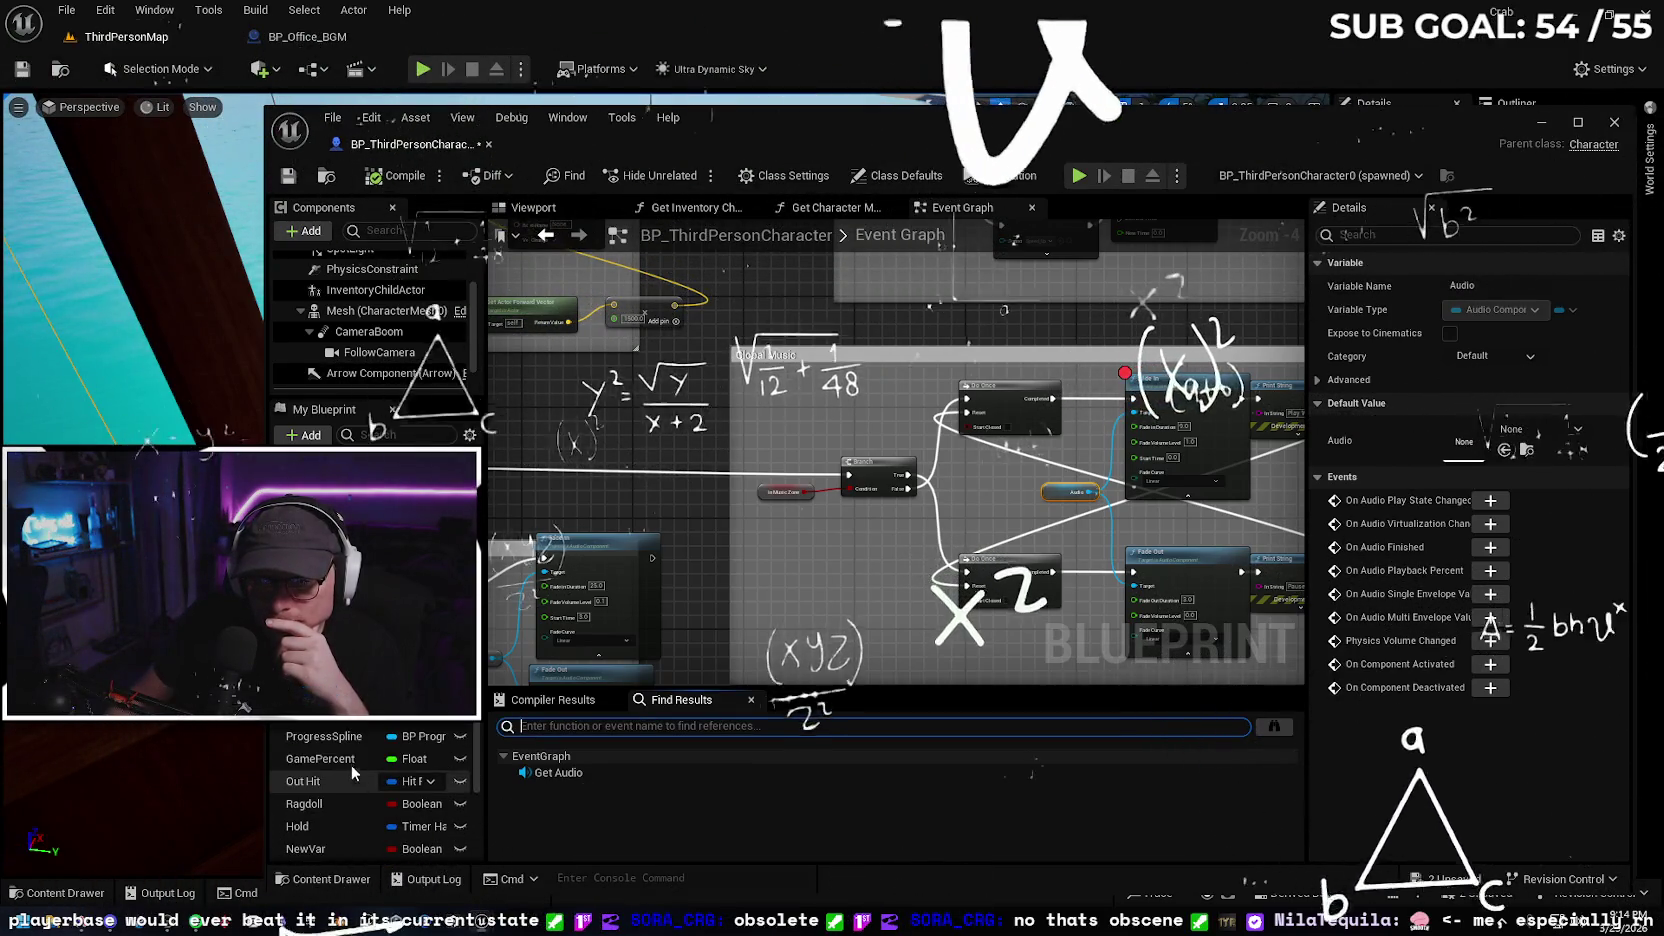
Select the Audio component to view its Paradise_Island sound at Volume Multiplier 0.2
scroll(351, 772, "down", 3)
scroll(410, 339, "down", 1)
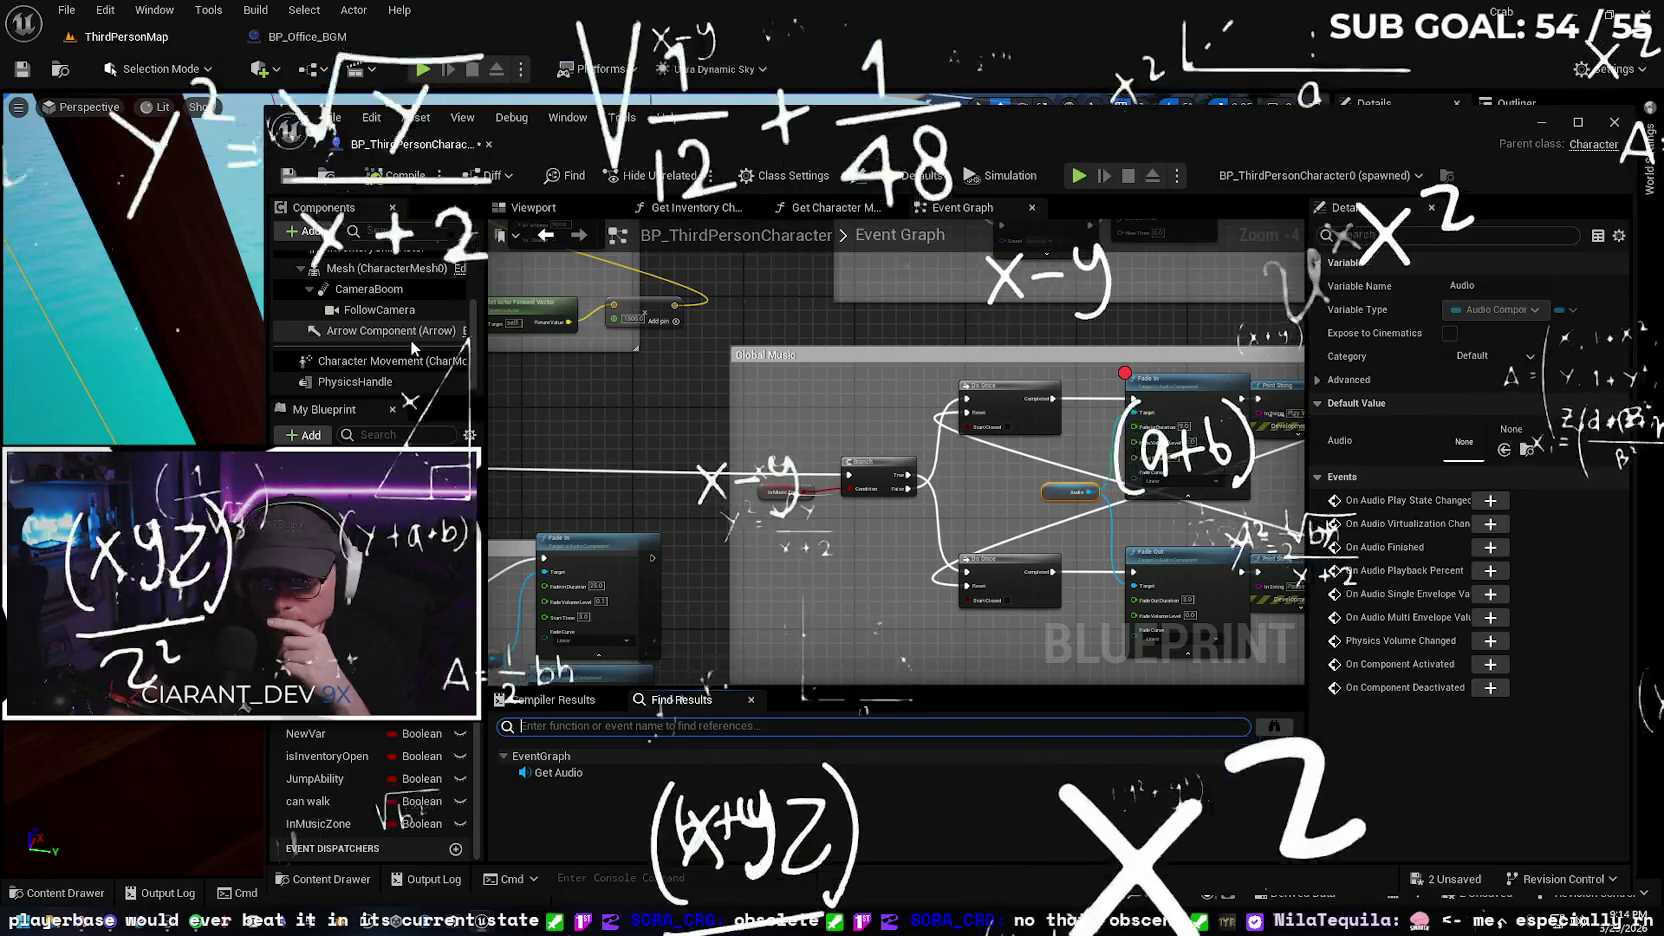
scroll(410, 339, "up", 3)
left_click(373, 301)
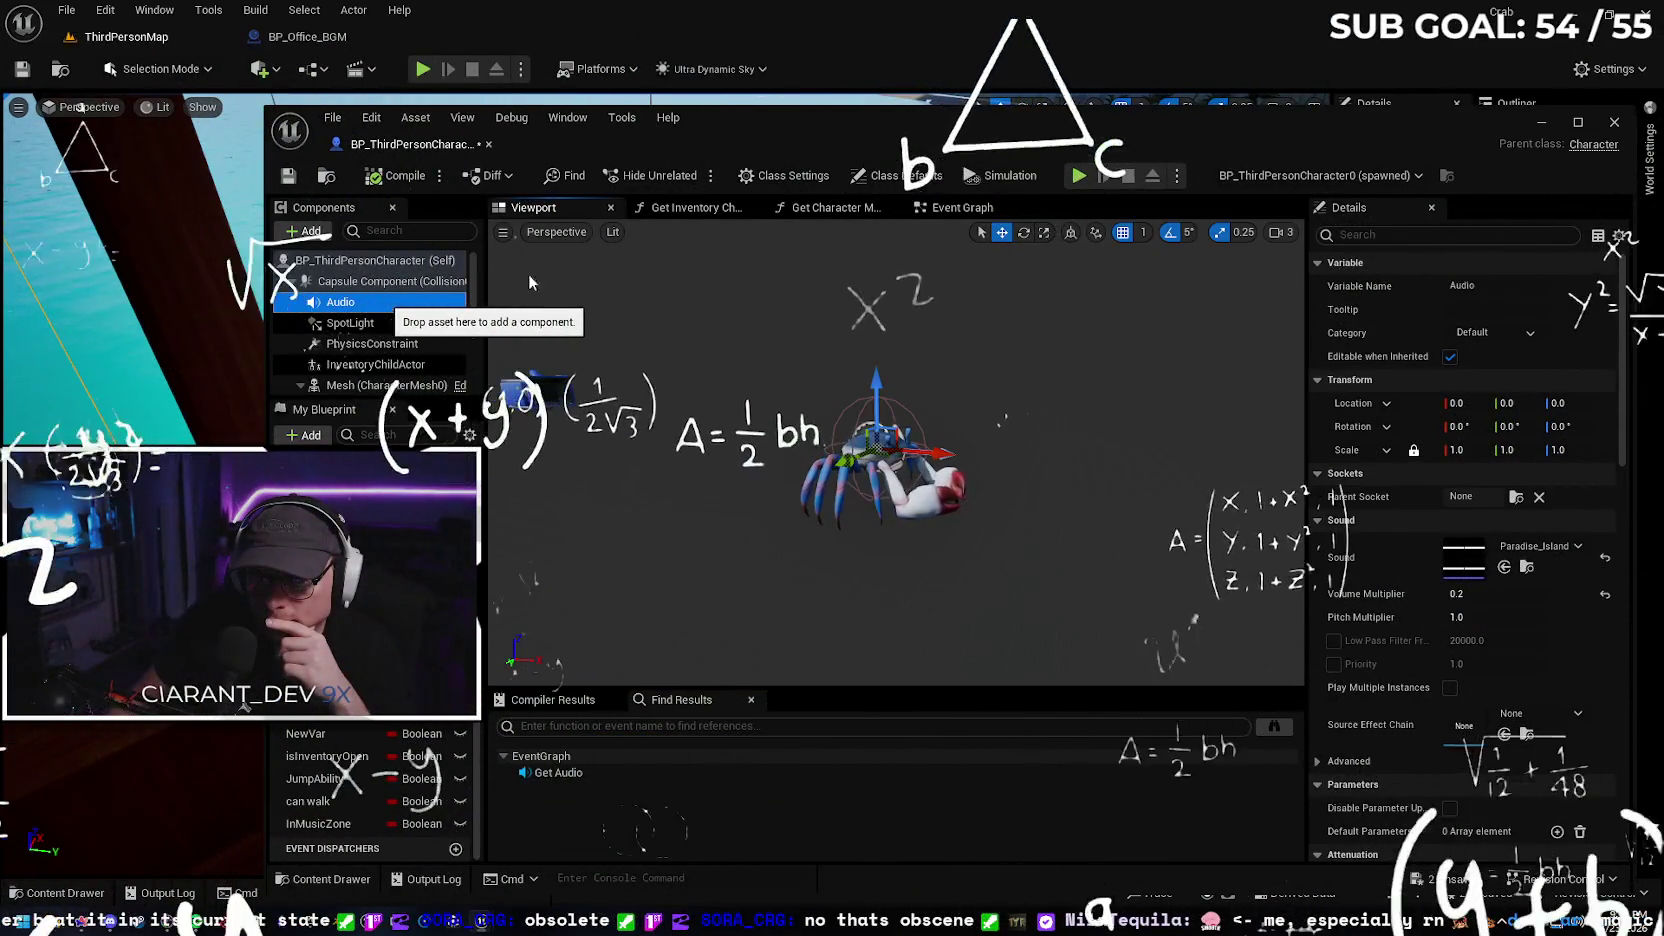
Return to the Event Graph and review the Audio variable and component properties
left_click(958, 207)
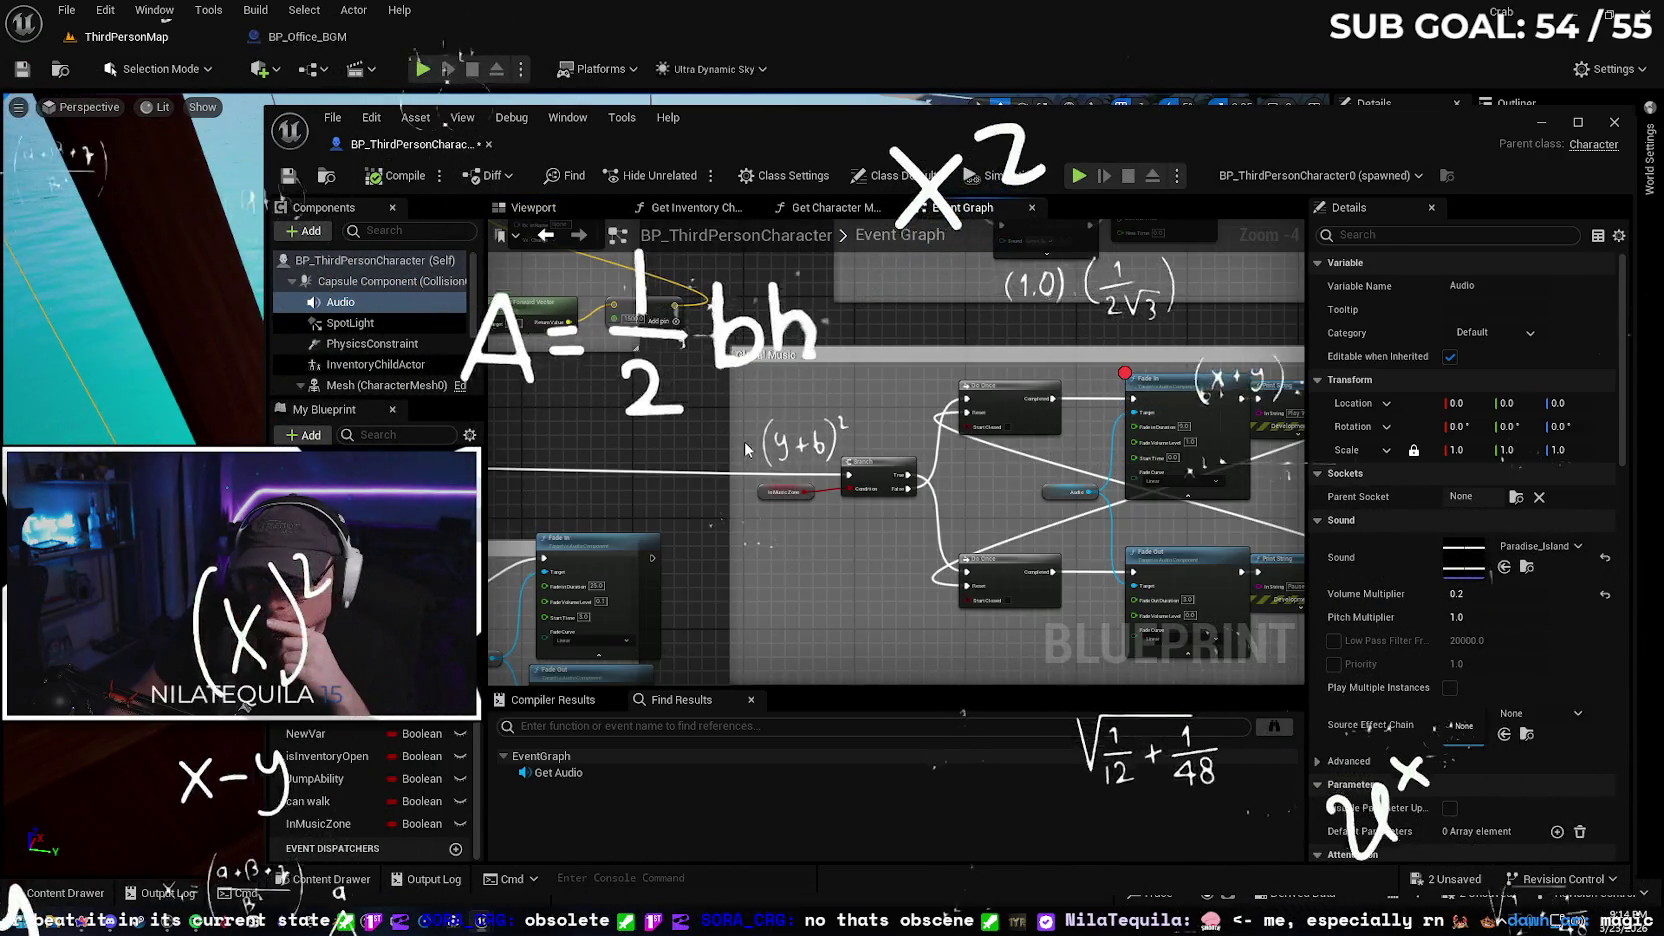
scroll(700, 412, "down", 3)
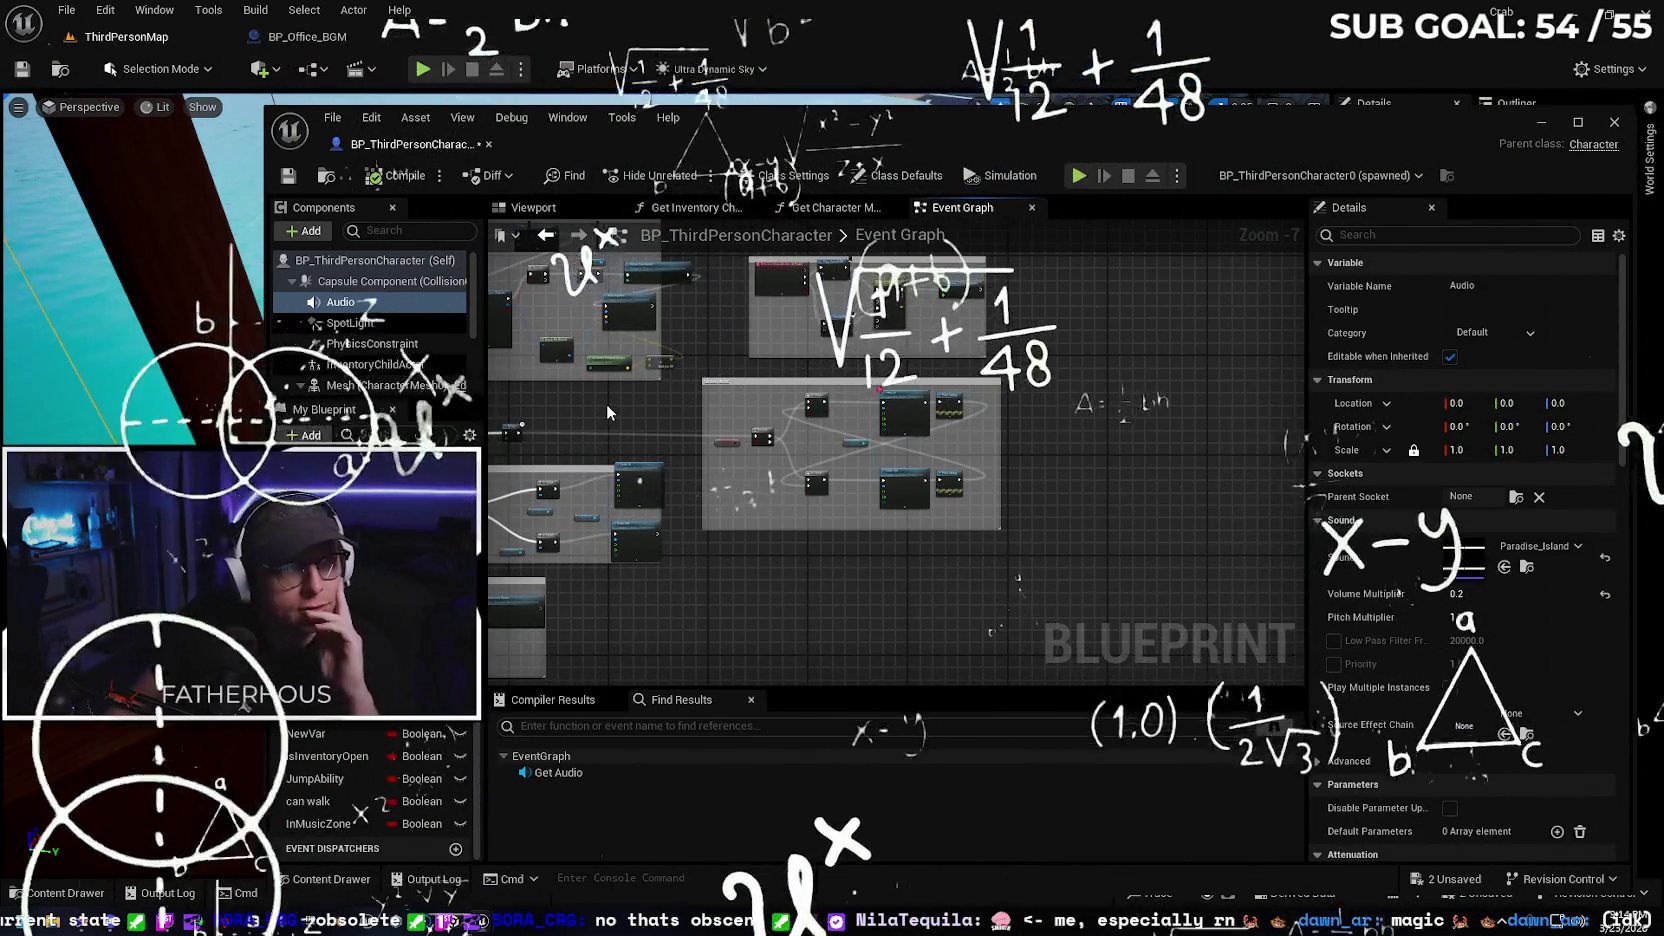
scroll(618, 406, "up", 2)
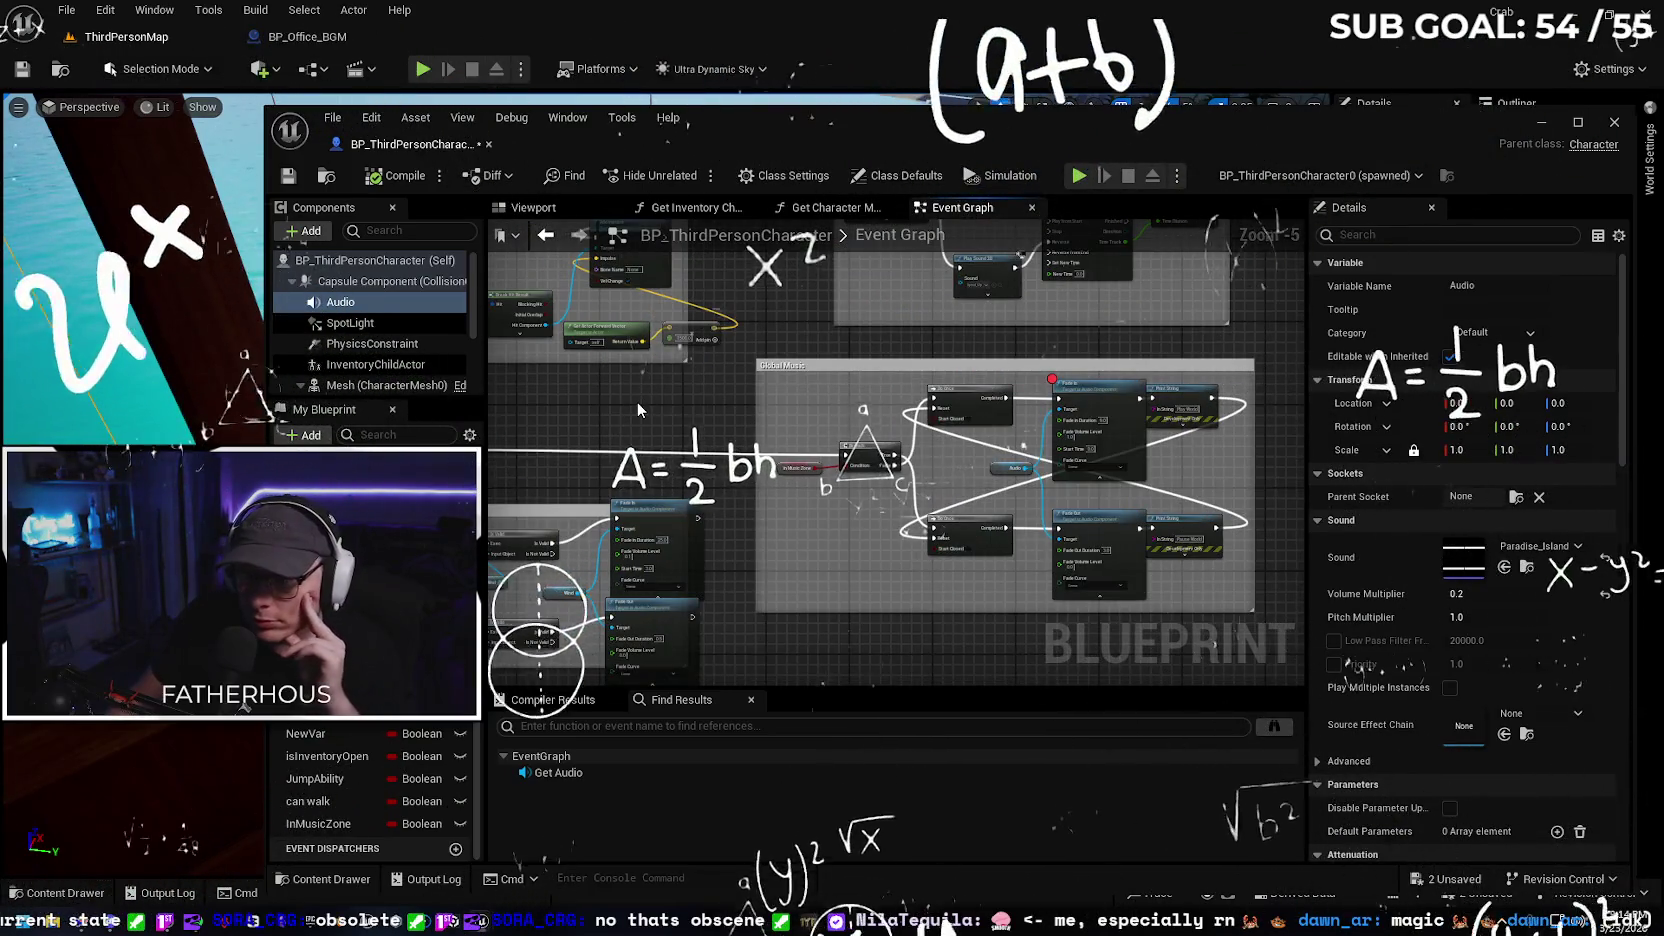
scroll(640, 403, "down", 2)
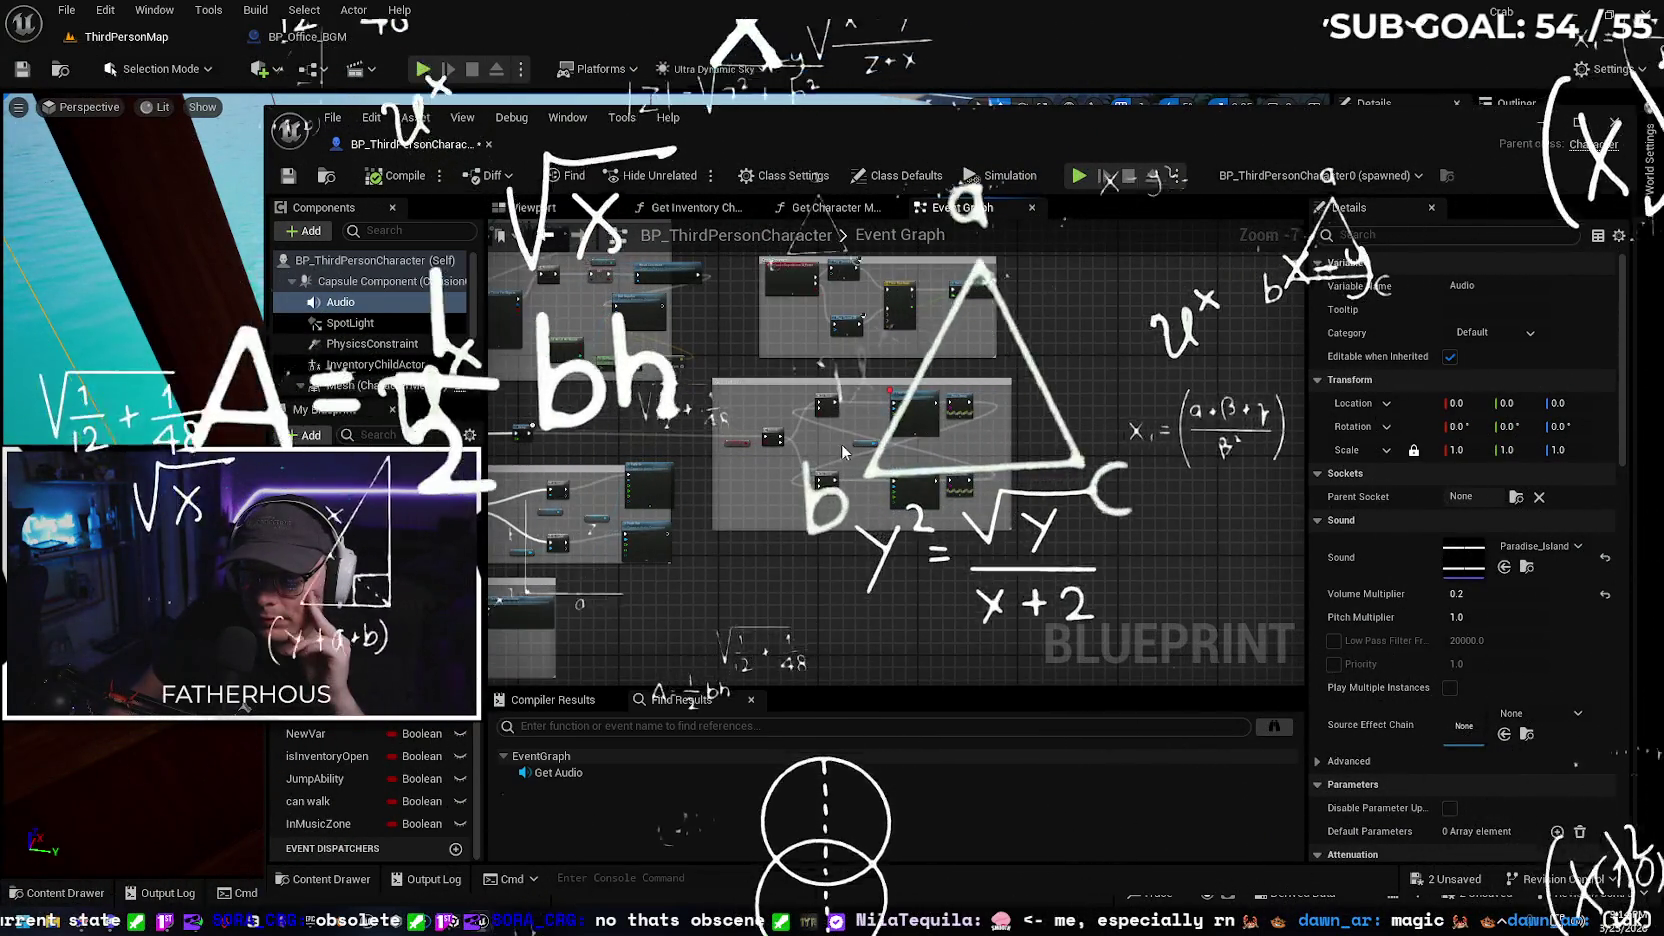
scroll(840, 443, "up", 3)
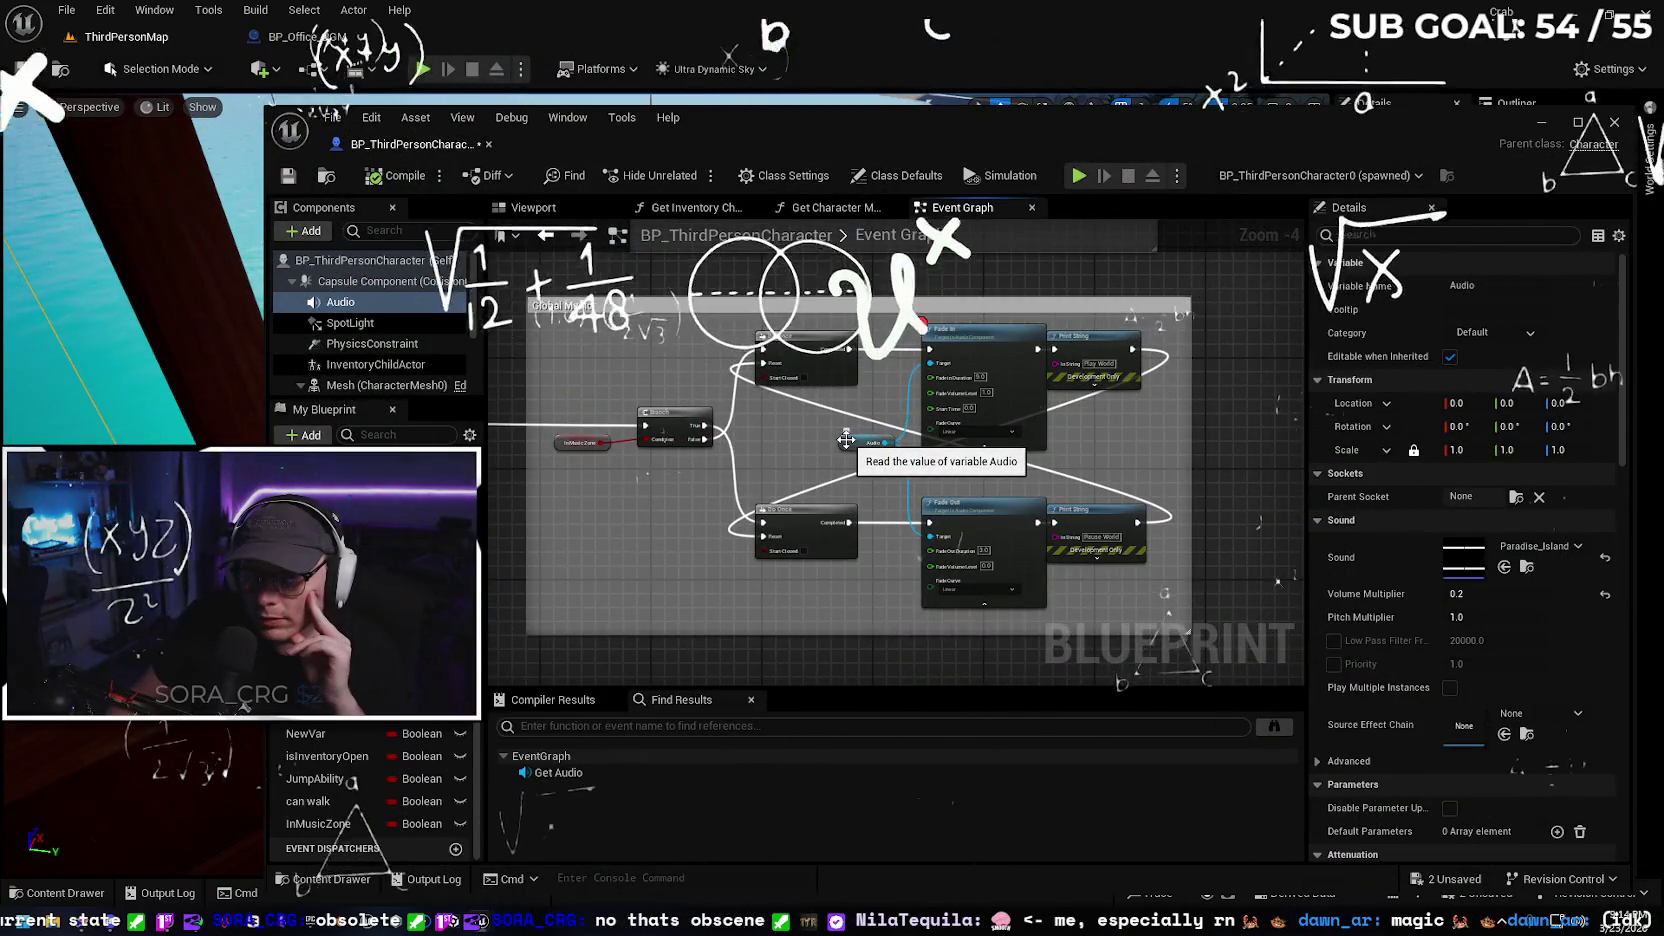
left_click(846, 440)
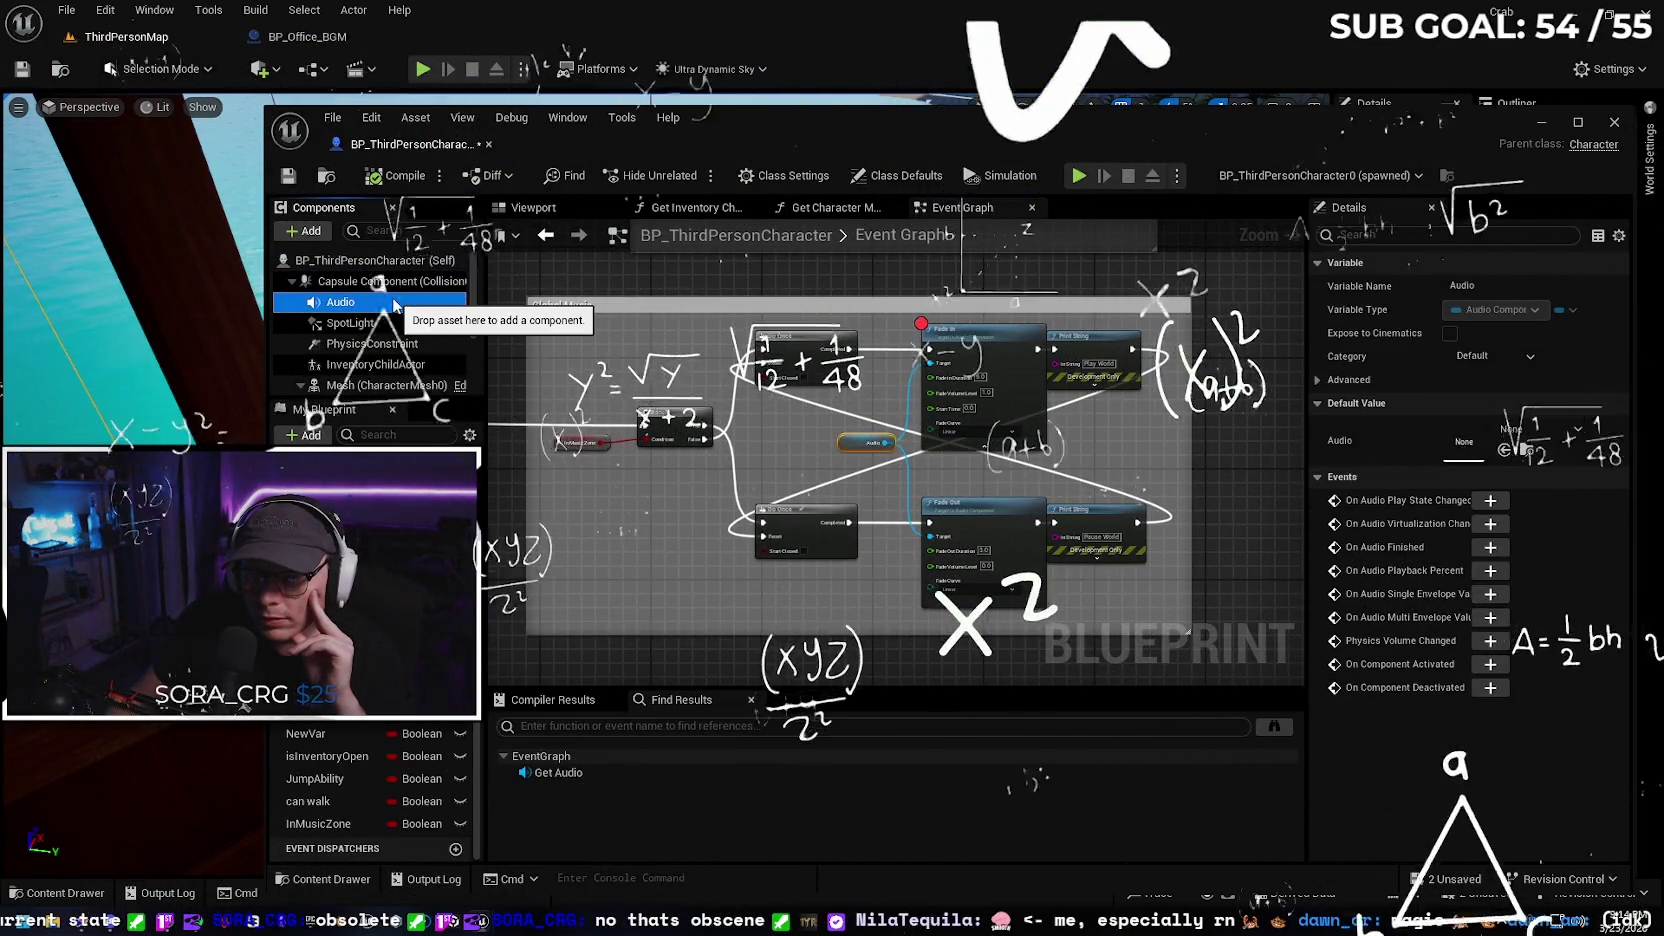
left_click(393, 301)
Break the Delay node's Completed link and dock the character blueprint into the main editor
left_click_drag(601, 384, 853, 377)
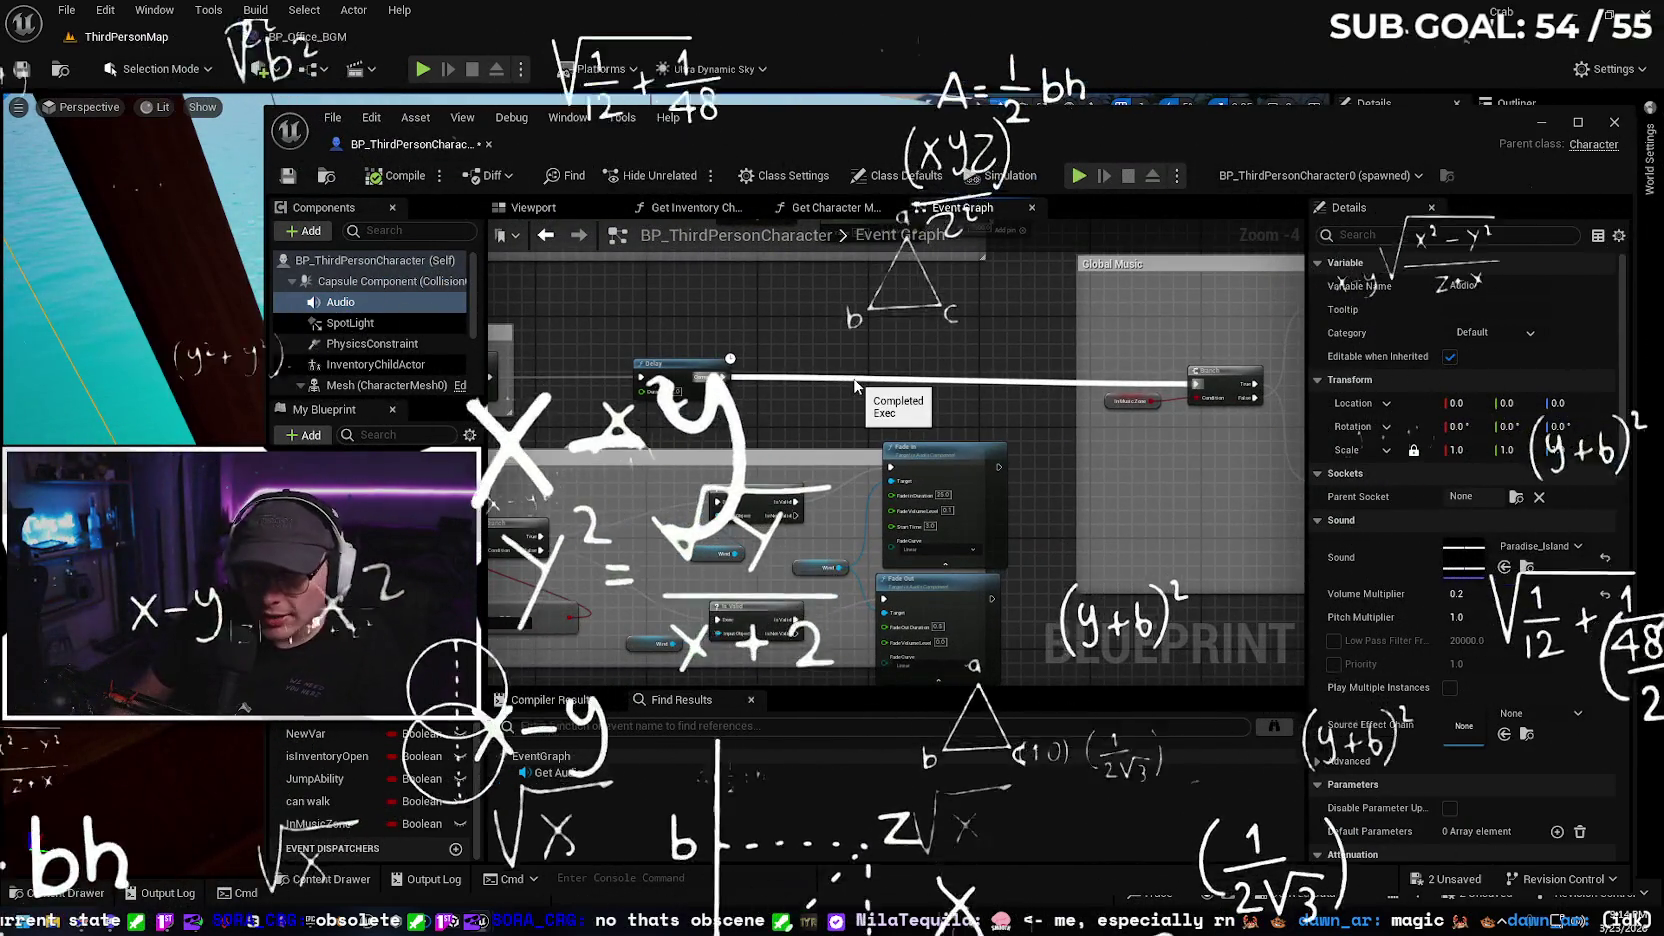
right_click(853, 383)
left_click(812, 344)
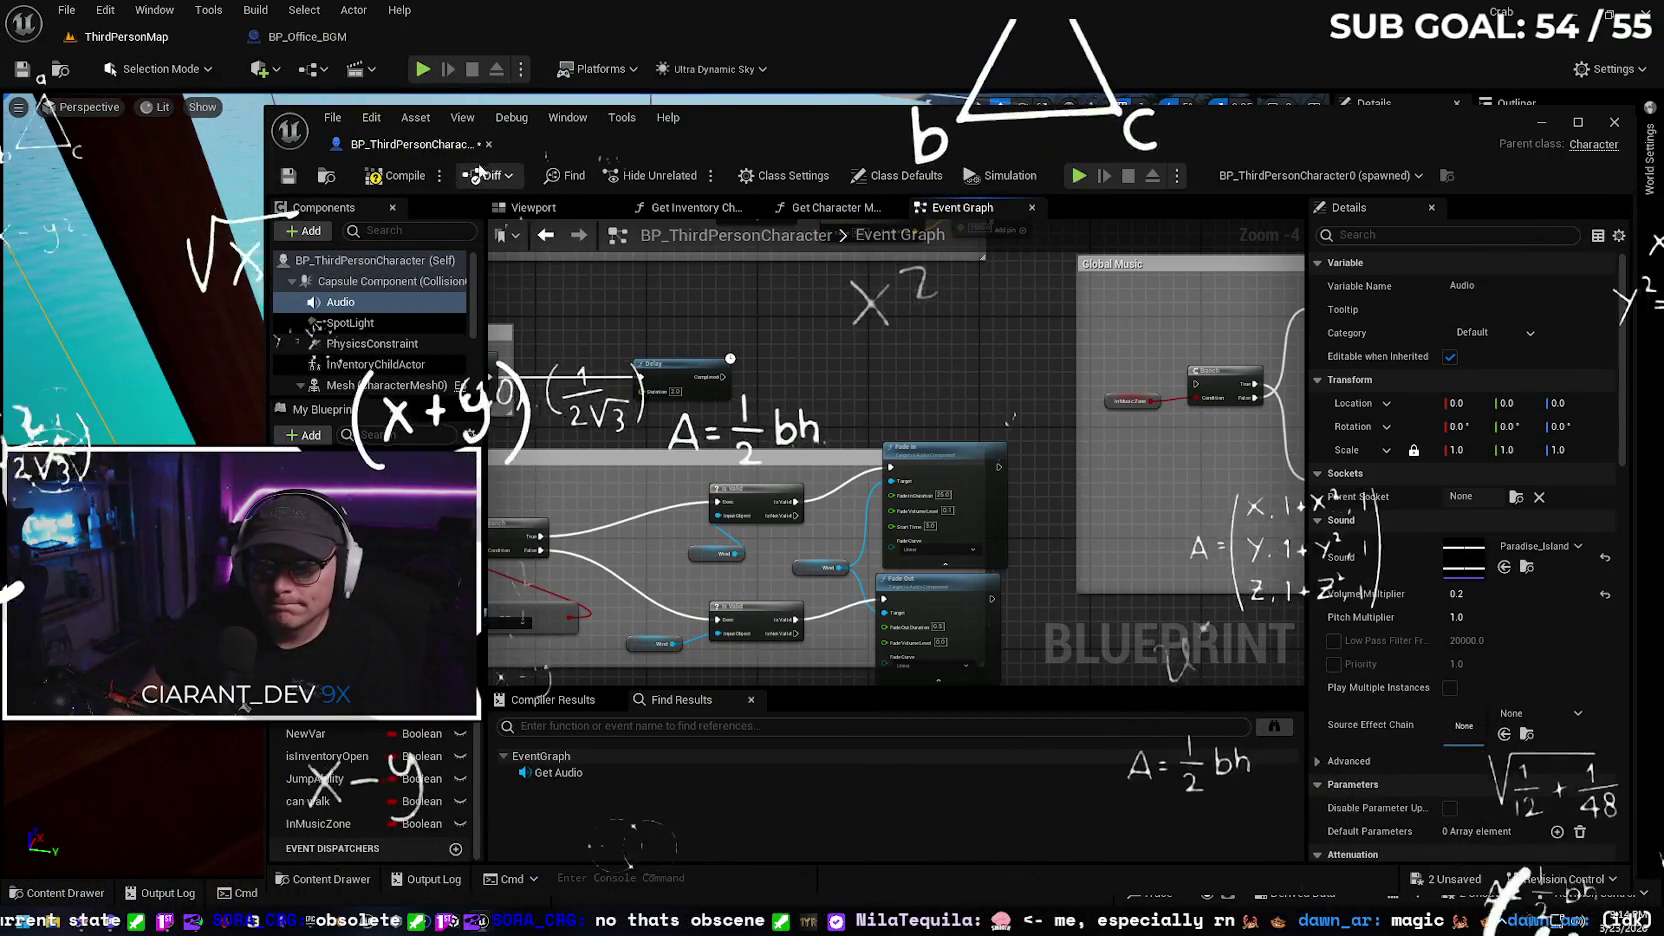
left_click_drag(425, 146, 268, 38)
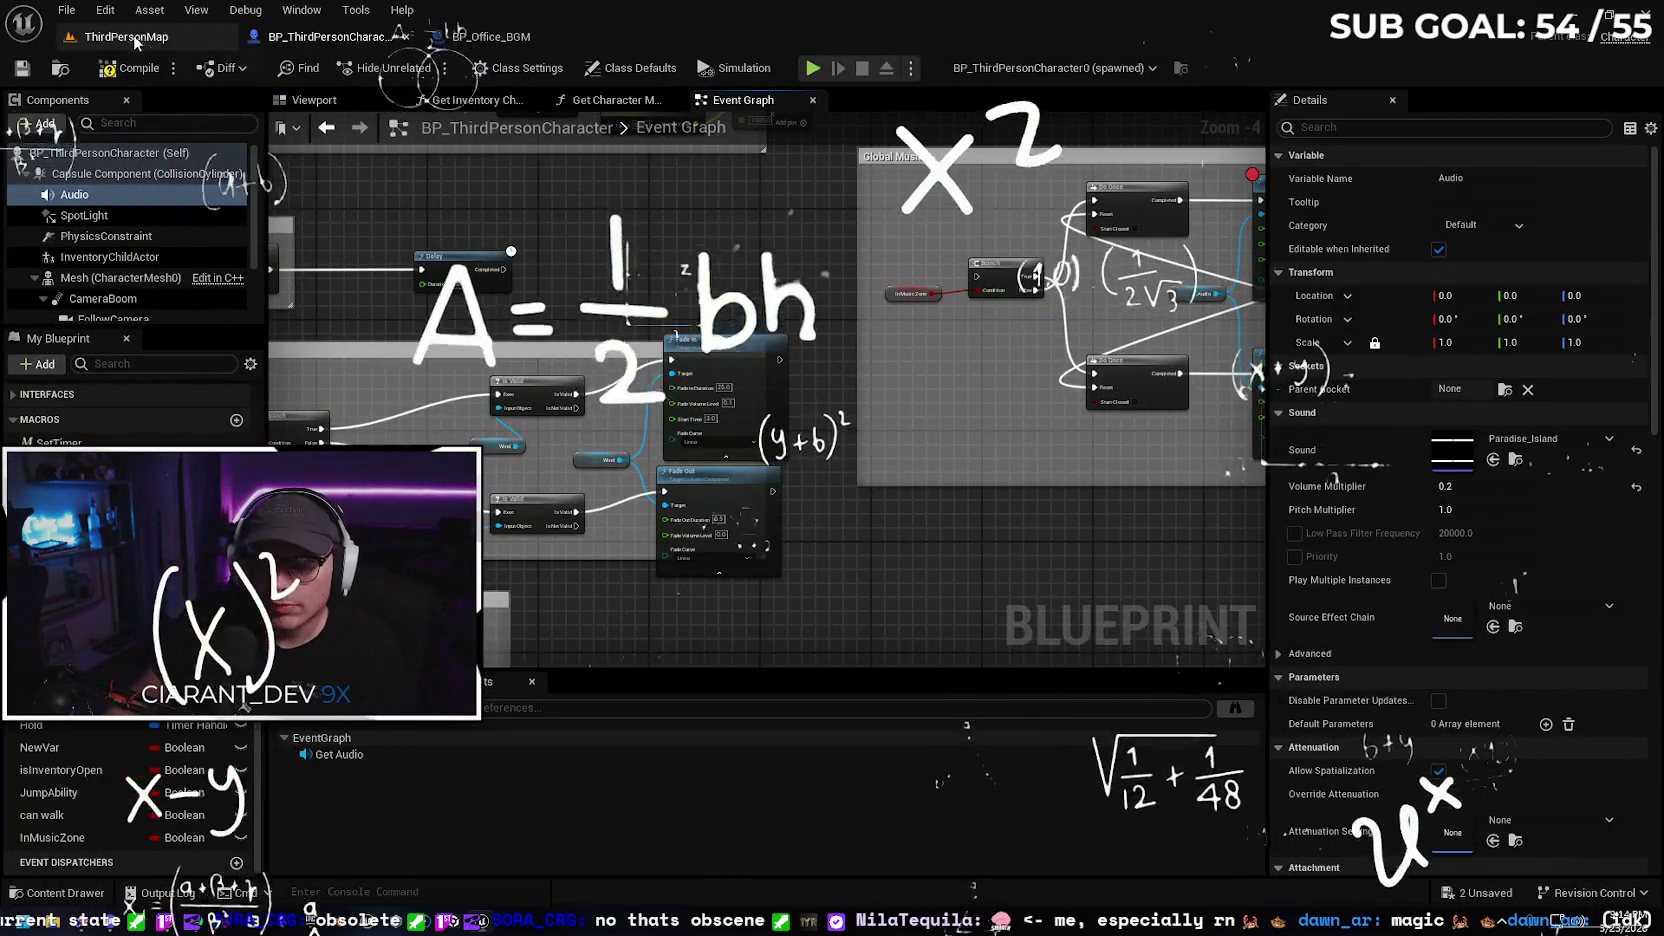
Play ThirdPersonMap with Alt+P, check BP_ThirdPersonCharacter, then go back to the level view
left_click(137, 40)
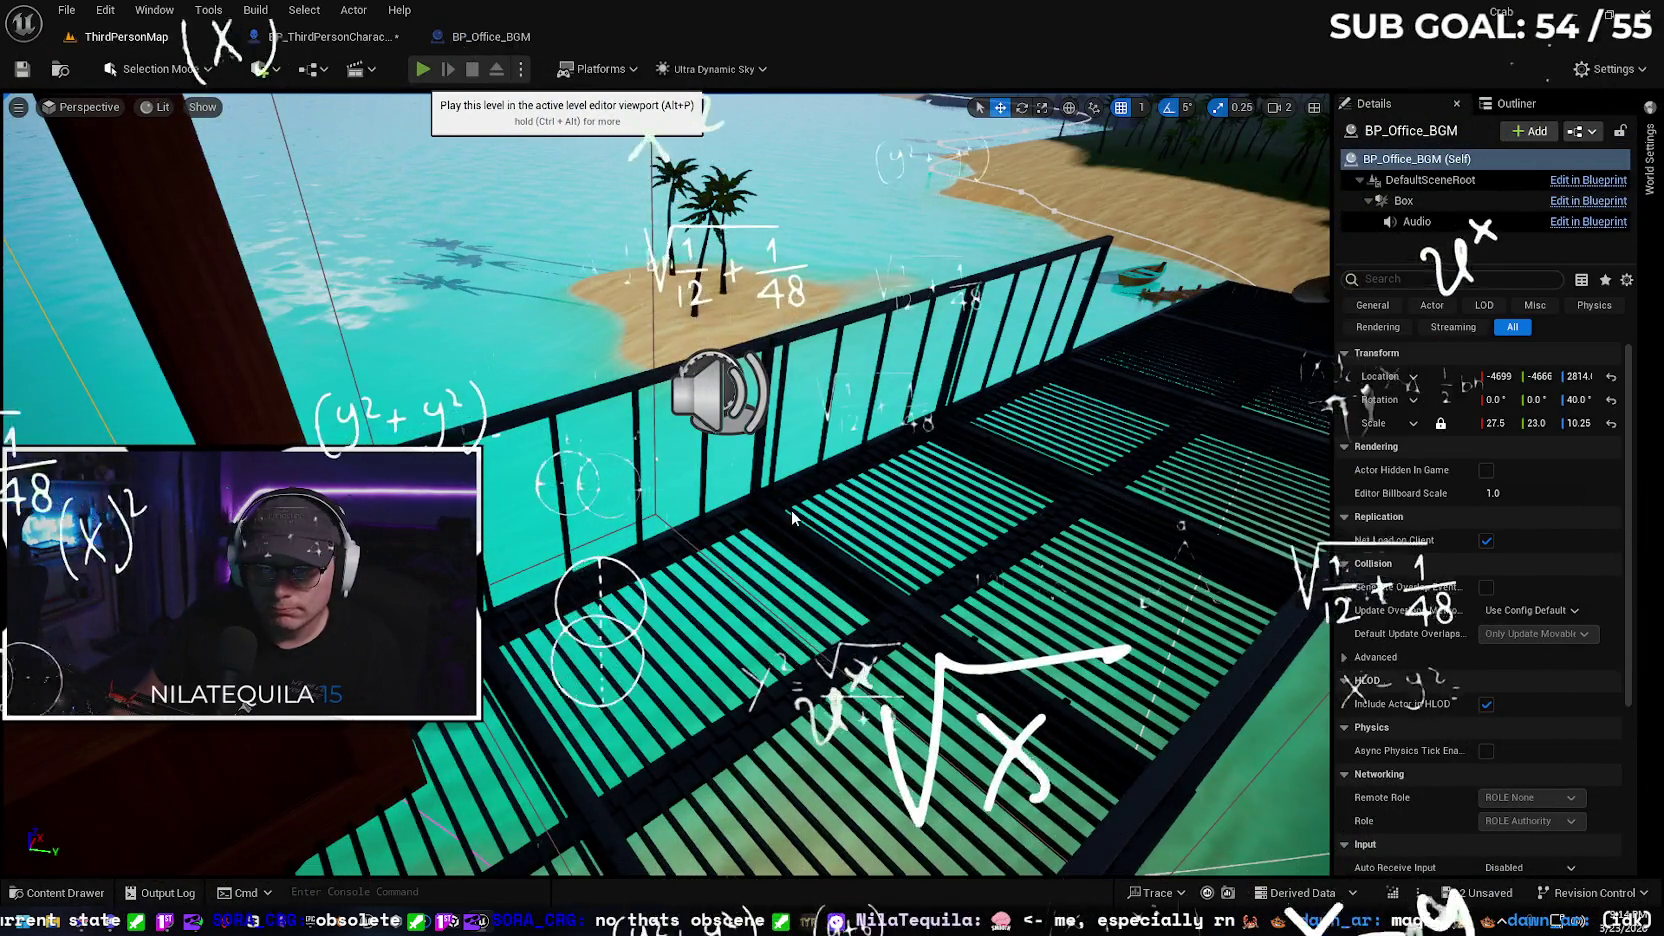
key("alt+p")
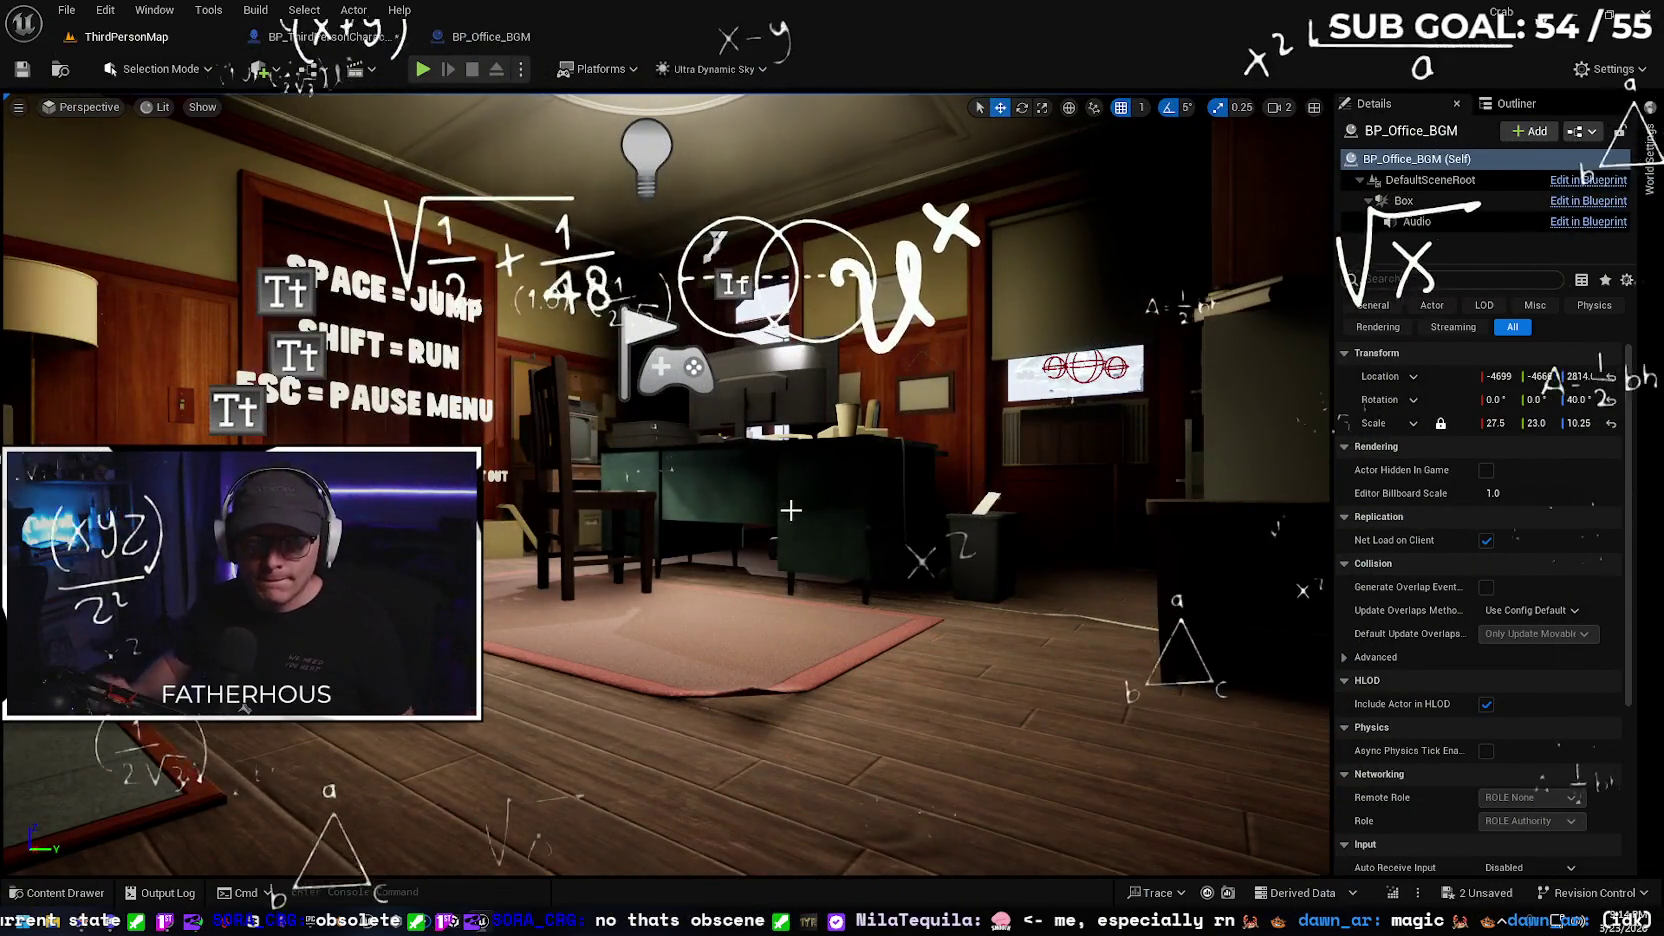
left_click(329, 38)
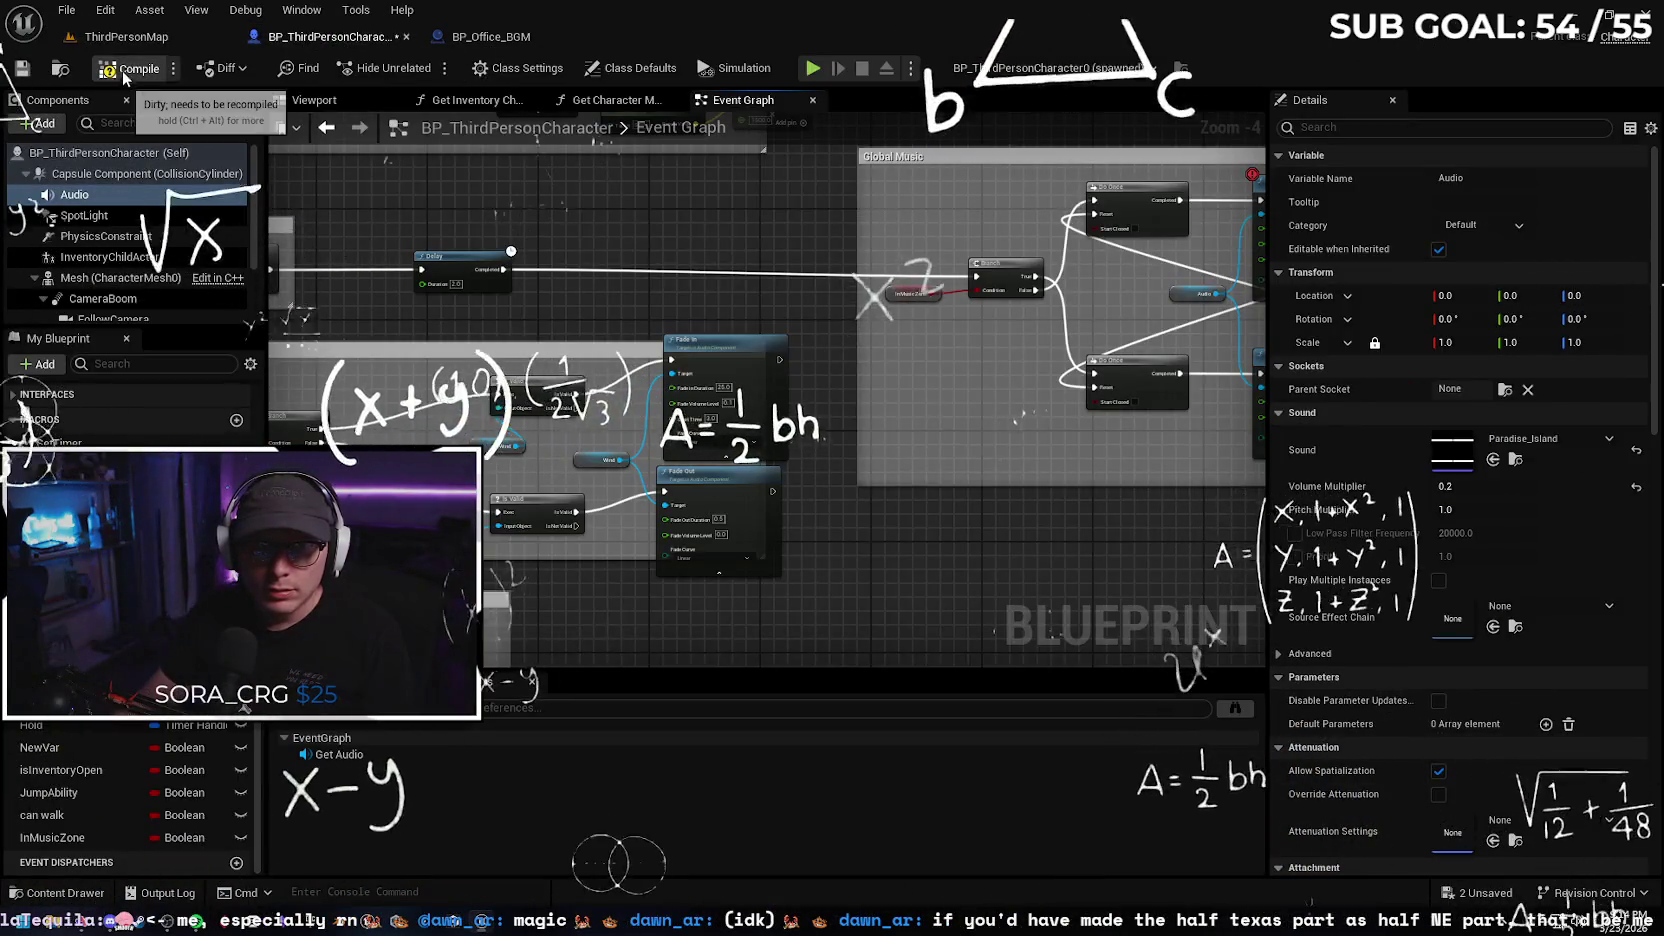
left_click(148, 38)
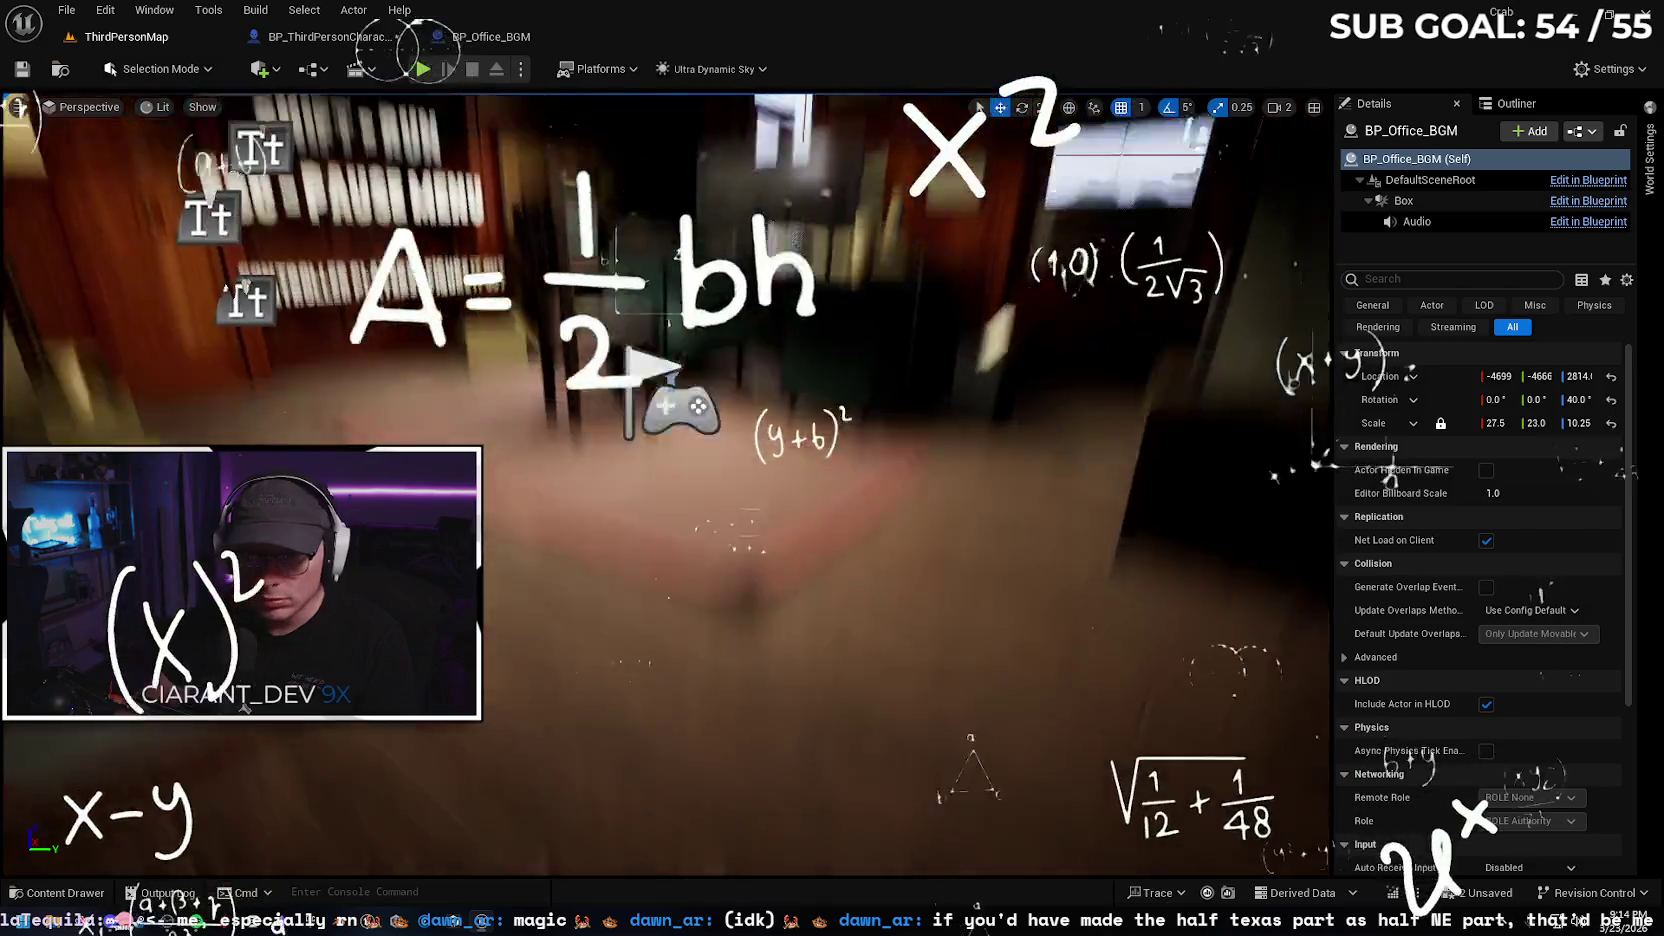
Select and frame the stairwell's BP_Audio_Trigger volume, then switch to the Gemini chat
key("f")
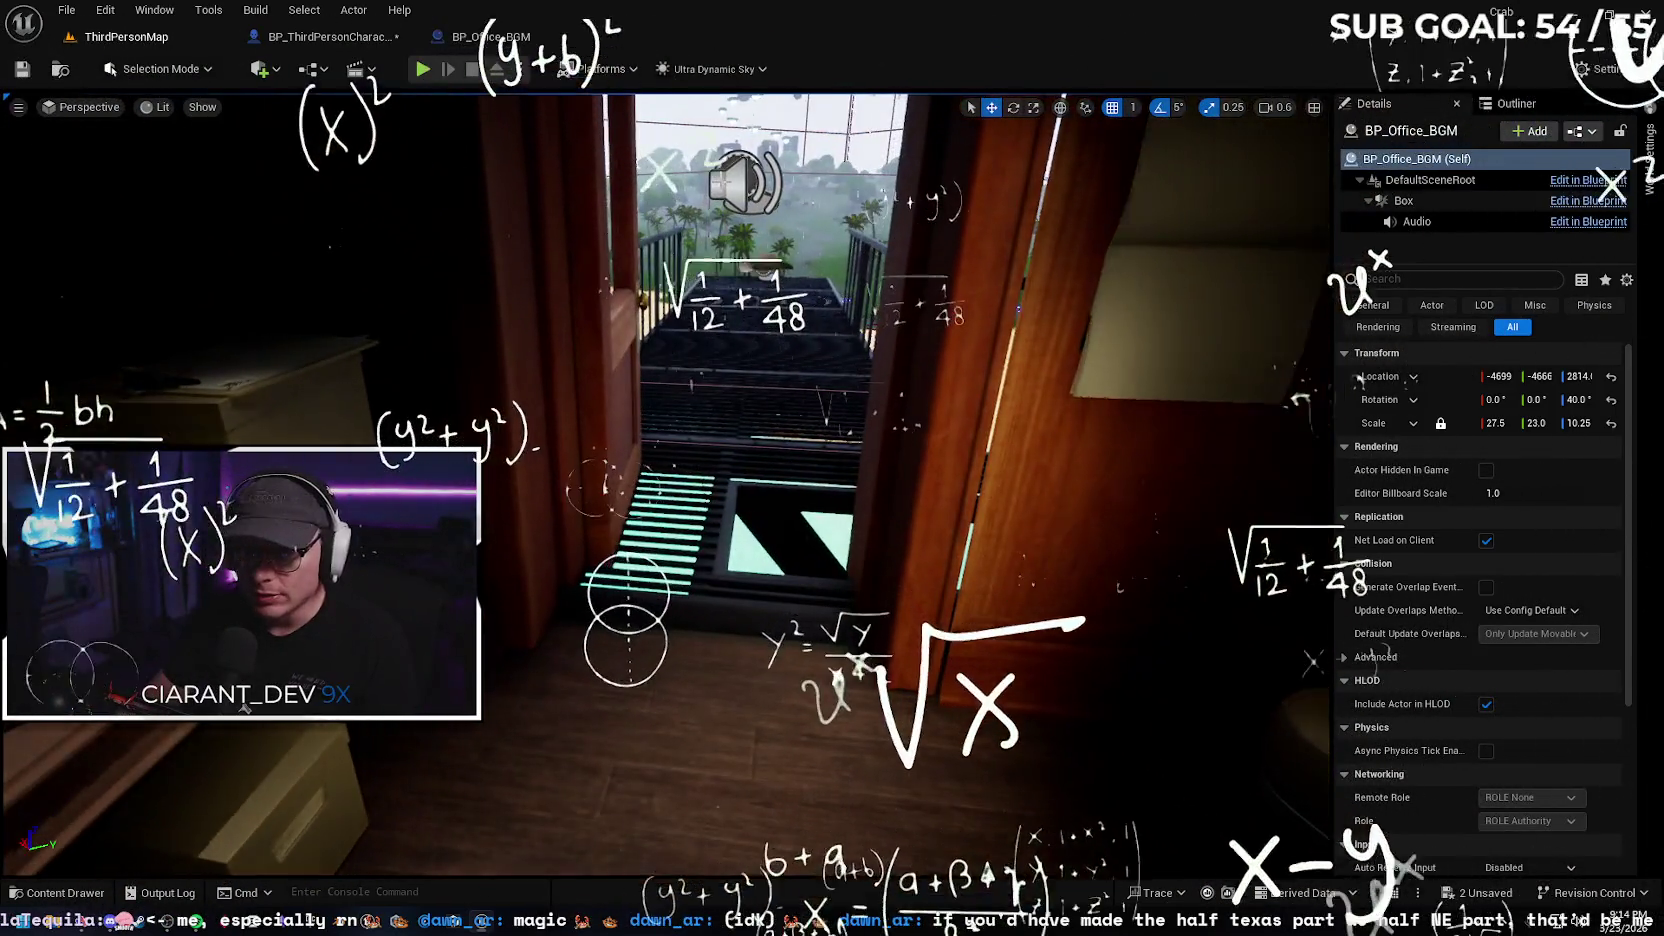
left_click(245, 707)
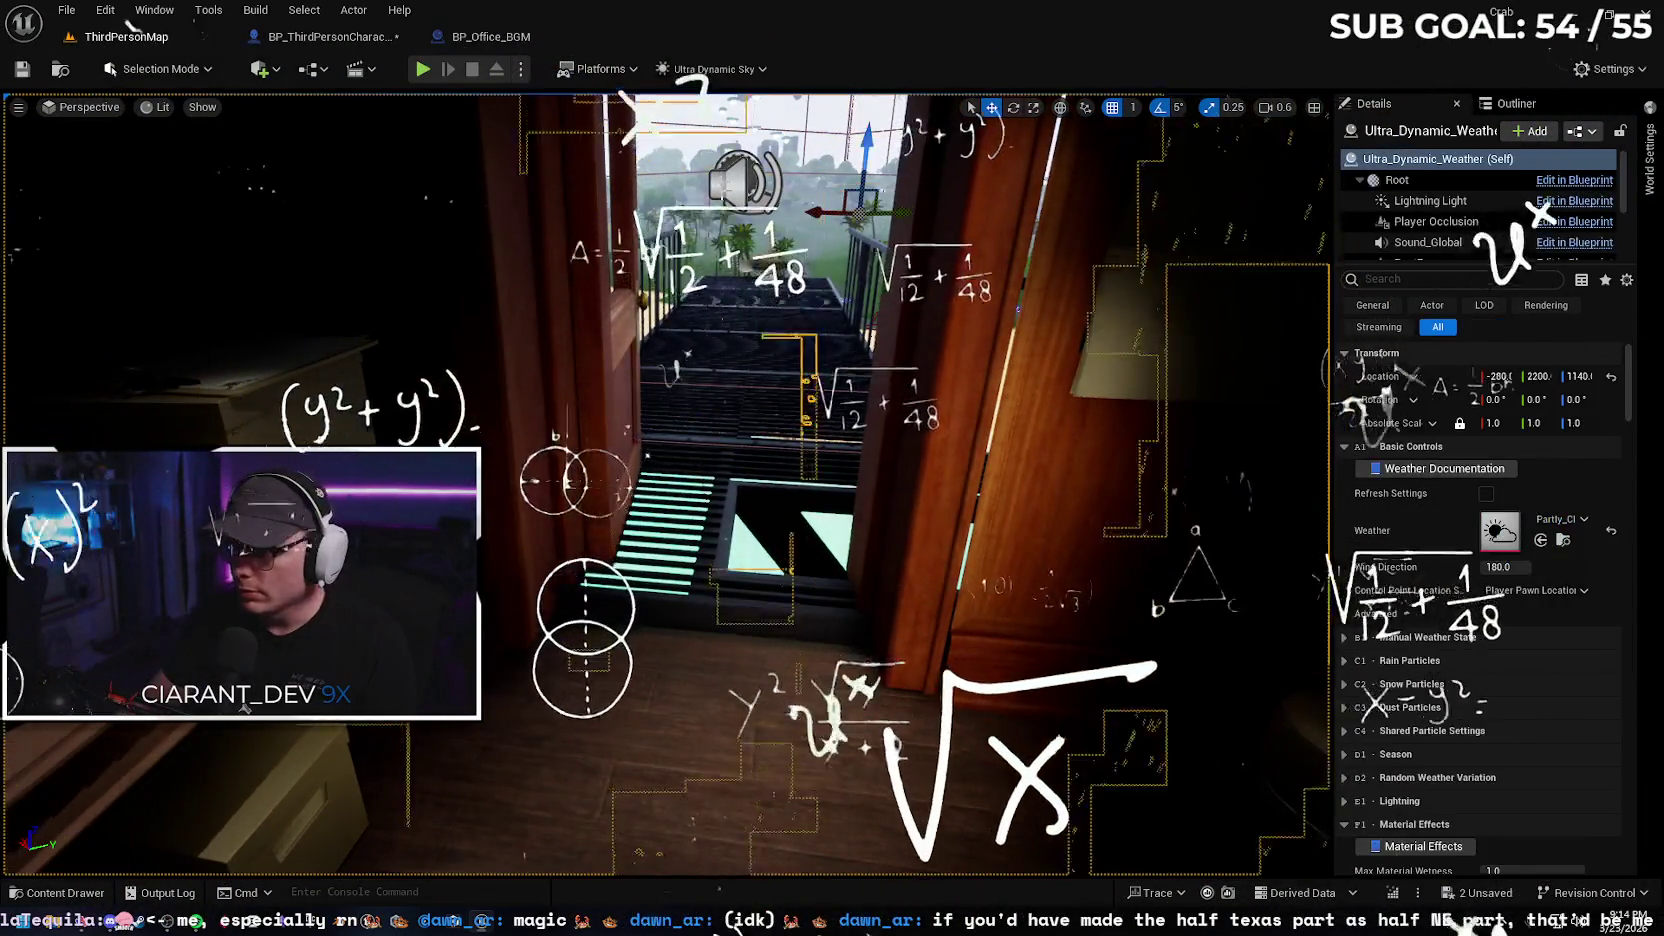
key("f")
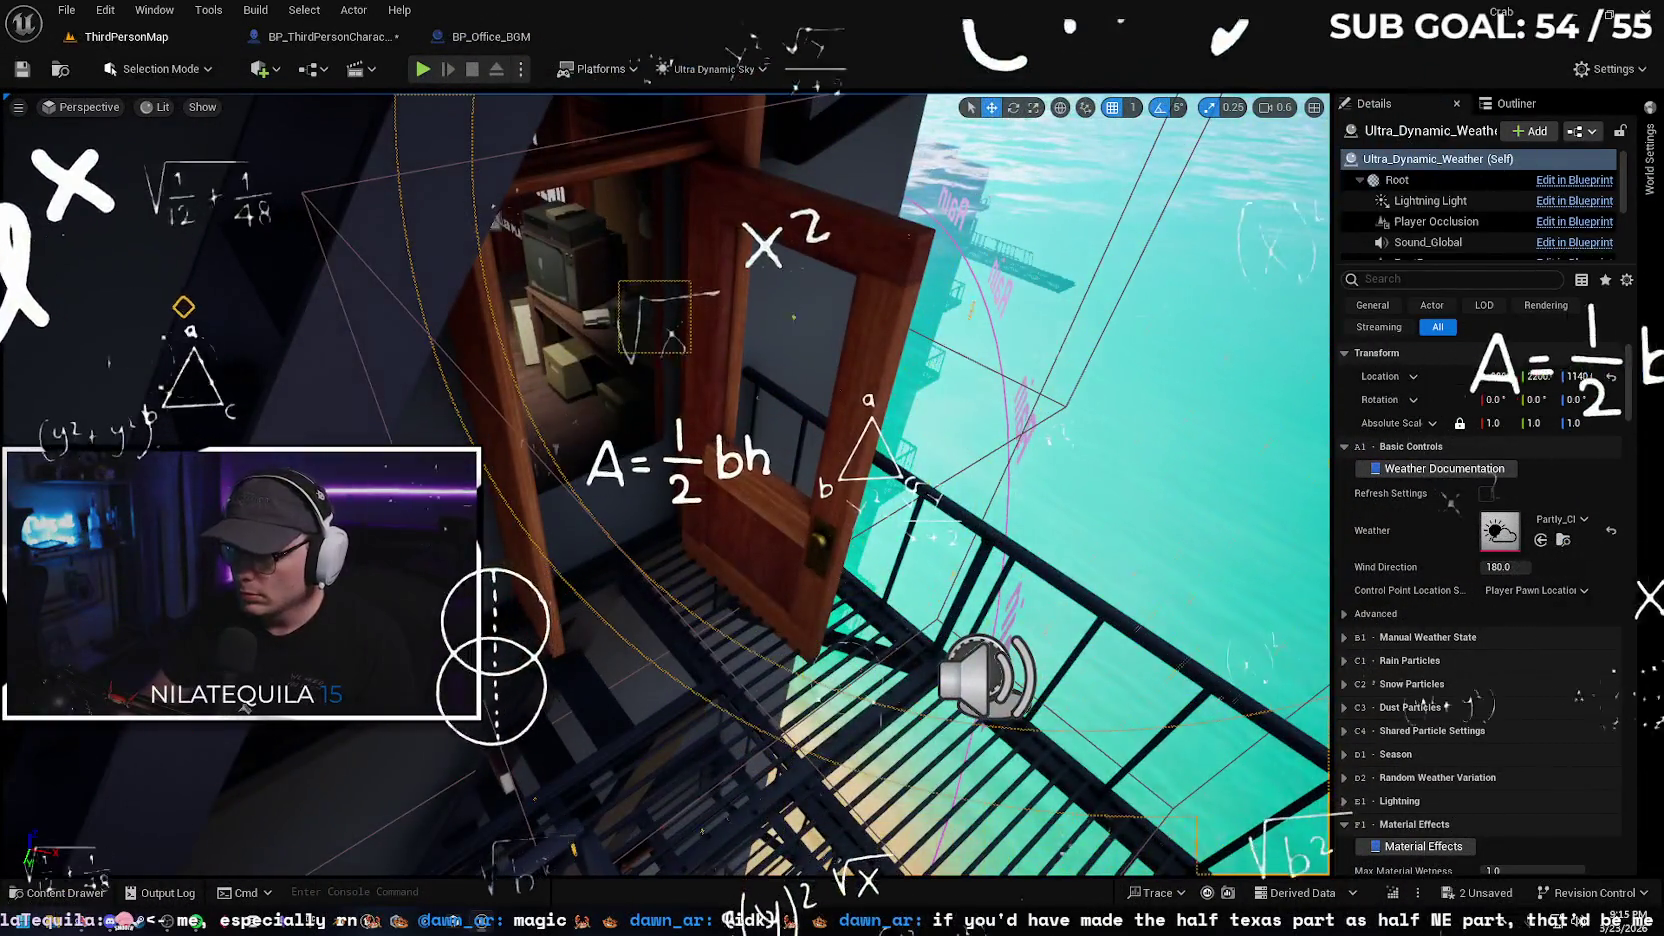
left_click(981, 680)
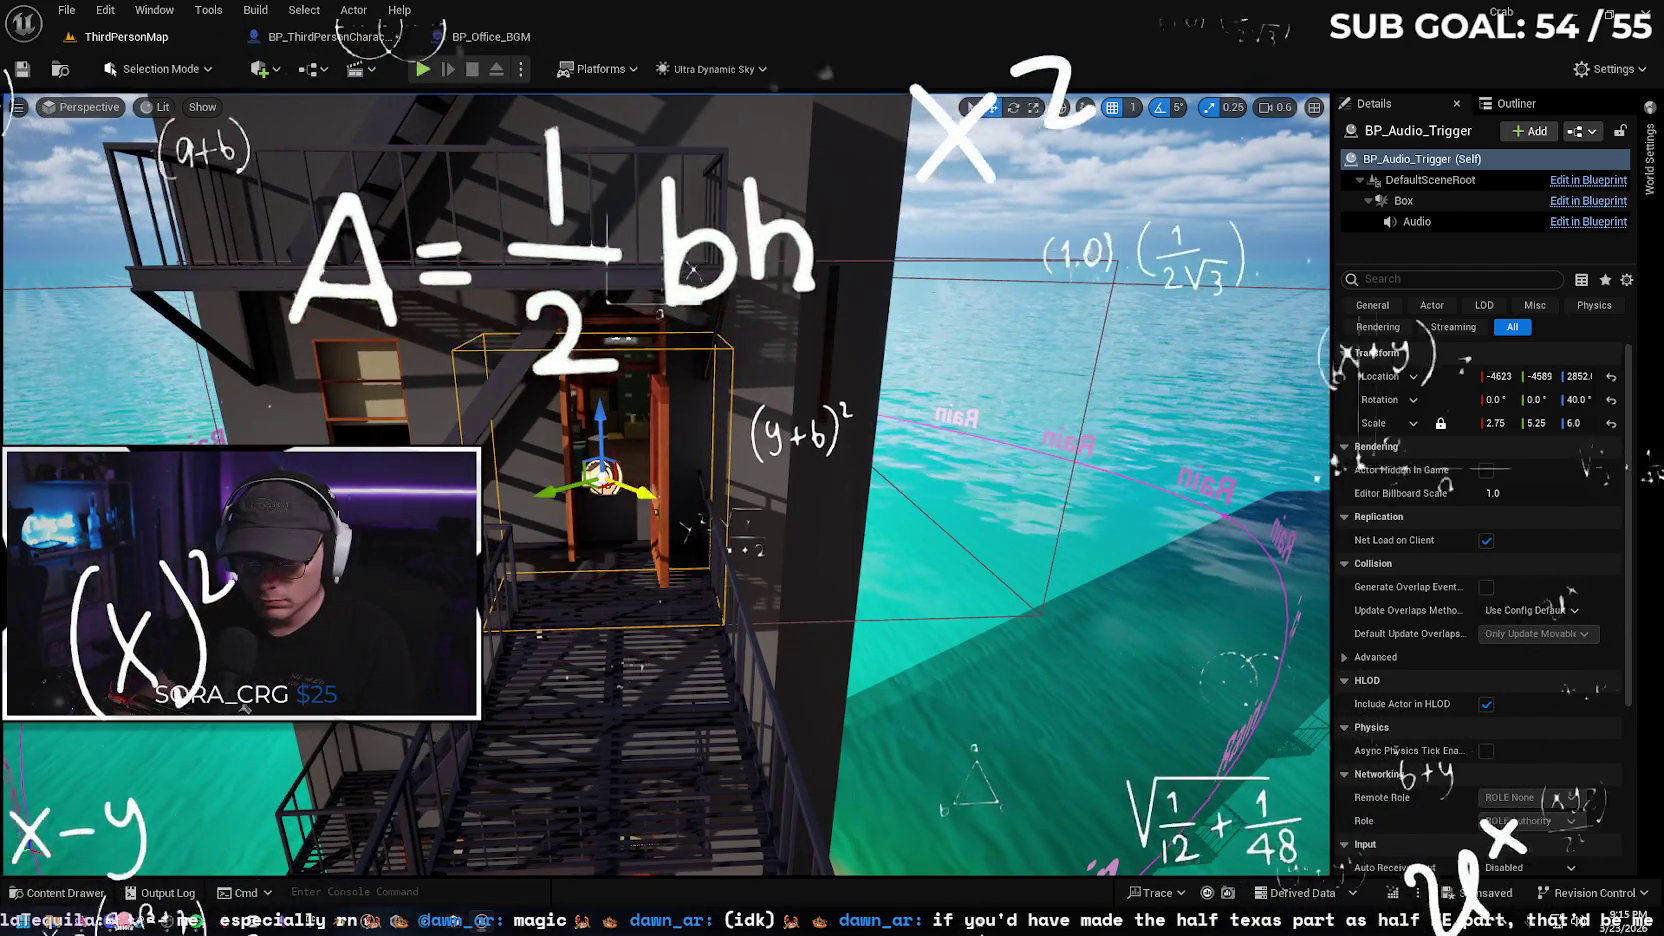
key("w")
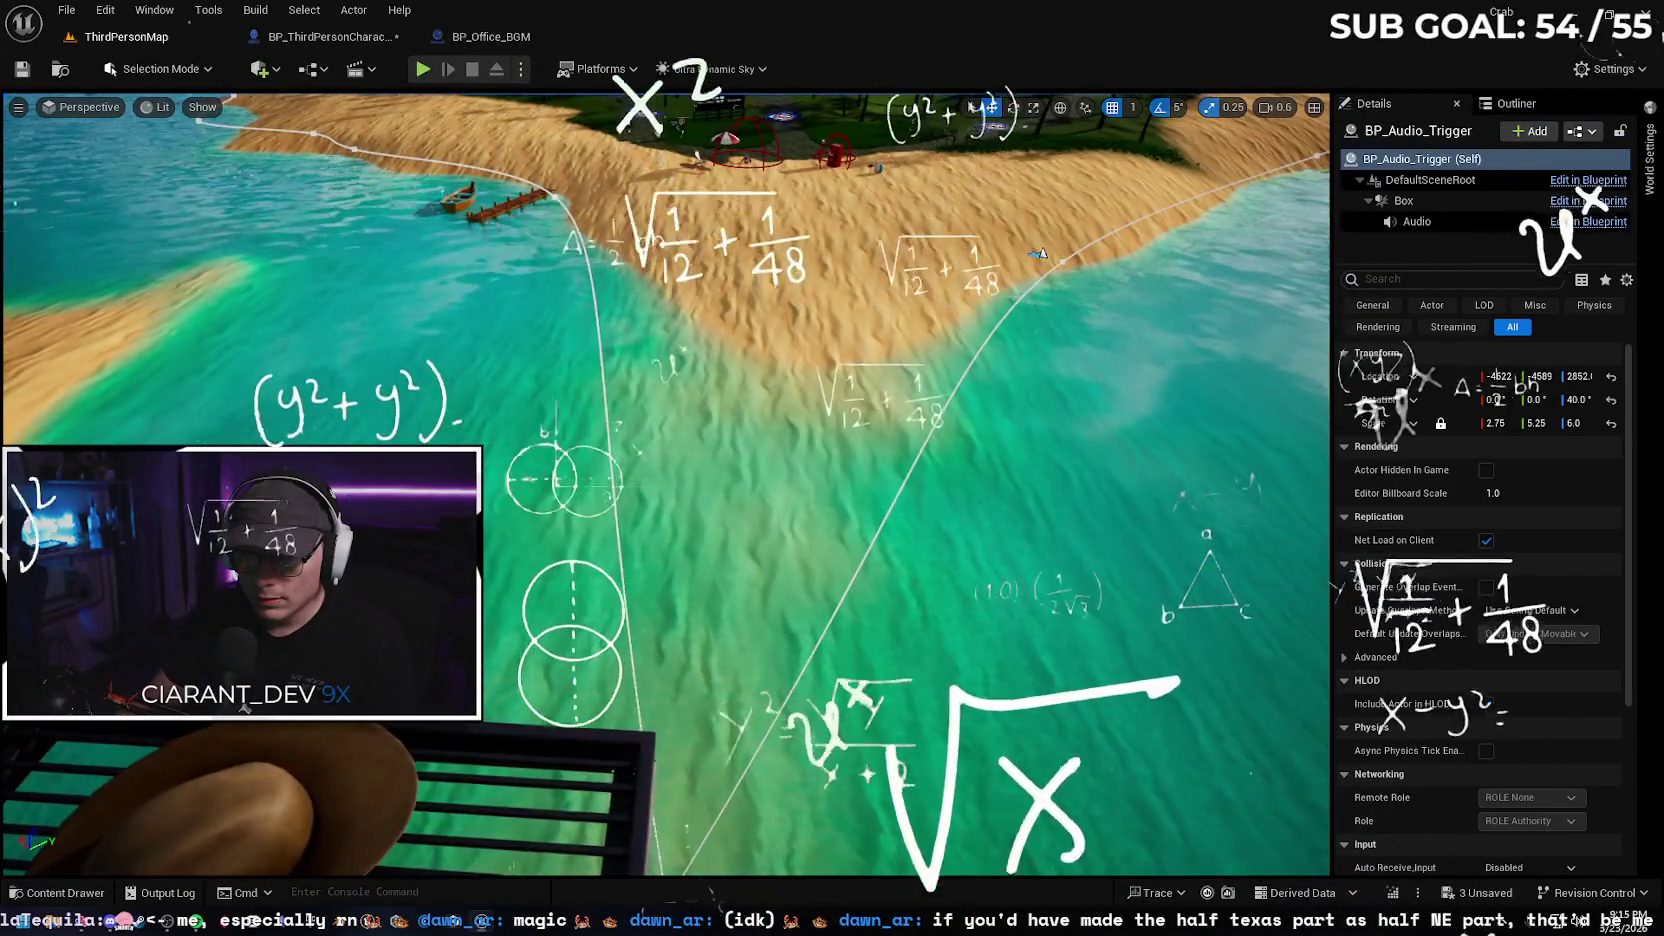
key("f")
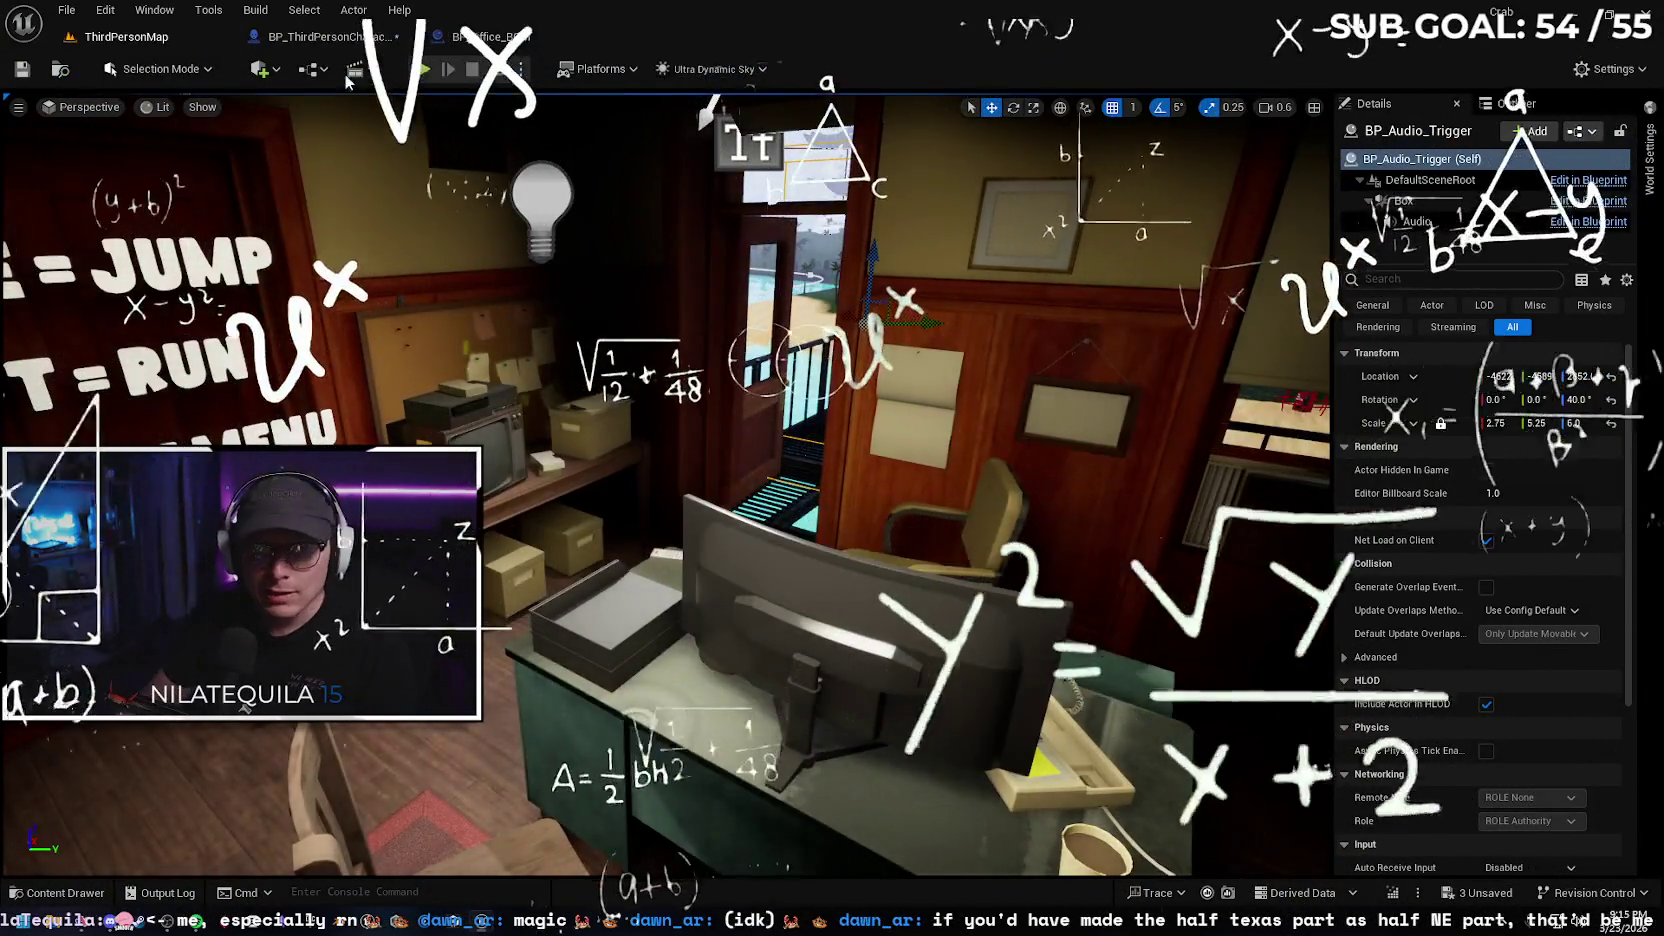
left_click(325, 39)
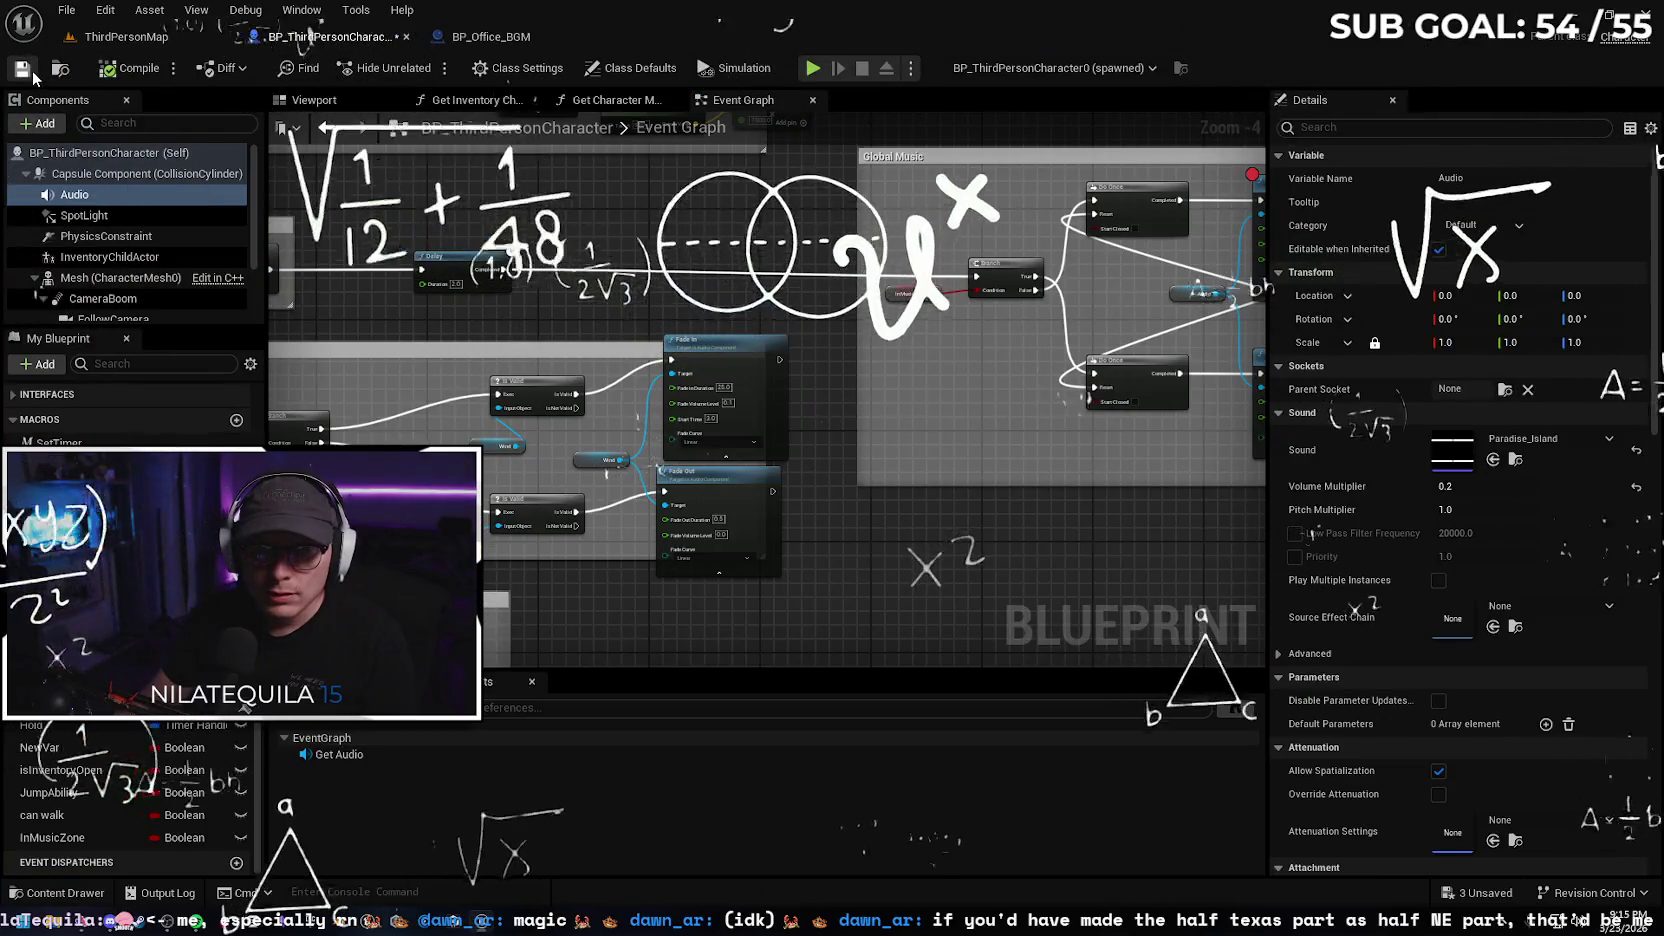
left_click(82, 922)
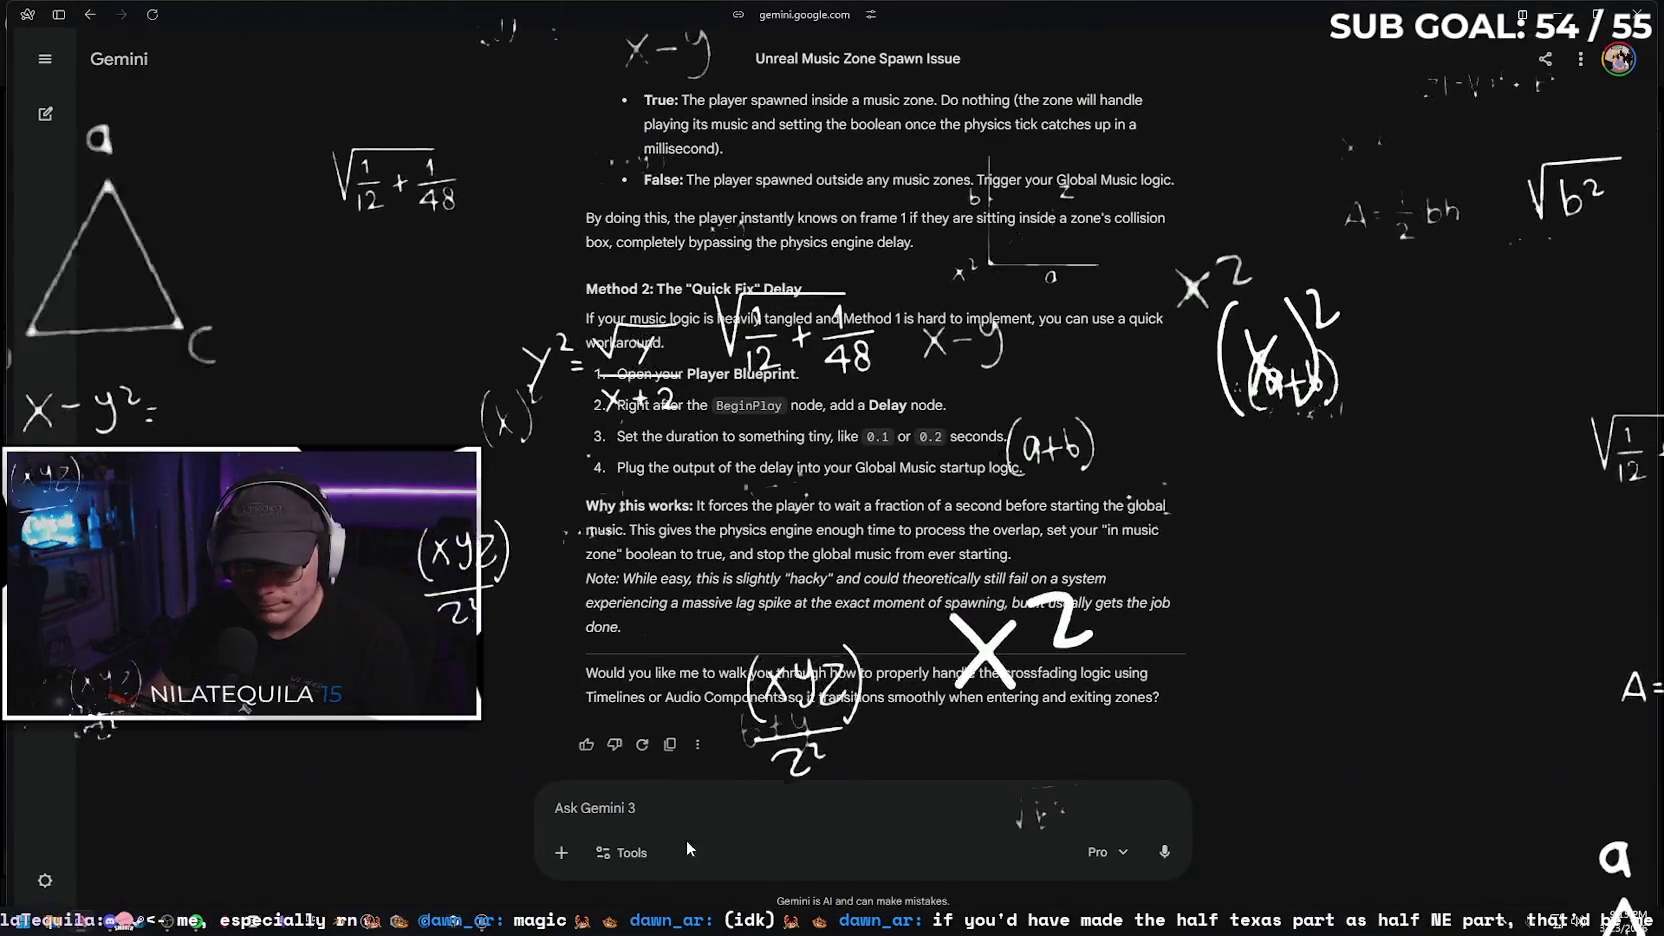
Begin the Gemini follow-up: the delay was added, but a breakpoint showed the player BP never played the track
type("okay")
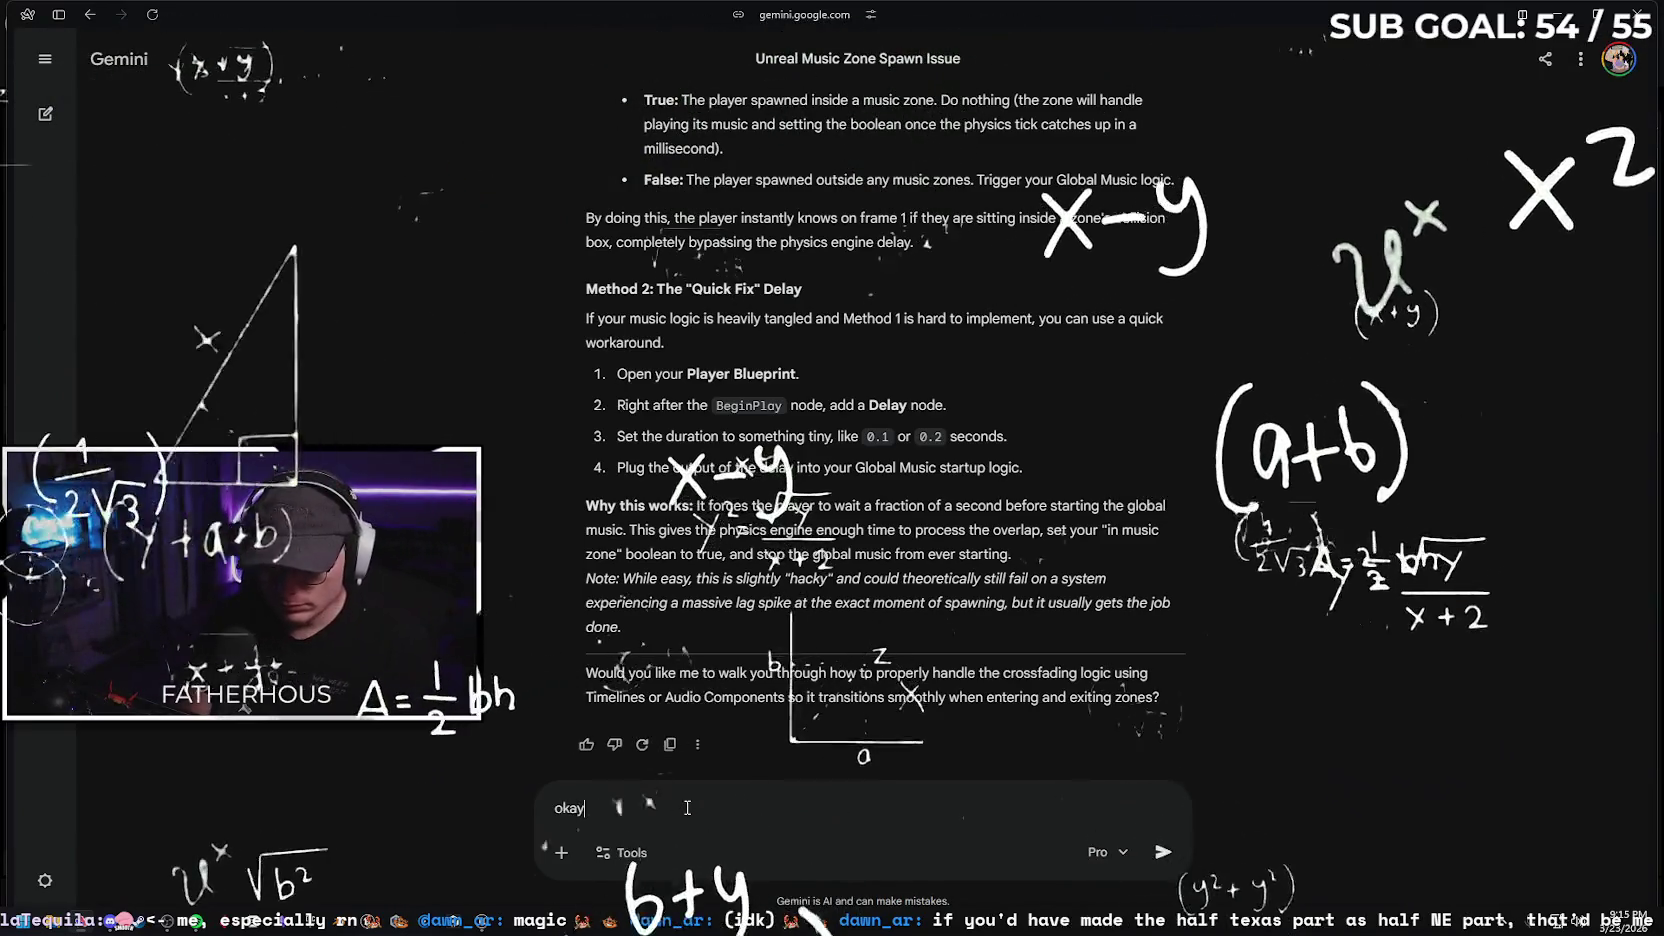
key("BackSpace")
key("BackSpace")
type("really")
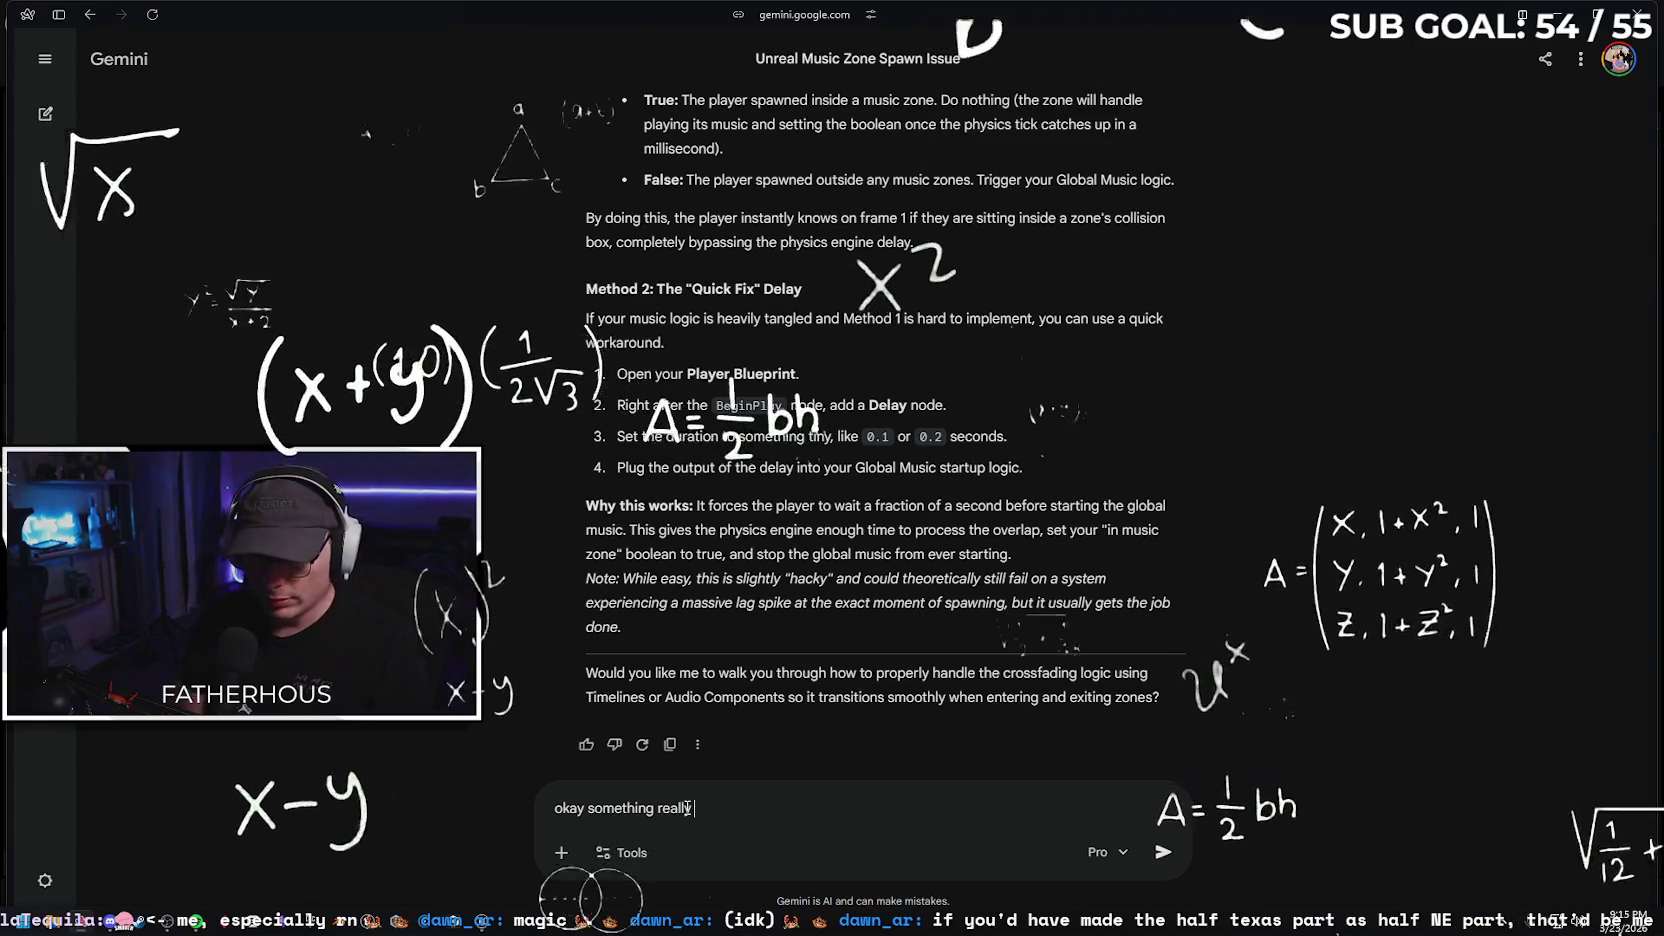
type("eird is happening")
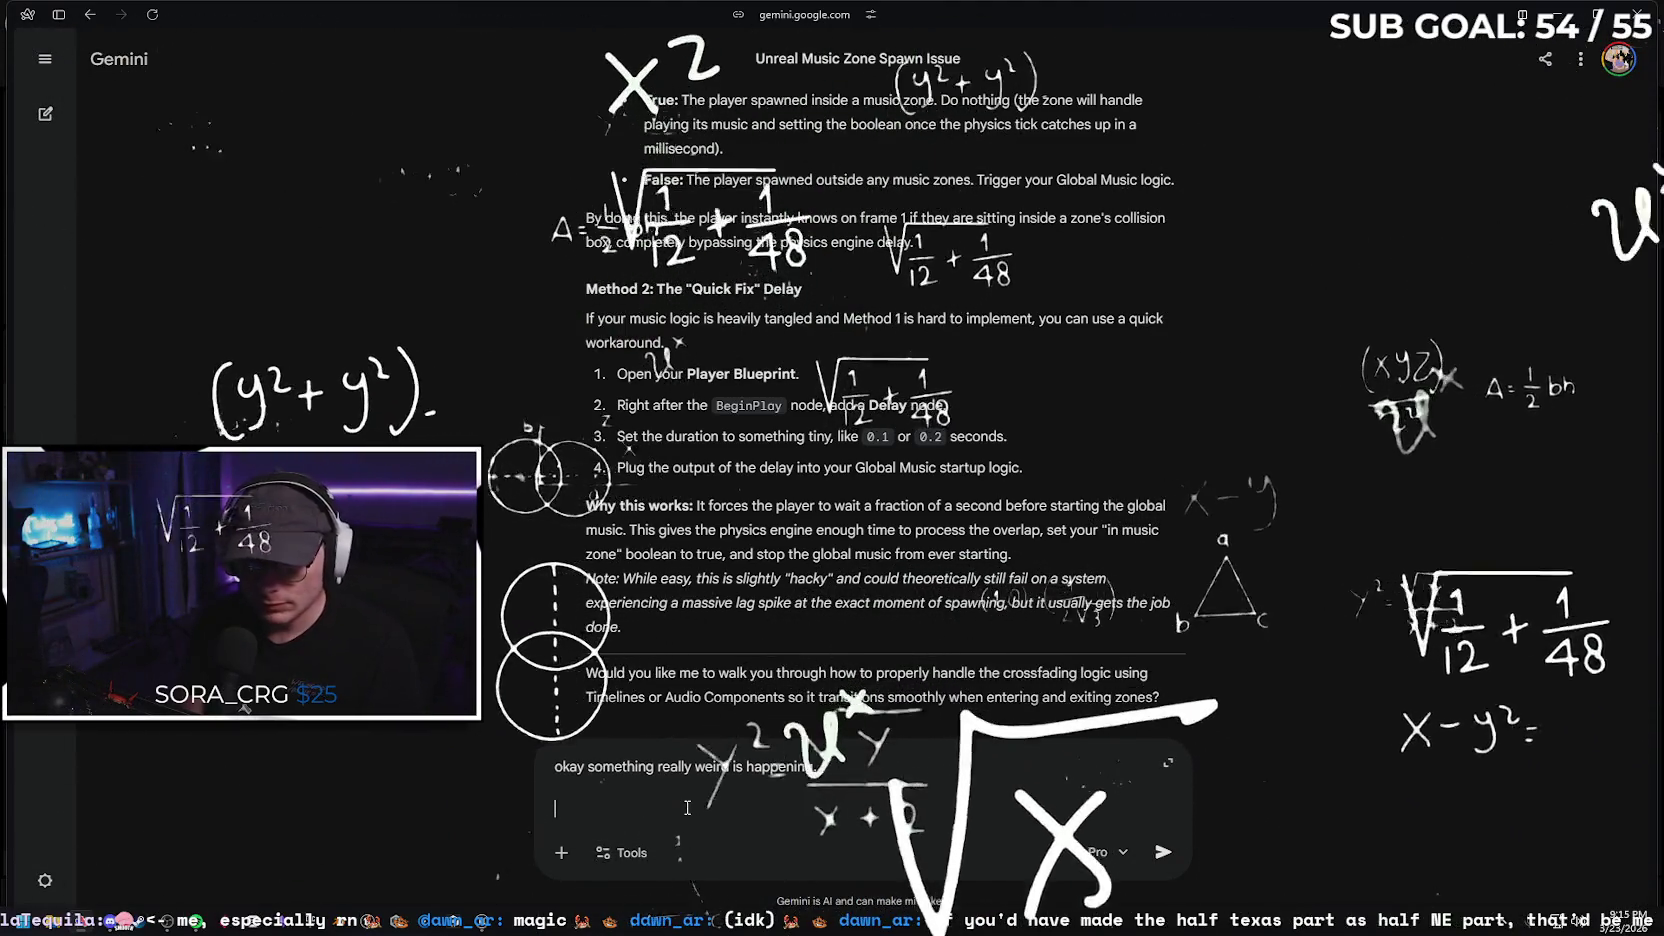
key("shift+Return")
type("I added the delay, so it")
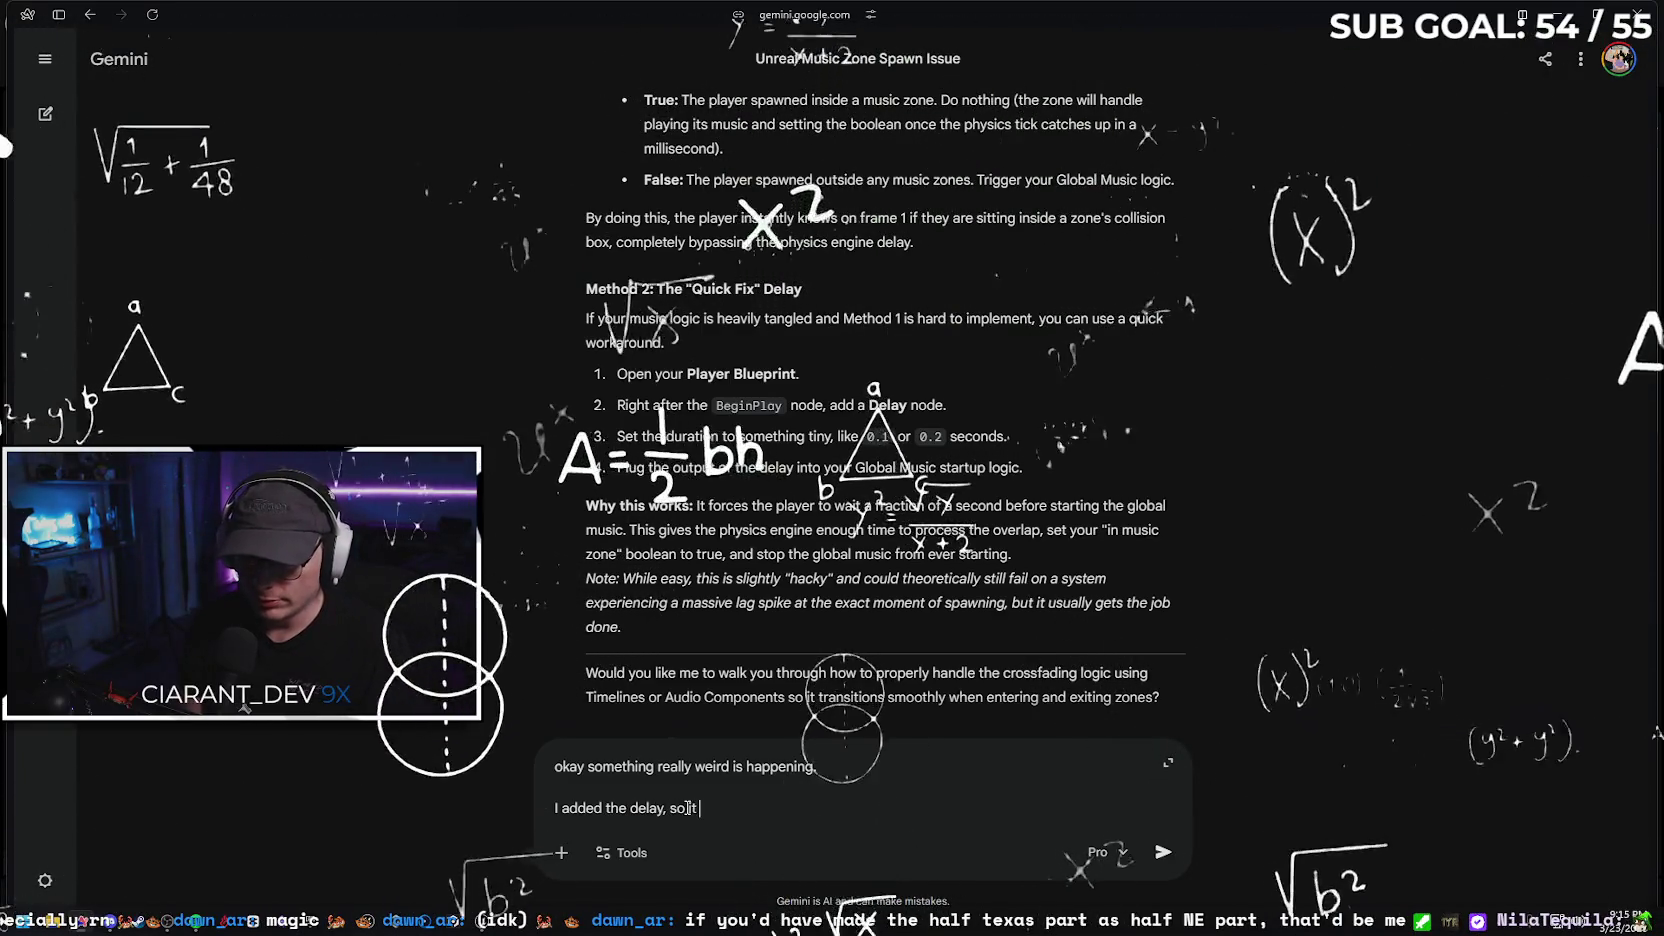
type(" was still play")
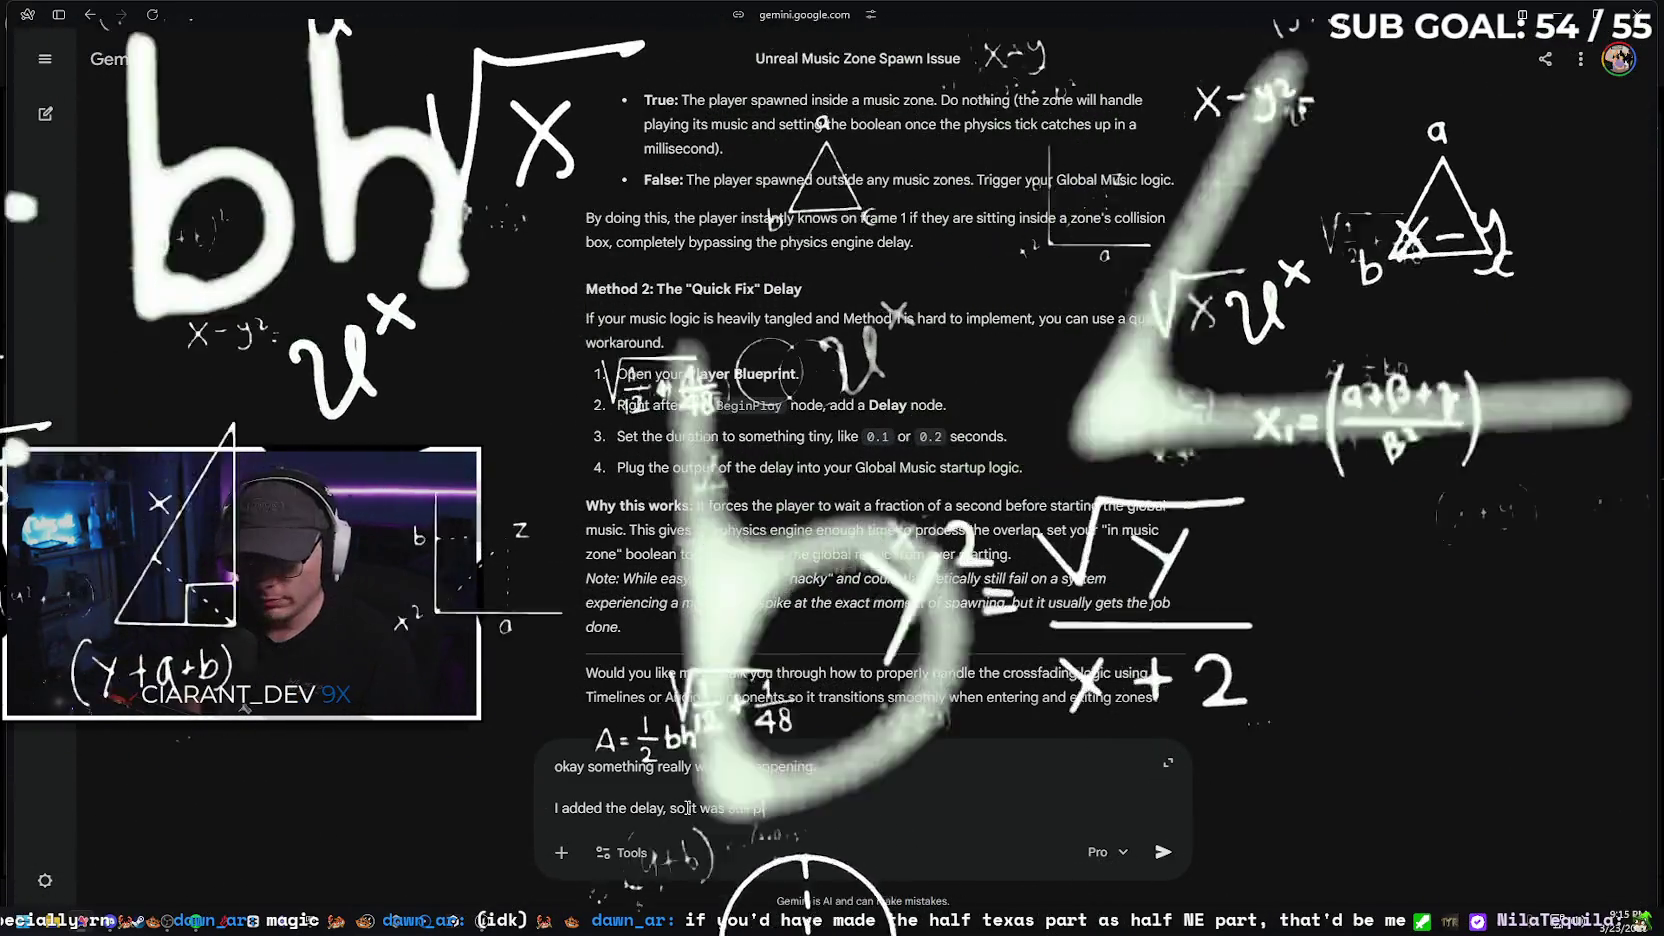
type("ing. I check with")
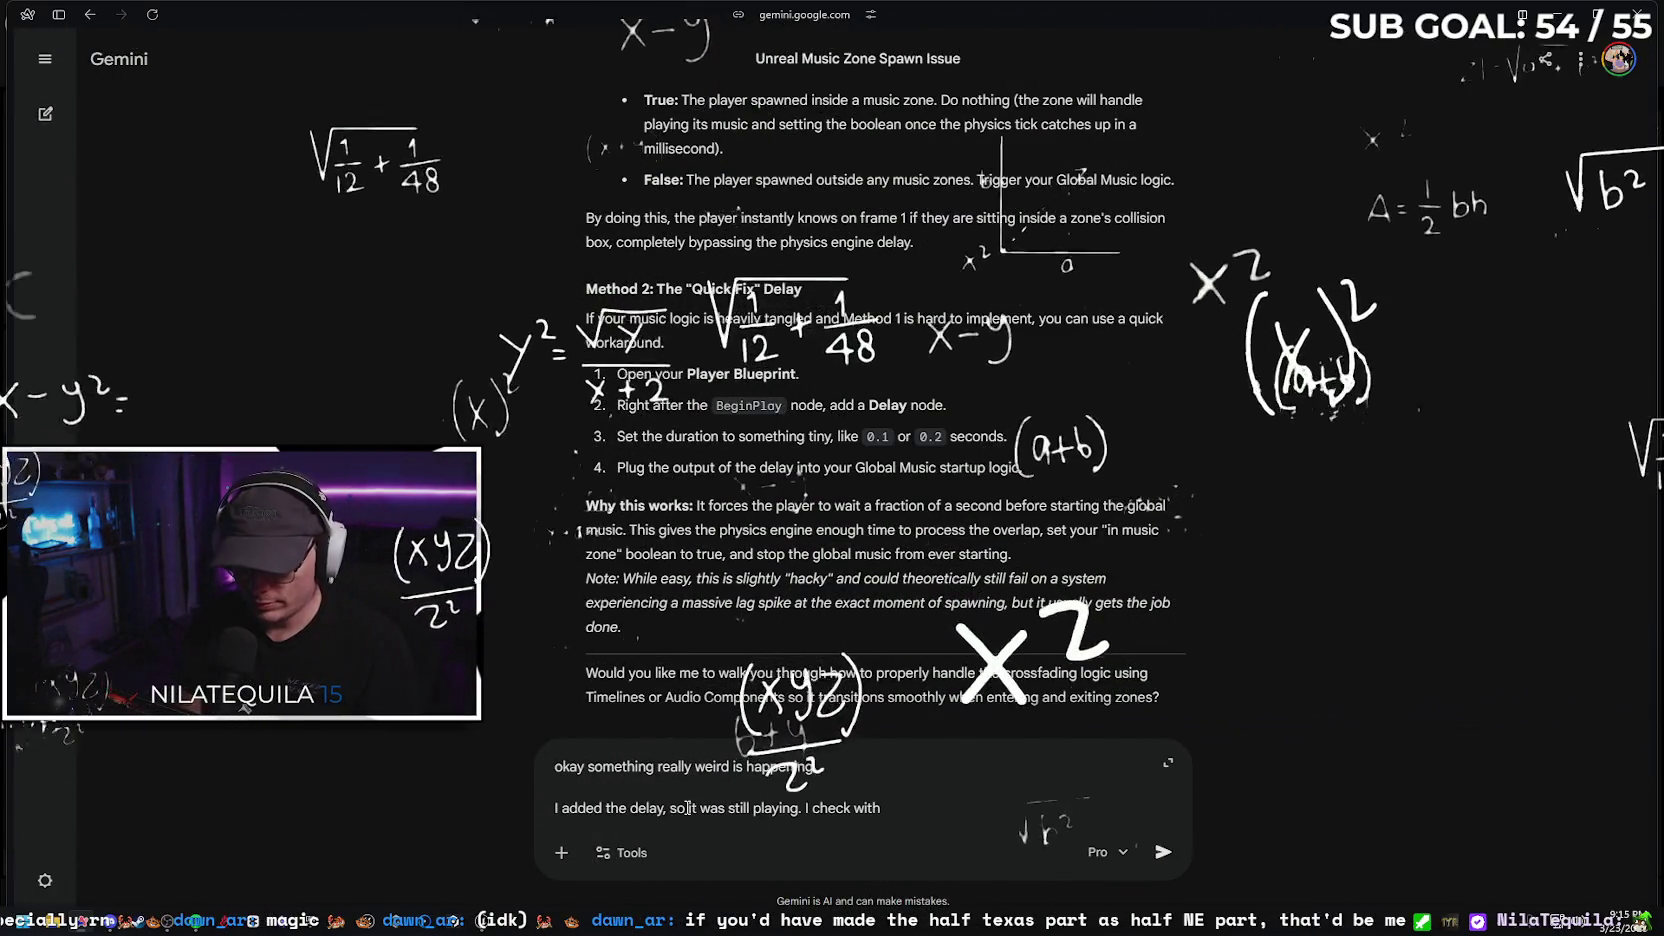
type(" the bp and a ")
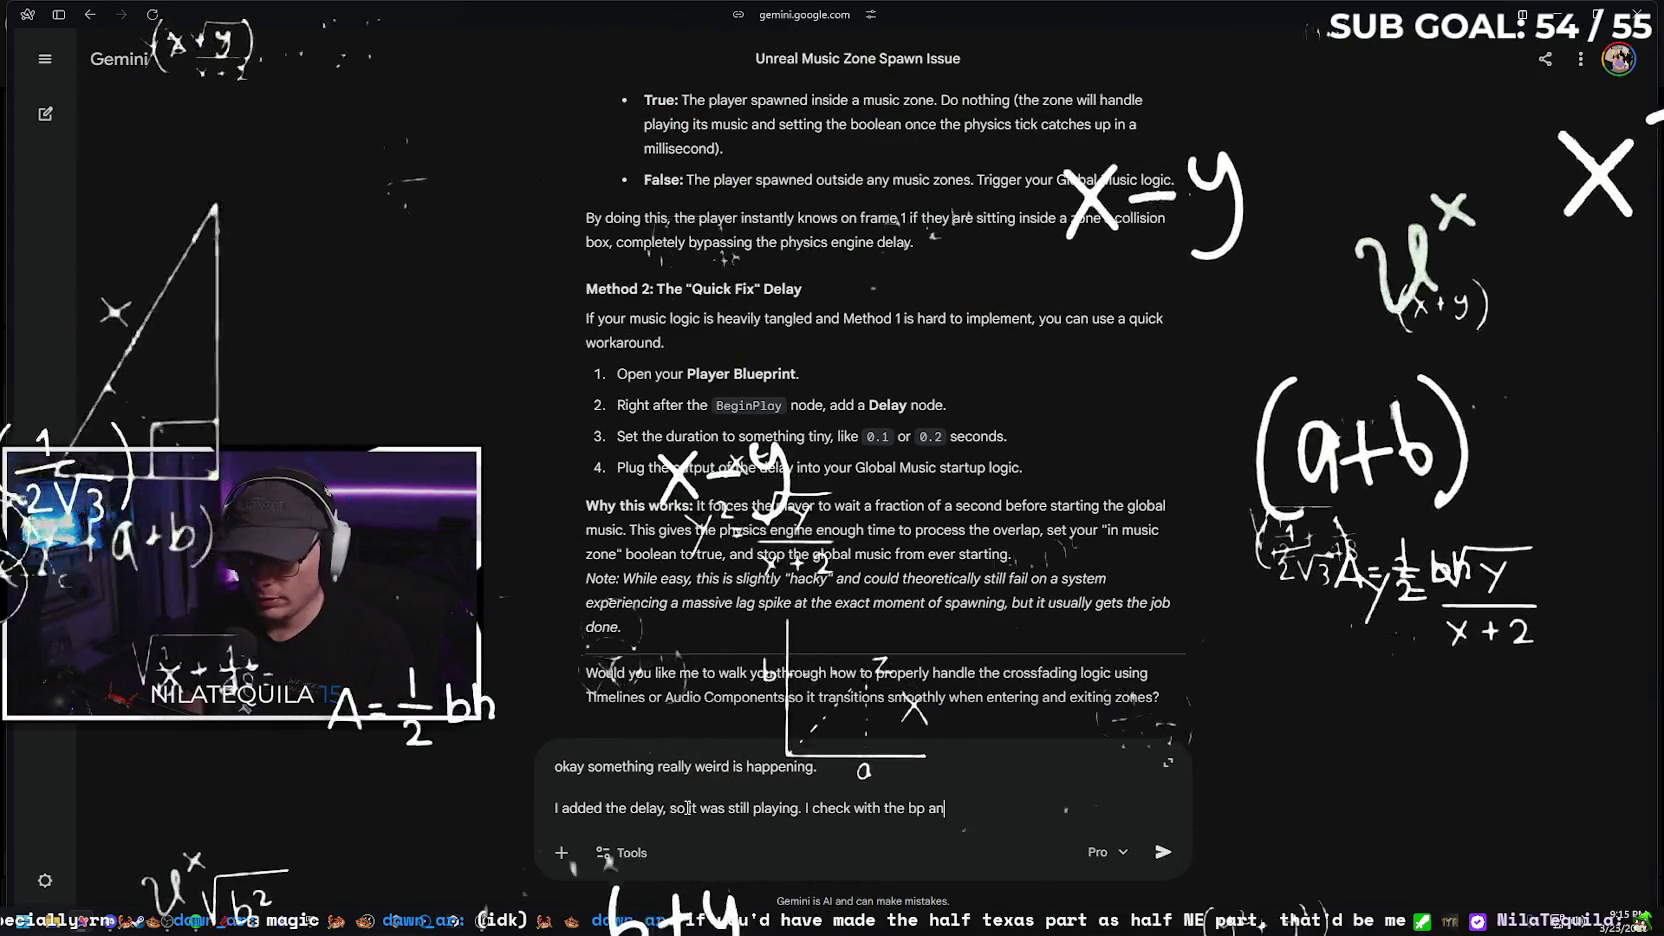
type("break")
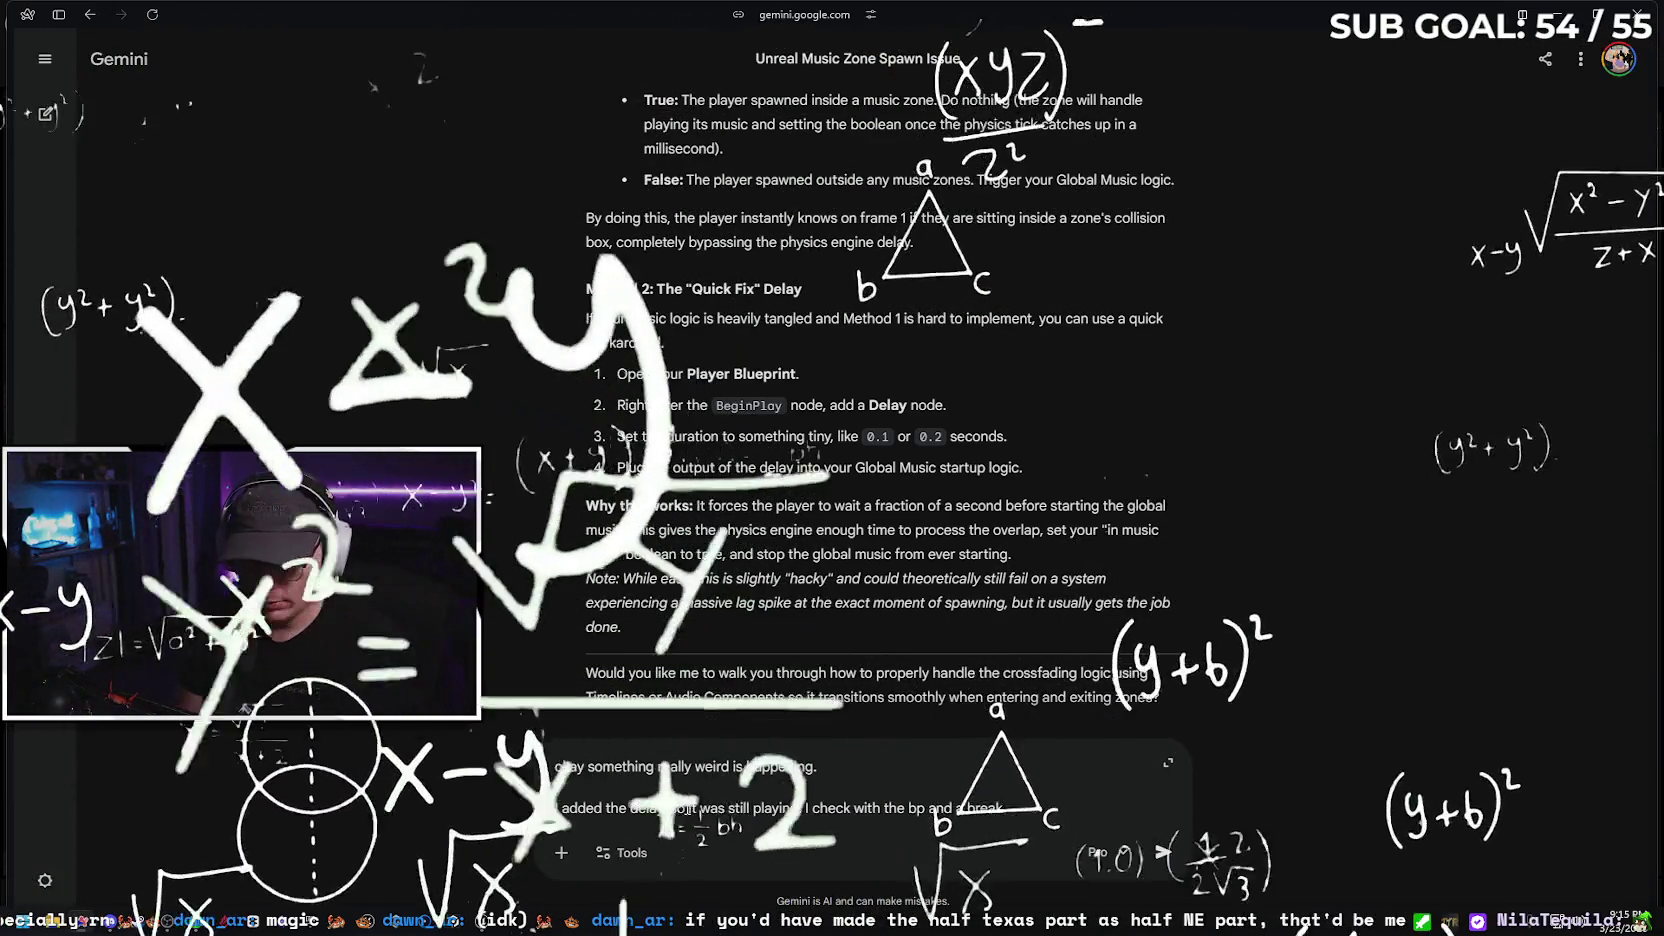
type("point")
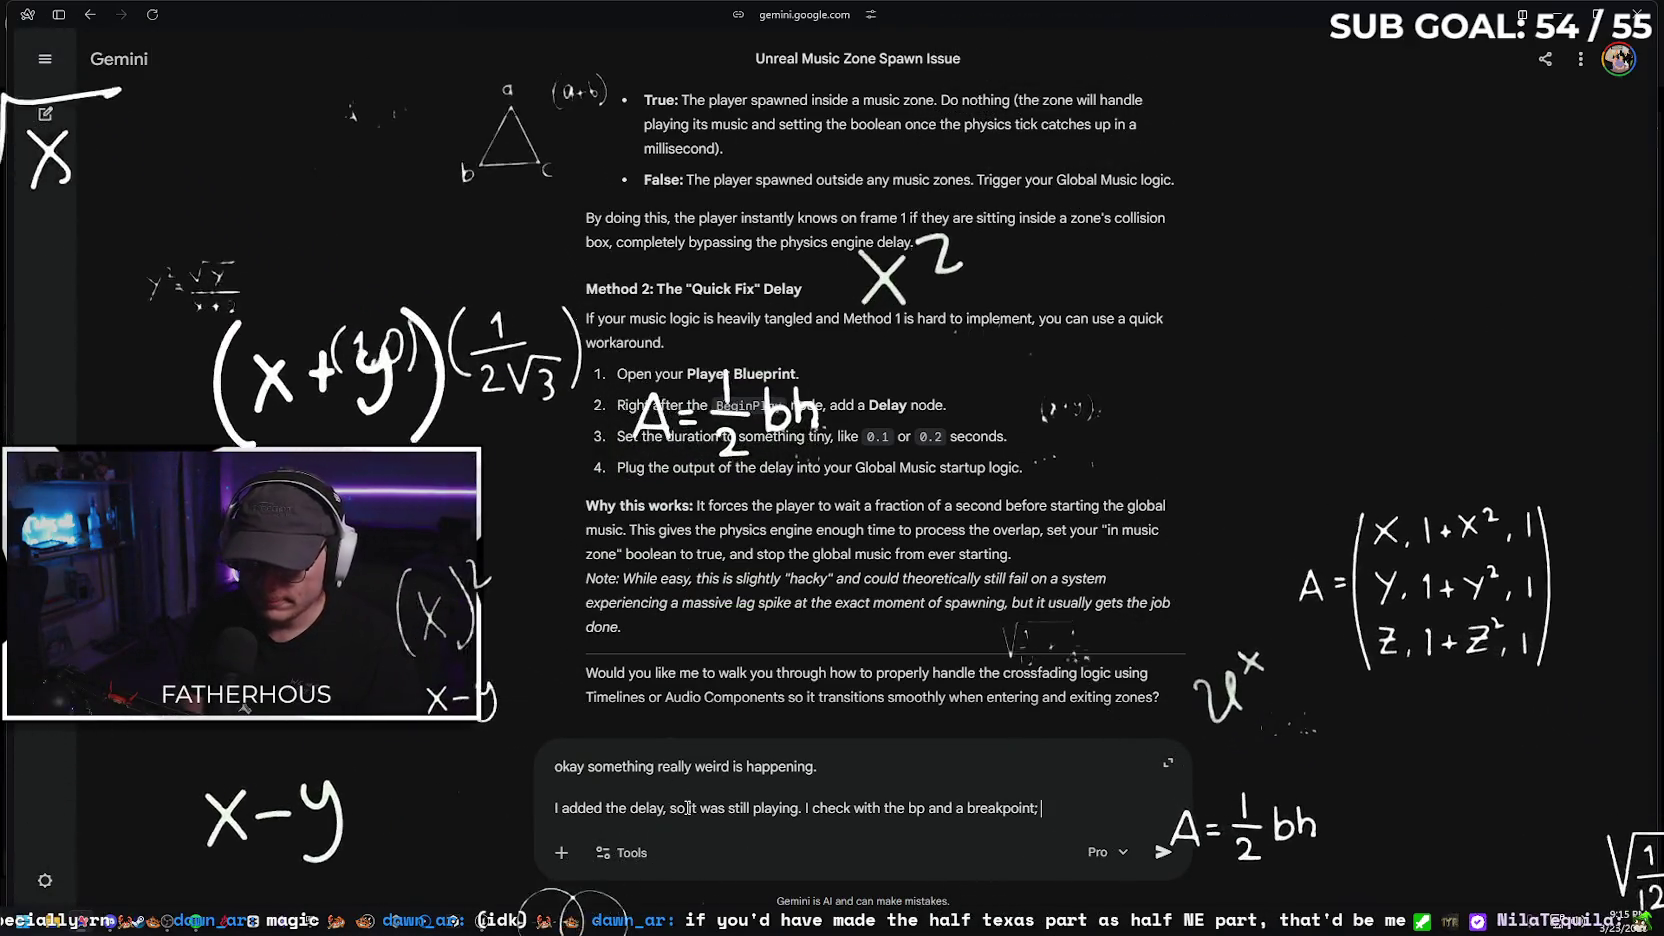
type("d a break")
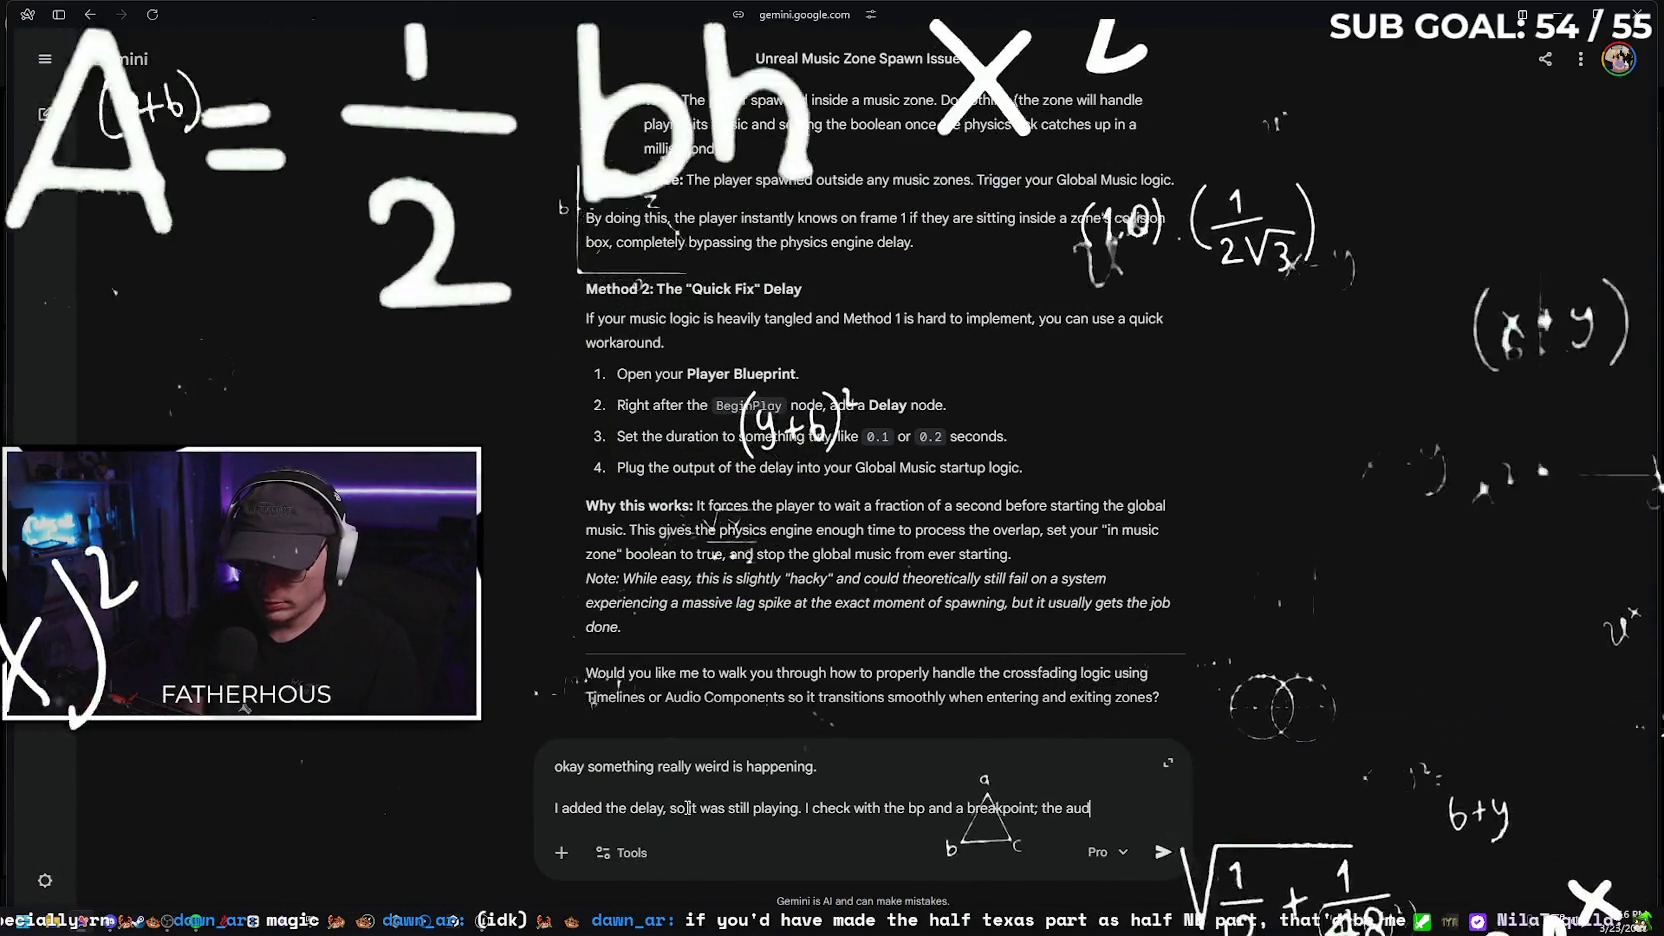
type("point the player ")
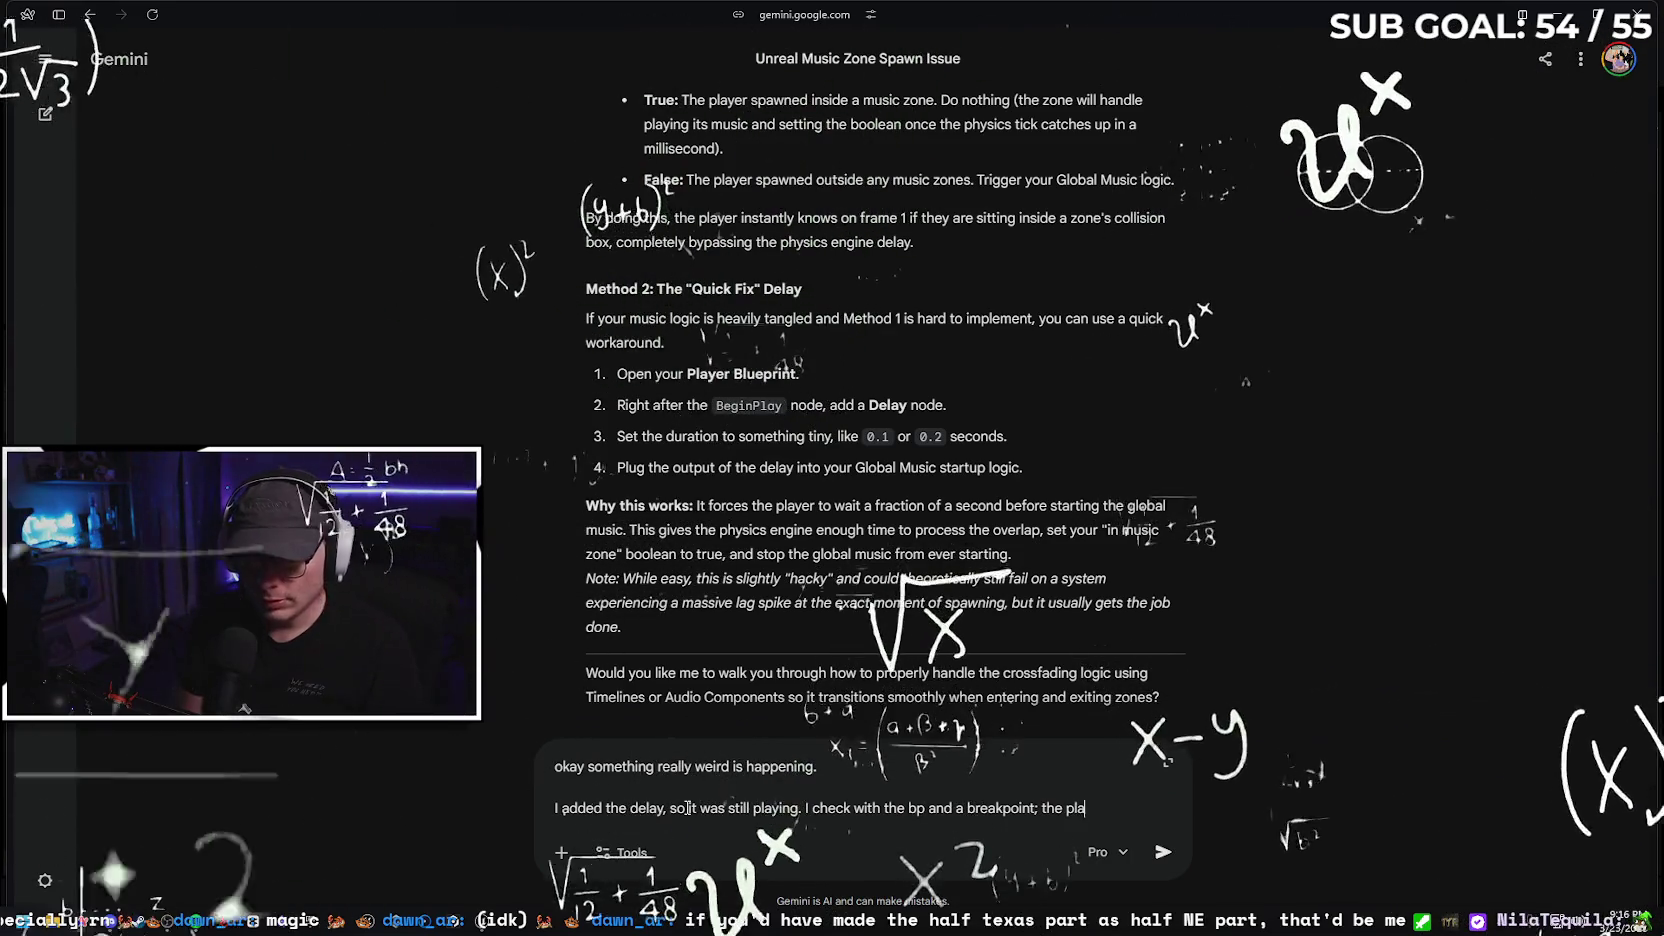
type("B")
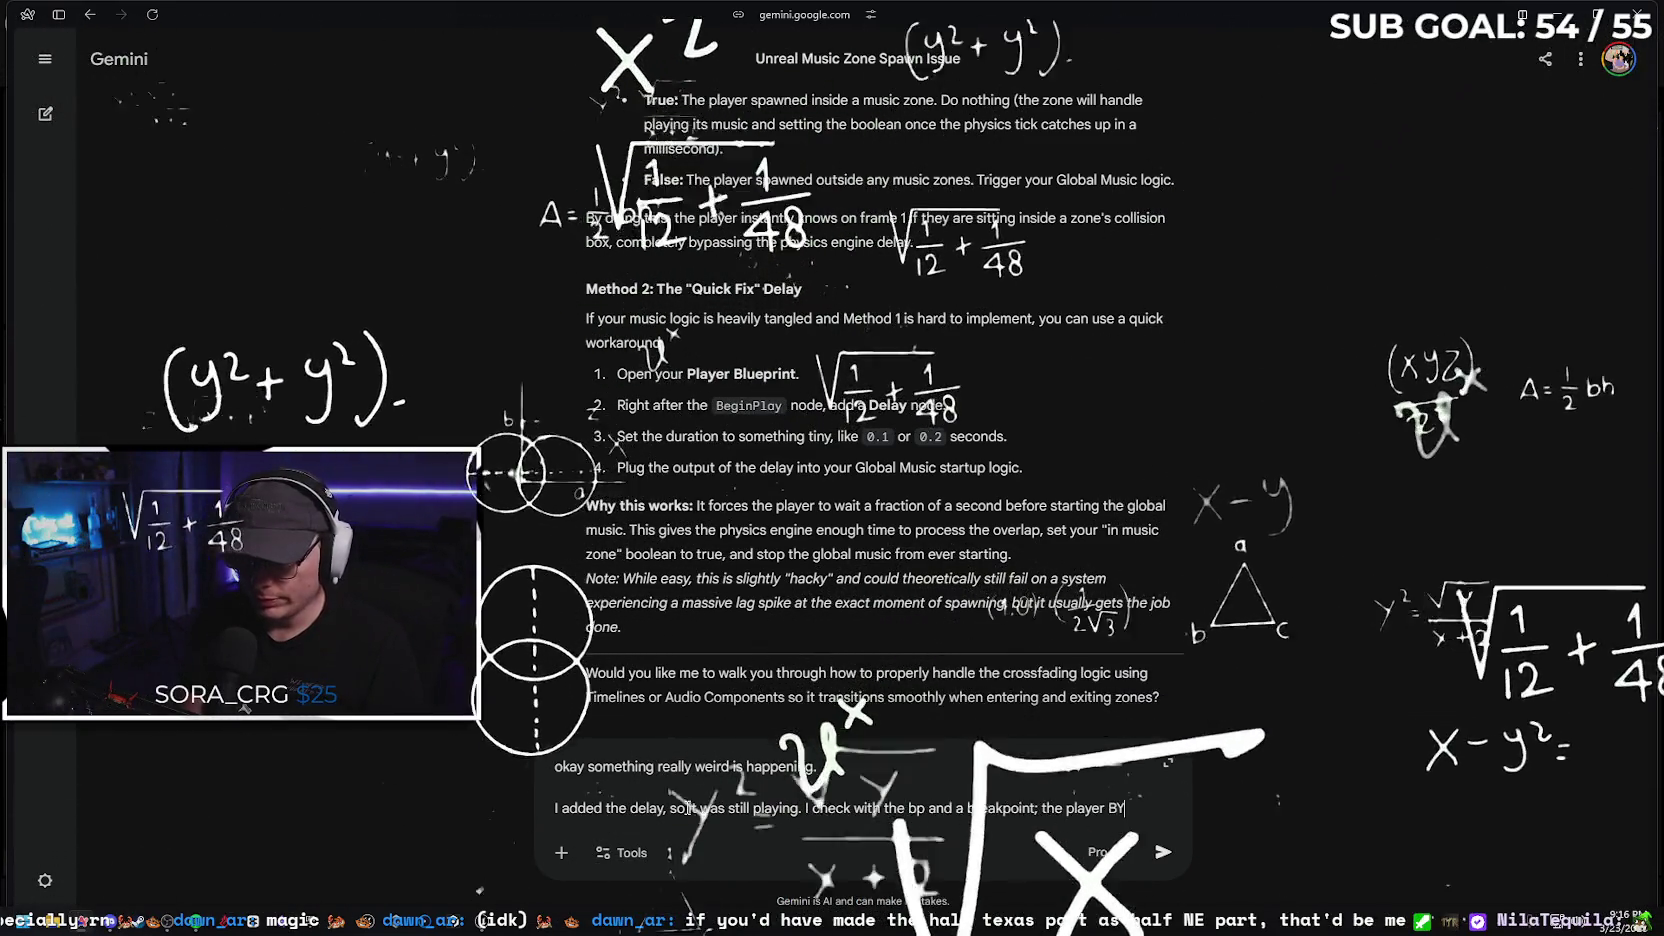
type("P never ")
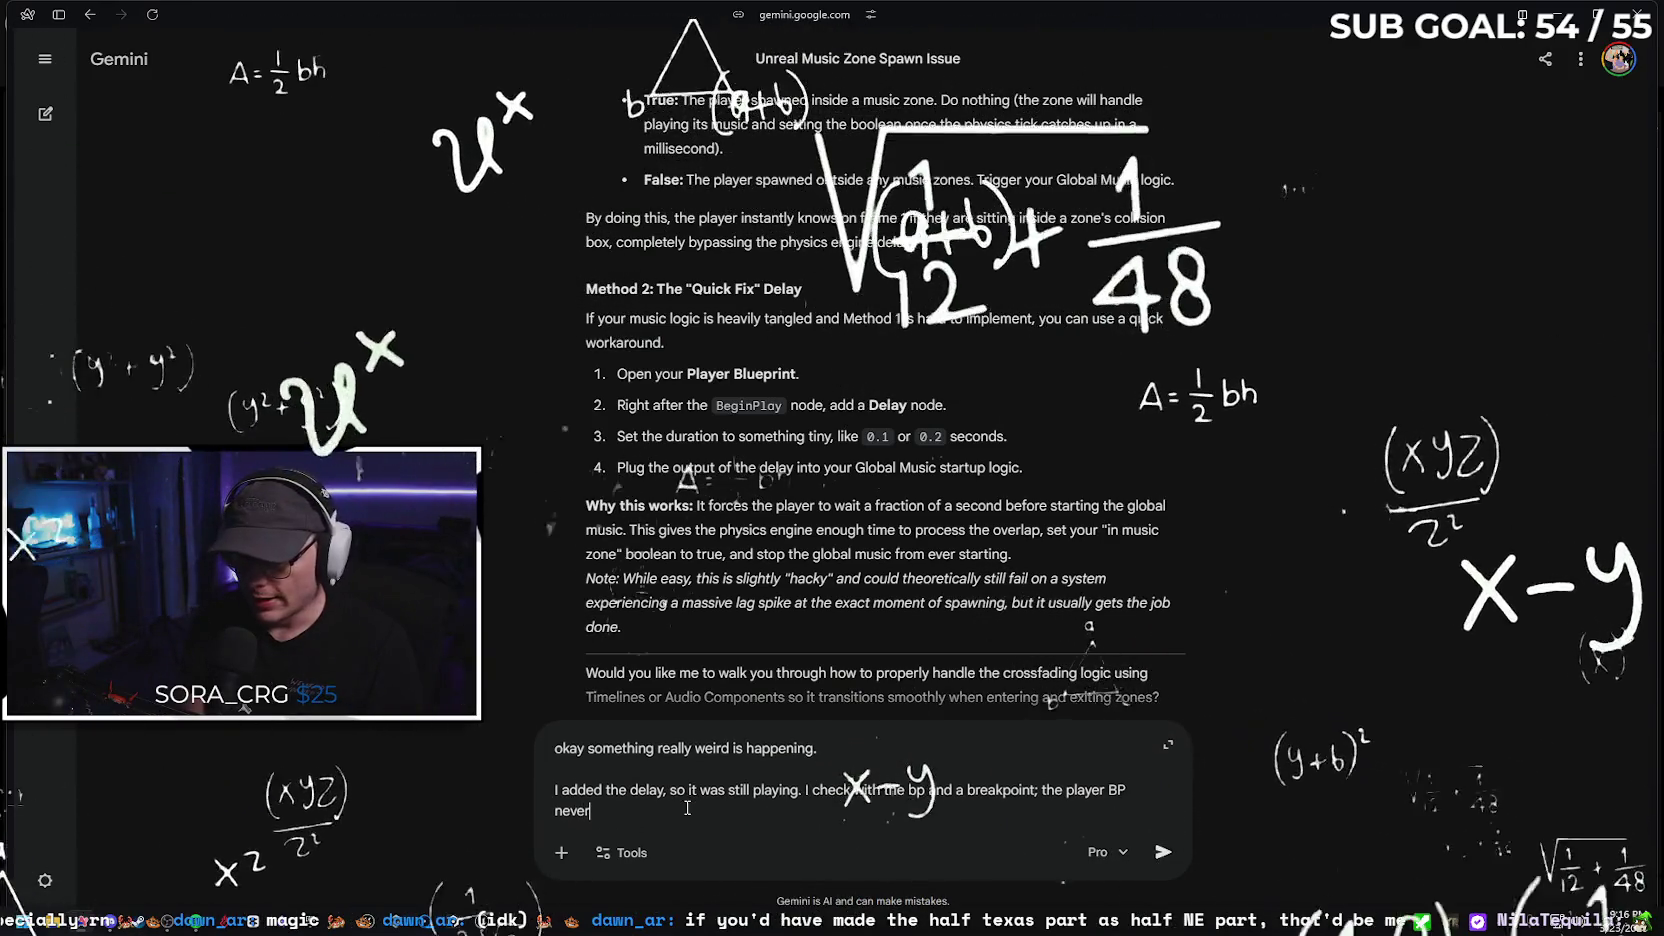
type("told t")
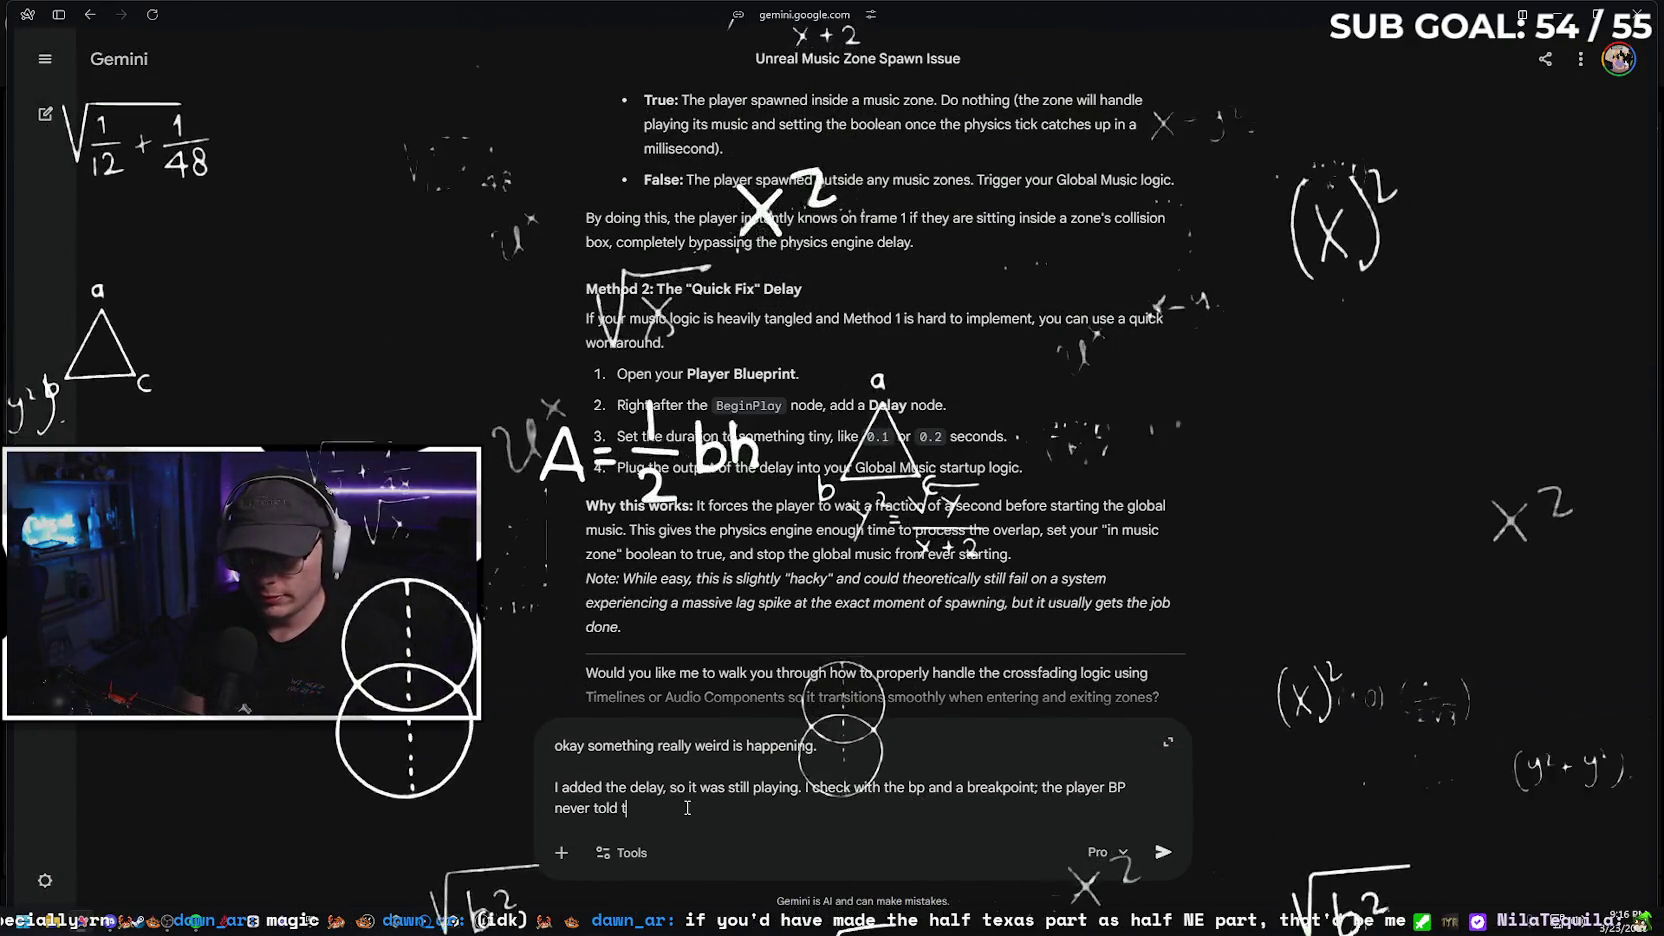
type("he game ")
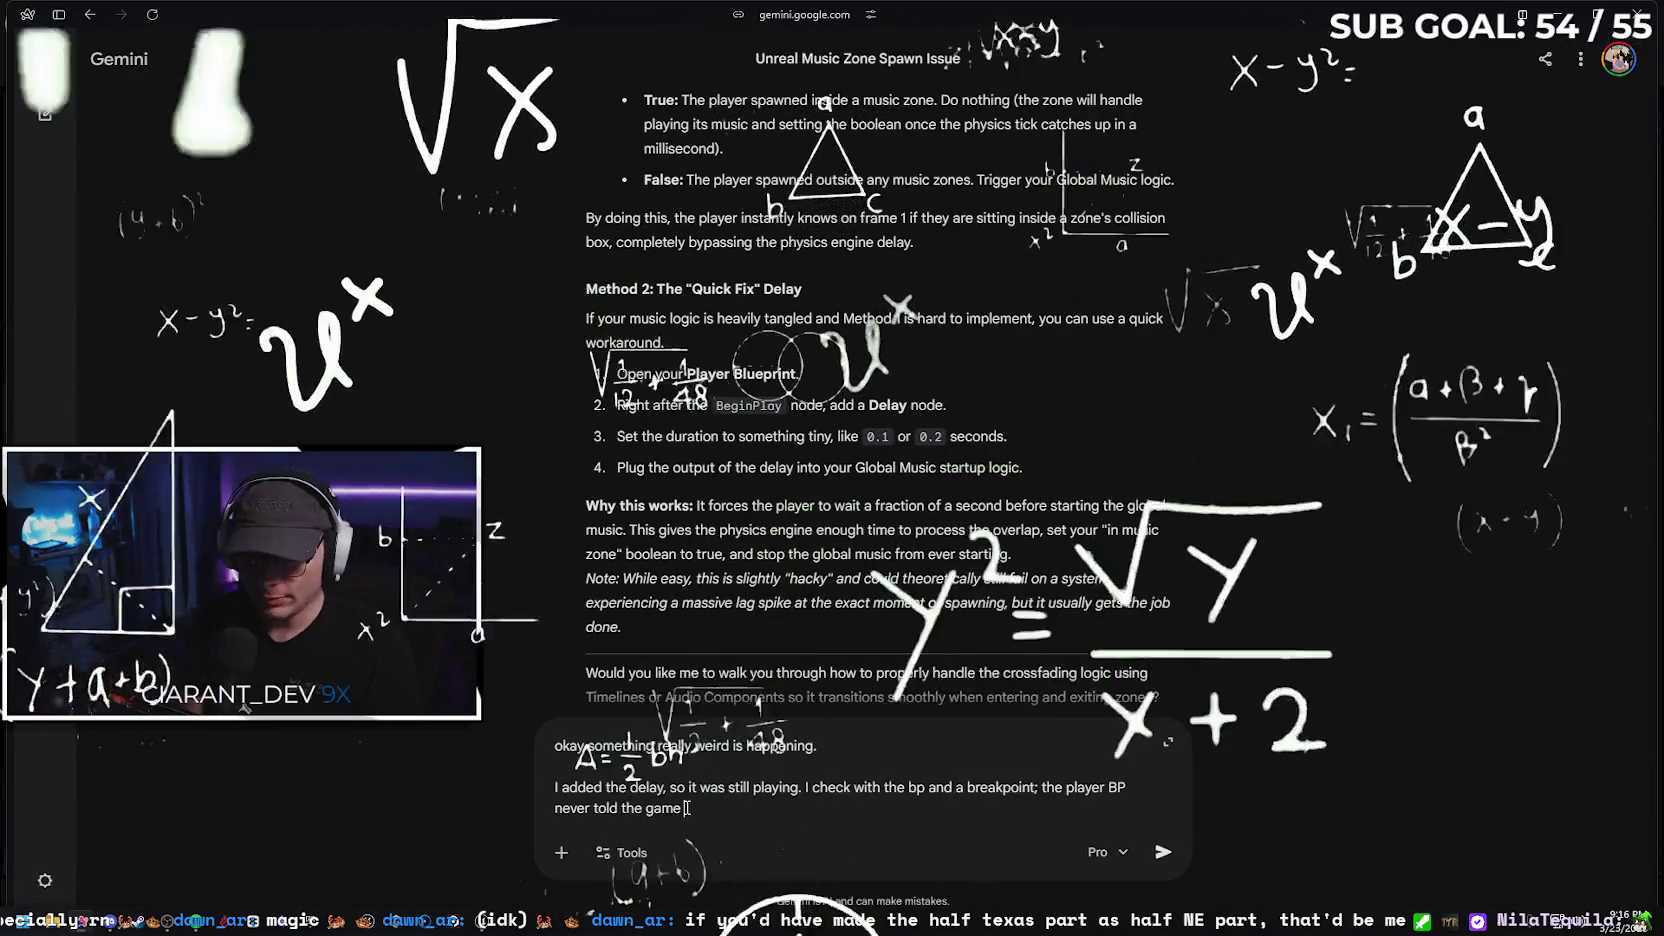
type("to fade the trac")
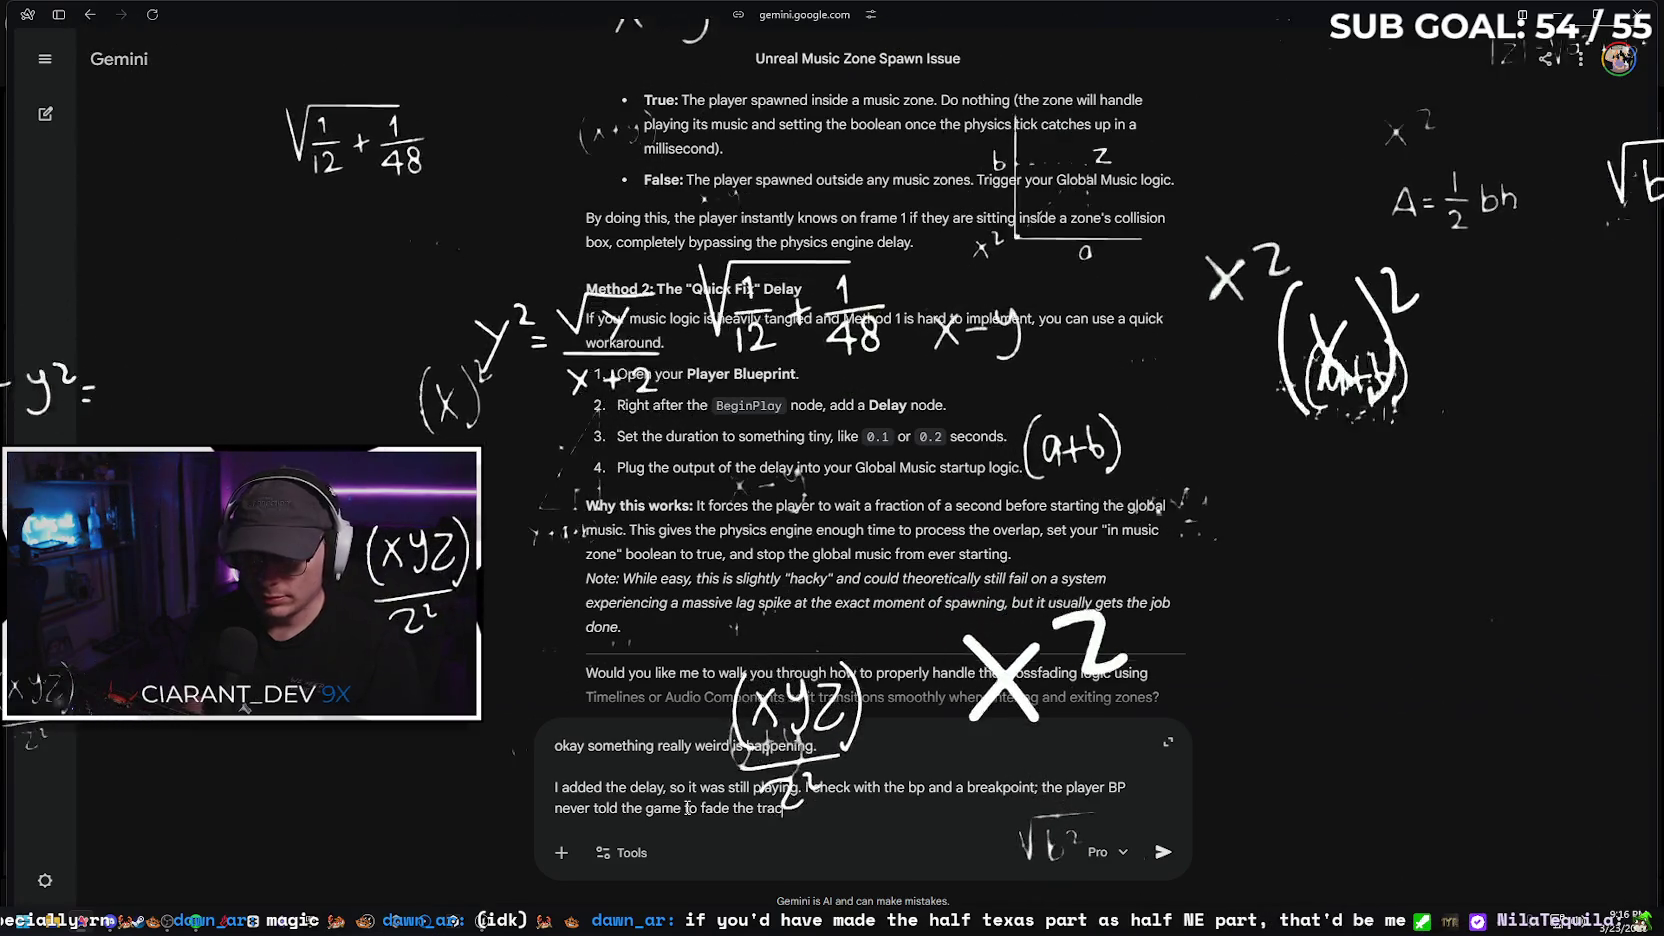
type("k in or play it at all.")
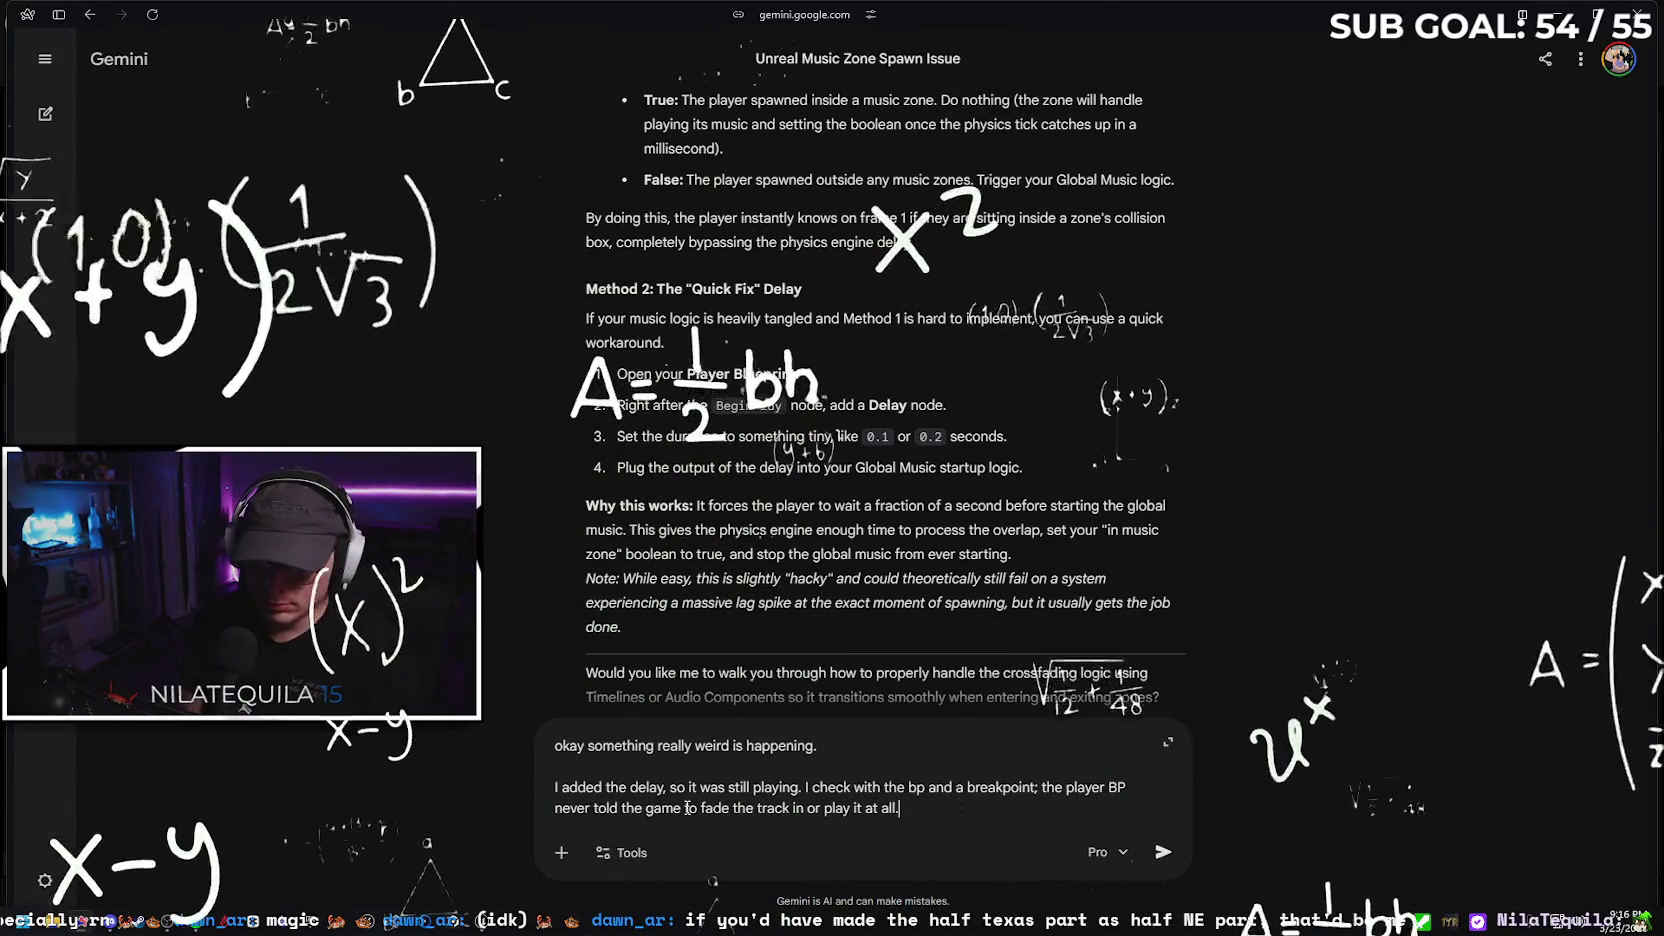
Add a paragraph: nothing tells it to play, it only obeys fade-out; ask if it's attached to the player
key("shift+Return")
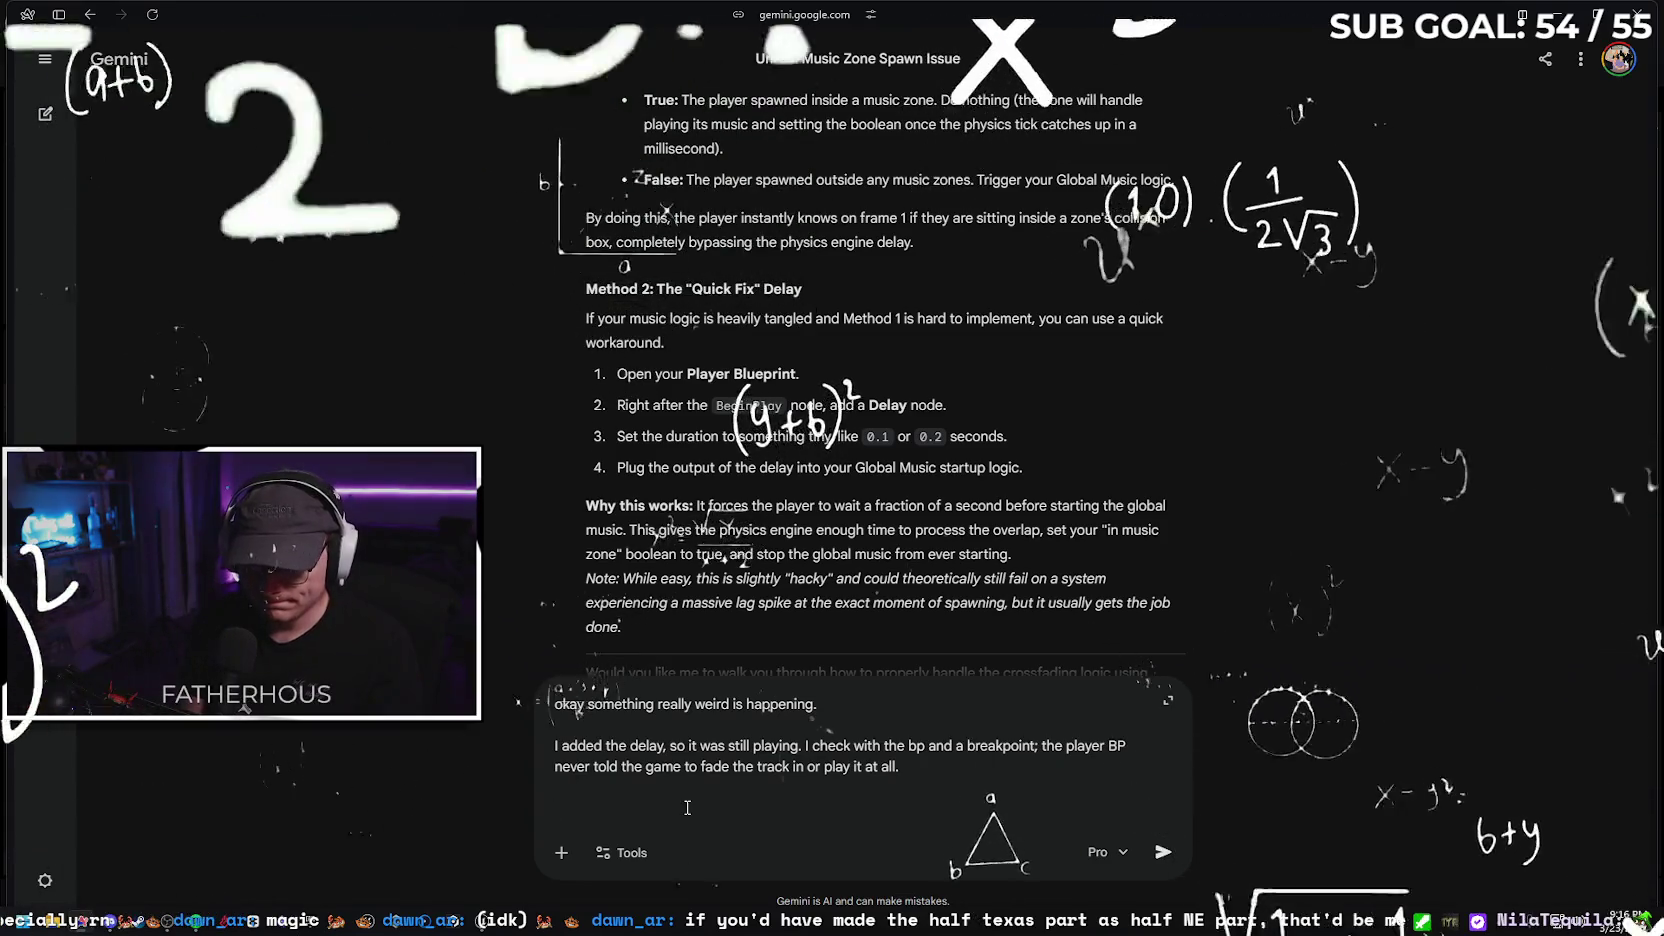
key("BackSpace")
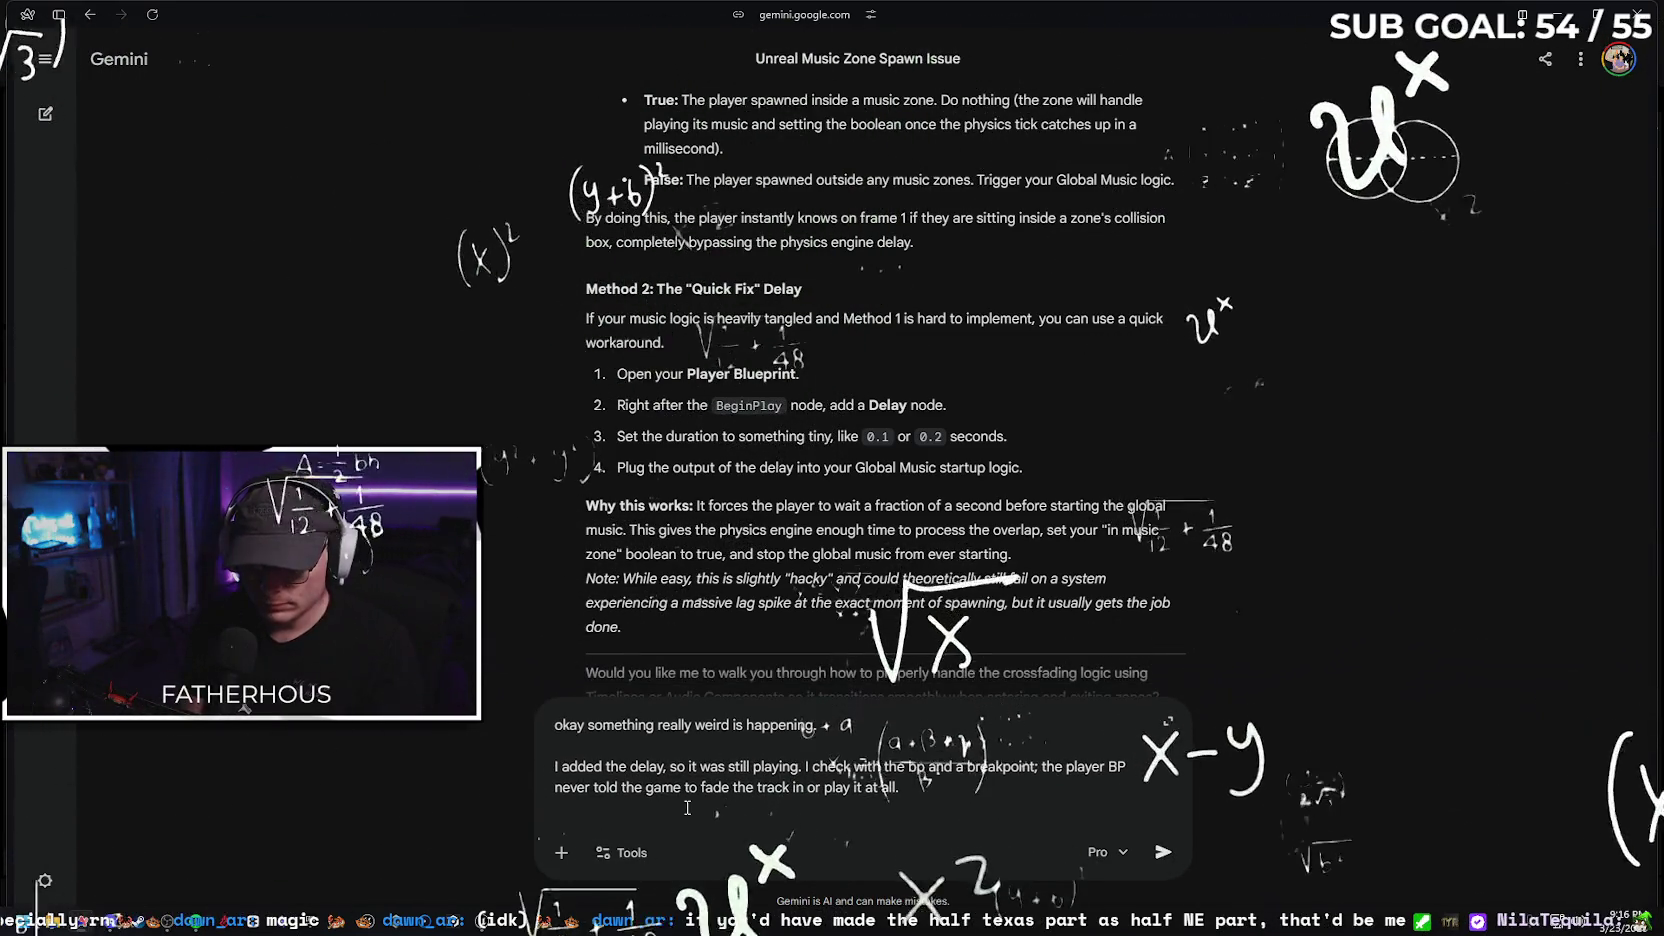
key("shift+Return")
type("so nothing it")
key("BackSpace")
type("s")
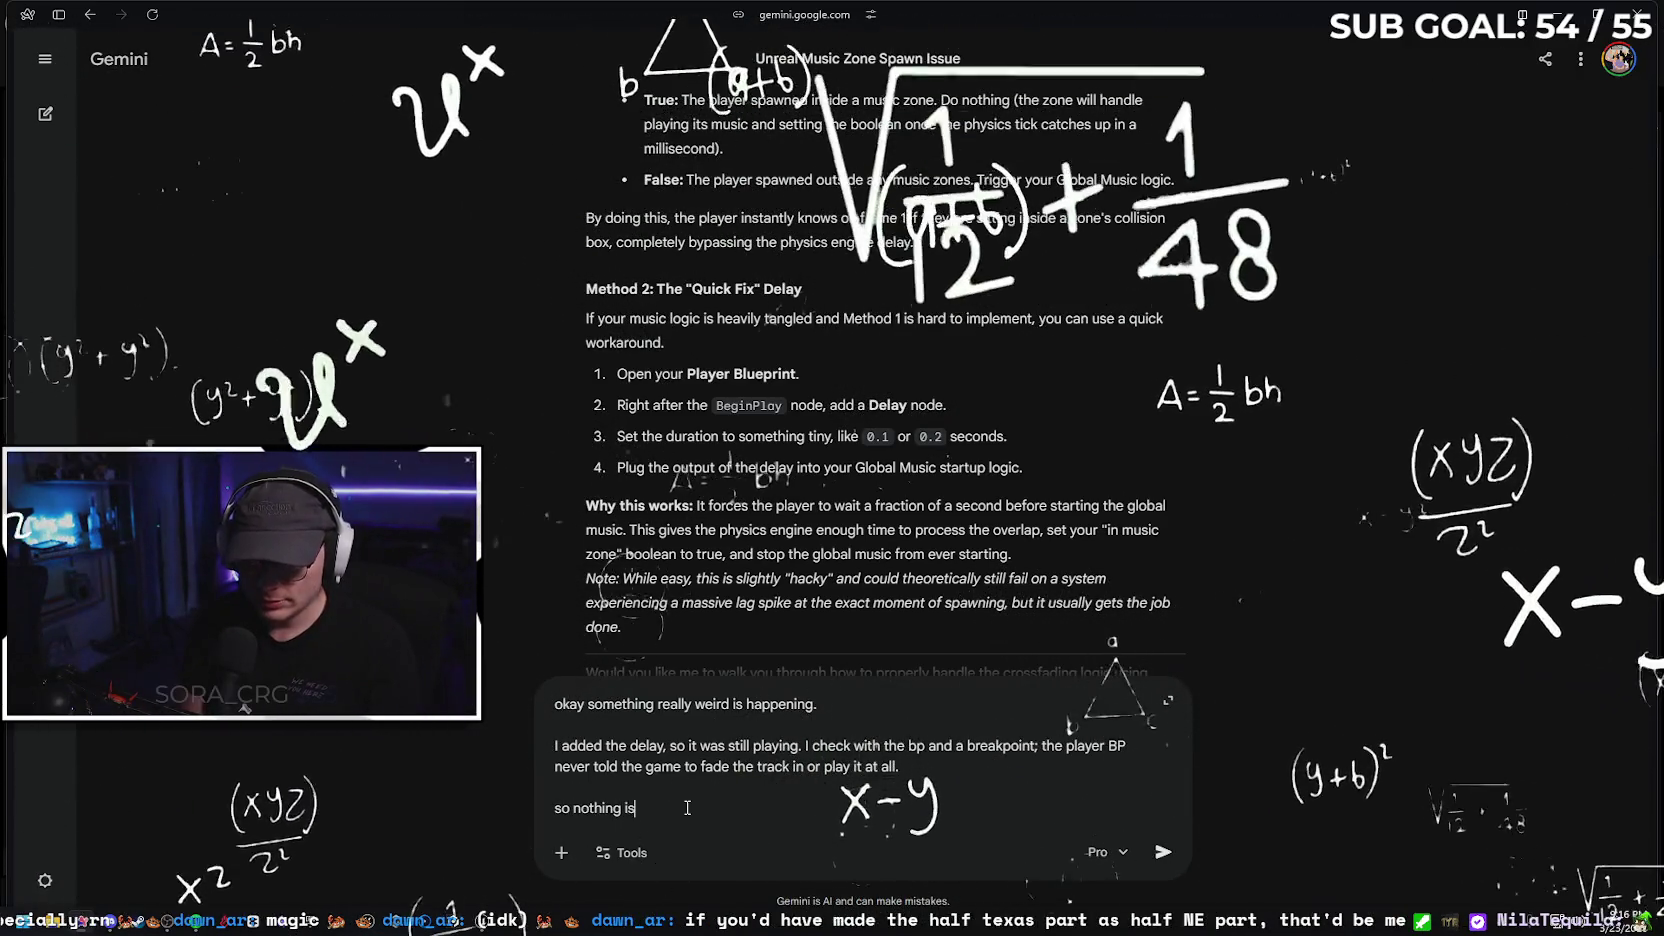
type(" telling it to playm")
key("BackSpace")
type(", but its")
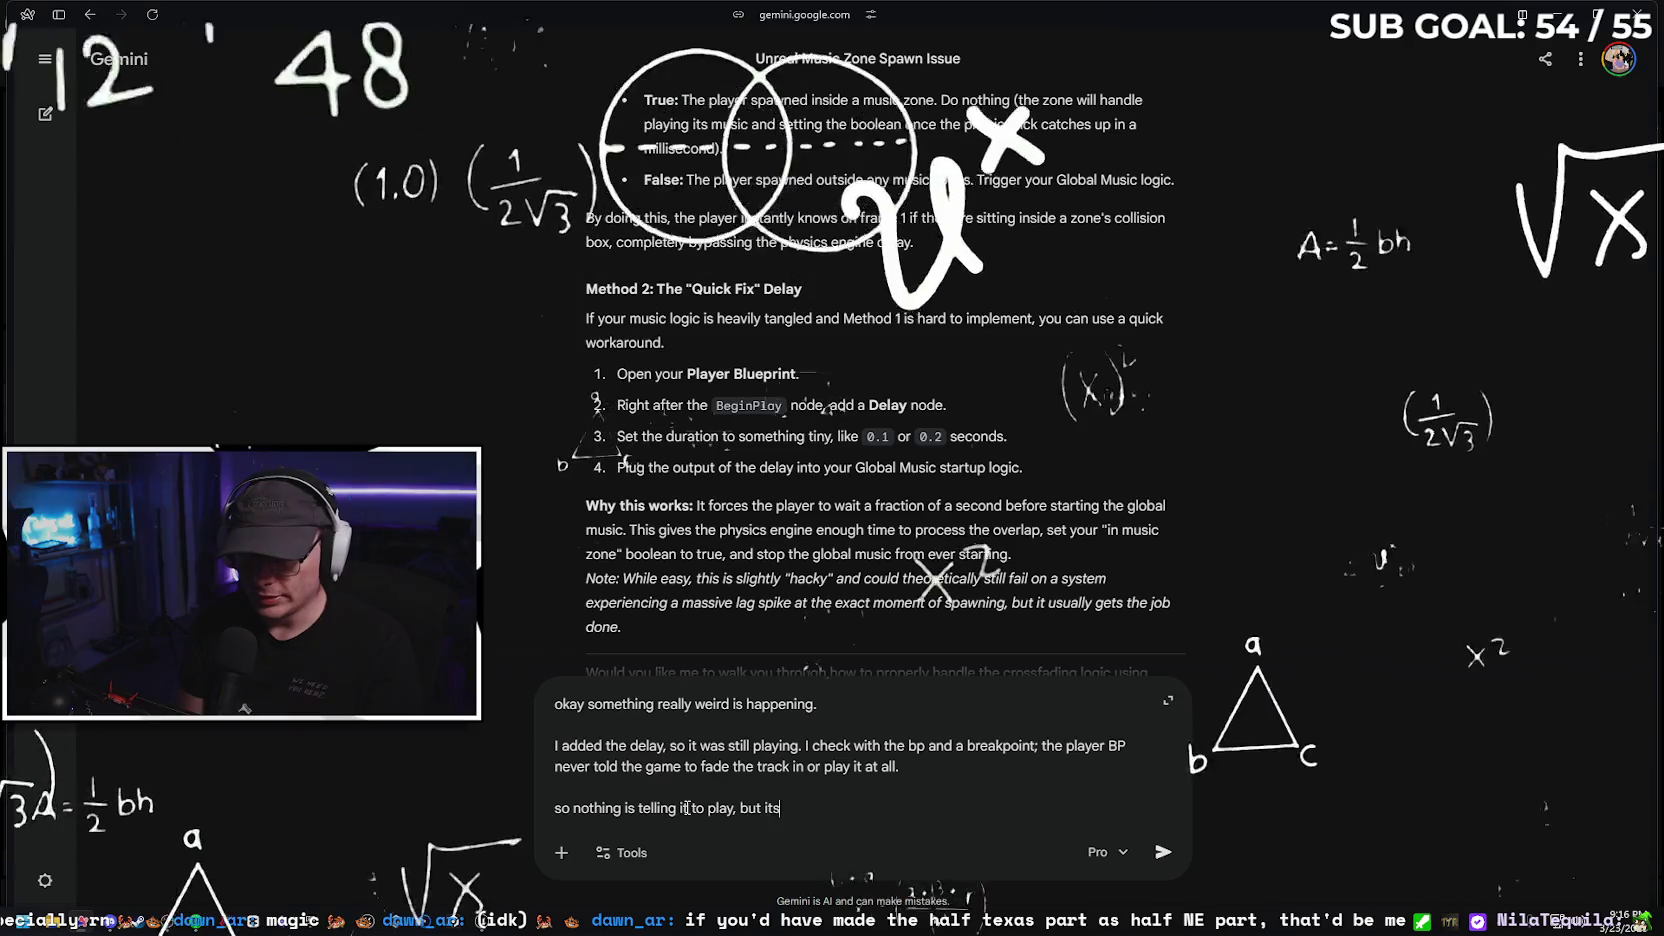
type("ing to ")
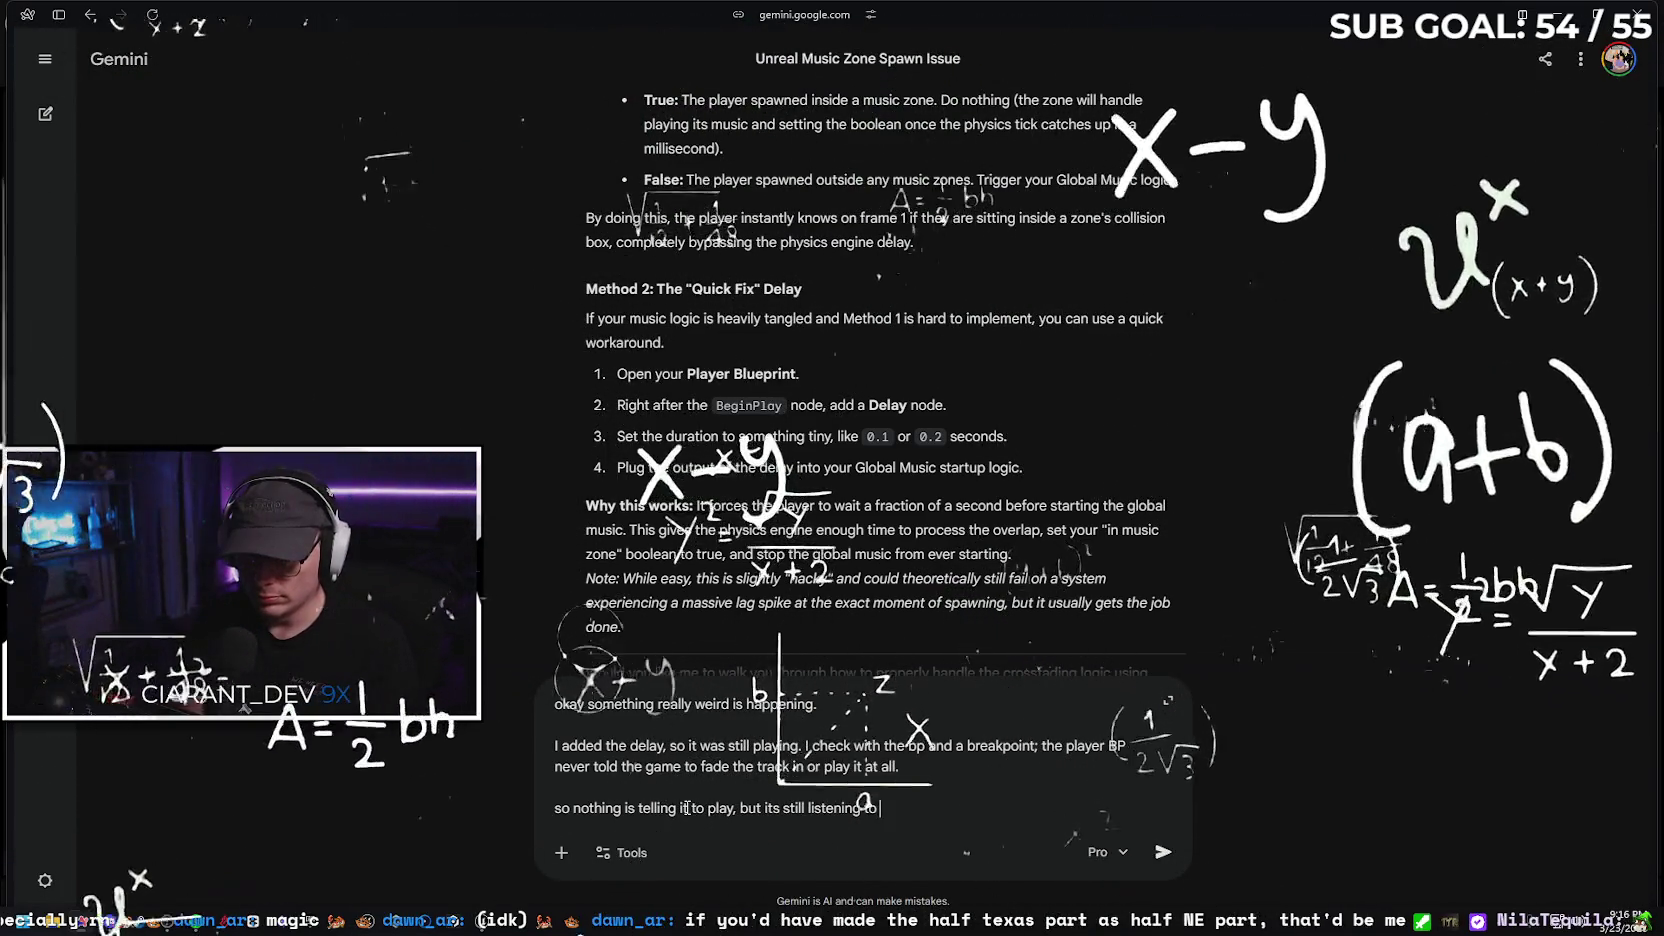
type("the in")
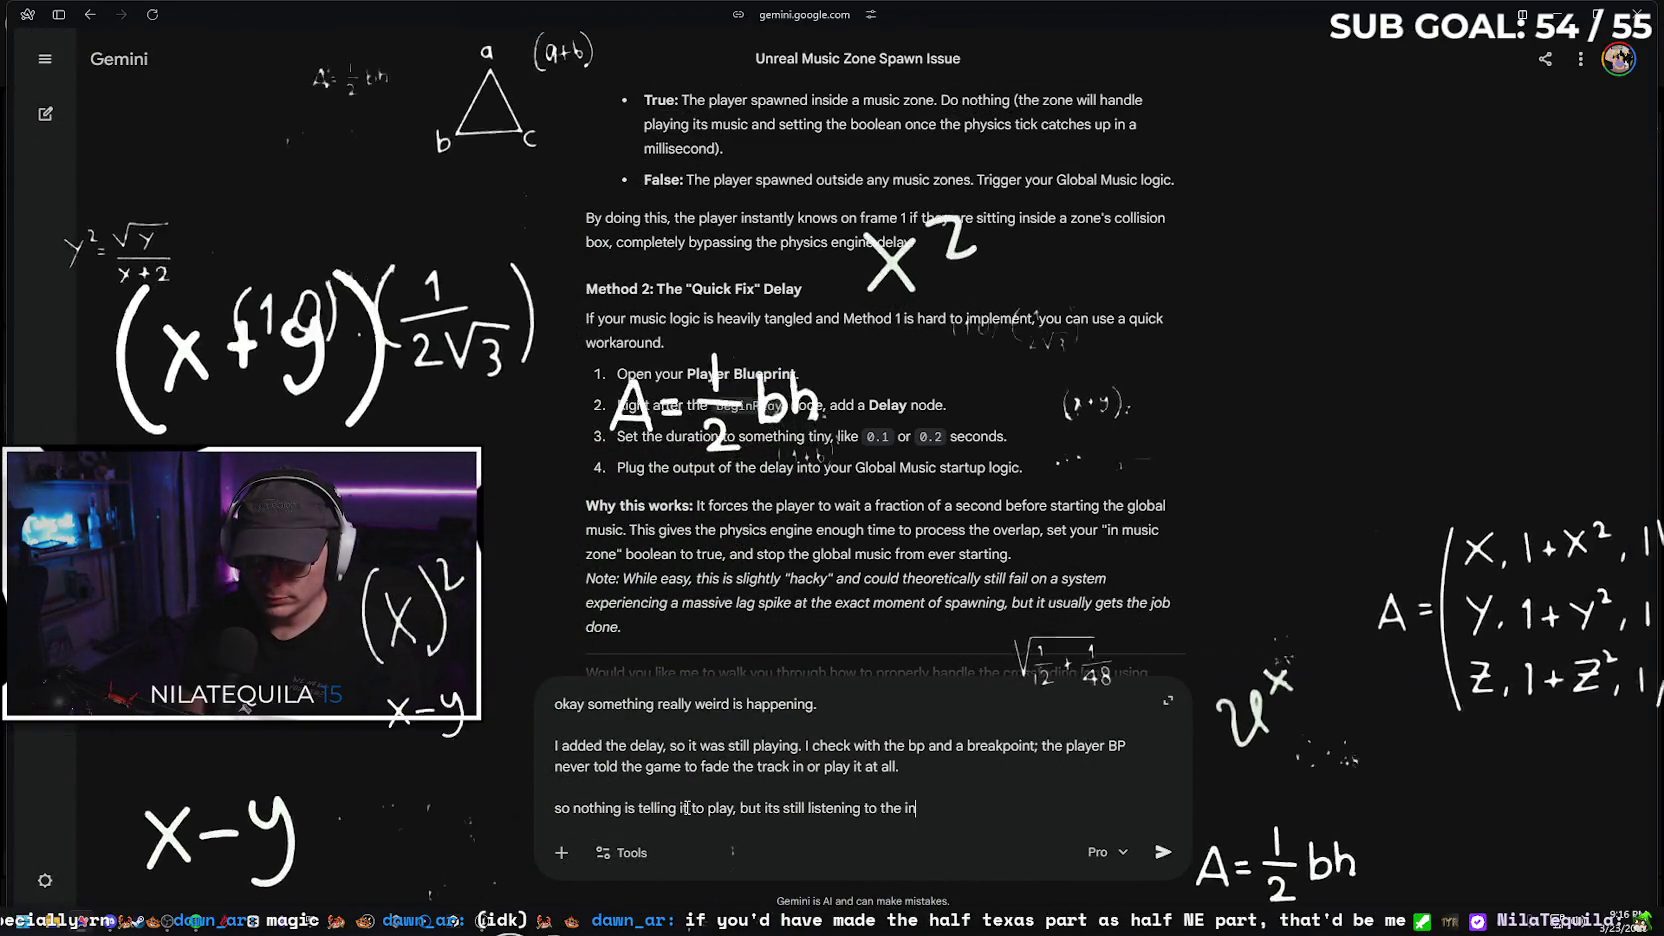
type("structi")
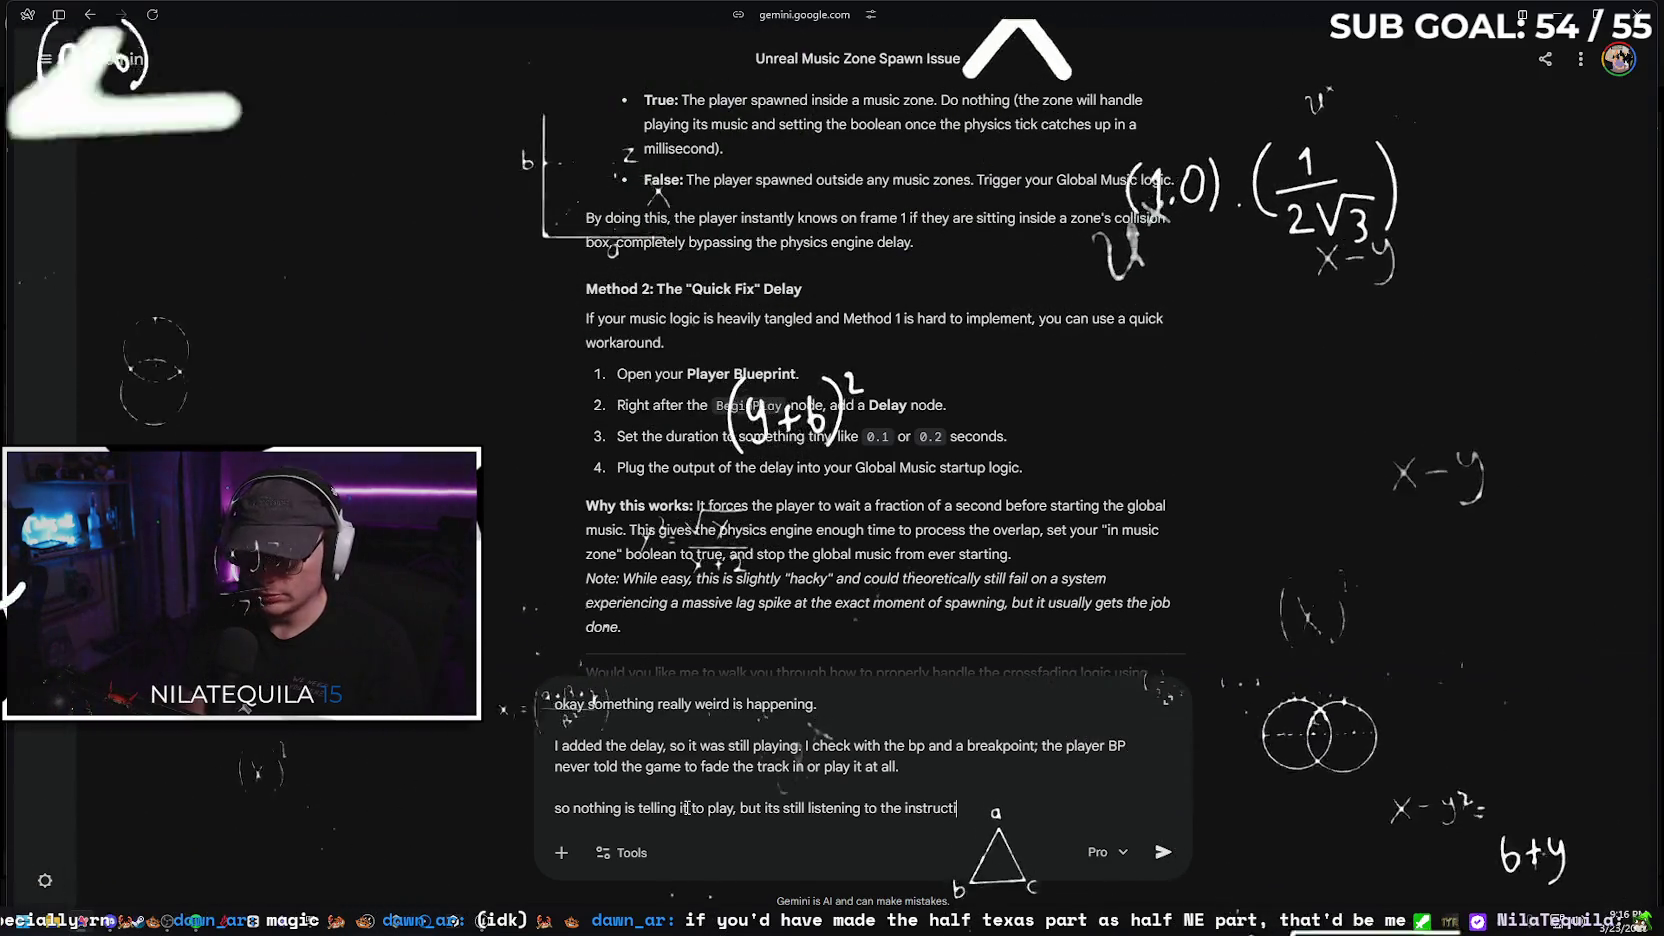
type("ons to fa")
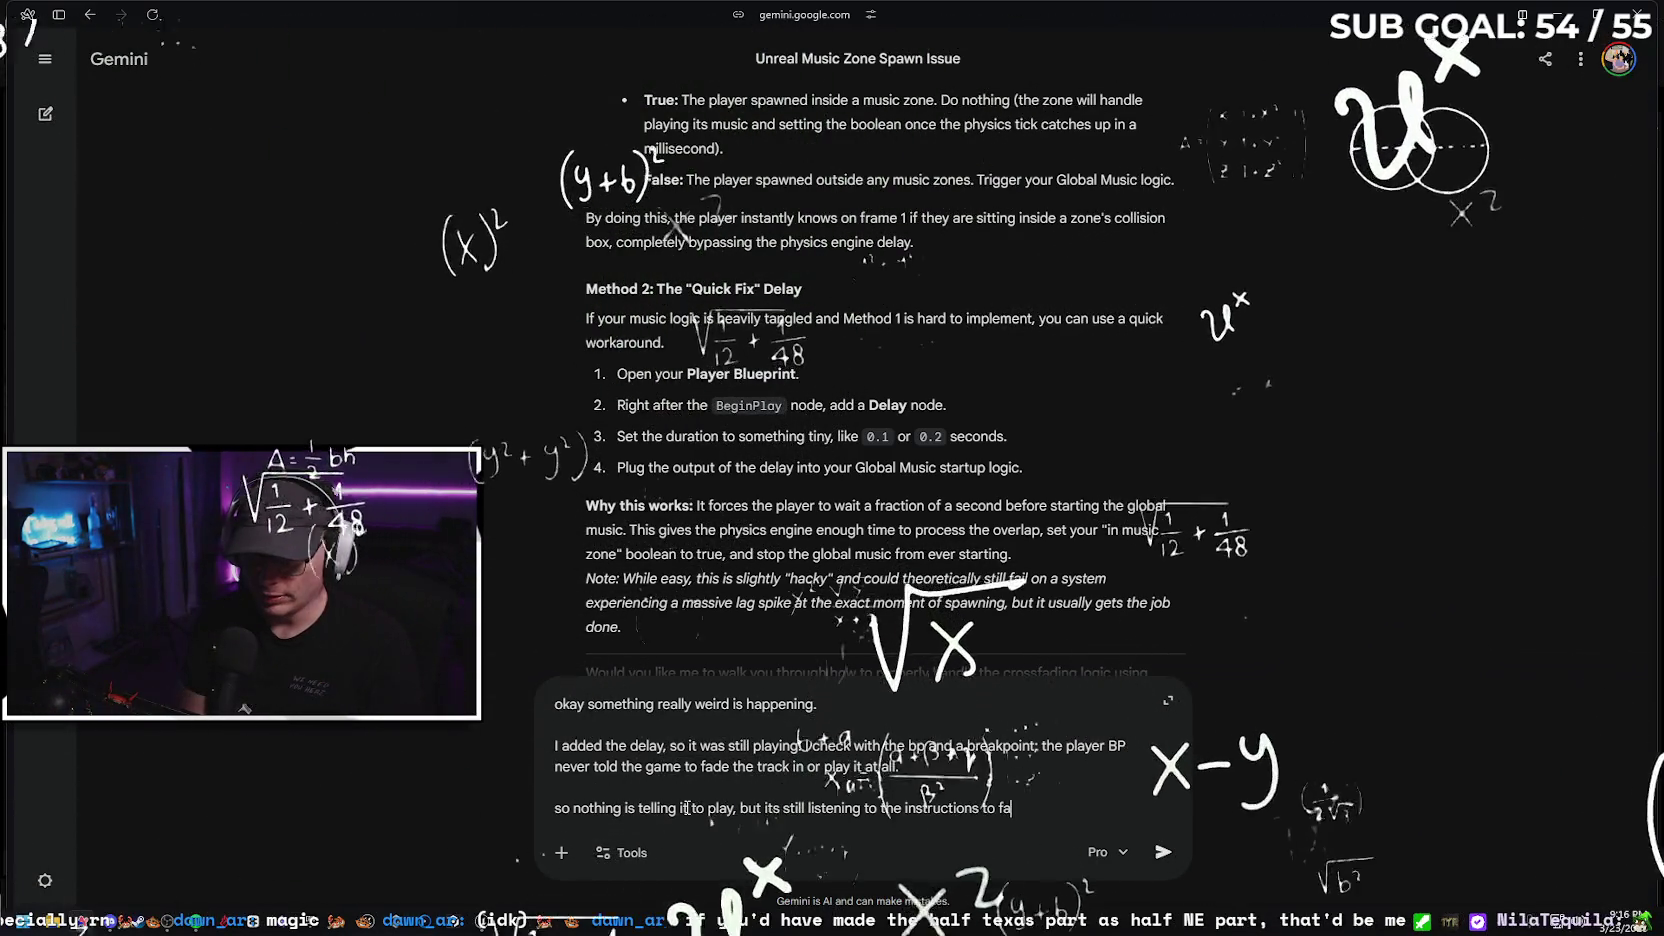
type(" out. Is it jus")
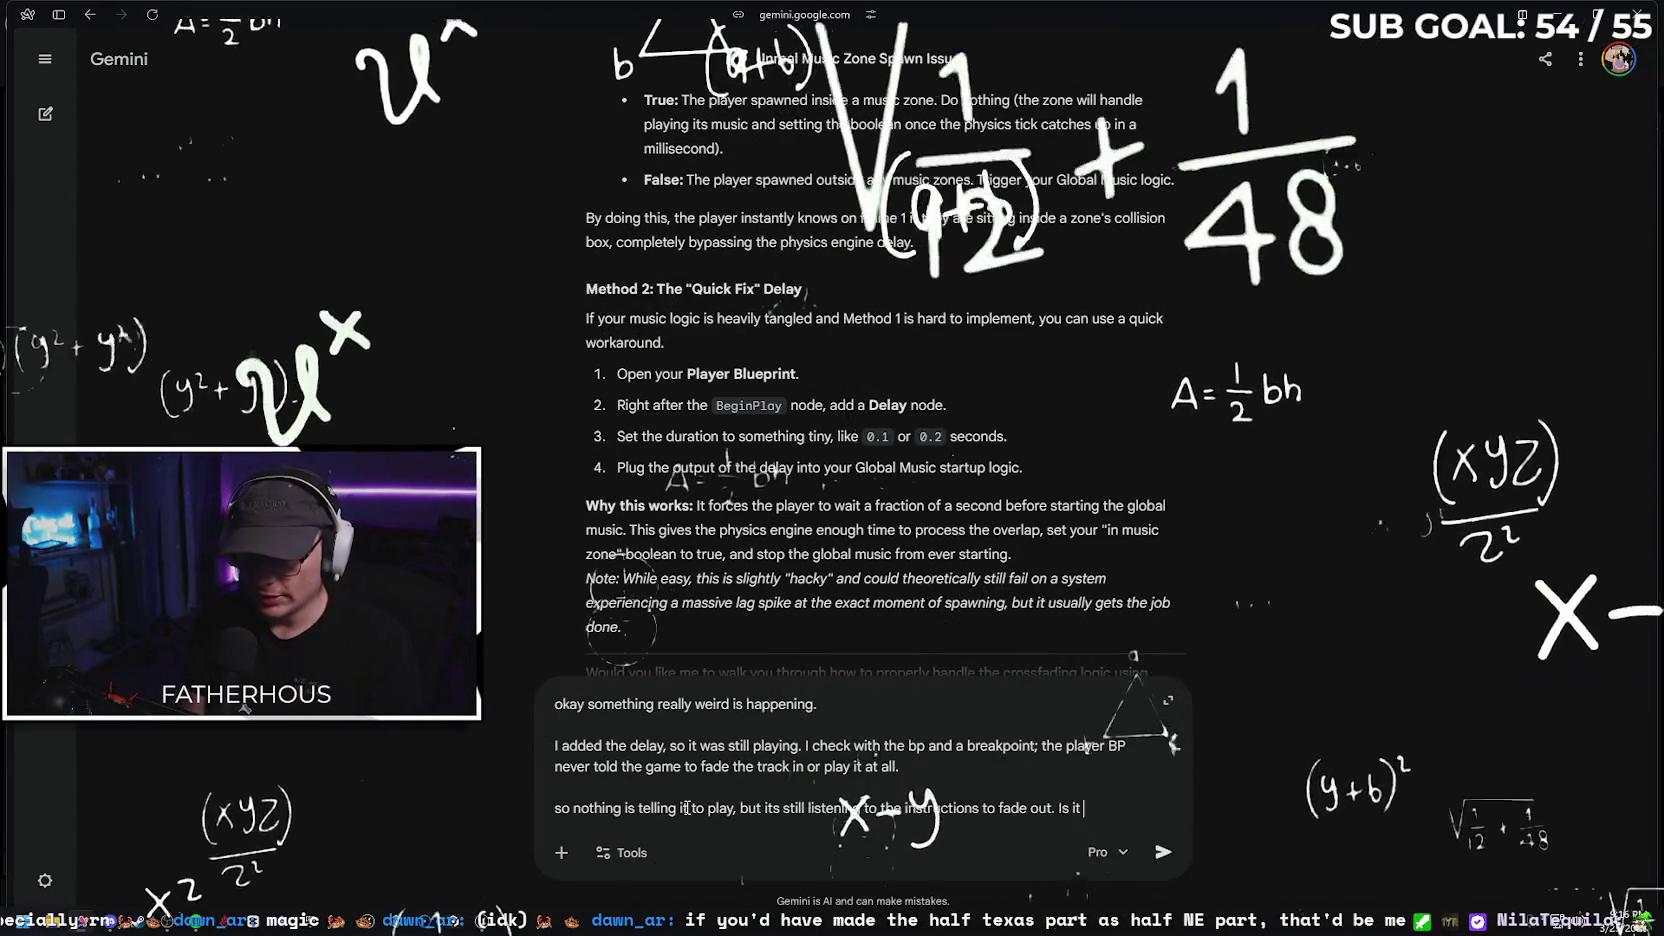
type("t playing")
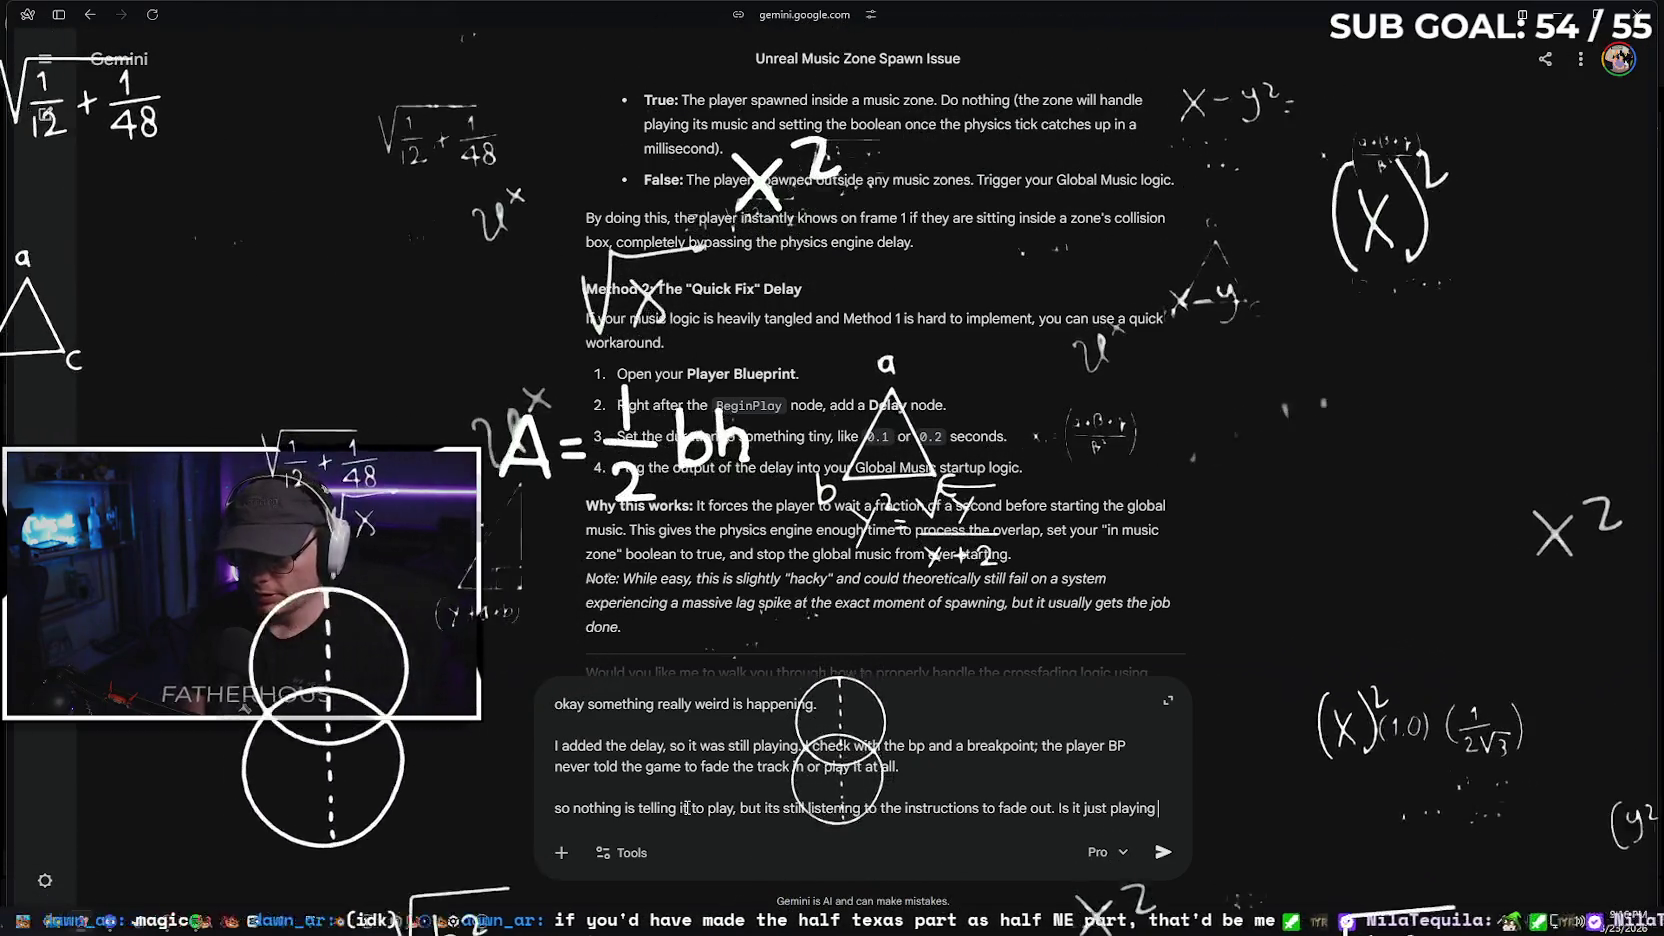
type(" because its attached to the play")
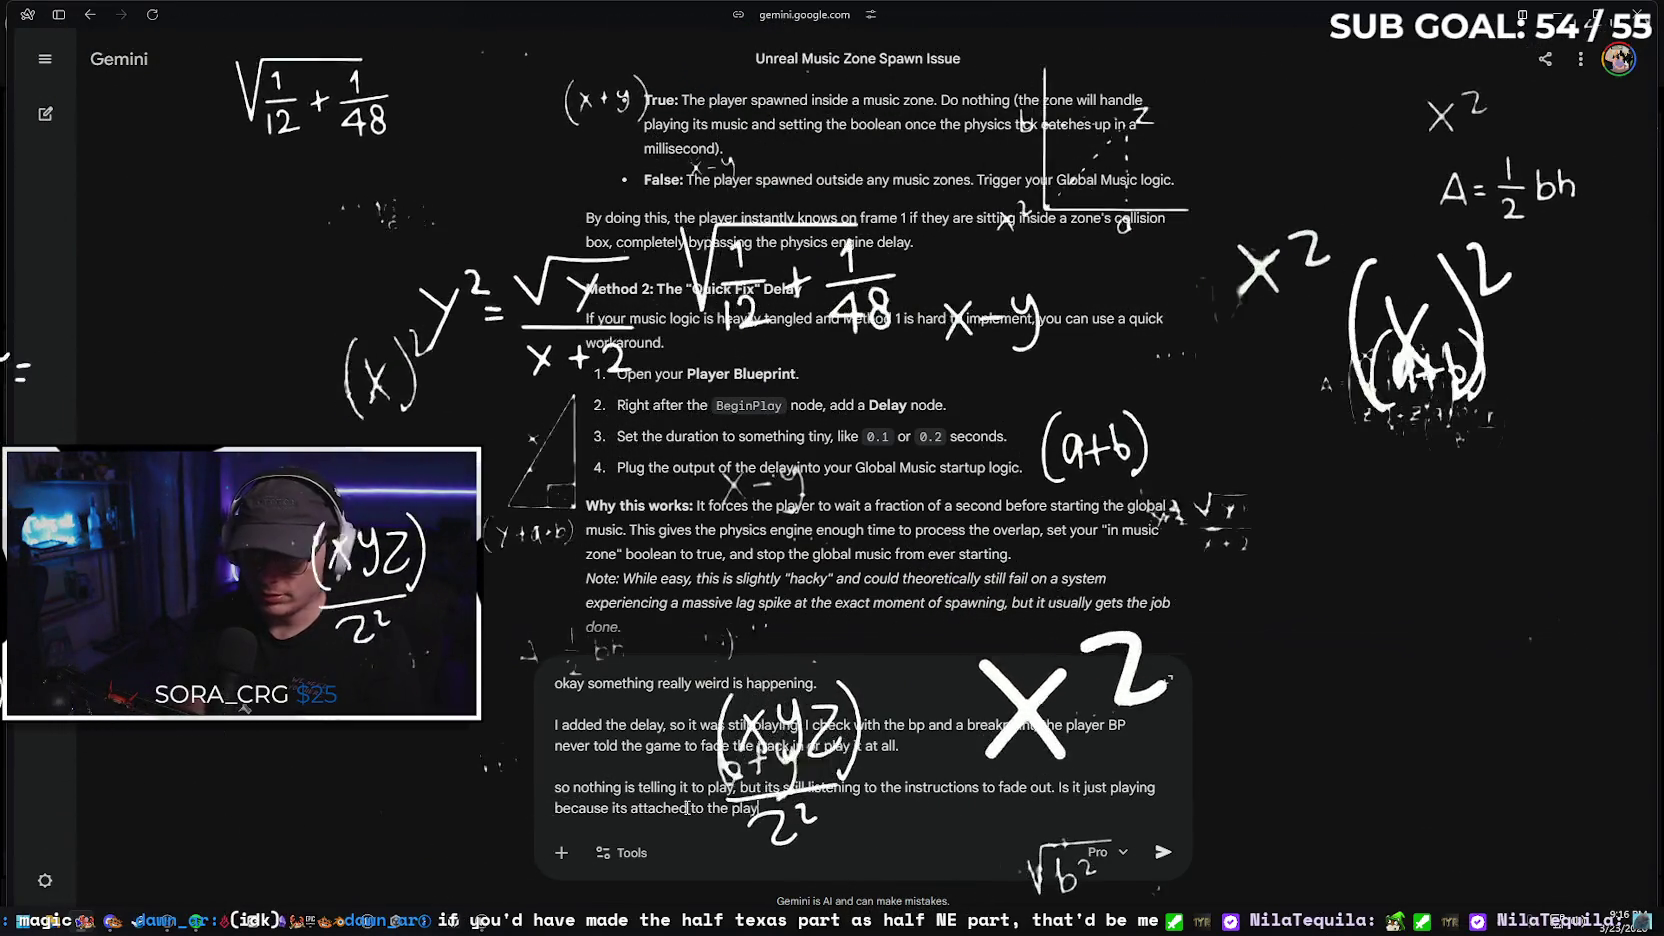
type("er? I'm confus")
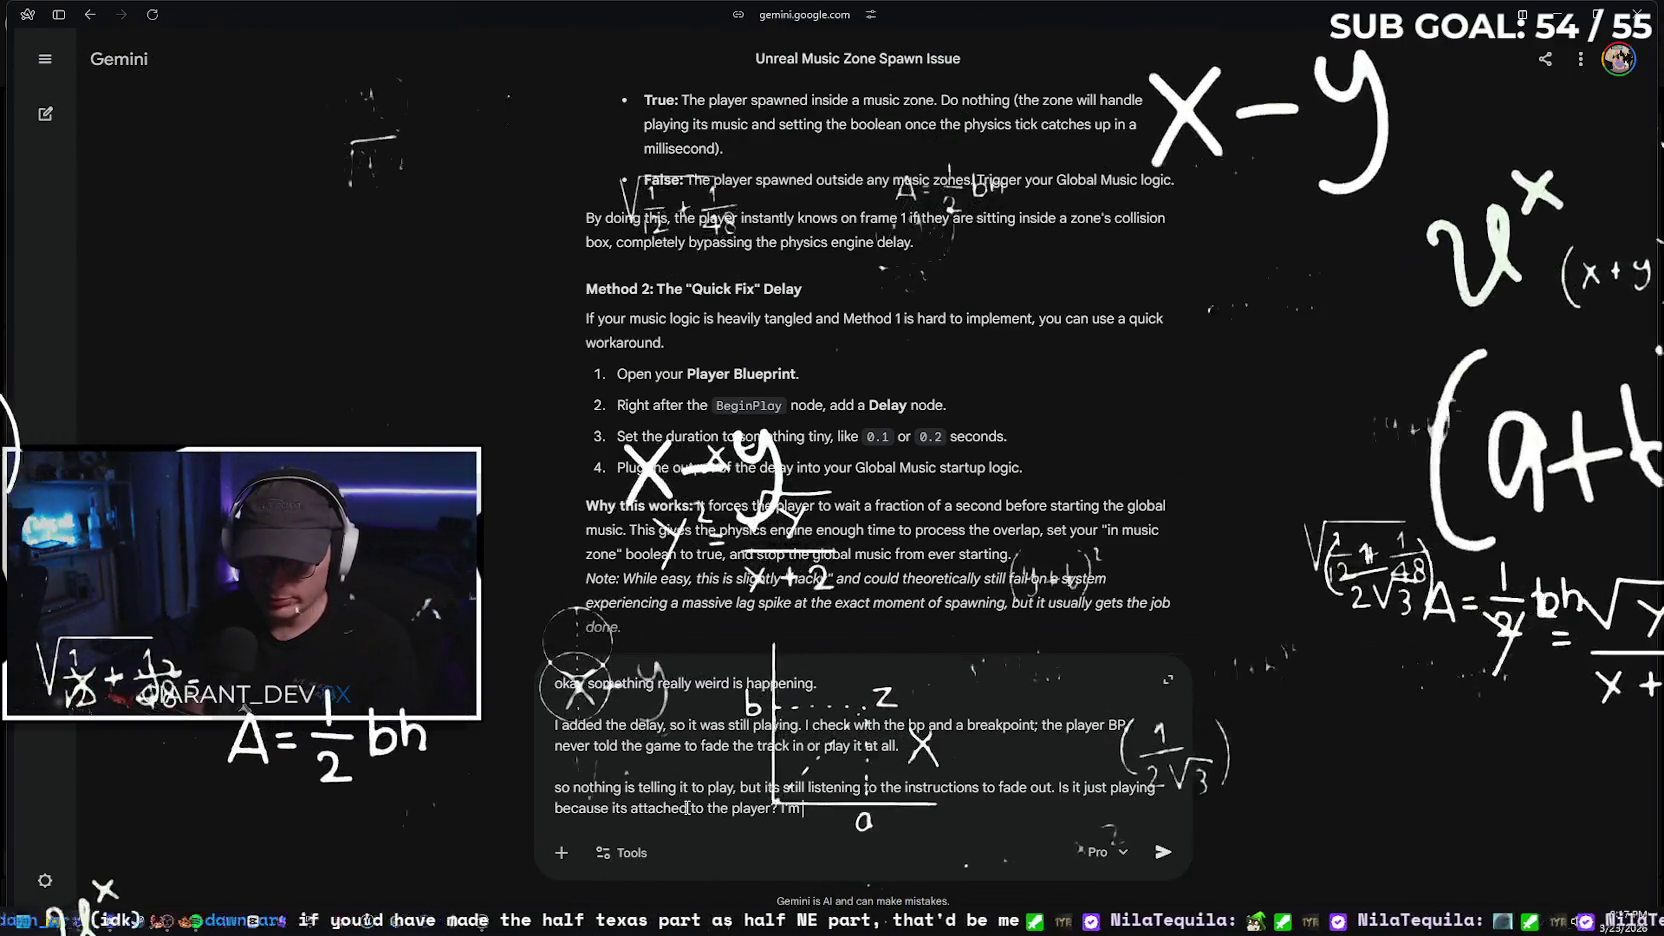
Send the follow-up and read Gemini's reply that Auto Activate is auto-playing the music
key("Return")
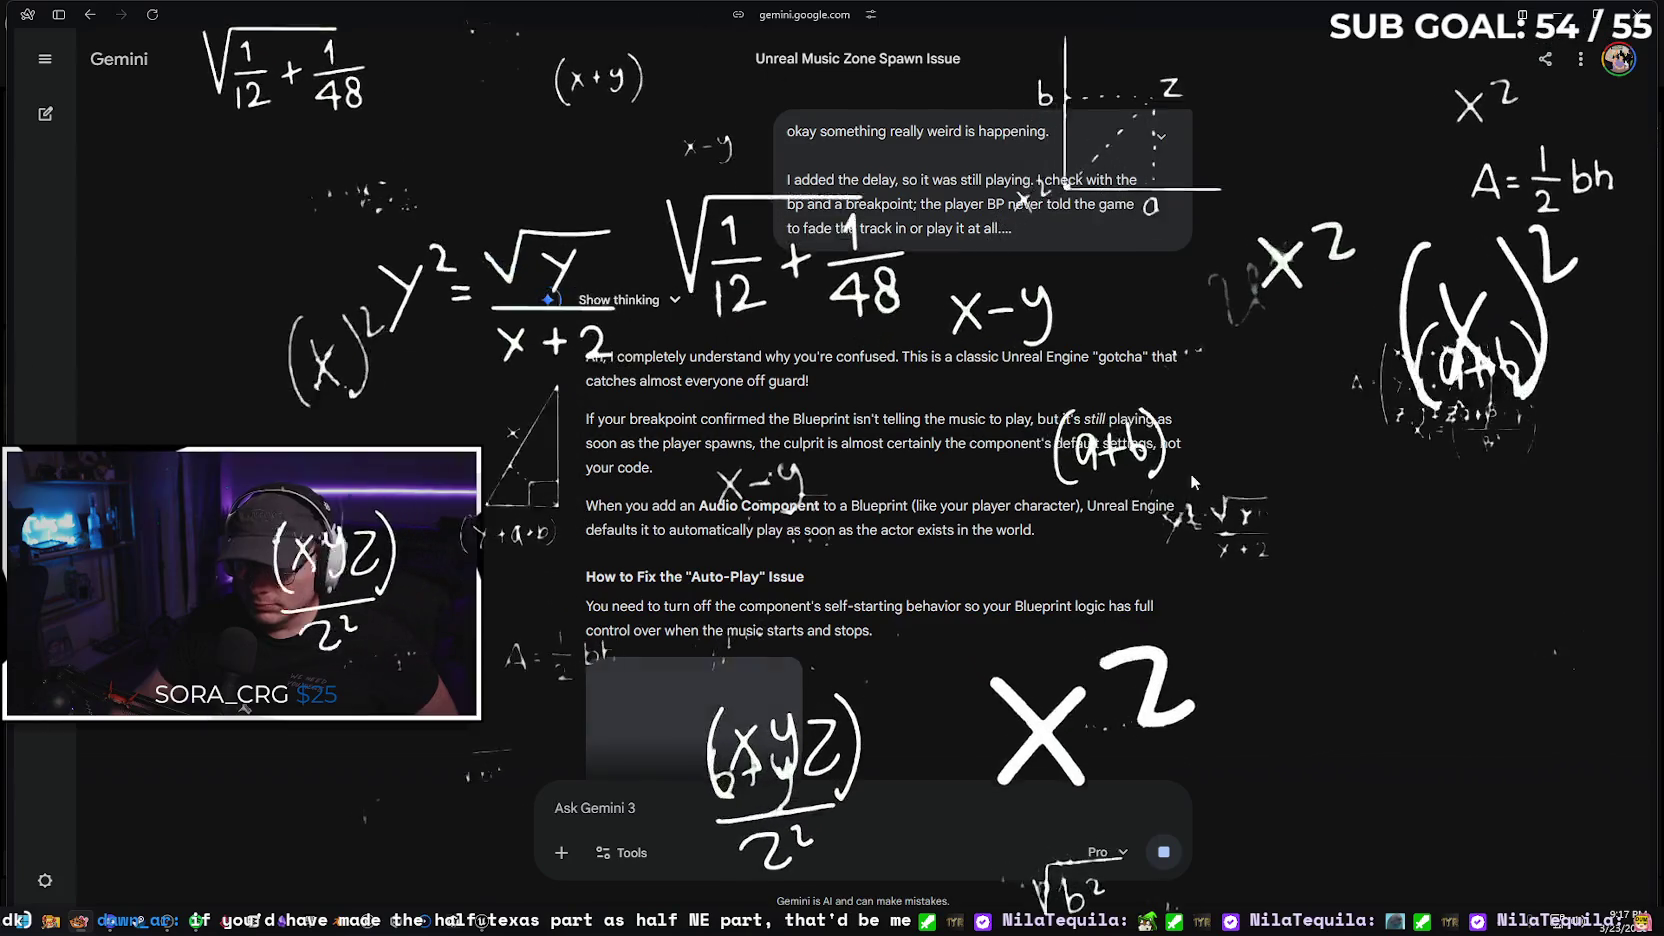
triple_click(838, 384)
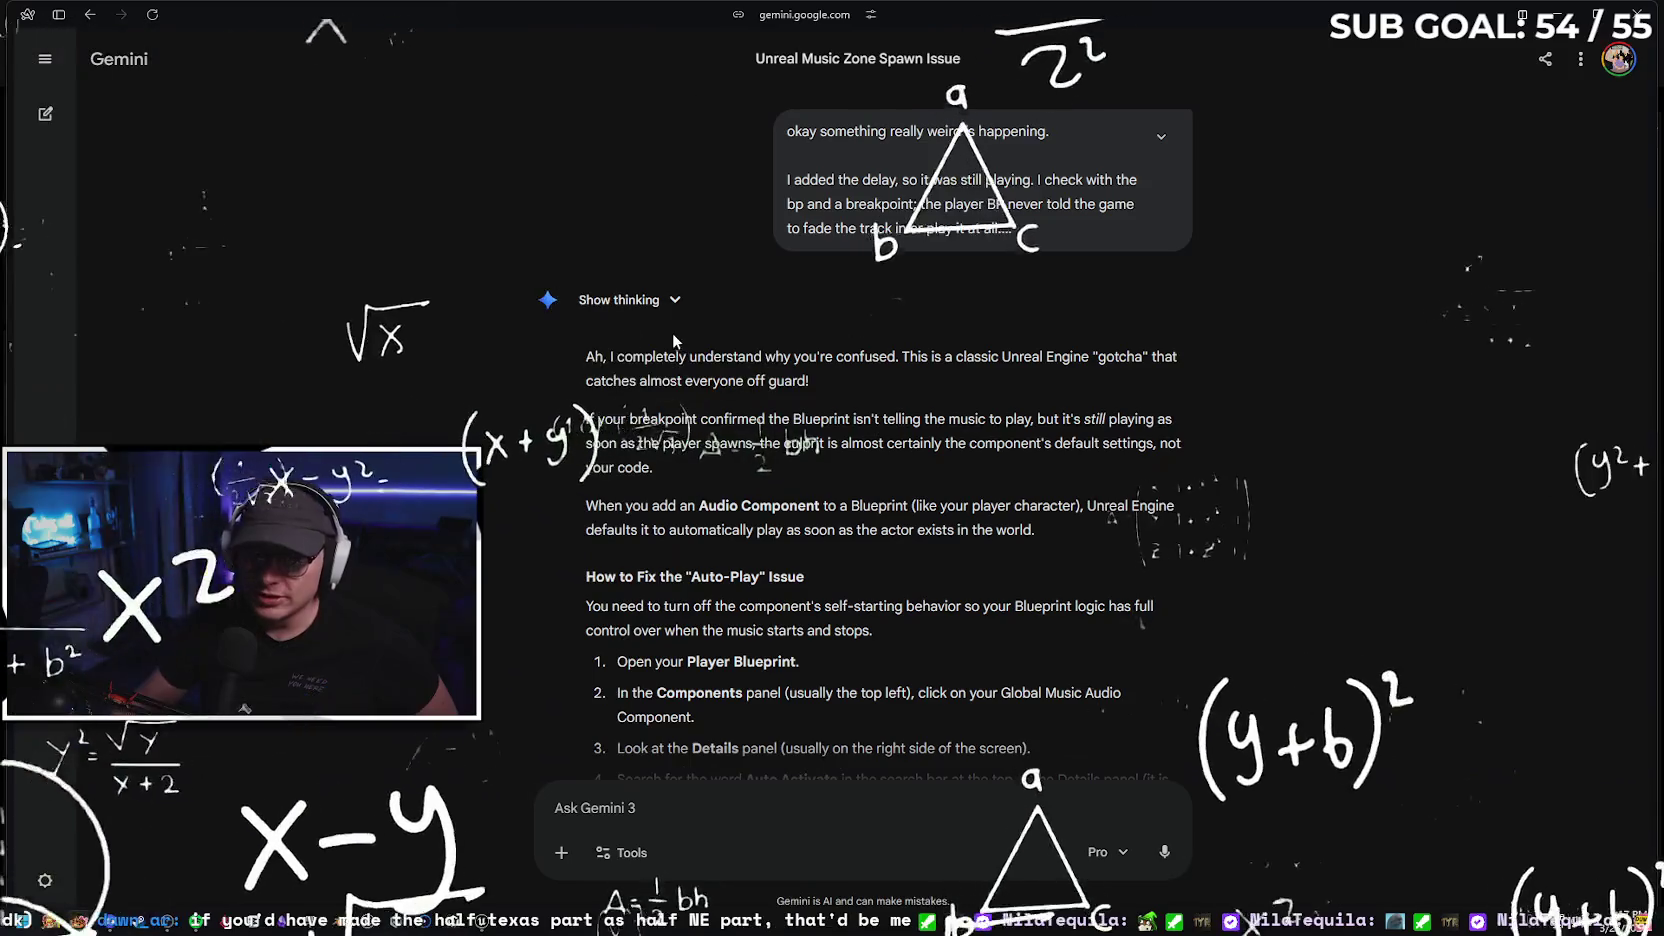
scroll(1121, 391, "down", 2)
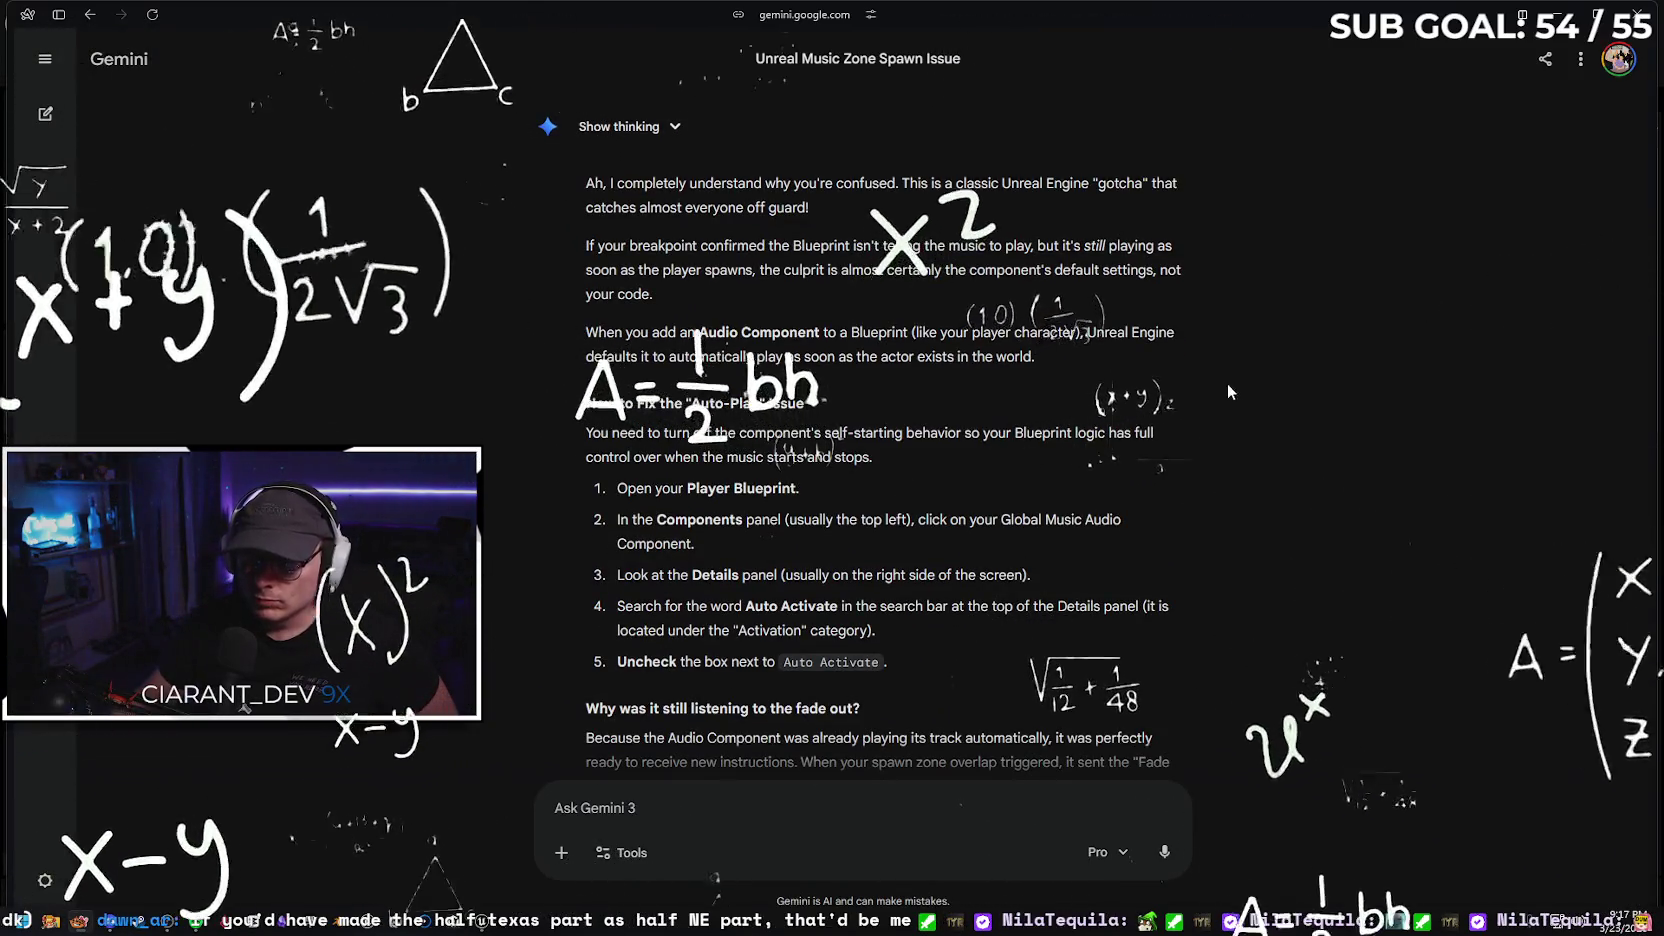
scroll(1228, 393, "down", 1)
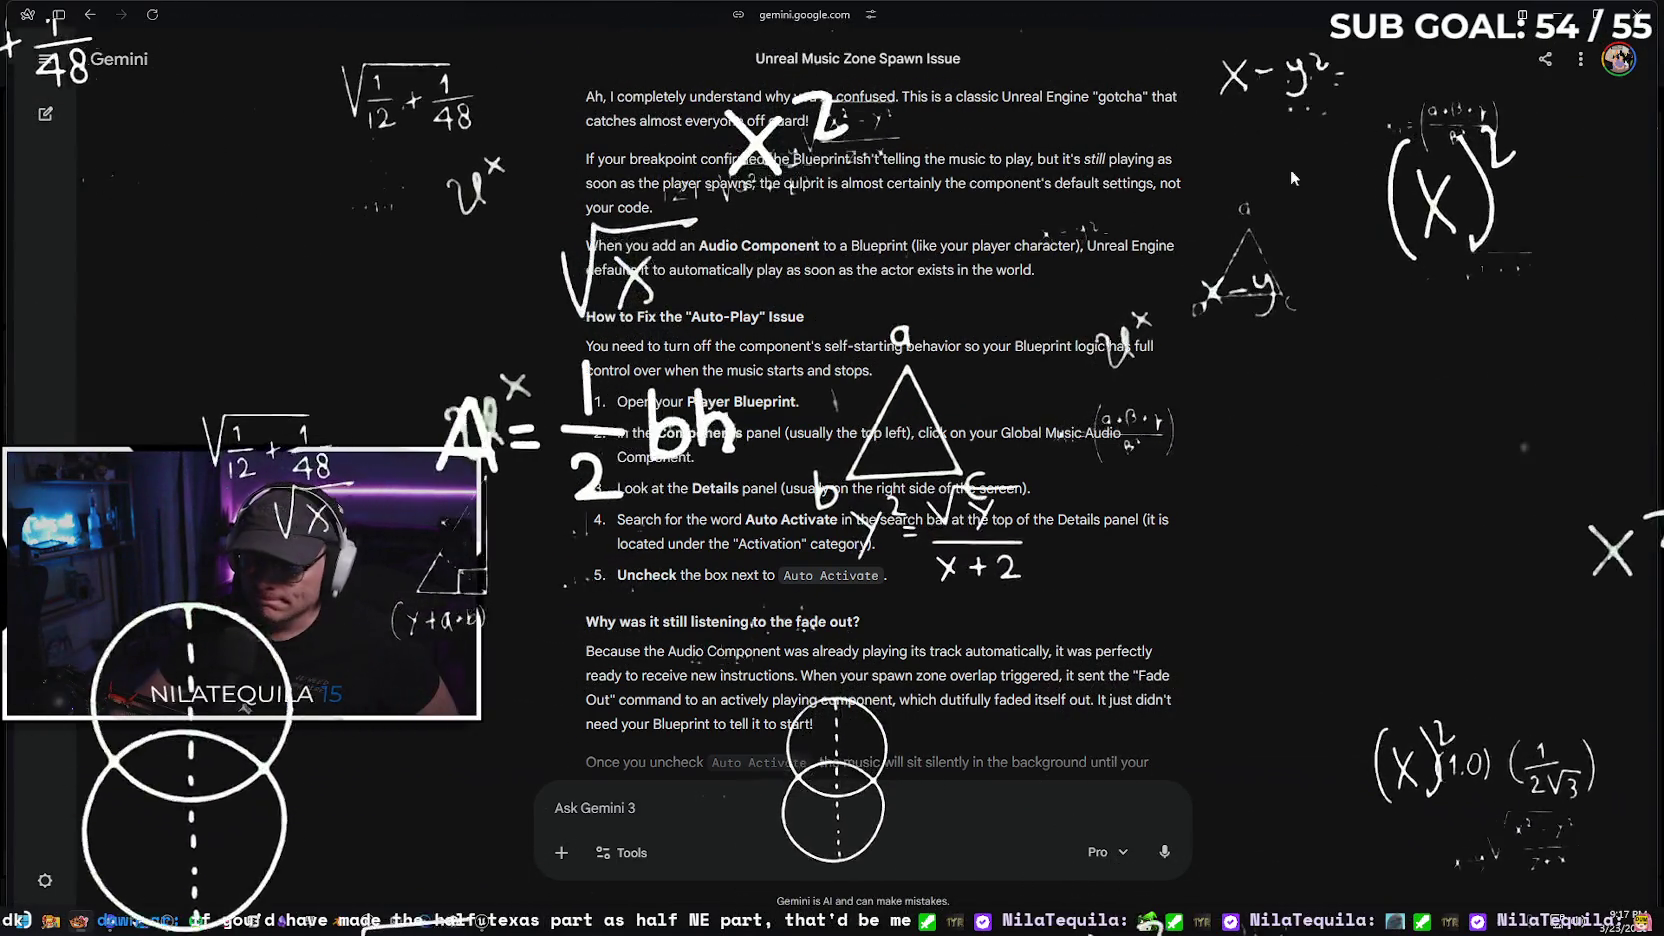
key("alt+Tab")
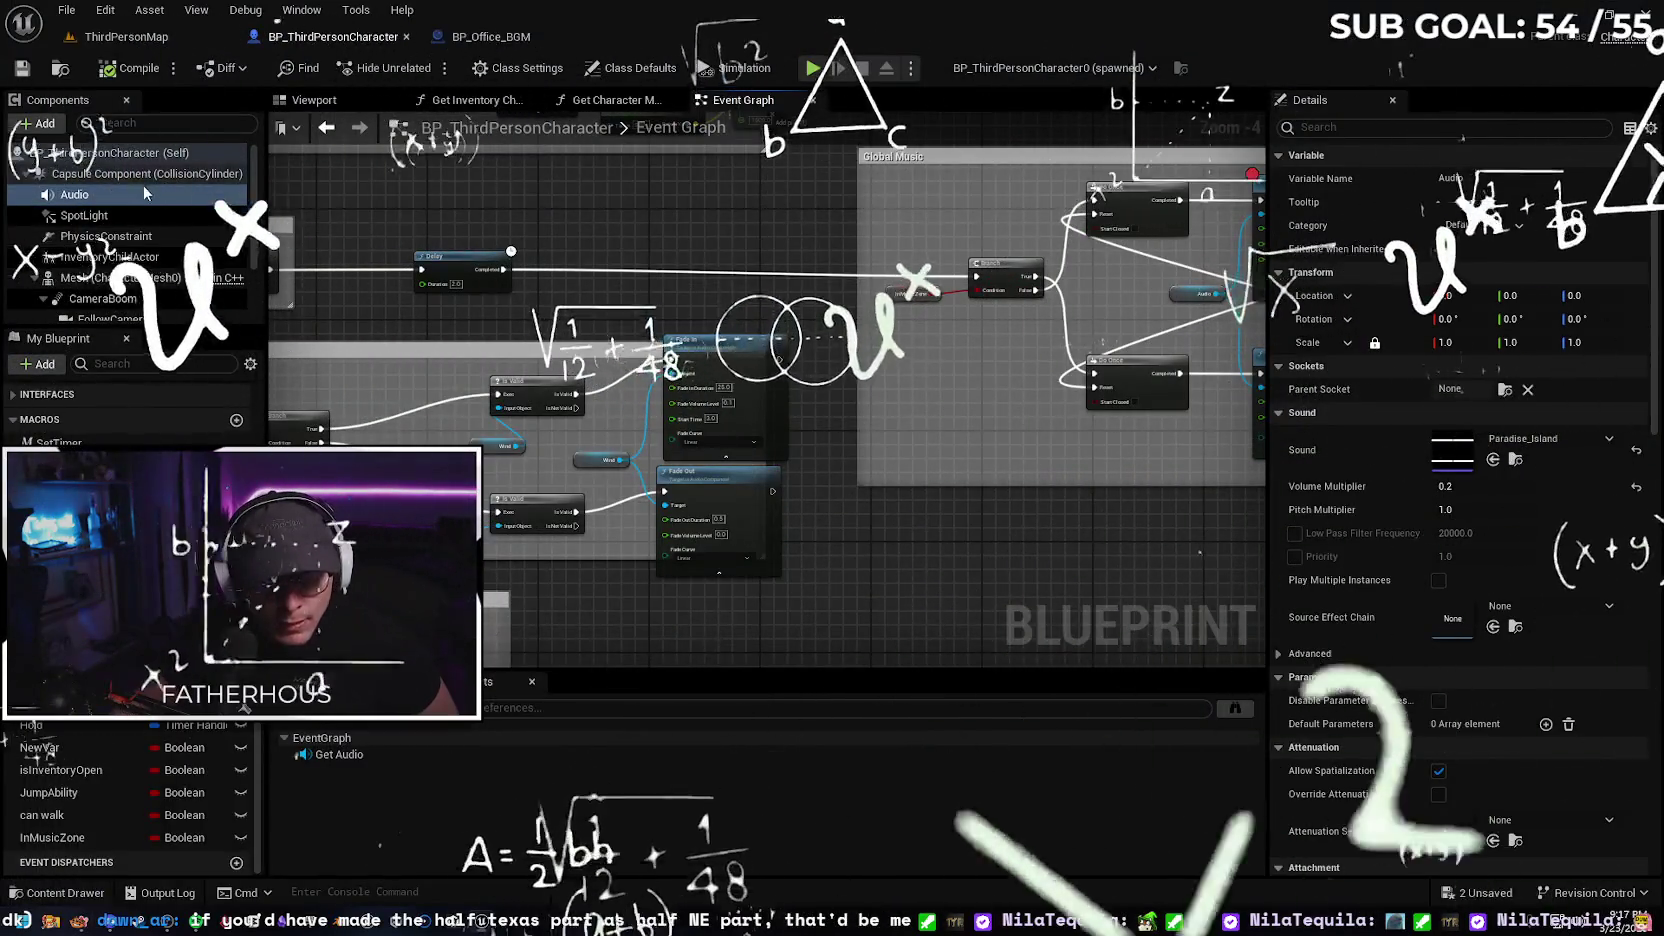
Uncheck Auto Activate on the character Blueprint's Audio component and return to the ThirdPersonMap level
left_click(120, 194)
left_click_drag(1652, 344, 1654, 671)
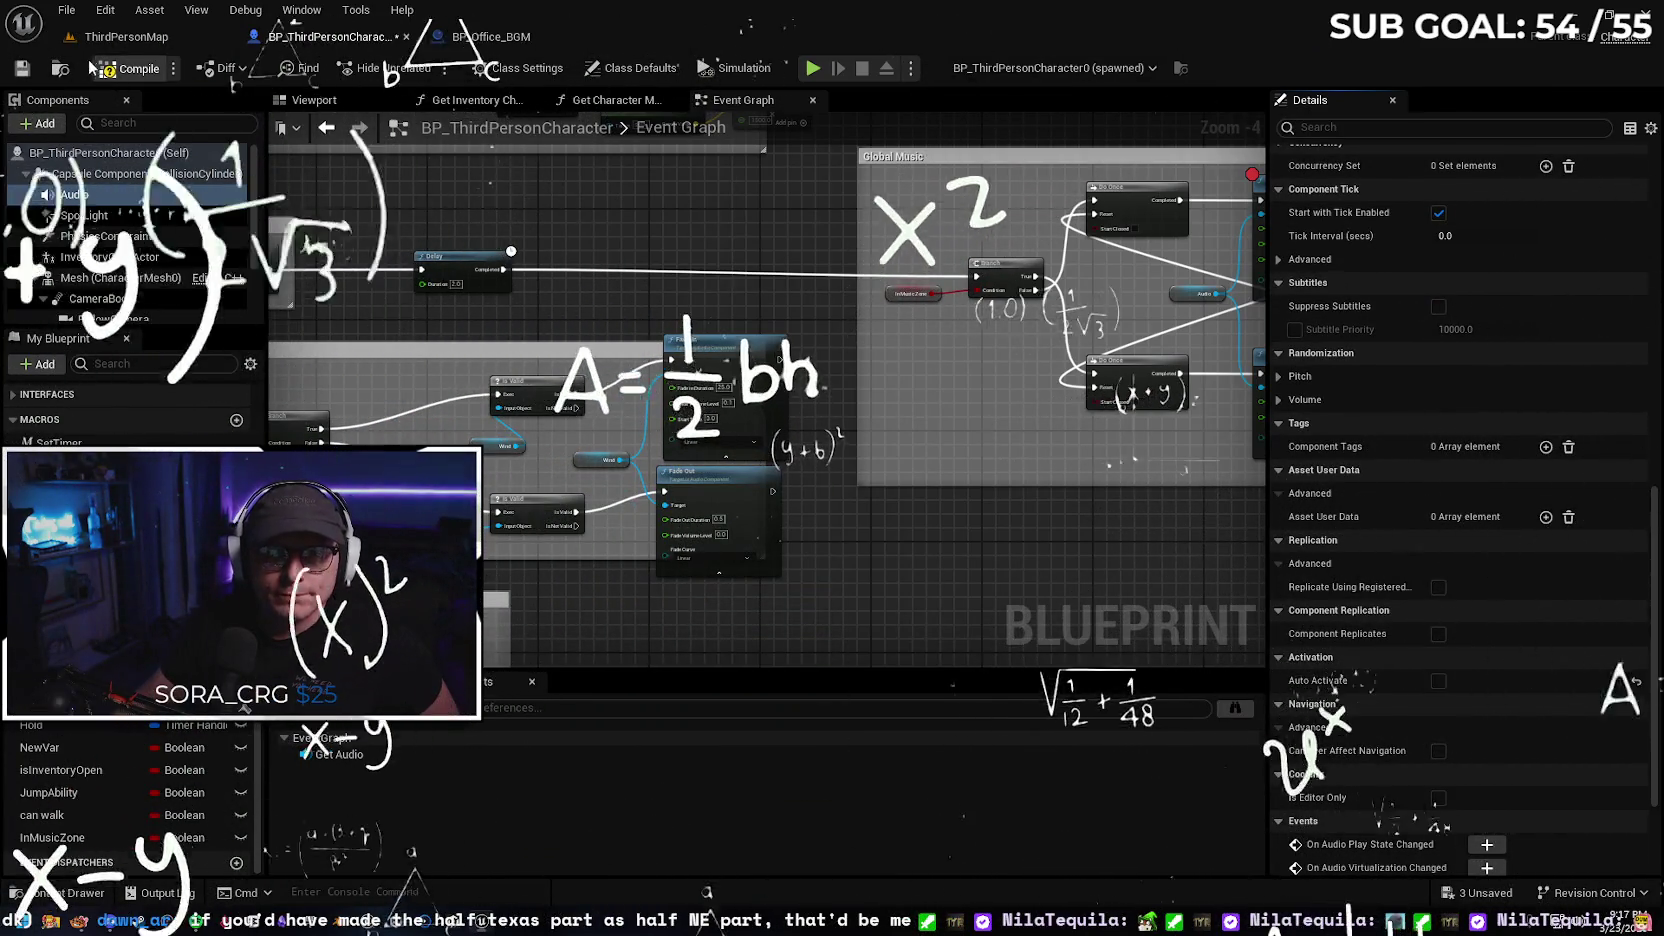
left_click(140, 37)
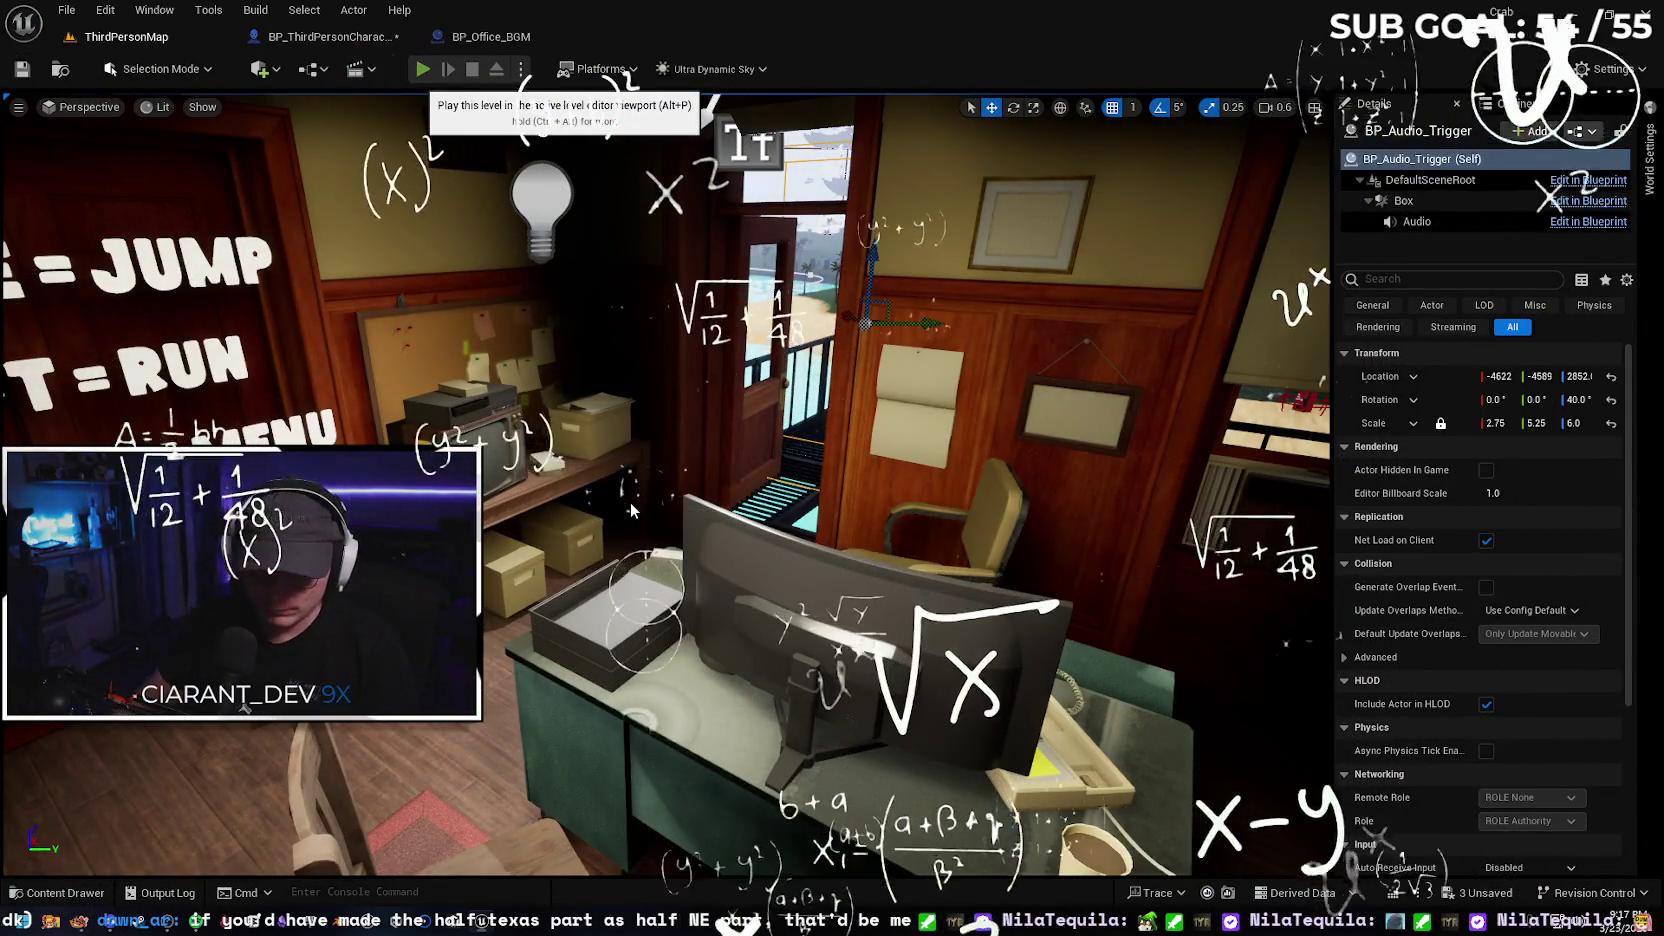
Play the level (Alt+P) and walk the crab from the office onto the island bridge
key("alt+p")
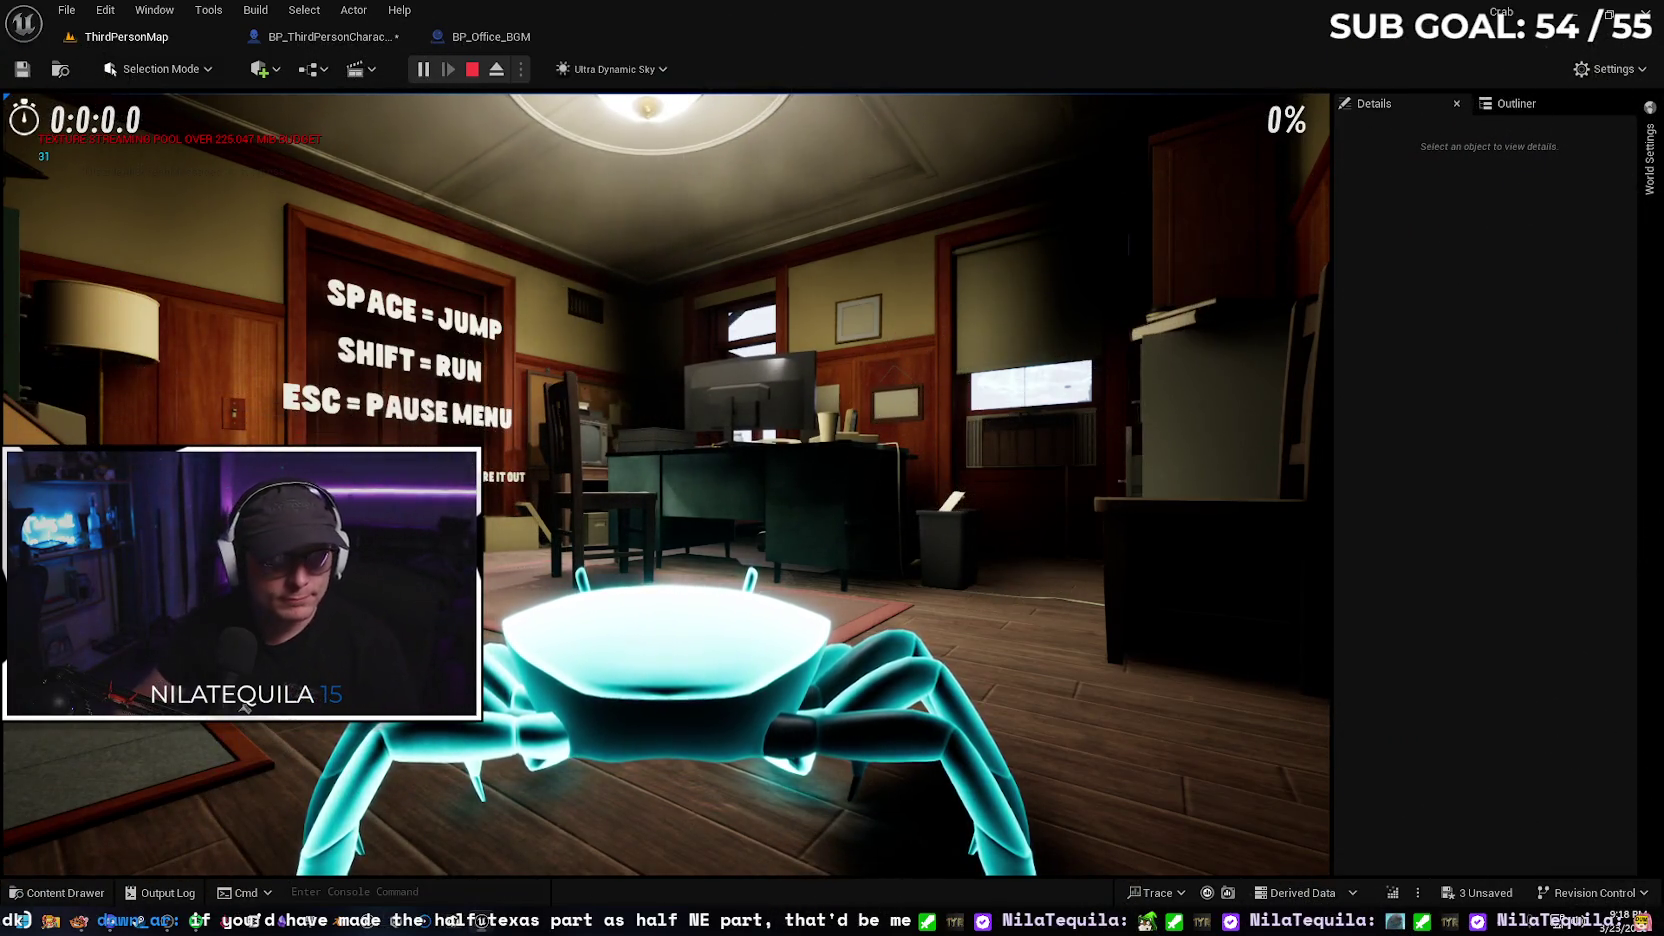
key("w")
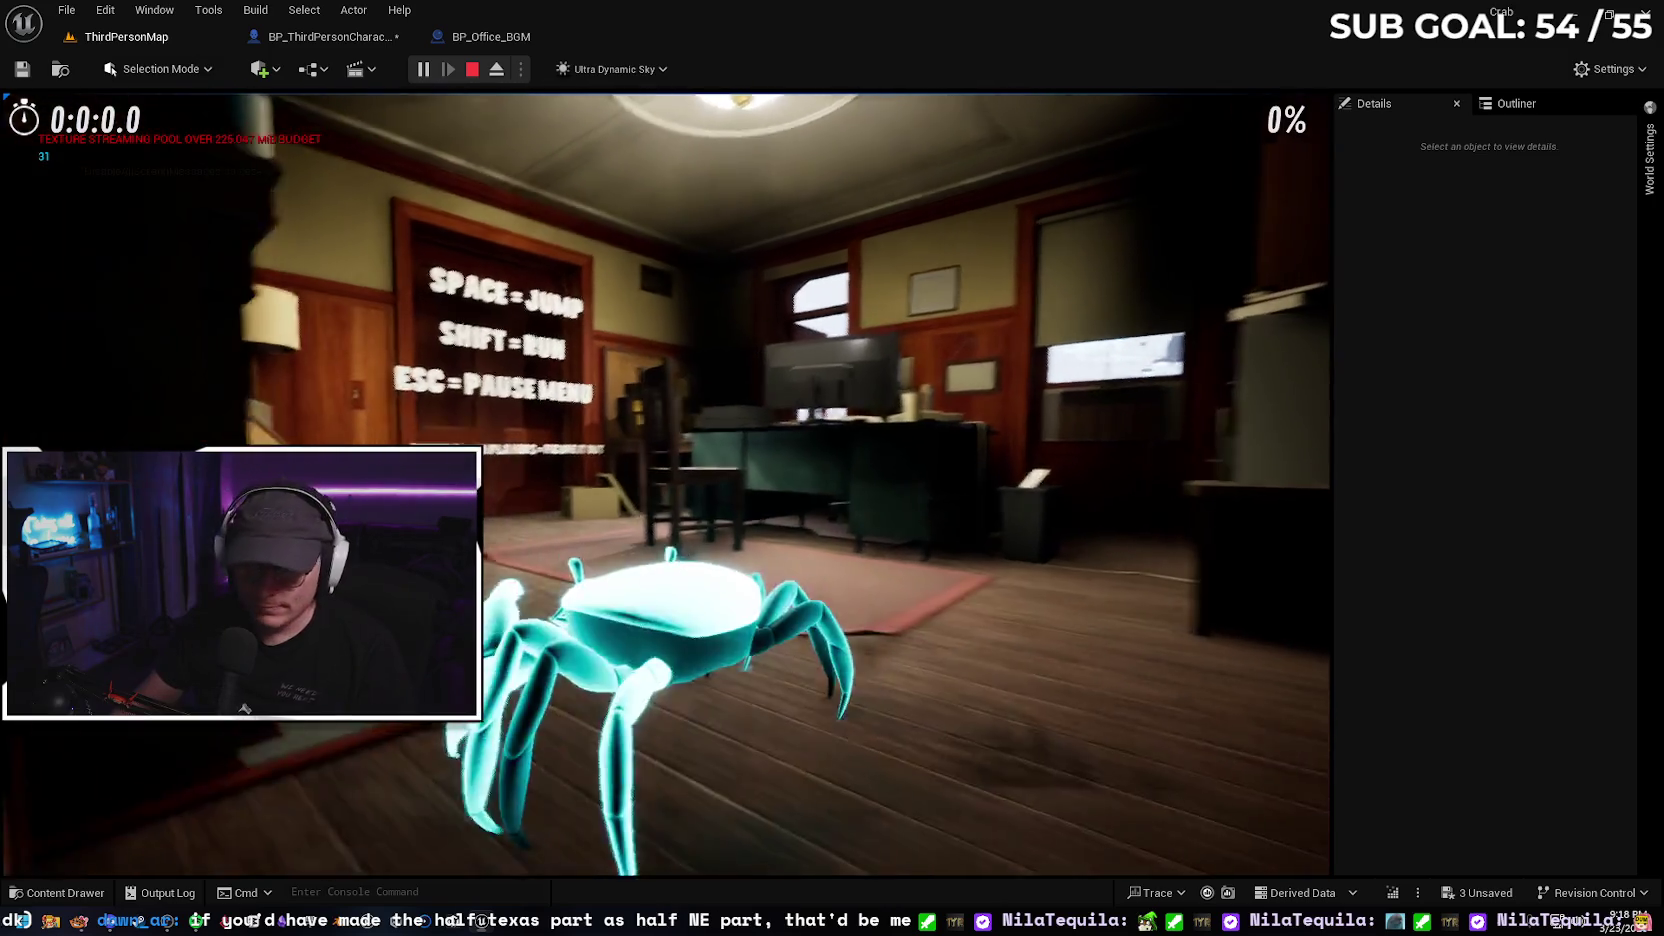
key("w")
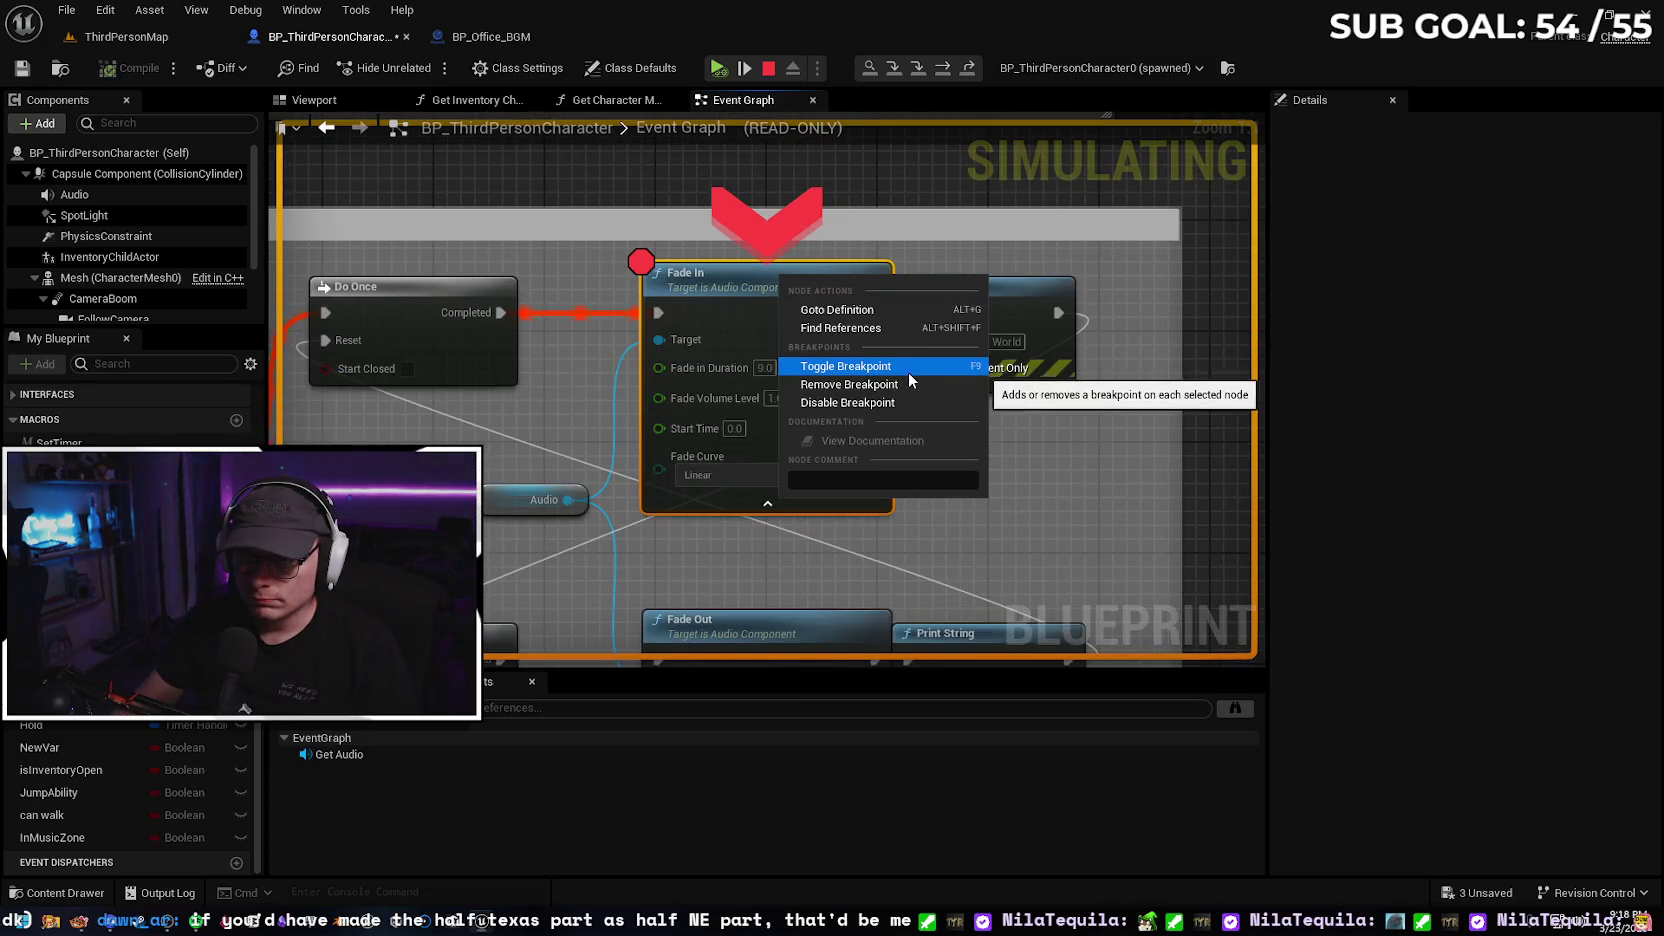
Toggle a breakpoint on the Fade In node and stop the running play session
left_click(907, 372)
left_click(133, 46)
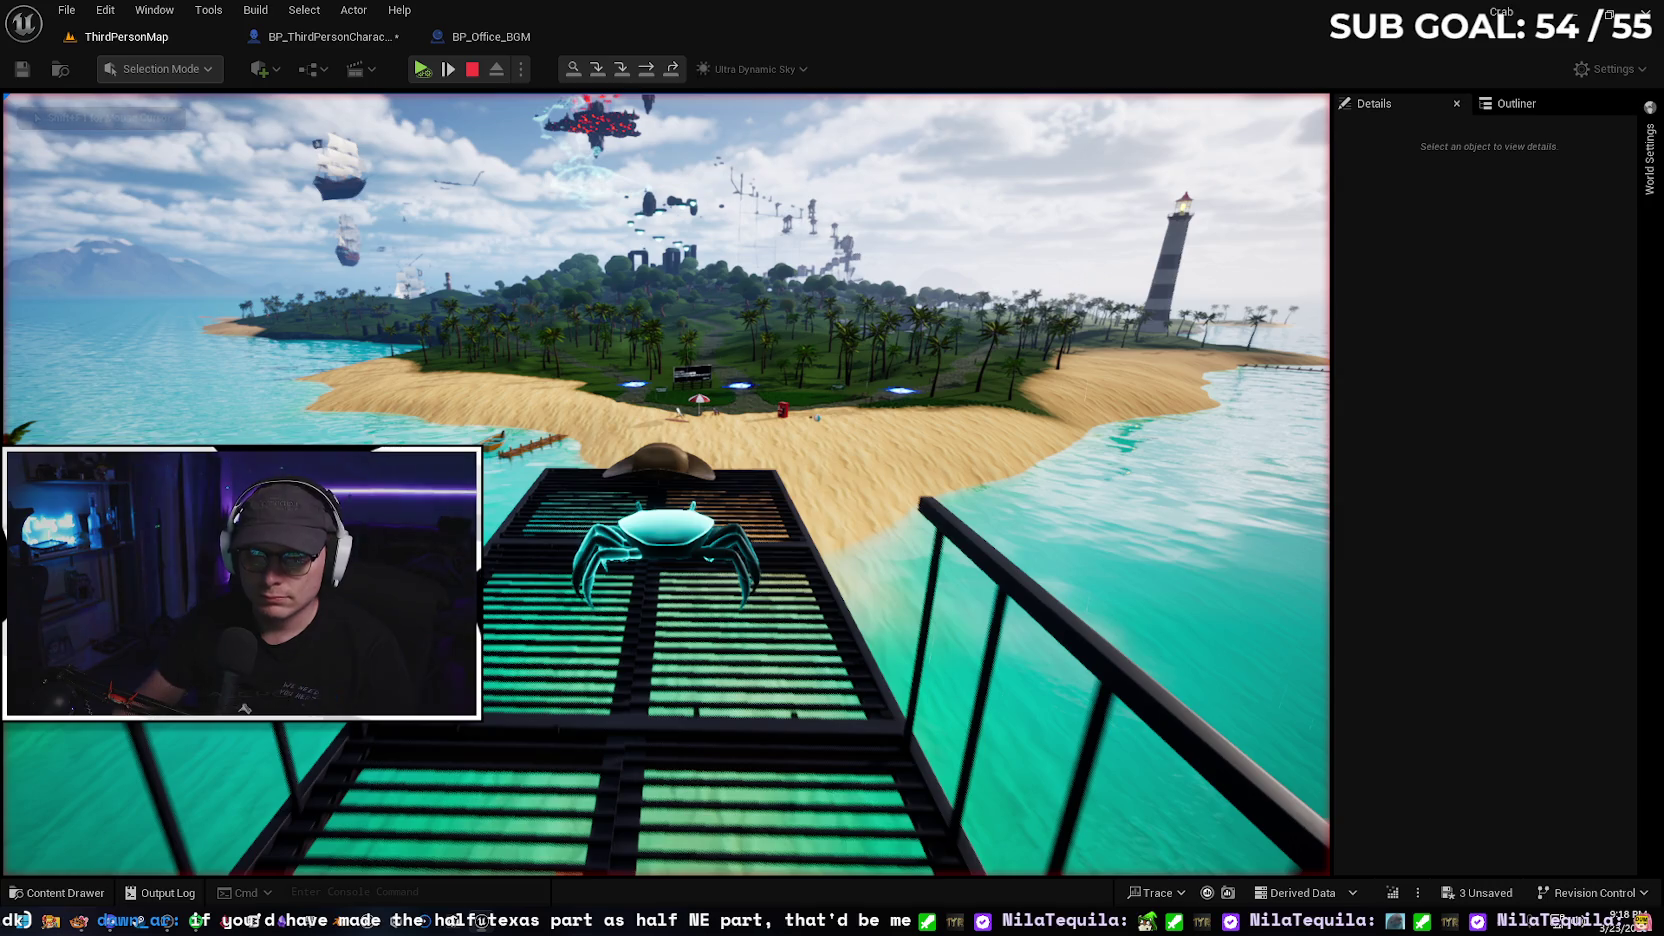
key("Escape")
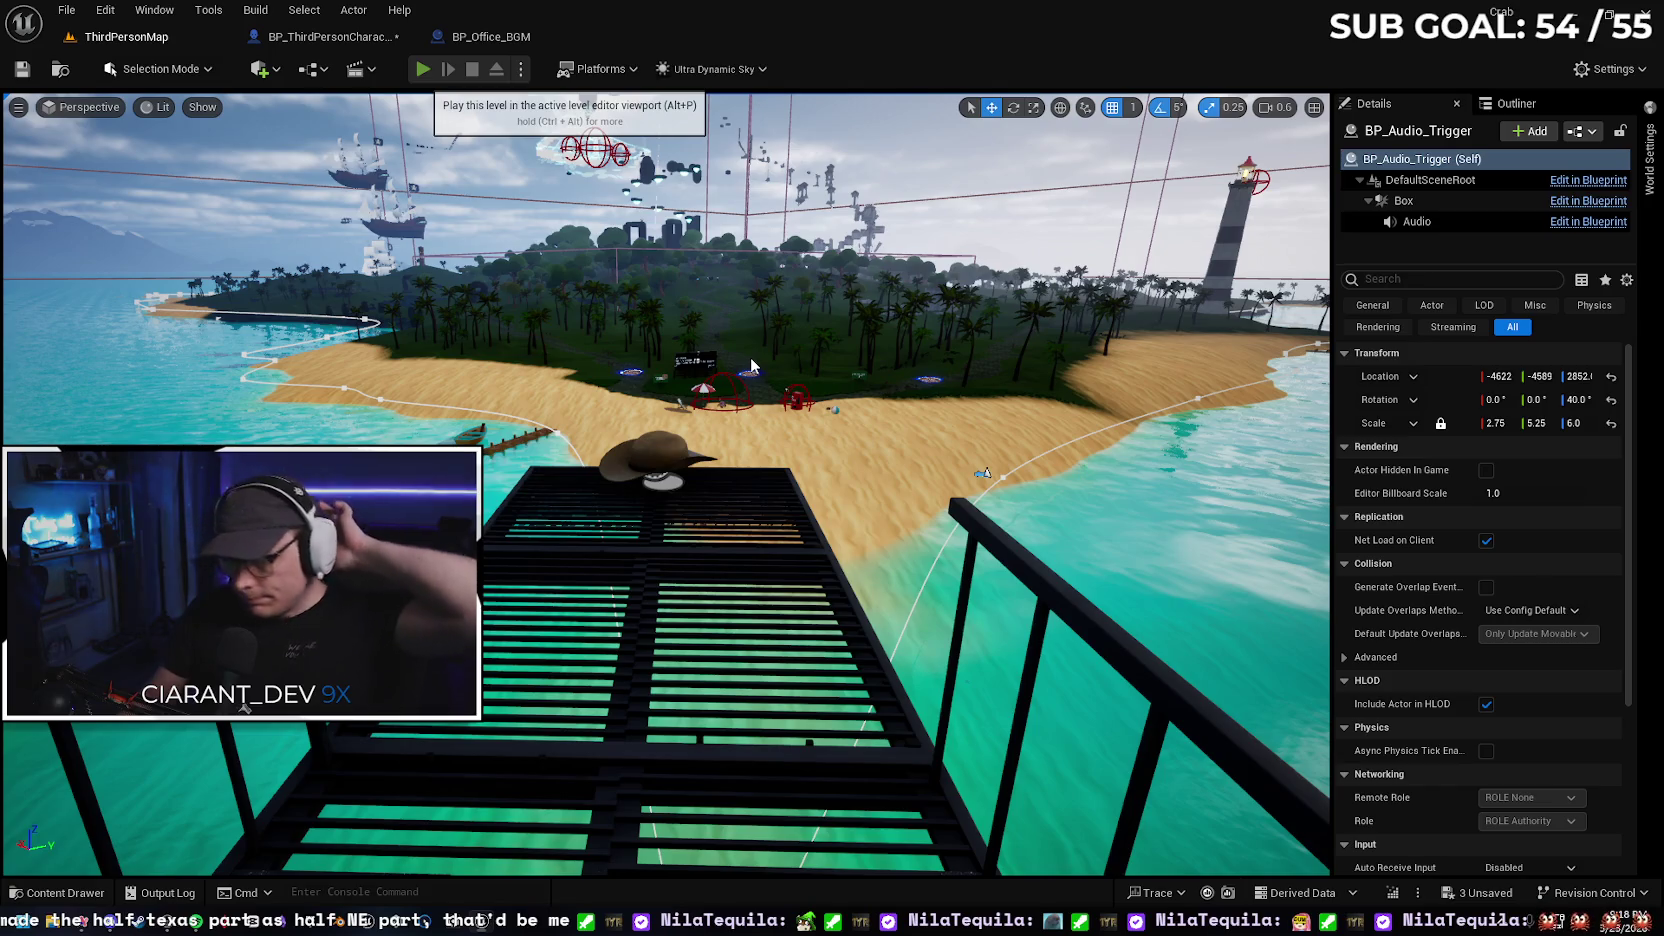
Play again, walking the crab out of the office, over the bridge and beach into the sea
key("alt+p")
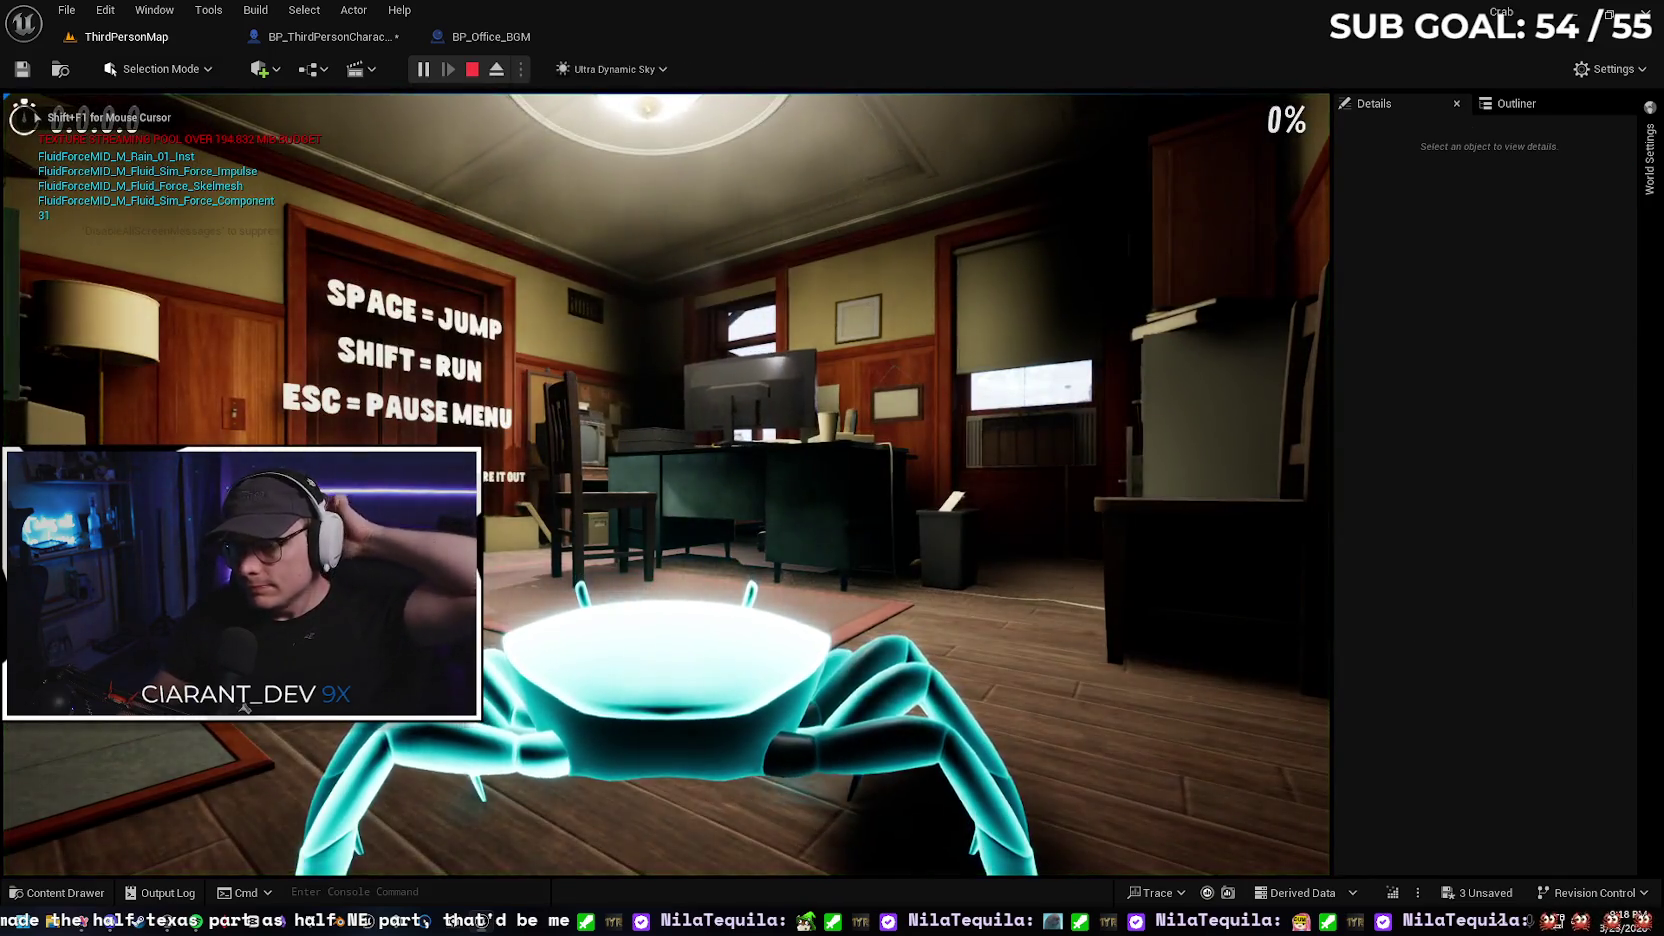
key("w")
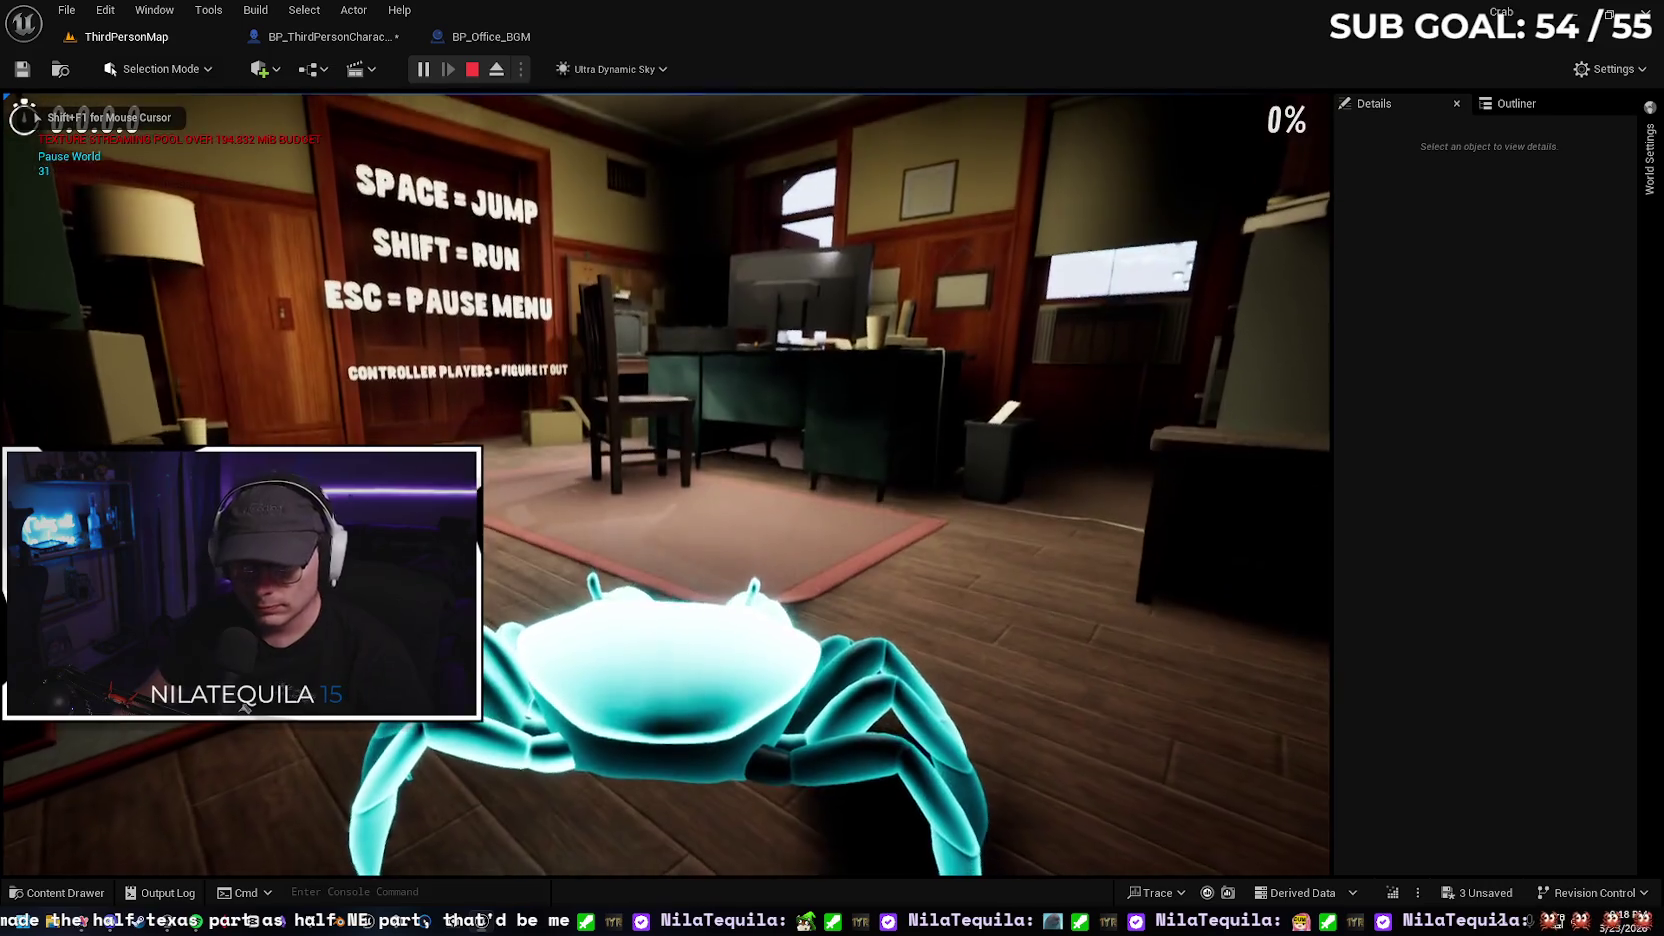
key("w")
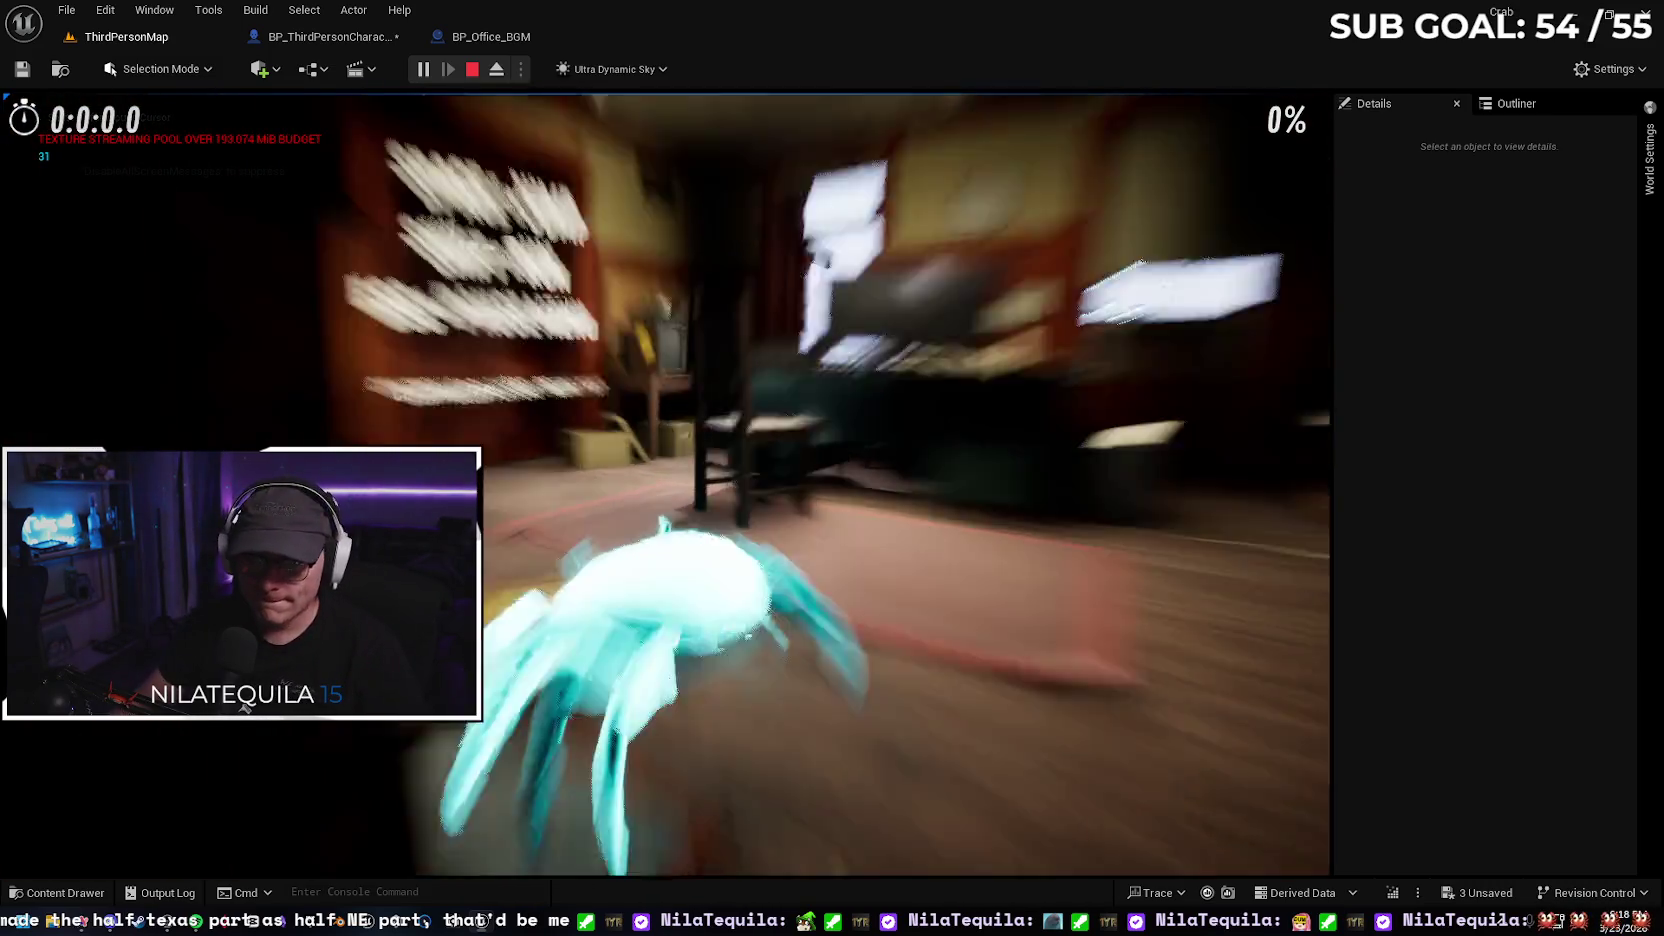
key("w")
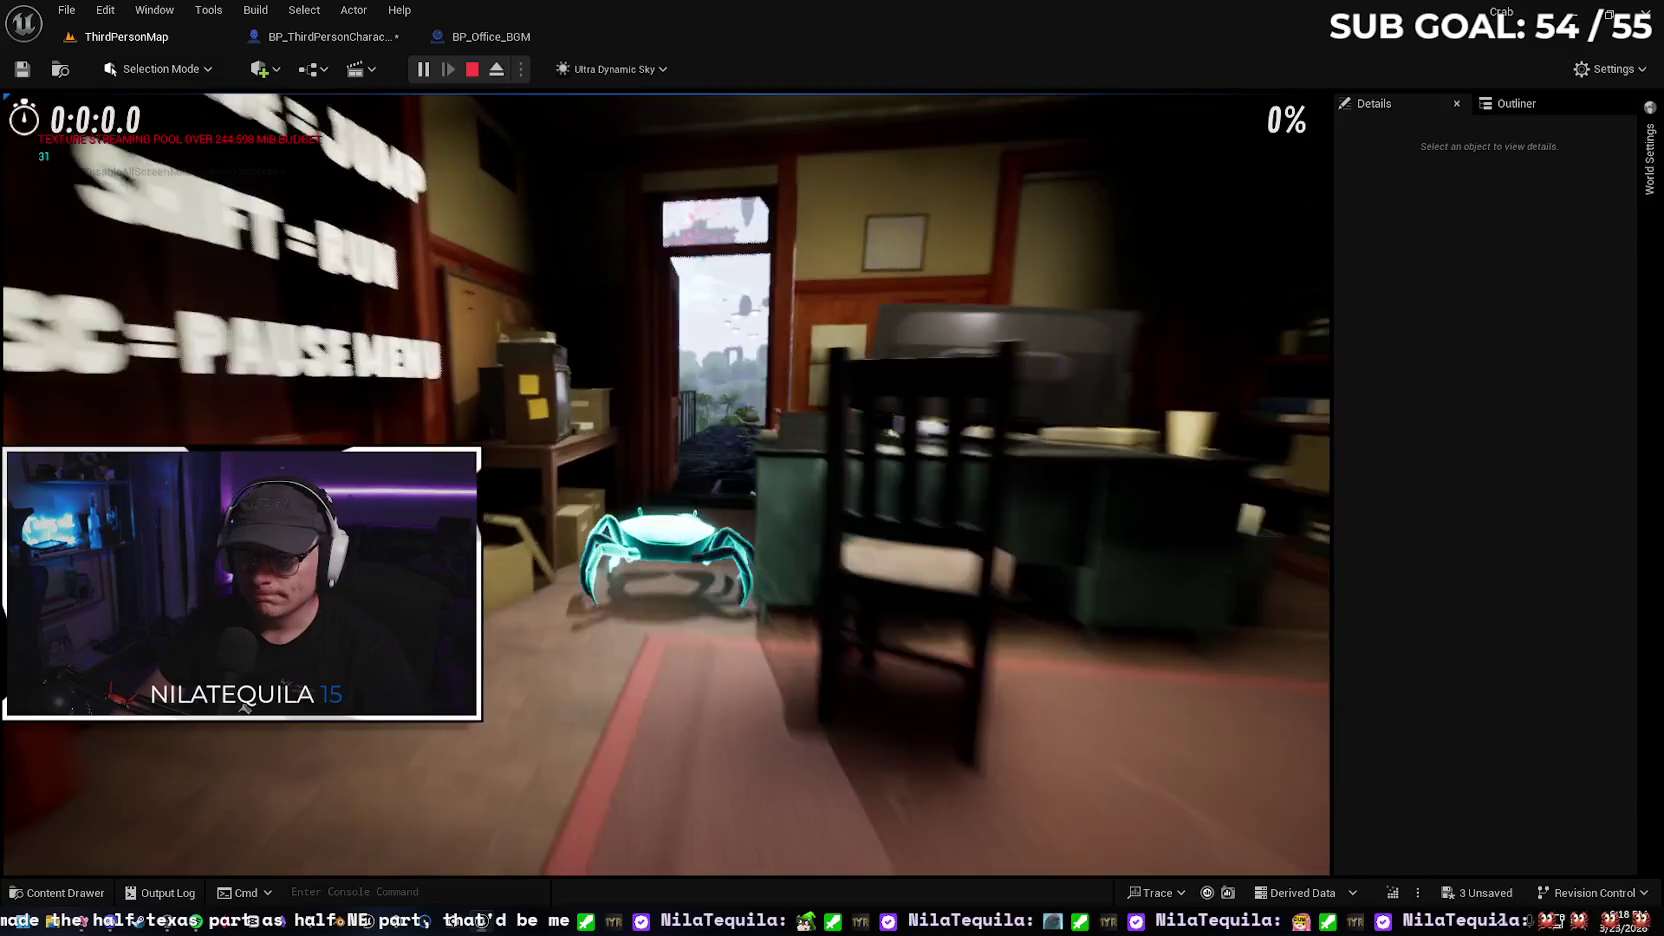
key("w")
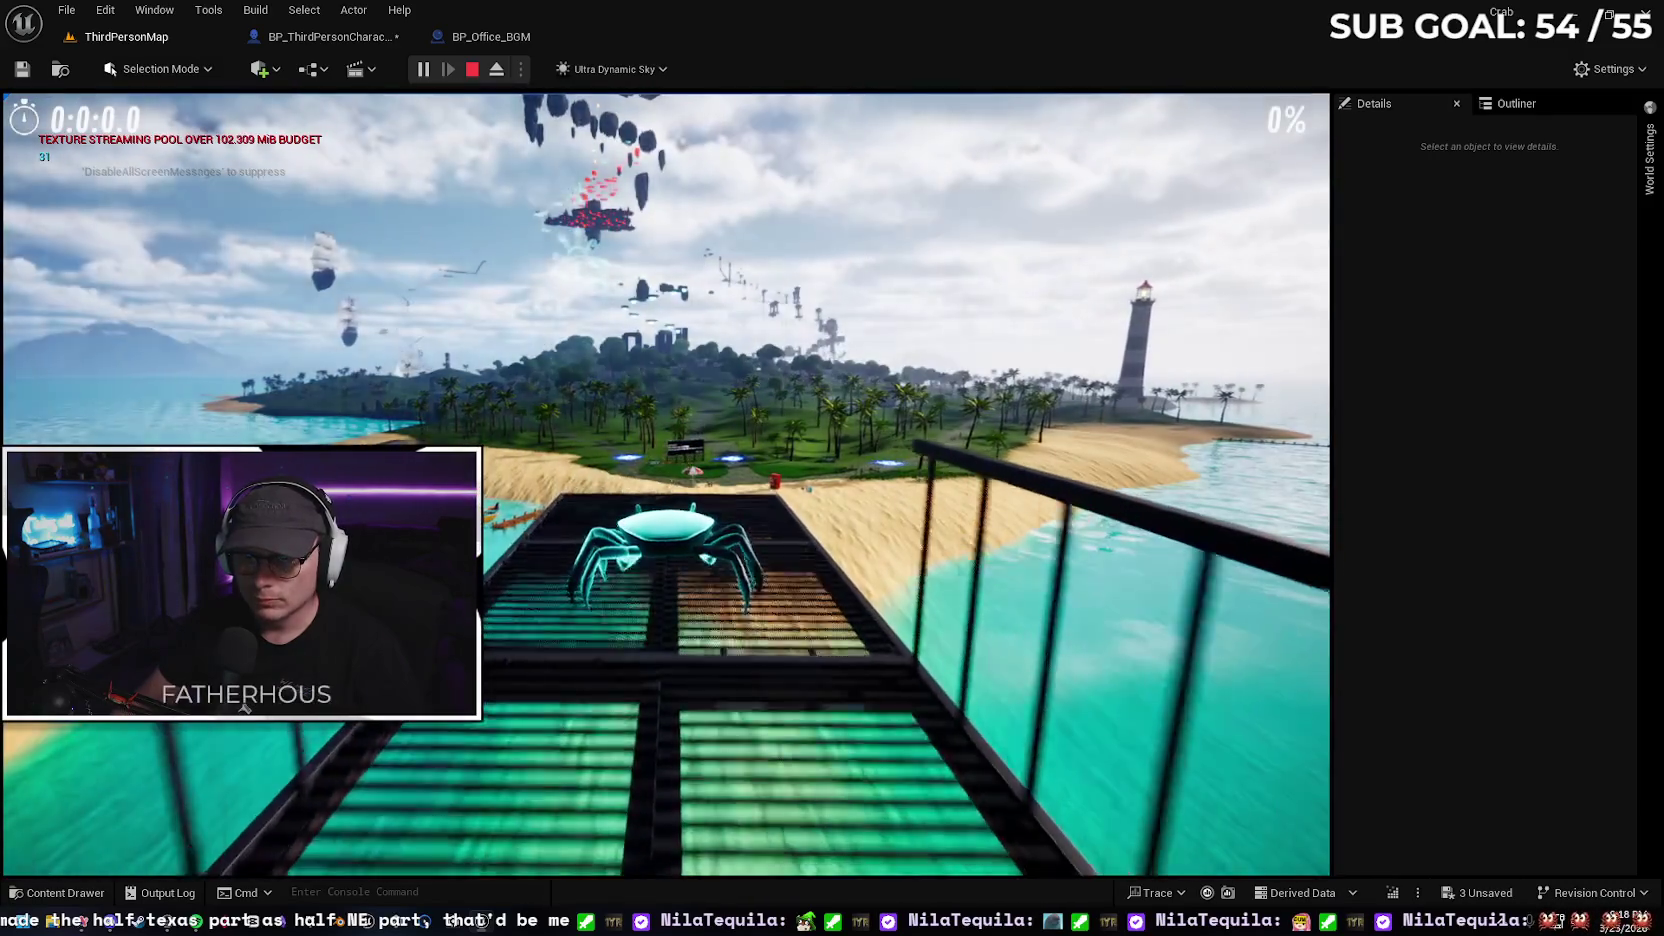
key("i")
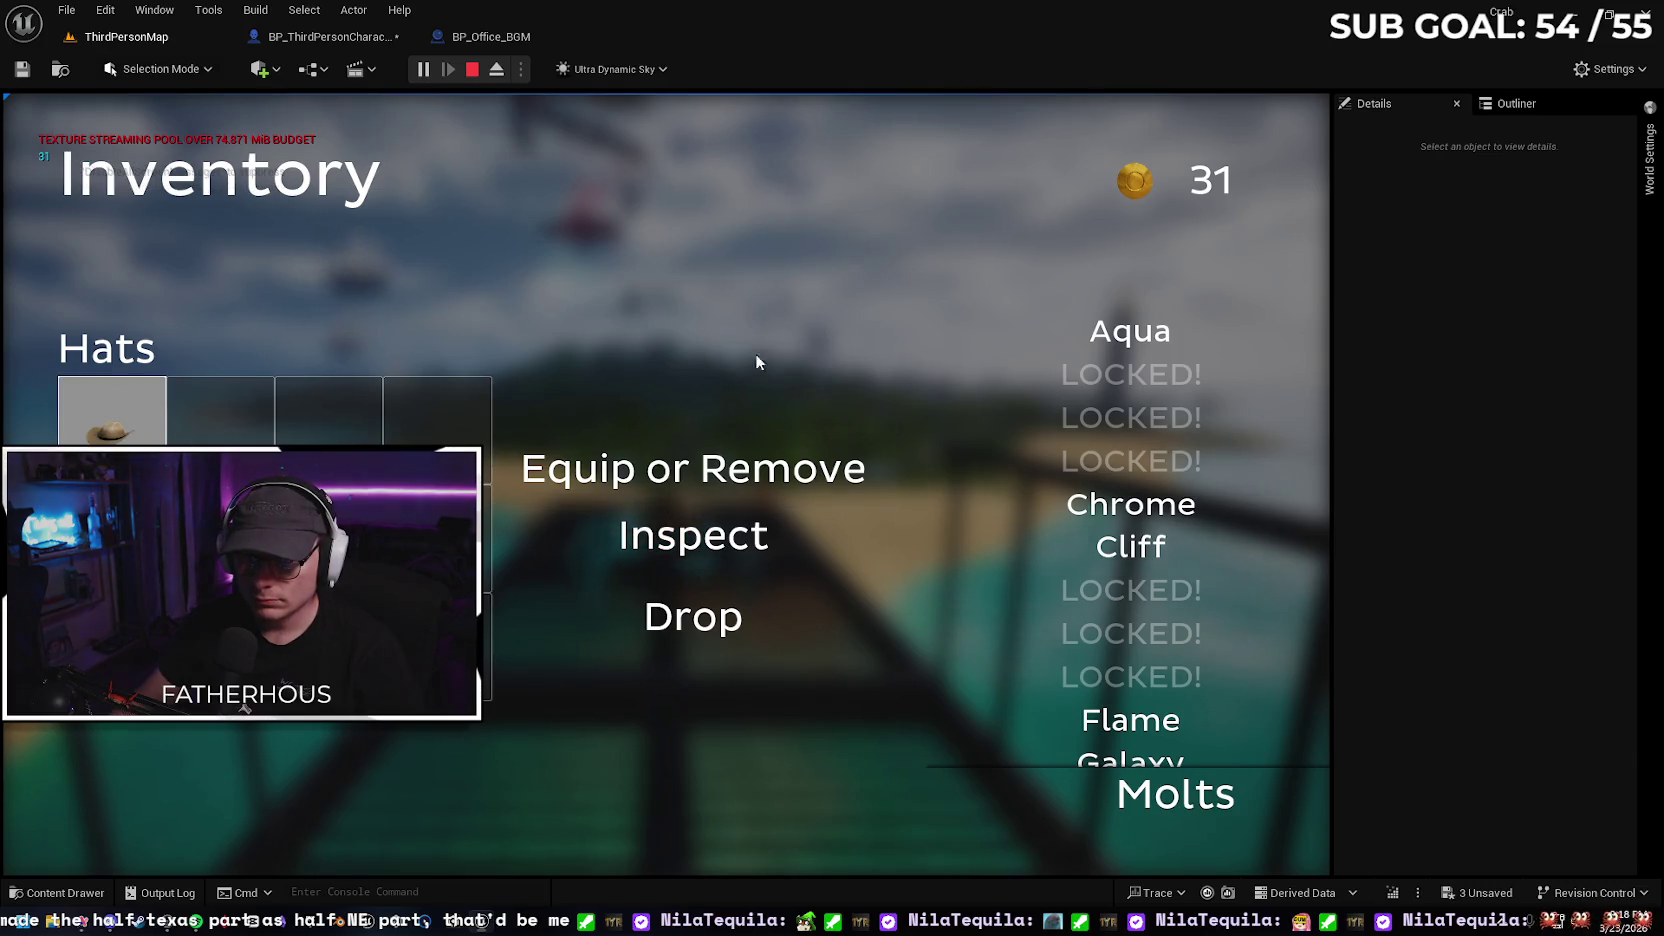
key("i")
key("w")
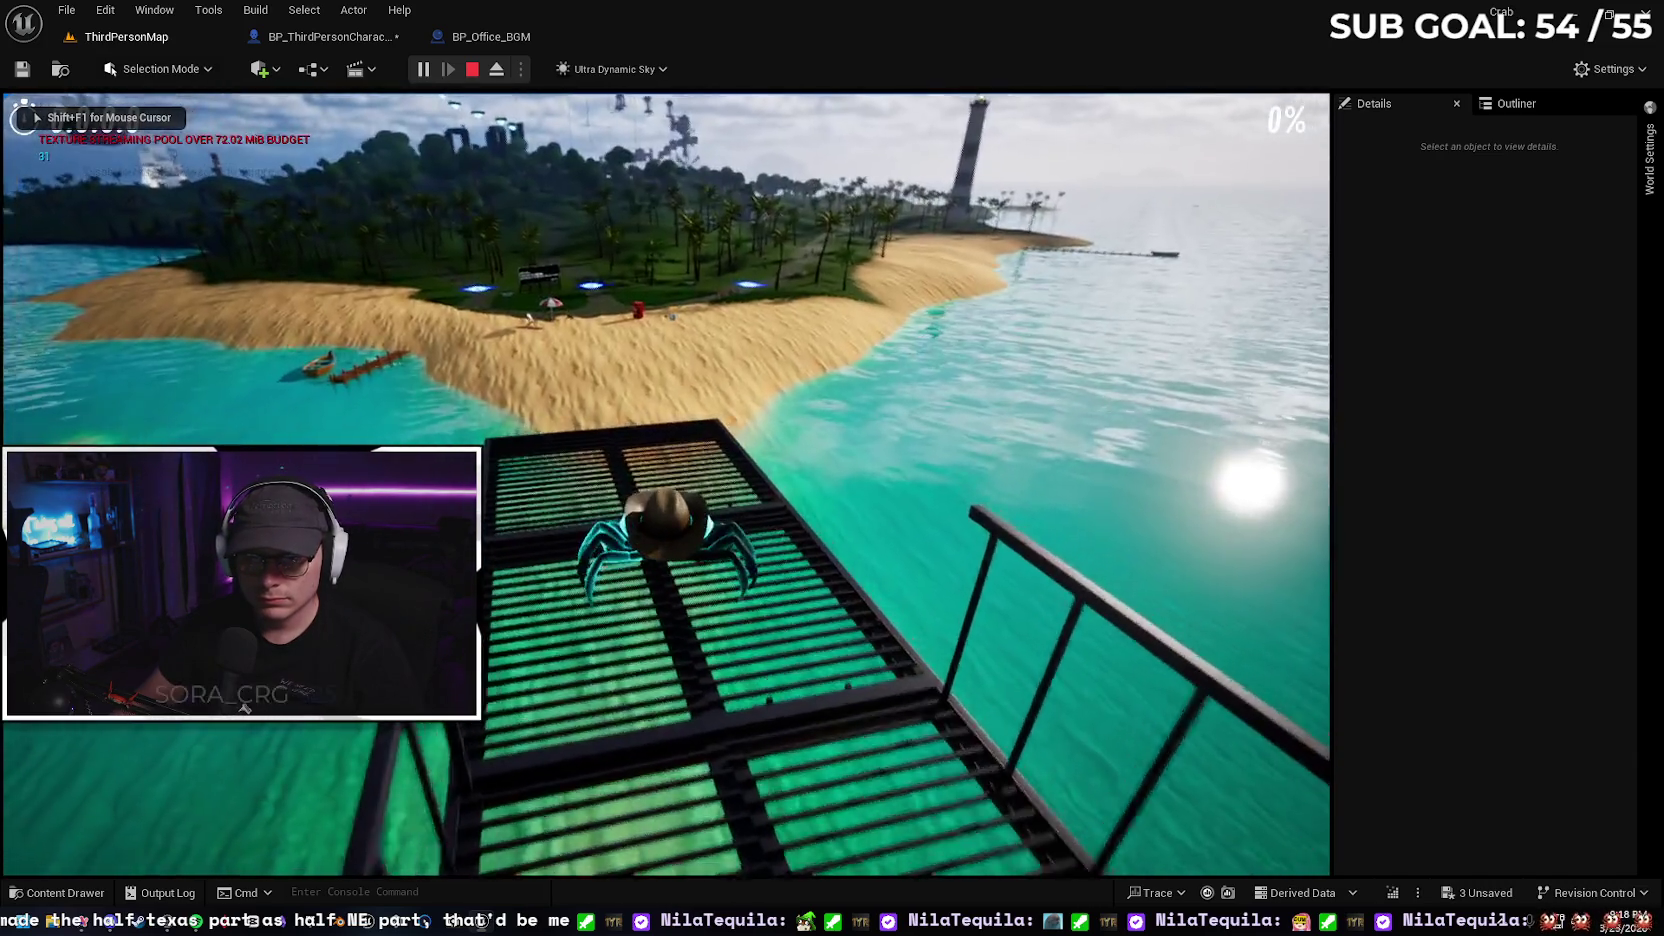
key("w")
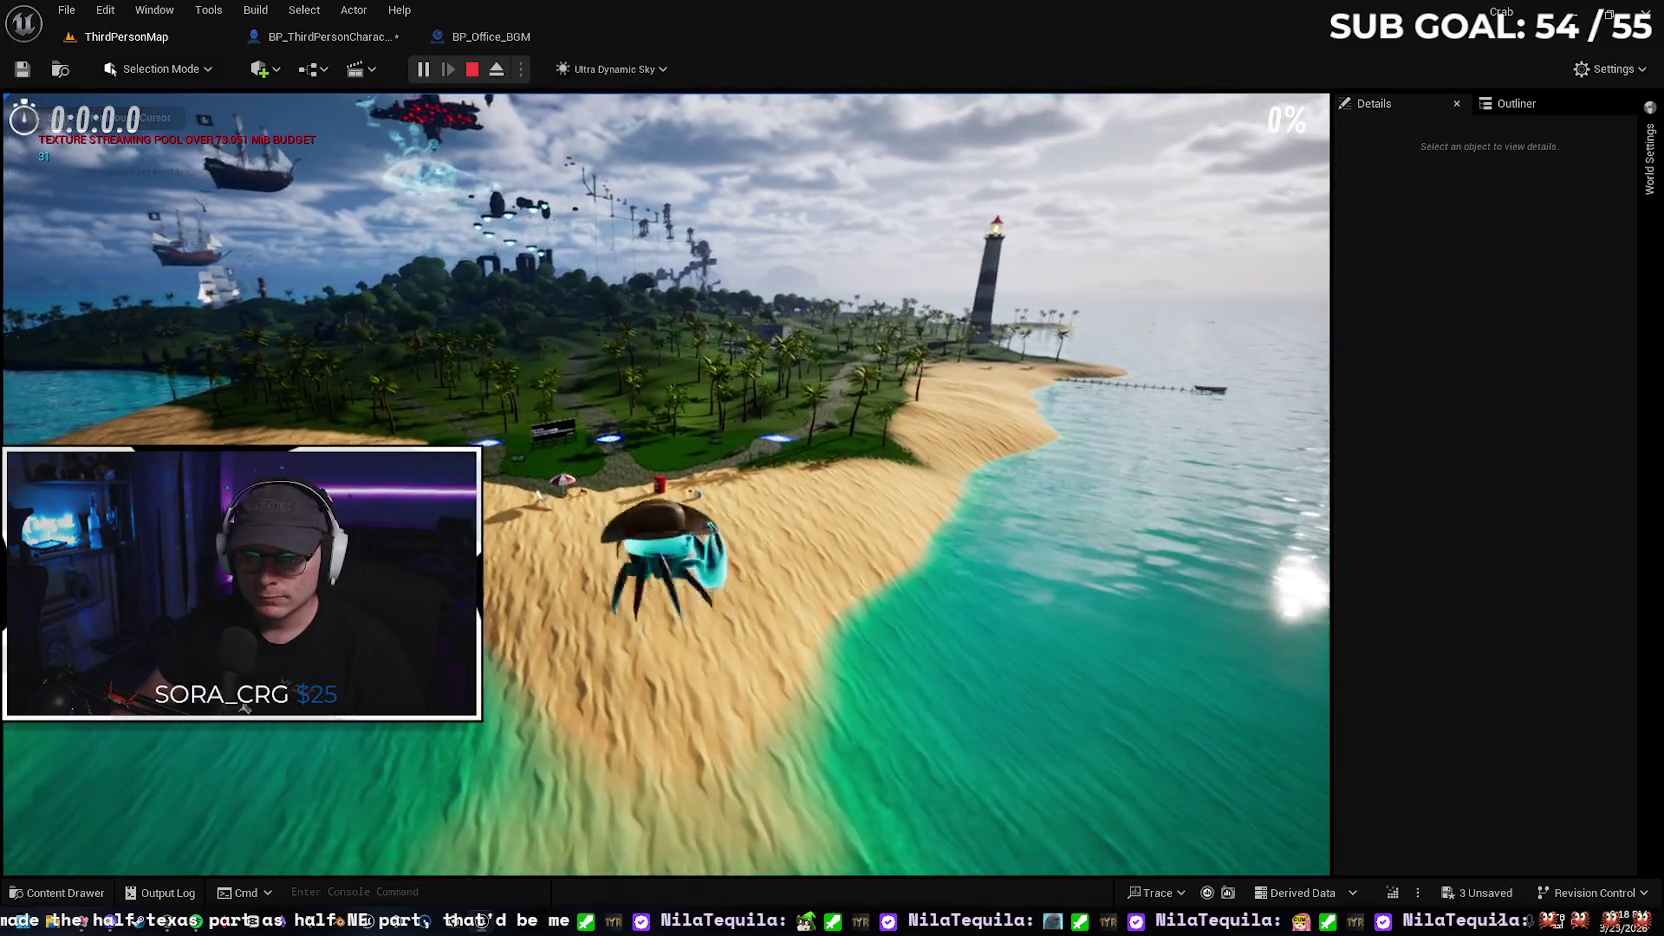
key("w")
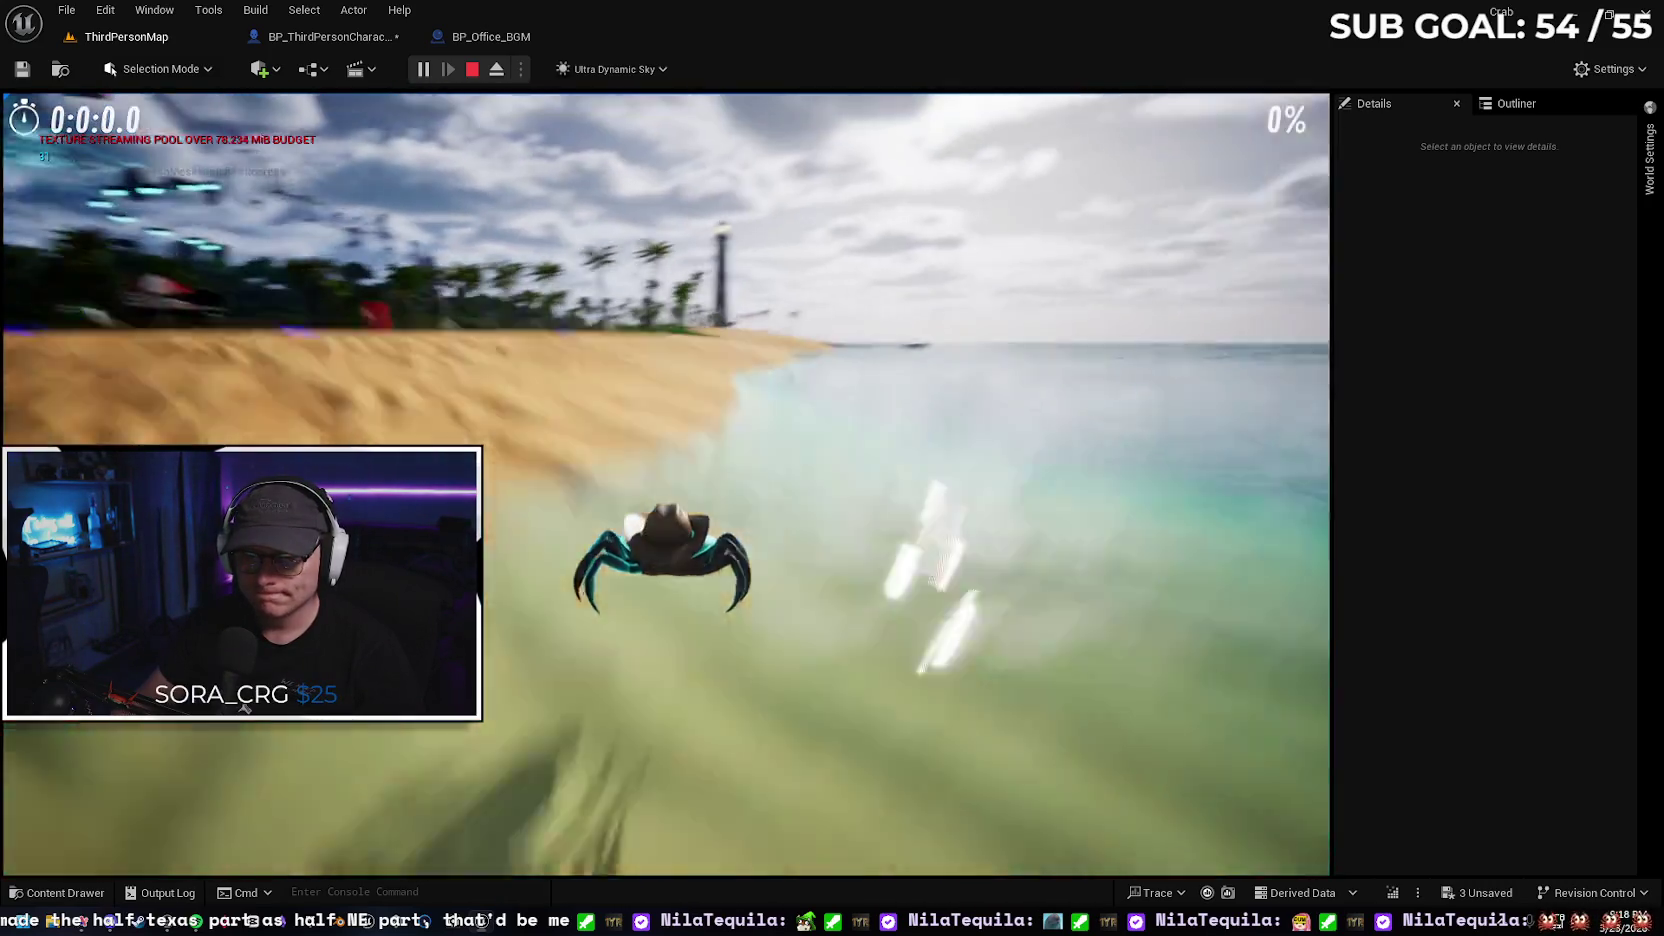
key("w")
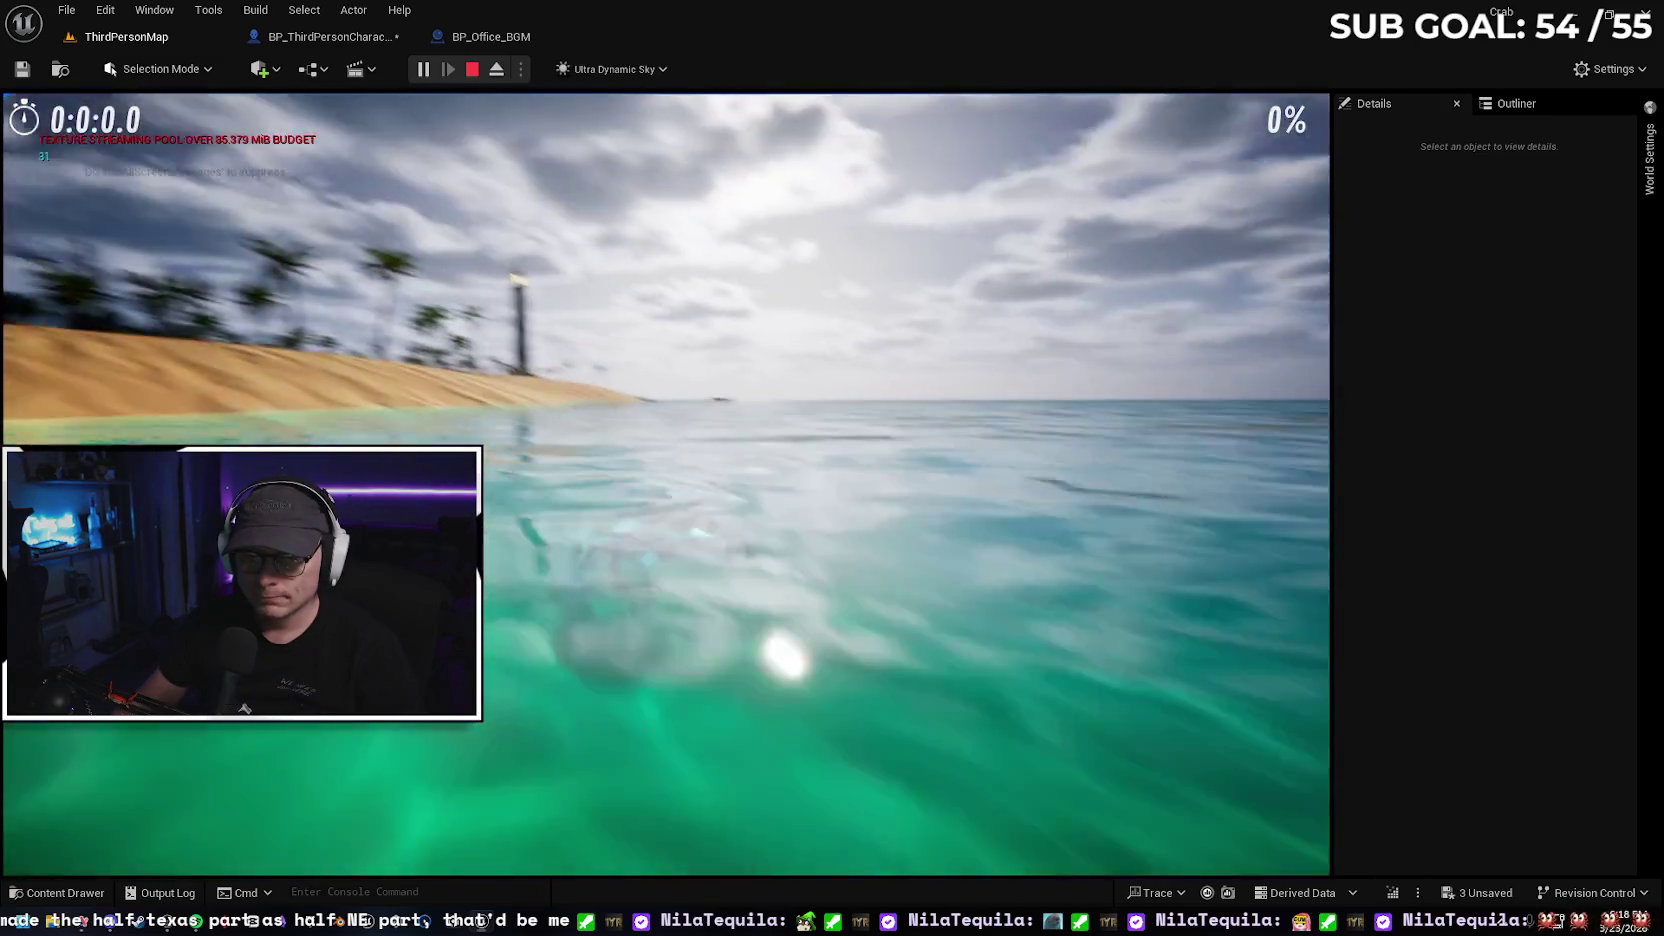
key("w")
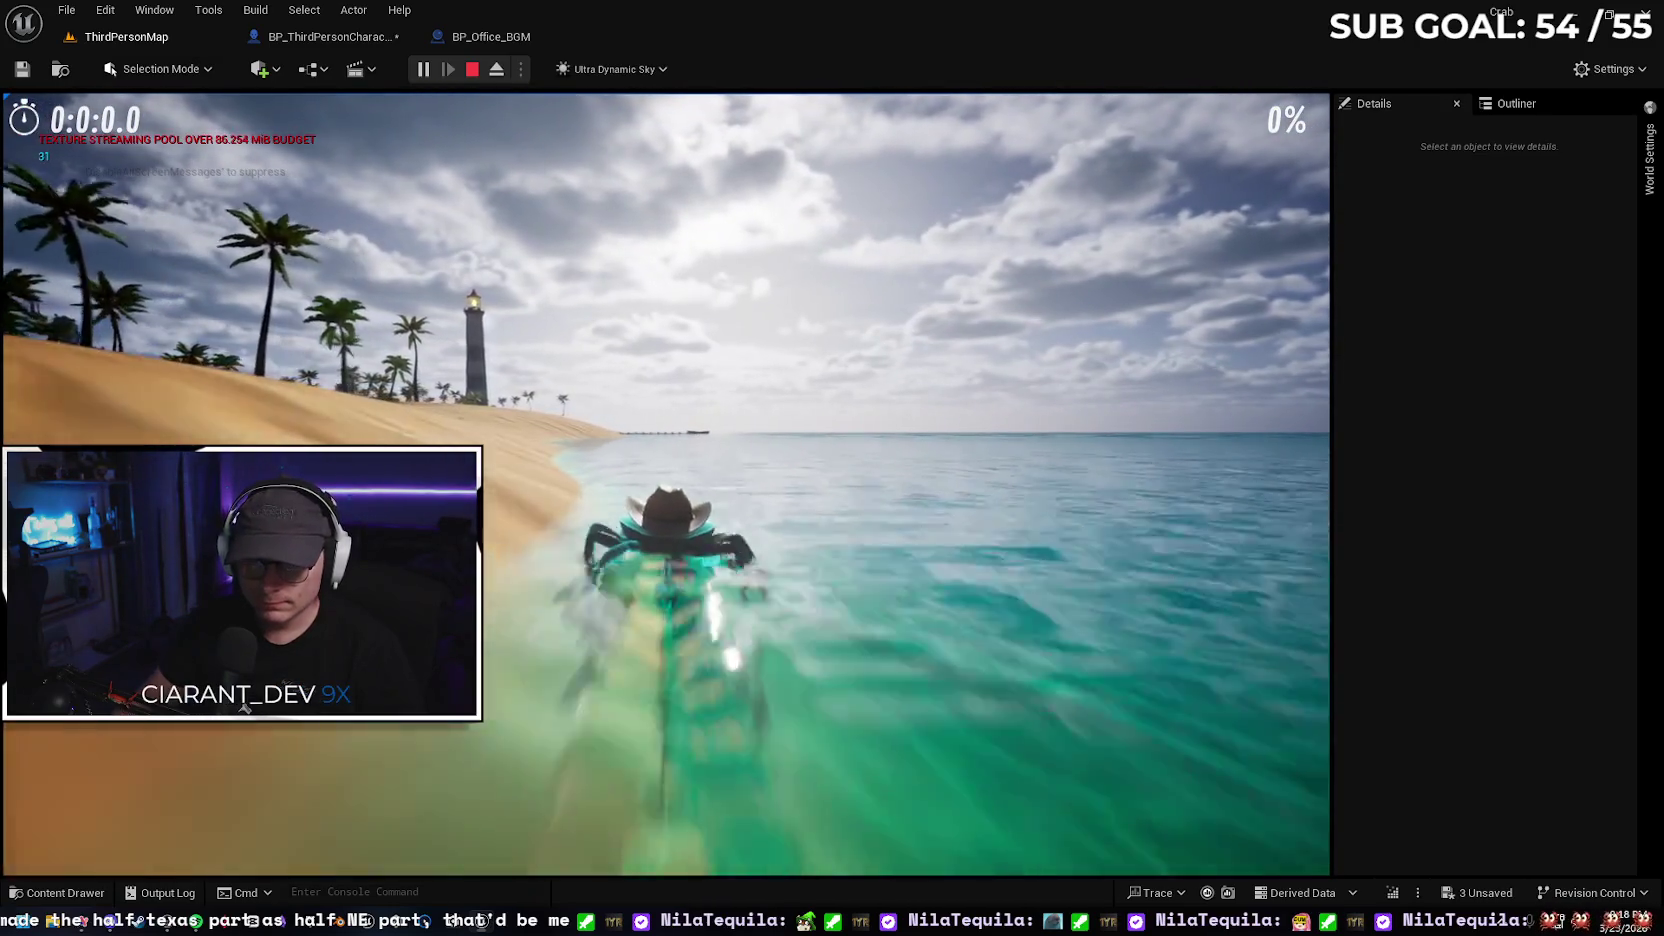
key("w")
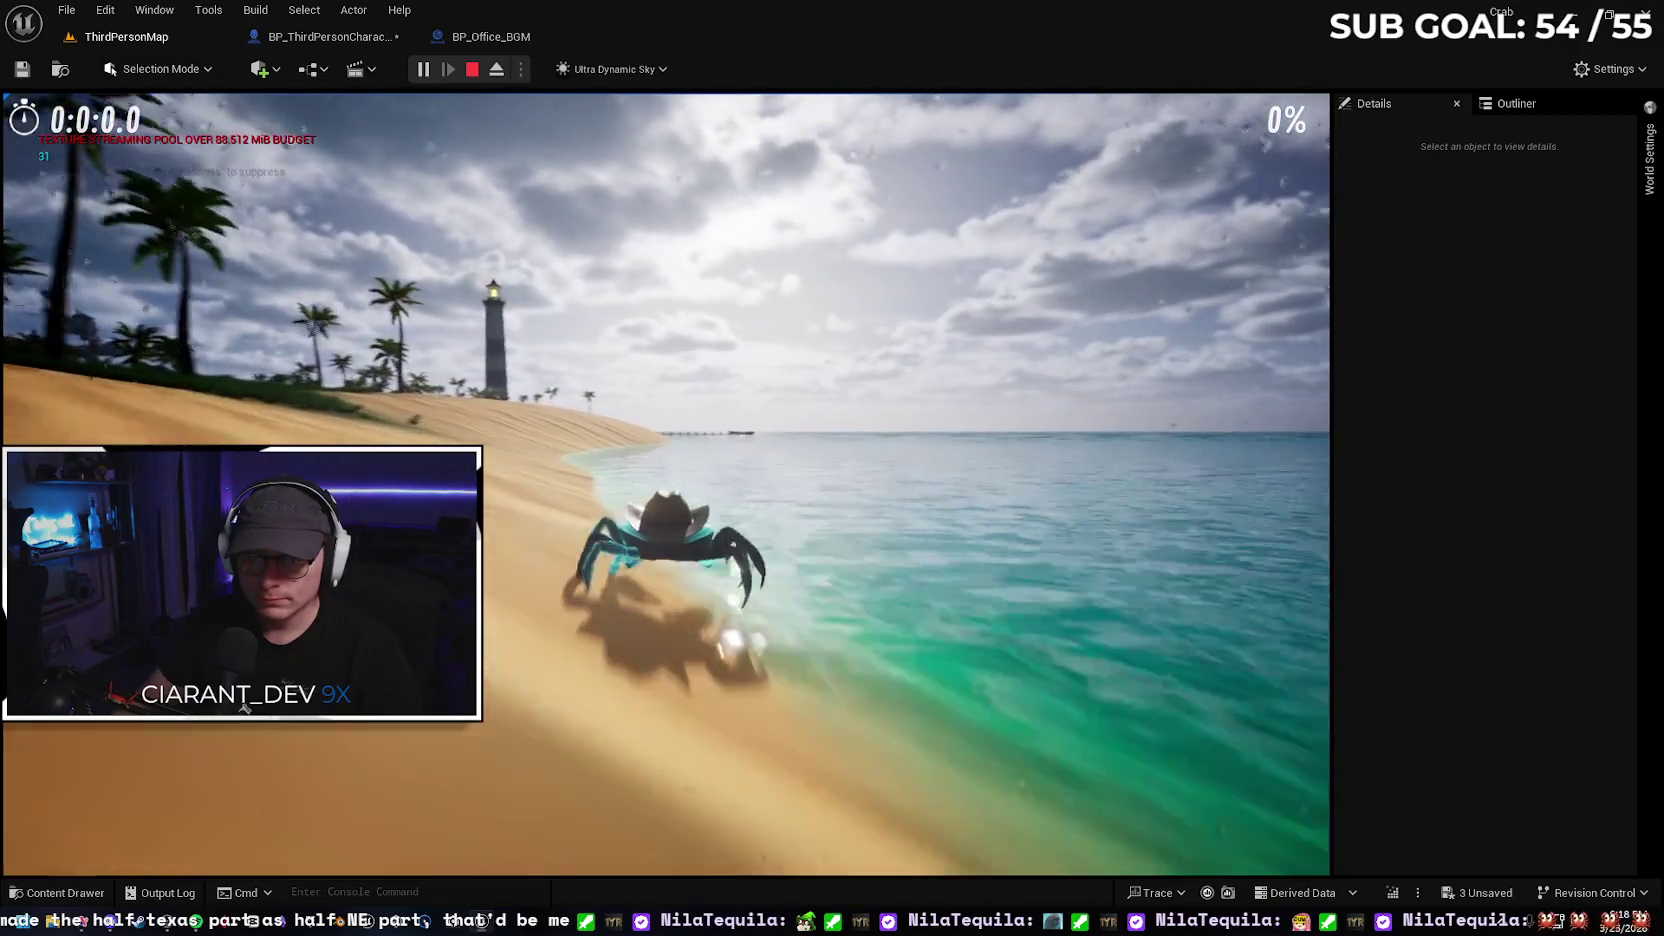
key("w")
key("w")
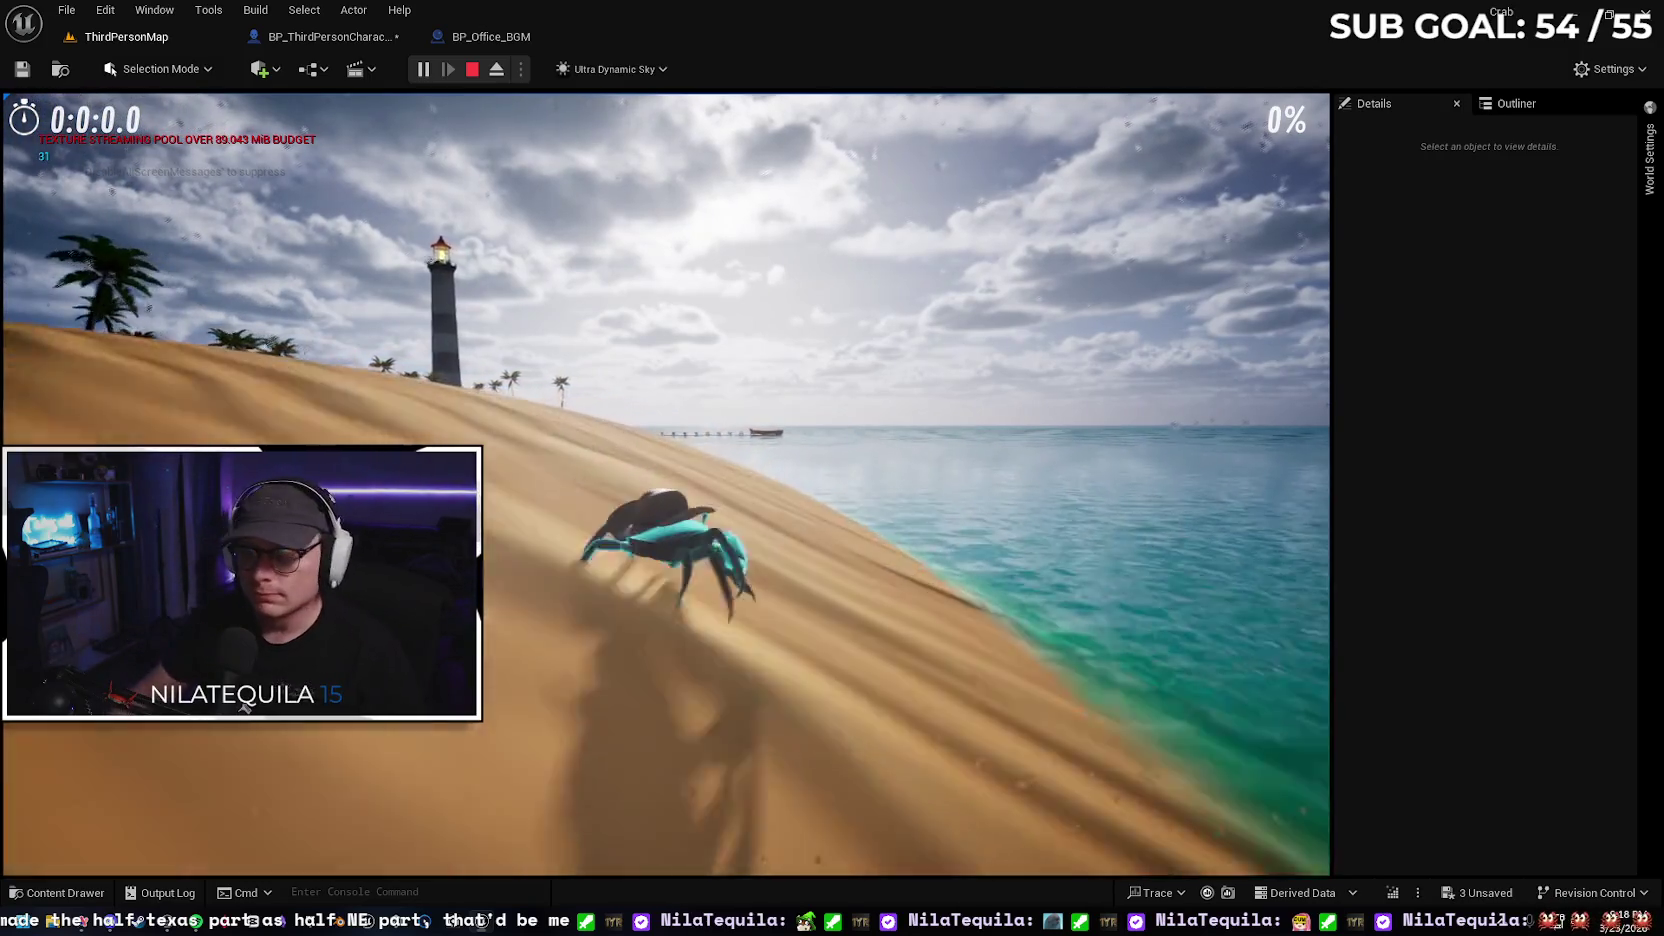
key("w")
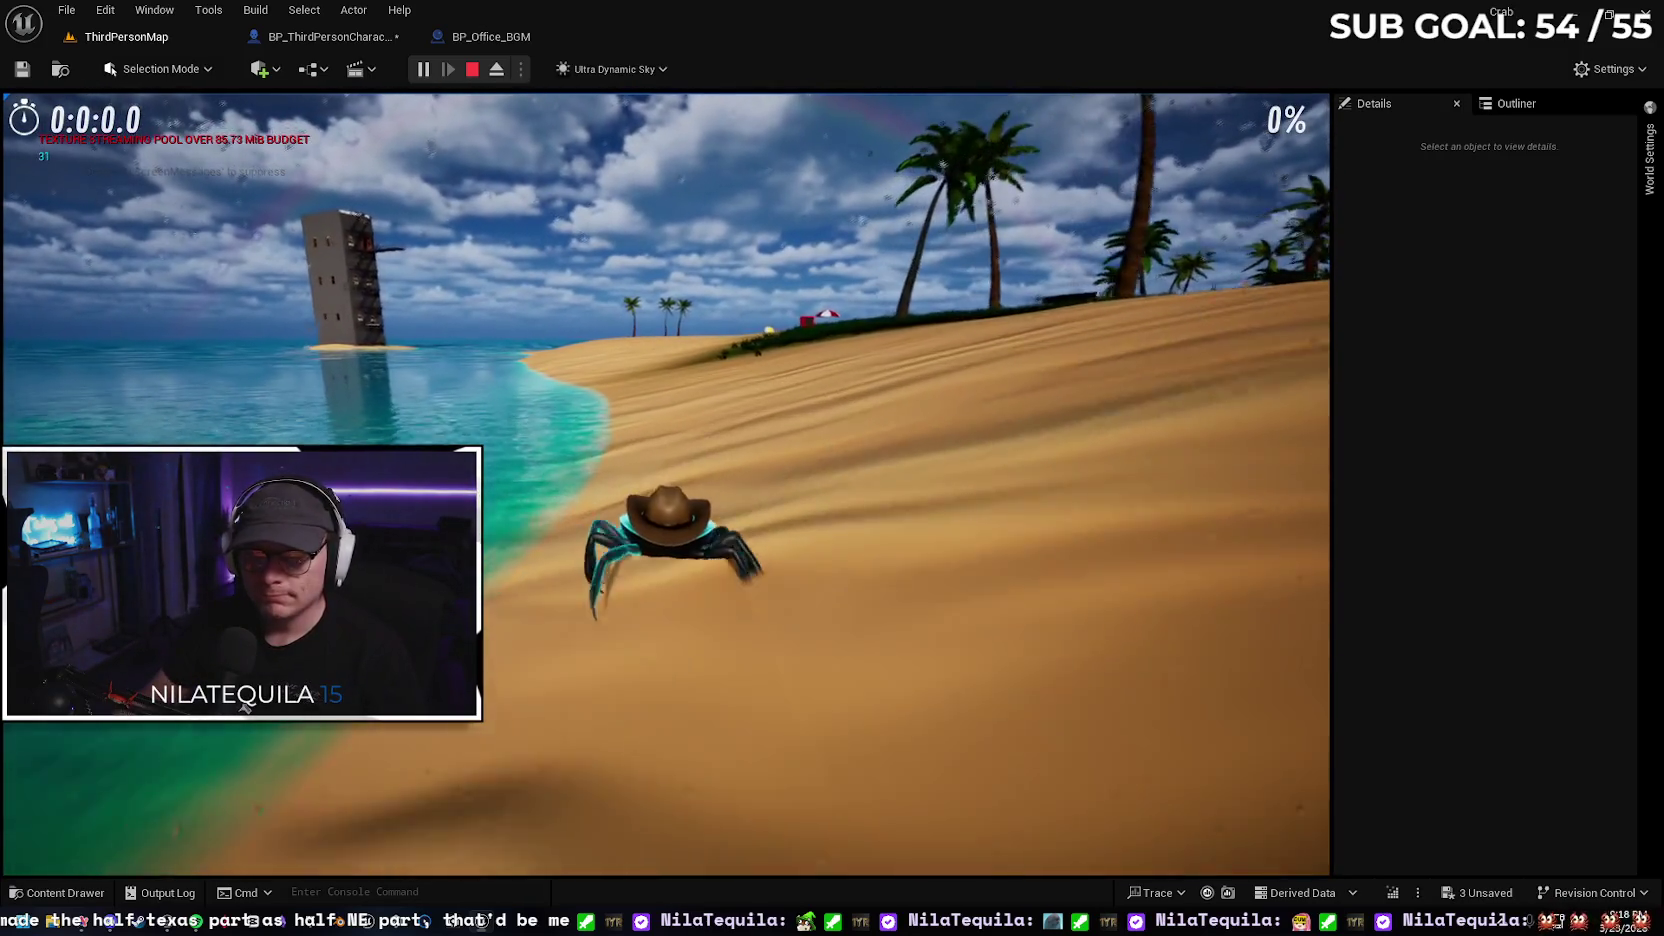
key("Escape")
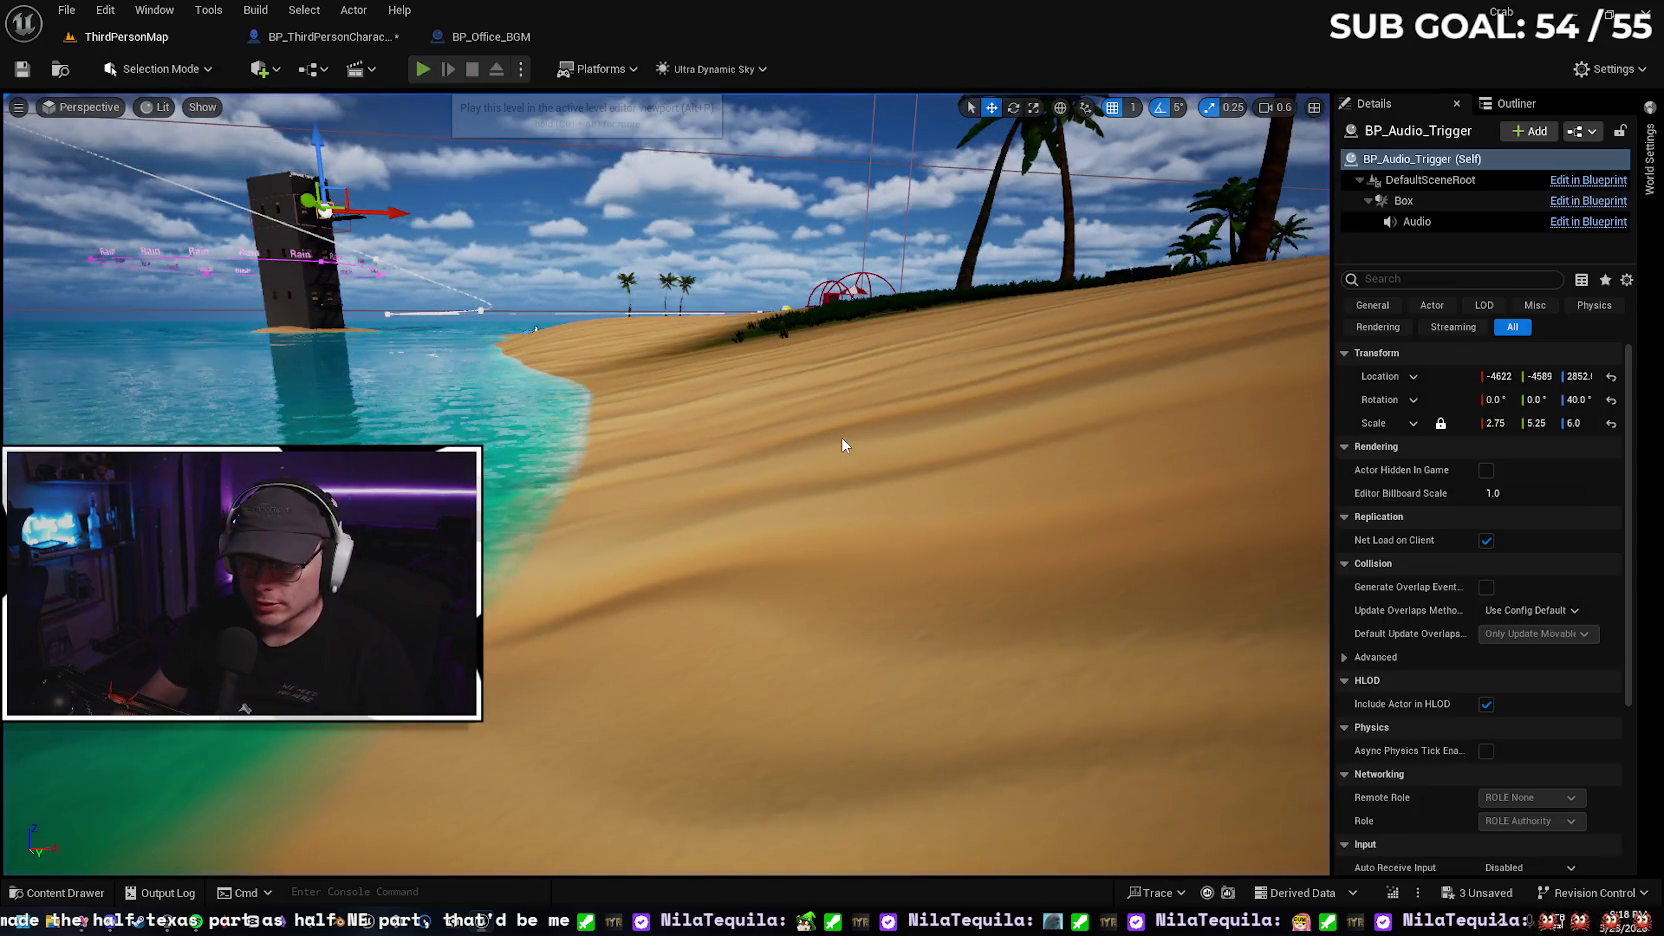
Play once more, walking the crab out the office onto the grated platform toward the tower, then stop
key("alt+p")
key("w")
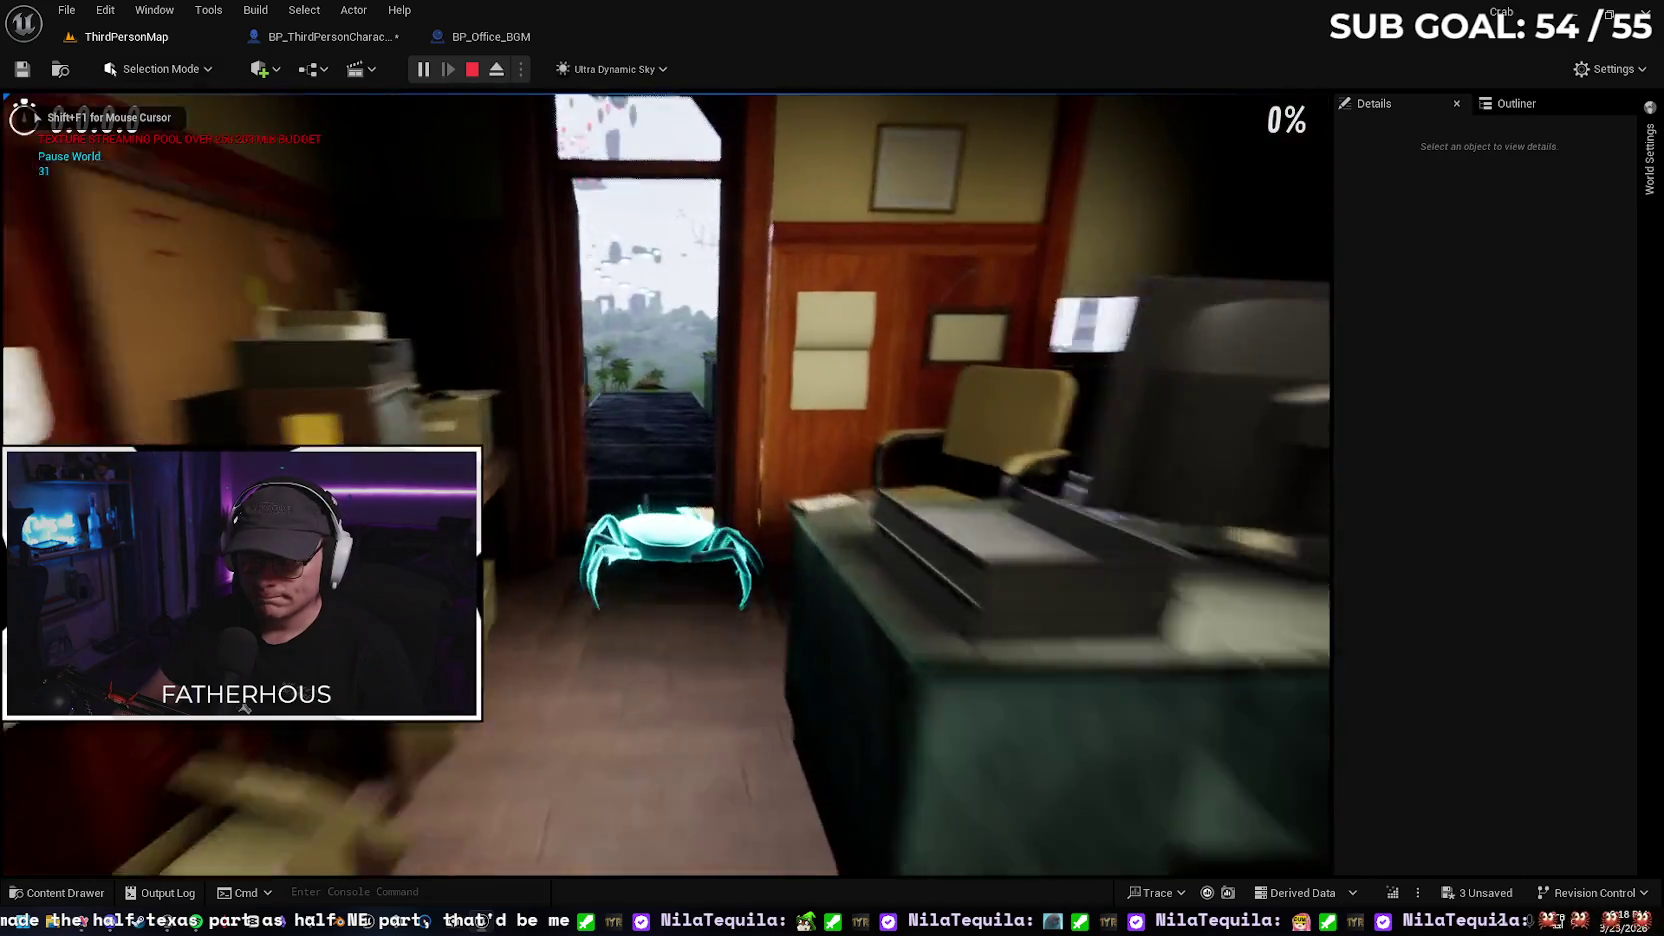
key("w")
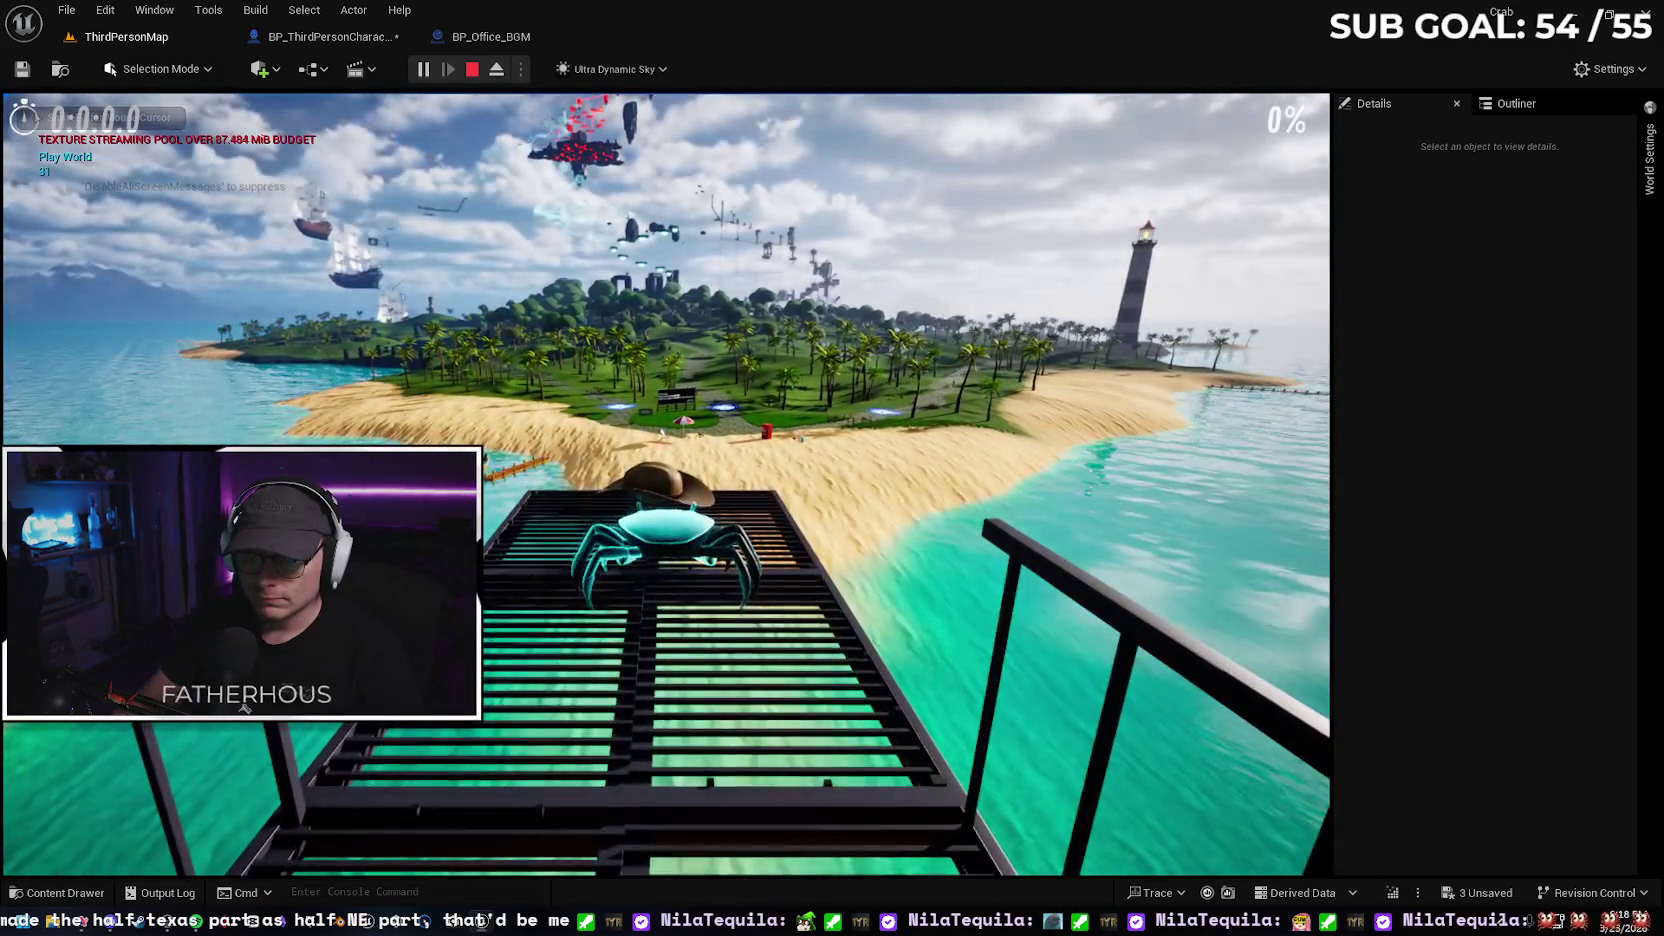
key("w")
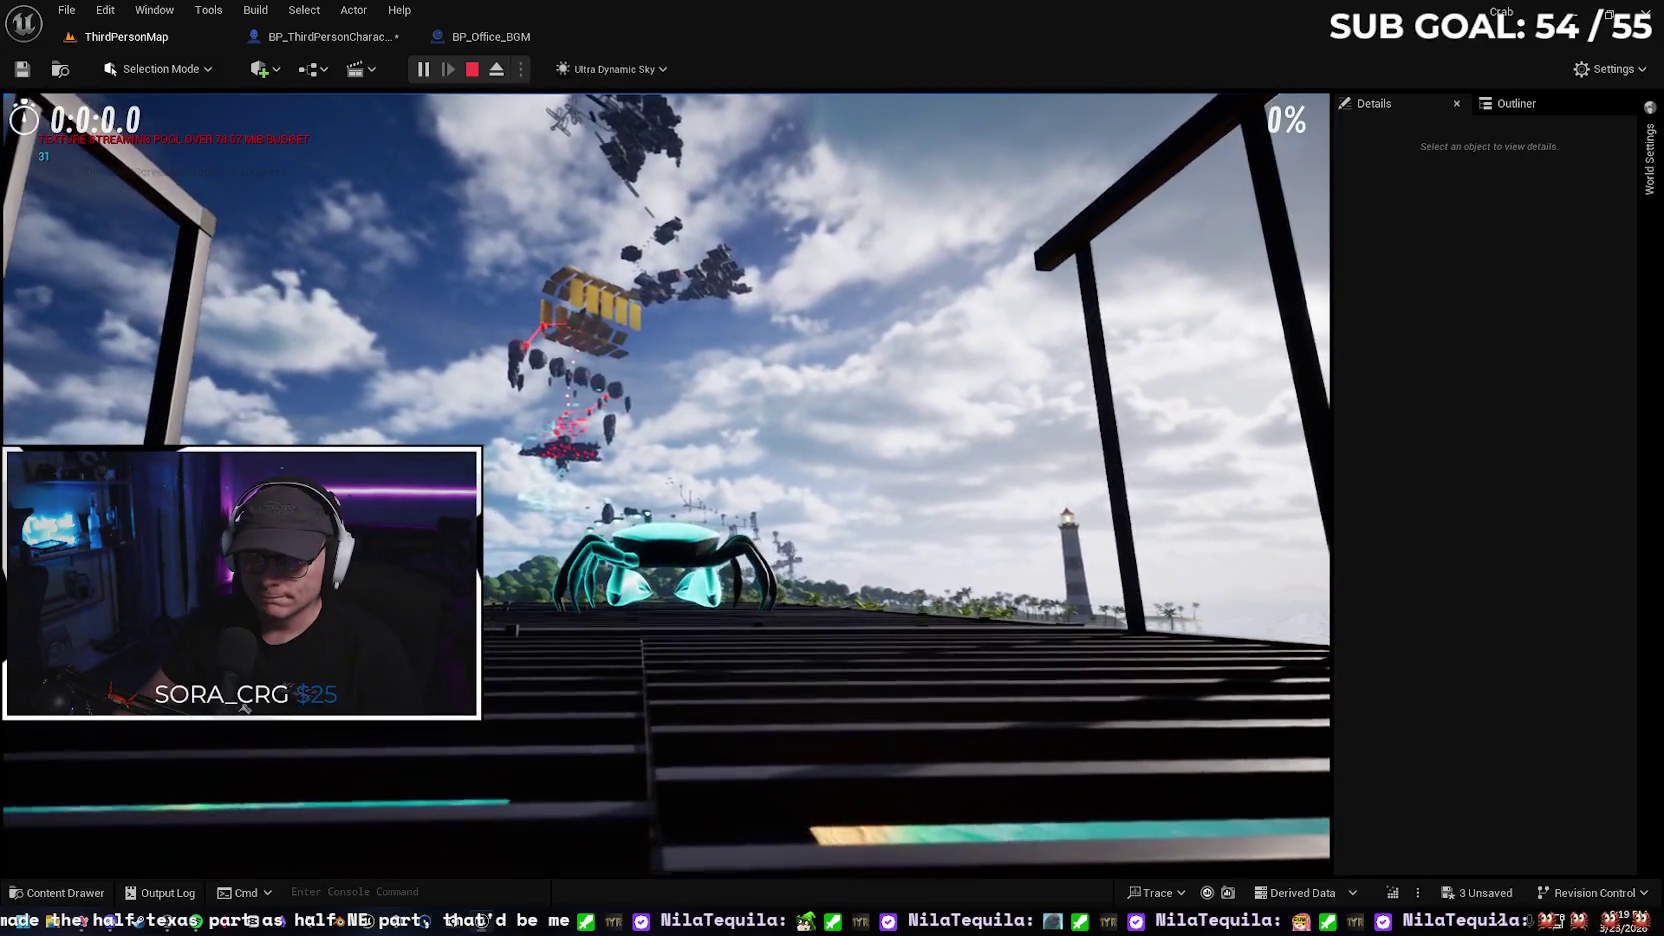
key("w")
key("w")
key("w")
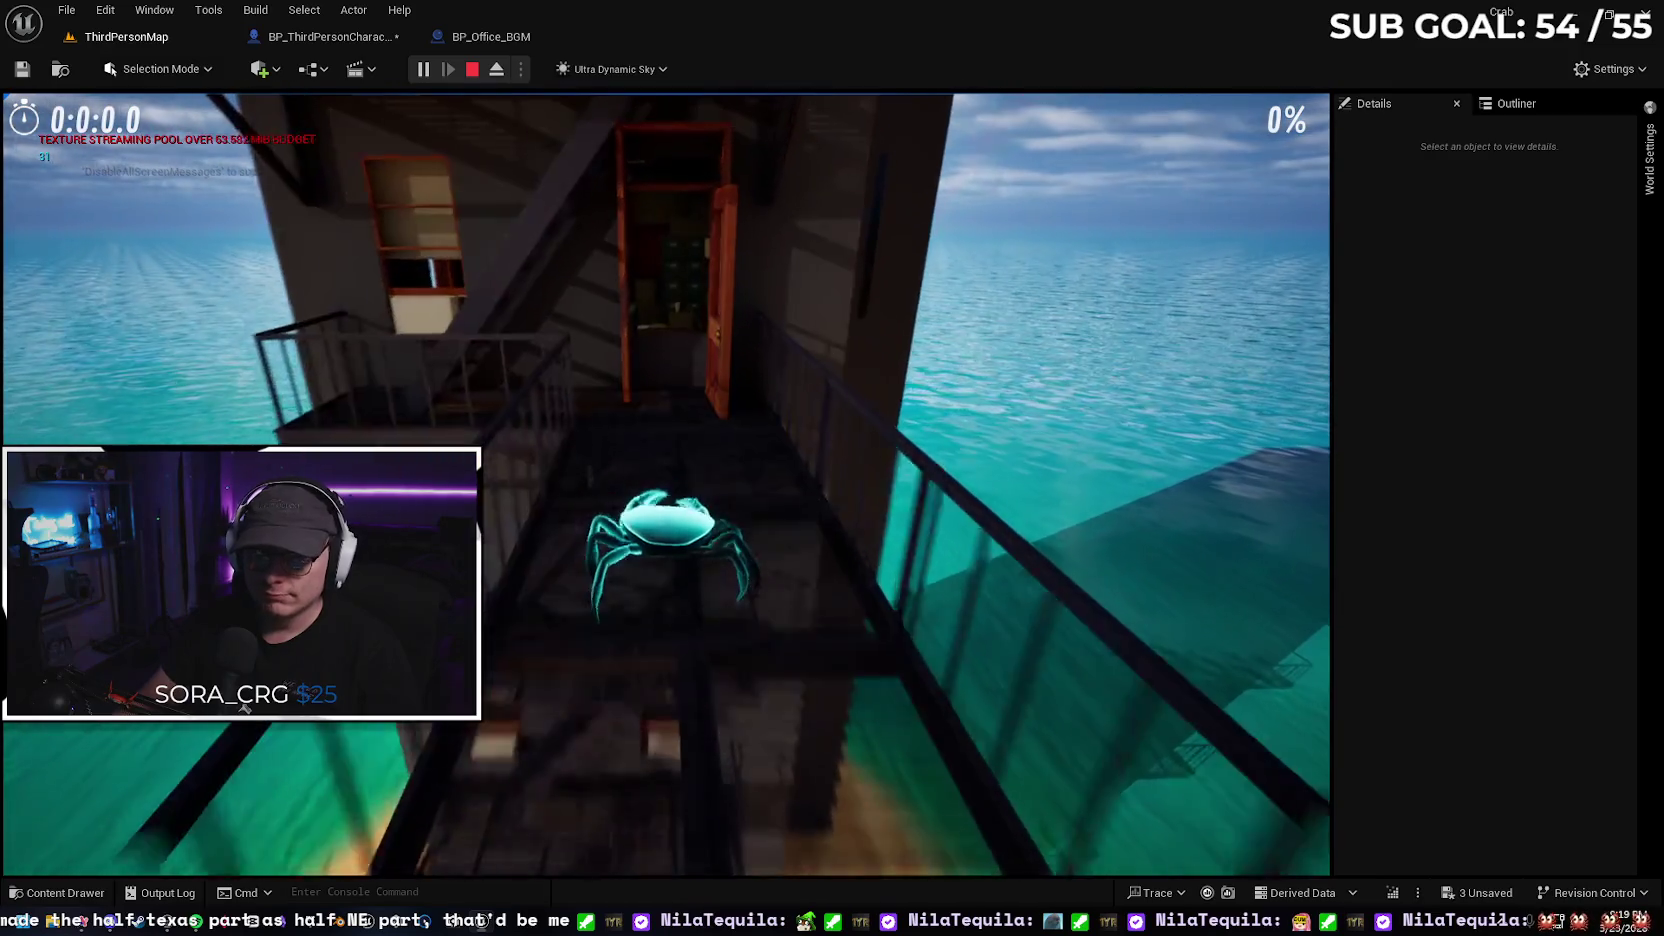
key("w")
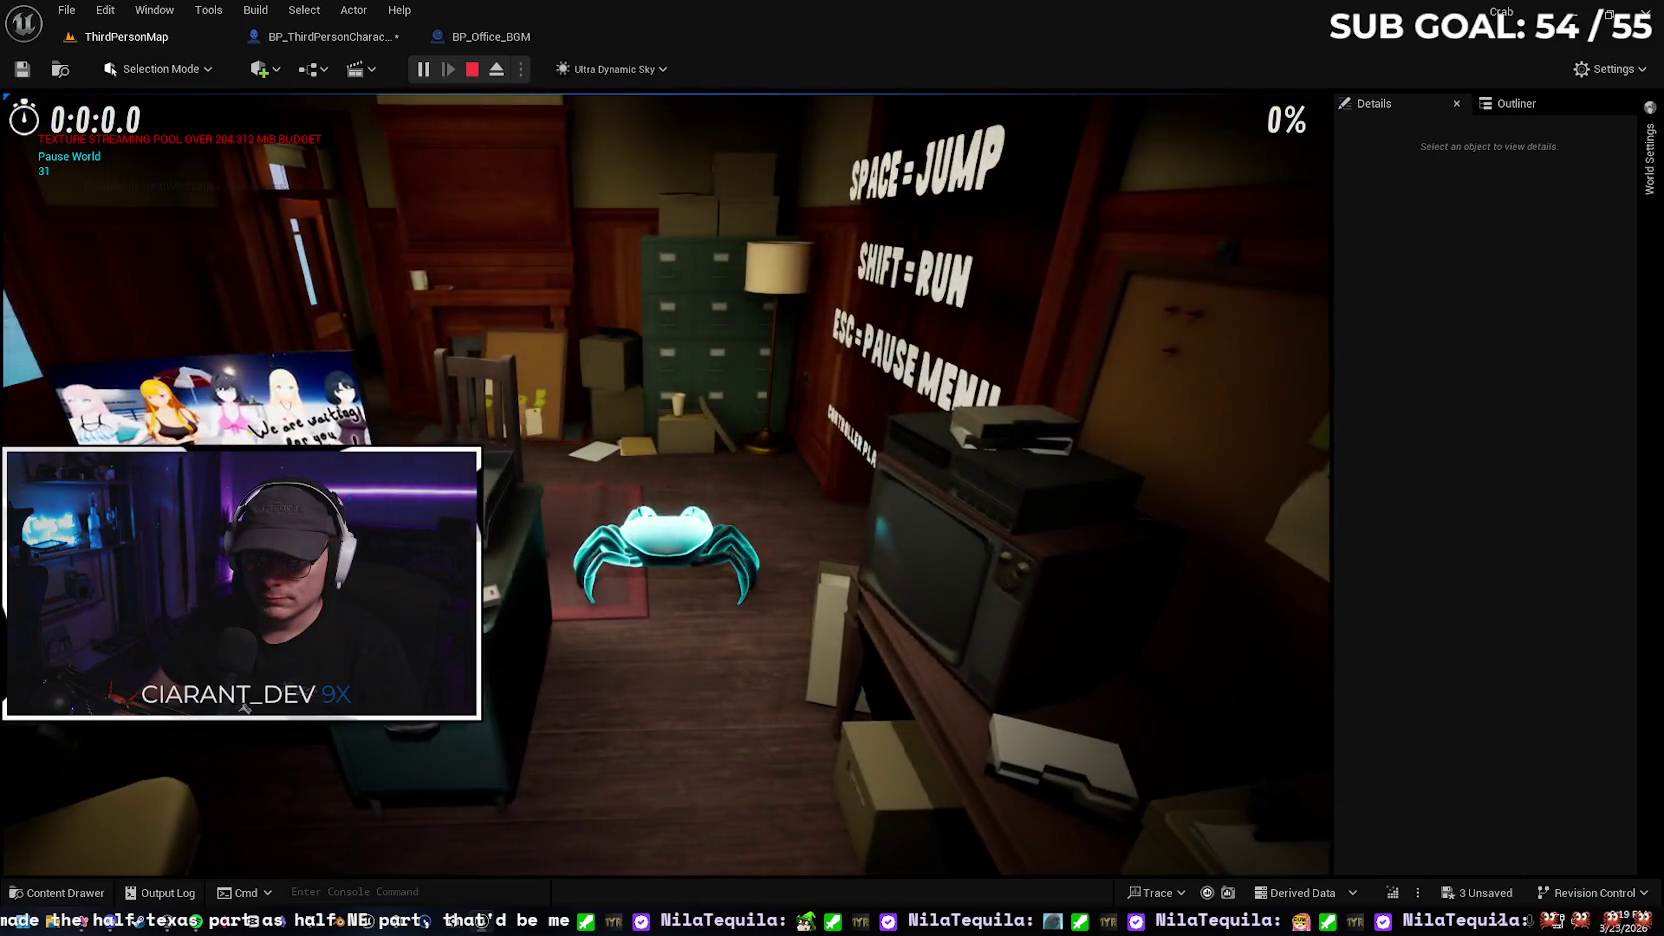
key("d")
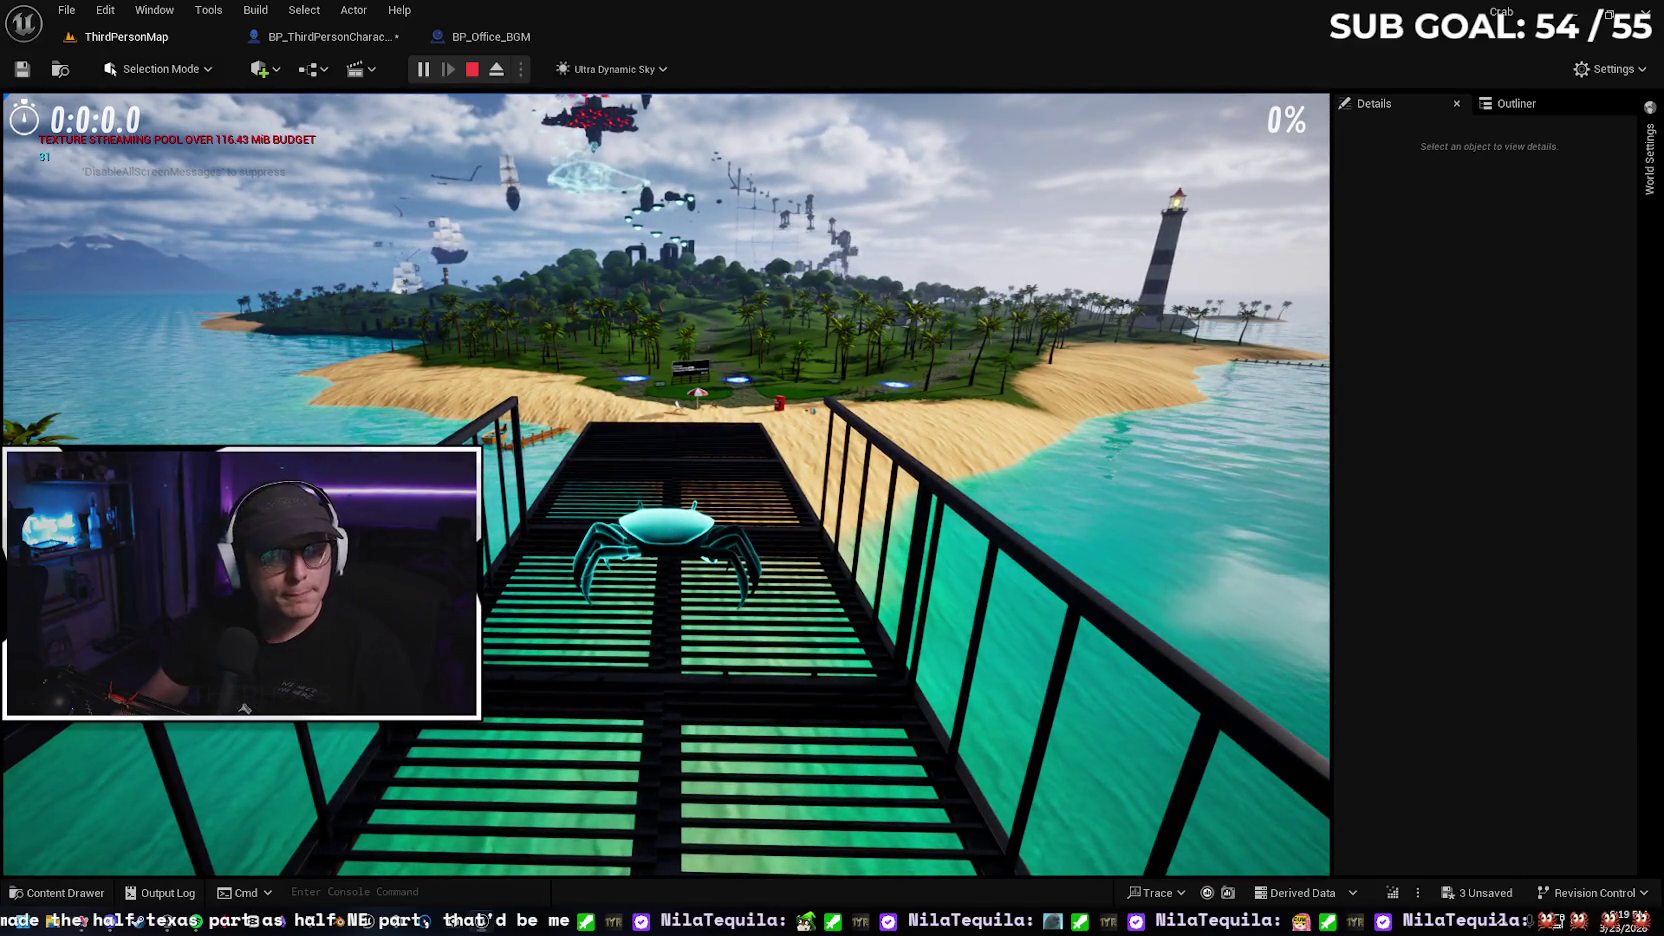
key("Escape")
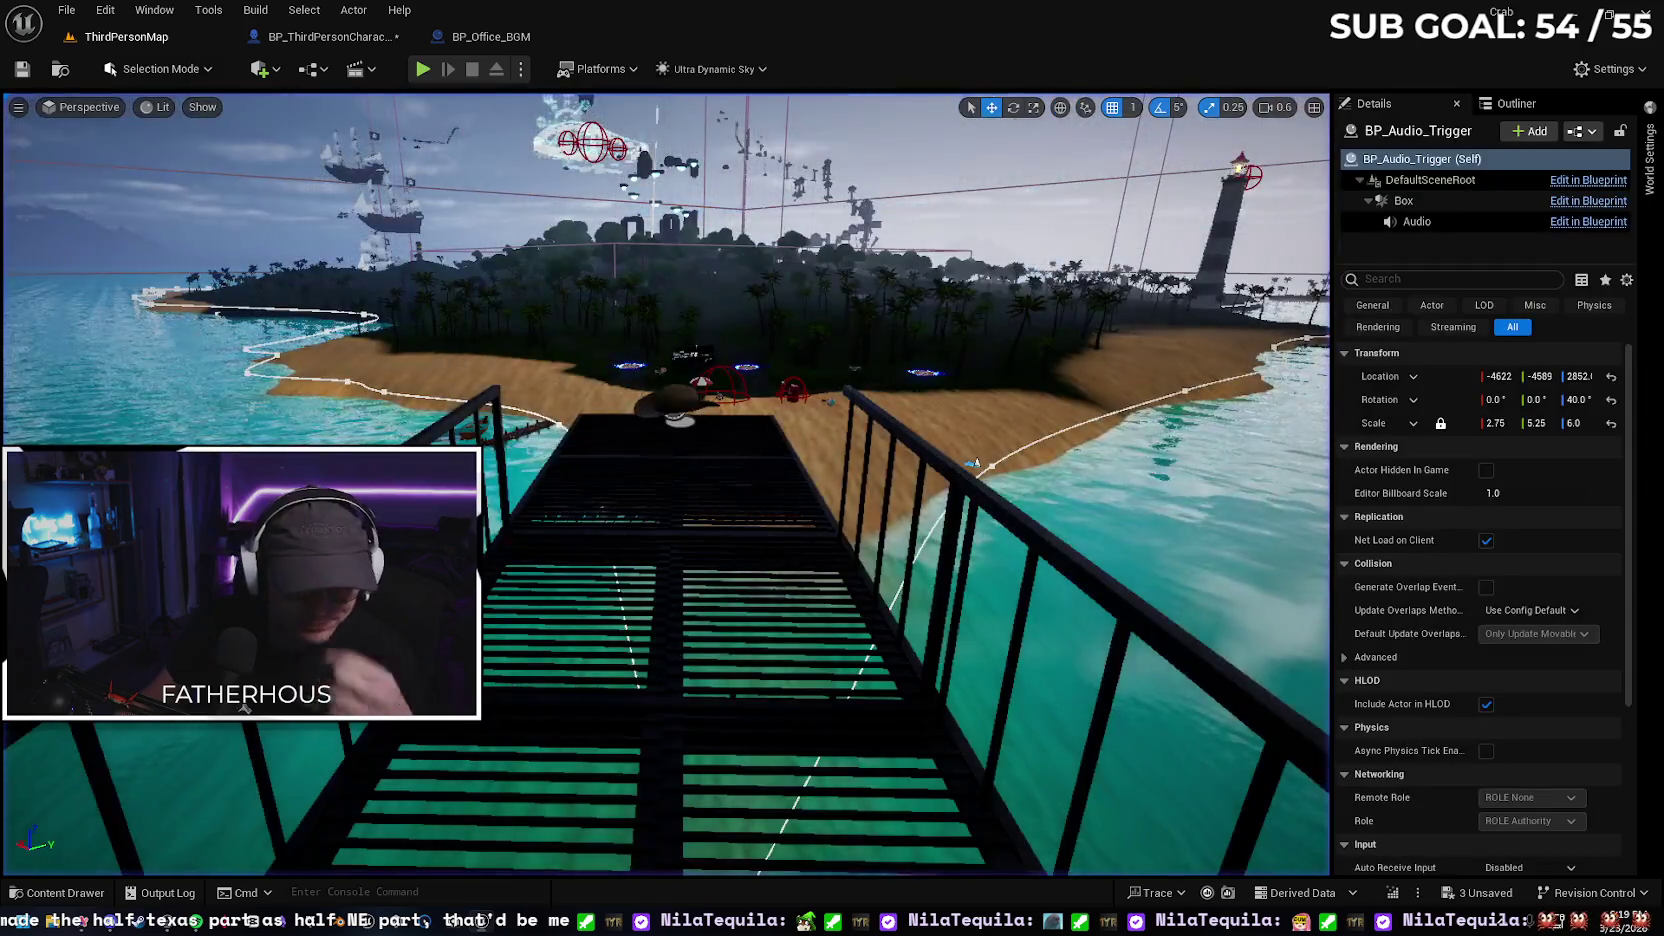
Save the character Blueprint, close BP_Office_BGM, and frame the office audio trigger in the level
left_click(327, 38)
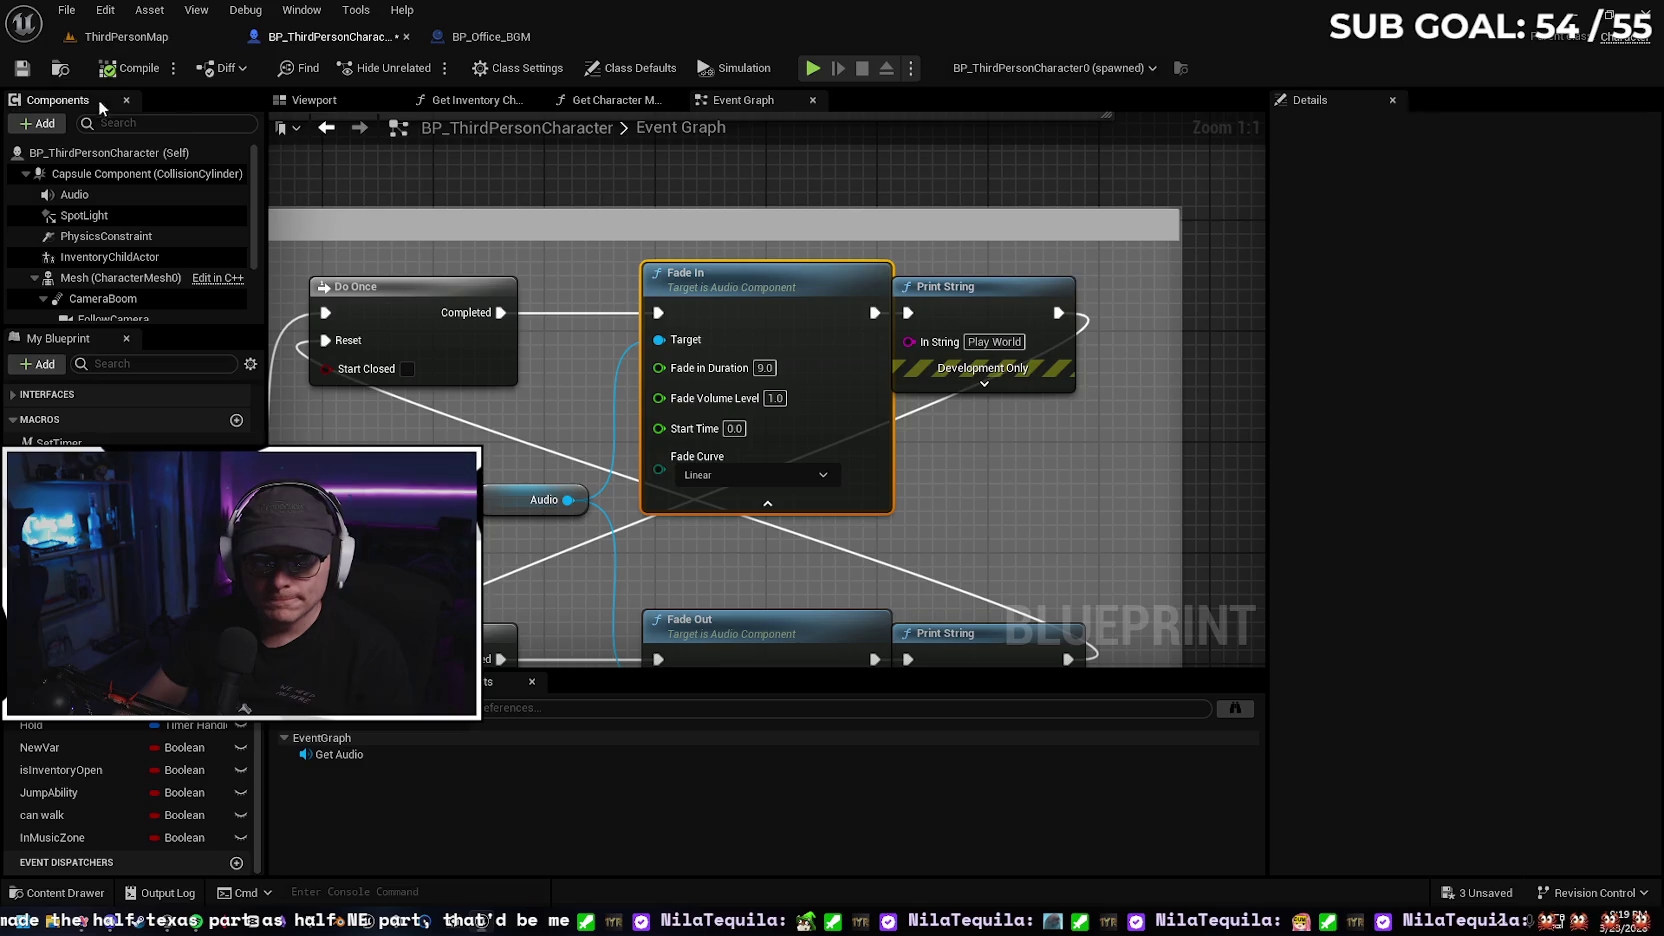
left_click(22, 68)
left_click(526, 40)
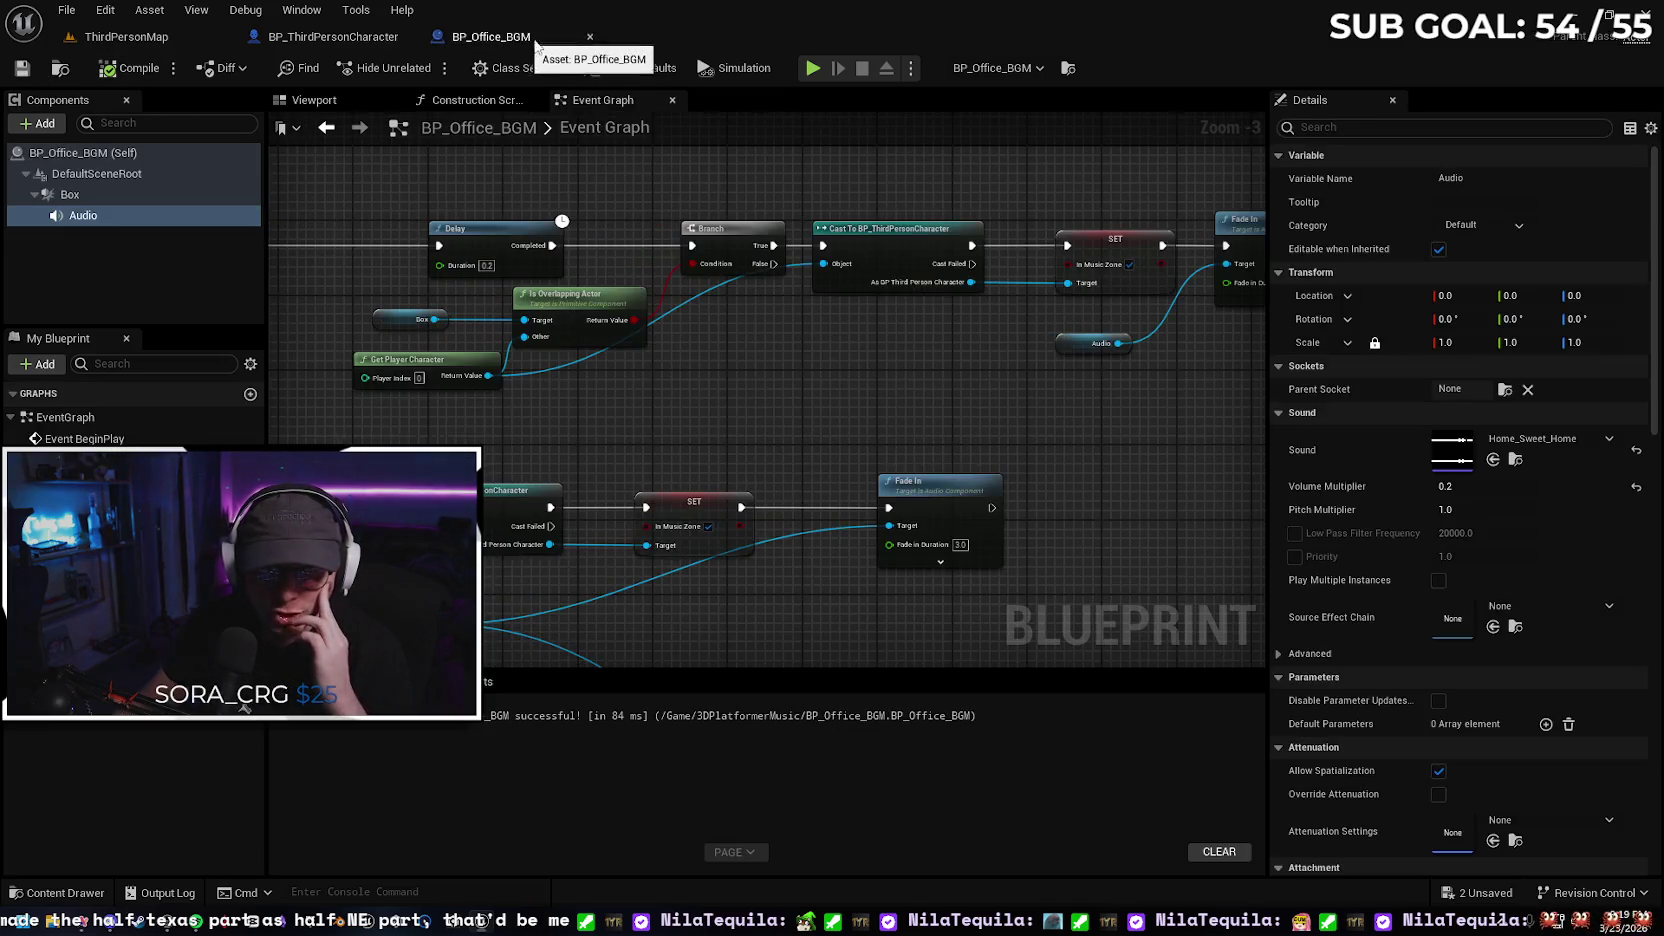
left_click(589, 37)
left_click(134, 37)
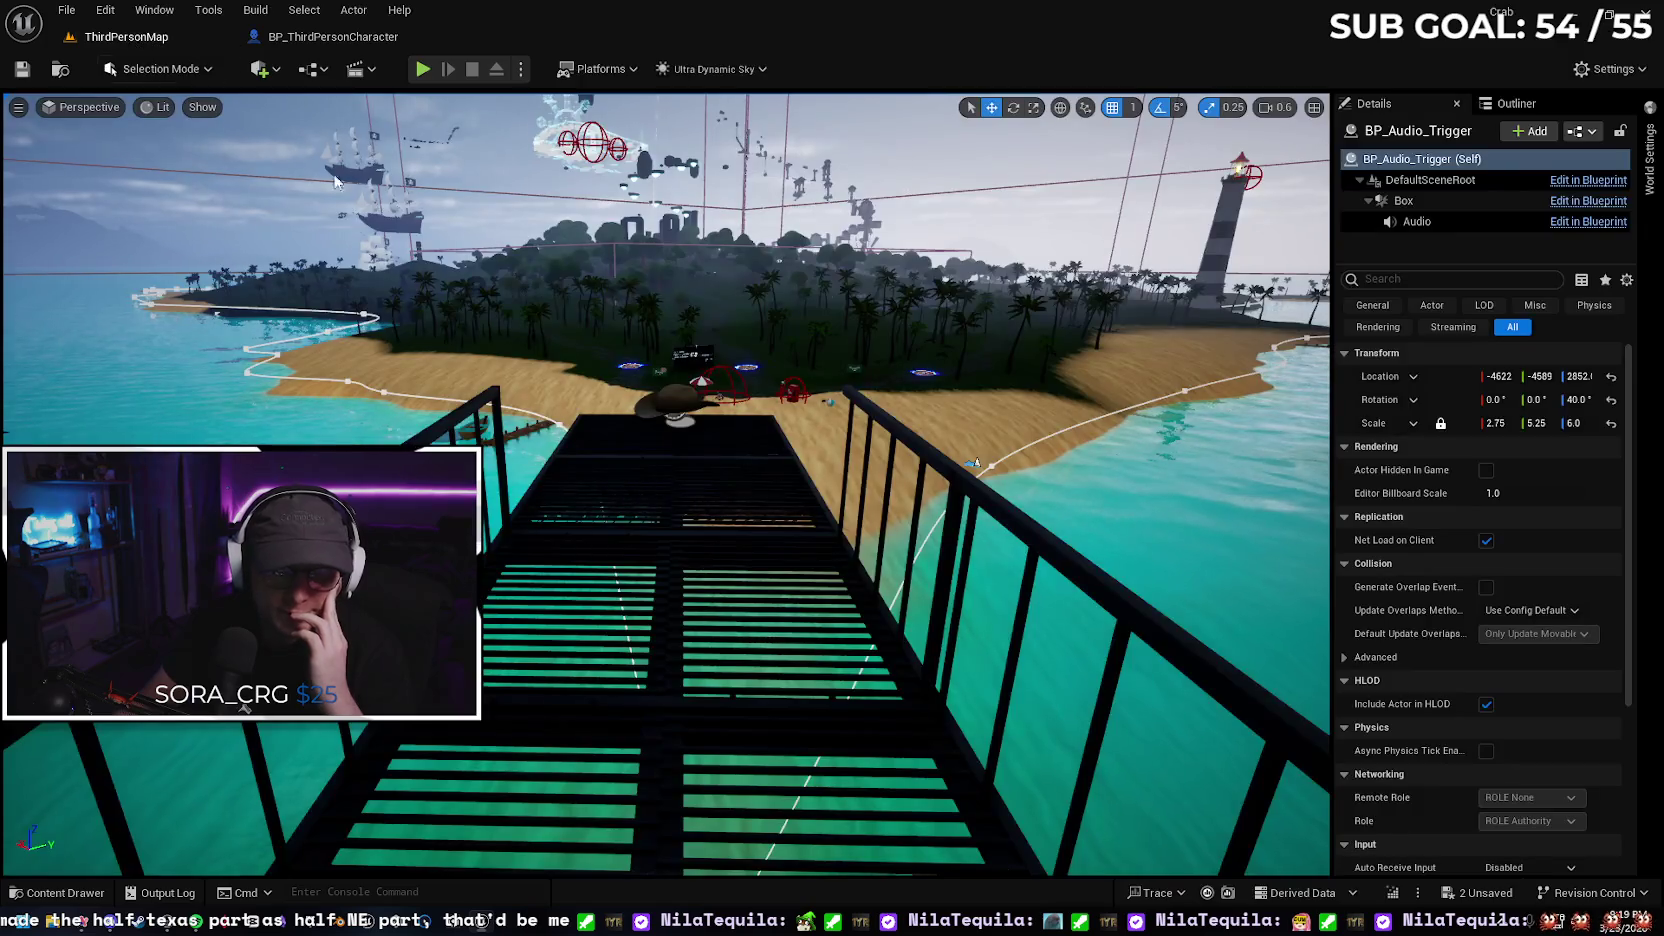
left_click_drag(283, 150, 300, 120)
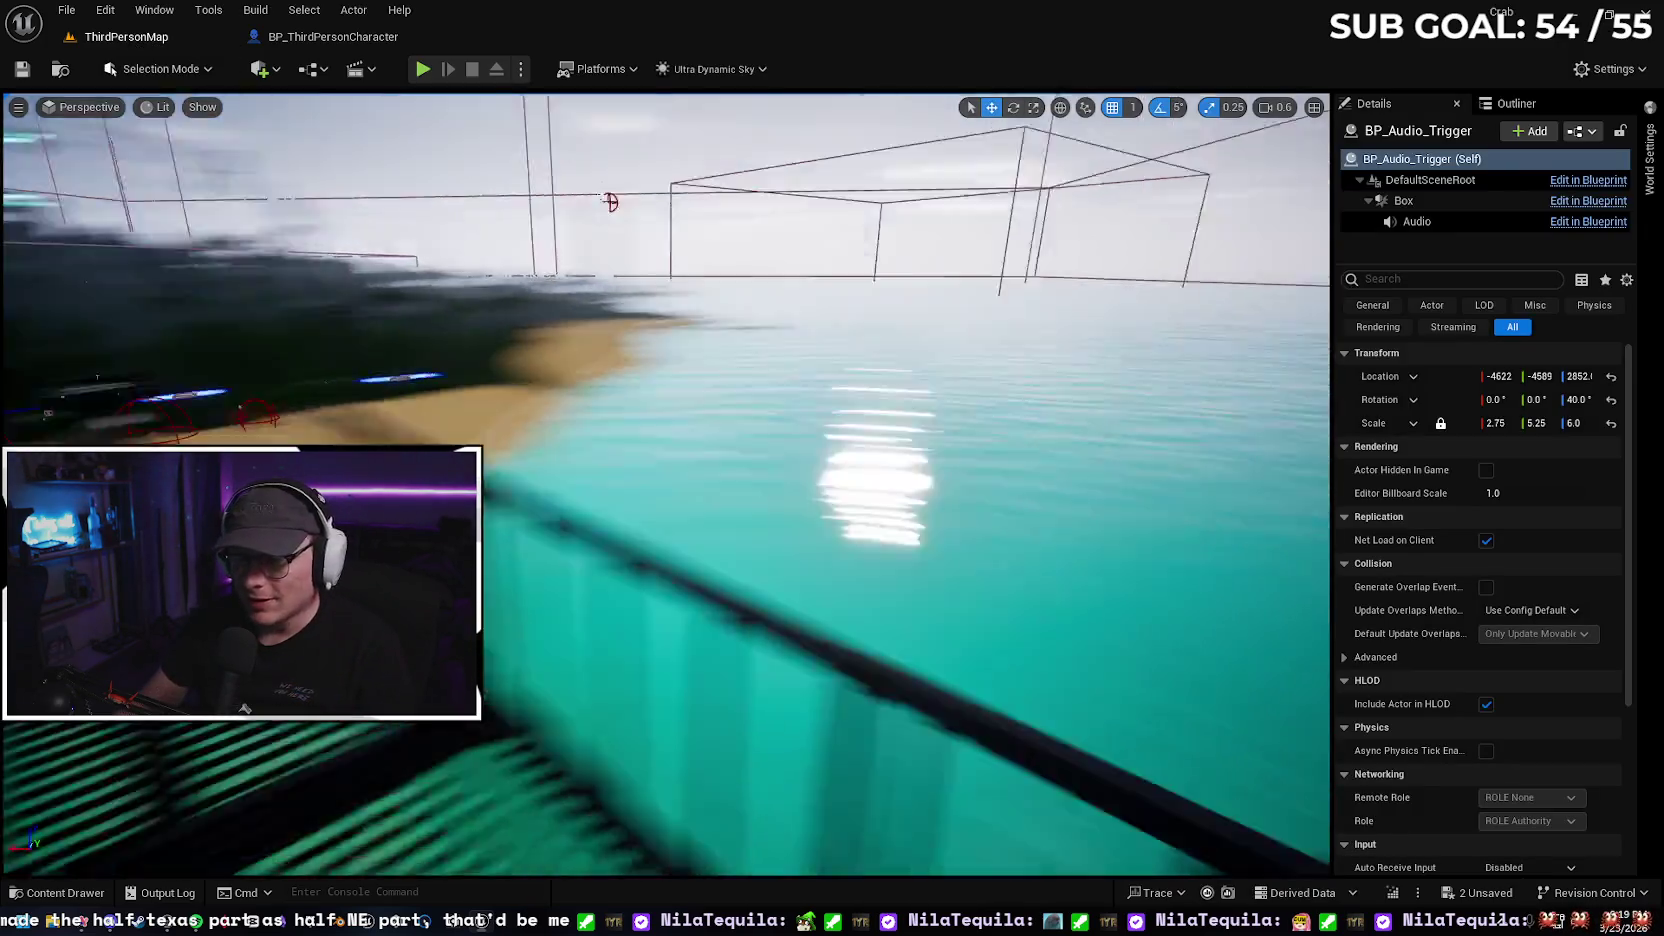
key("f")
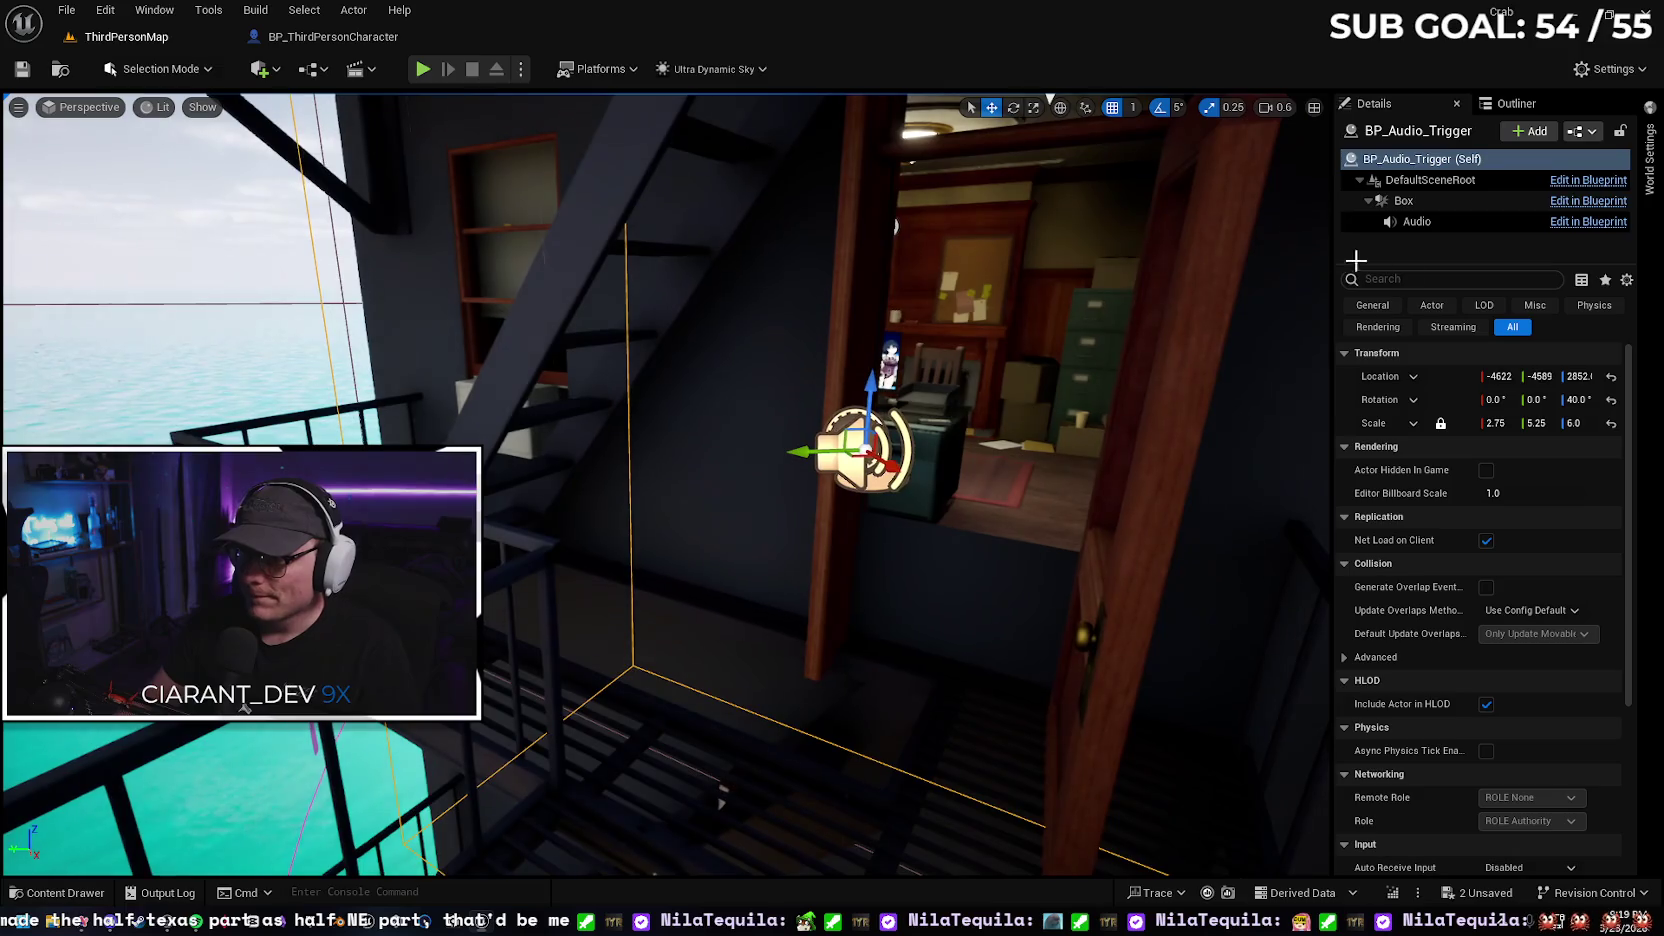
Set BP_Audio_Trigger's Audio component Volume Multiplier to 0.15 and compile
left_click(1588, 180)
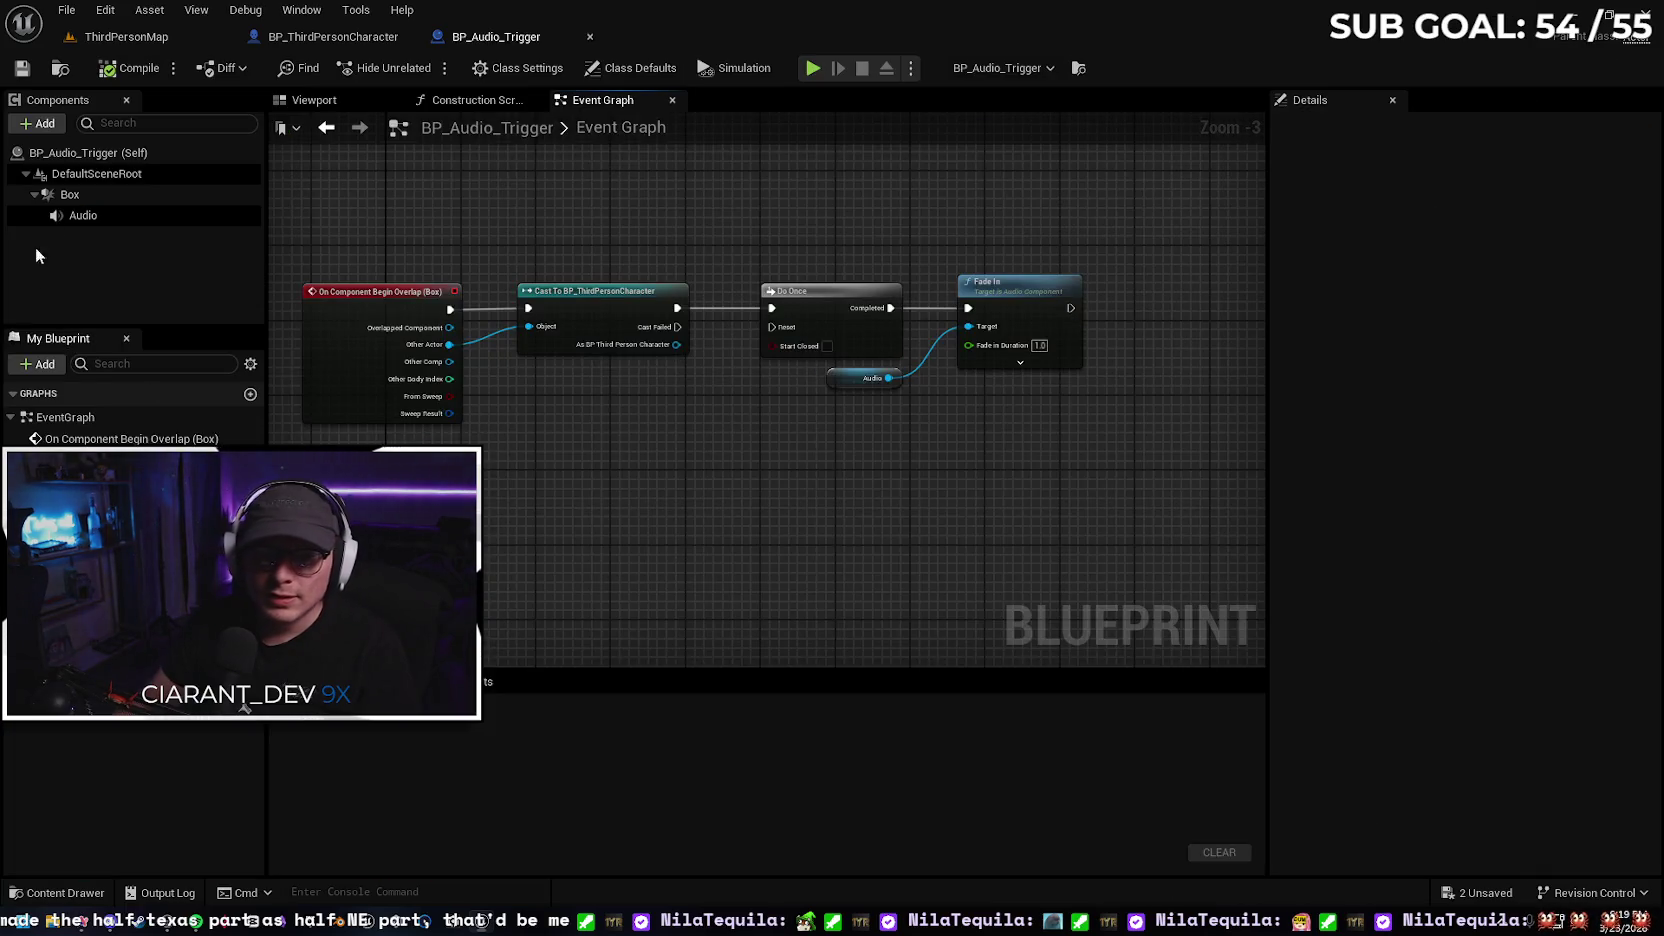
left_click(80, 215)
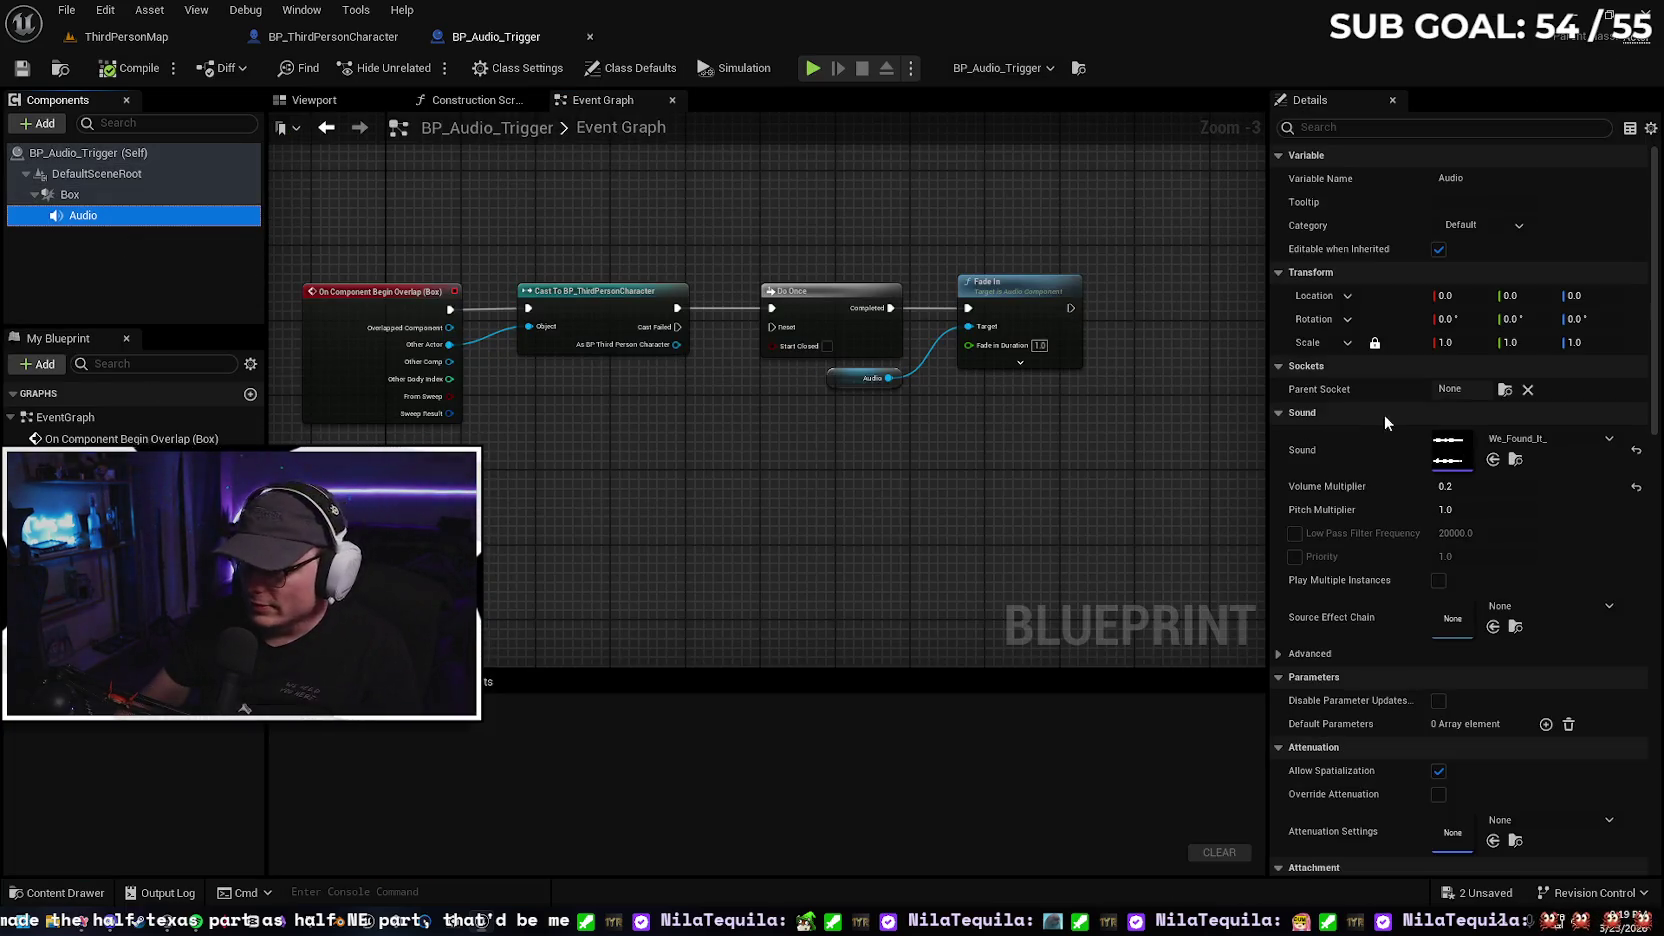
left_click(1533, 489)
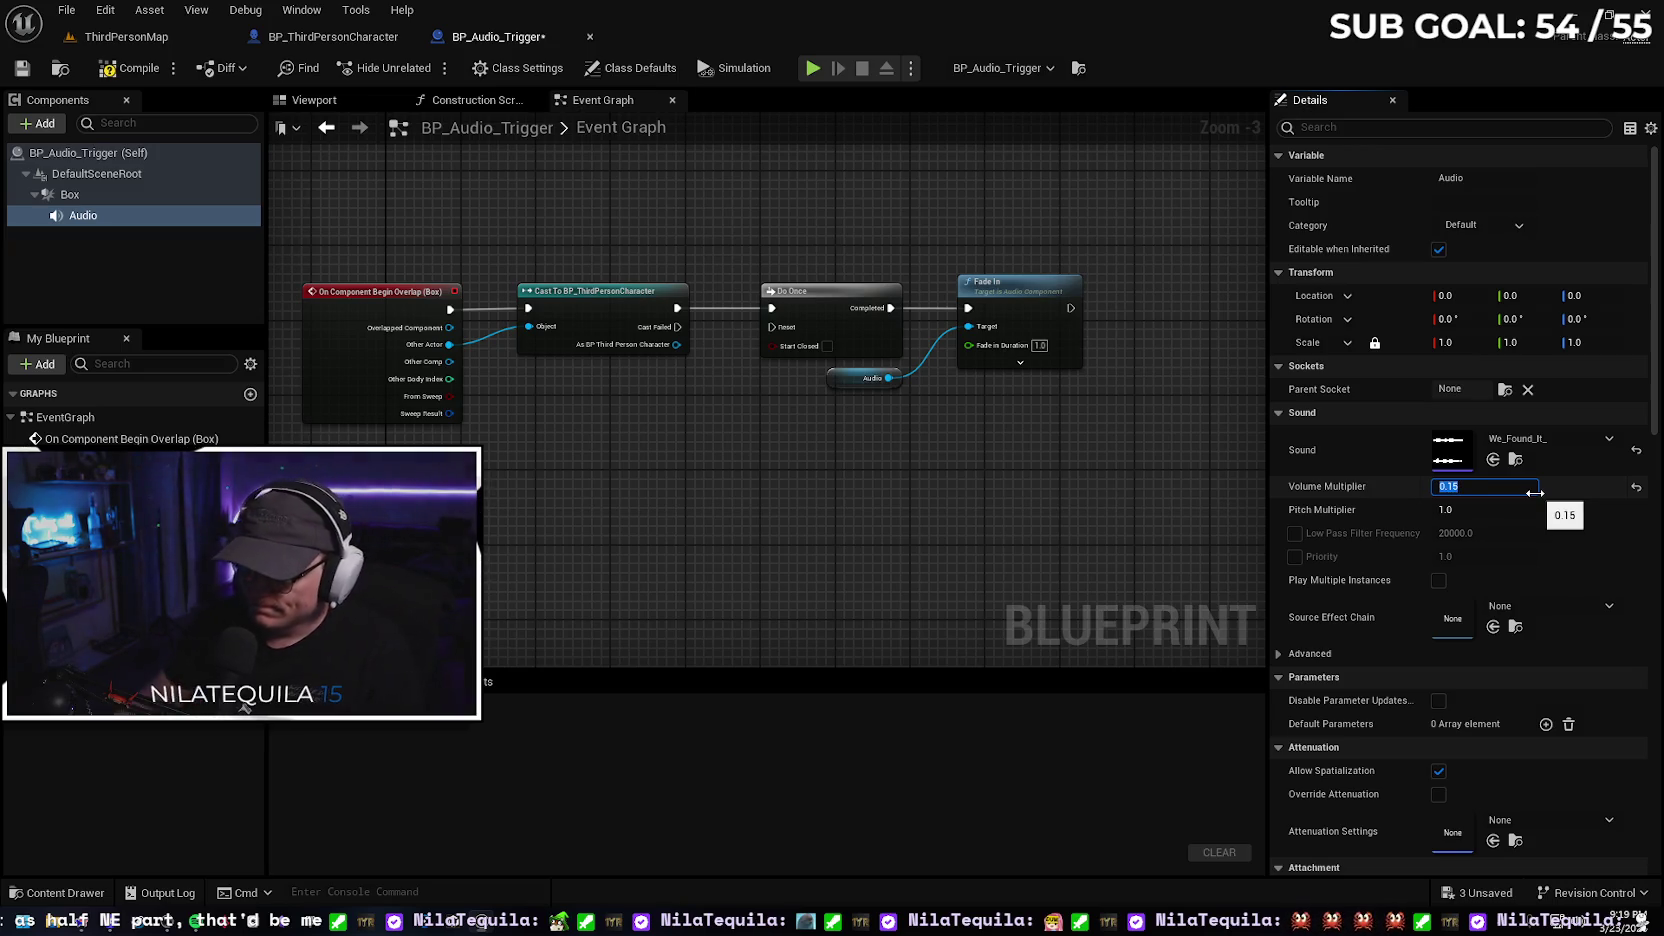
left_click(118, 72)
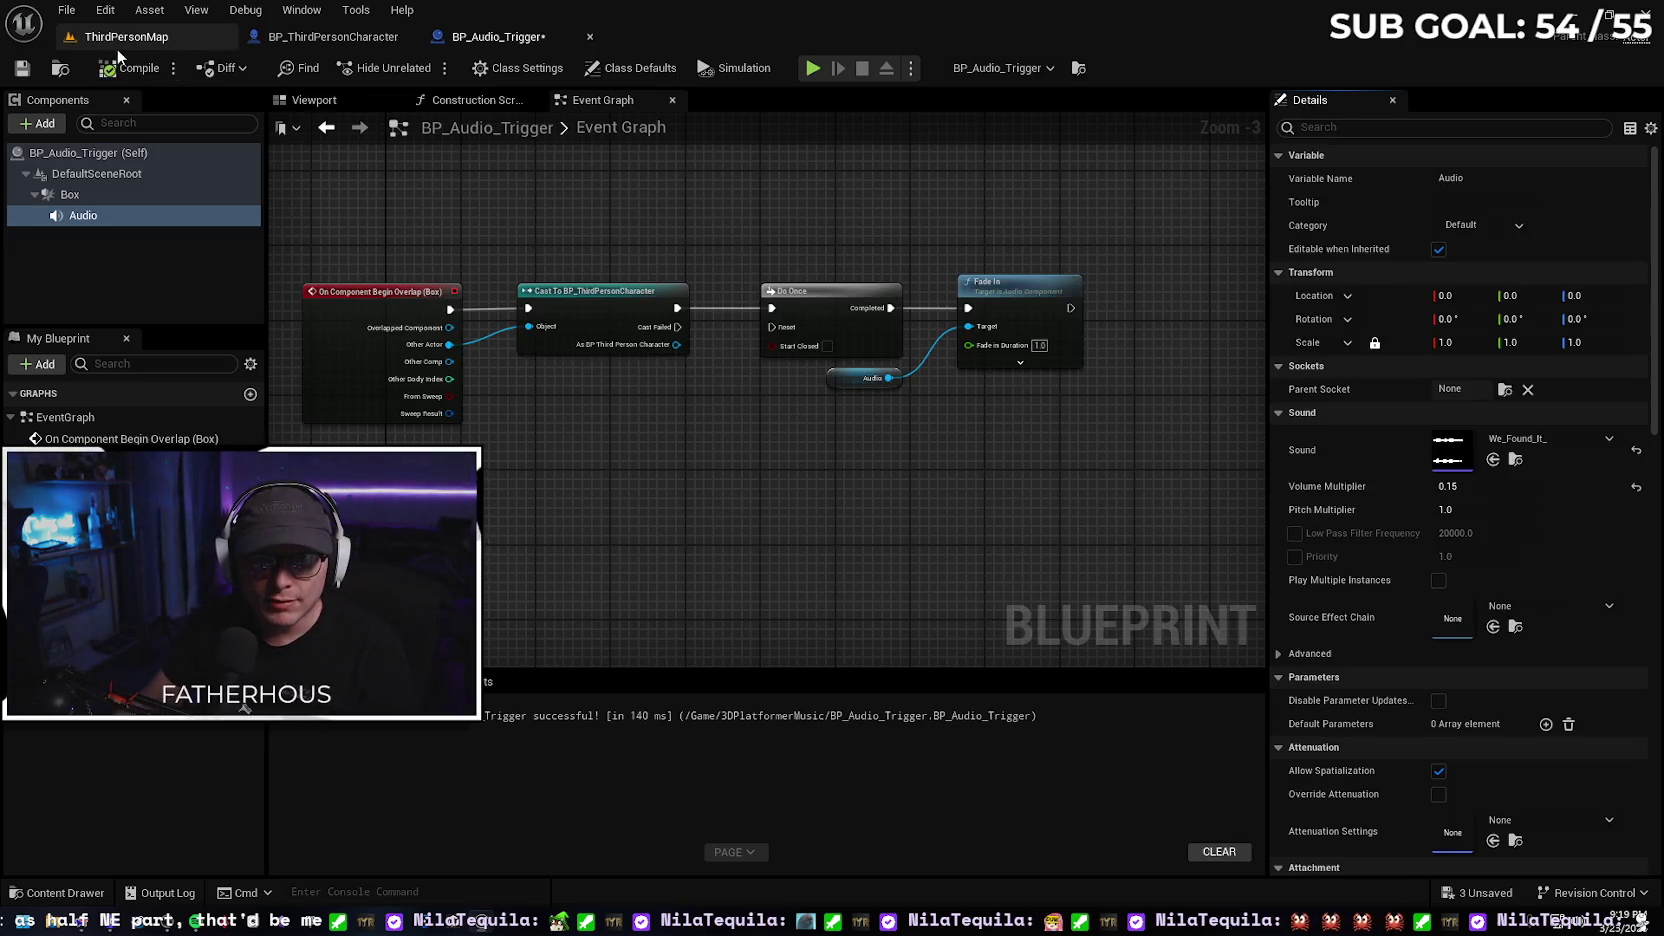
left_click(125, 36)
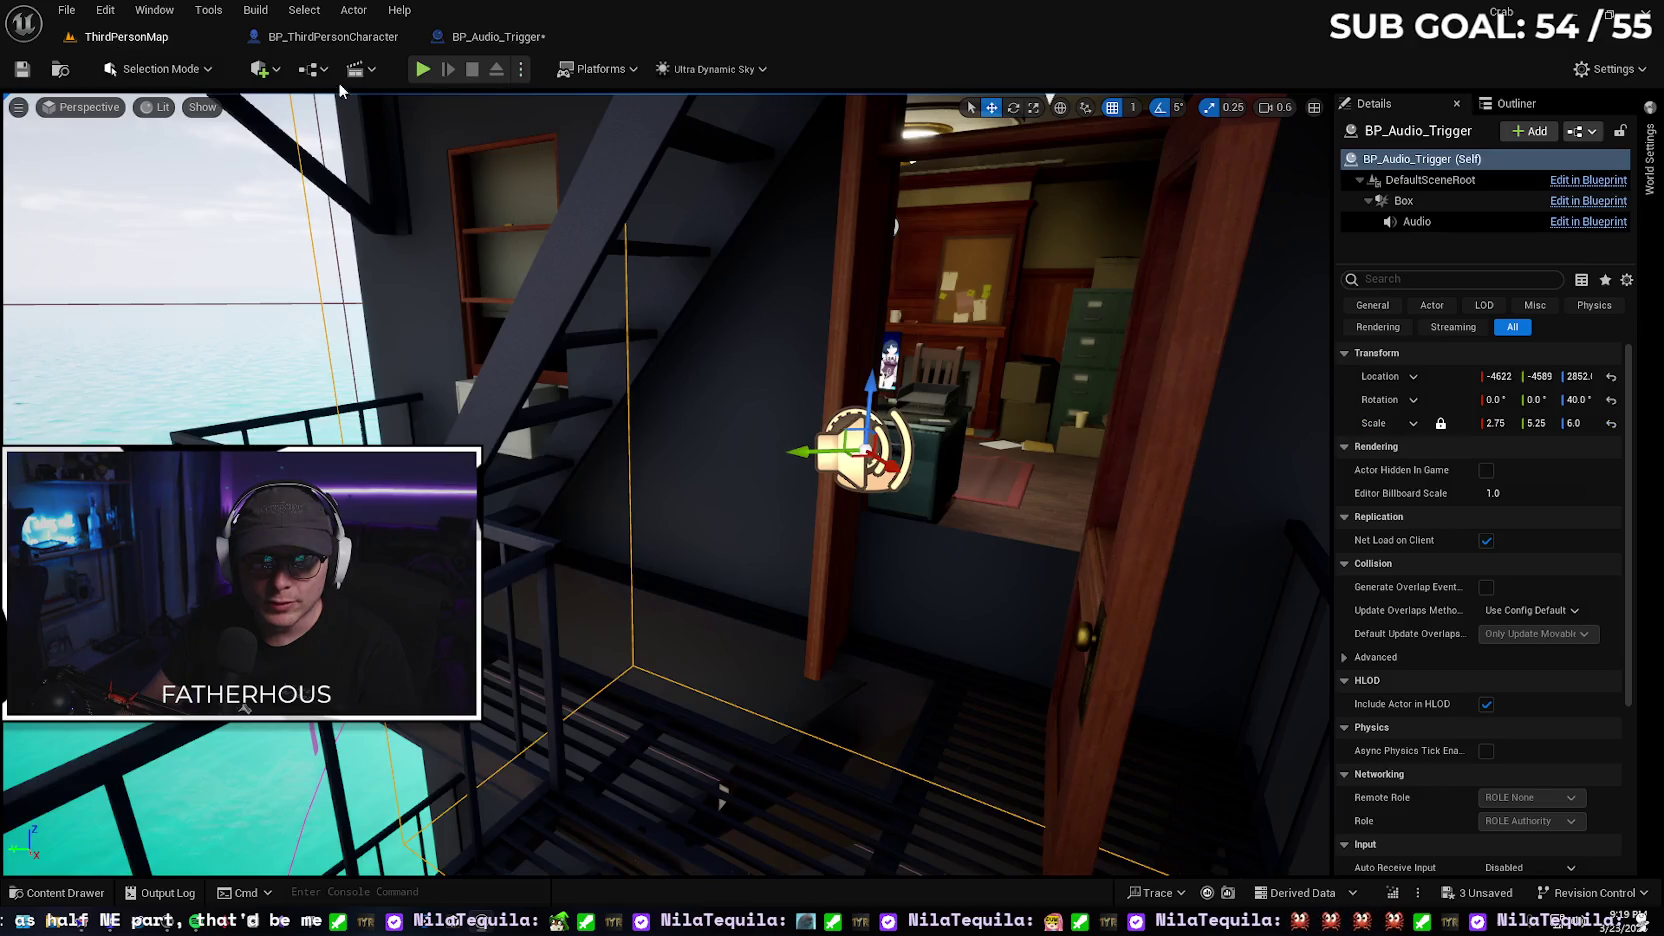
Playtest walking the crab to the red vending machine and check the new skin in the inventory
left_click(446, 76)
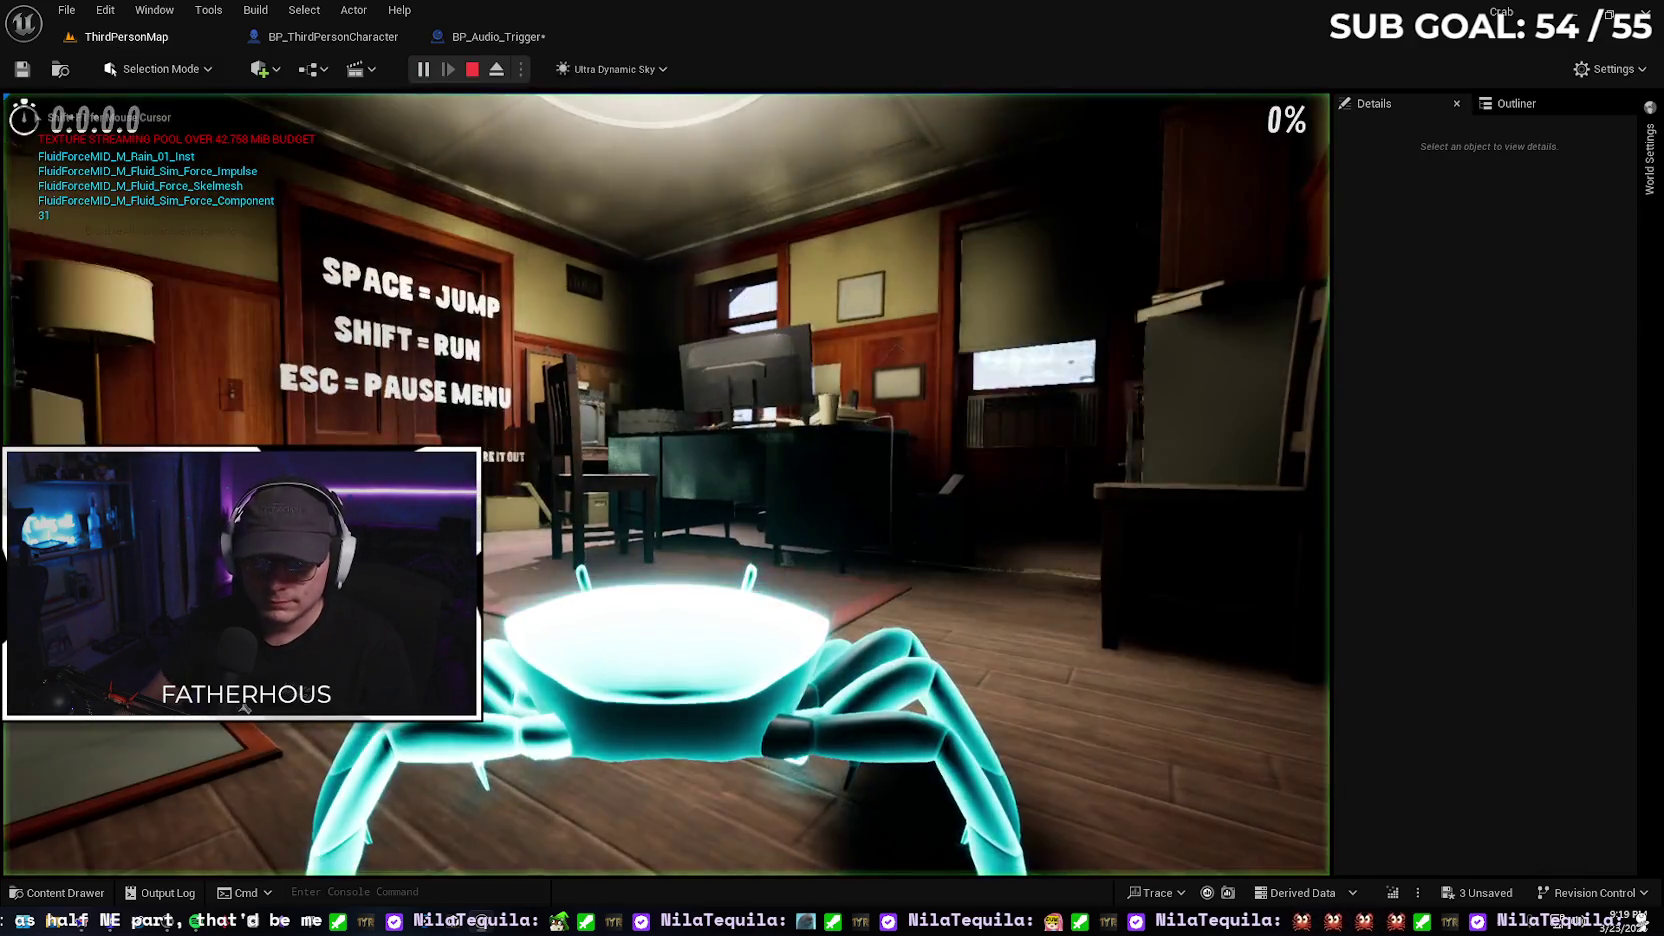
key("w")
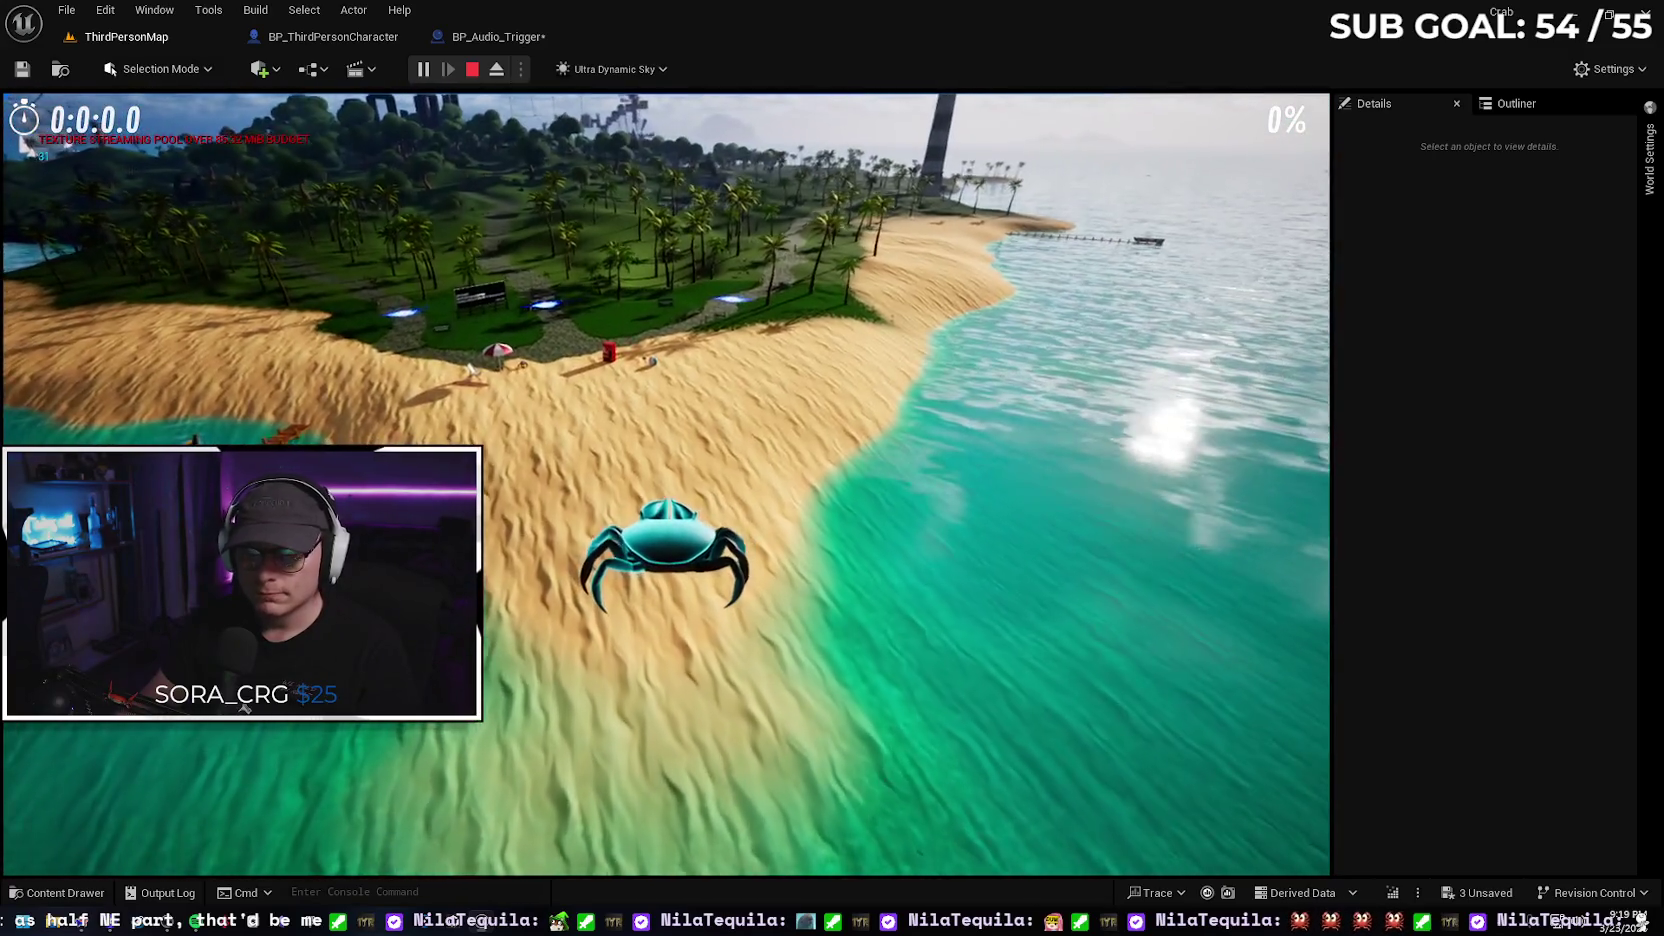
key("w")
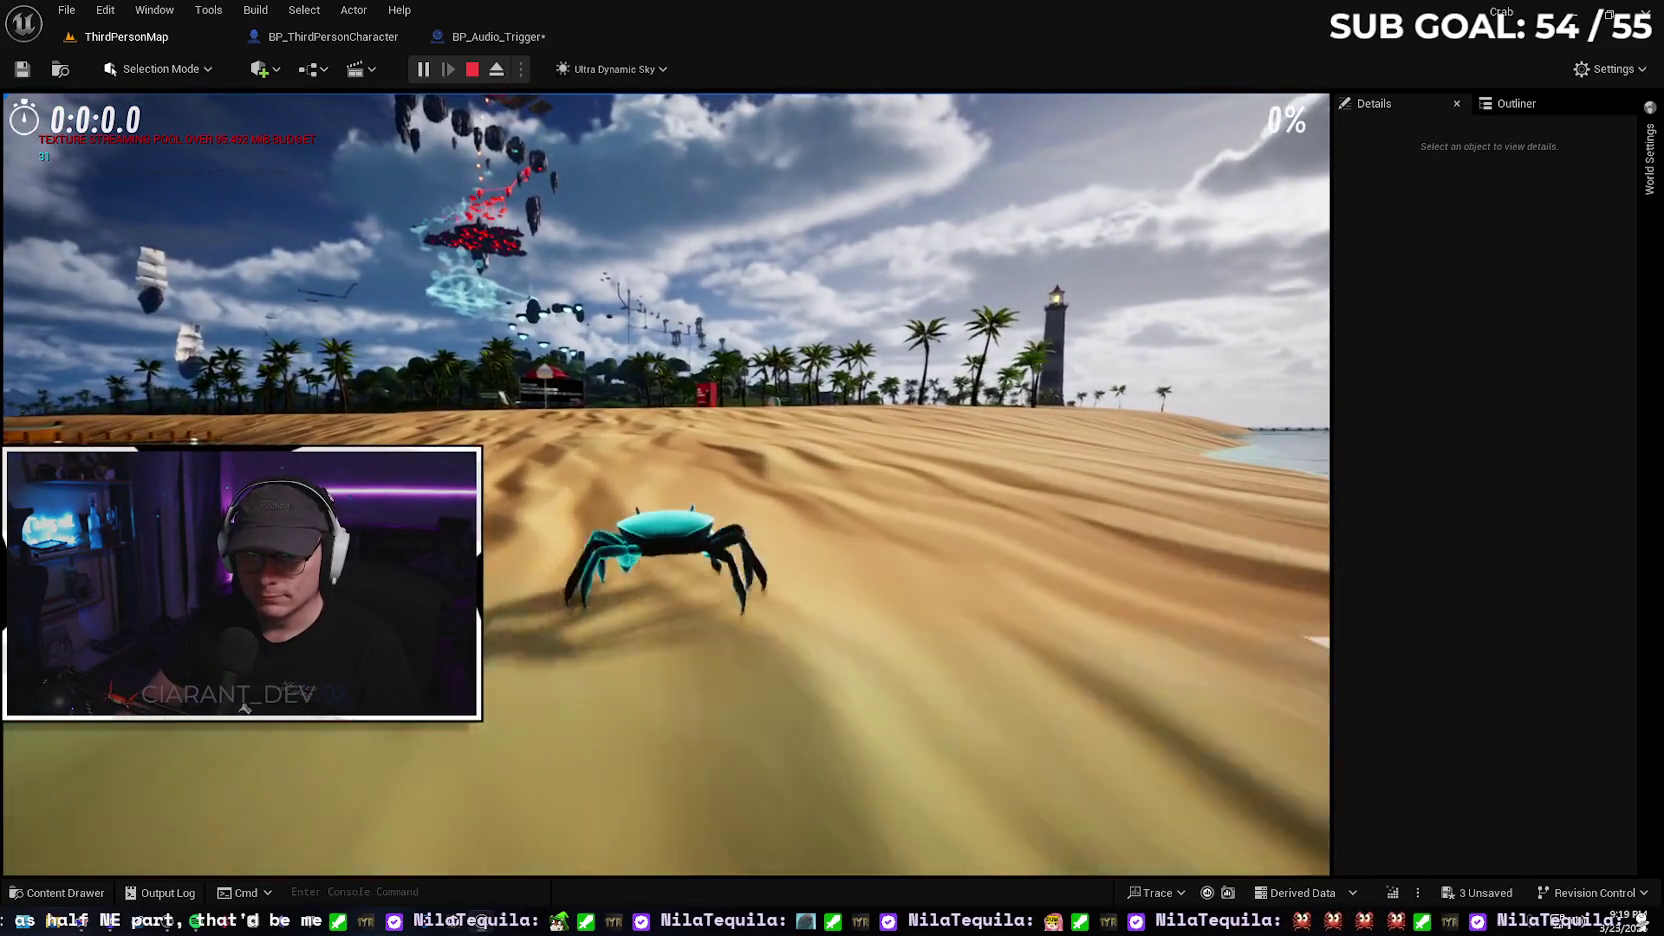
key("w")
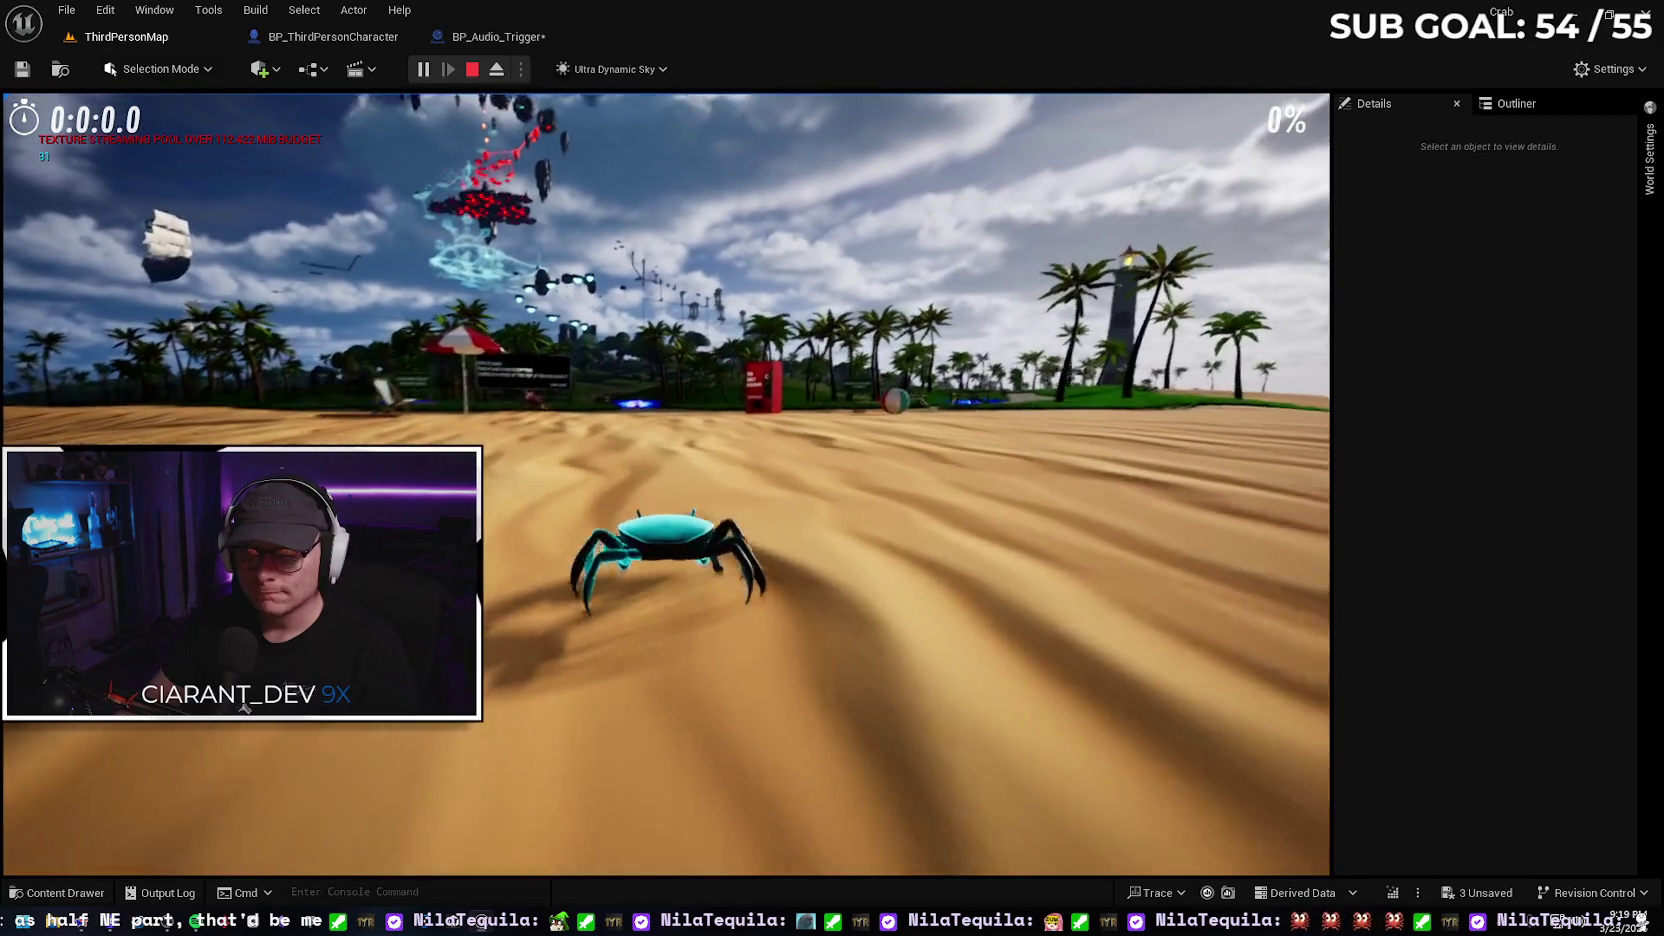
key("w")
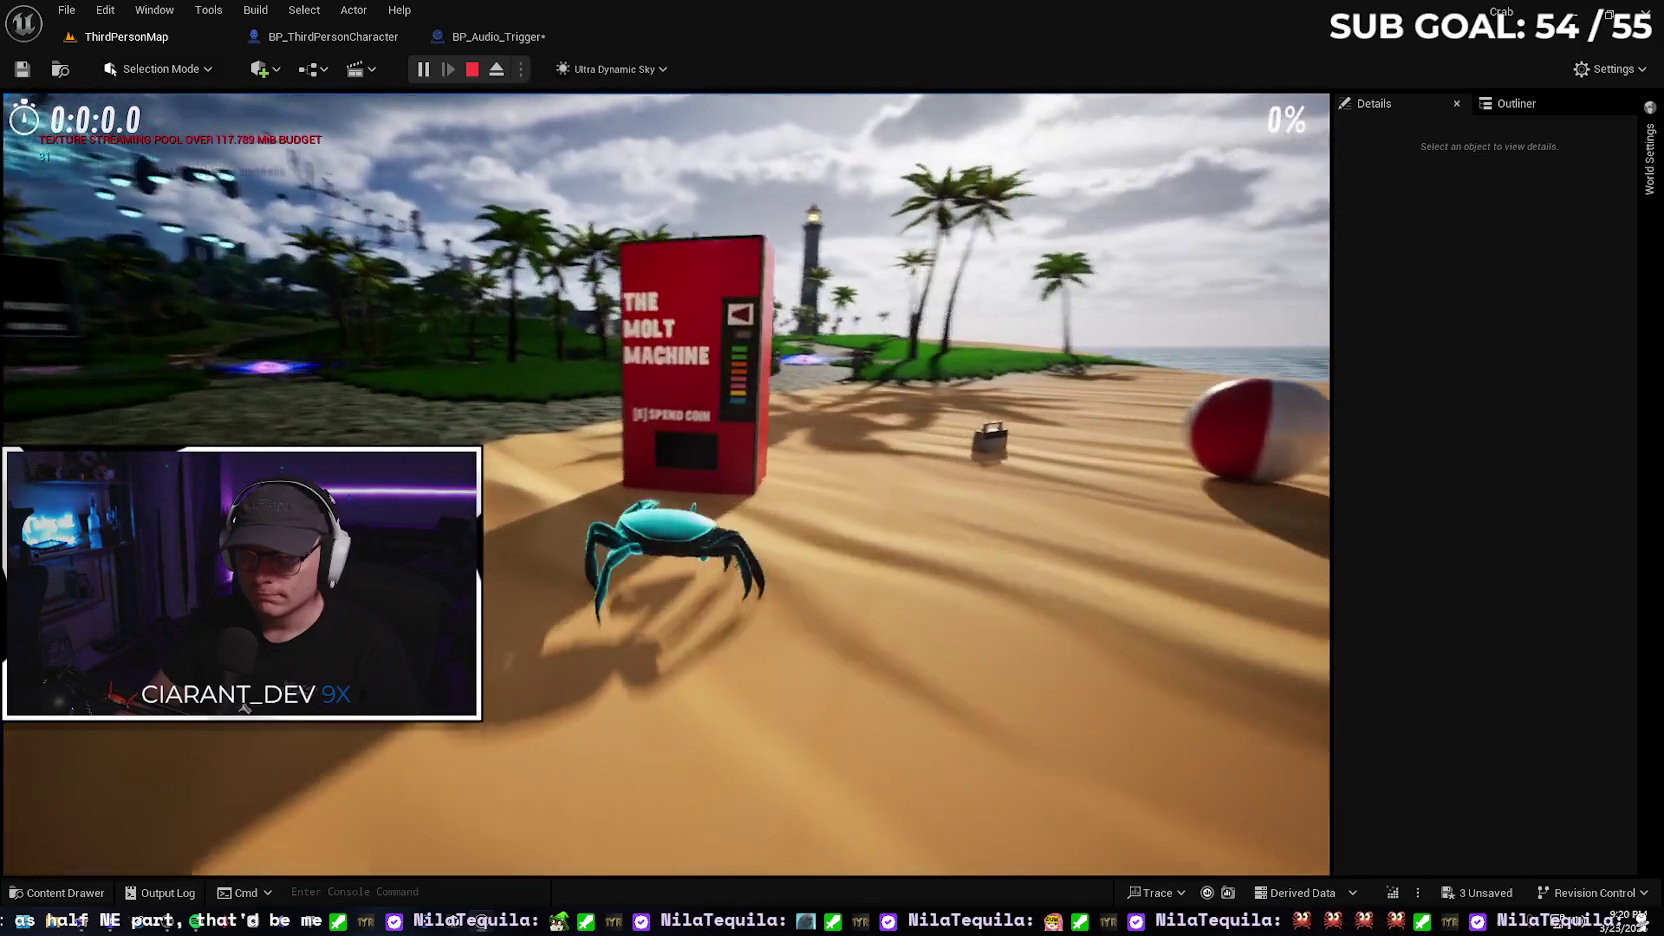
key("Tab")
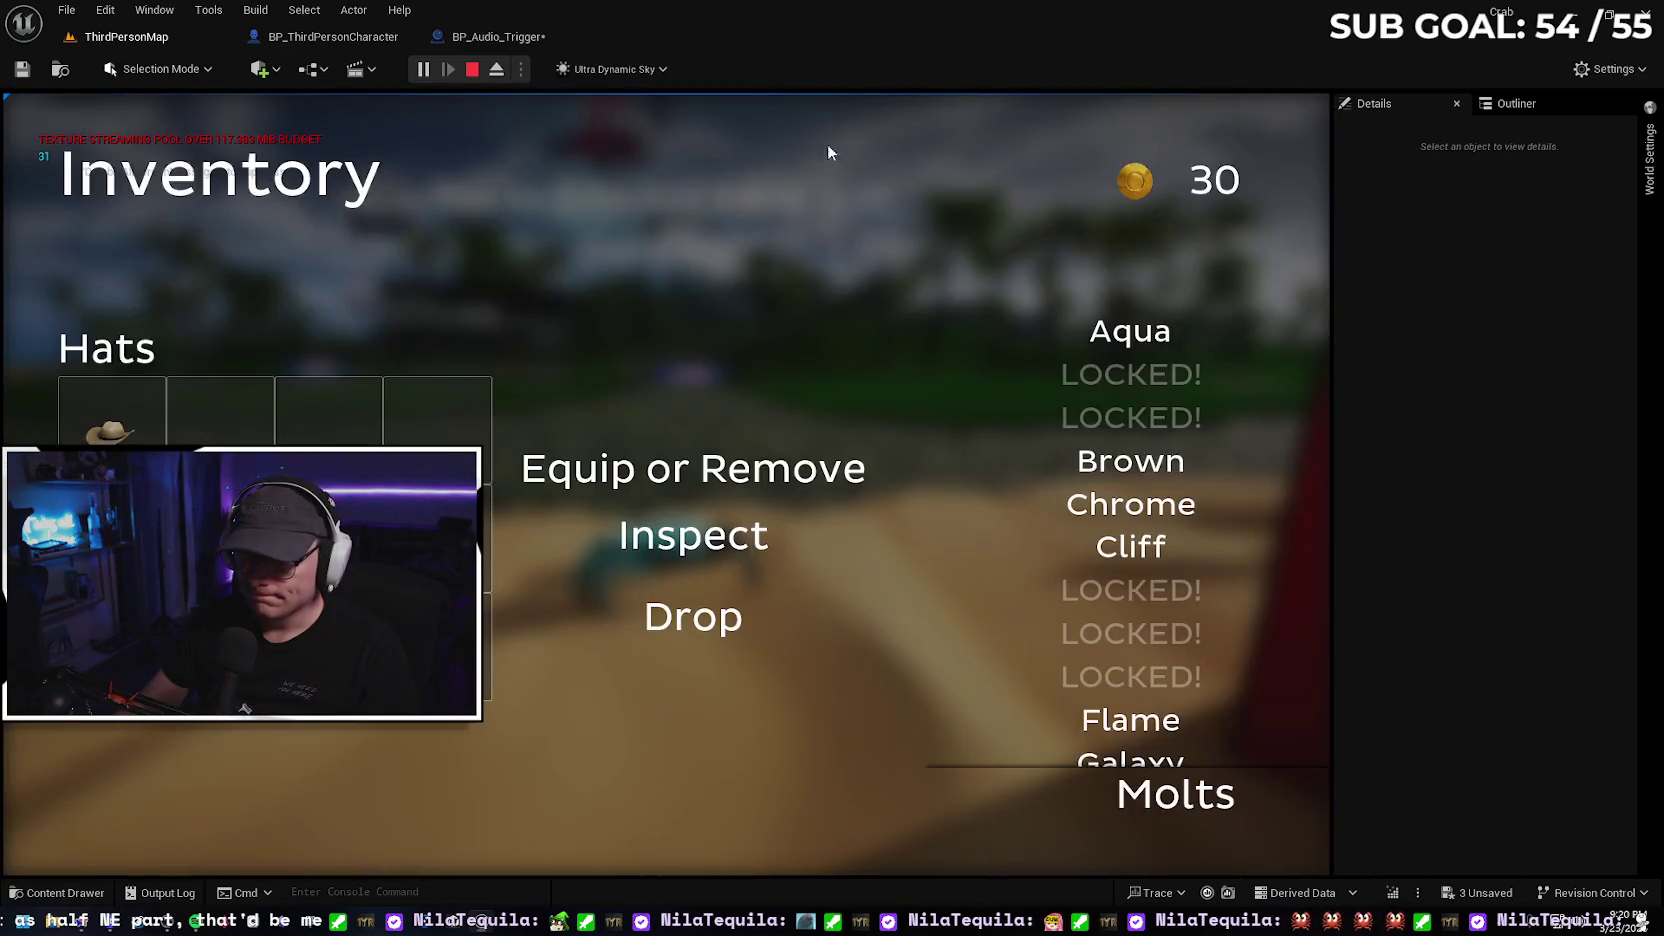
key("Tab")
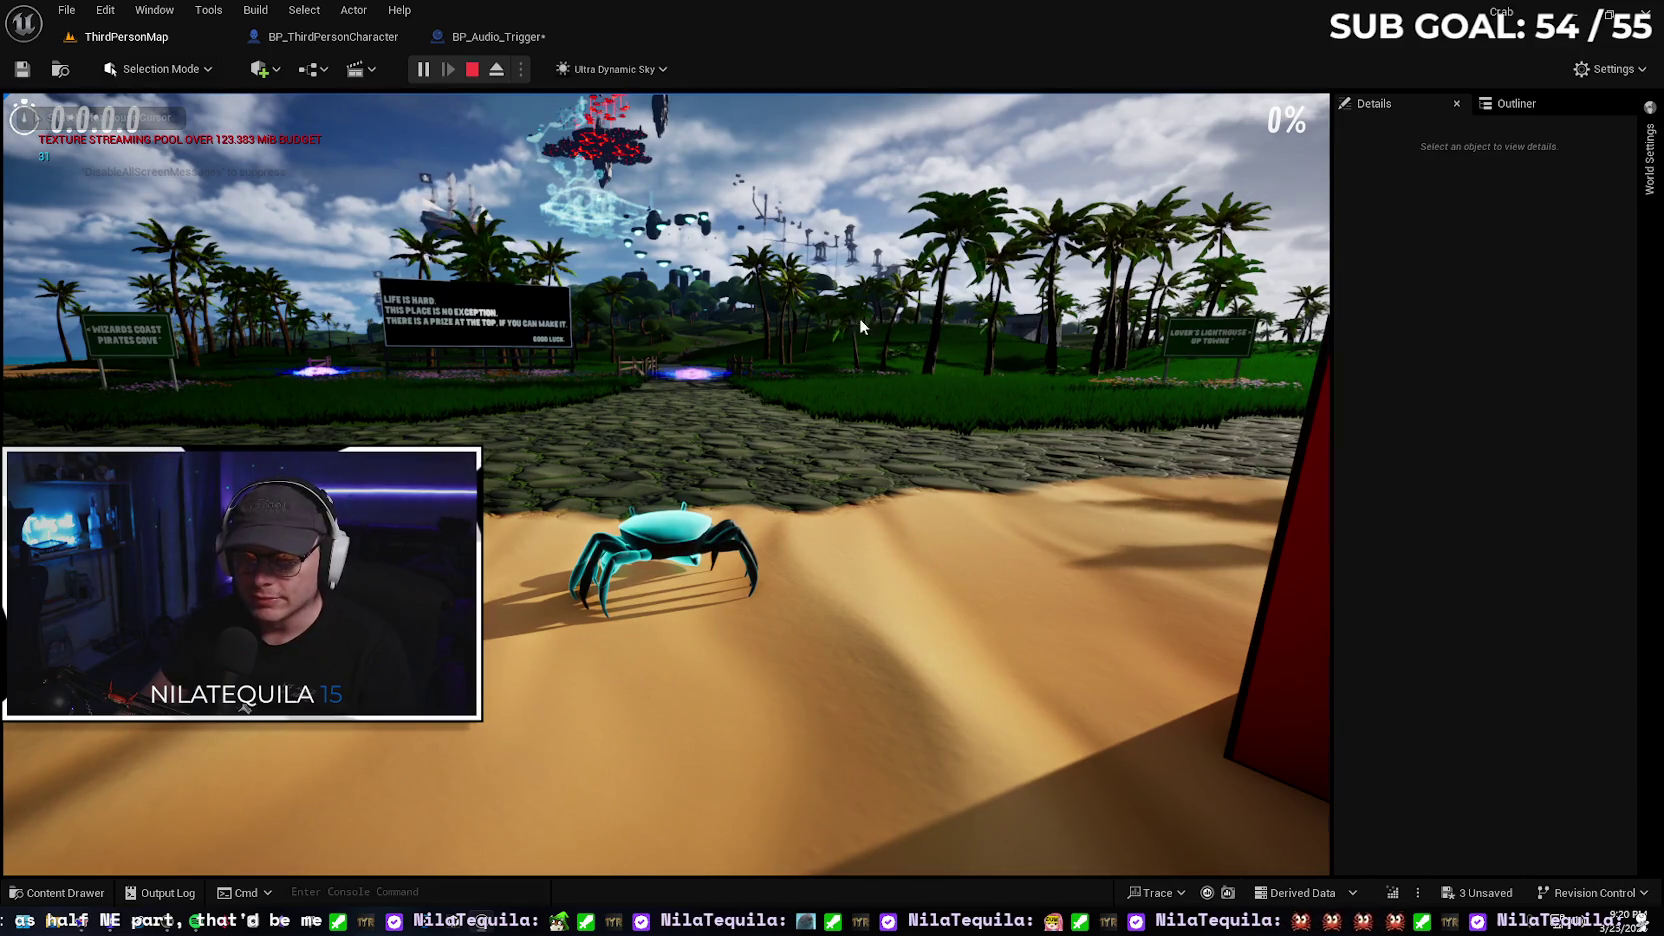
key("Escape")
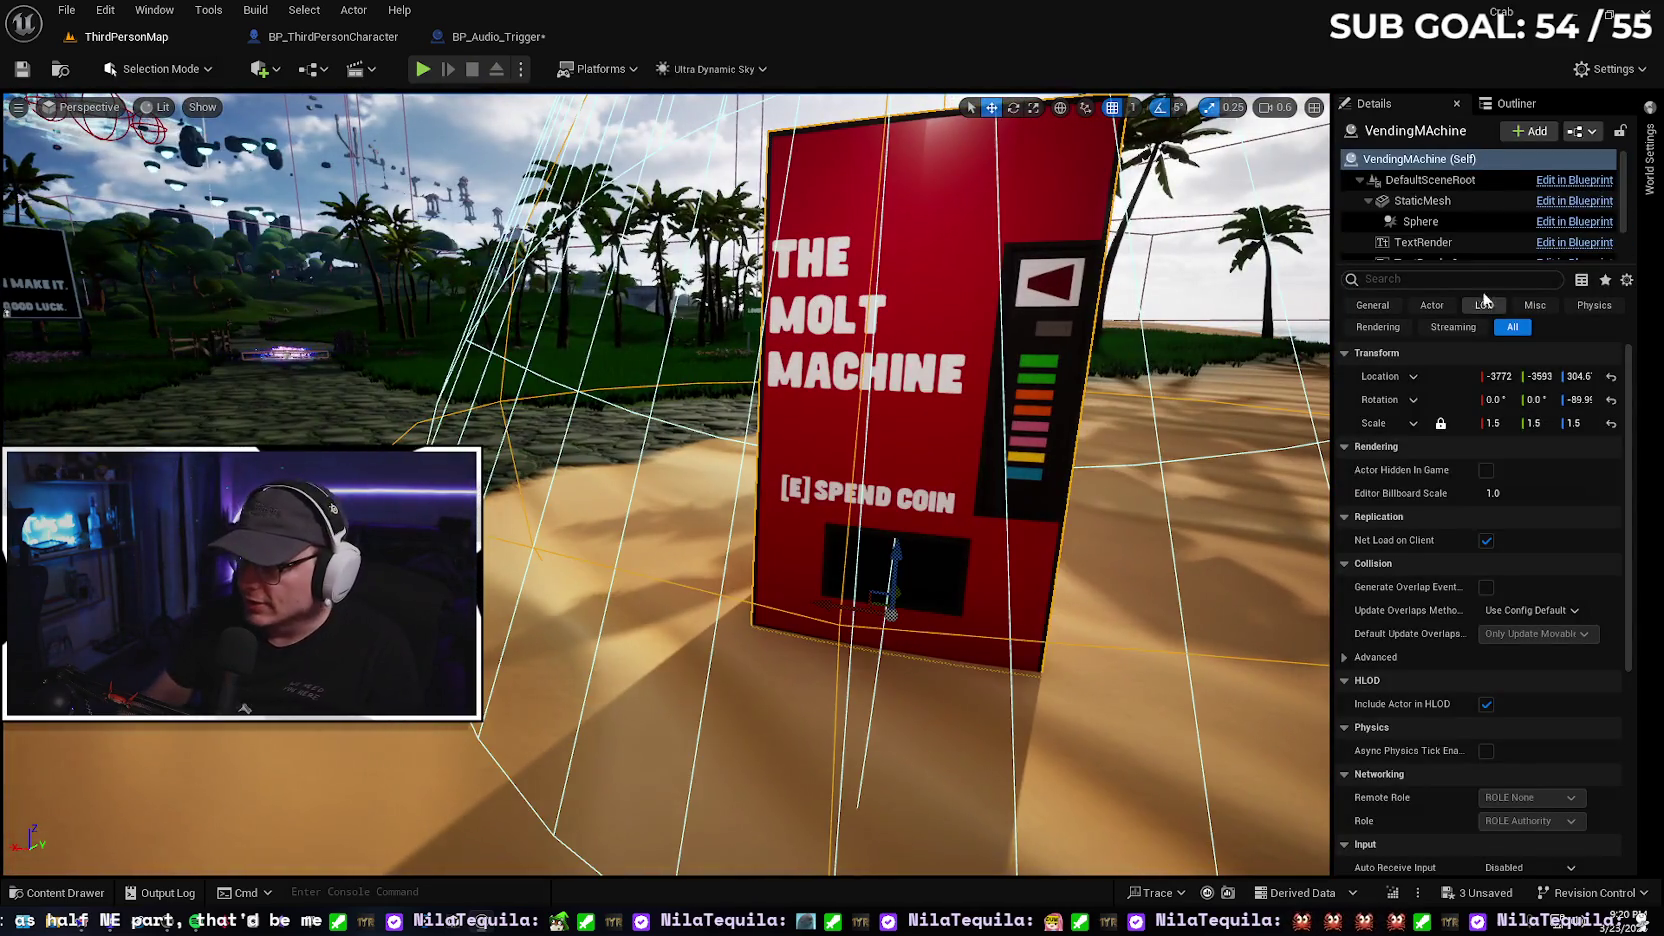
Open the VendingMachine blueprint and pan its Event Graph to the Play Sound 2D node
left_click(1425, 180)
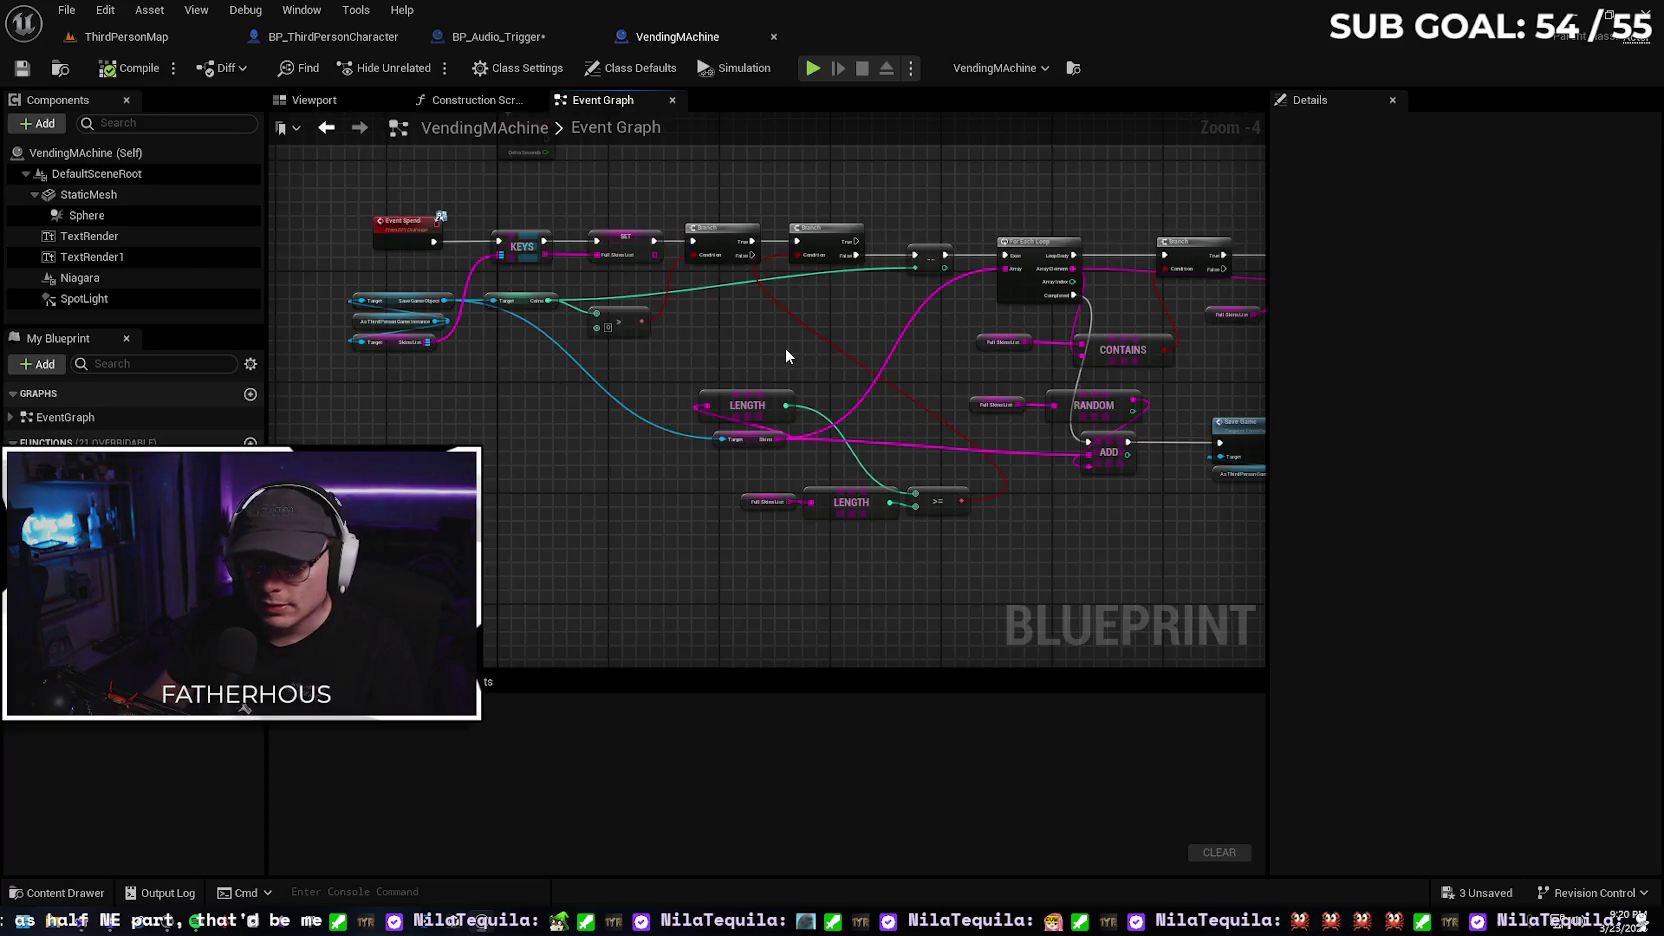
mouse_move(786, 356)
left_mouse_down()
mouse_move(631, 416)
mouse_move(550, 401)
mouse_move(825, 417)
left_mouse_up()
scroll(825, 417, "up", 4)
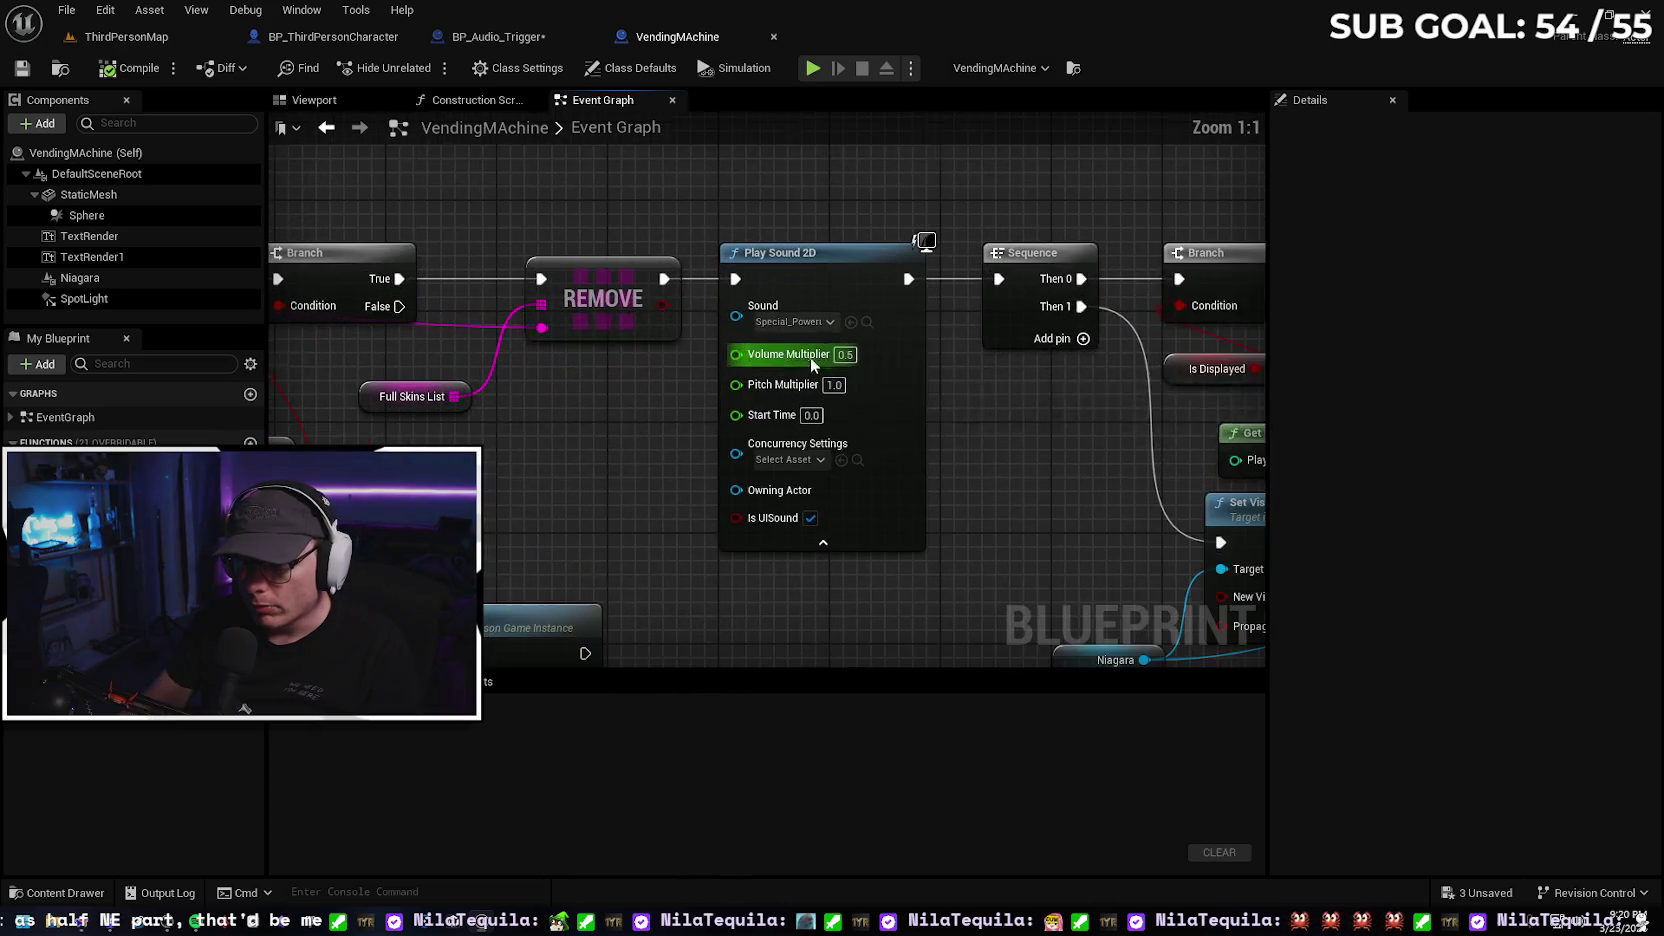
left_click_drag(968, 448, 868, 413)
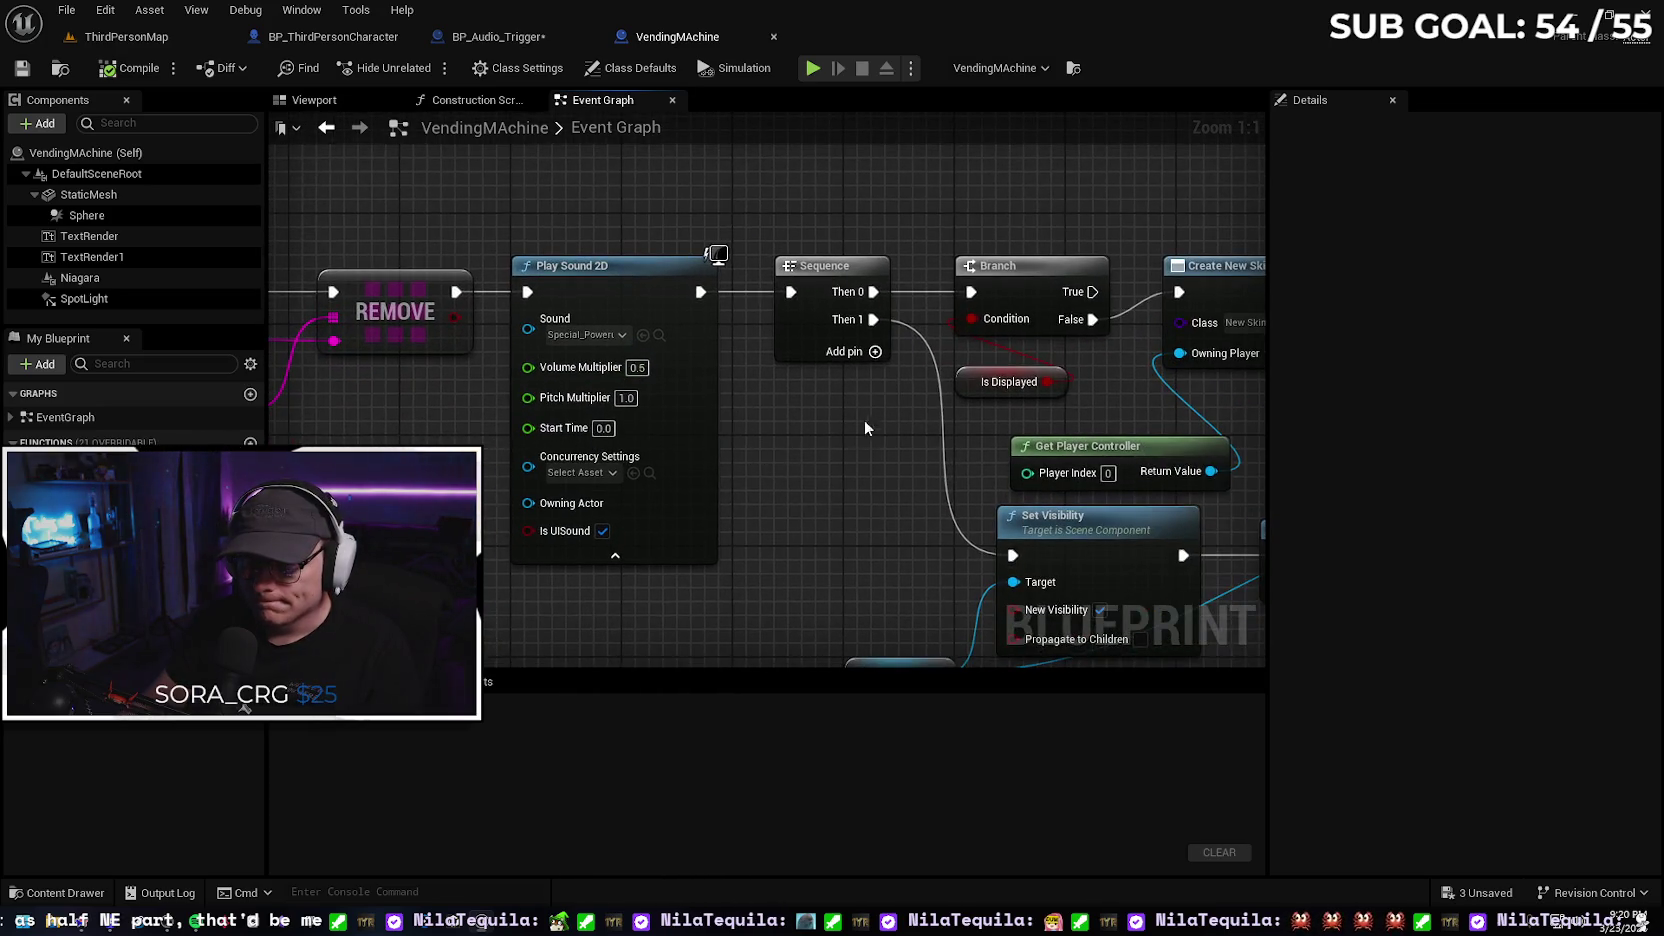
scroll(800, 418, "down", 3)
left_click_drag(827, 465, 377, 431)
left_click_drag(728, 412, 420, 420)
left_click_drag(669, 431, 1250, 410)
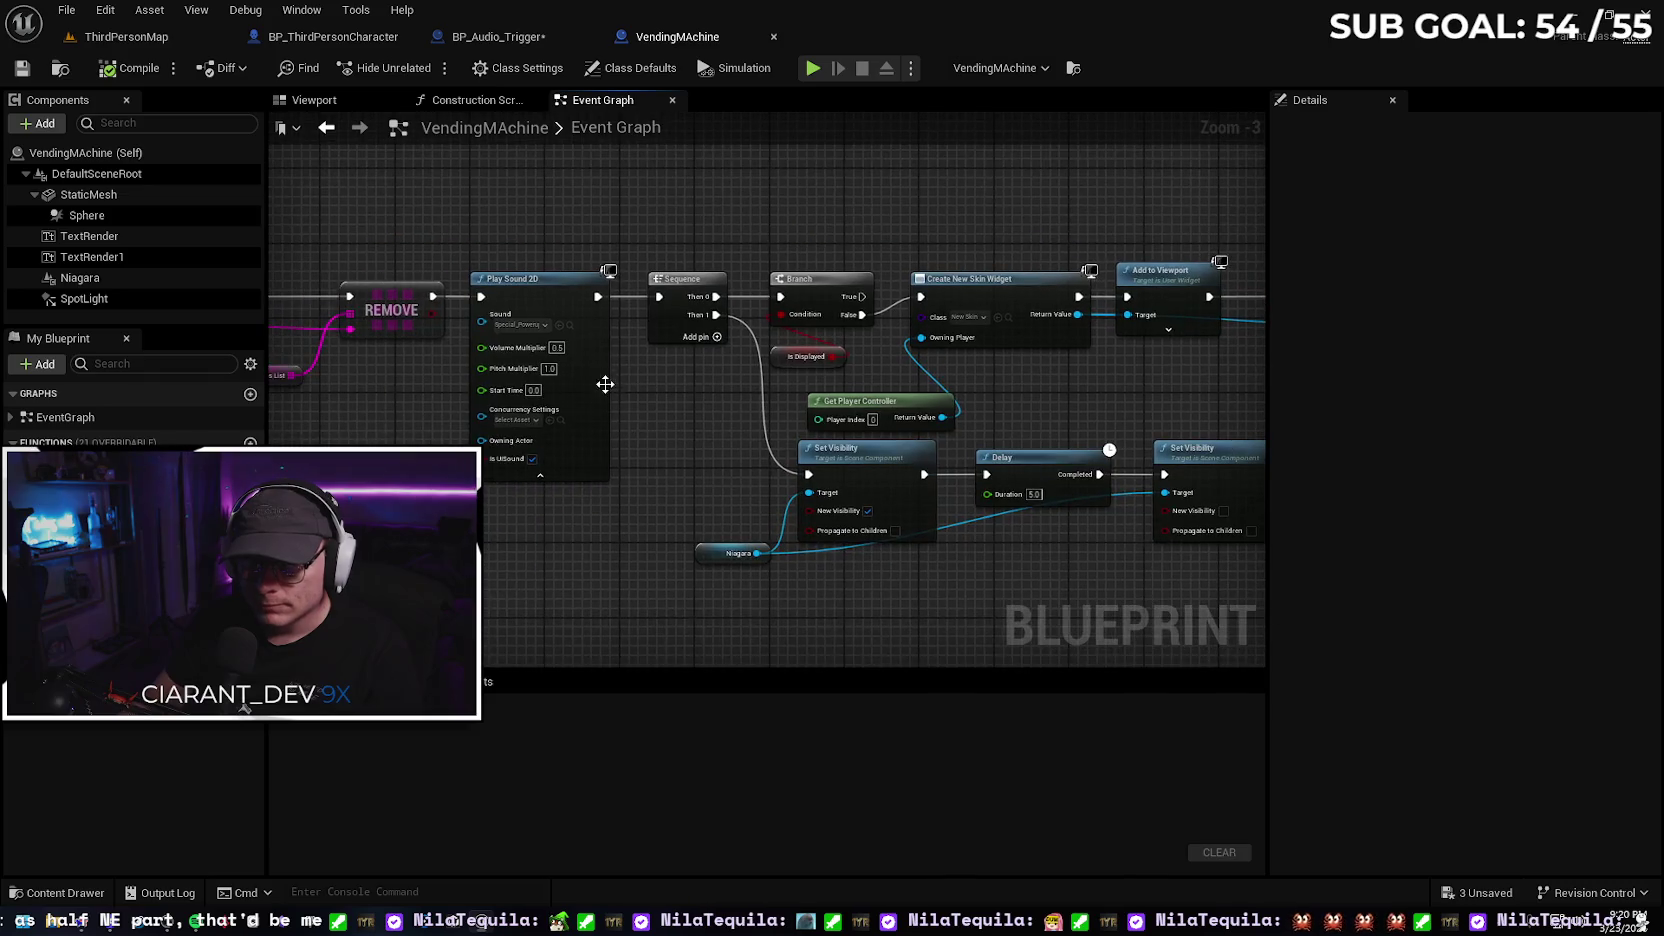
Change the Play Sound 2D Volume Multiplier from 0.5 to 0.2, compile, and locate the sound asset
key("BackSpace")
type("0.2")
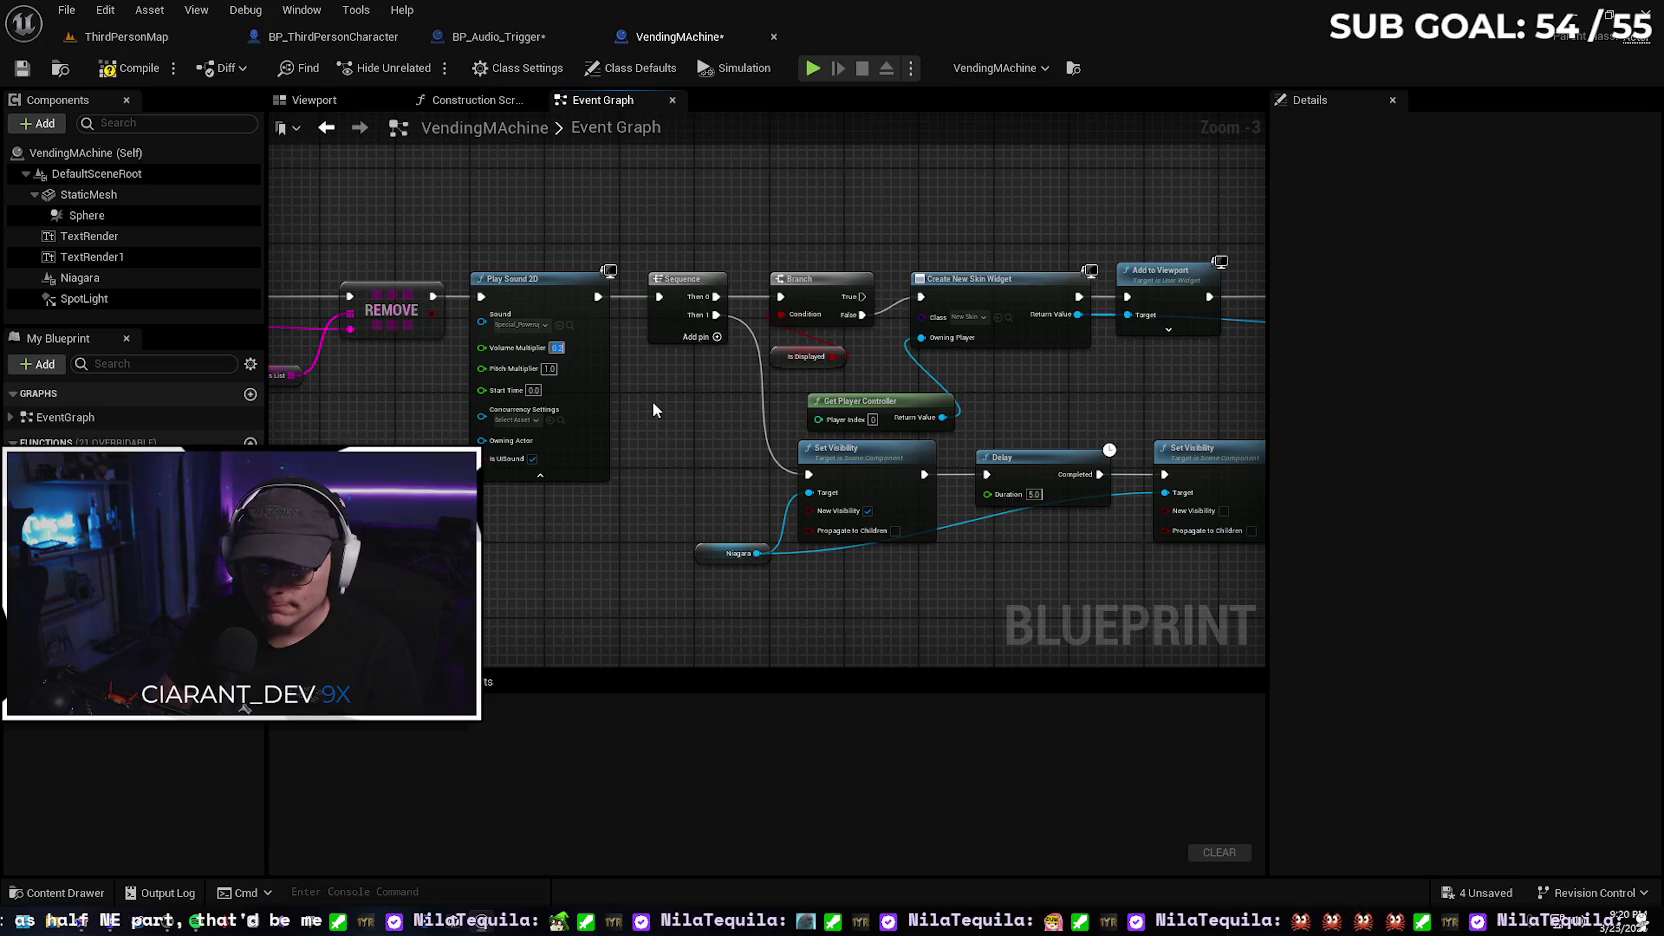
key("Return")
left_click(133, 78)
scroll(556, 355, "down", 2)
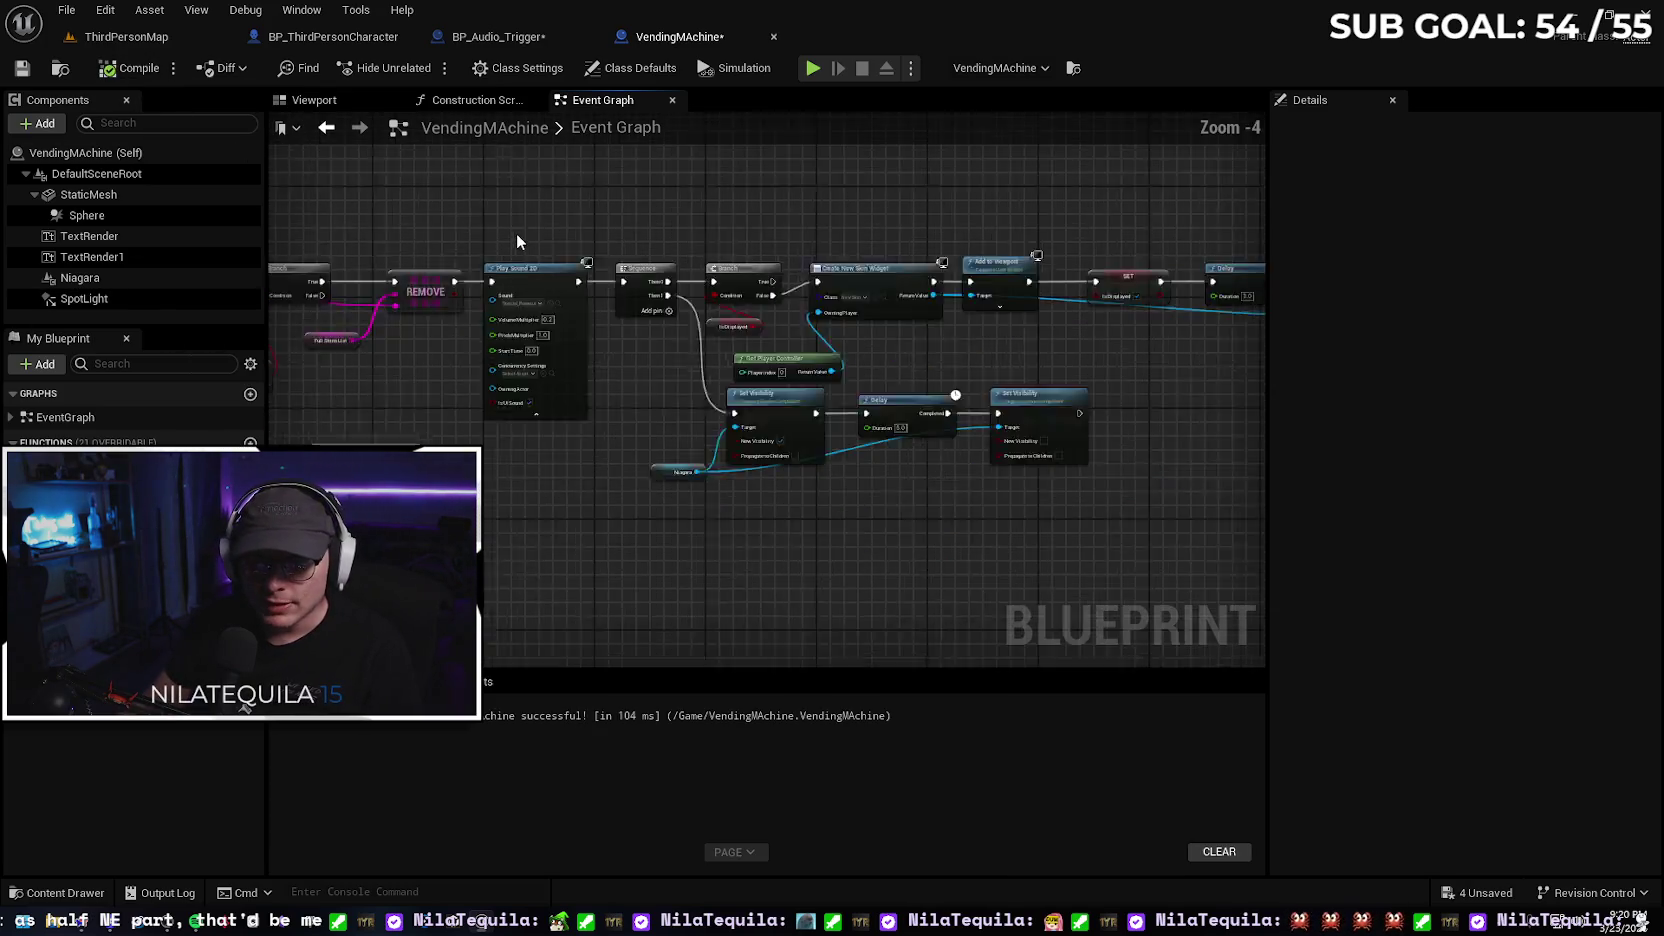
scroll(598, 318, "up", 3)
scroll(603, 315, "up", 2)
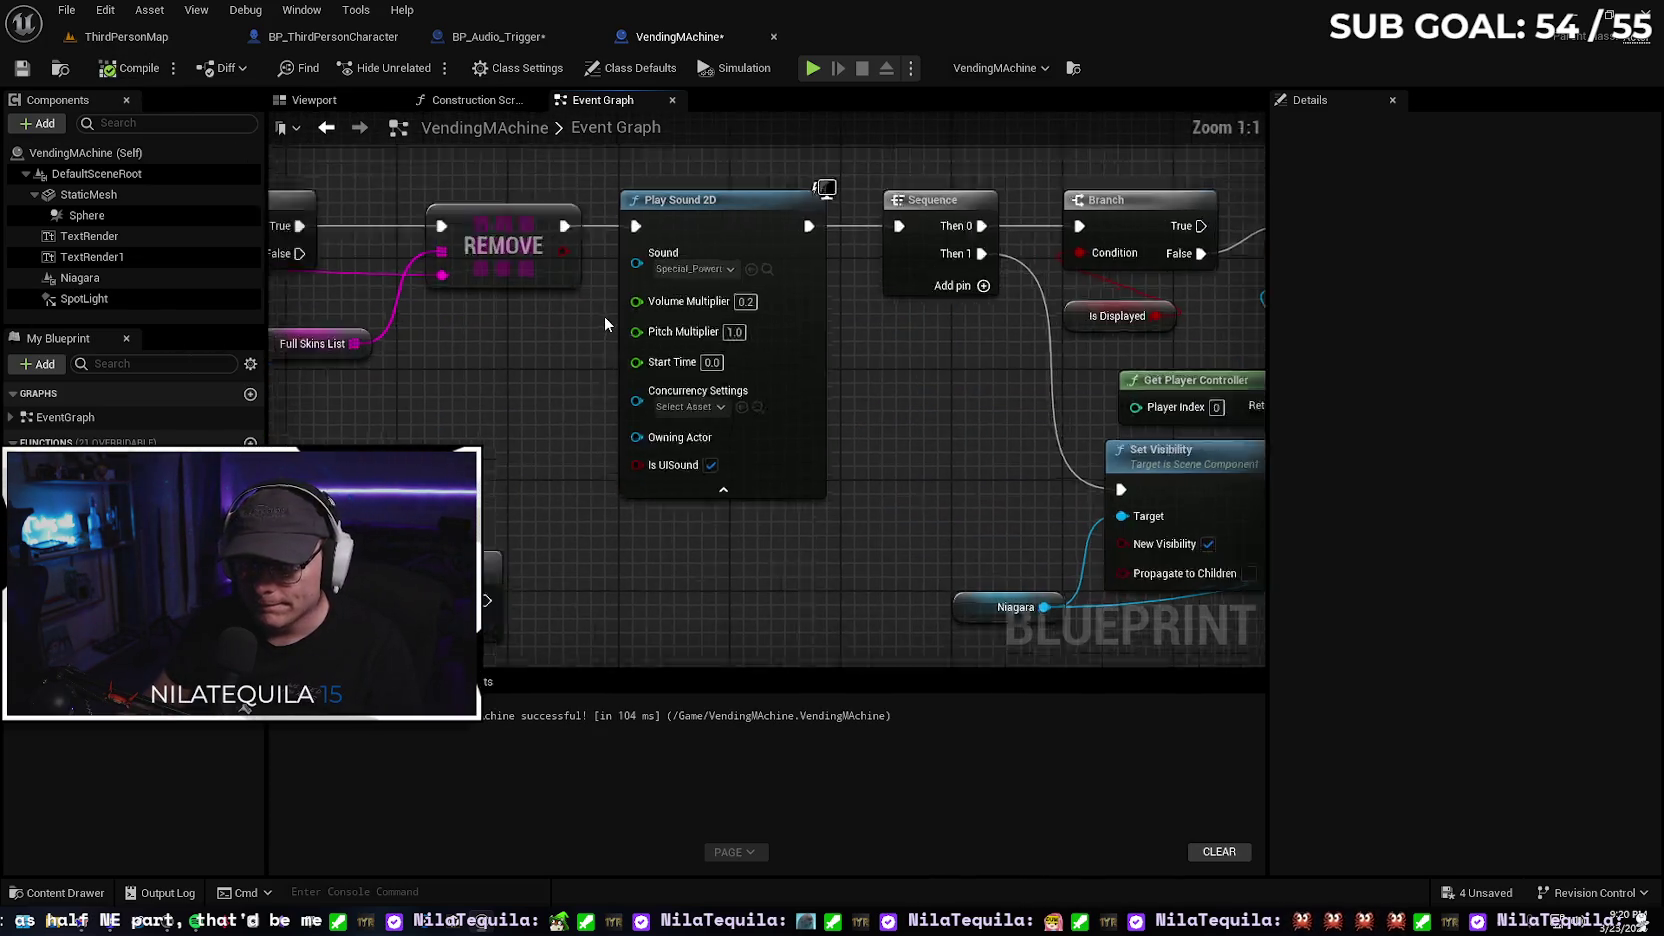
left_click(767, 269)
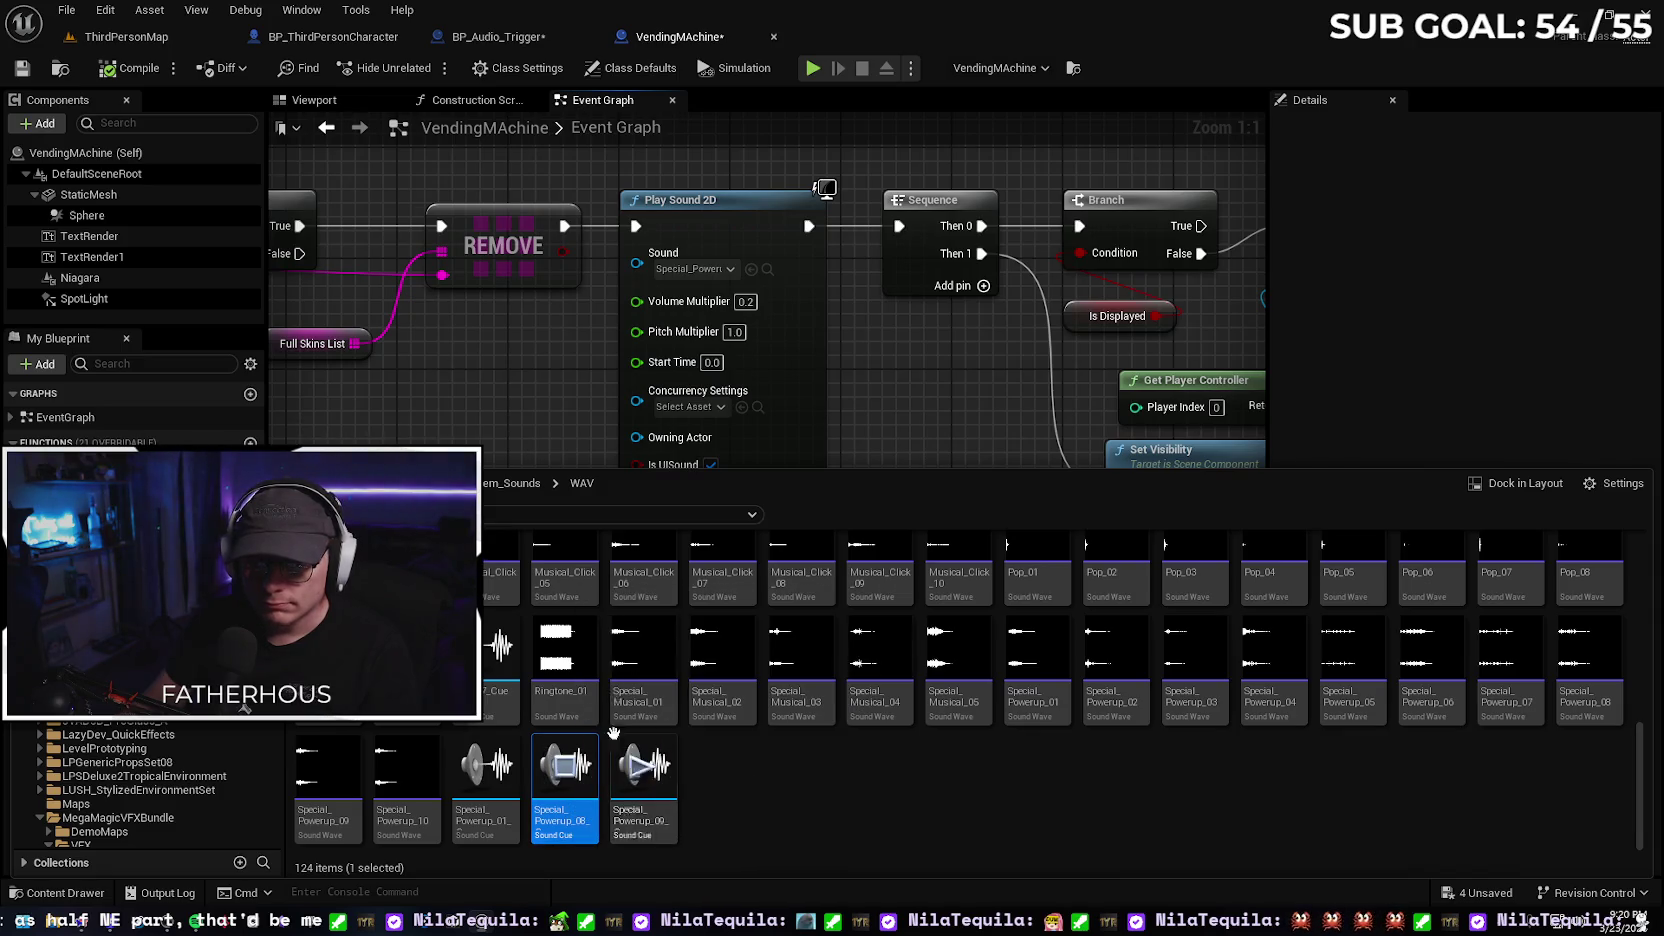
left_click(128, 40)
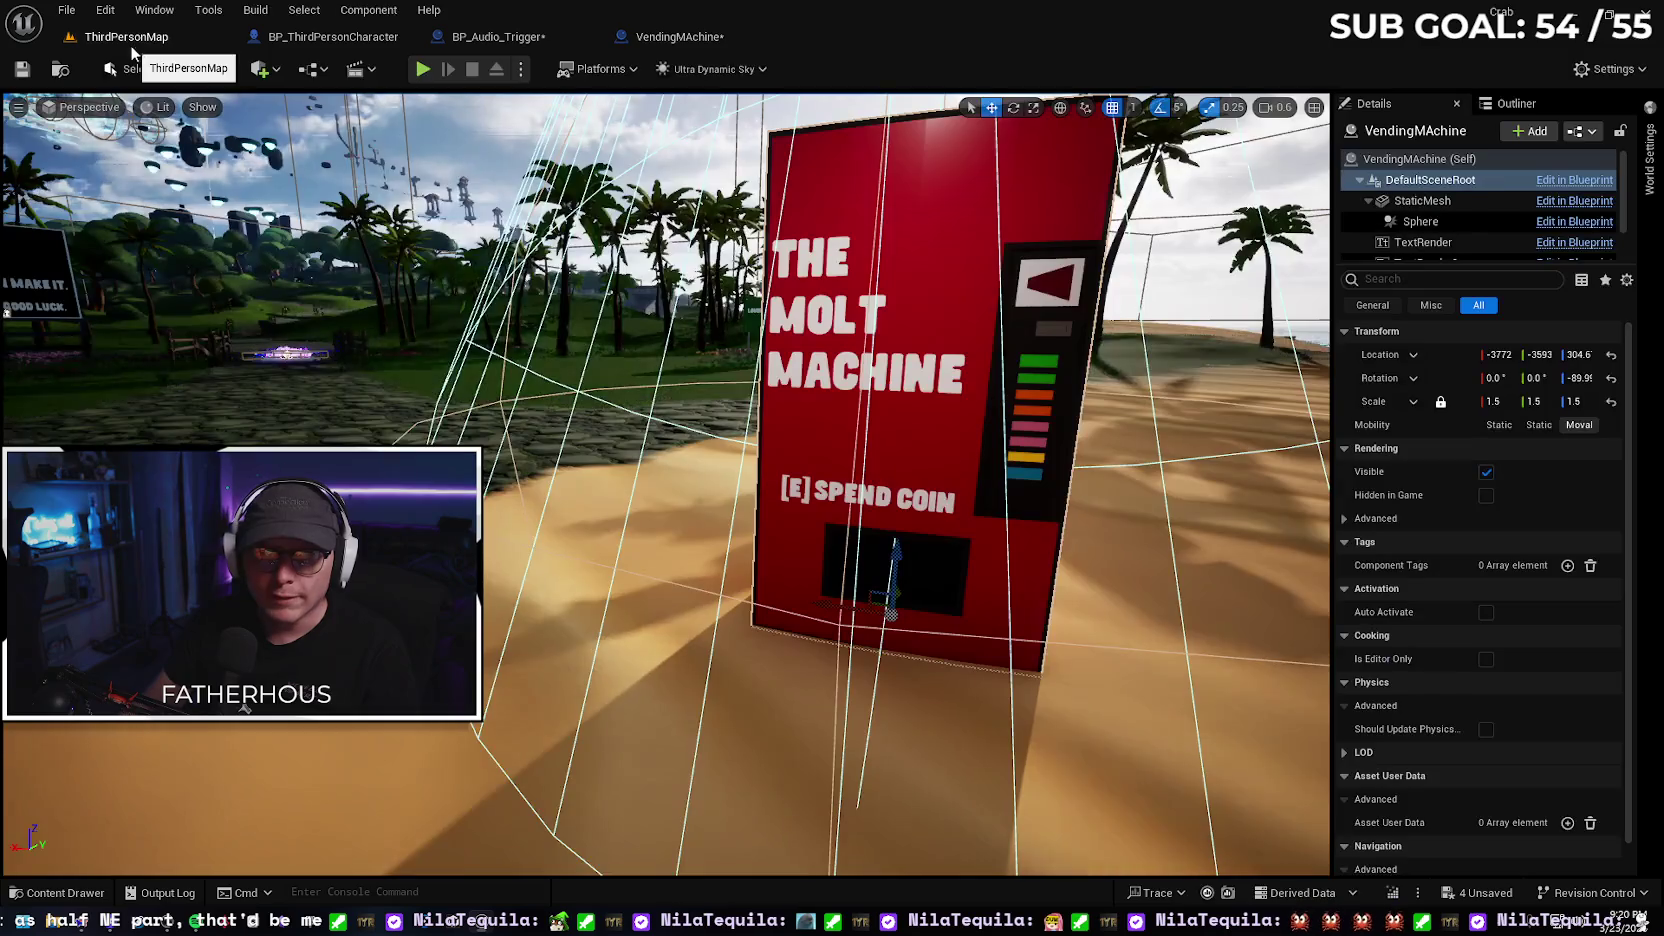
right_click(325, 351)
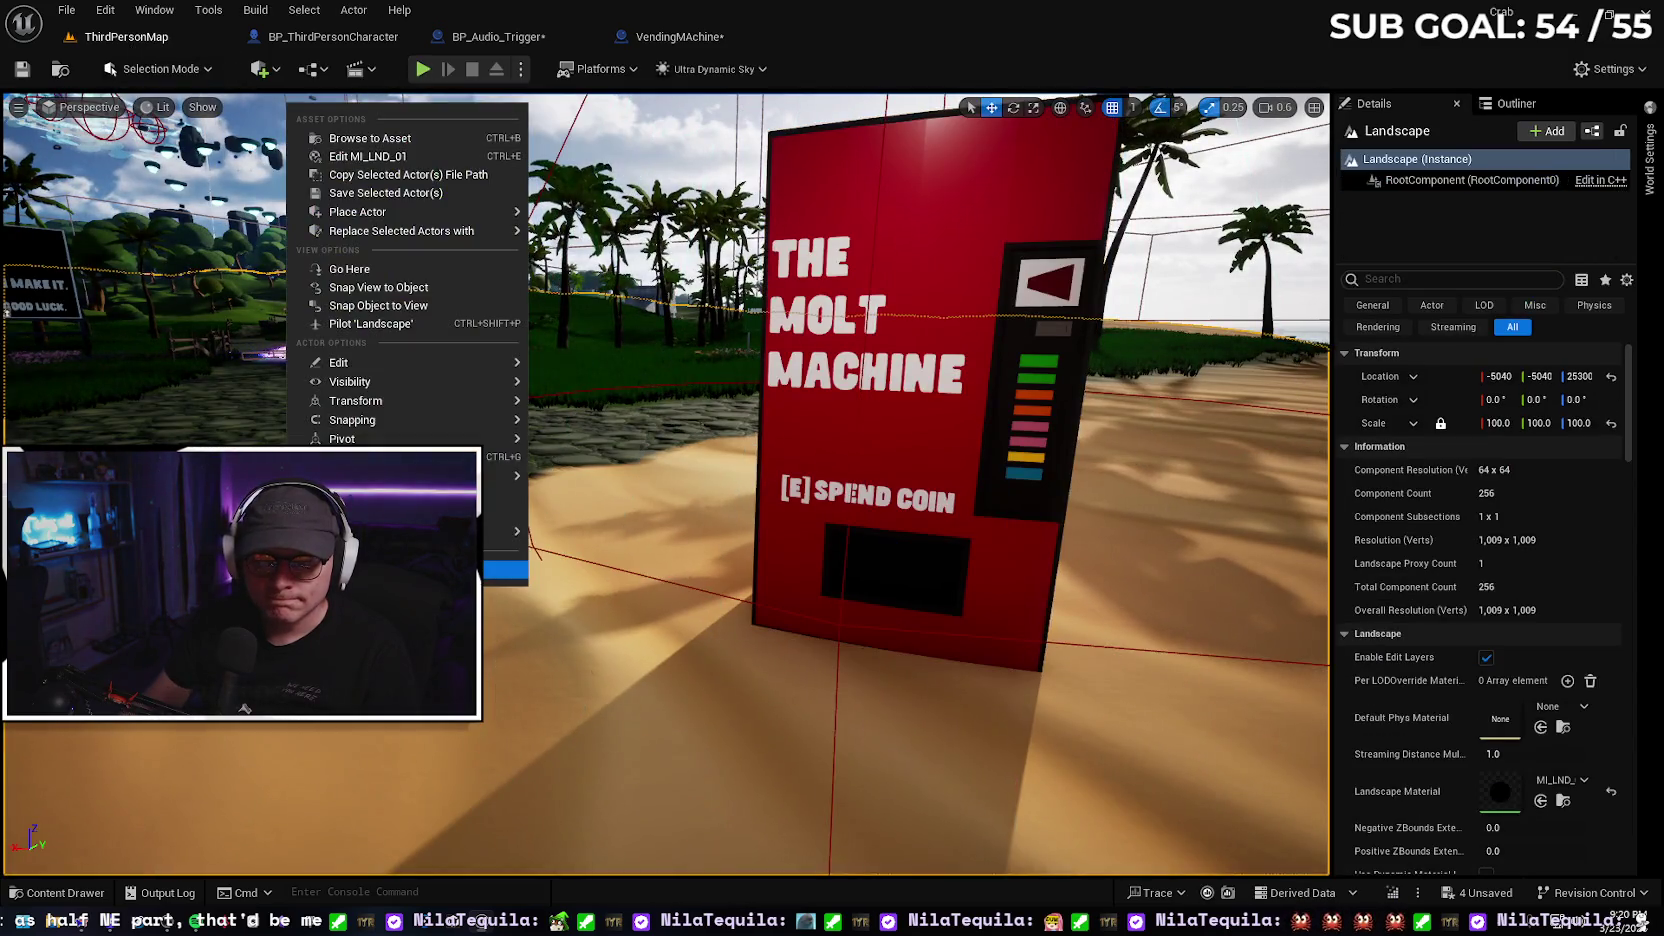
Play from the beach spot, walk into the vending machine to unlock a skin, then stop
key("Escape")
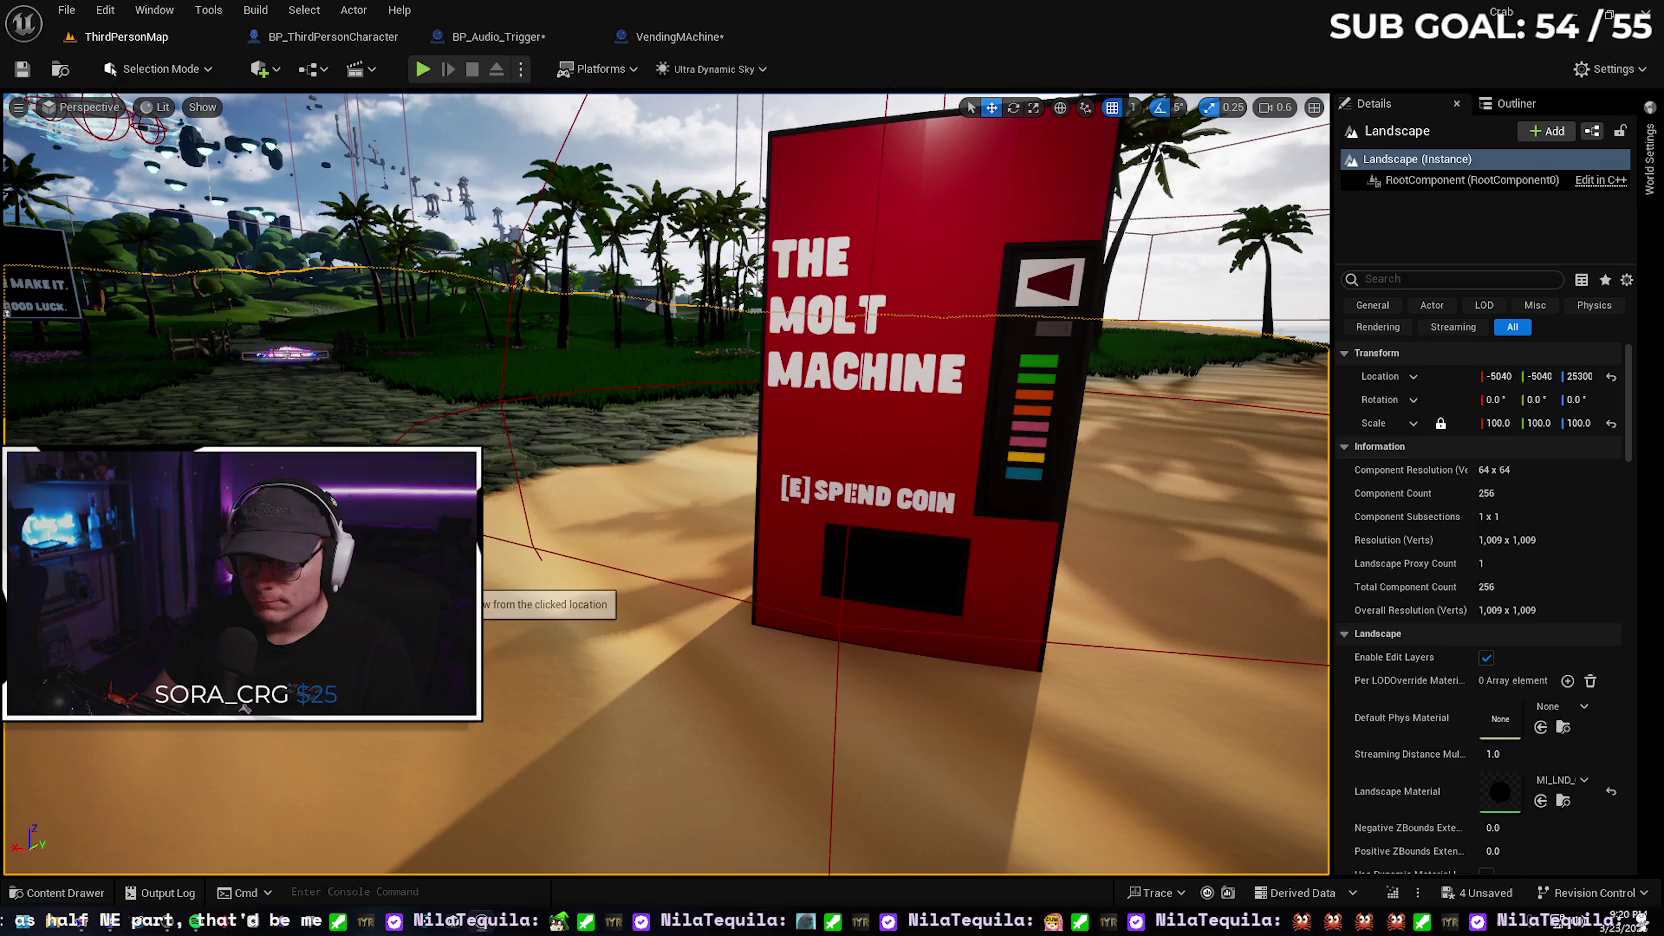
key("alt+p")
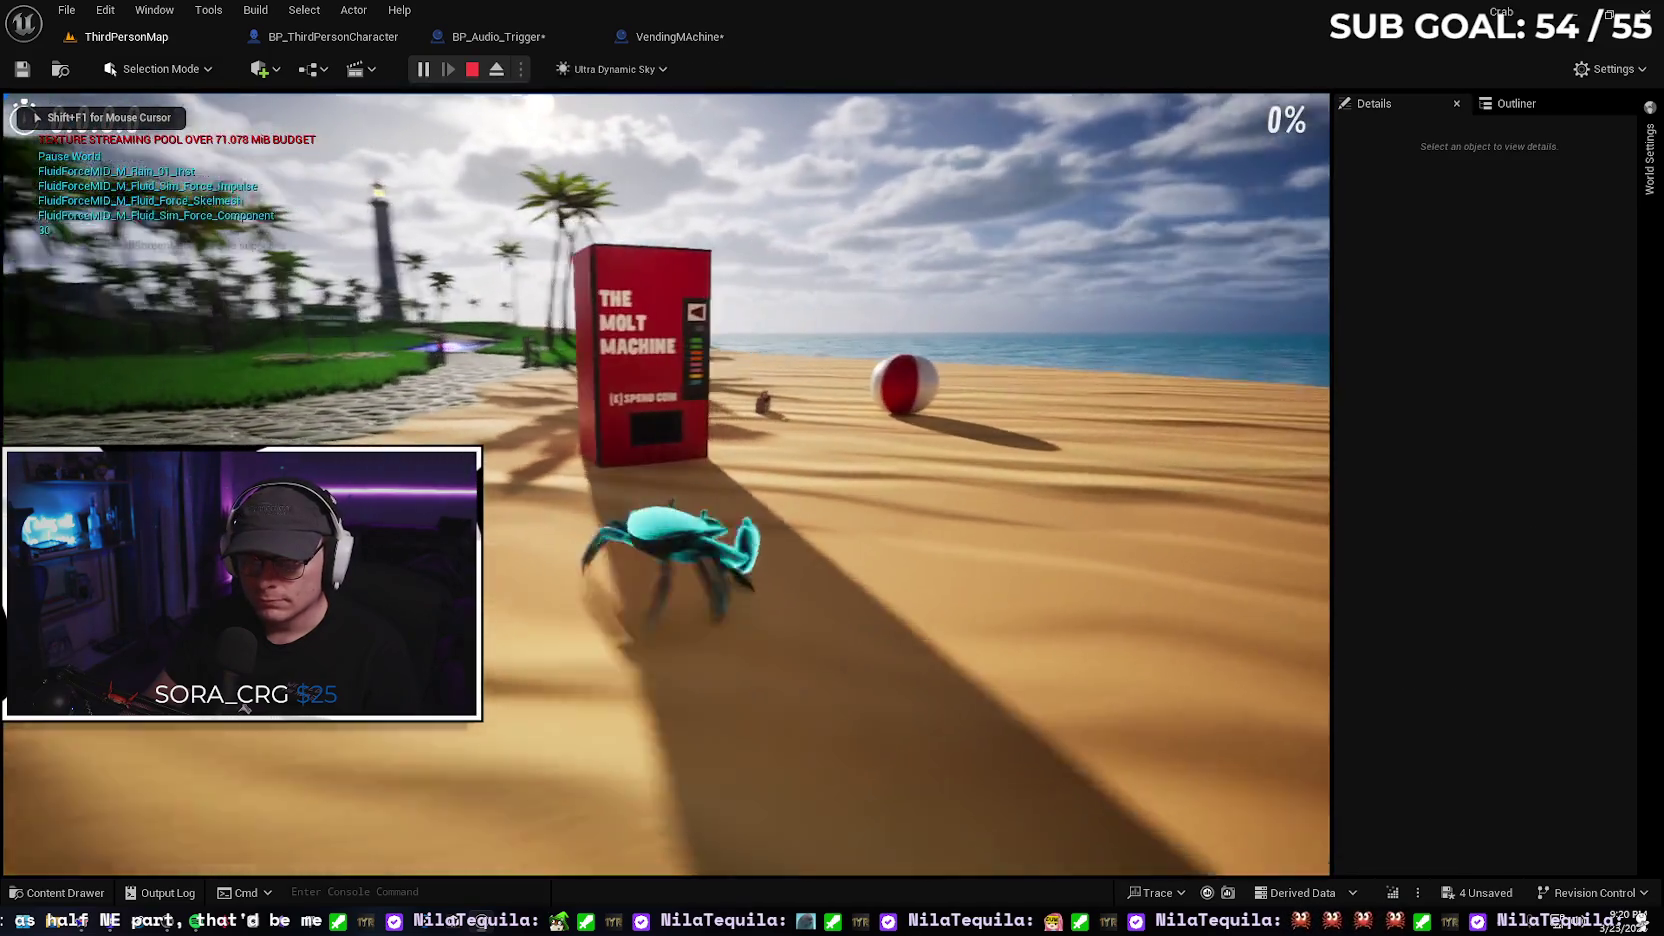
key("e")
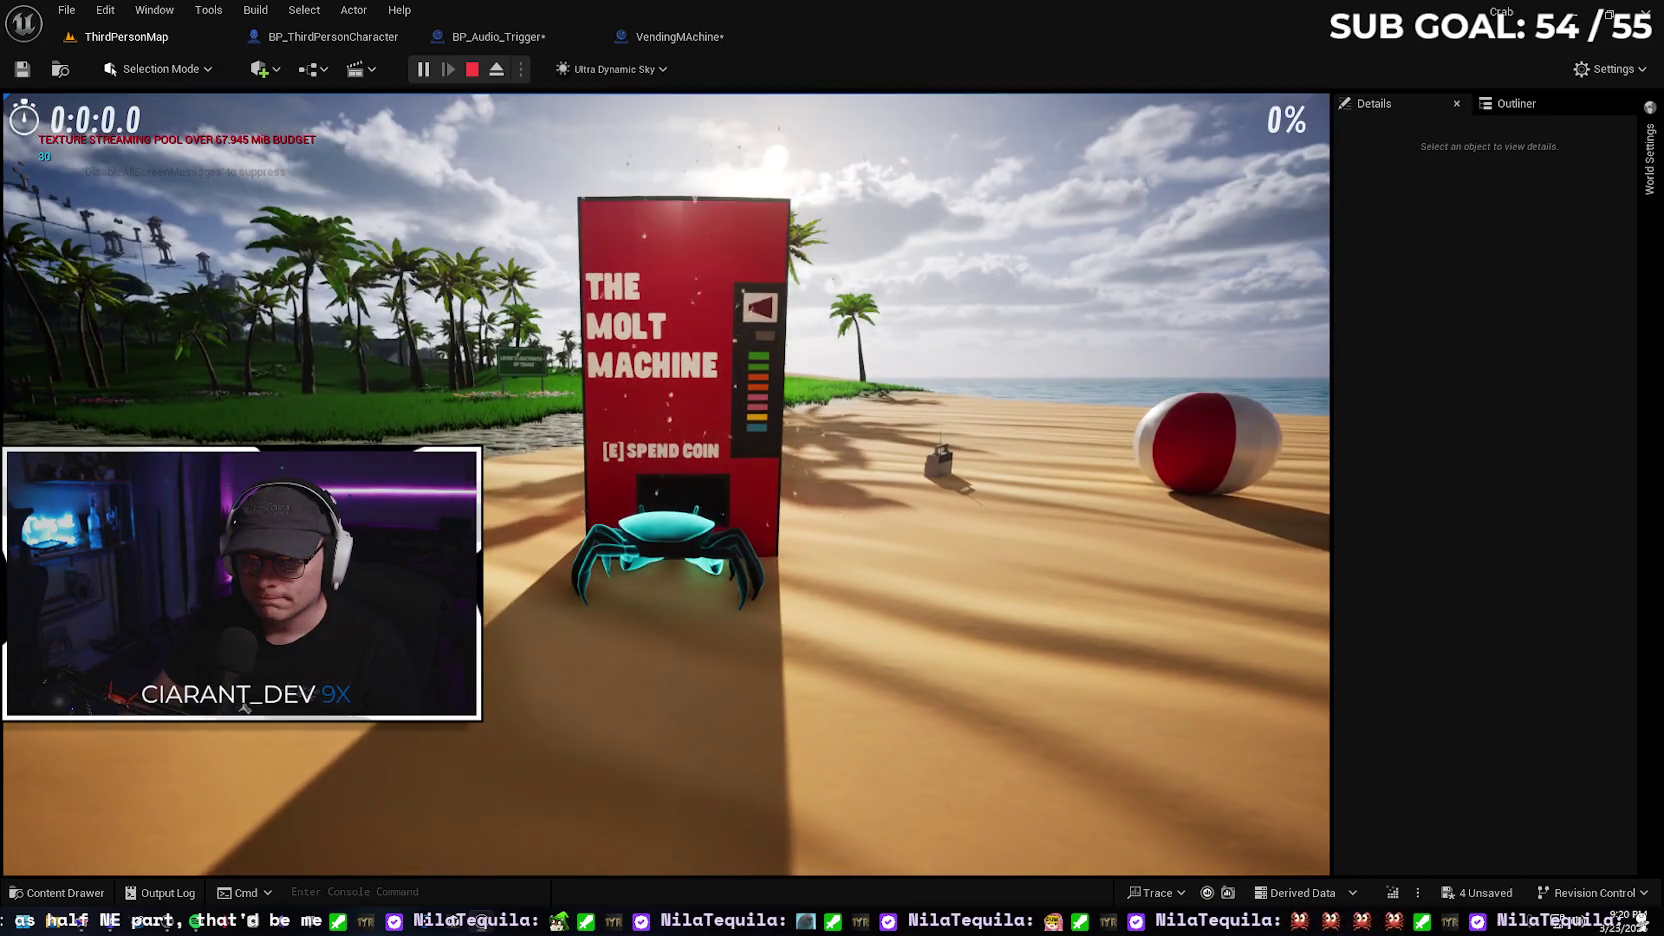
key("s")
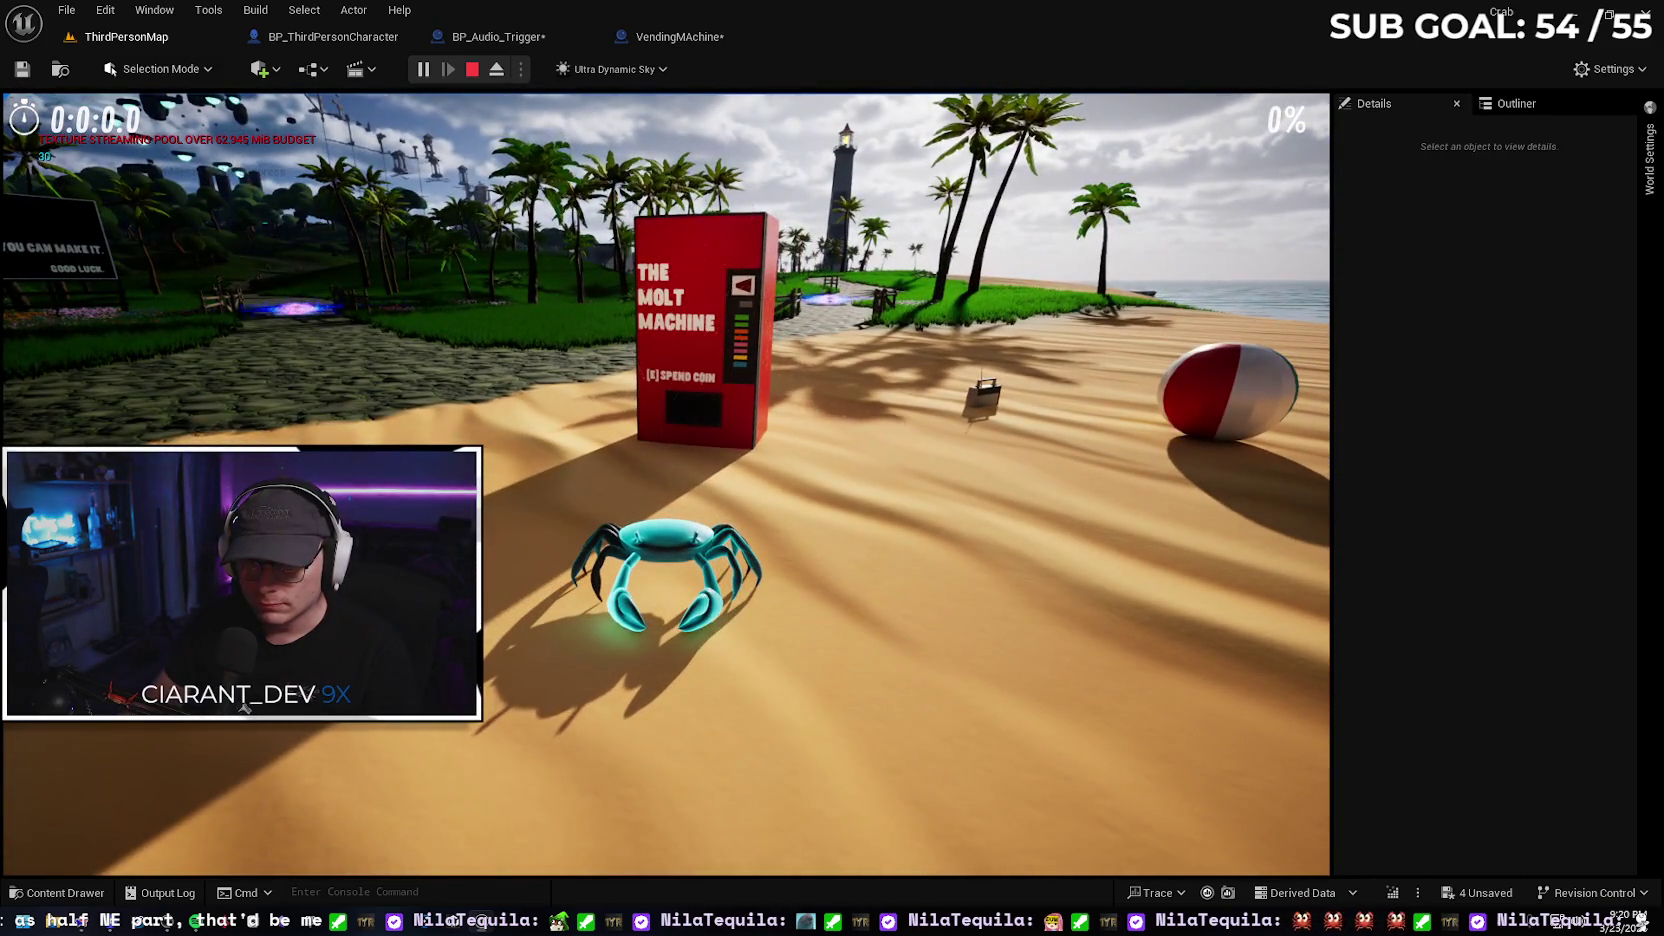
key("Tab")
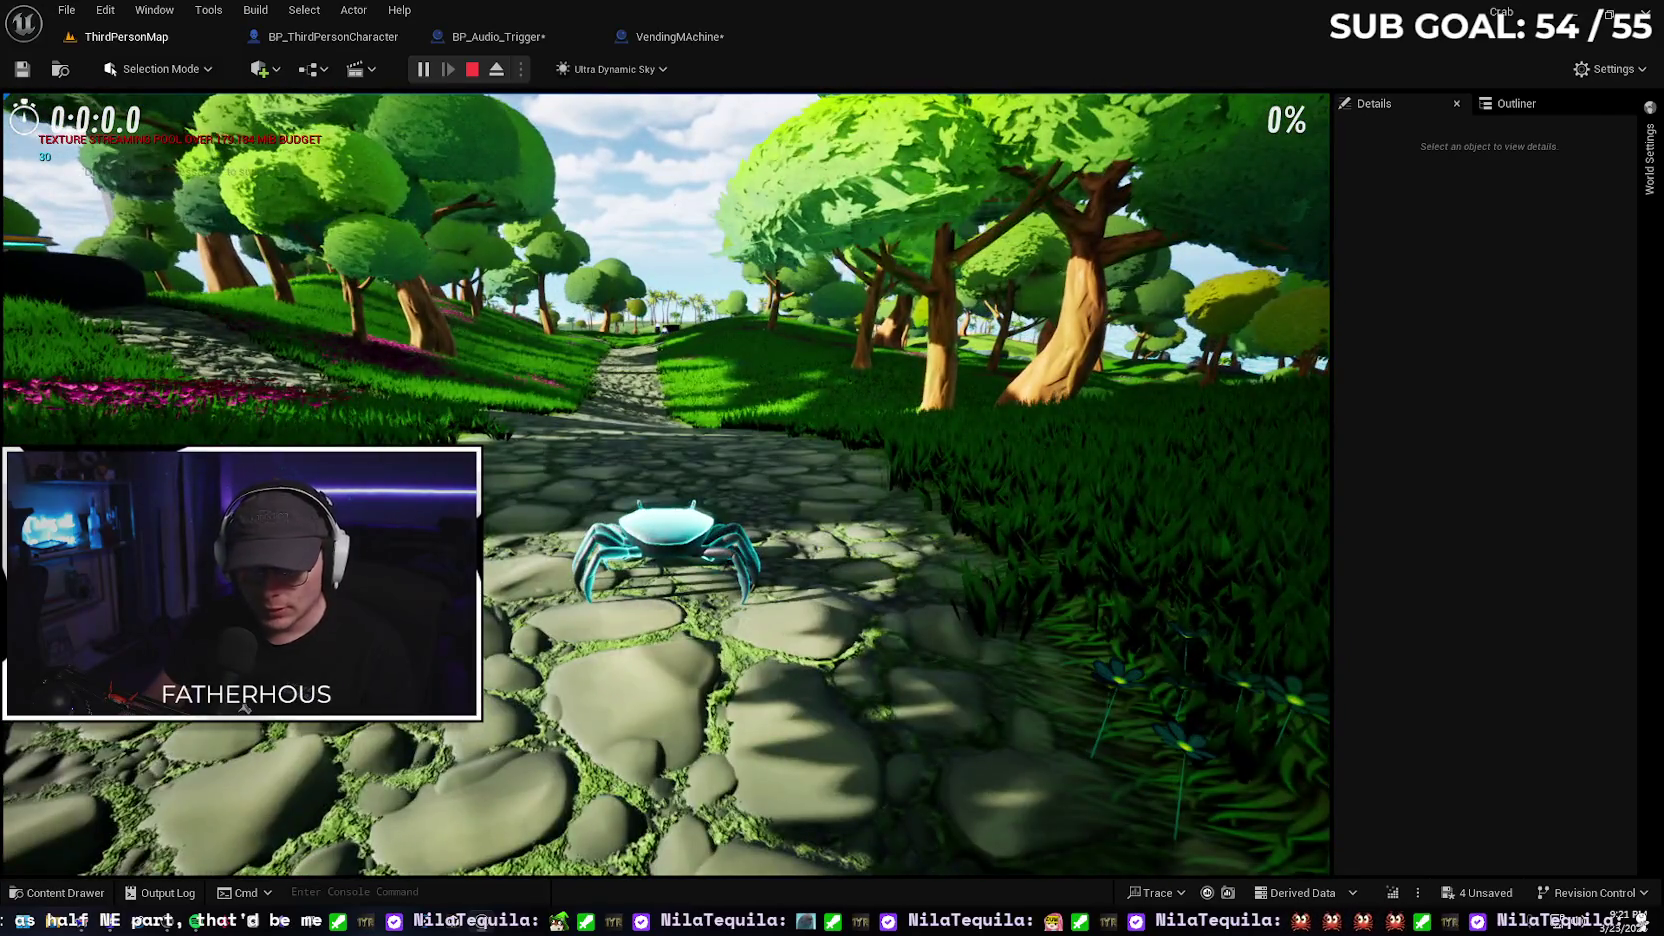
key("Escape")
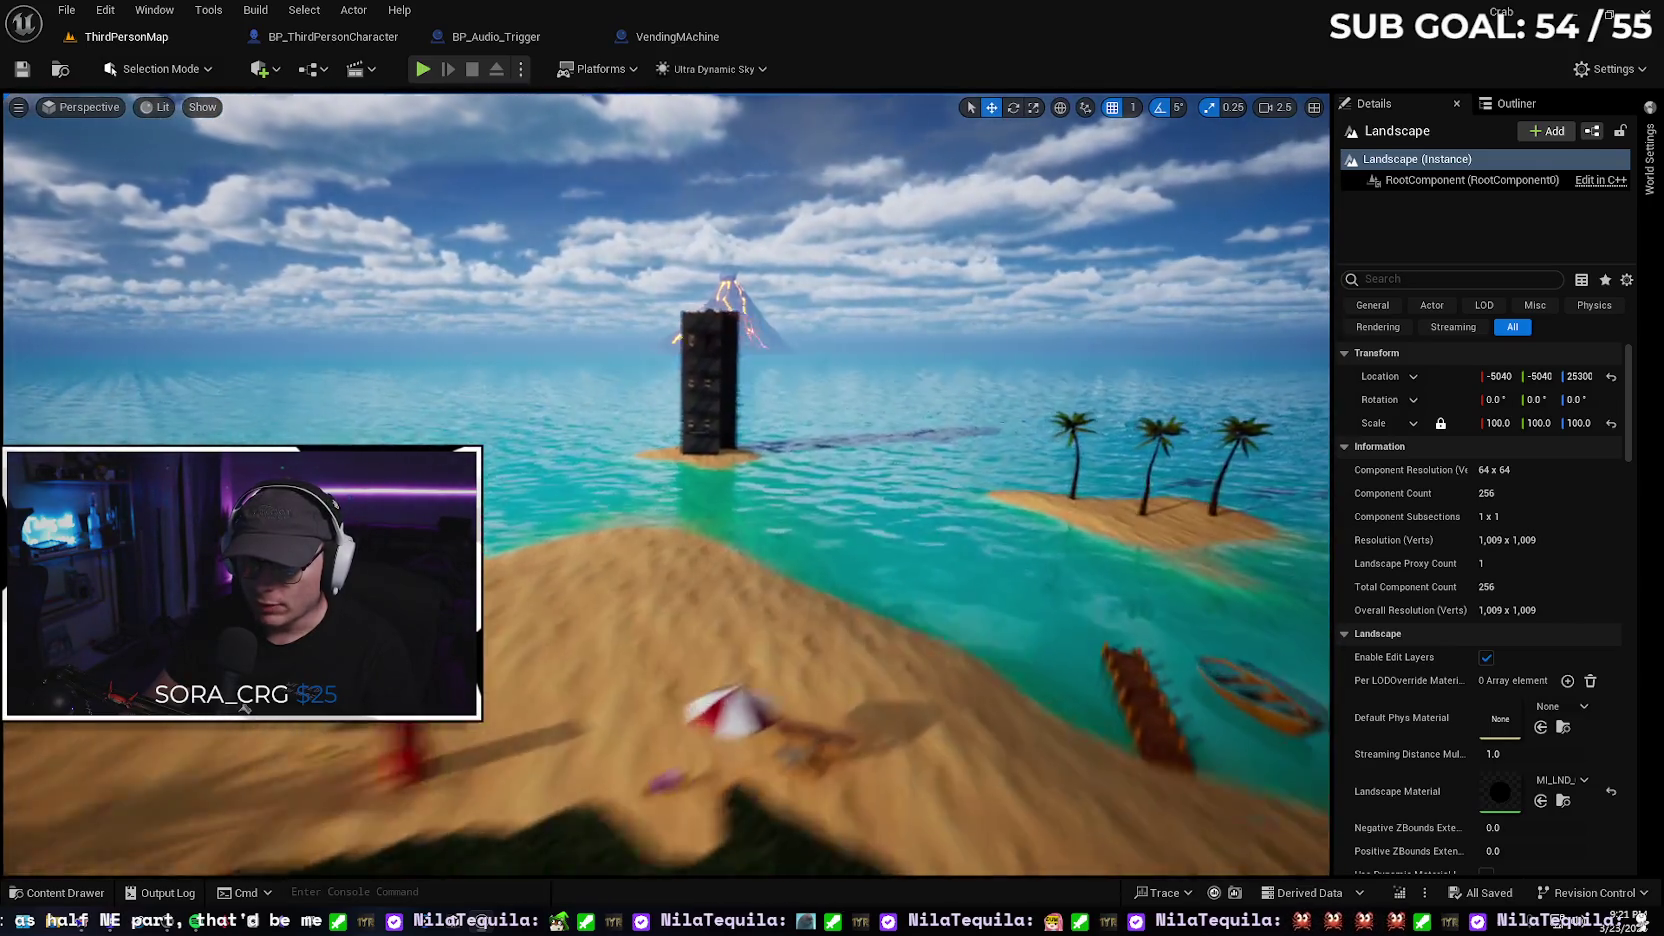
Fly the camera over the tower and beach, toggle G to reveal trigger volumes and splines, open Content Drawer
key("w")
key("w")
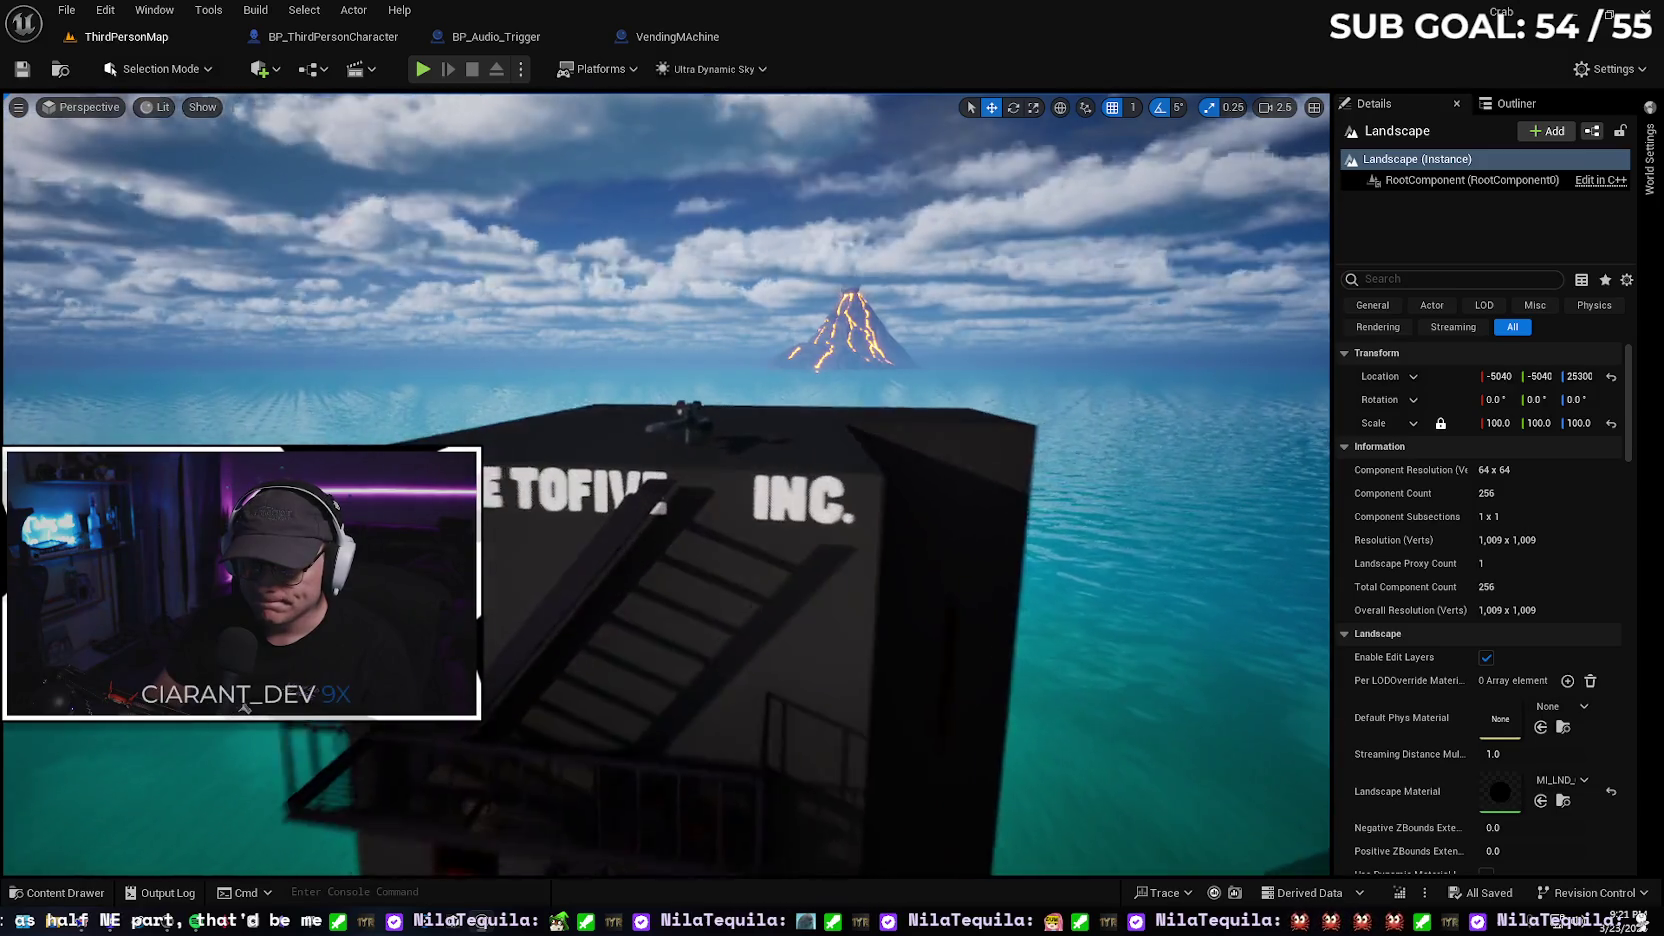
key("s")
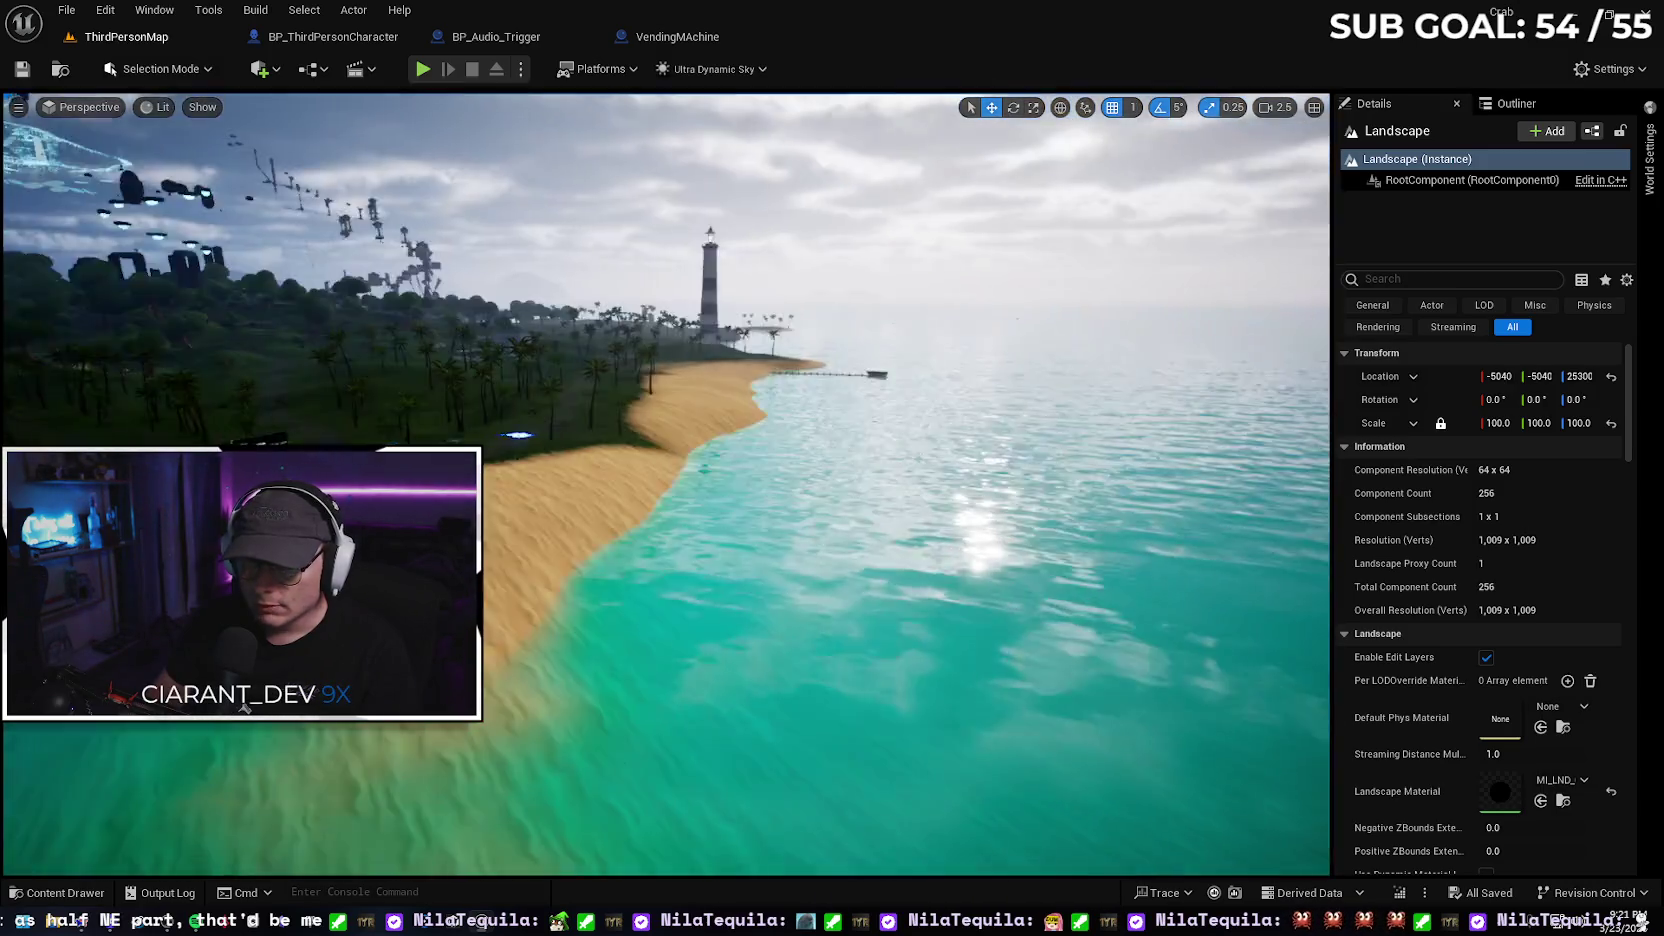
key("w")
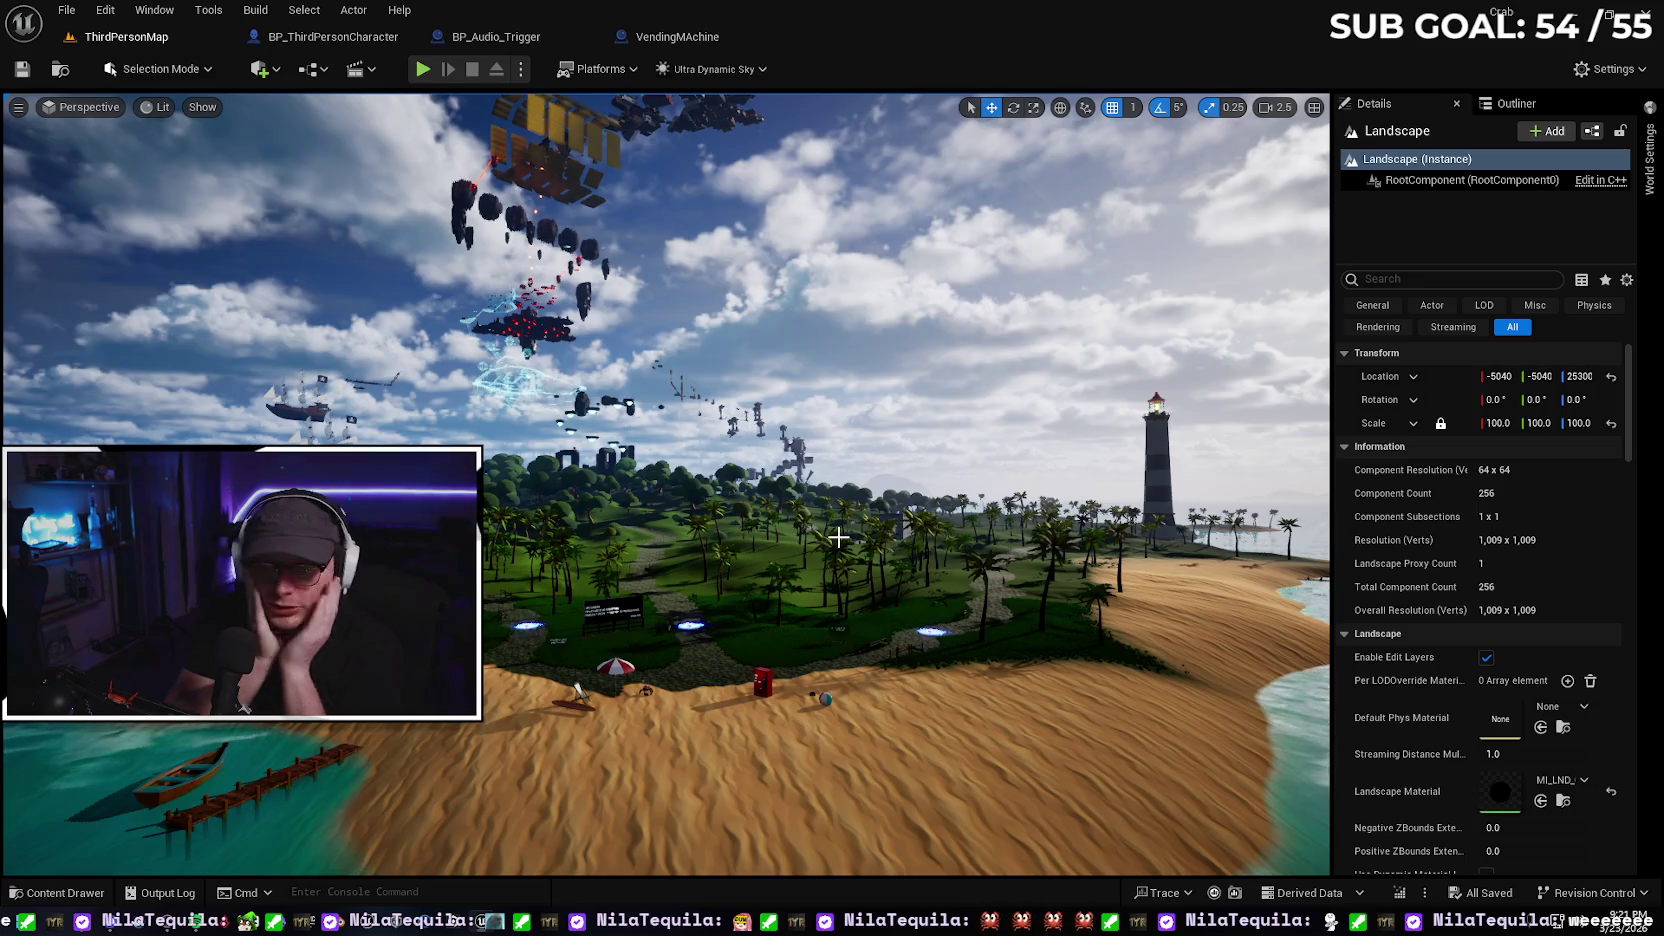
key("g")
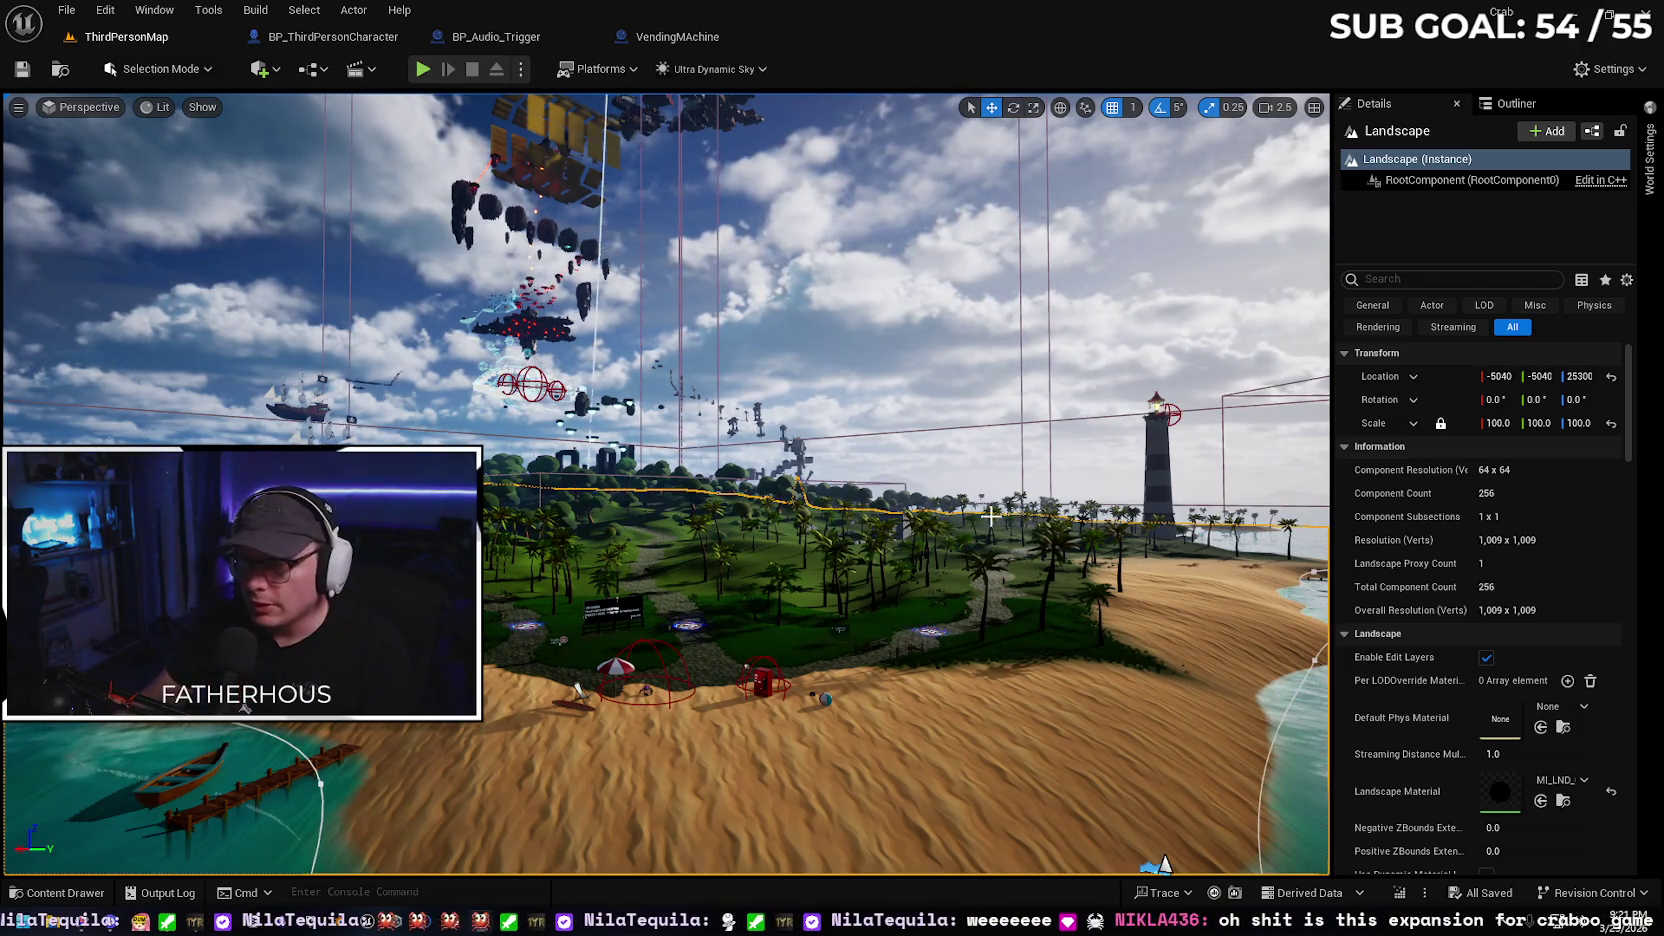
left_click(68, 892)
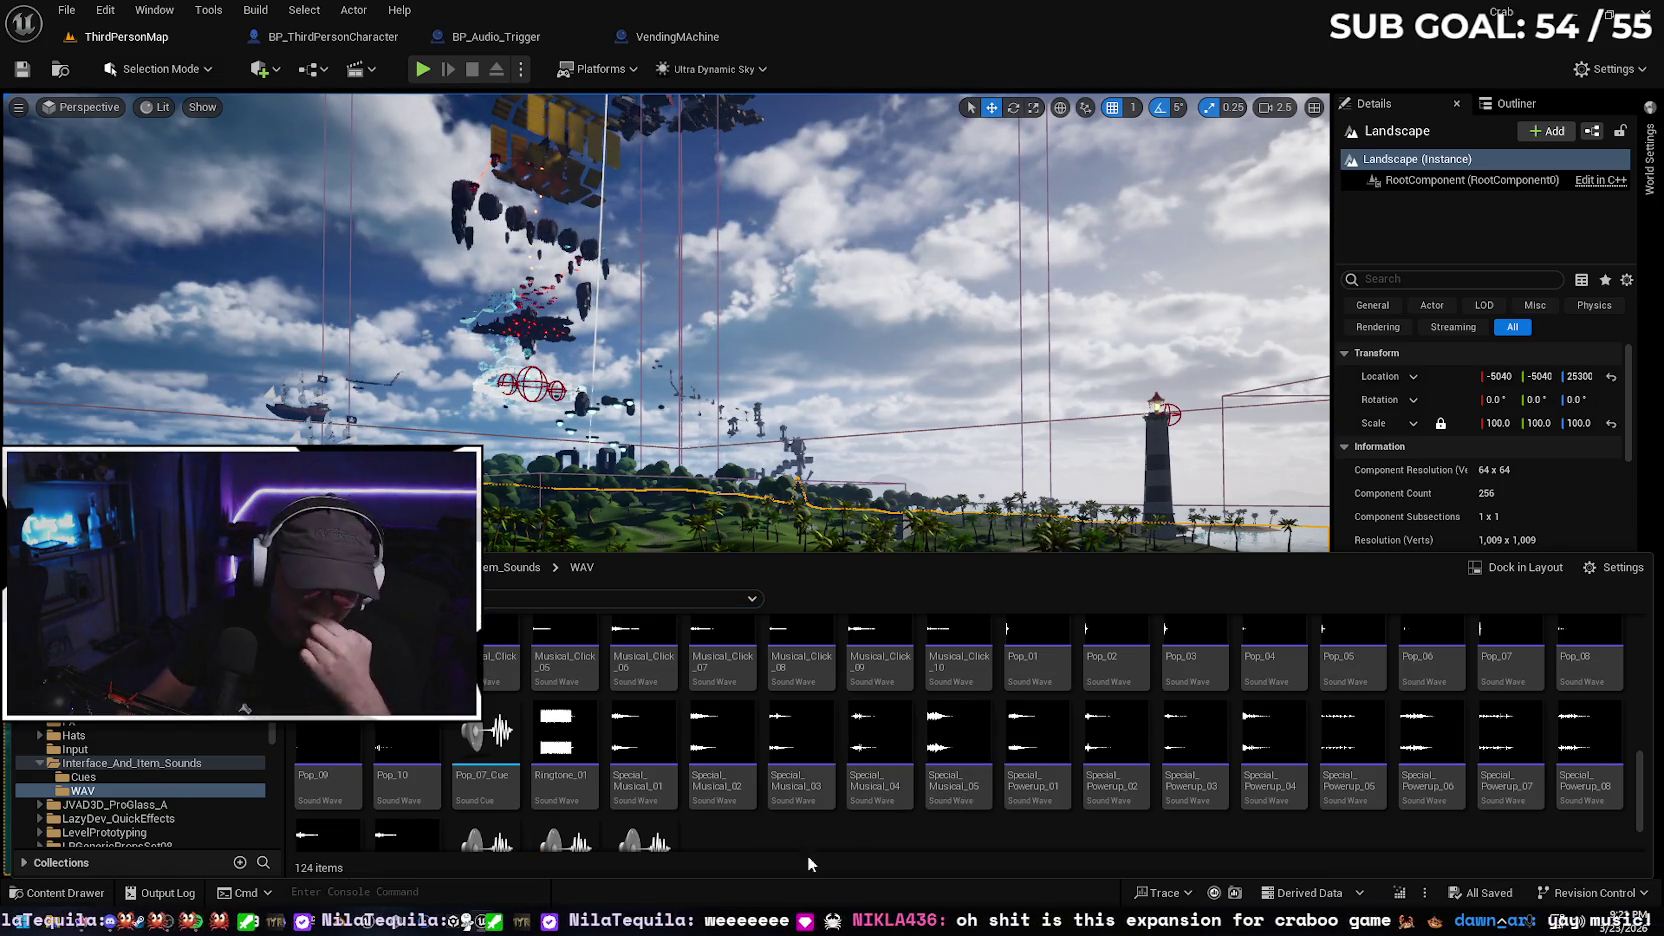
Go back two folders to the Music folder of zone BGM blueprints, at BP_Crablantis_BGM
key("alt+Left")
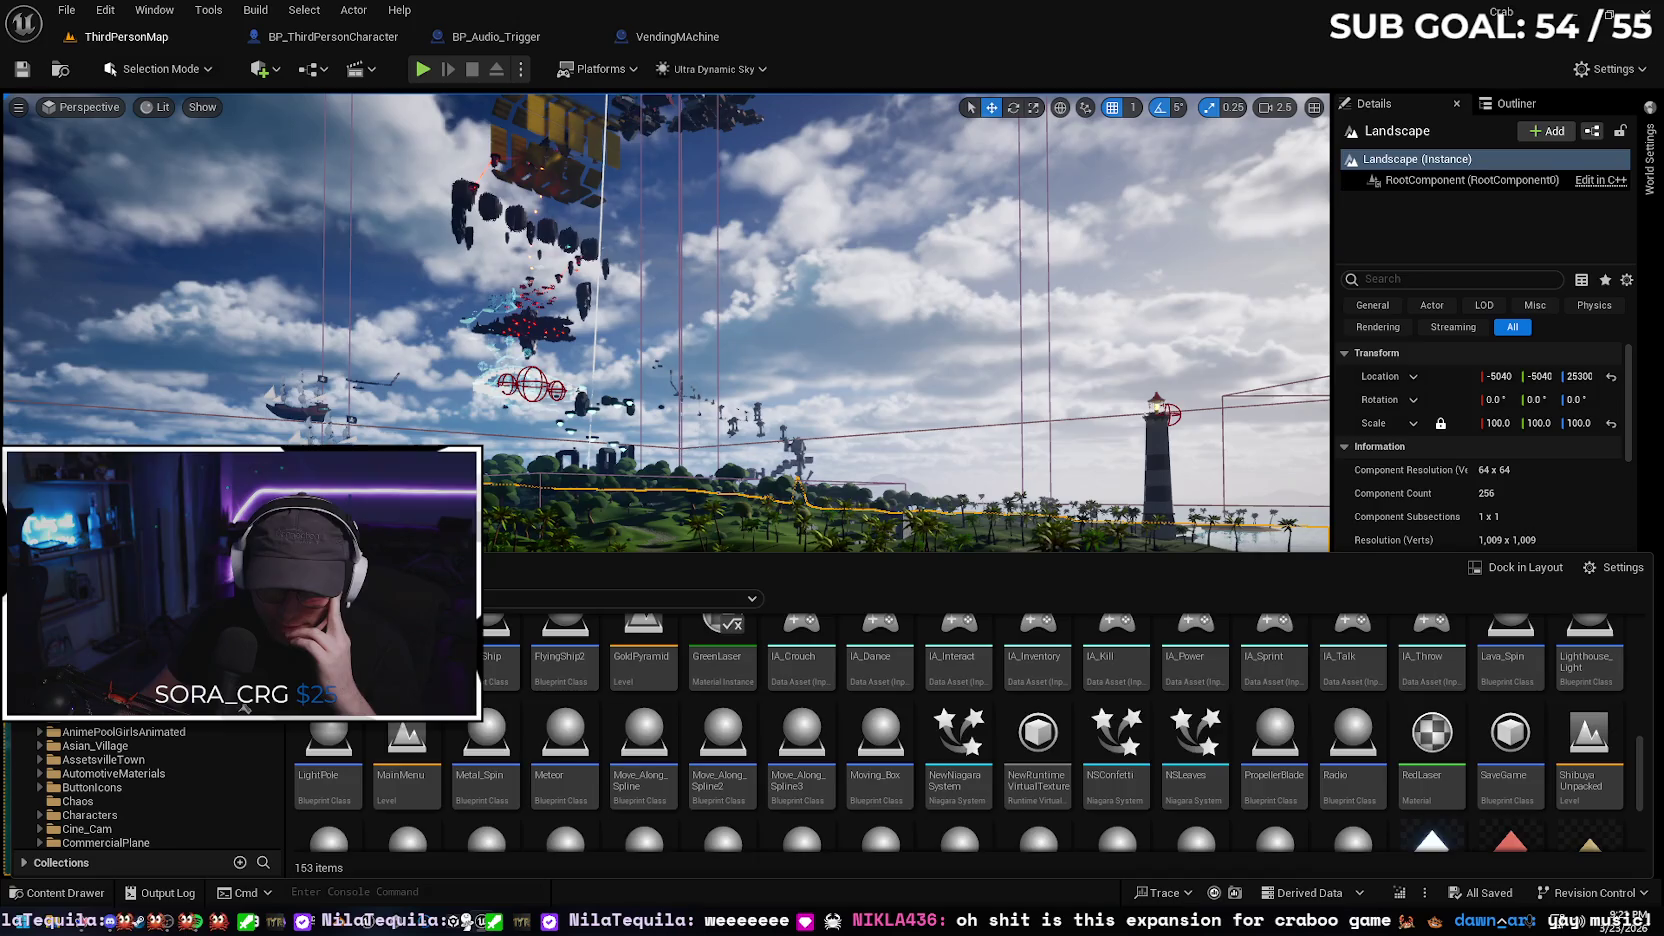
key("alt+Left")
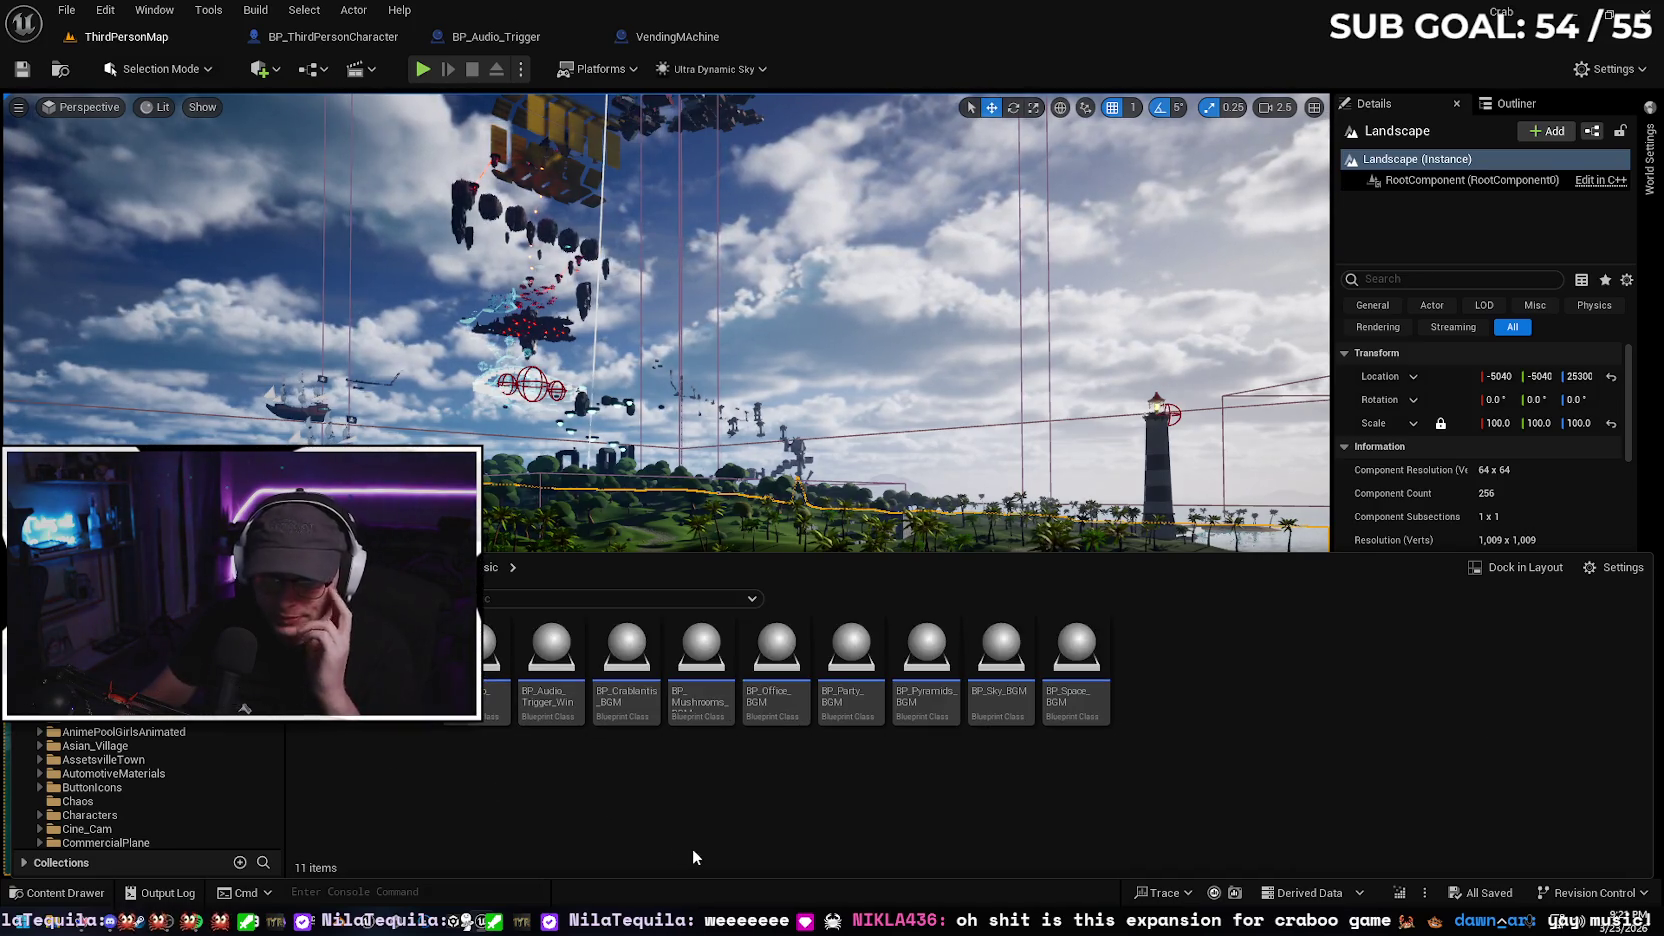
mouse_move(626, 703)
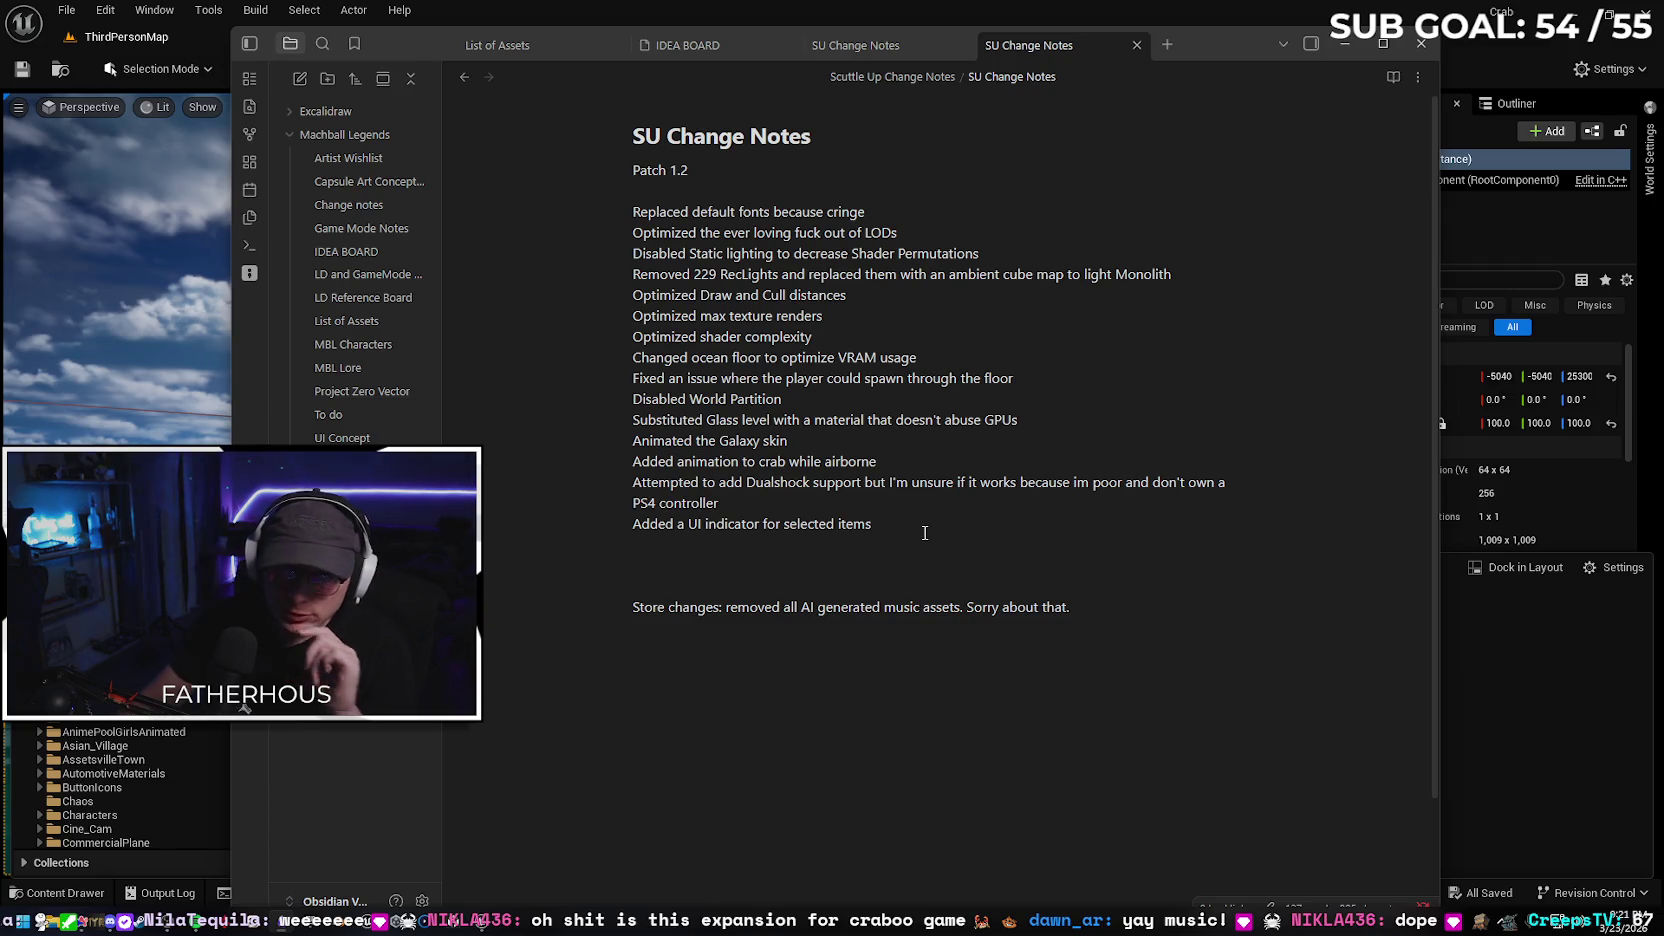
Add a MUSIC heading noting seven music zones with audio triggers for starting and beating the game
key("Return")
key("Return")
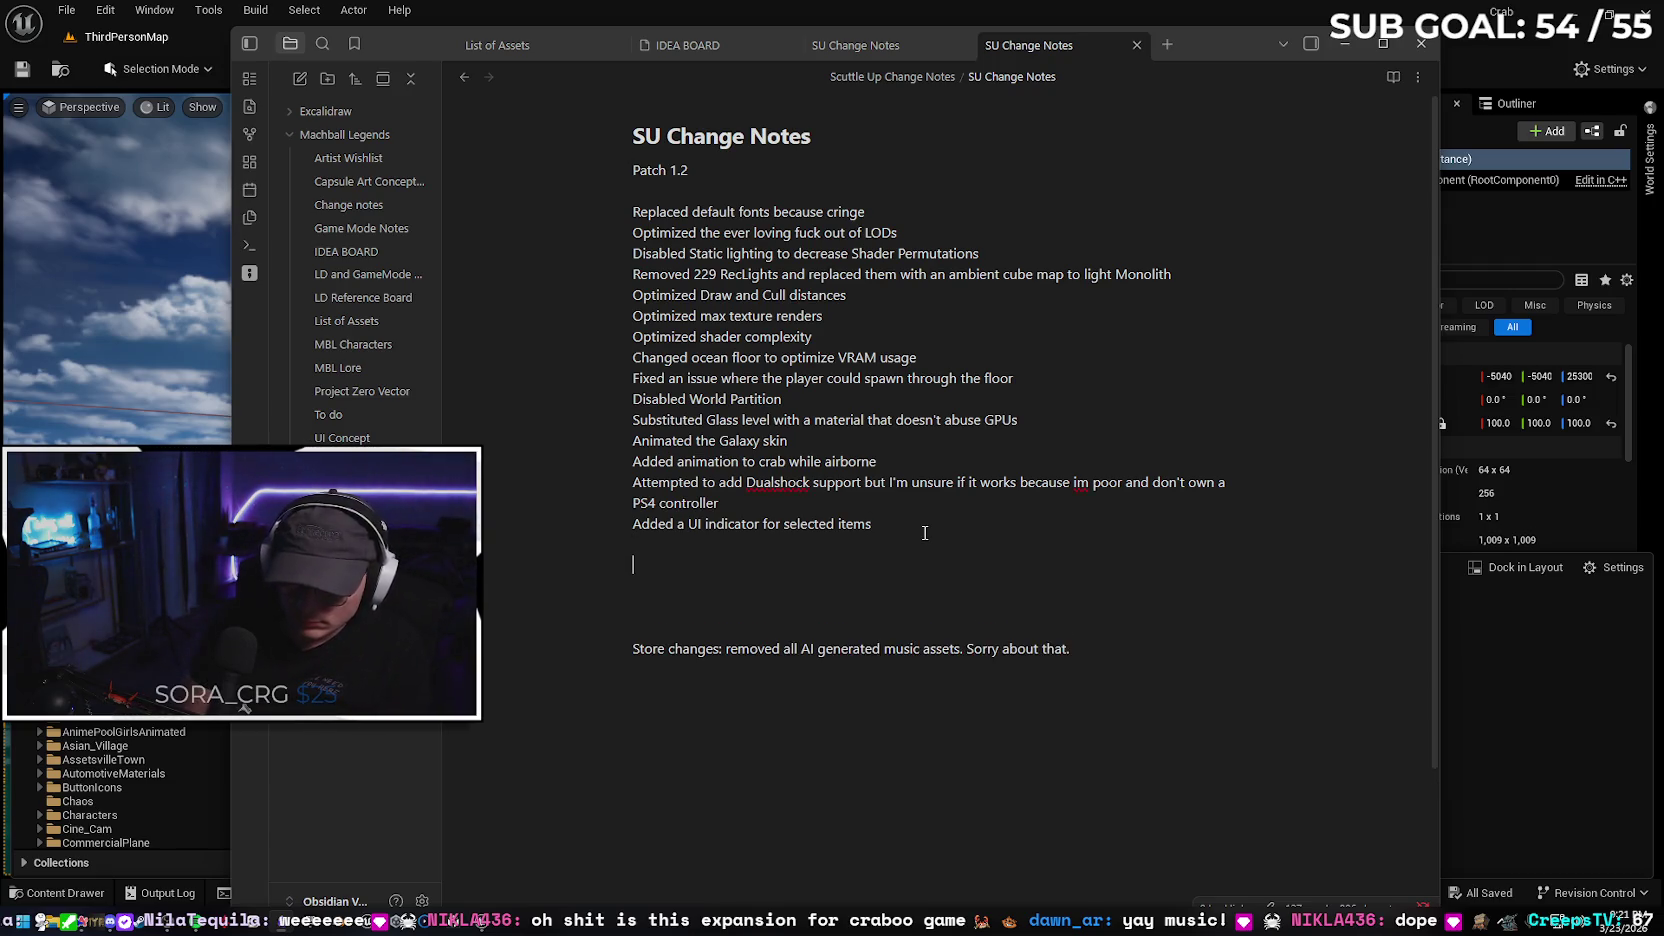
type("MUSIC")
key("Return")
type("Added seven music zones as well as")
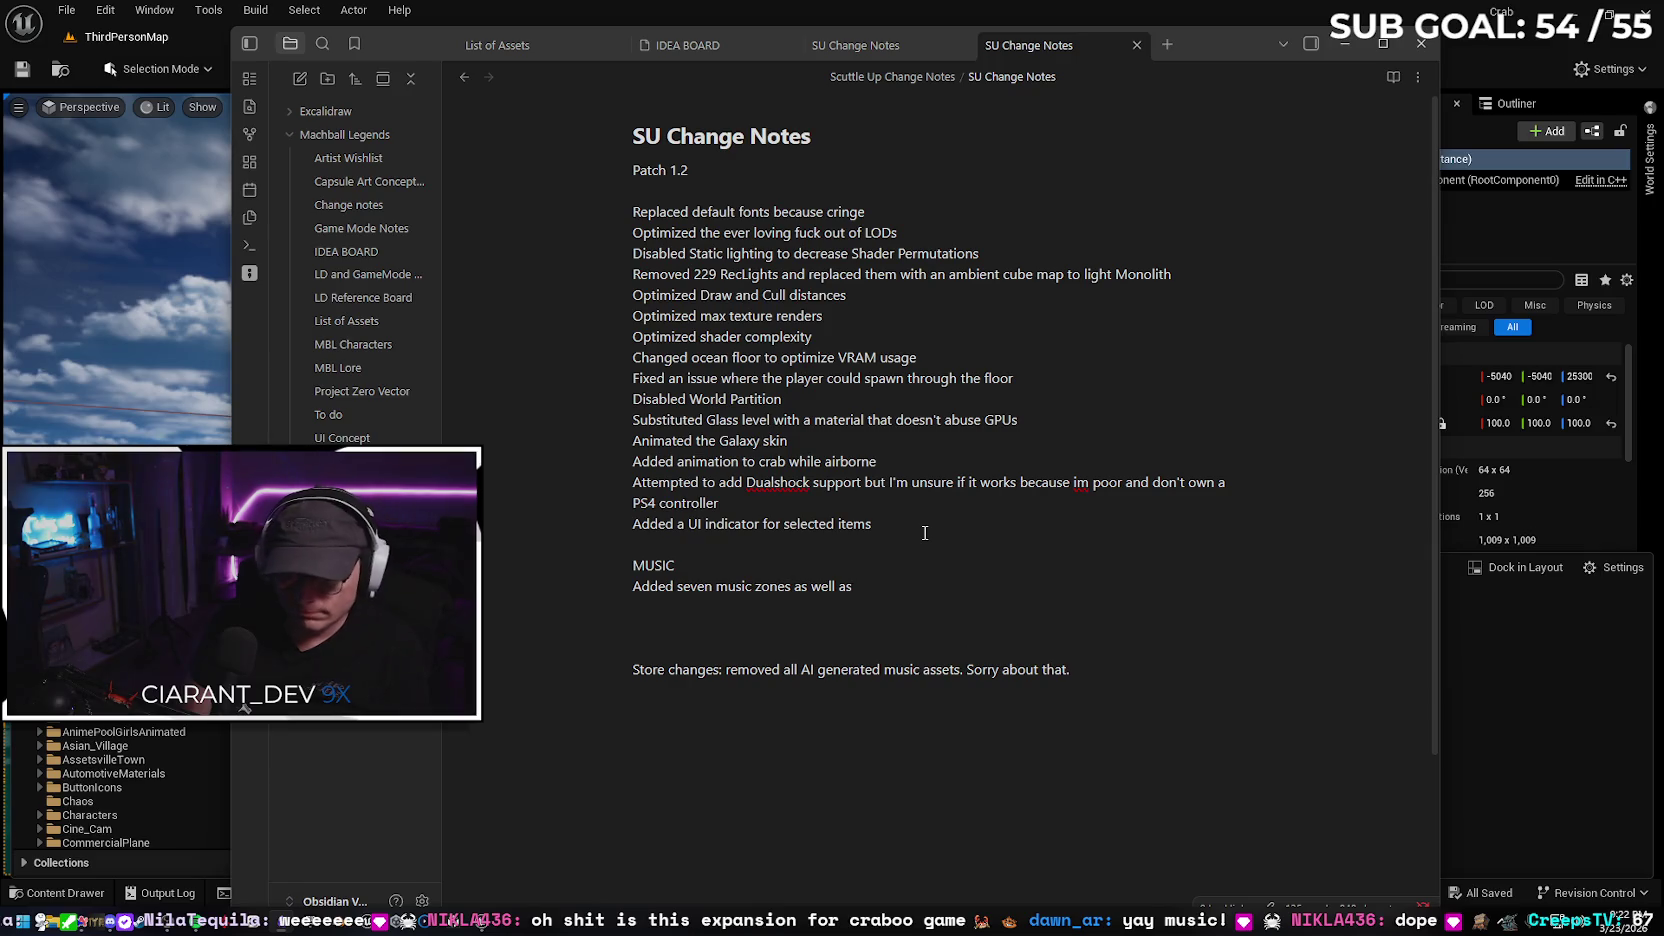
type(" audio triggers for starting and ")
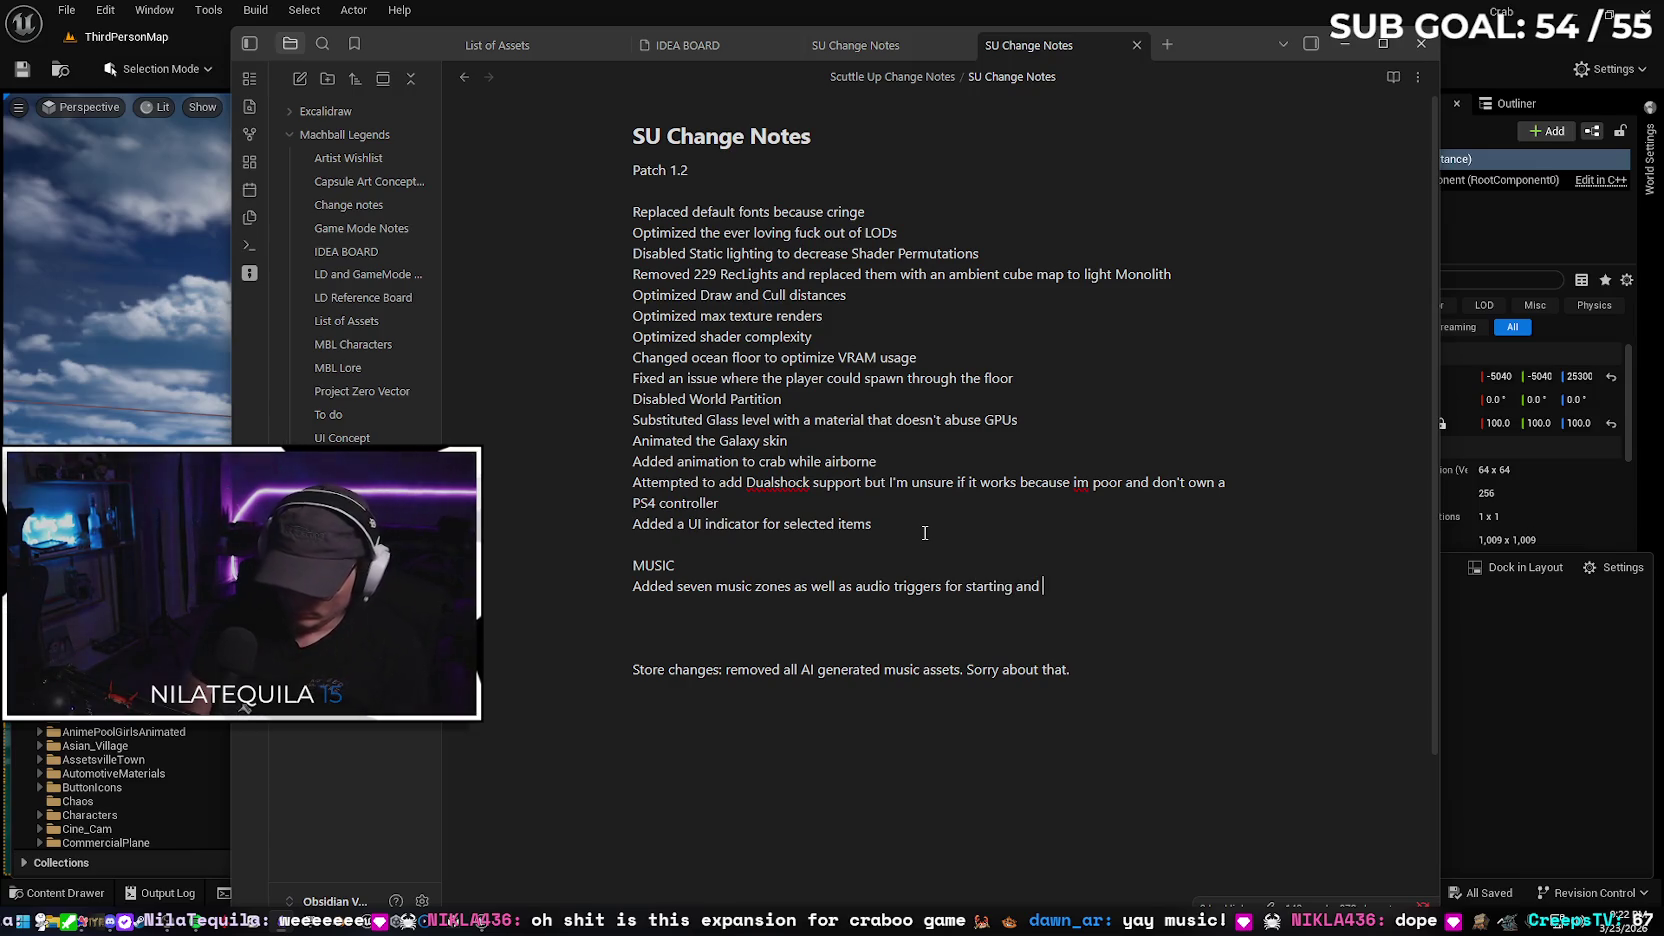
type("beating the")
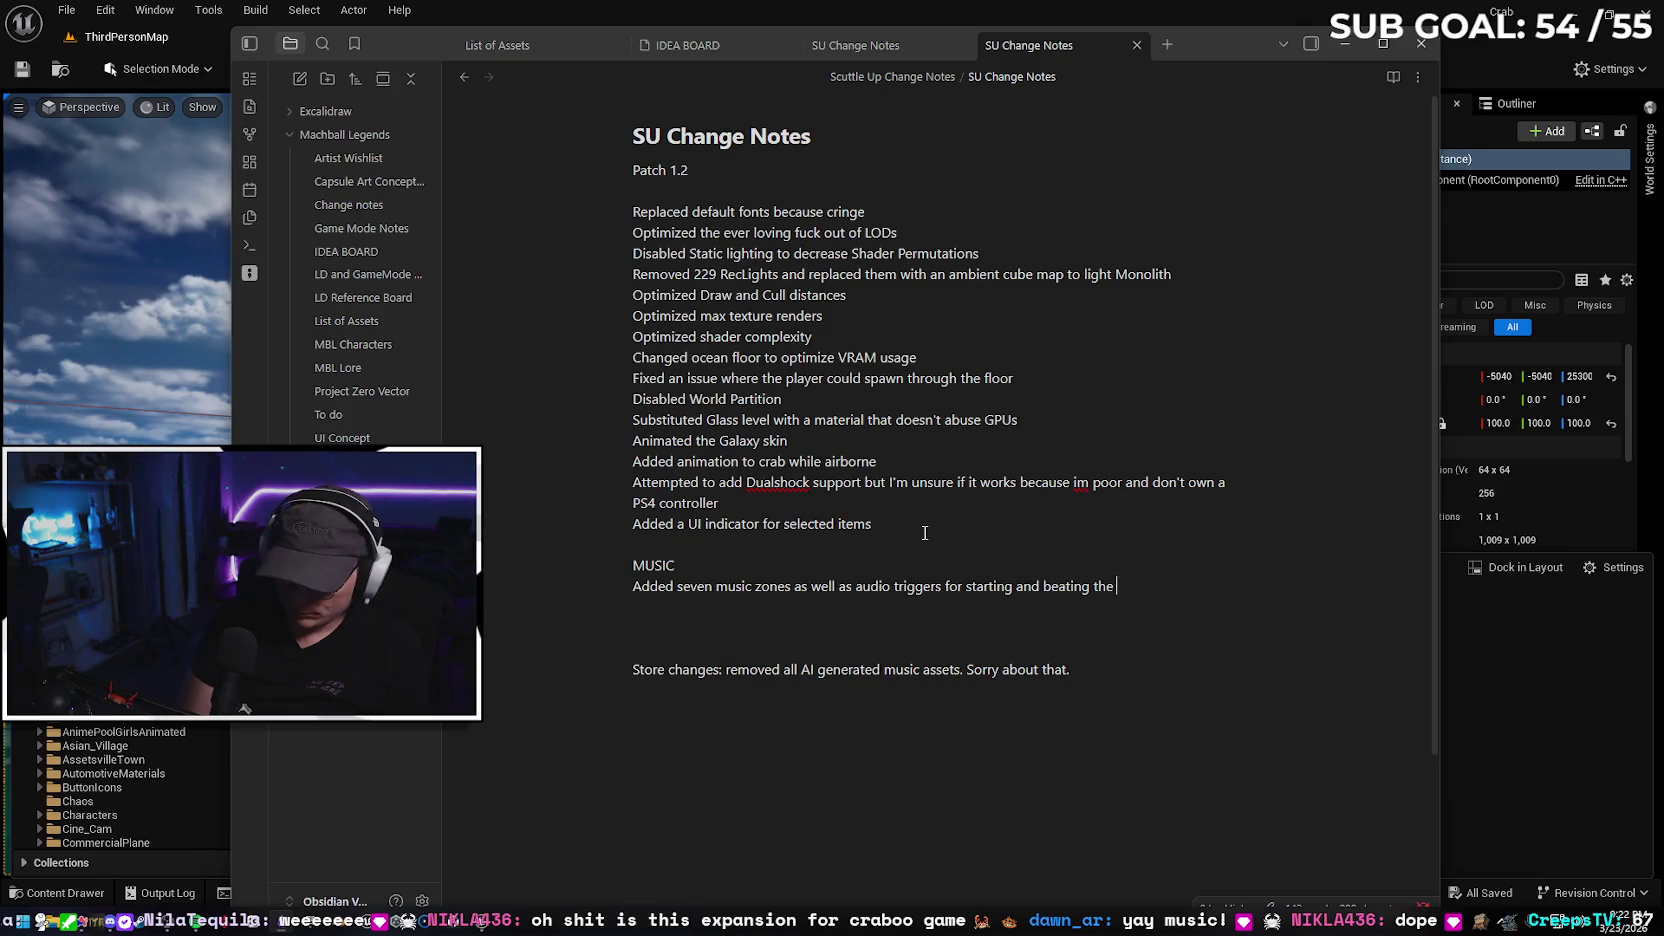
type("ame.")
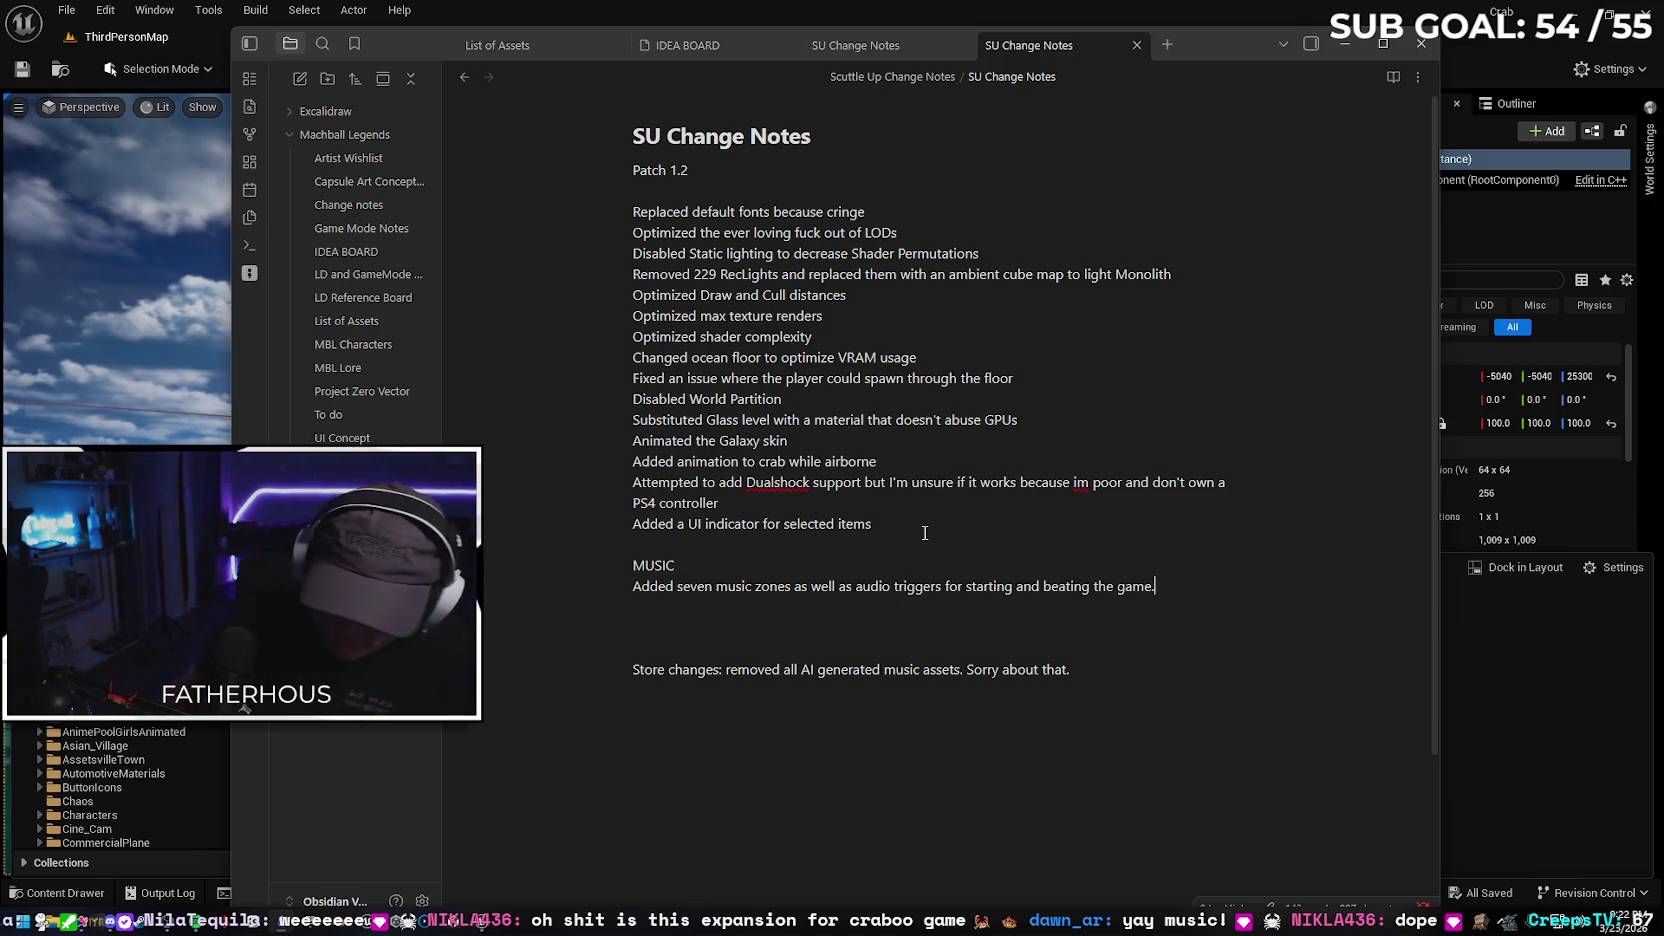
key("BackSpace")
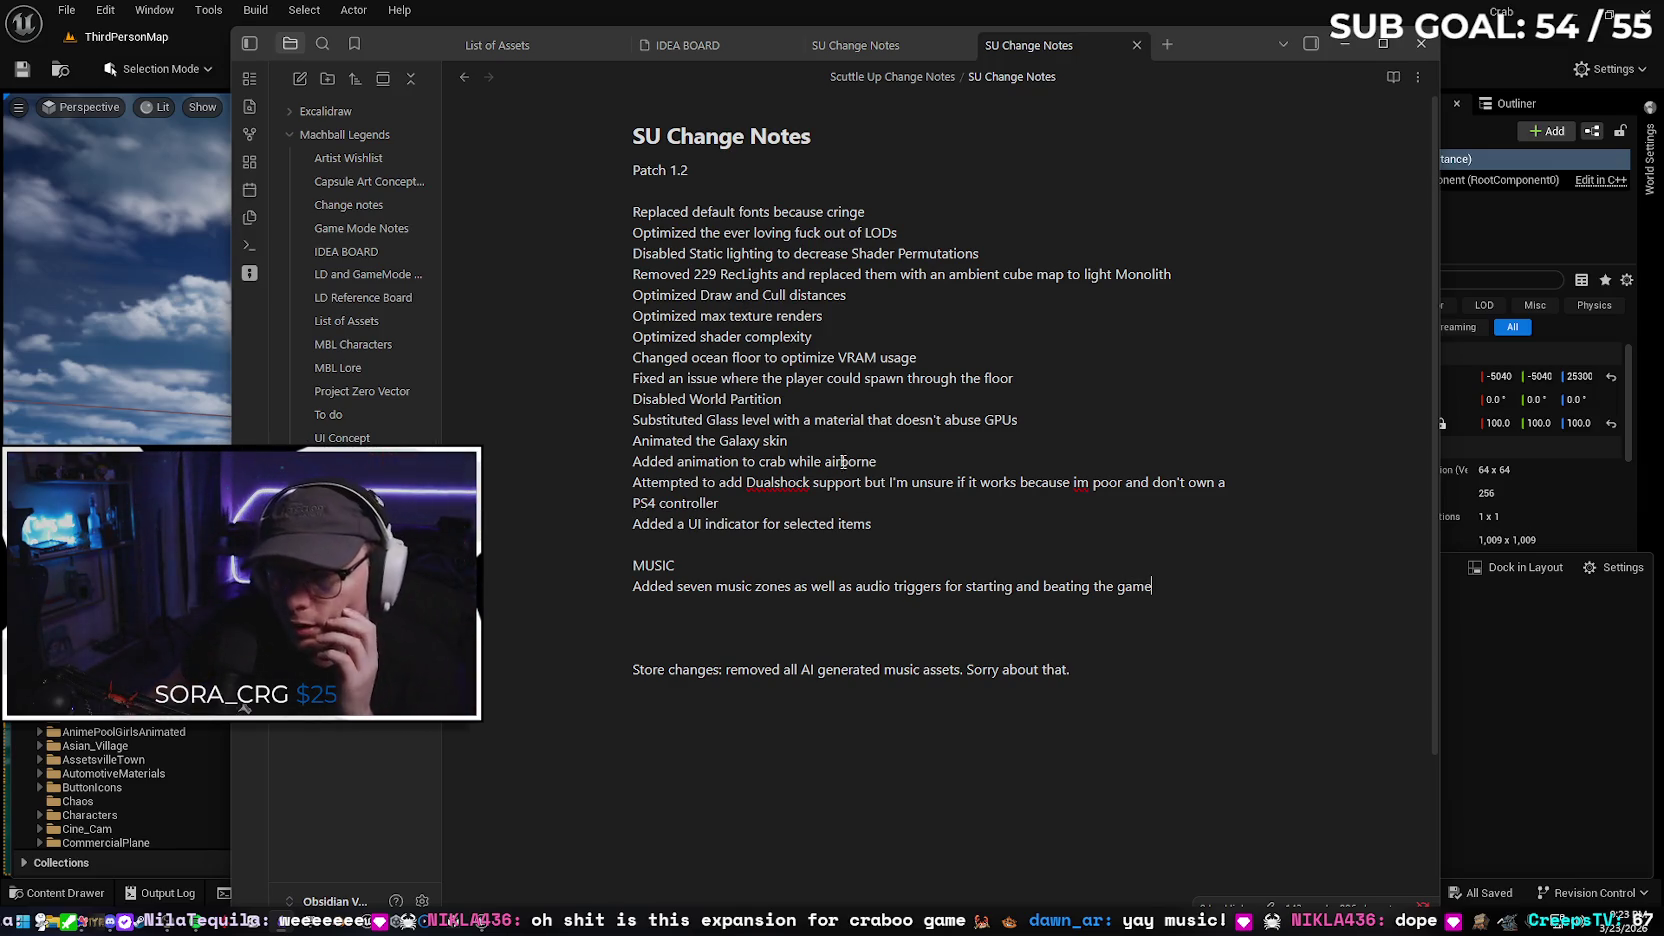
left_click(1047, 385)
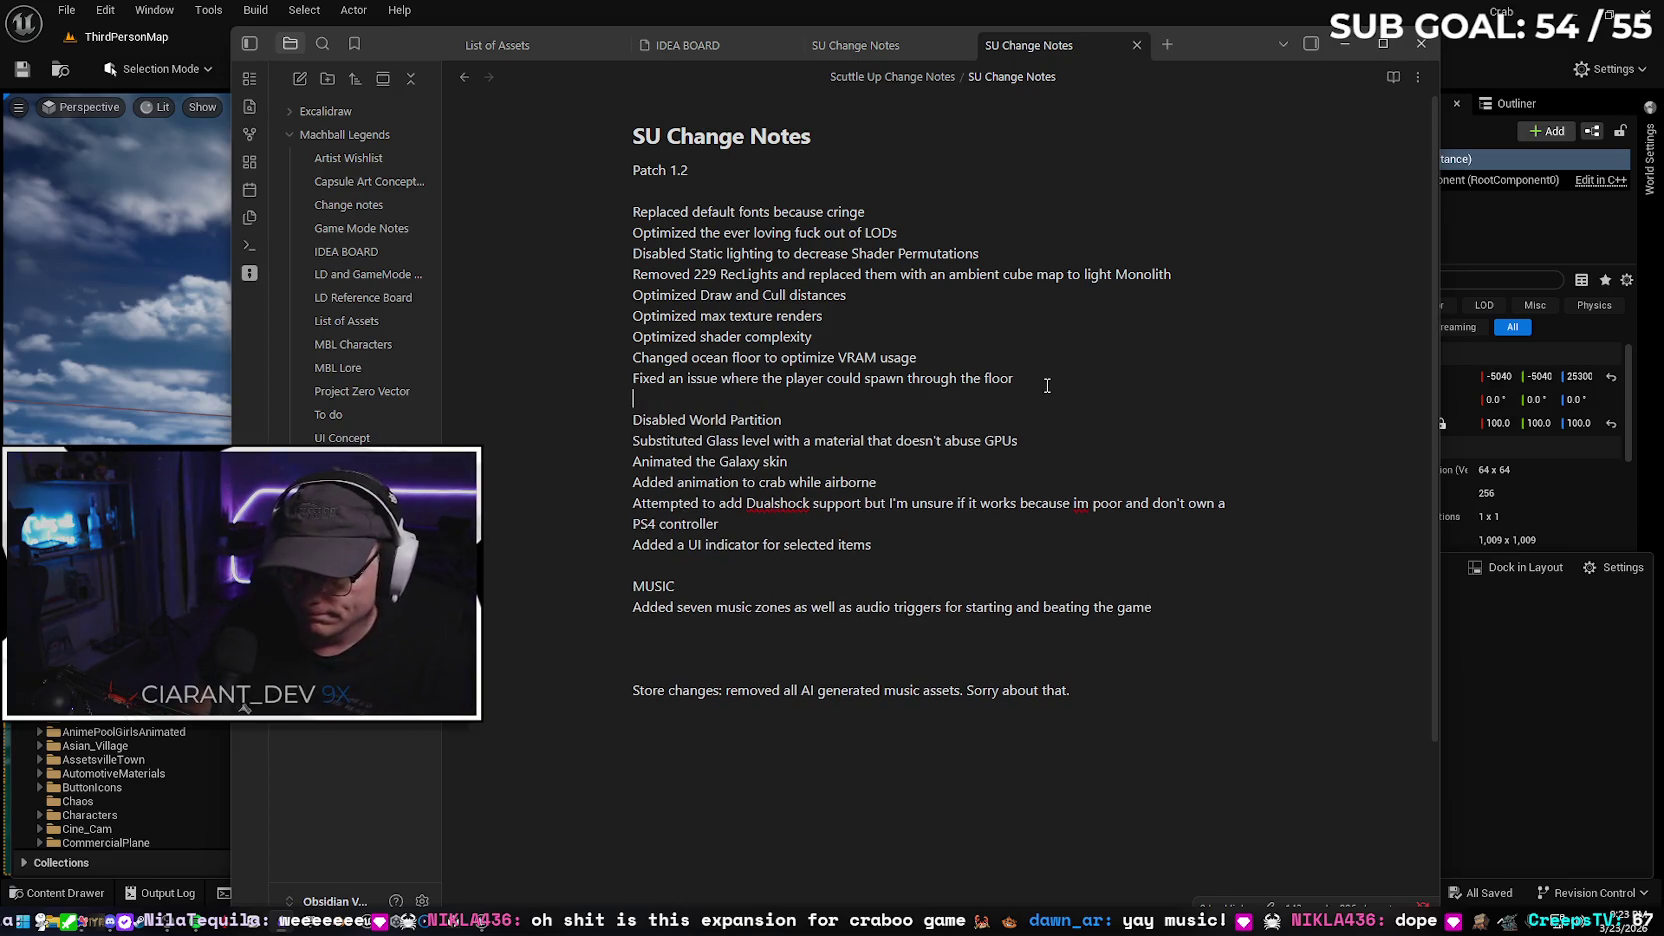
Add a fix line below the floor-spawn fix about holding R to reset and picking up hats
key("Return")
type("Fixed an issue w")
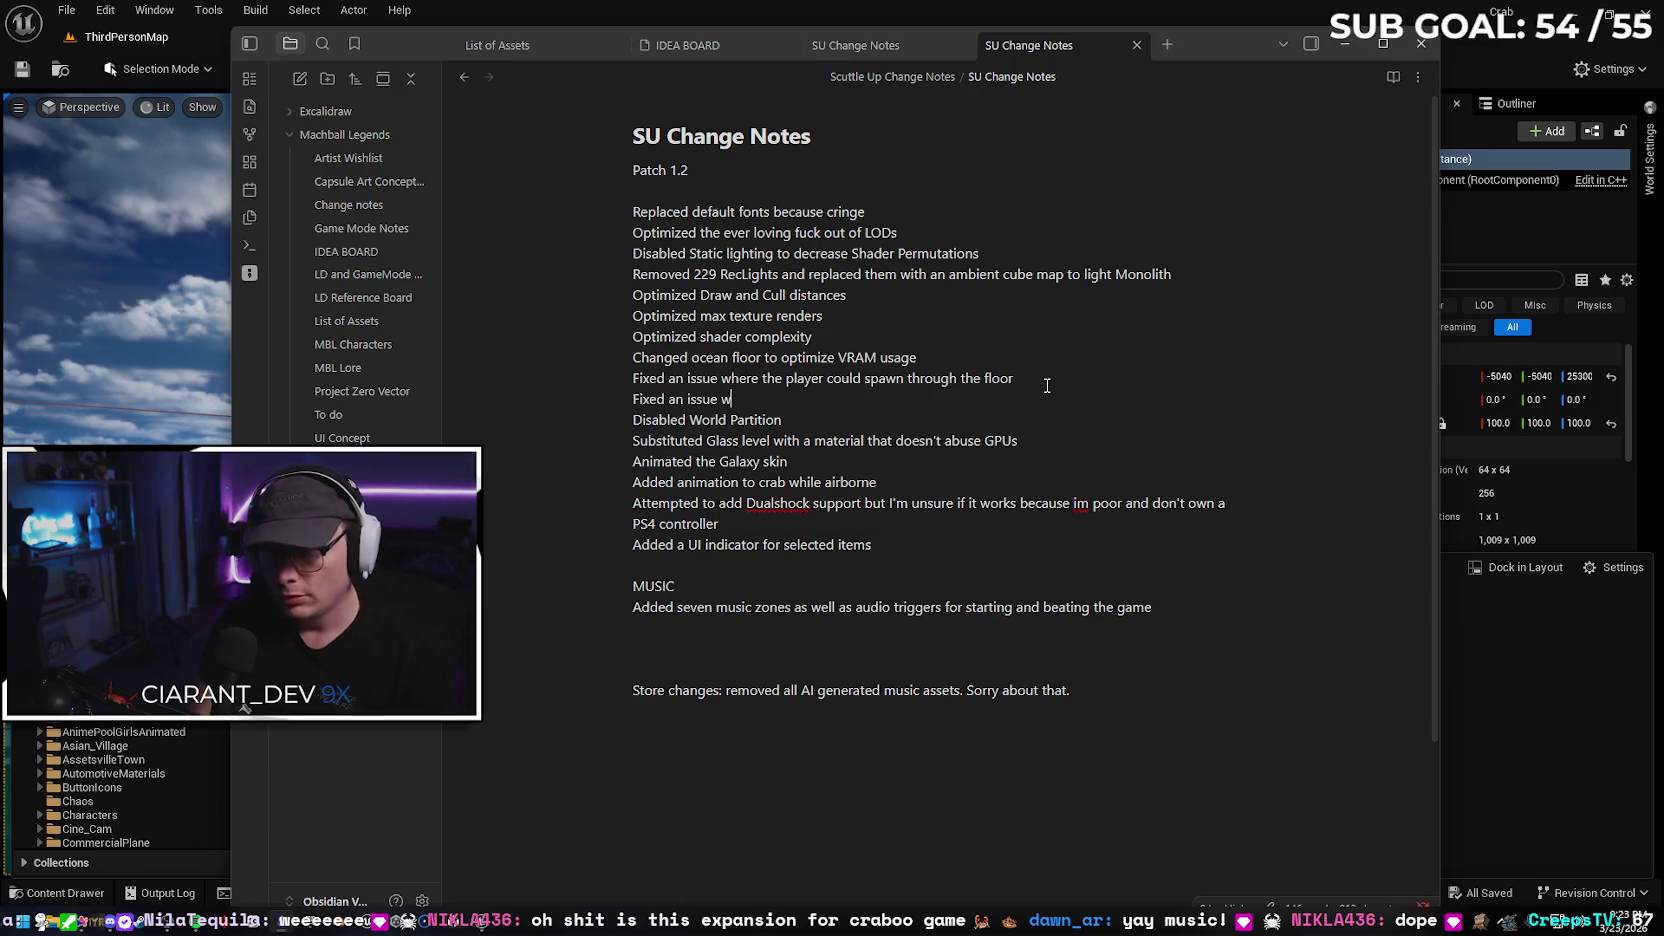
type("here ho")
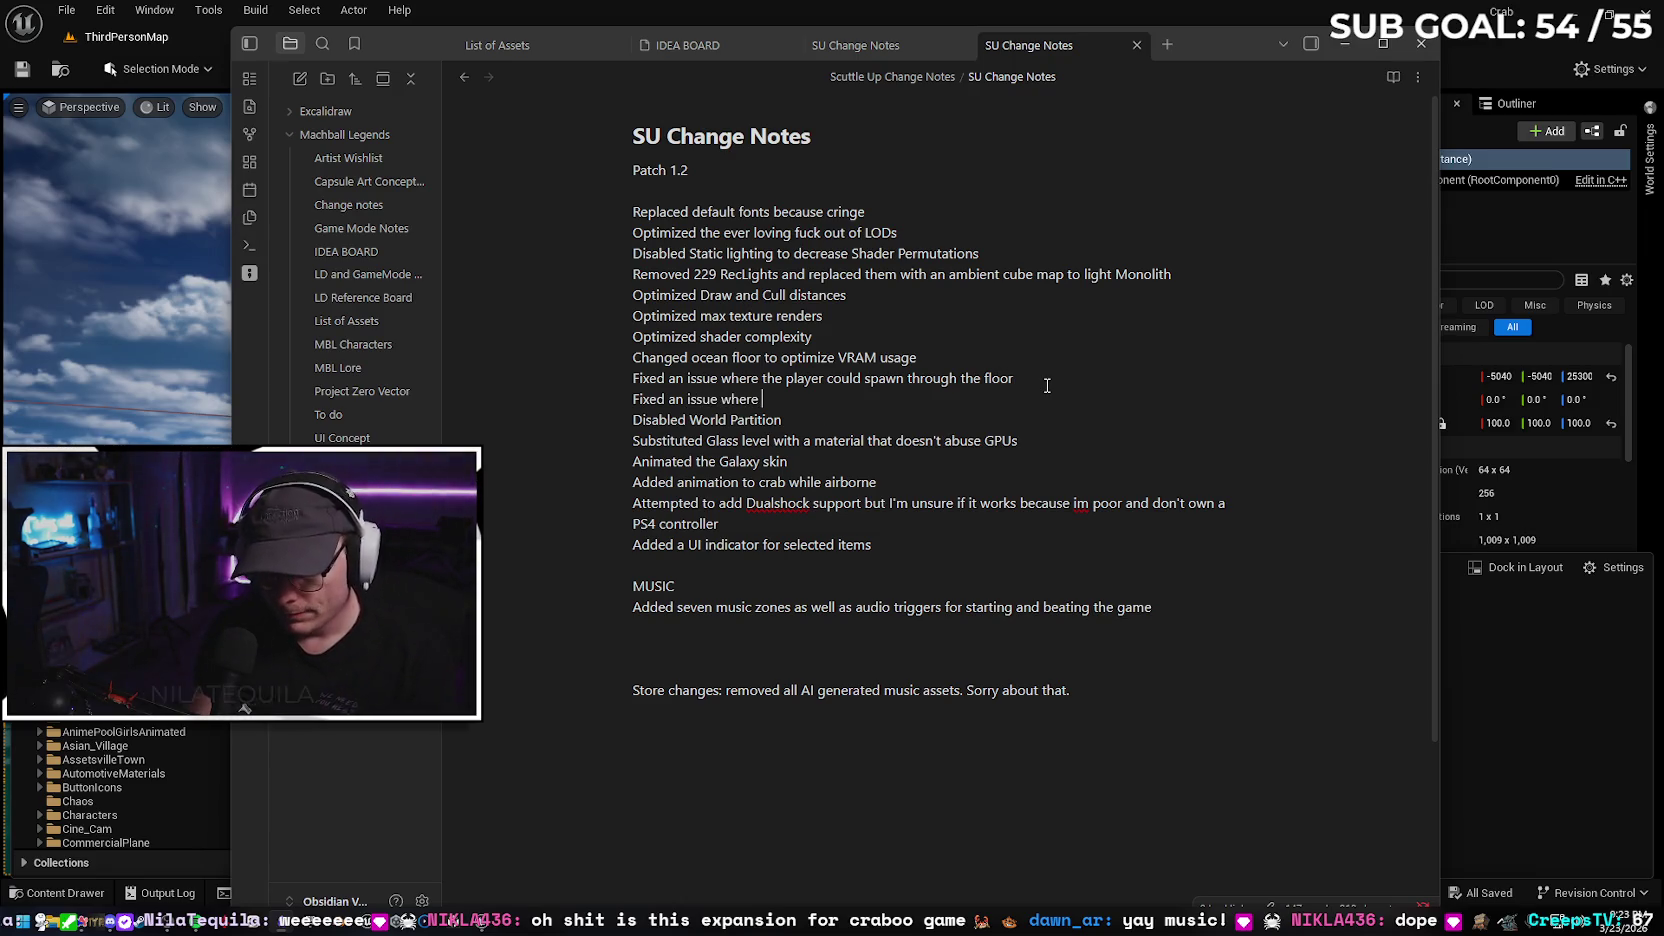
type("lding R to reset d")
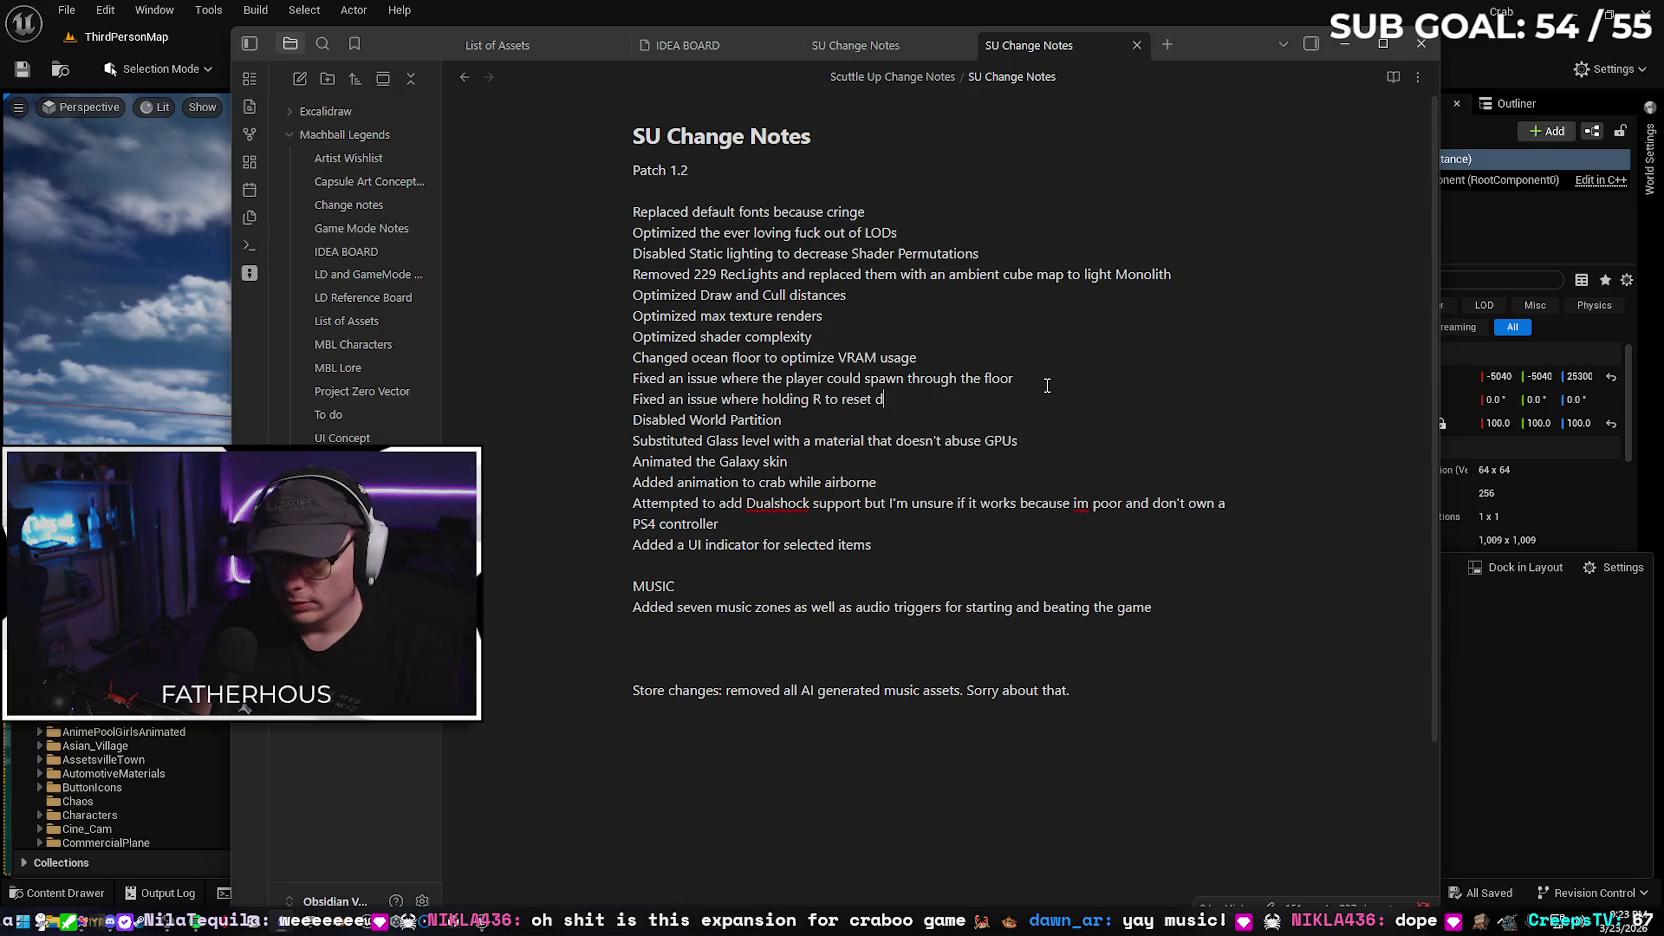
type("isabled the")
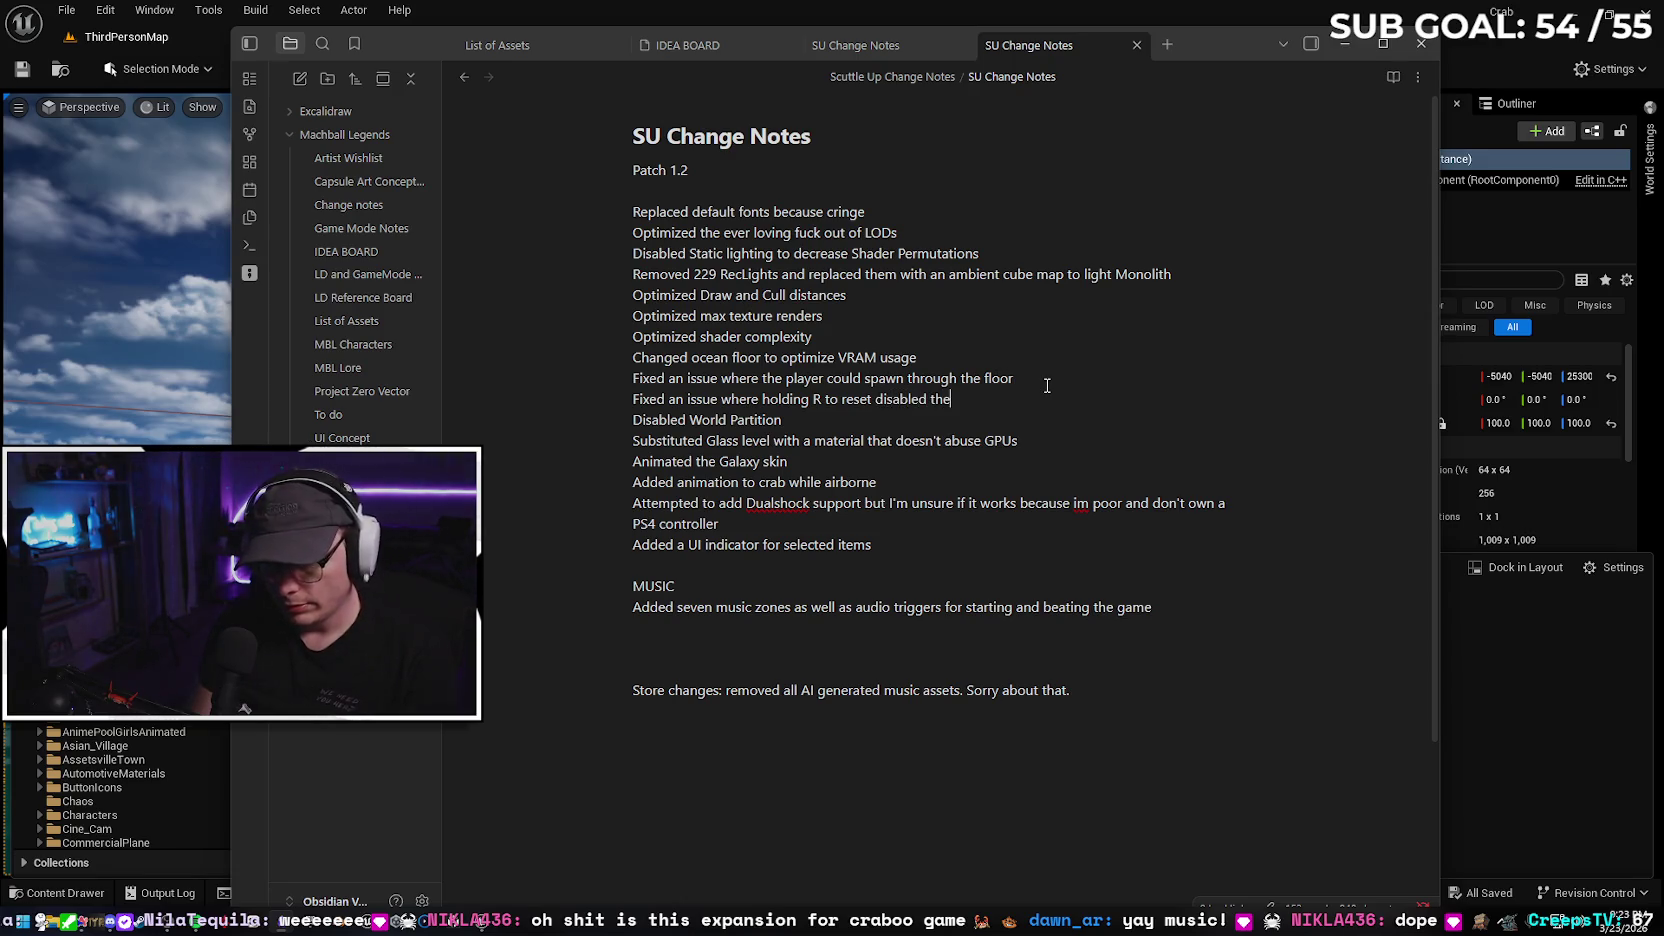
type(" ability to p")
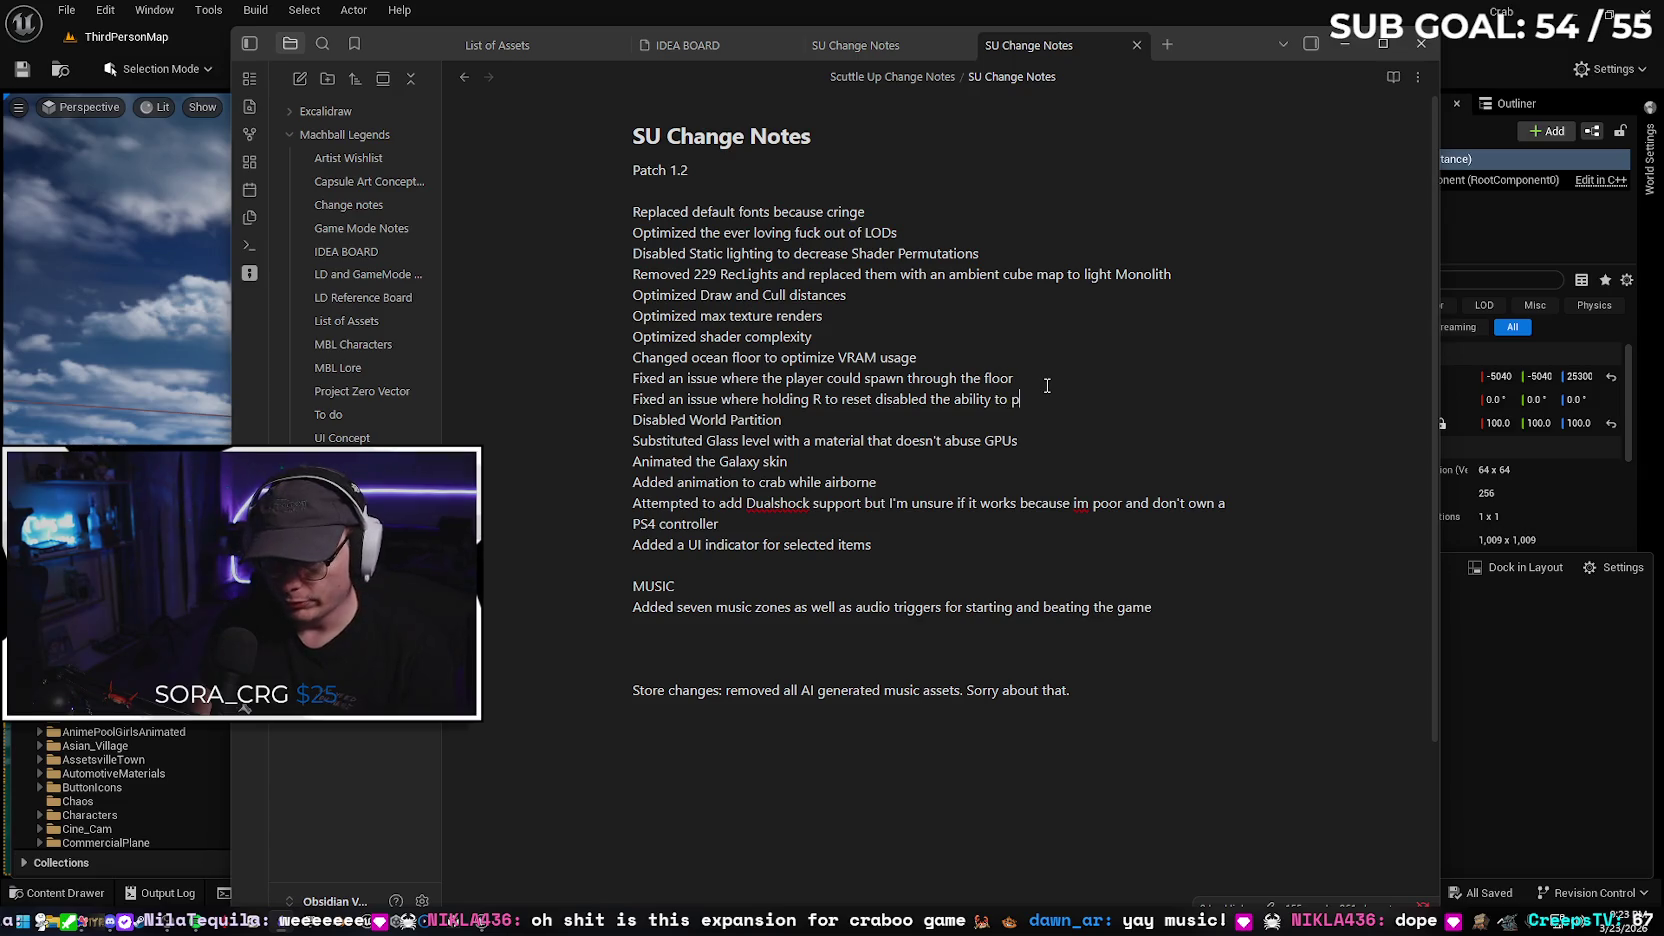
type("ickup hats")
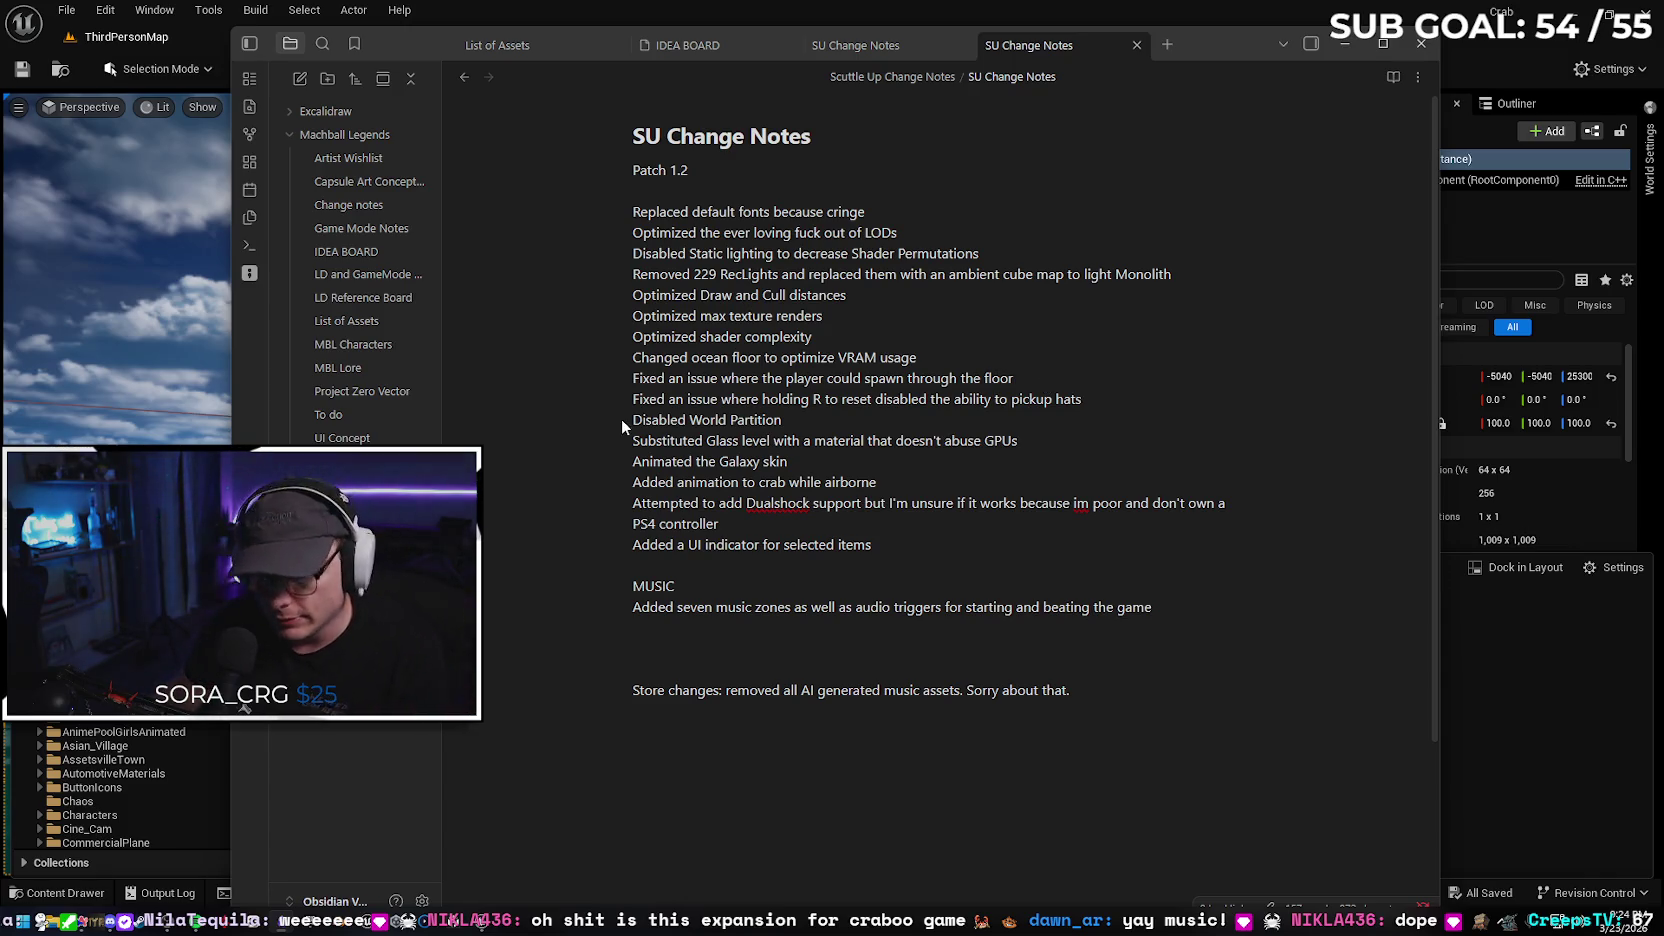
Replace 'Store changes: r' with 'R' so the last line reads 'Removed all AI generated music assets', and delete the blank line
left_click_drag(730, 690, 643, 690)
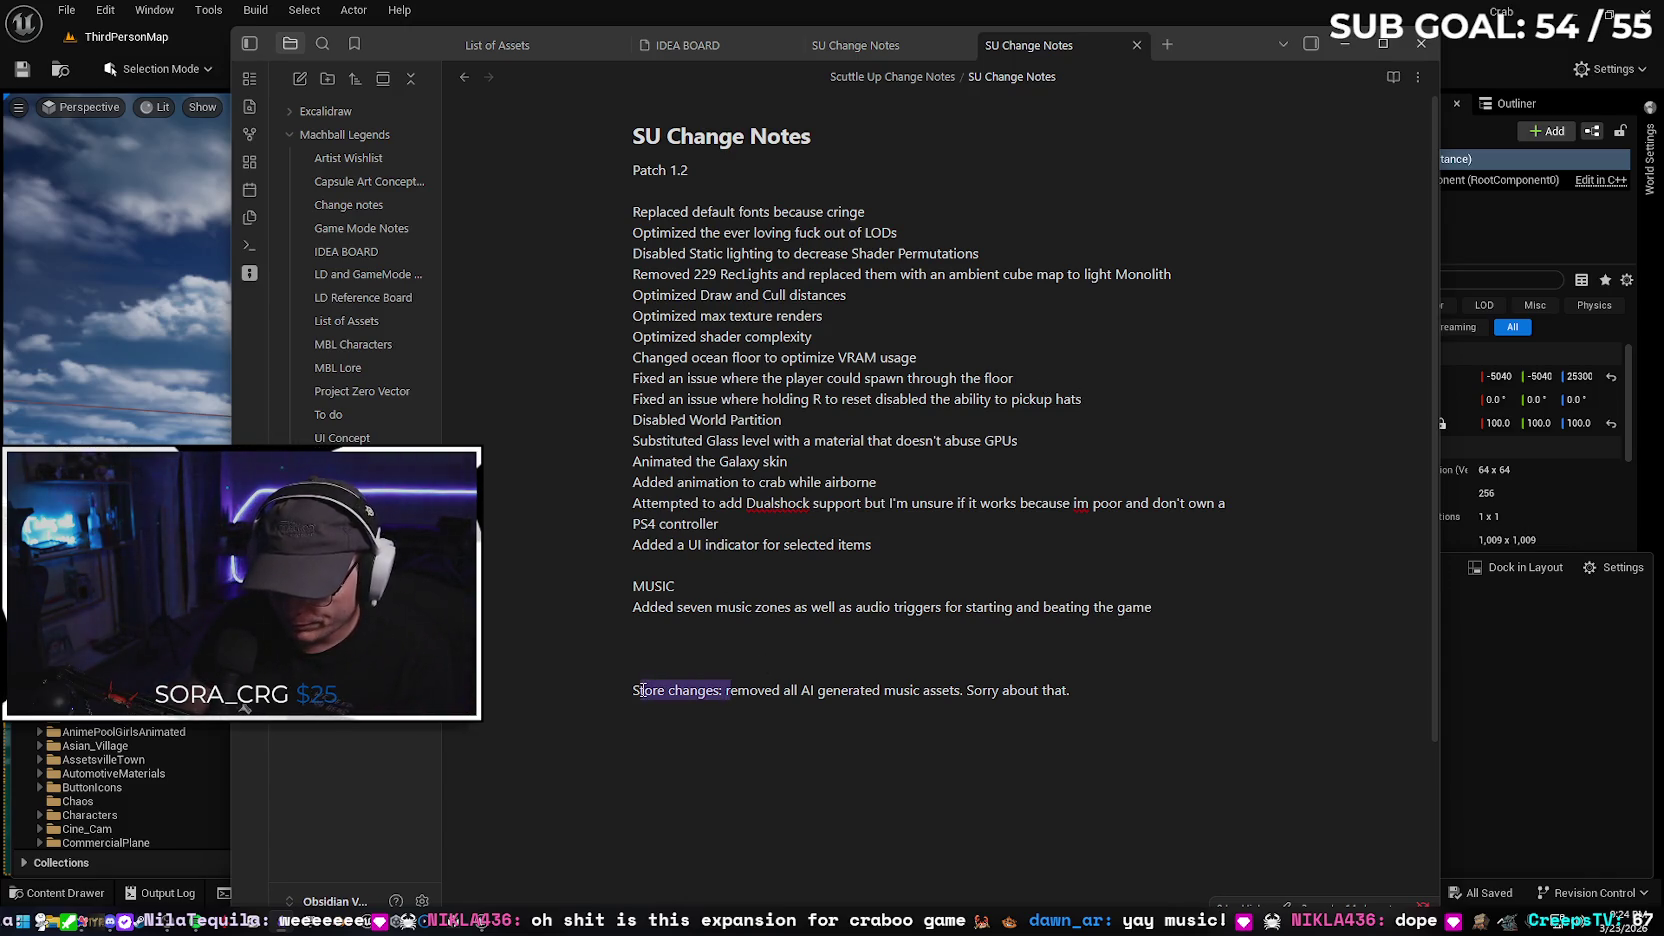
type("R")
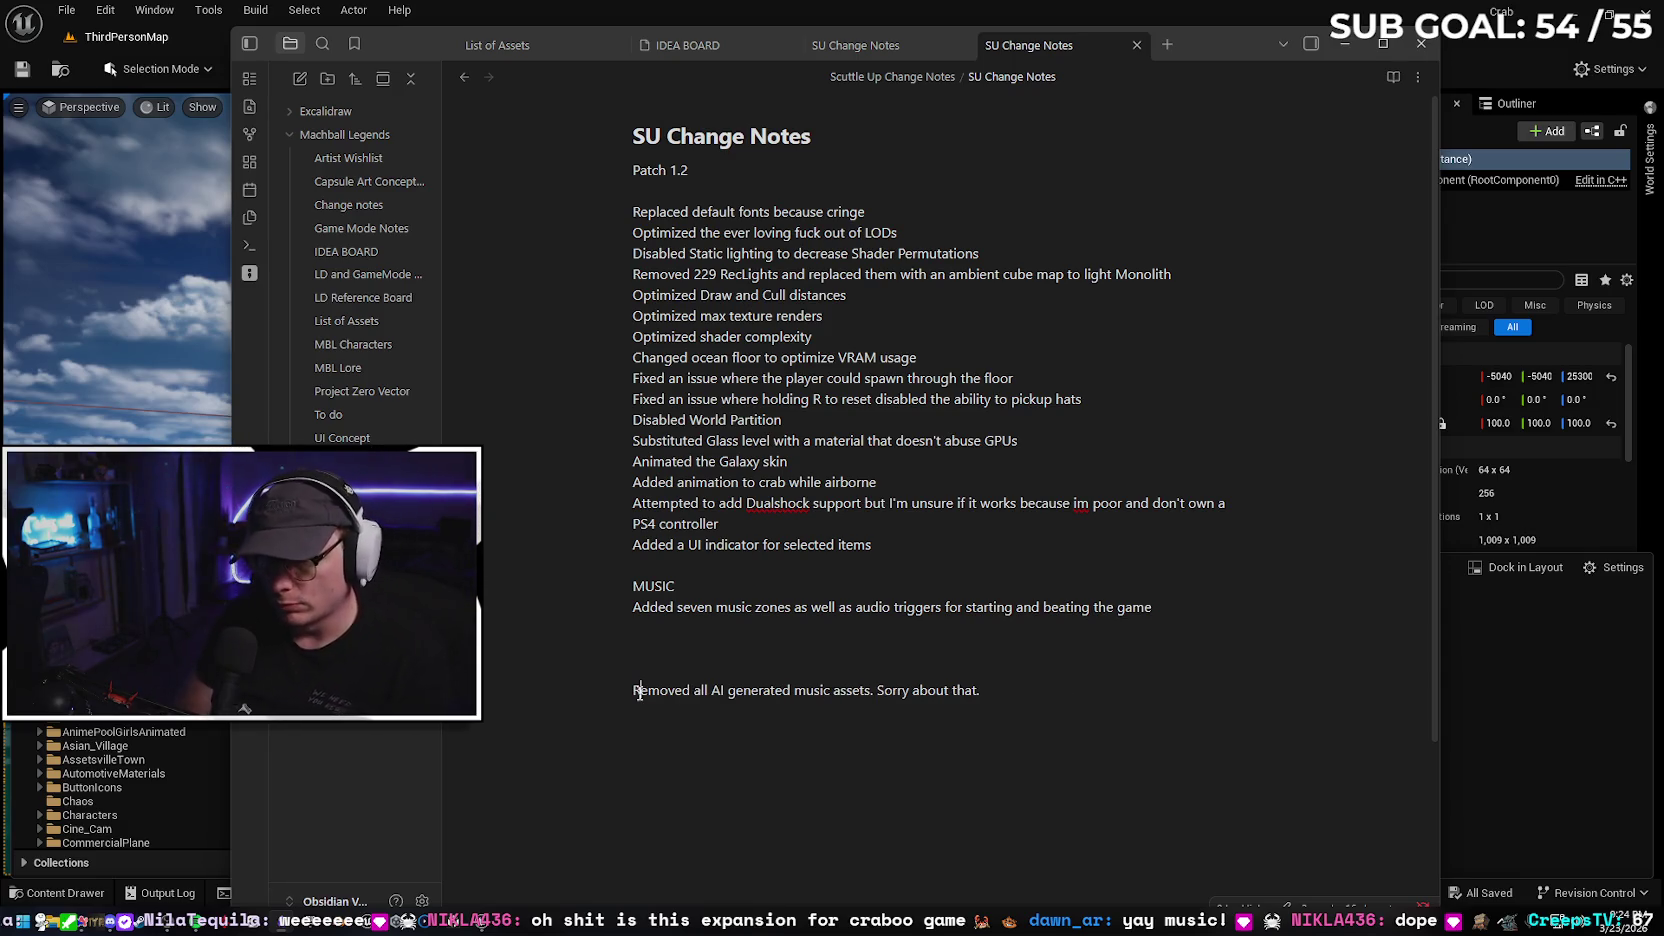
left_click(1015, 687)
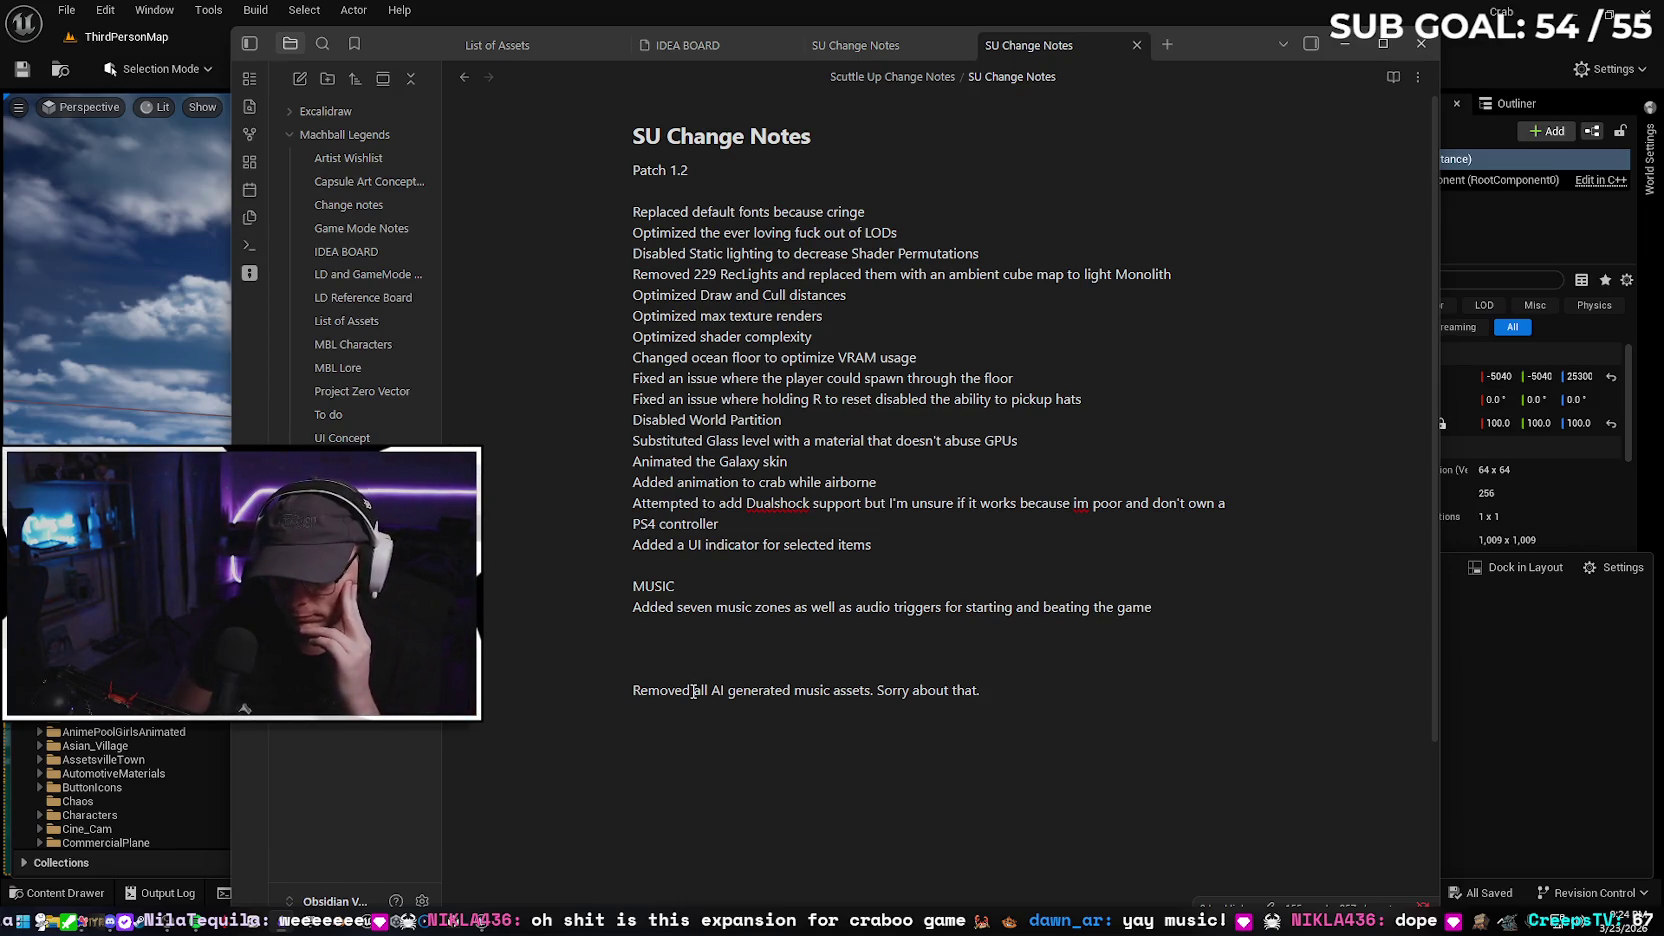
key("BackSpace")
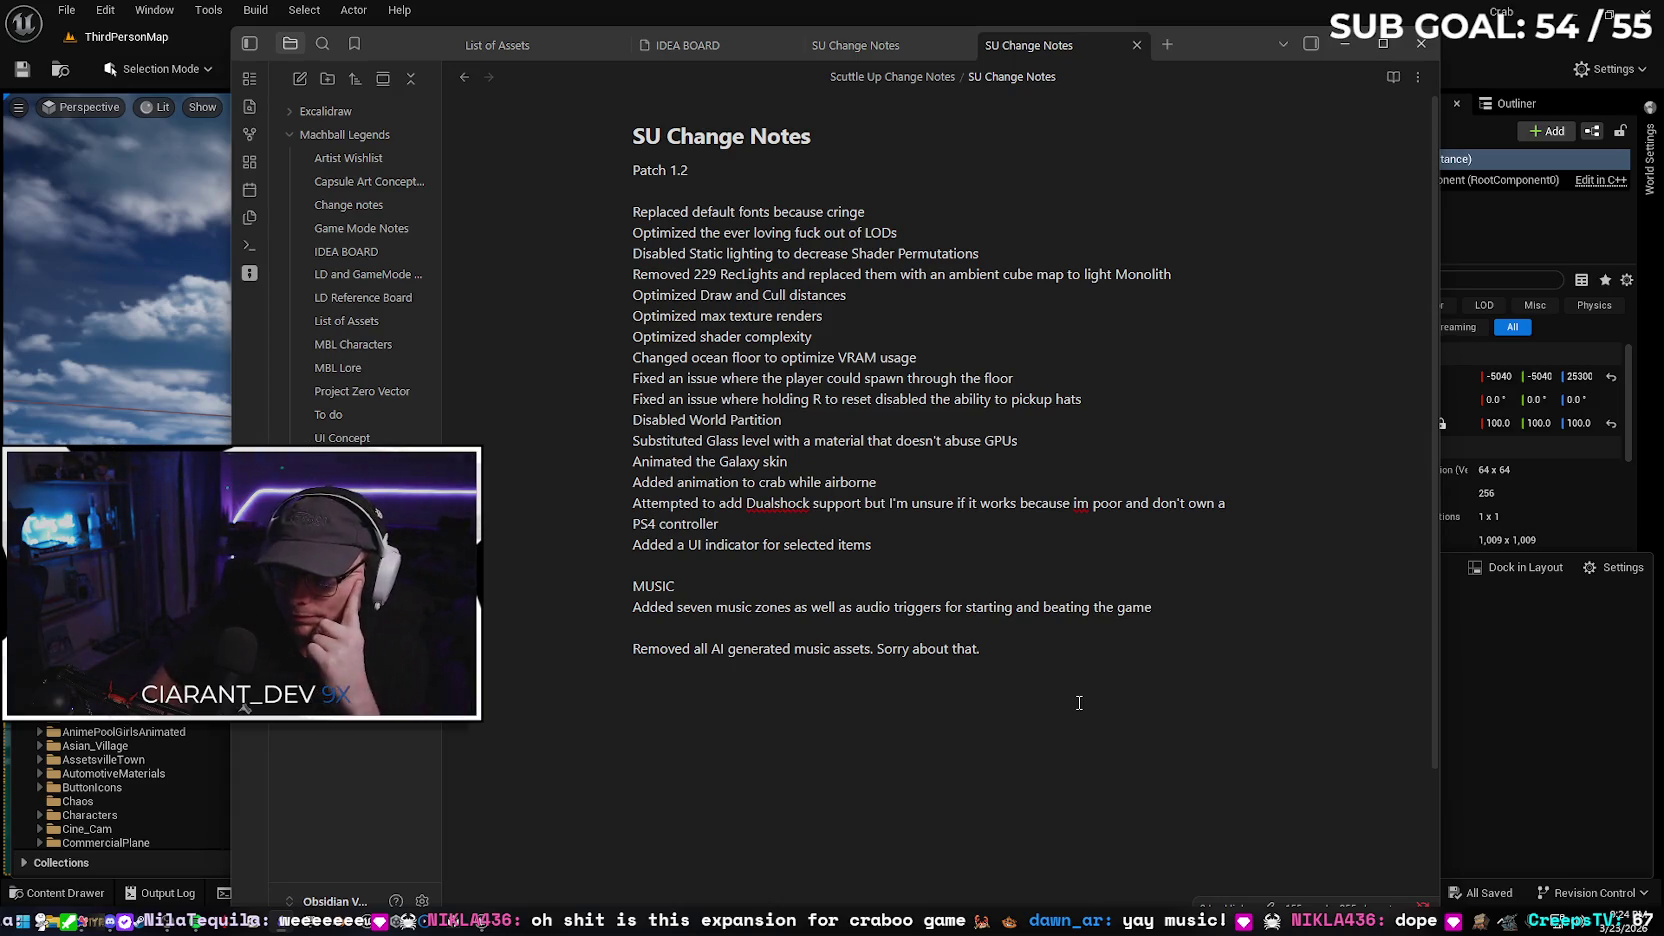
Minimize Obsidian and filter the Outliner's actors by 'merg'
left_click(1346, 45)
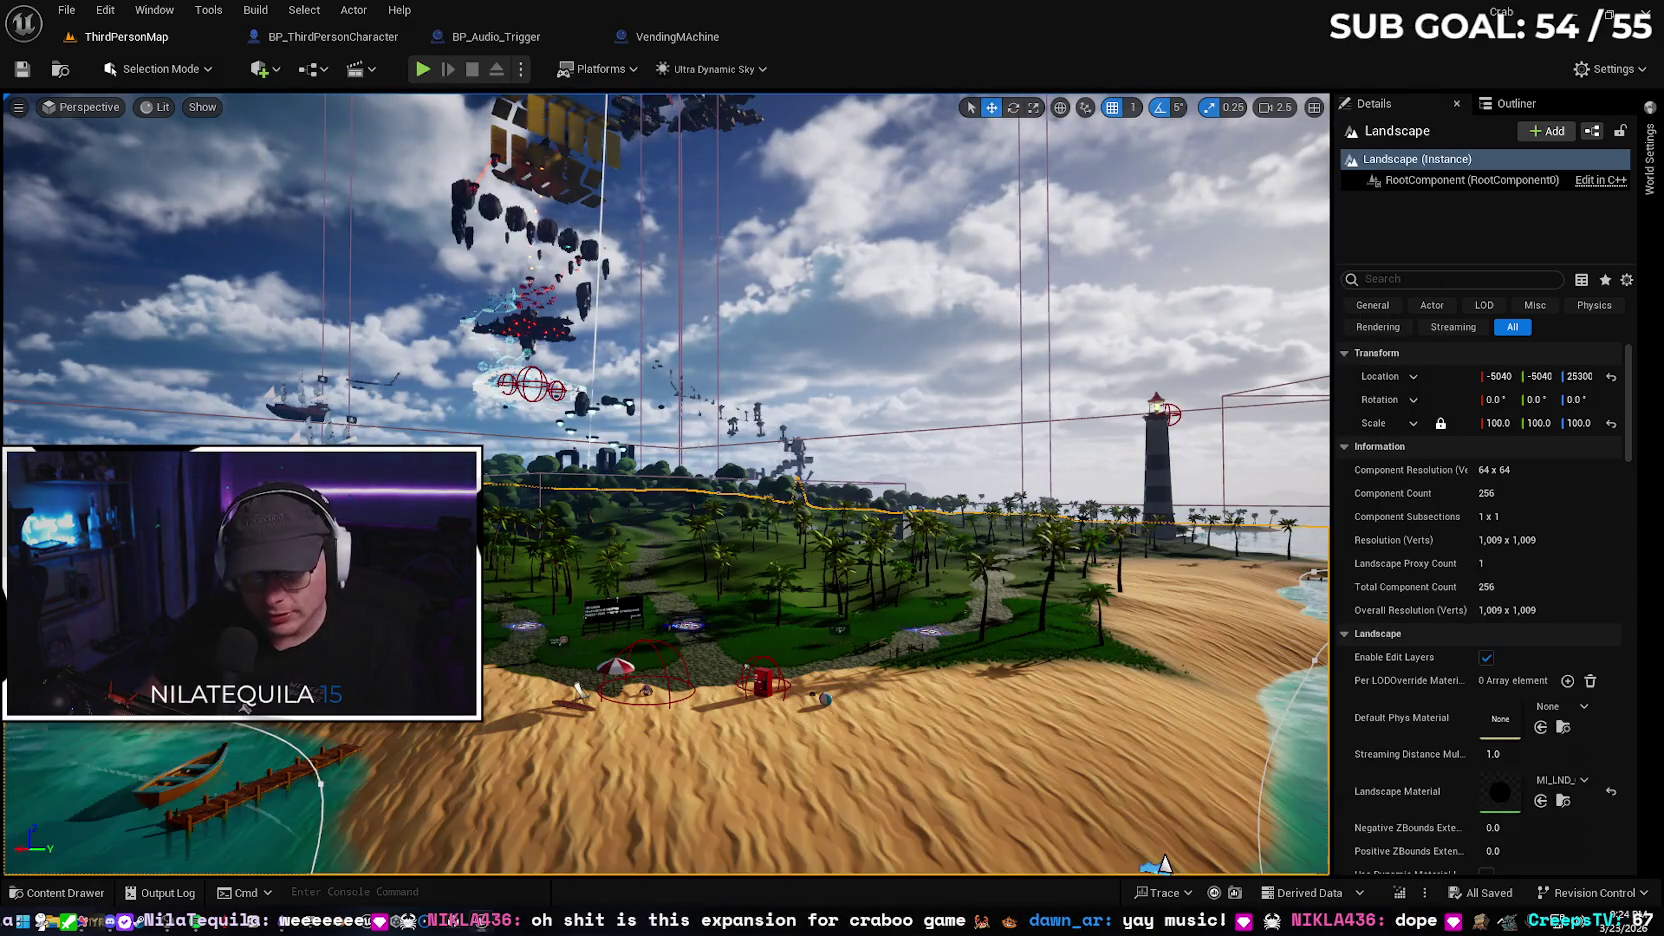
scroll(667, 485, "up", 5)
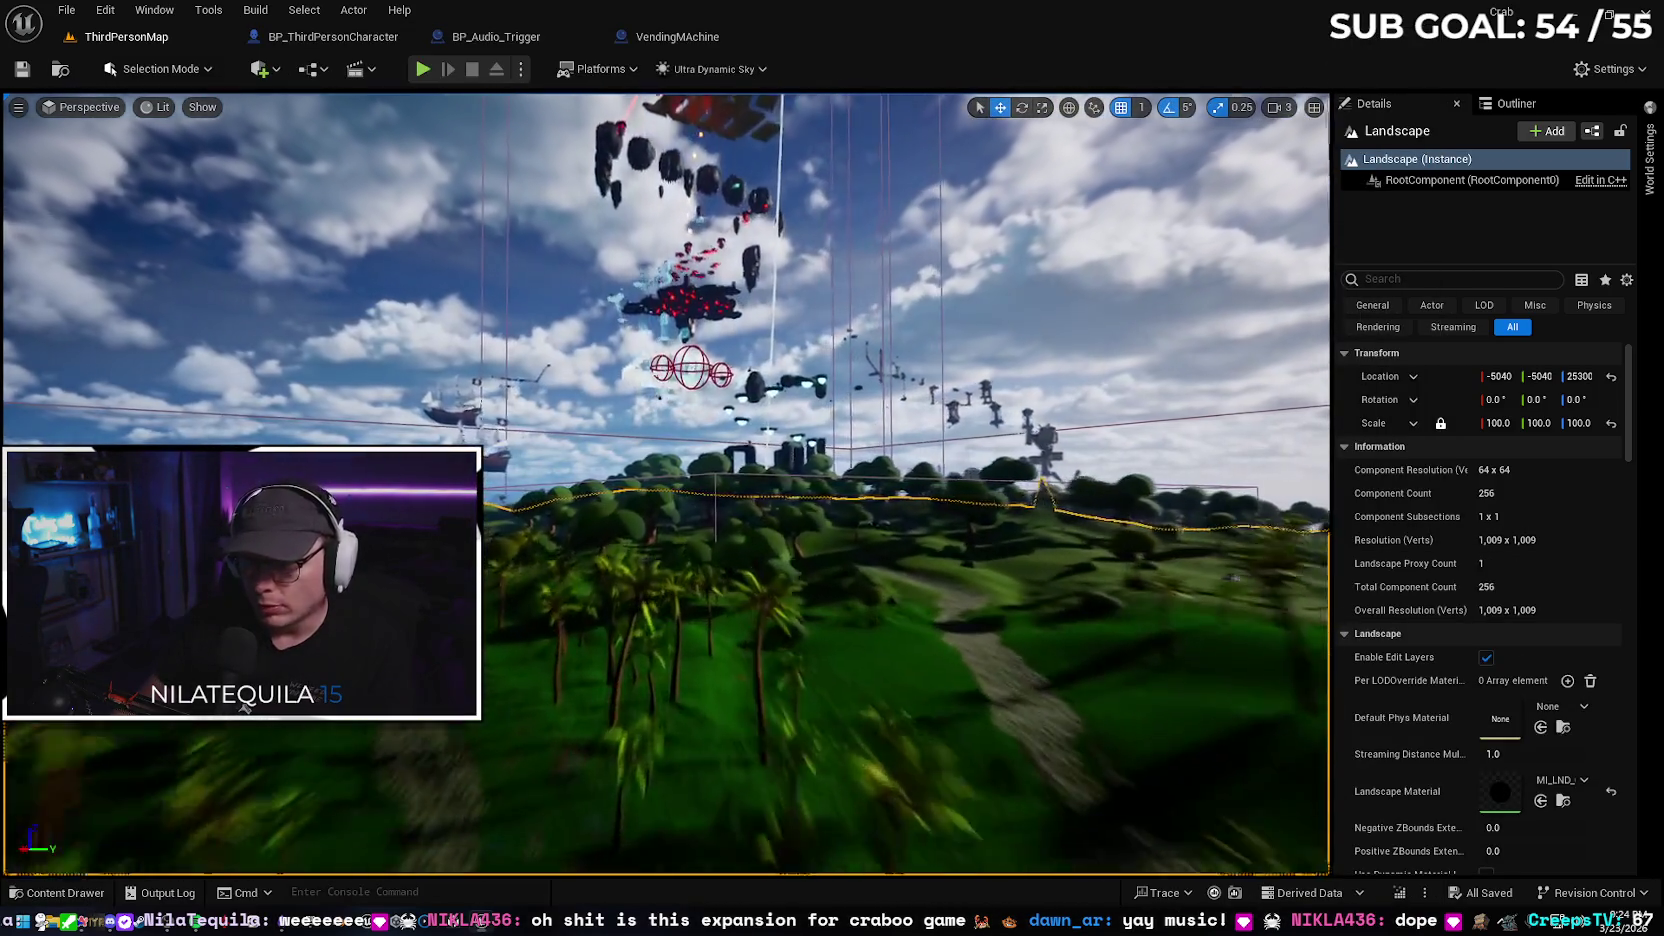
left_click(1520, 103)
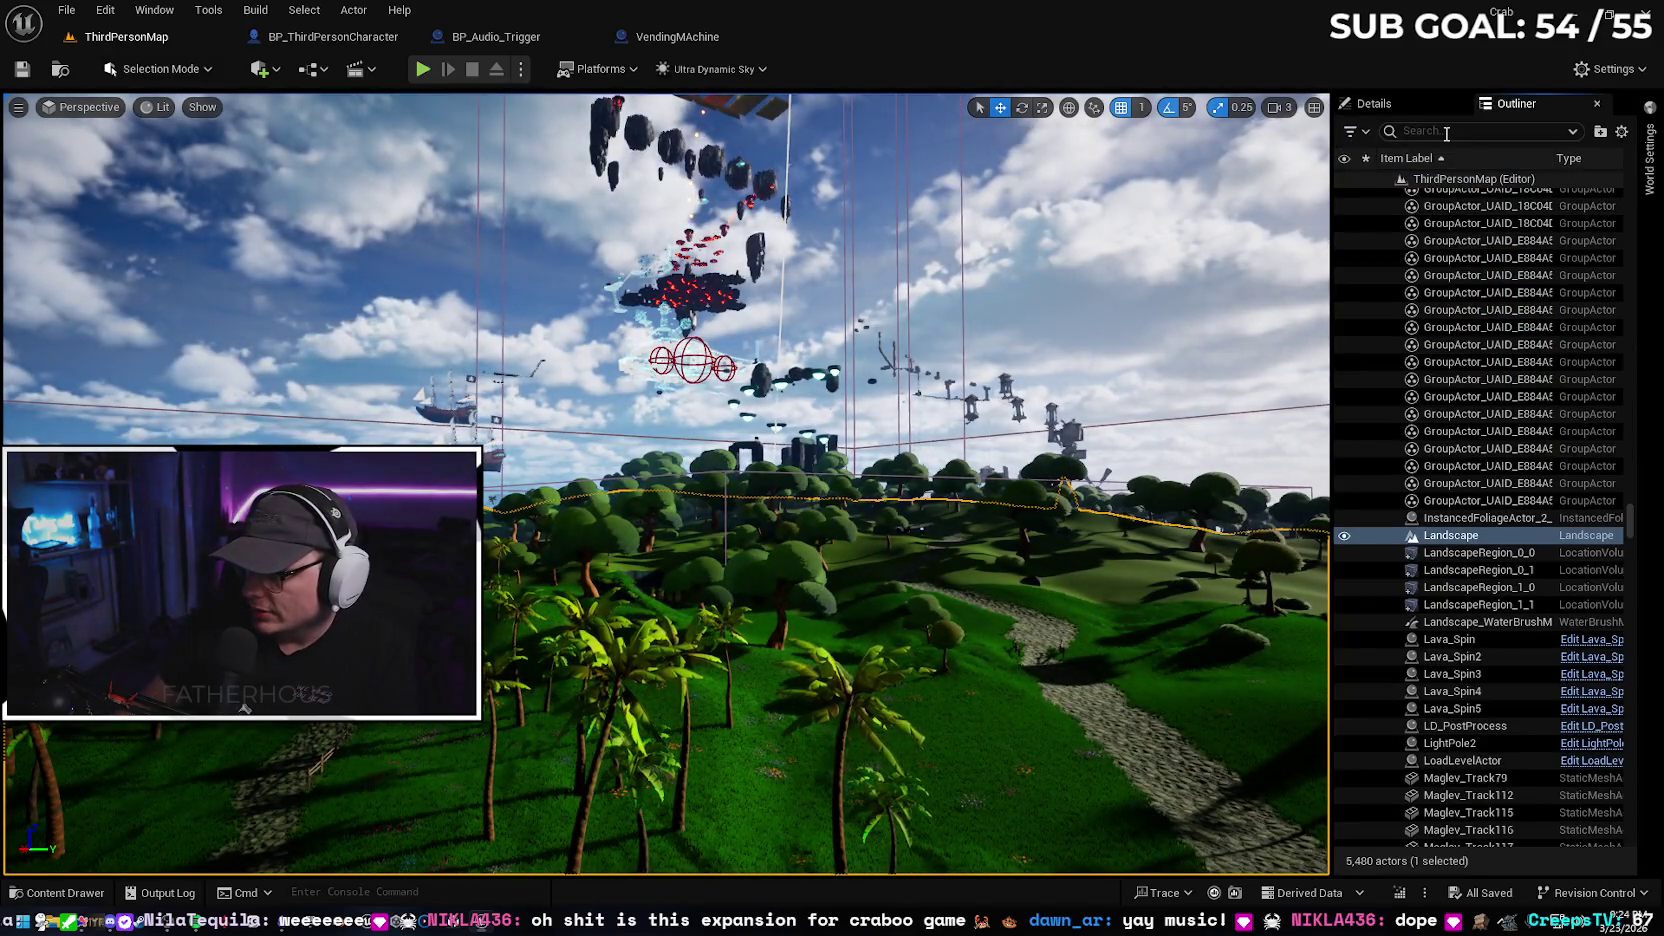
type("merg")
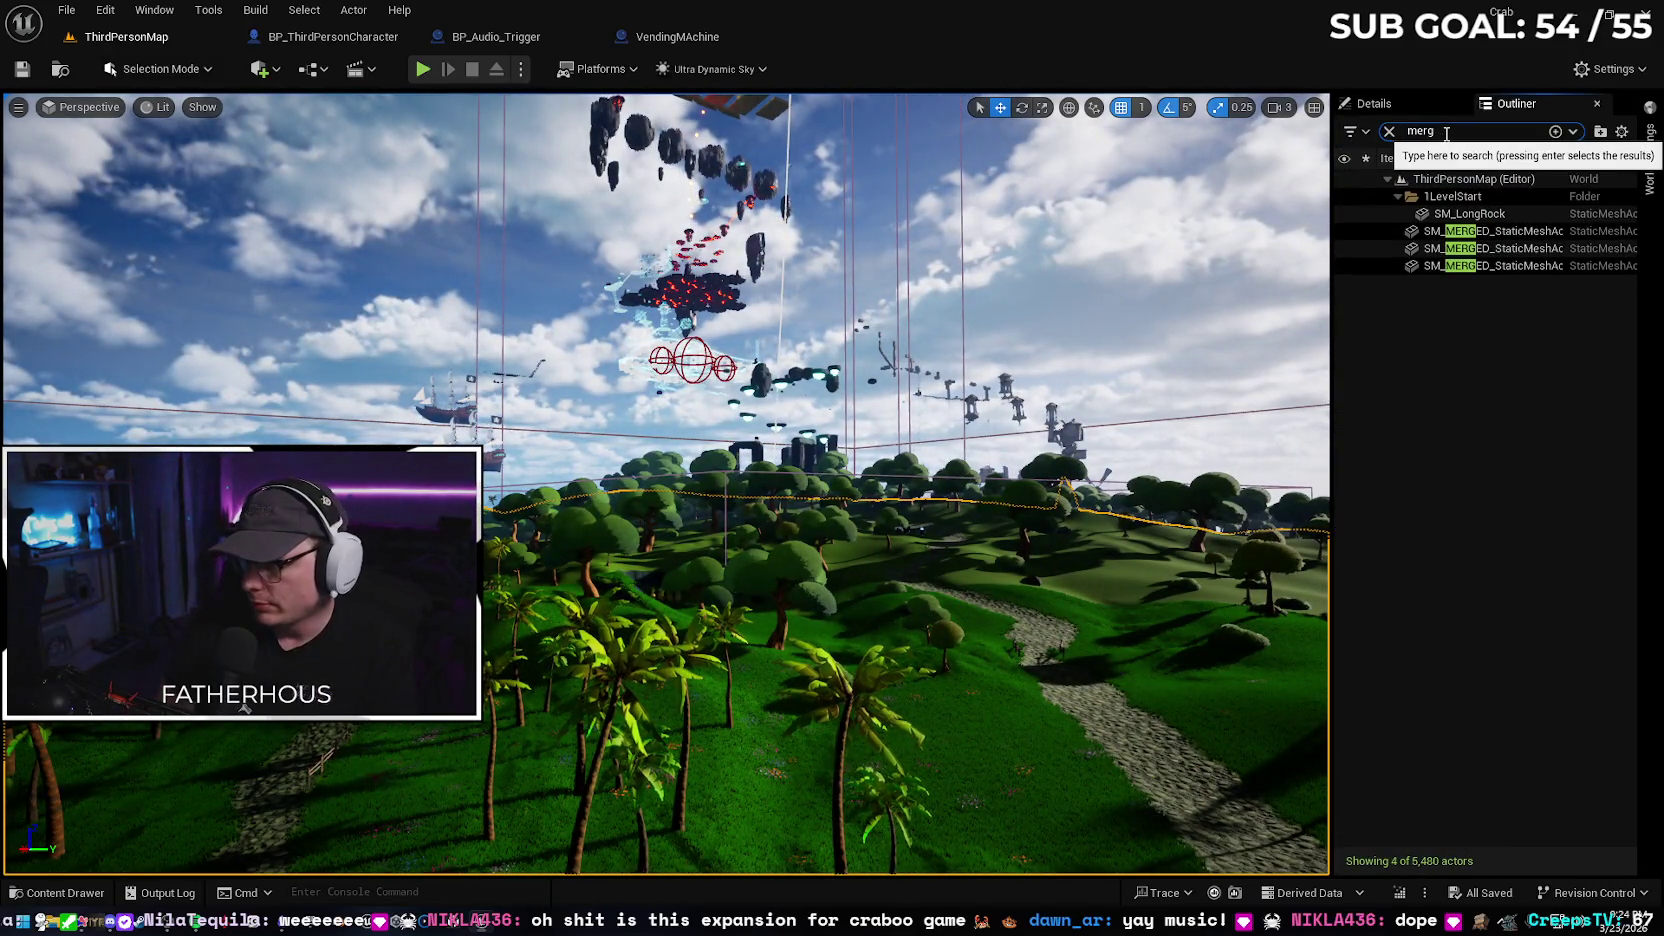
Frame each of the three SM_MERGED meshes in turn and fly around them
double_click(1497, 232)
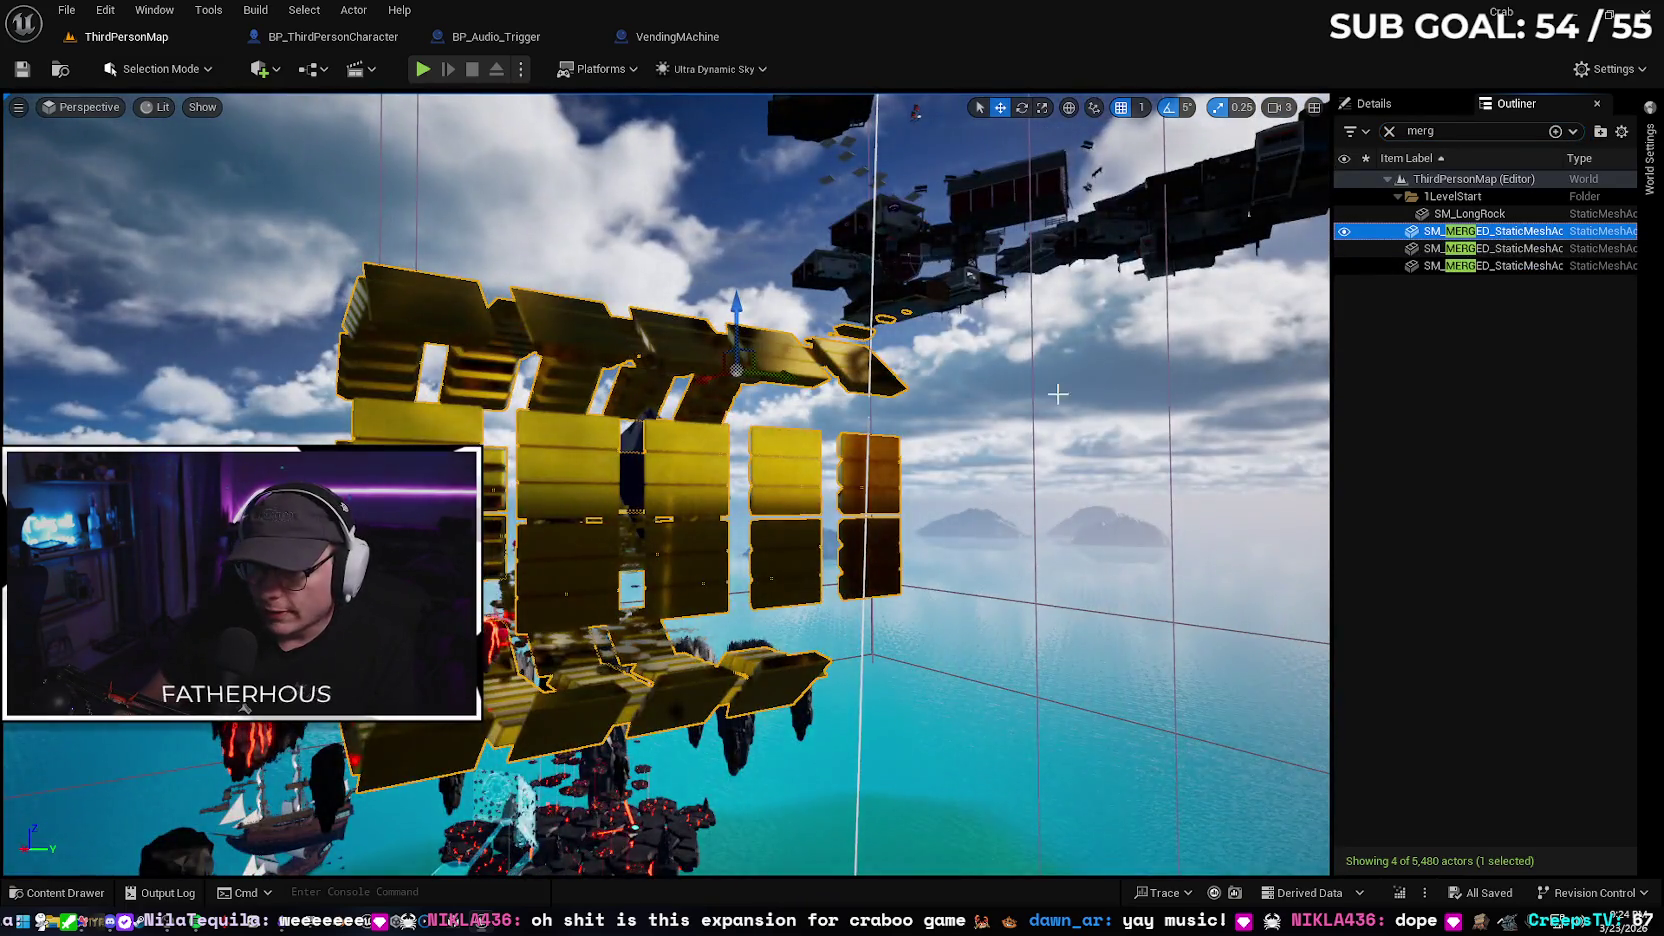
mouse_move(1058, 393)
left_mouse_down()
mouse_move(931, 385)
mouse_move(920, 300)
left_mouse_up()
double_click(1497, 248)
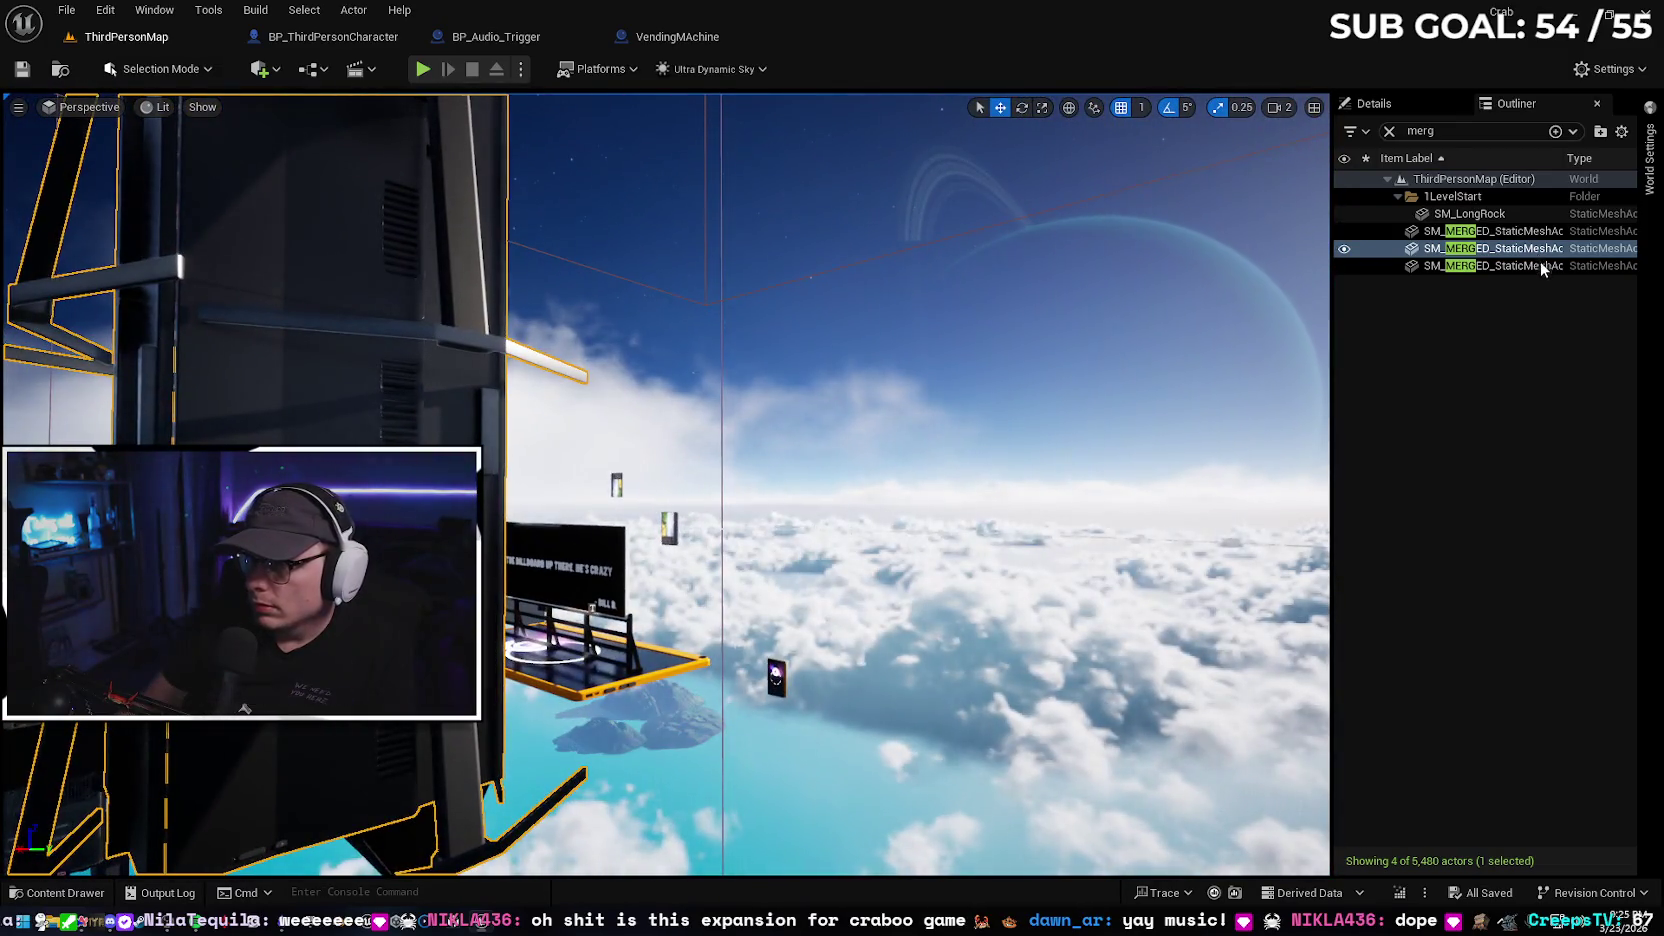
double_click(1541, 267)
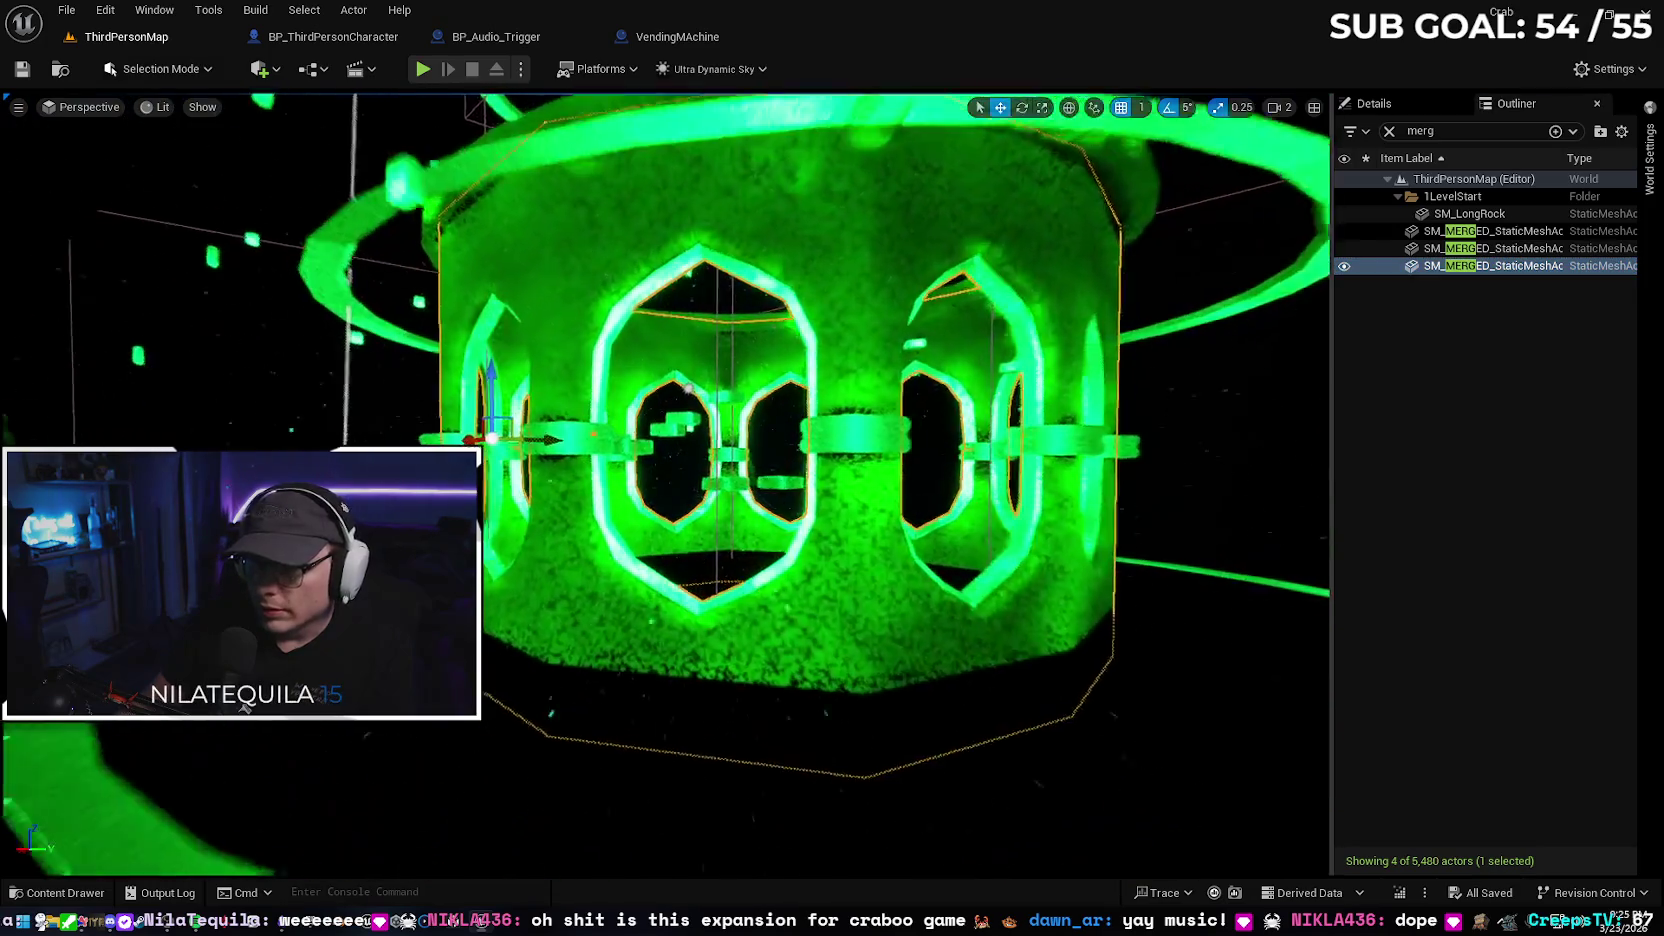
scroll(665, 480, "up", 10)
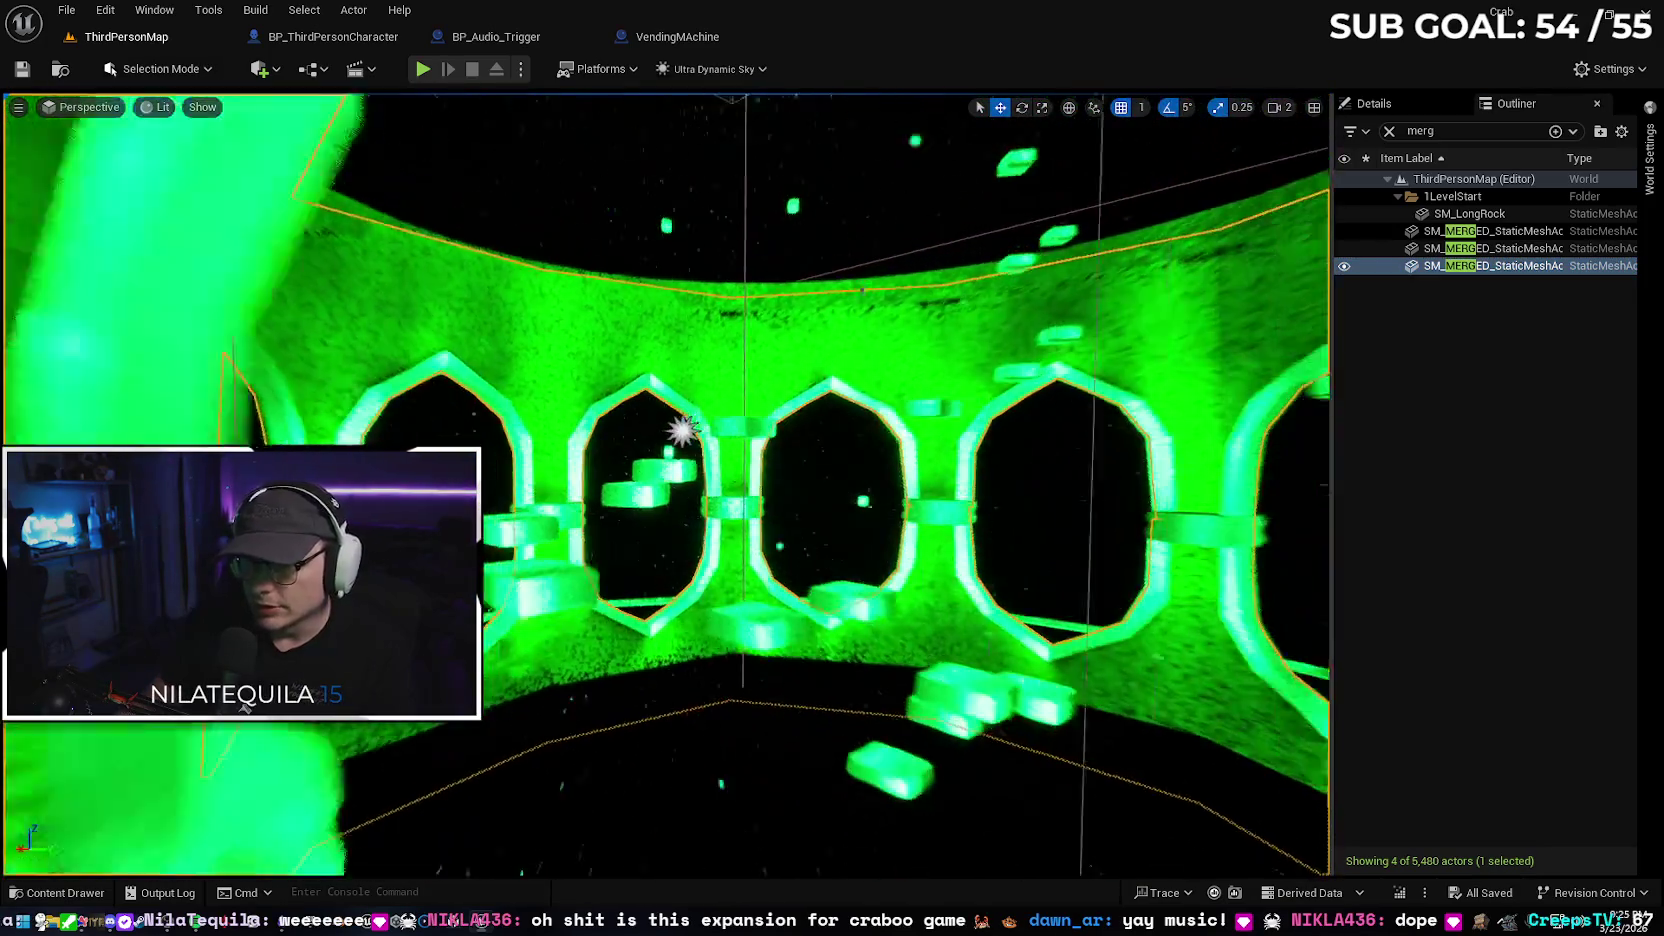
scroll(665, 480, "up", 10)
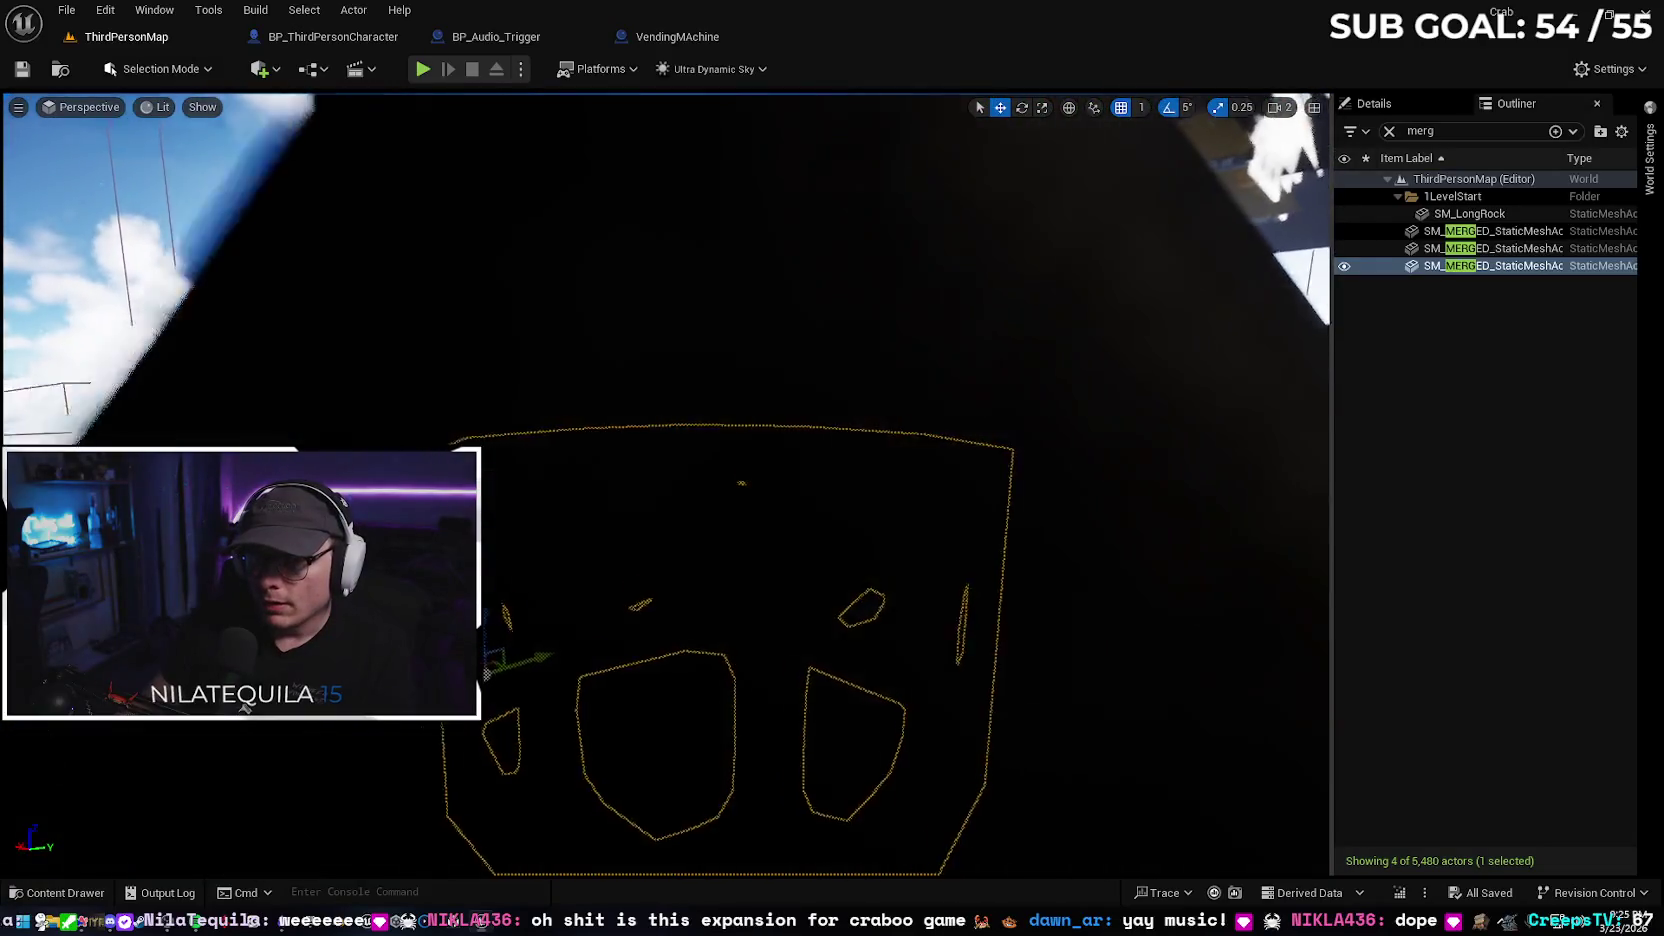
scroll(665, 480, "down", 10)
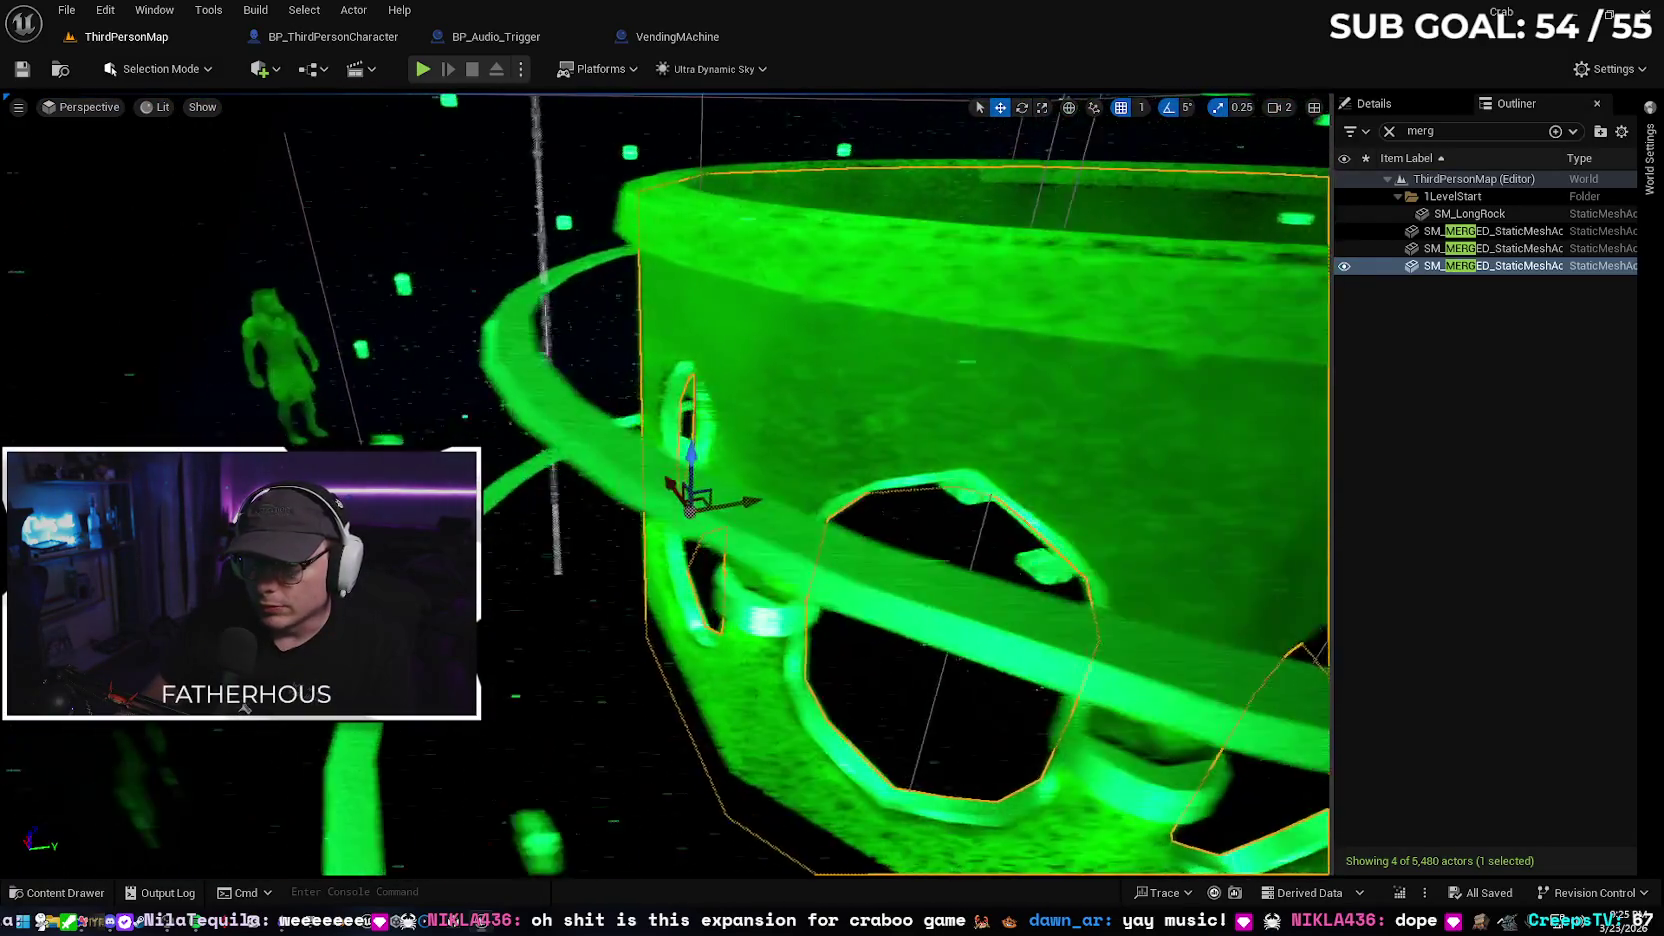
scroll(665, 480, "up", 10)
scroll(665, 480, "down", 10)
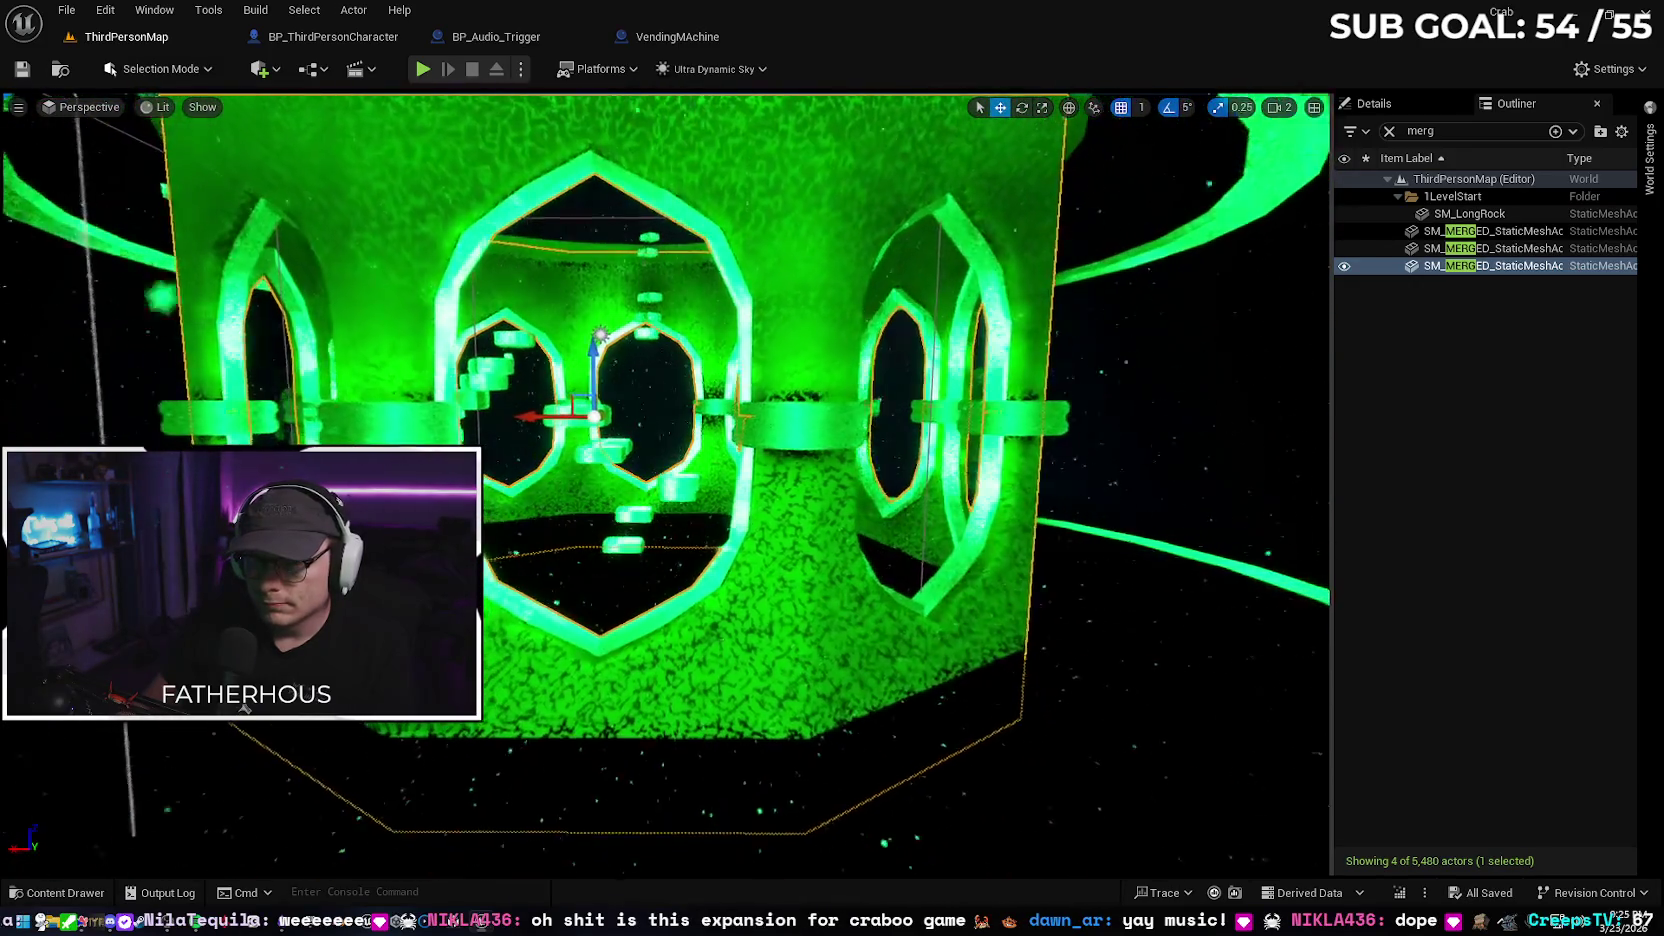
scroll(665, 480, "up", 3)
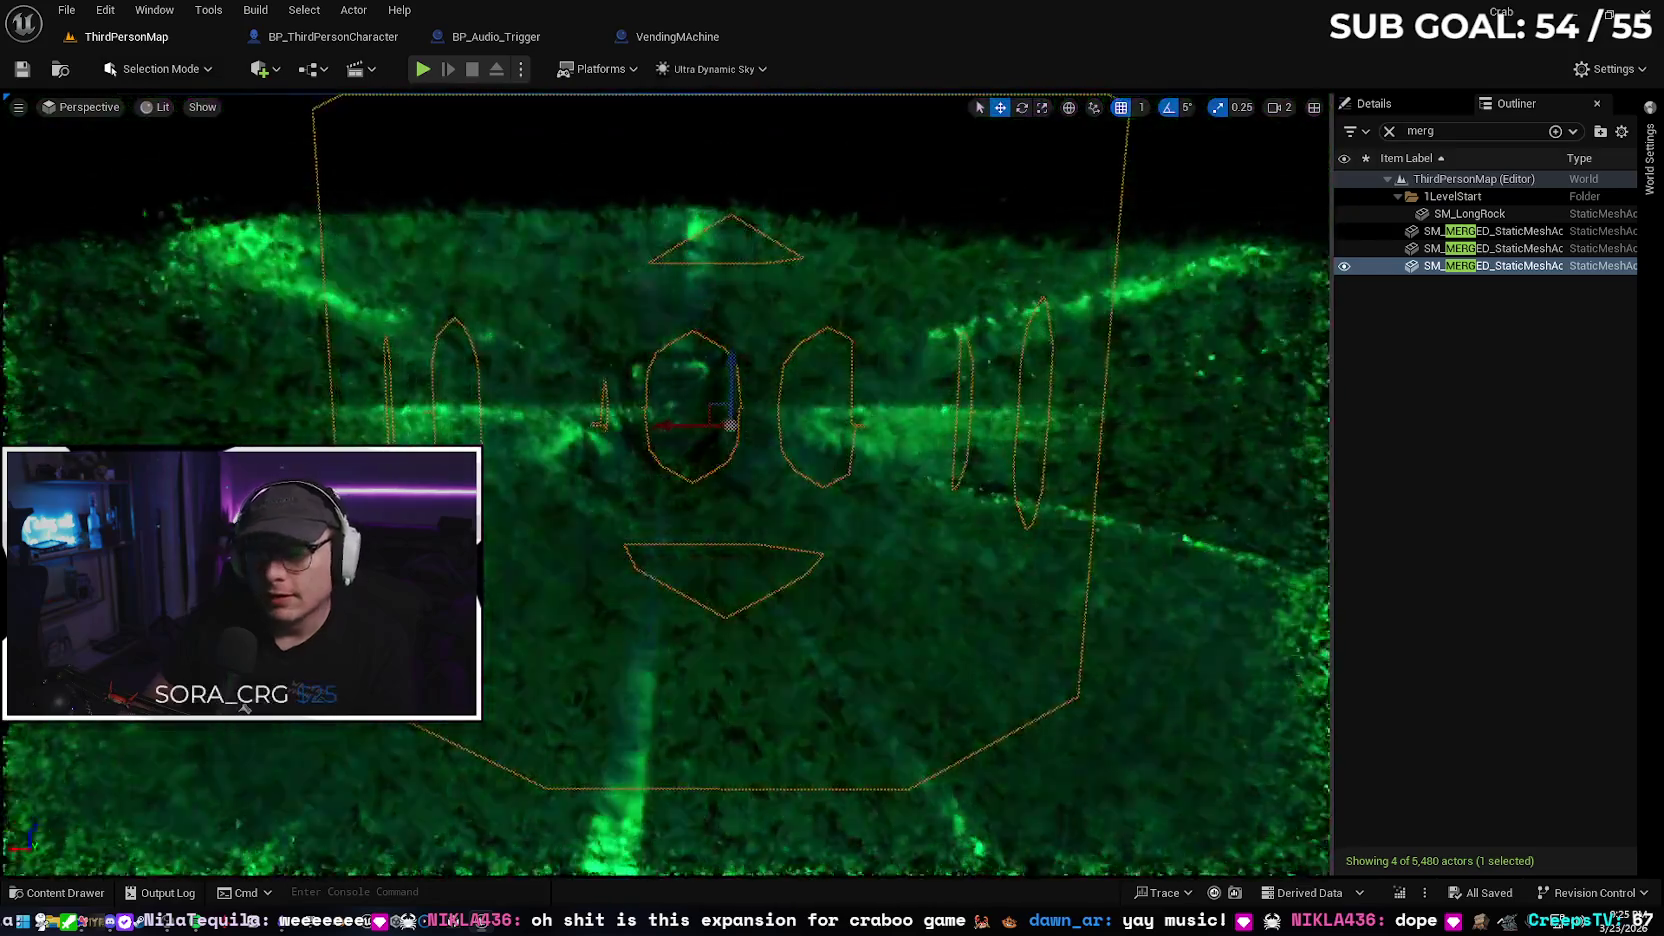
scroll(741, 426, "down", 3)
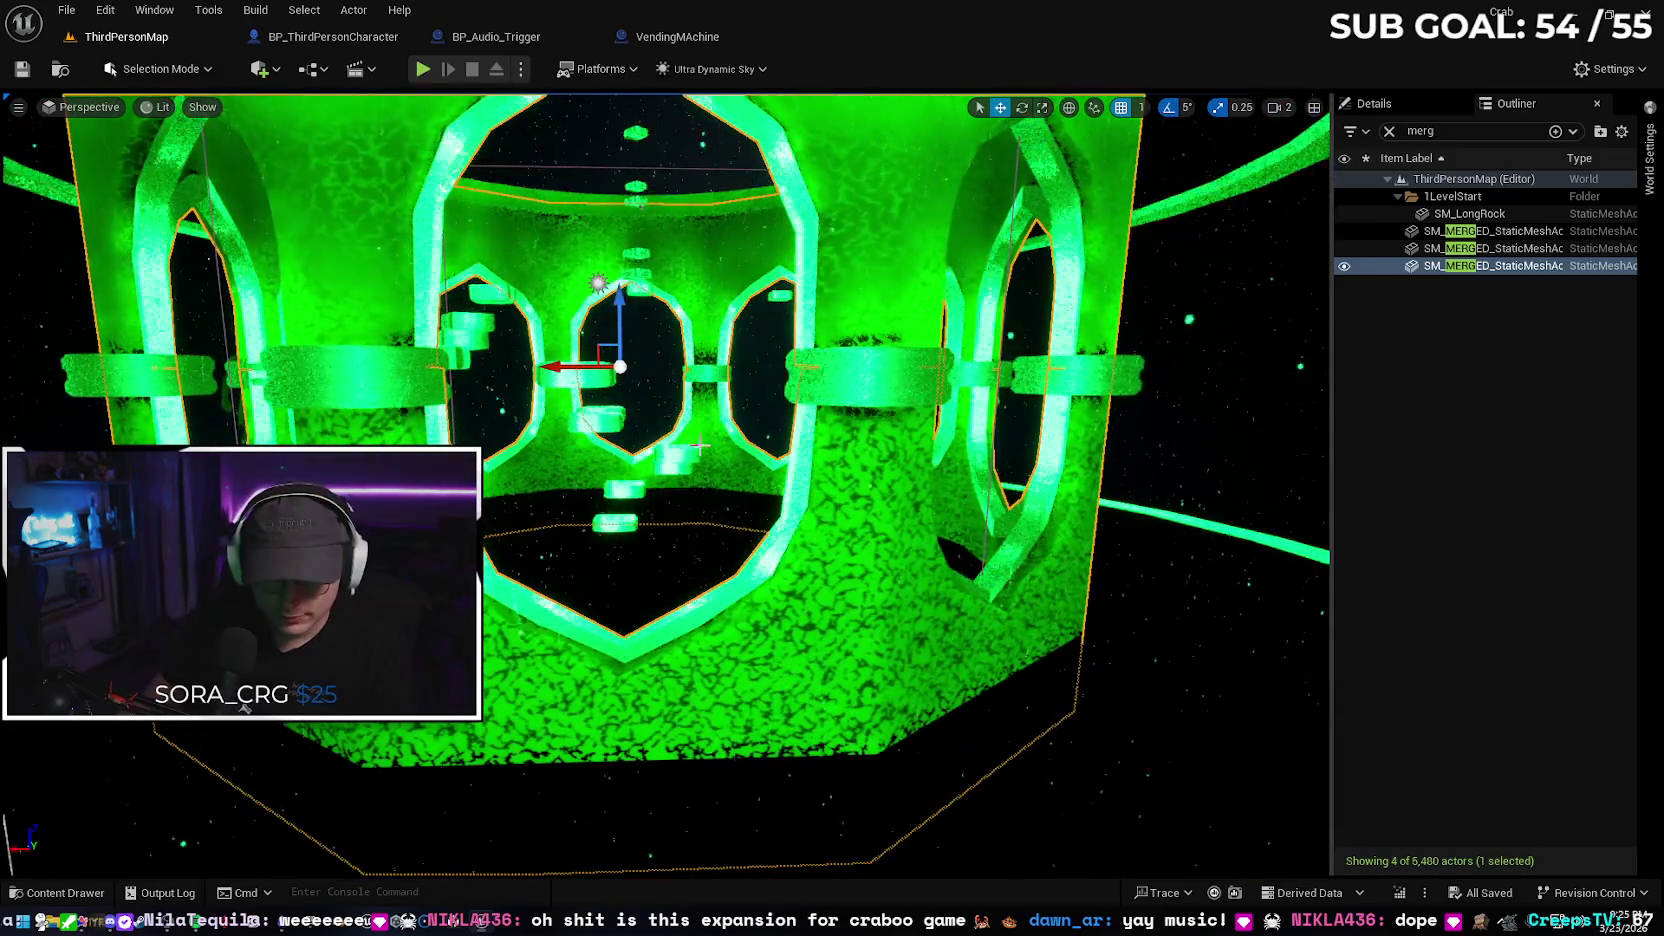
Toggle the Content Drawer with the BGM blueprints, then fly back from the green structure
key("ctrl+space")
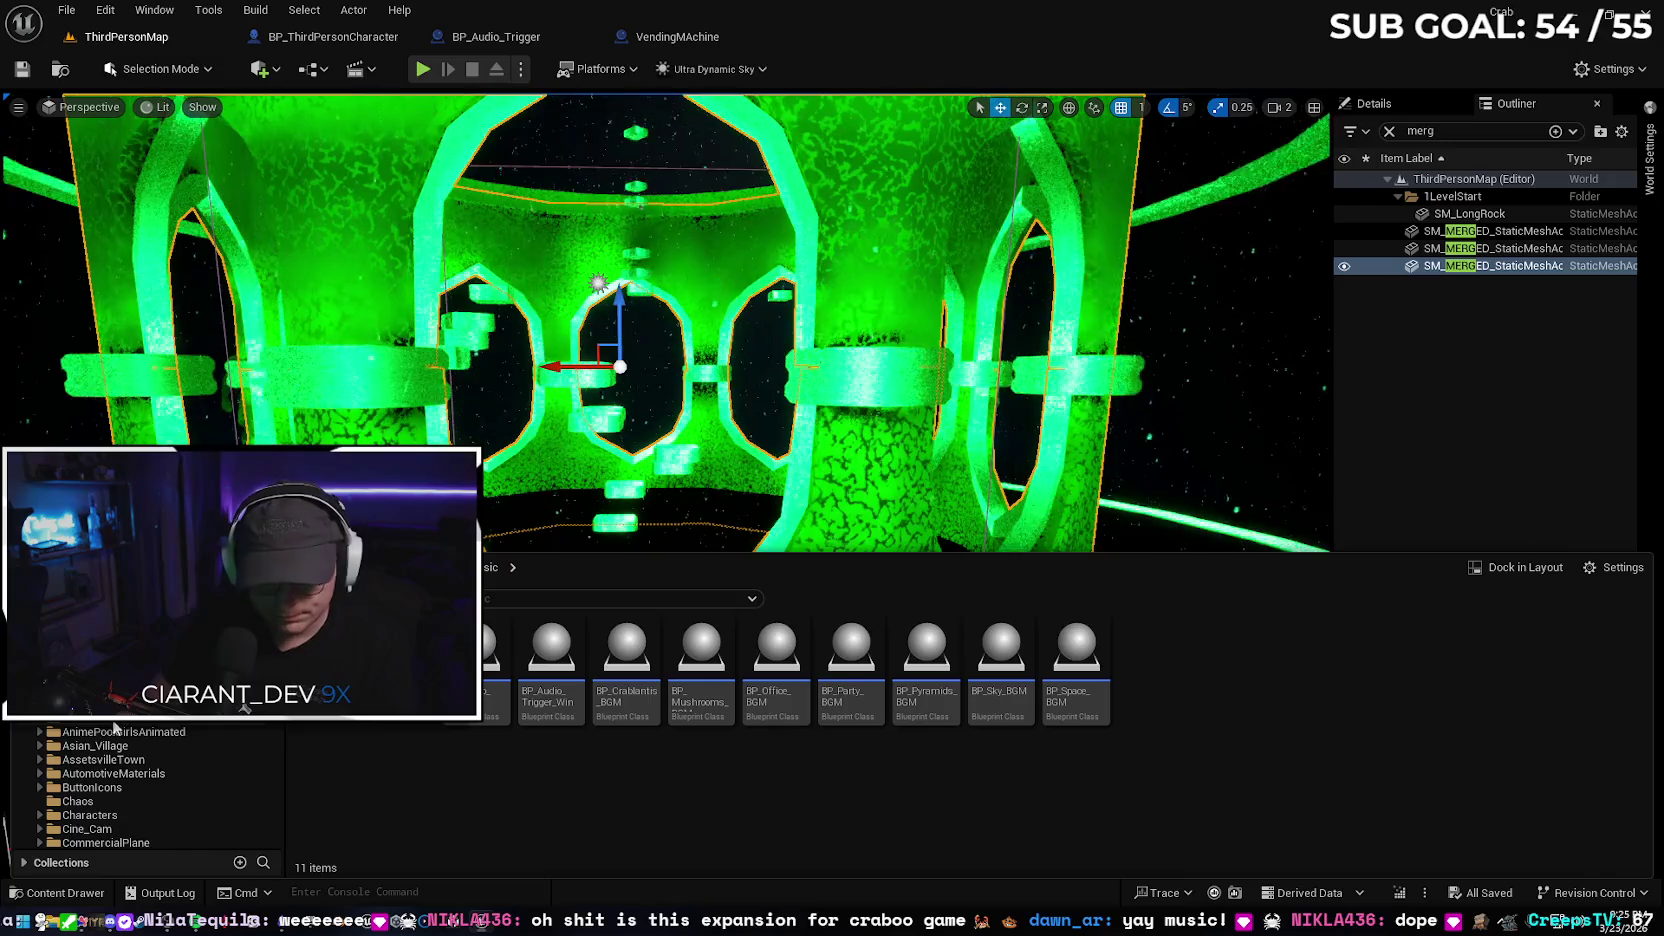
scroll(100, 790, "down", 2)
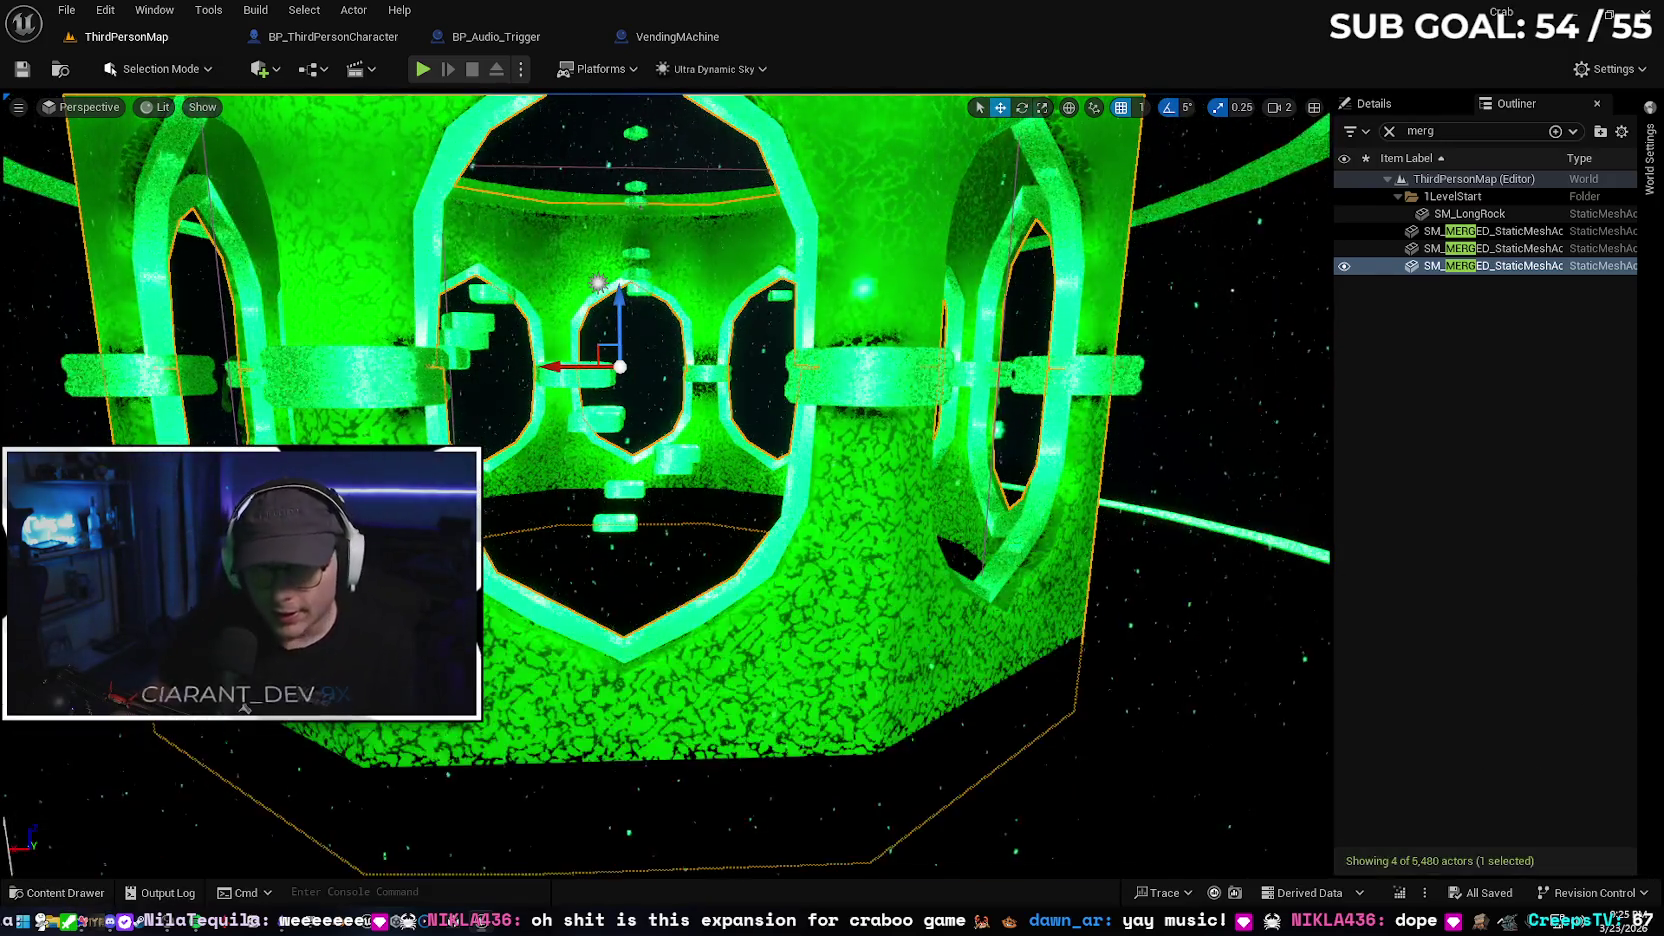
right_click(769, 378)
key("s")
scroll(665, 485, "up", 3)
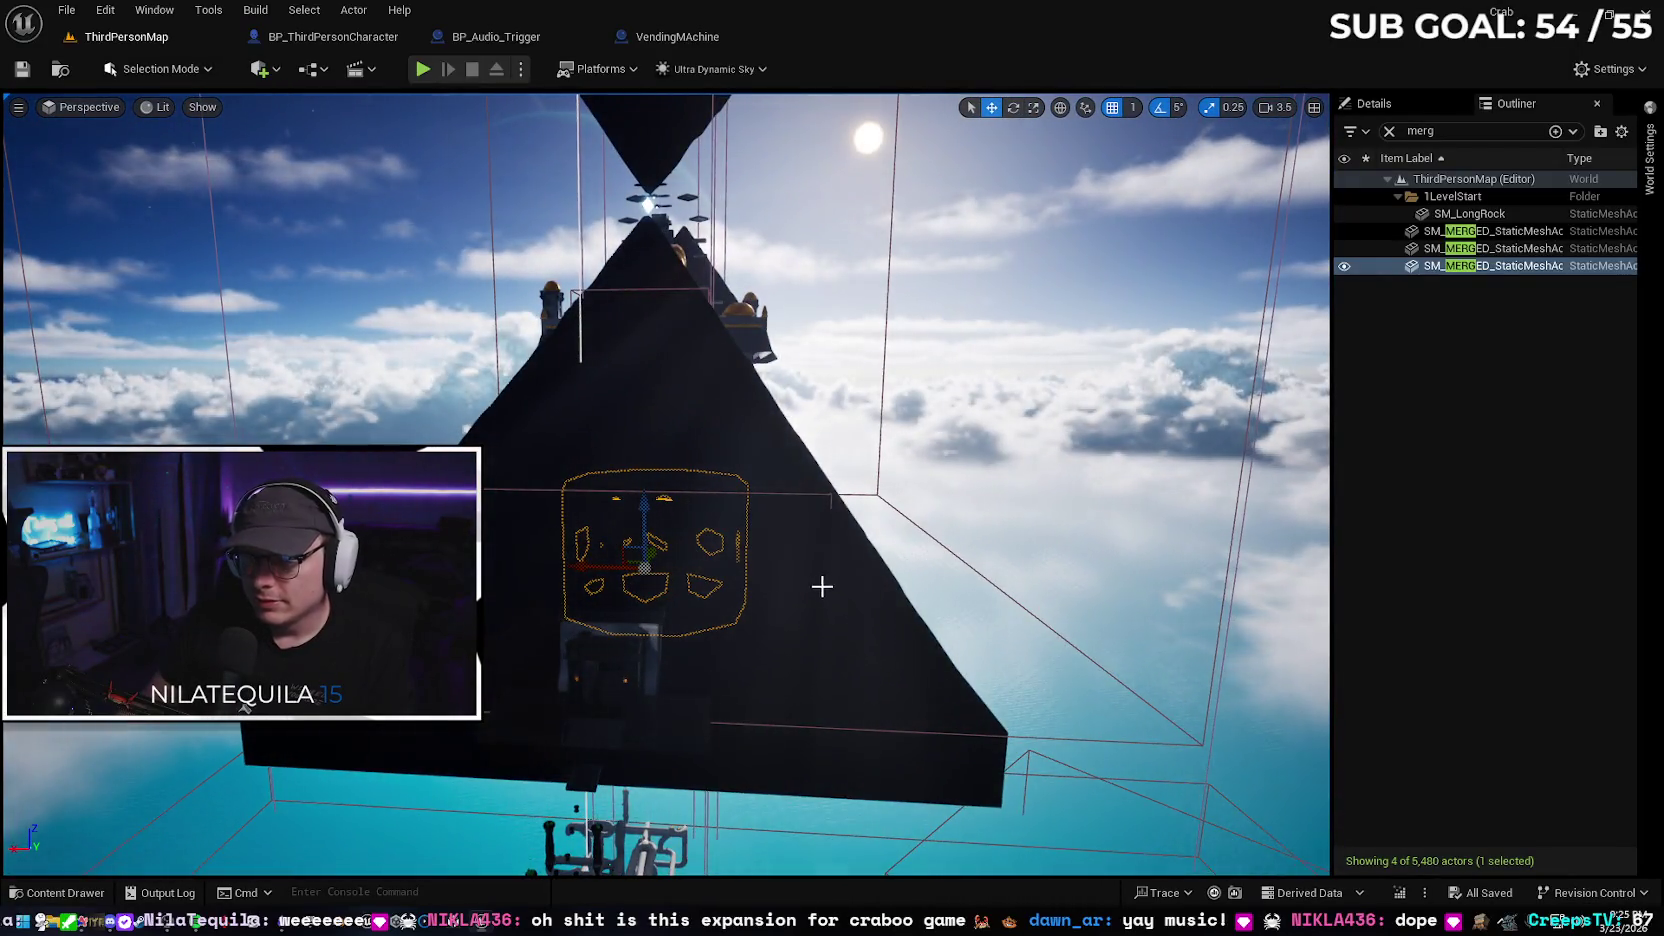
Fly past the pyramid to the red-tree mushroom island, then switch to Obsidian
right_click(821, 583)
key("s")
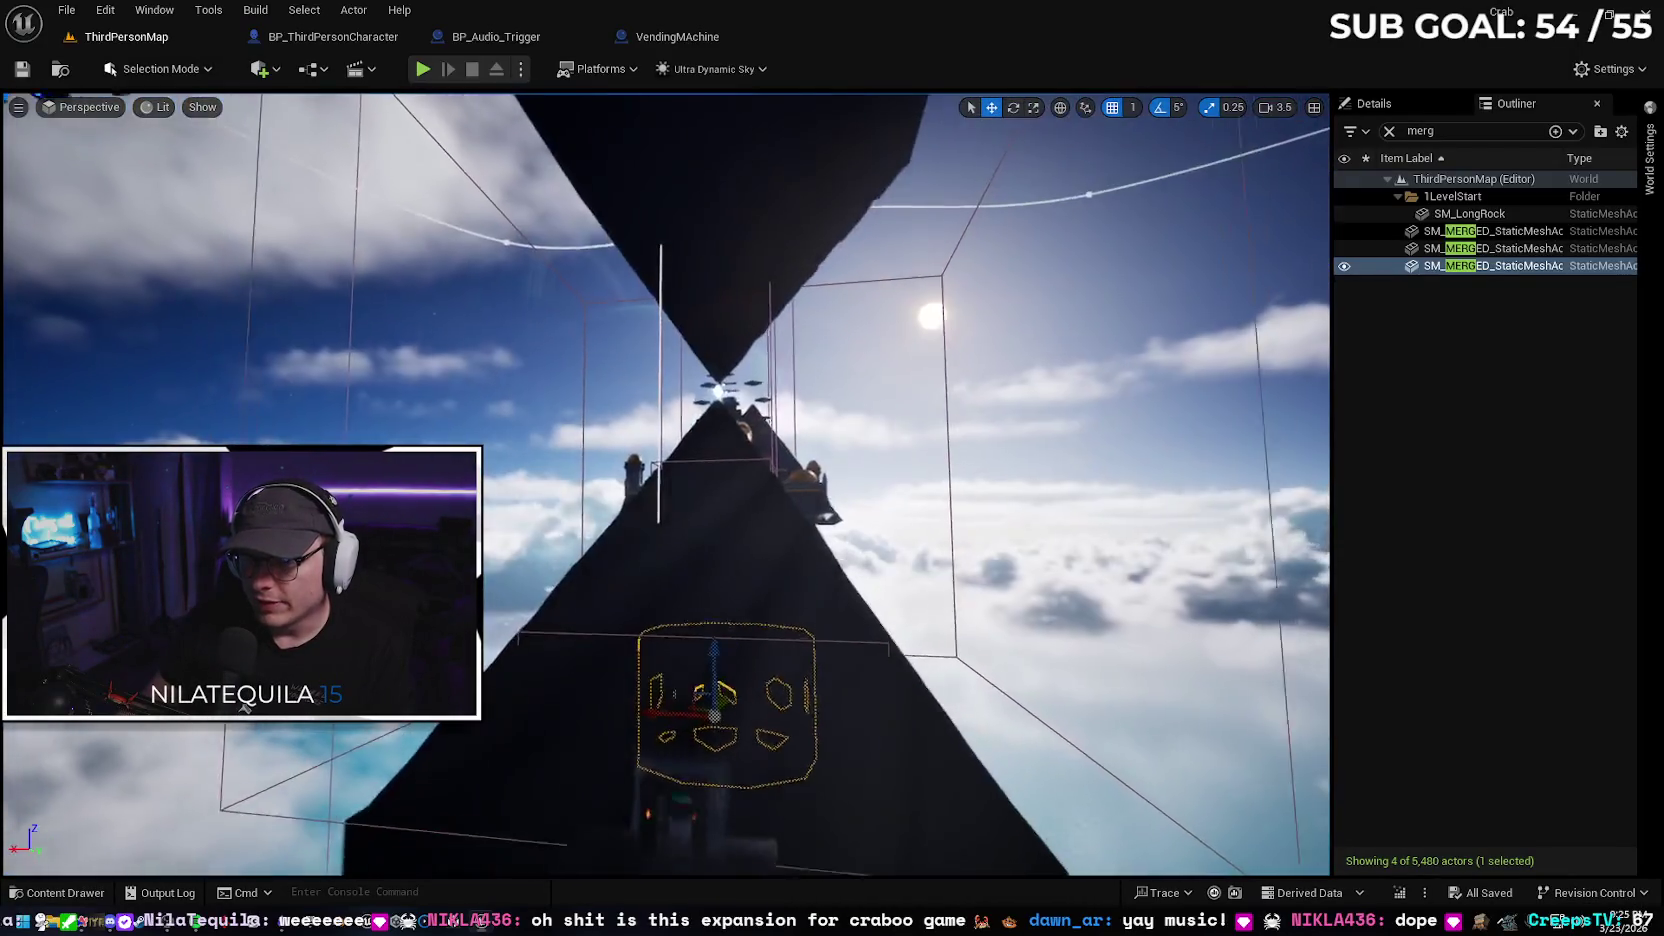
key("w")
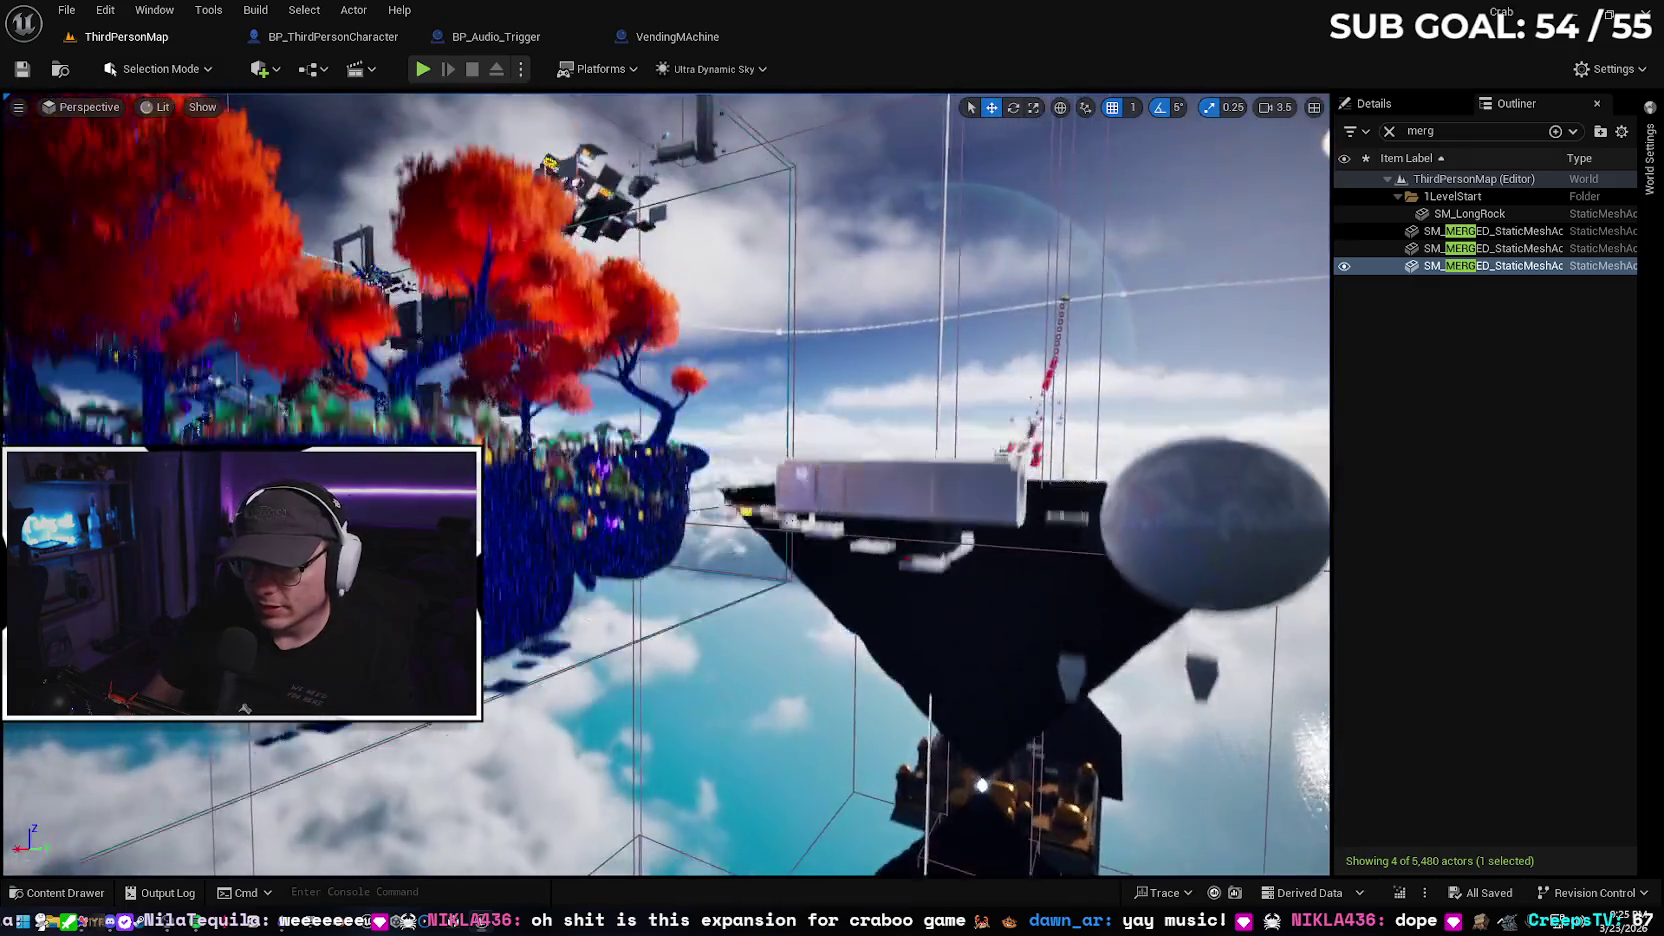
key("a")
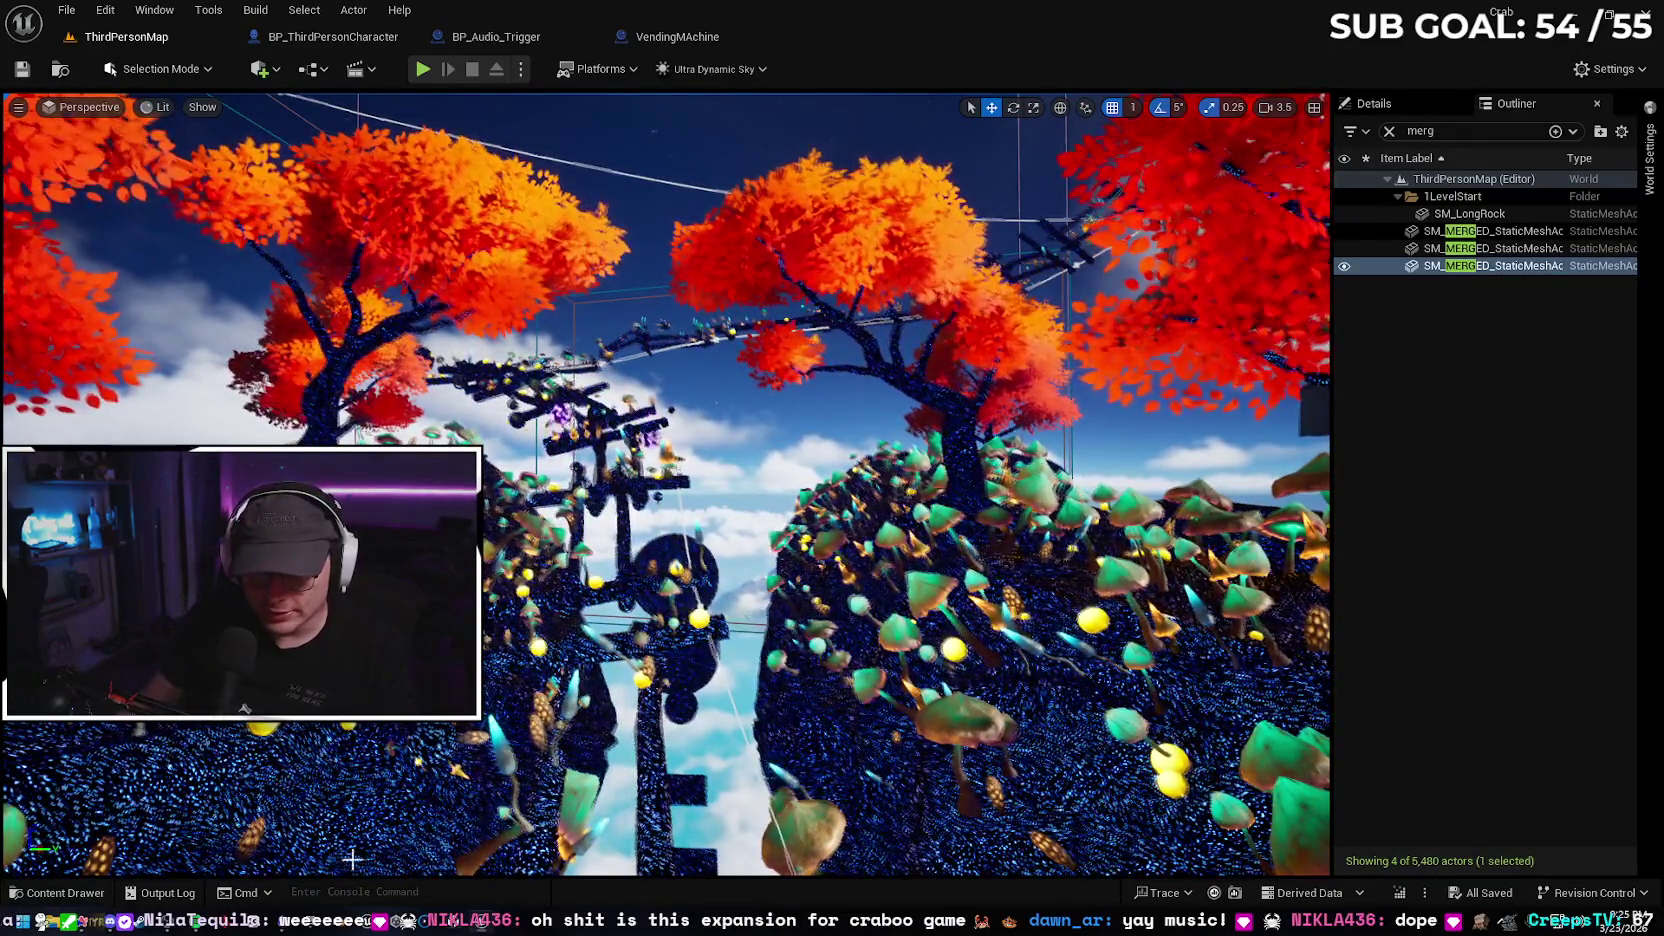
mouse_move(484, 918)
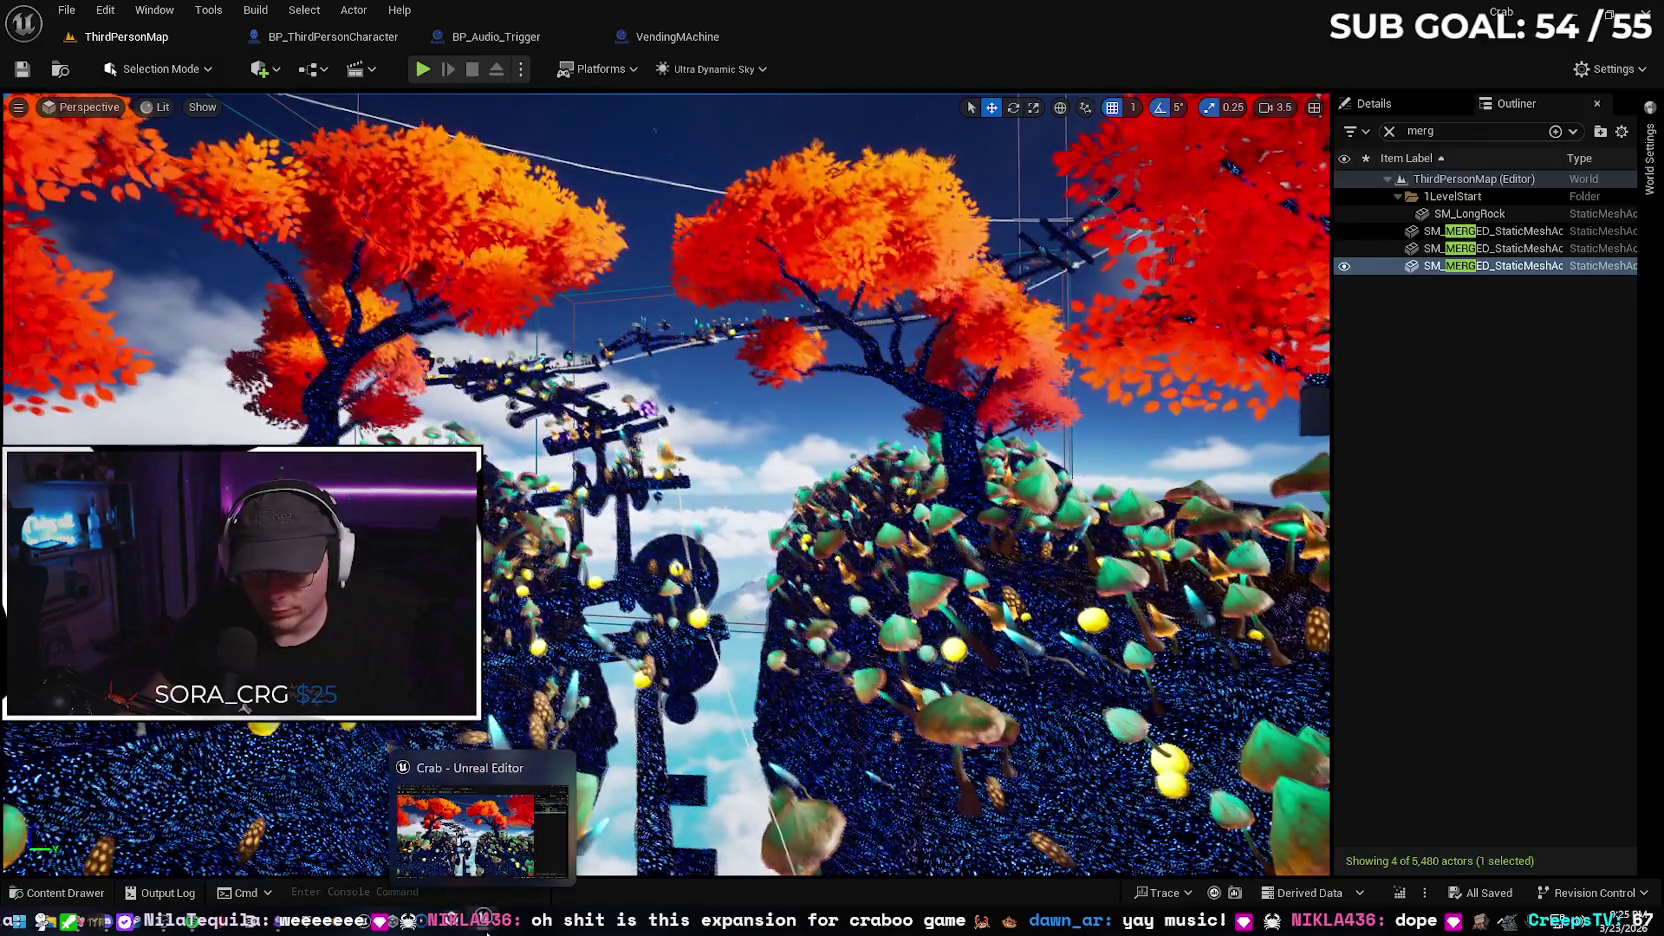
left_click(490, 920)
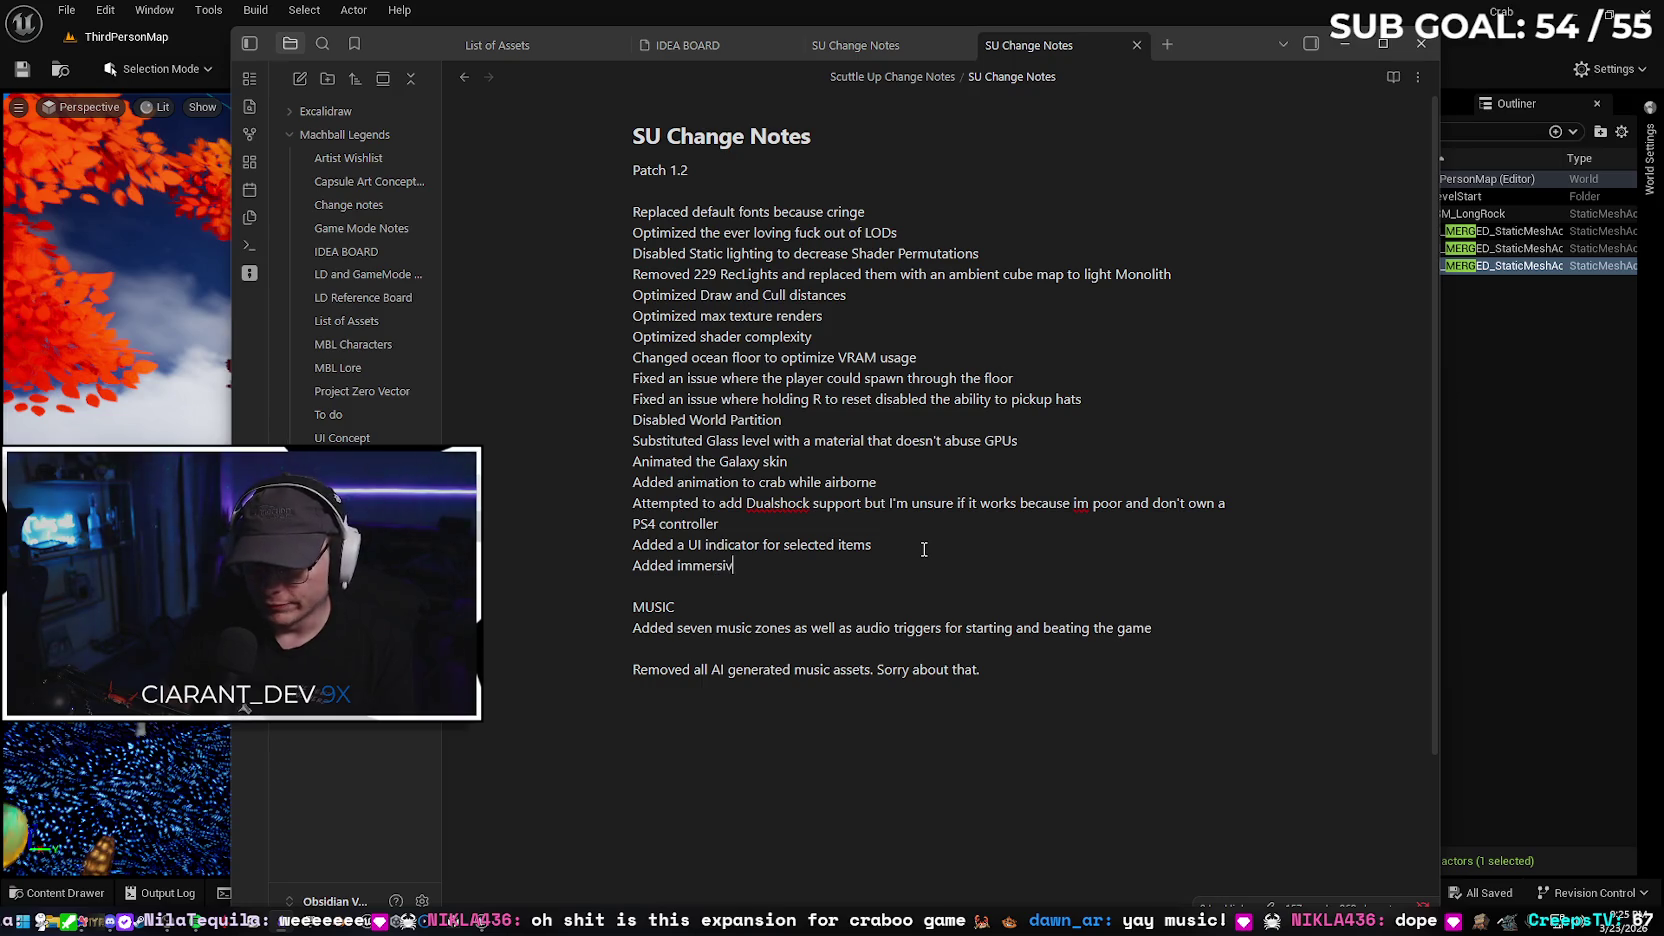
Continue typing 'Added immersive VFX to Mushroom Forest' and minimize Obsidian
type("e VFX to Mu")
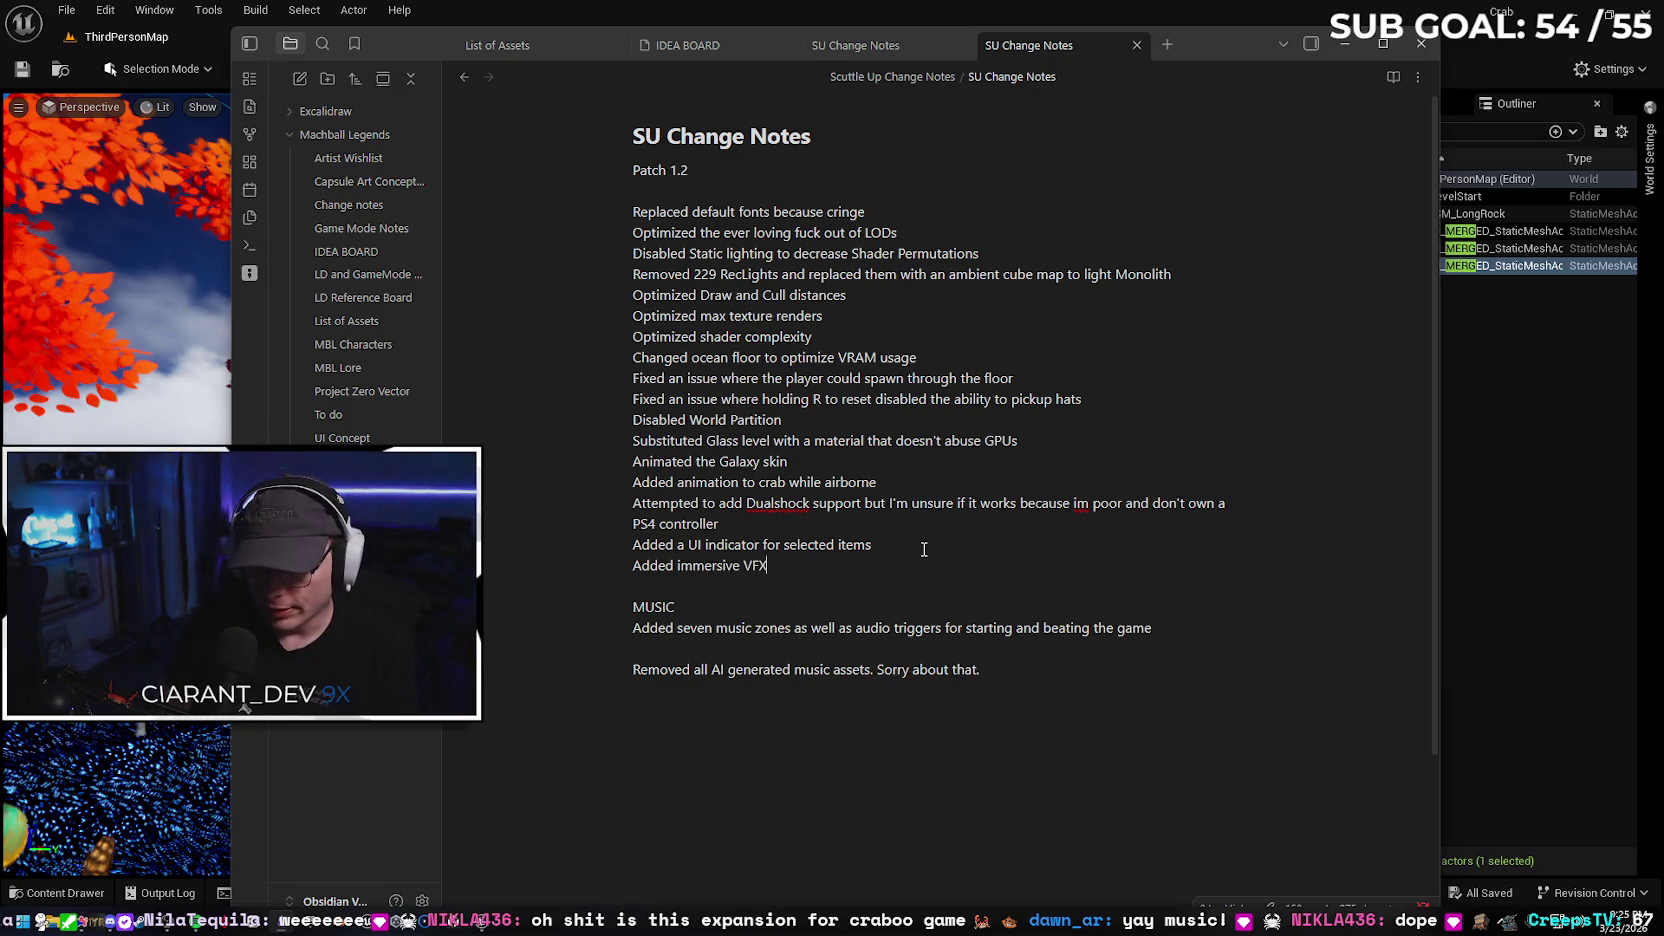
type("shroom Forest")
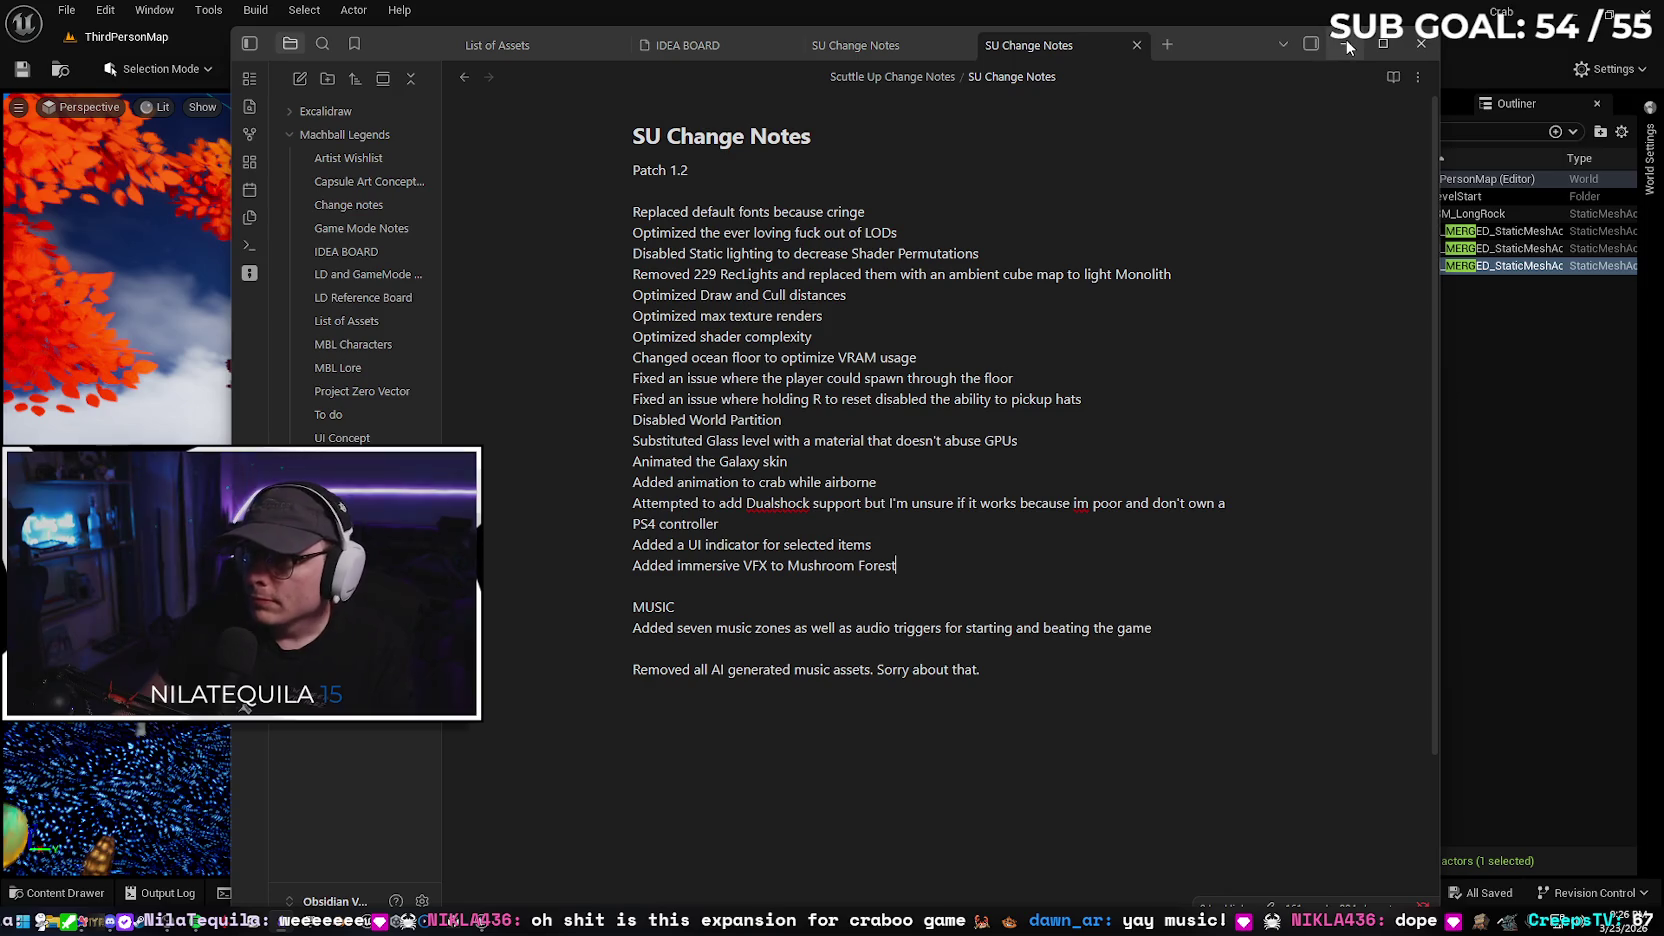
left_click(1347, 45)
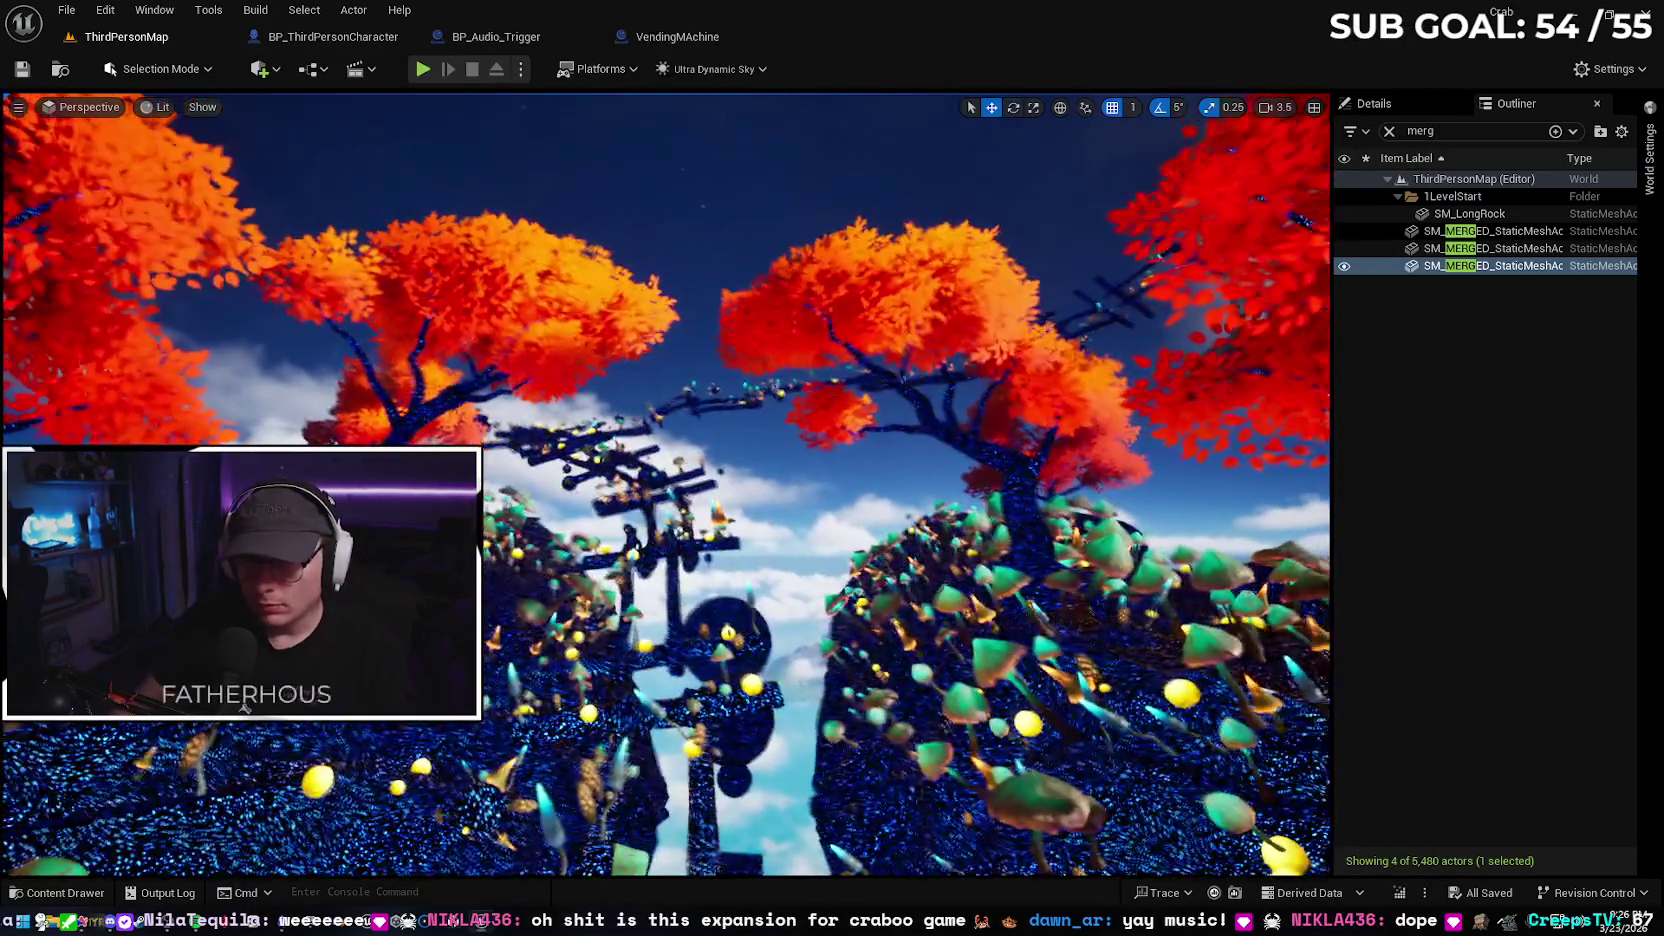
Fly past the trees toward the glass sky track, then switch back to Obsidian
mouse_move(862, 550)
left_mouse_down()
mouse_move(900, 360)
mouse_move(850, 410)
mouse_move(845, 551)
left_mouse_up()
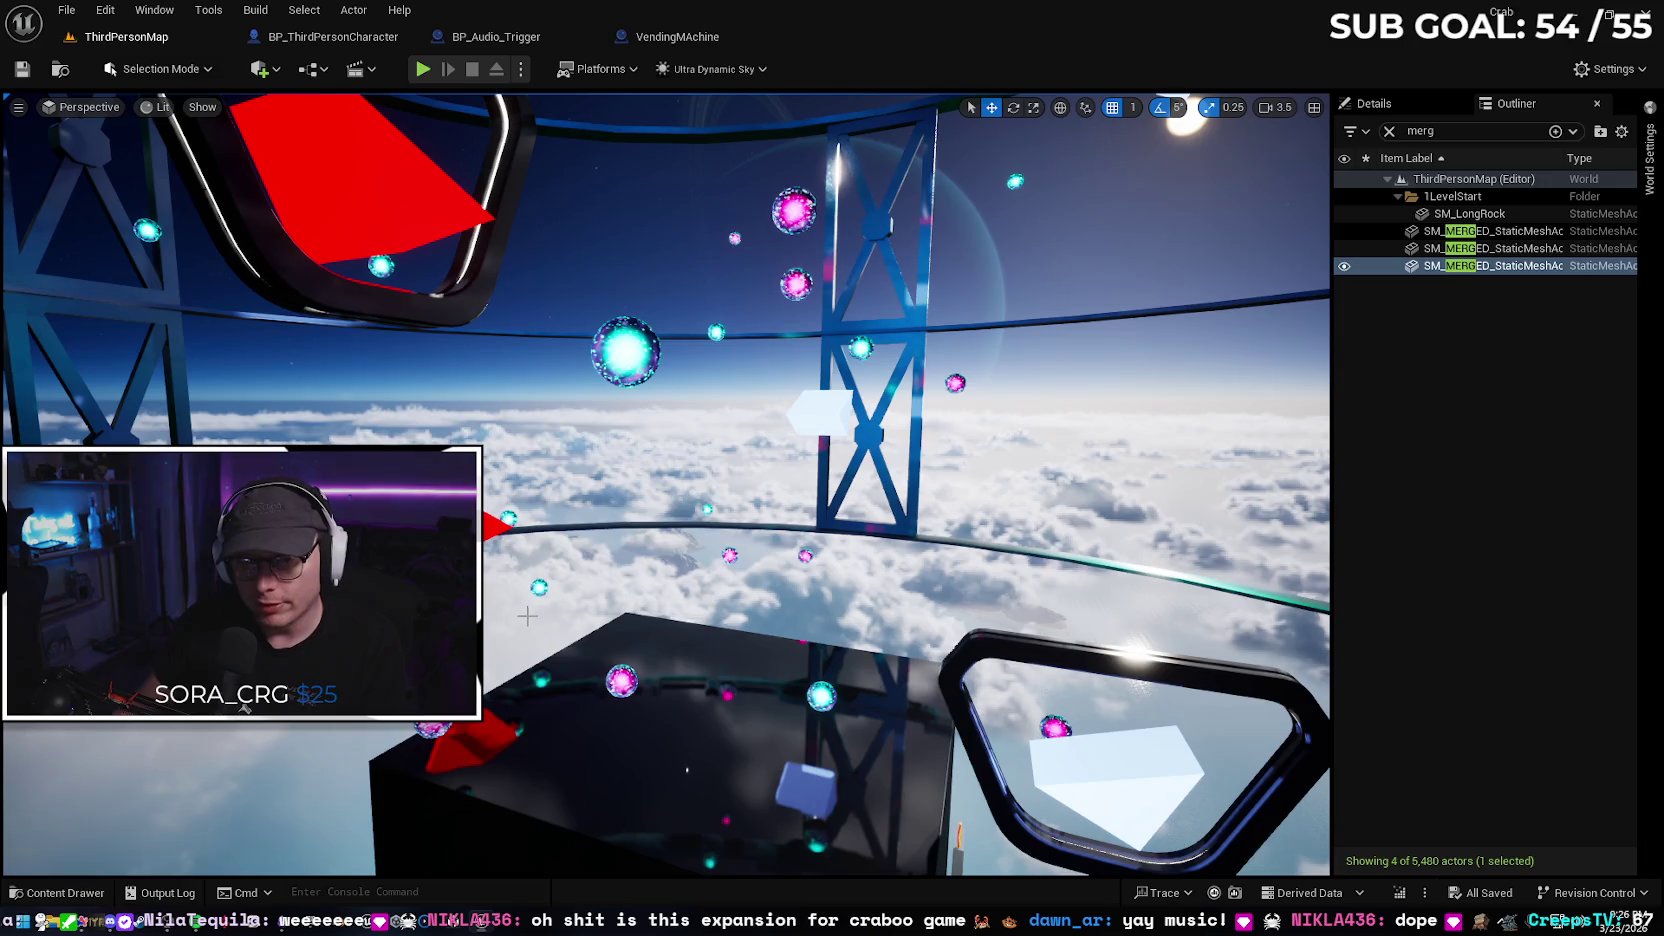
key("alt+Tab")
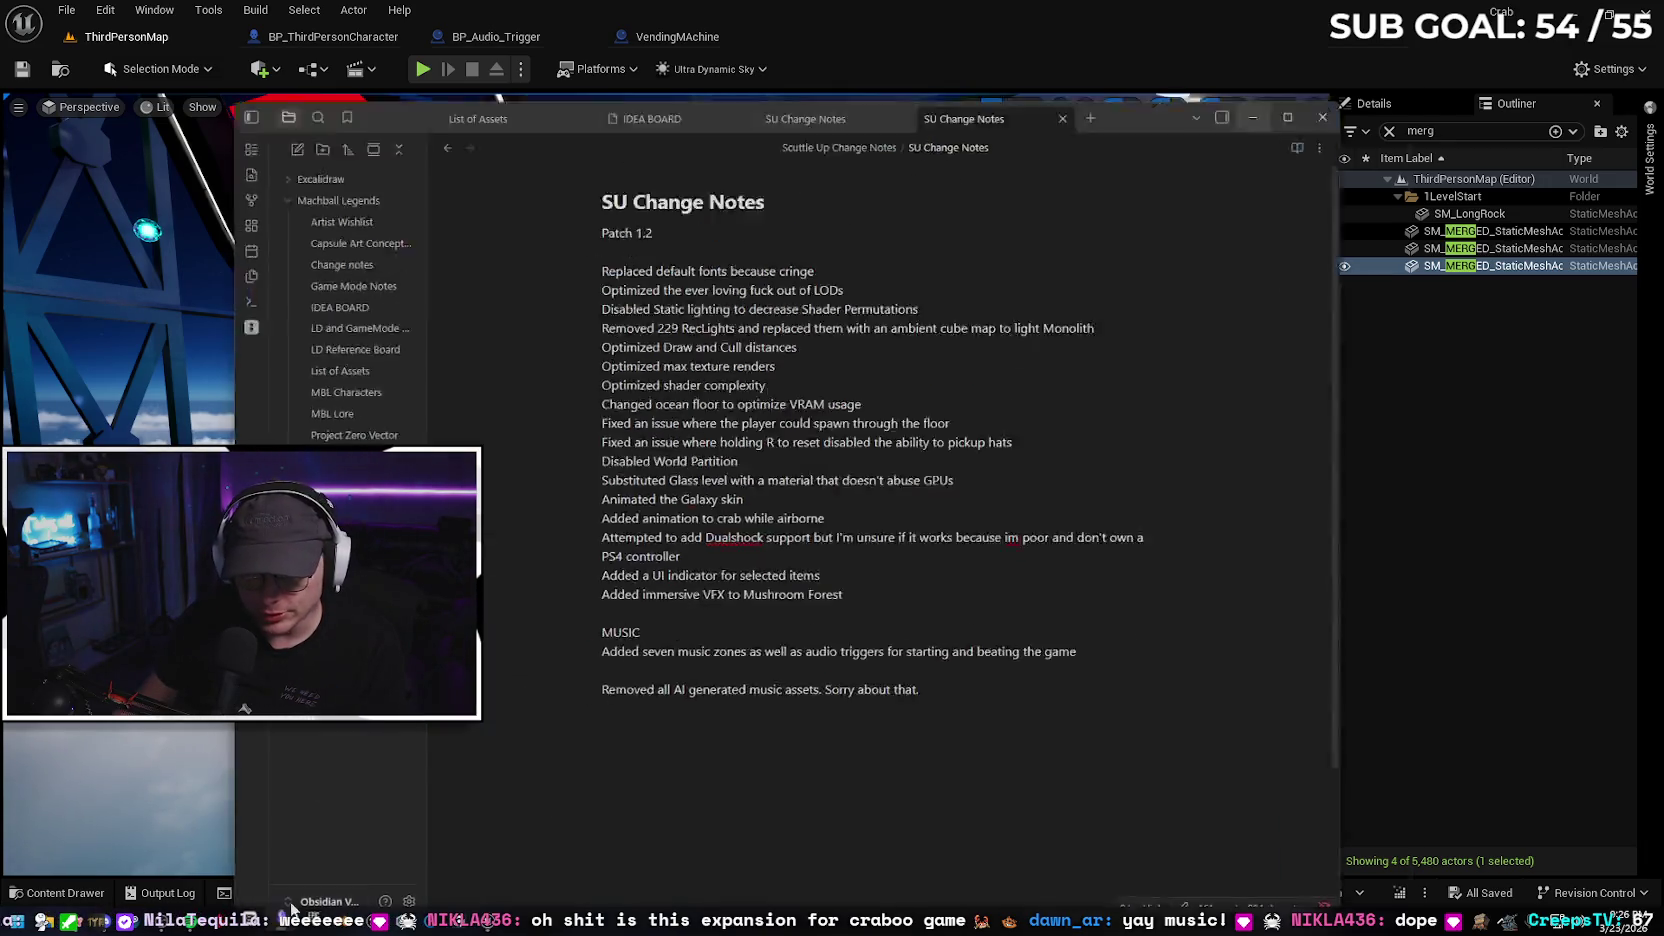
Add 'Various environmental and visual improvements' below the Mushroom Forest entry and minimize Obsidian
key("Return")
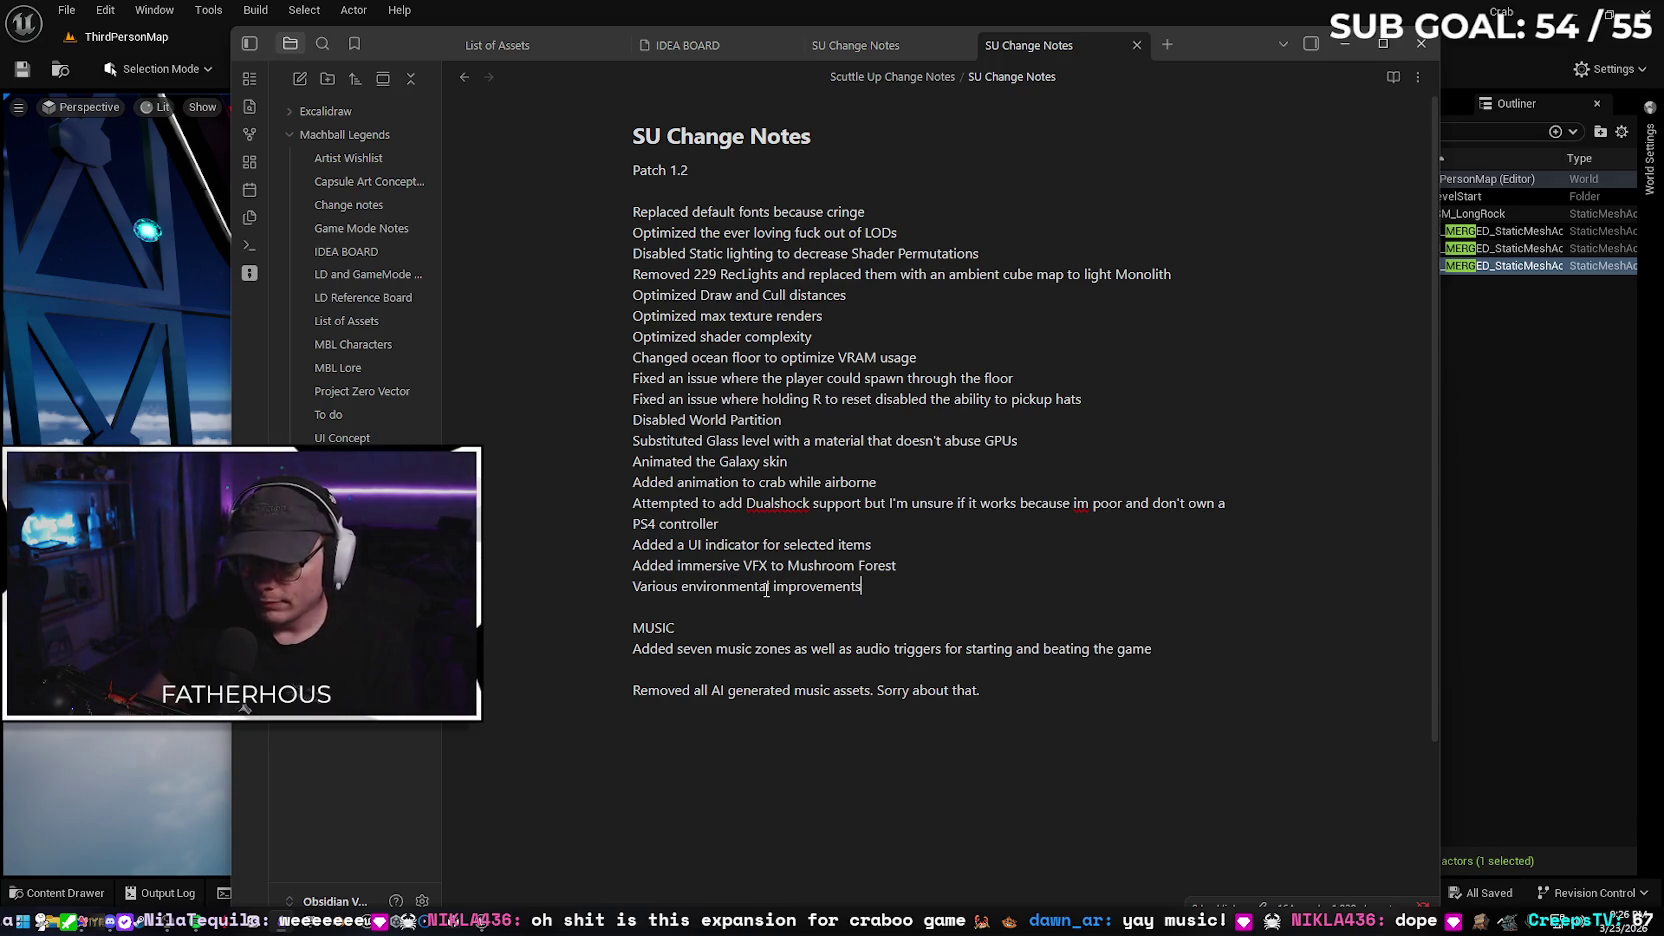
type("and visual")
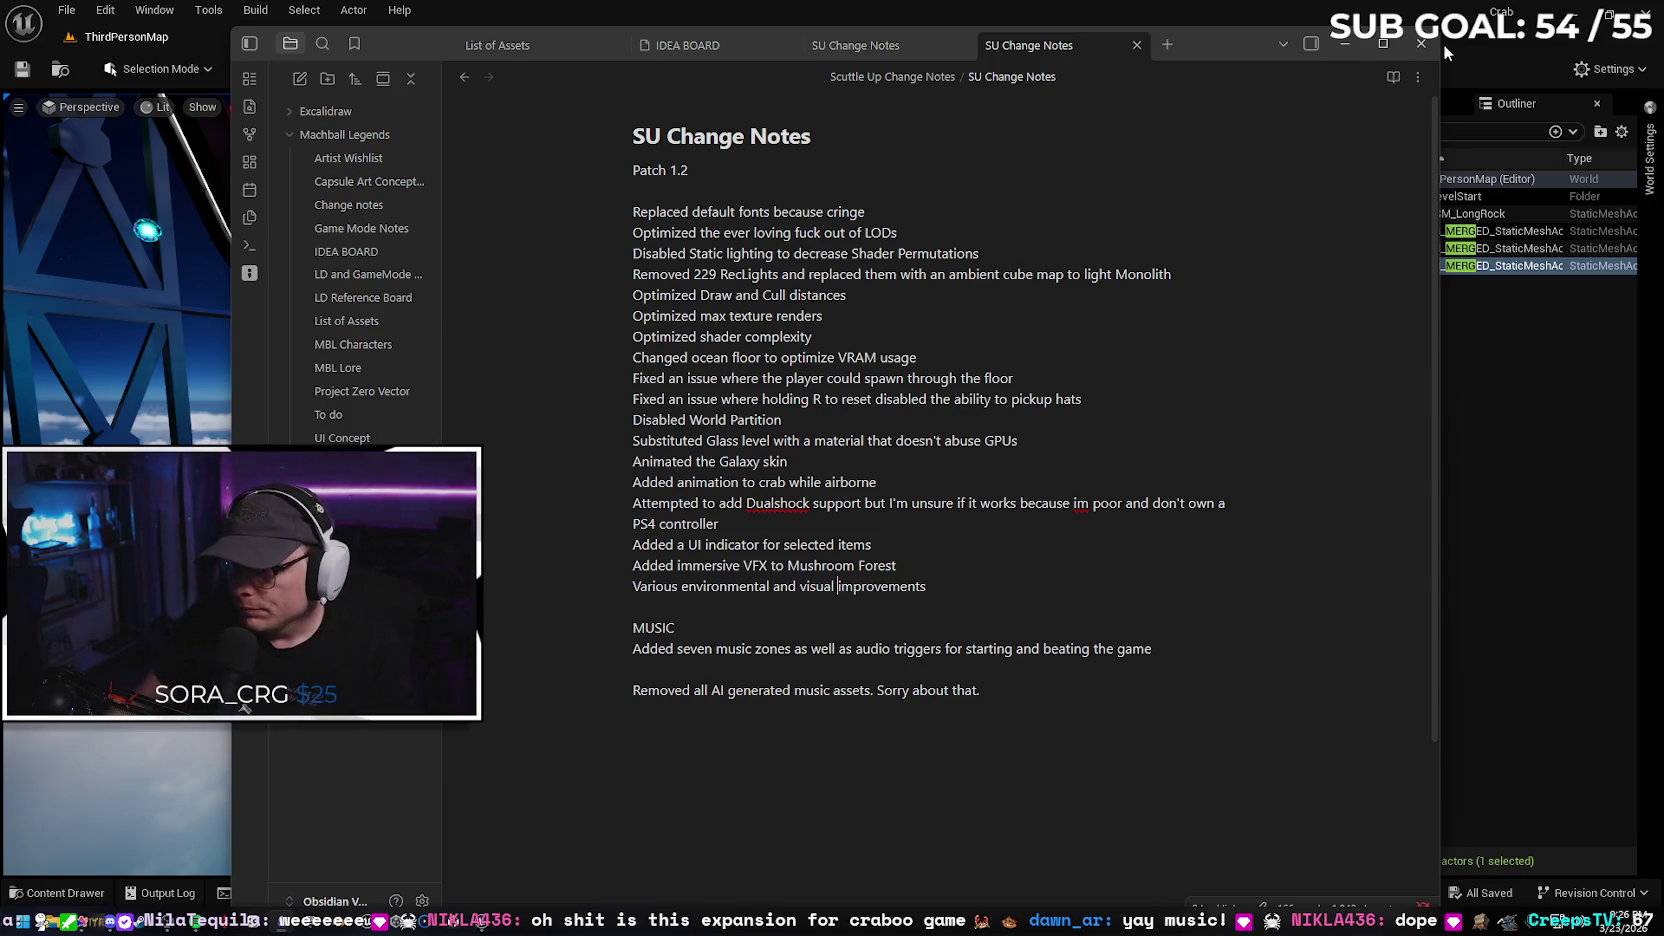
left_click(1341, 44)
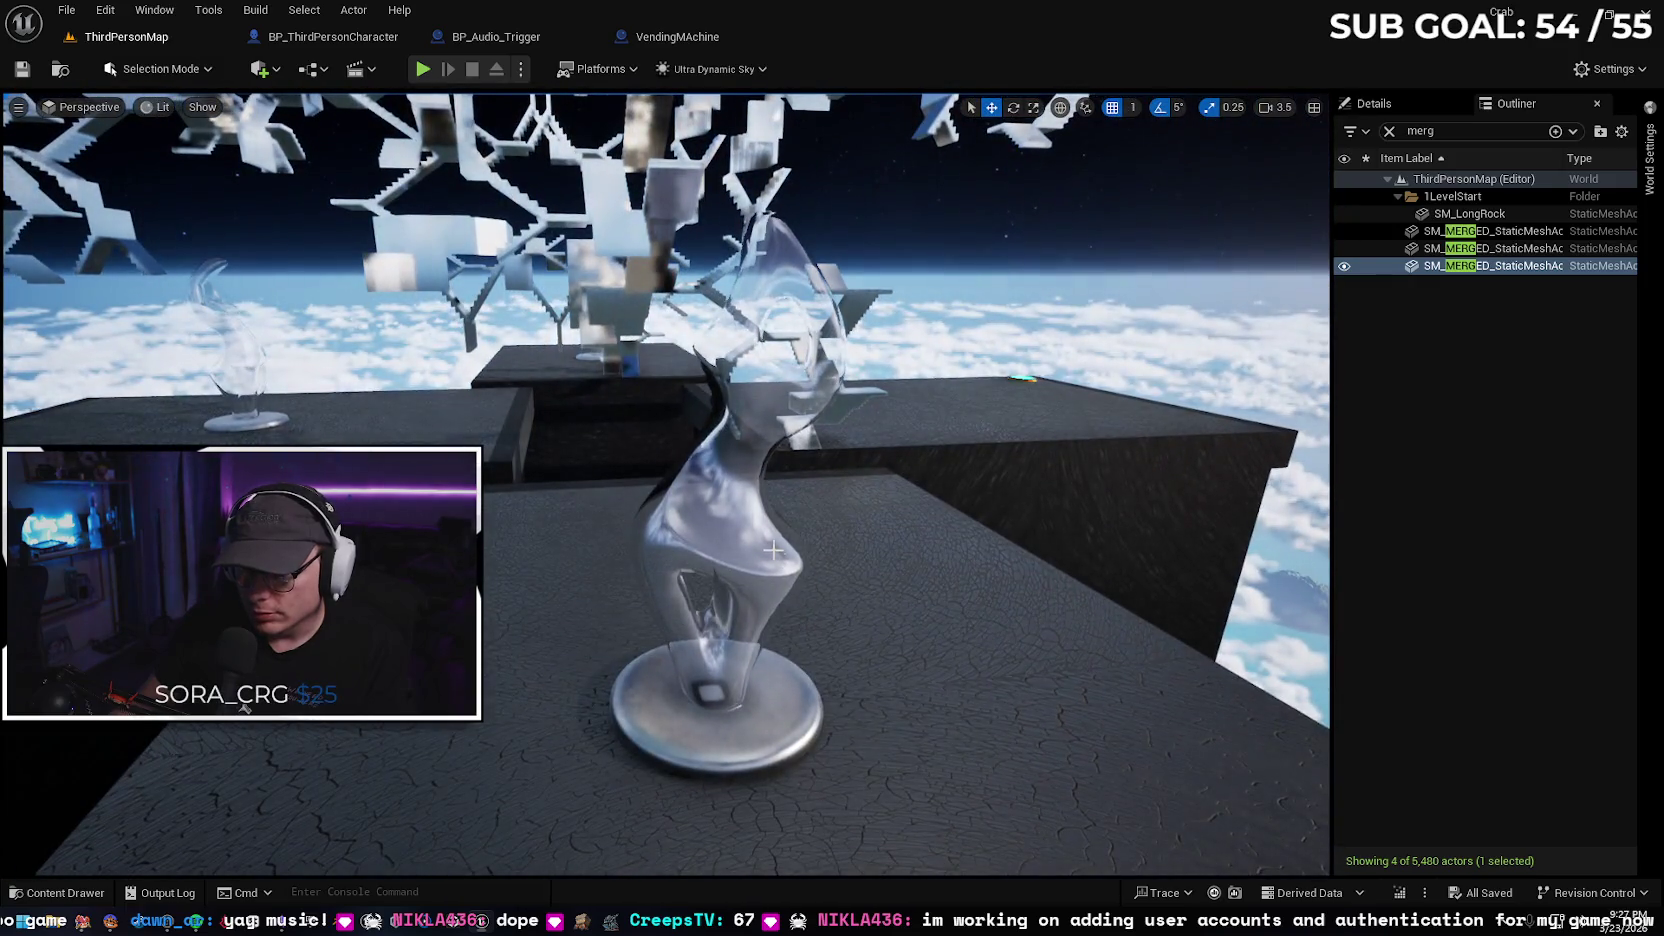
Swap SM_Statue's Element 0 material from M_StatueGlass to CheapGlass_Inst
left_click(773, 549)
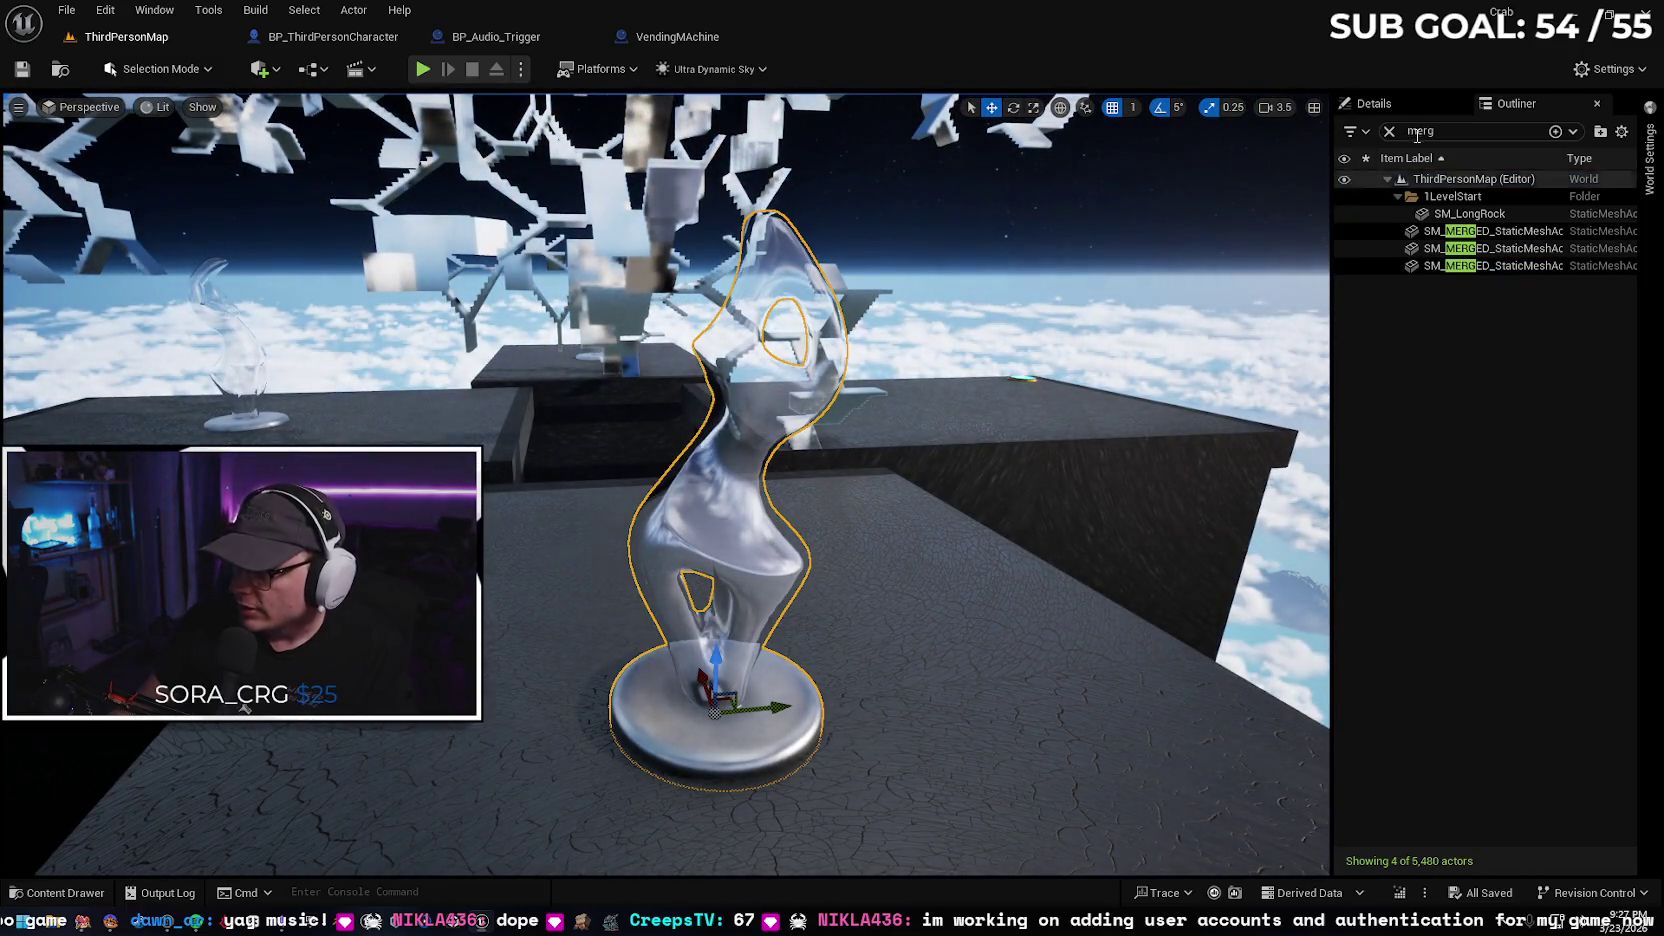
left_click(1373, 103)
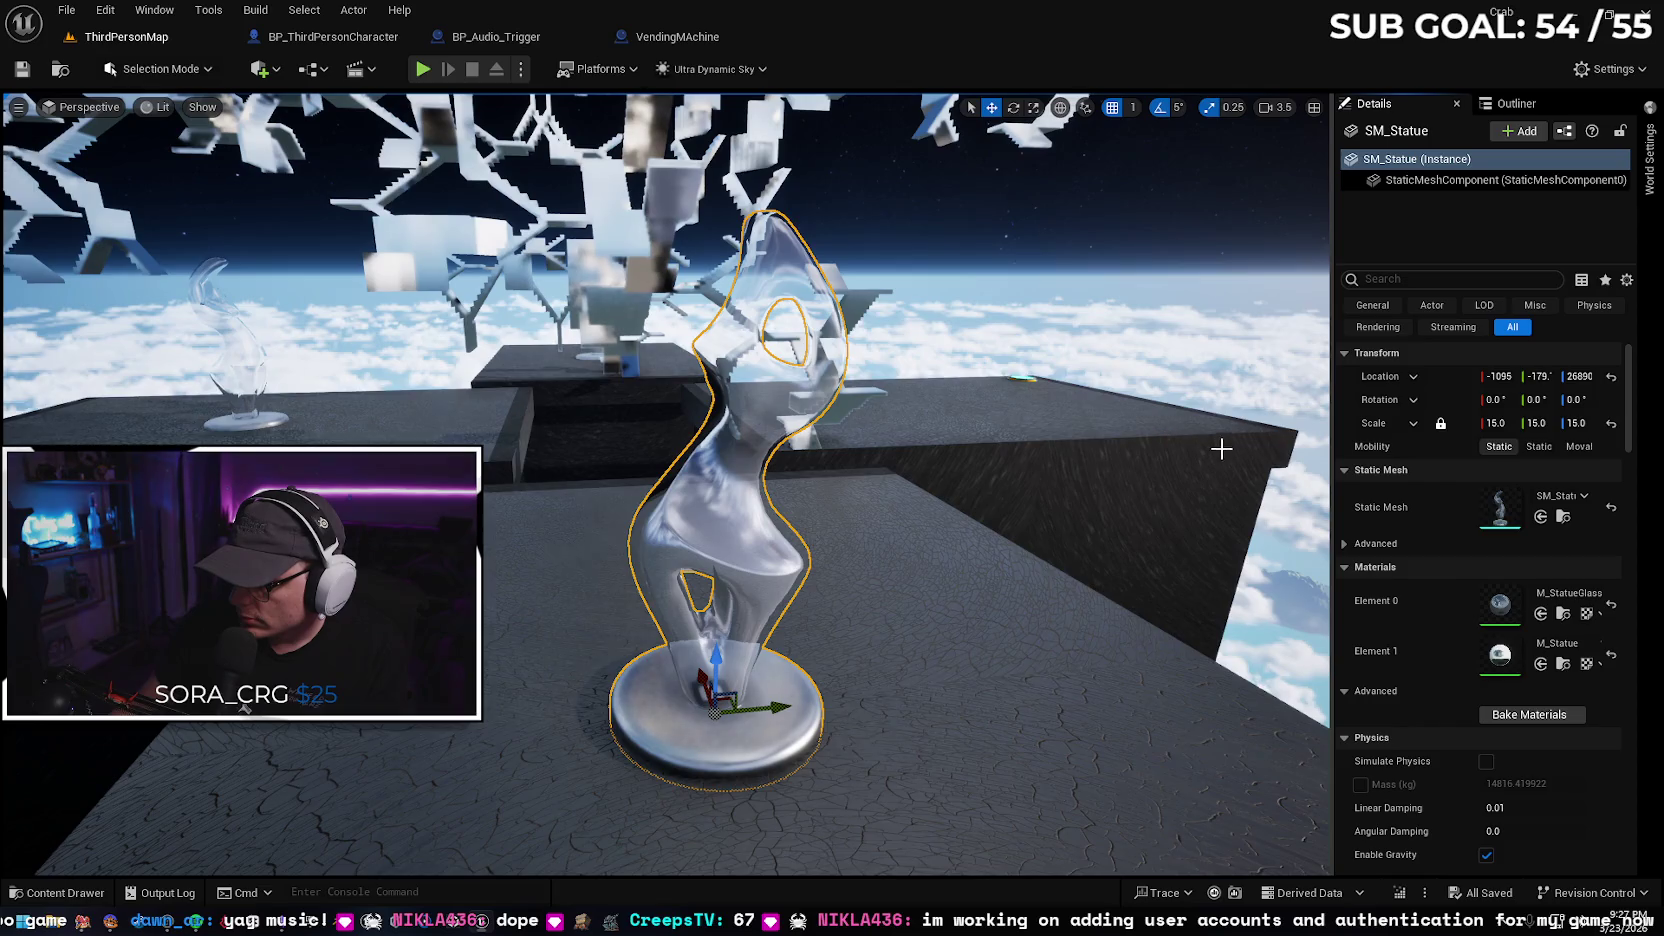
left_click(1563, 613)
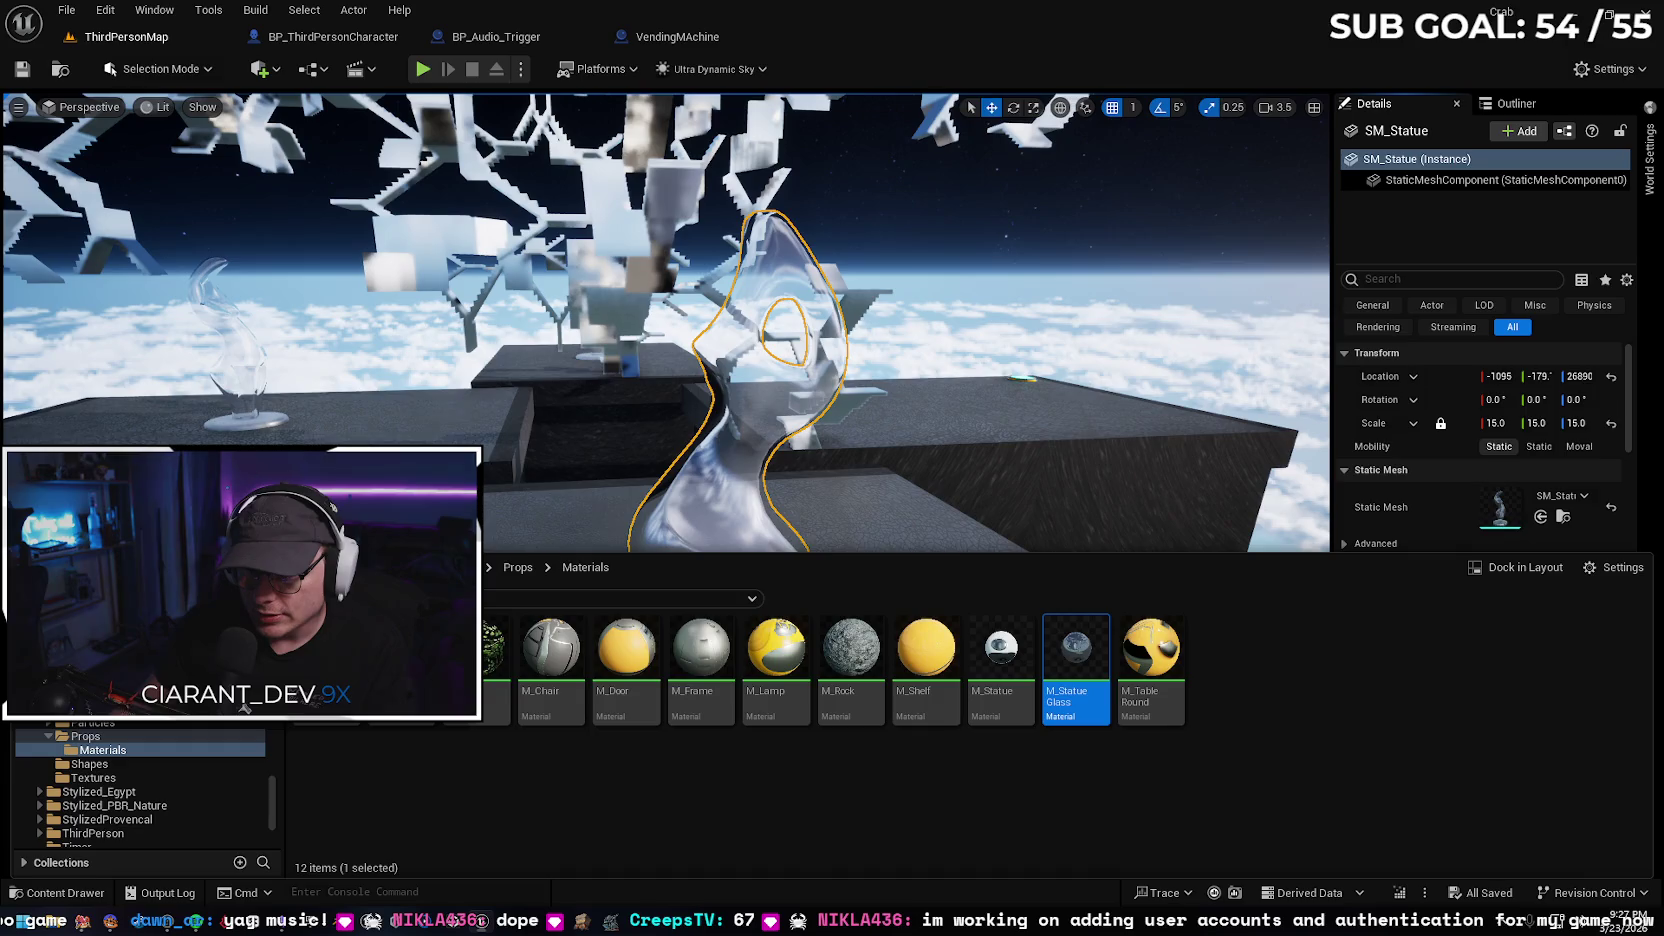
left_click(62, 892)
left_click(1540, 613)
mouse_move(977, 620)
left_mouse_down()
mouse_move(900, 600)
mouse_move(961, 628)
left_mouse_up()
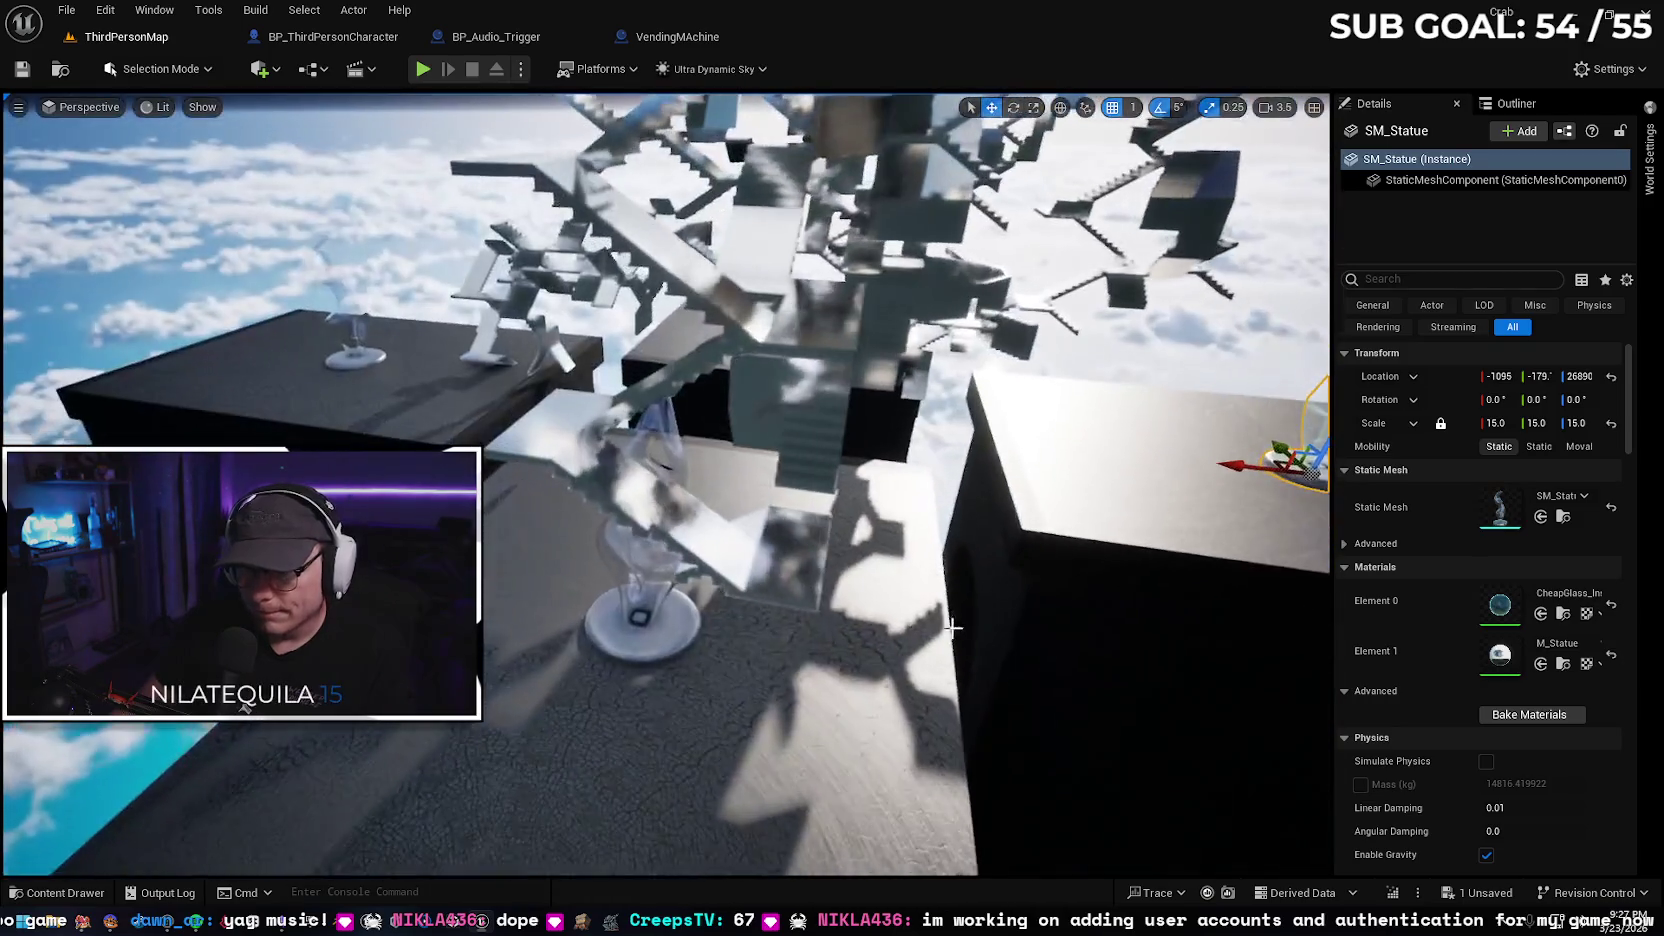
left_click(650, 540)
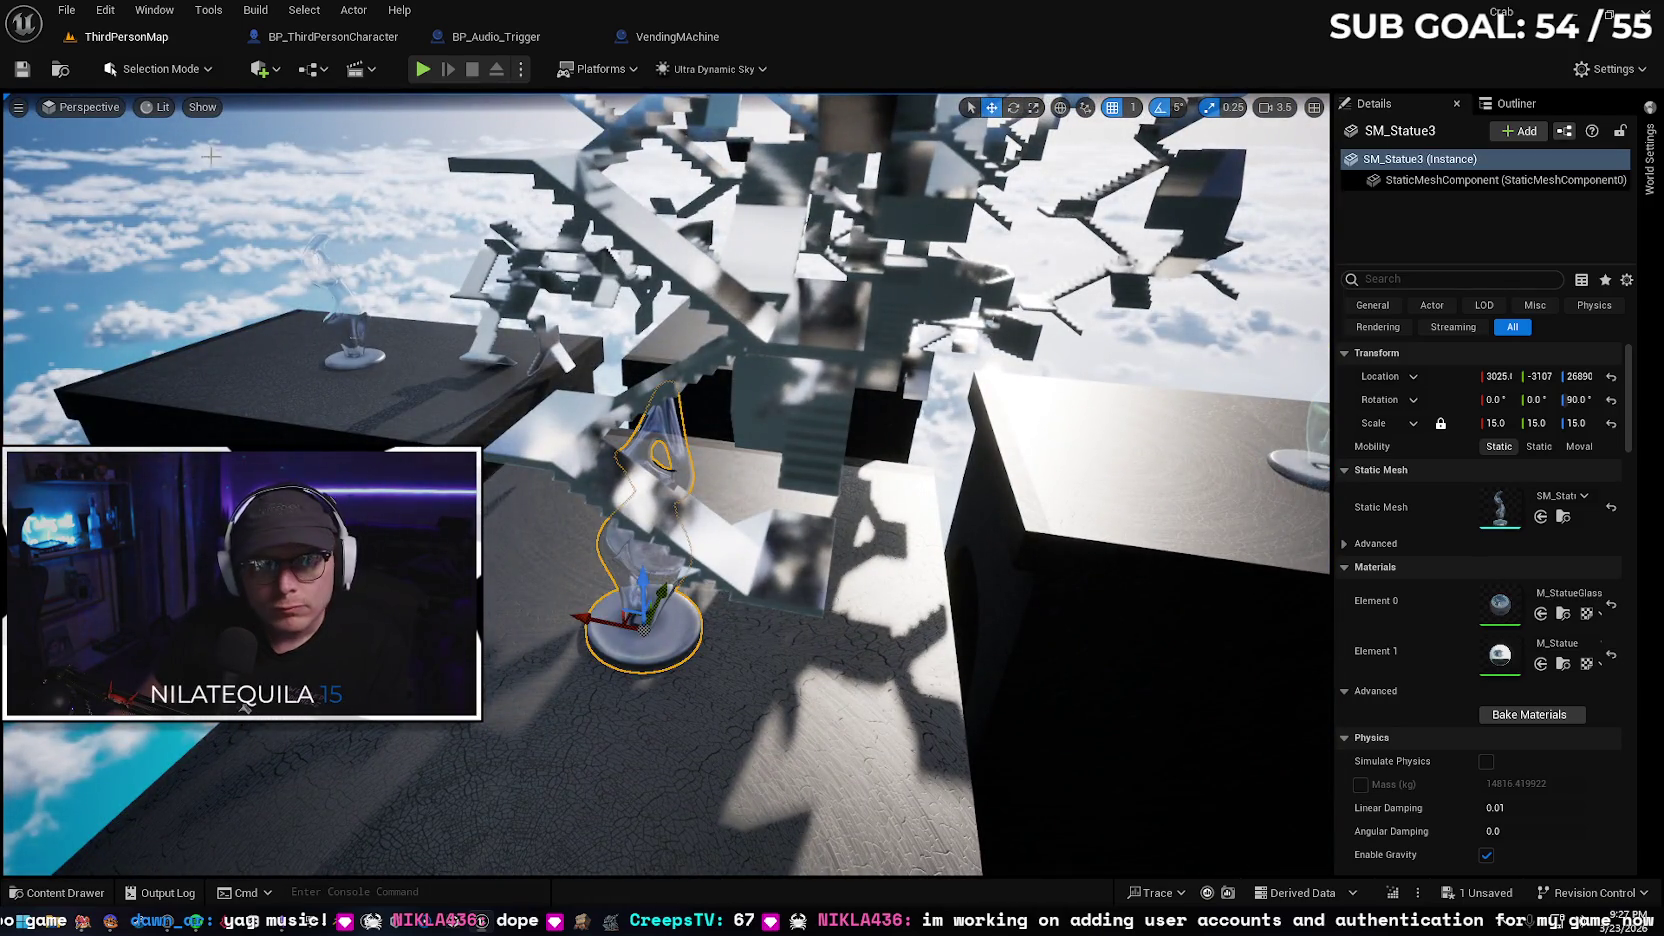
Switch the viewport to Optimization Viewmodes > Shader Complexity and inspect the statues
left_click(200, 108)
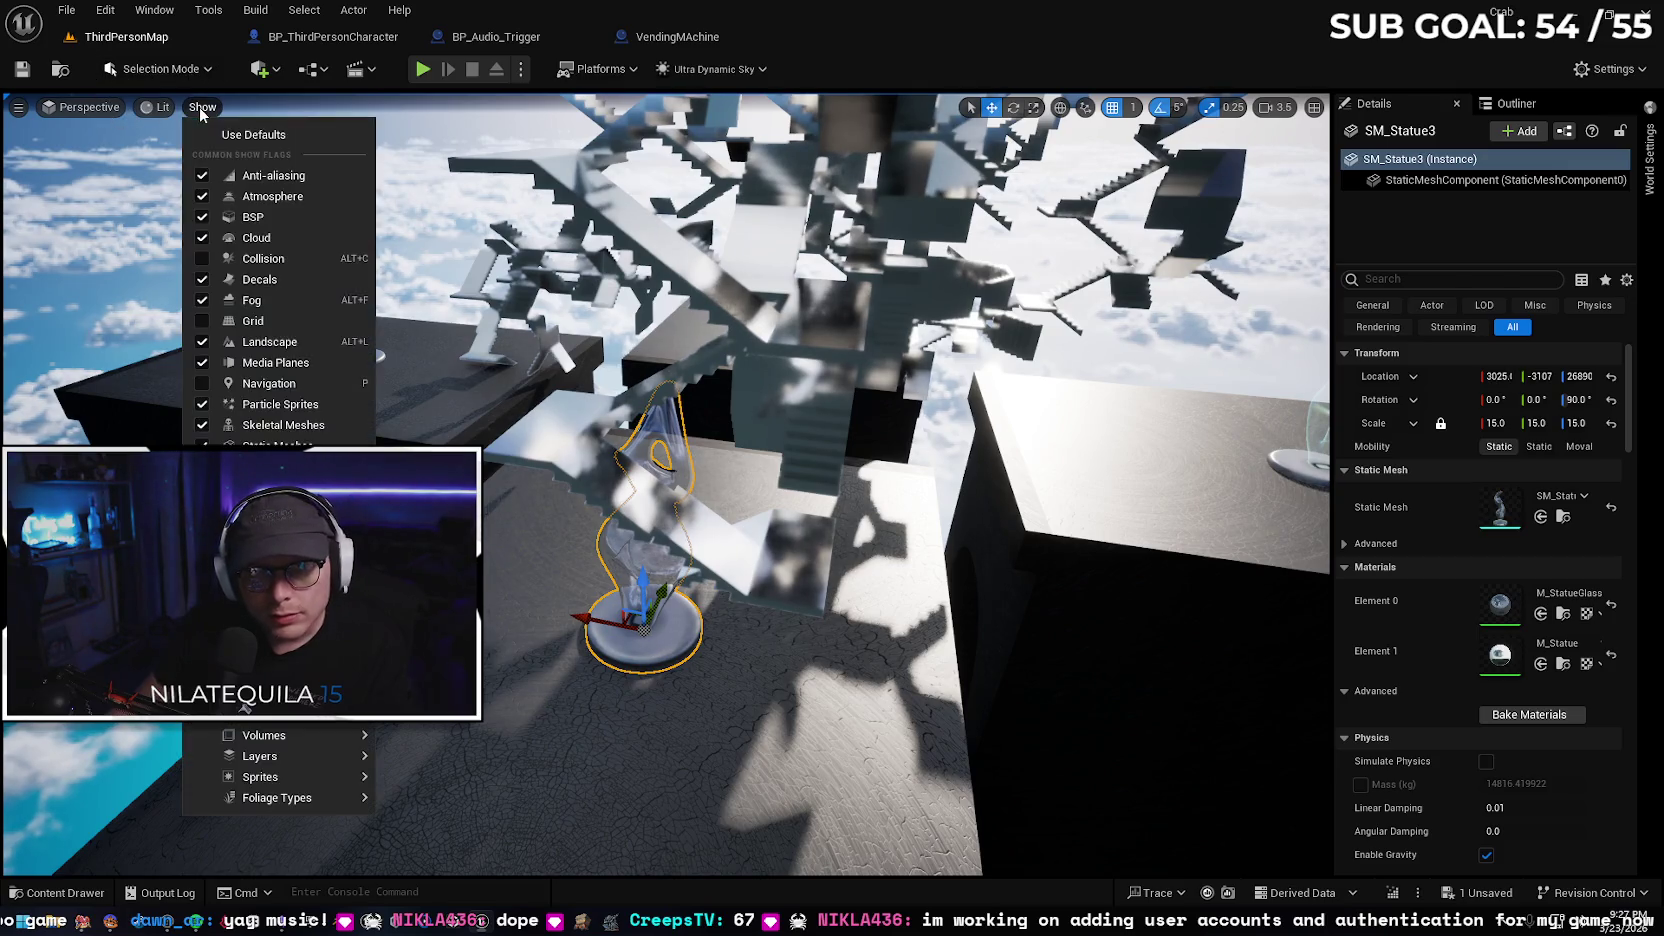
left_click(82, 107)
left_click(158, 108)
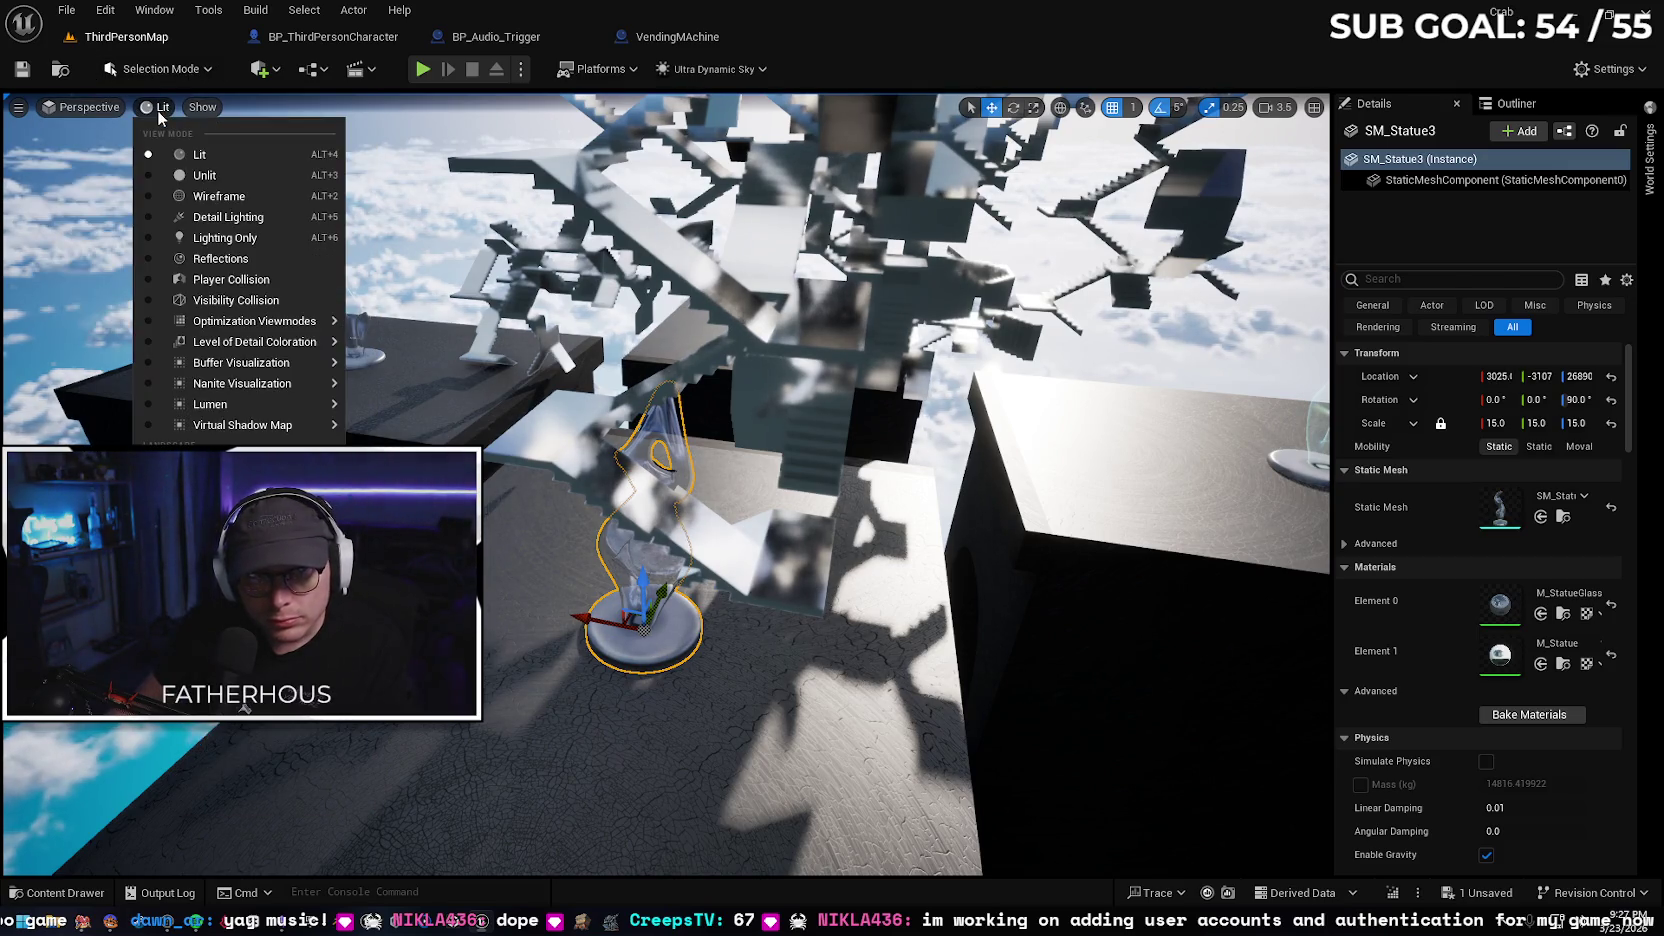
mouse_move(300, 321)
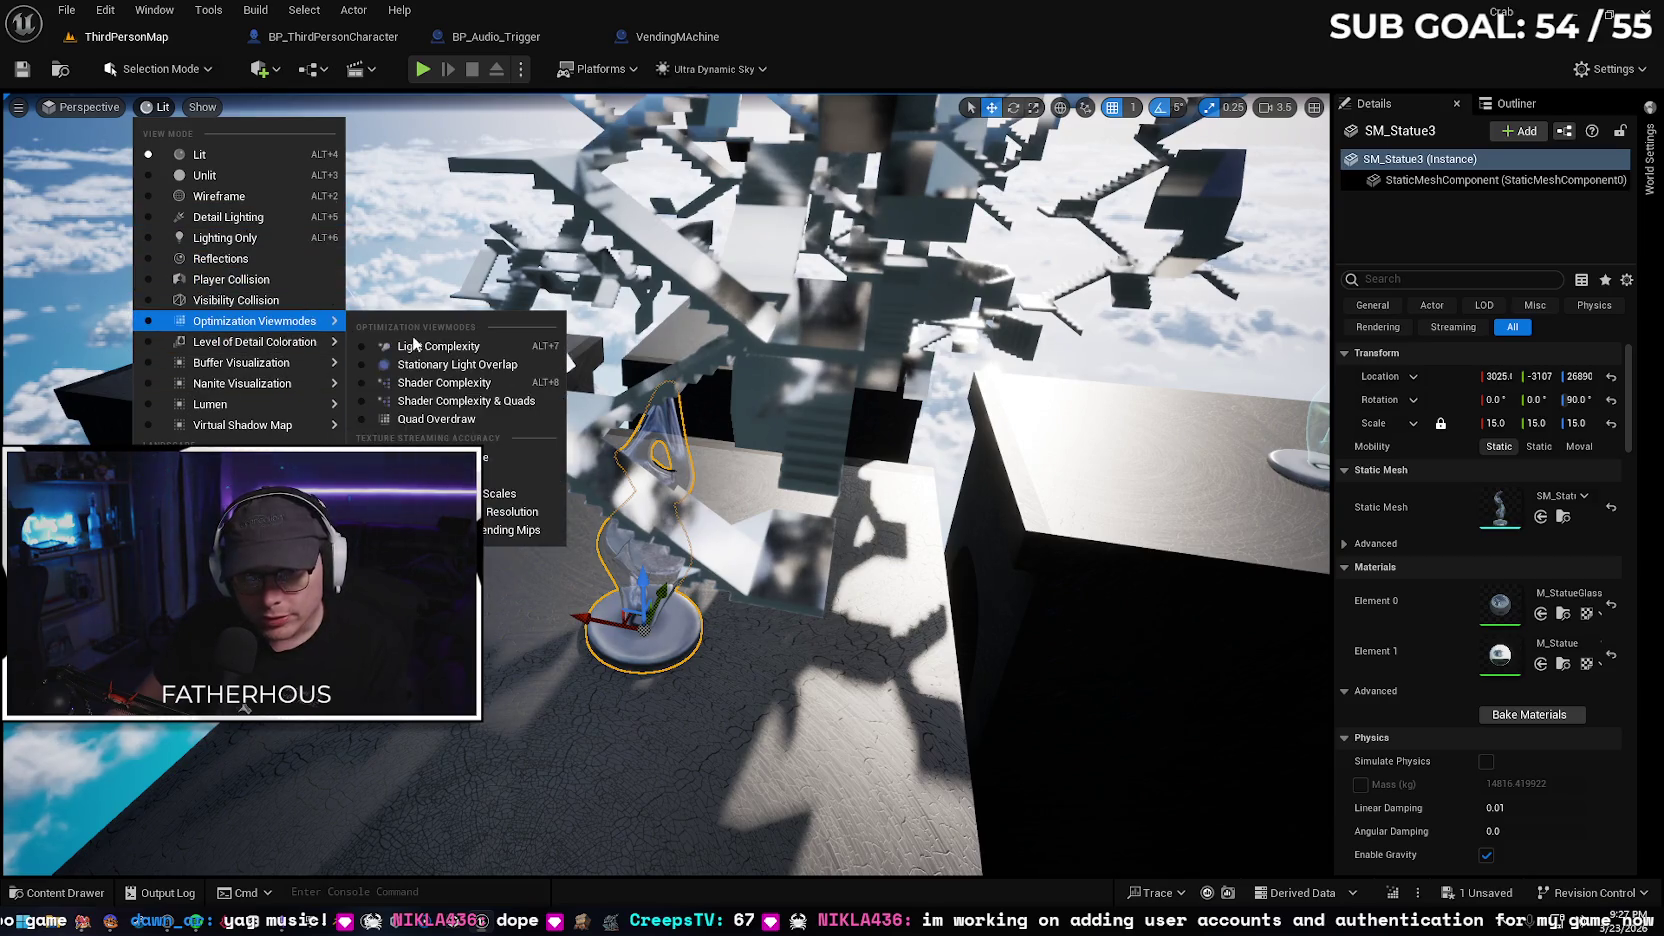
left_click(442, 383)
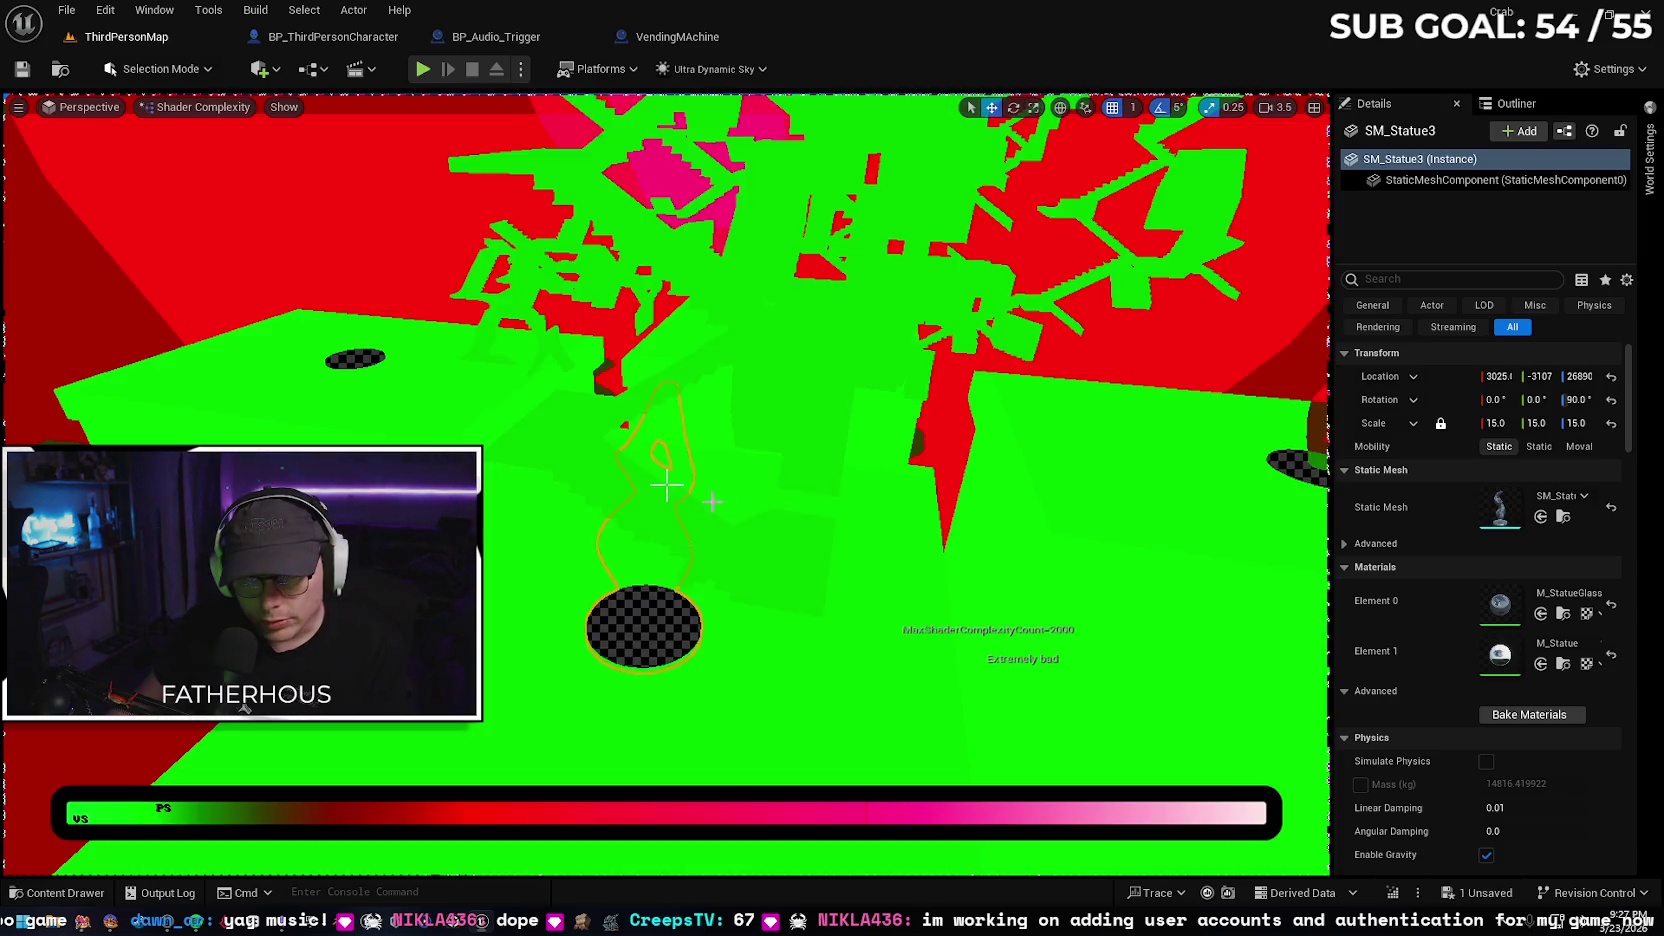
scroll(667, 485, "up", 5)
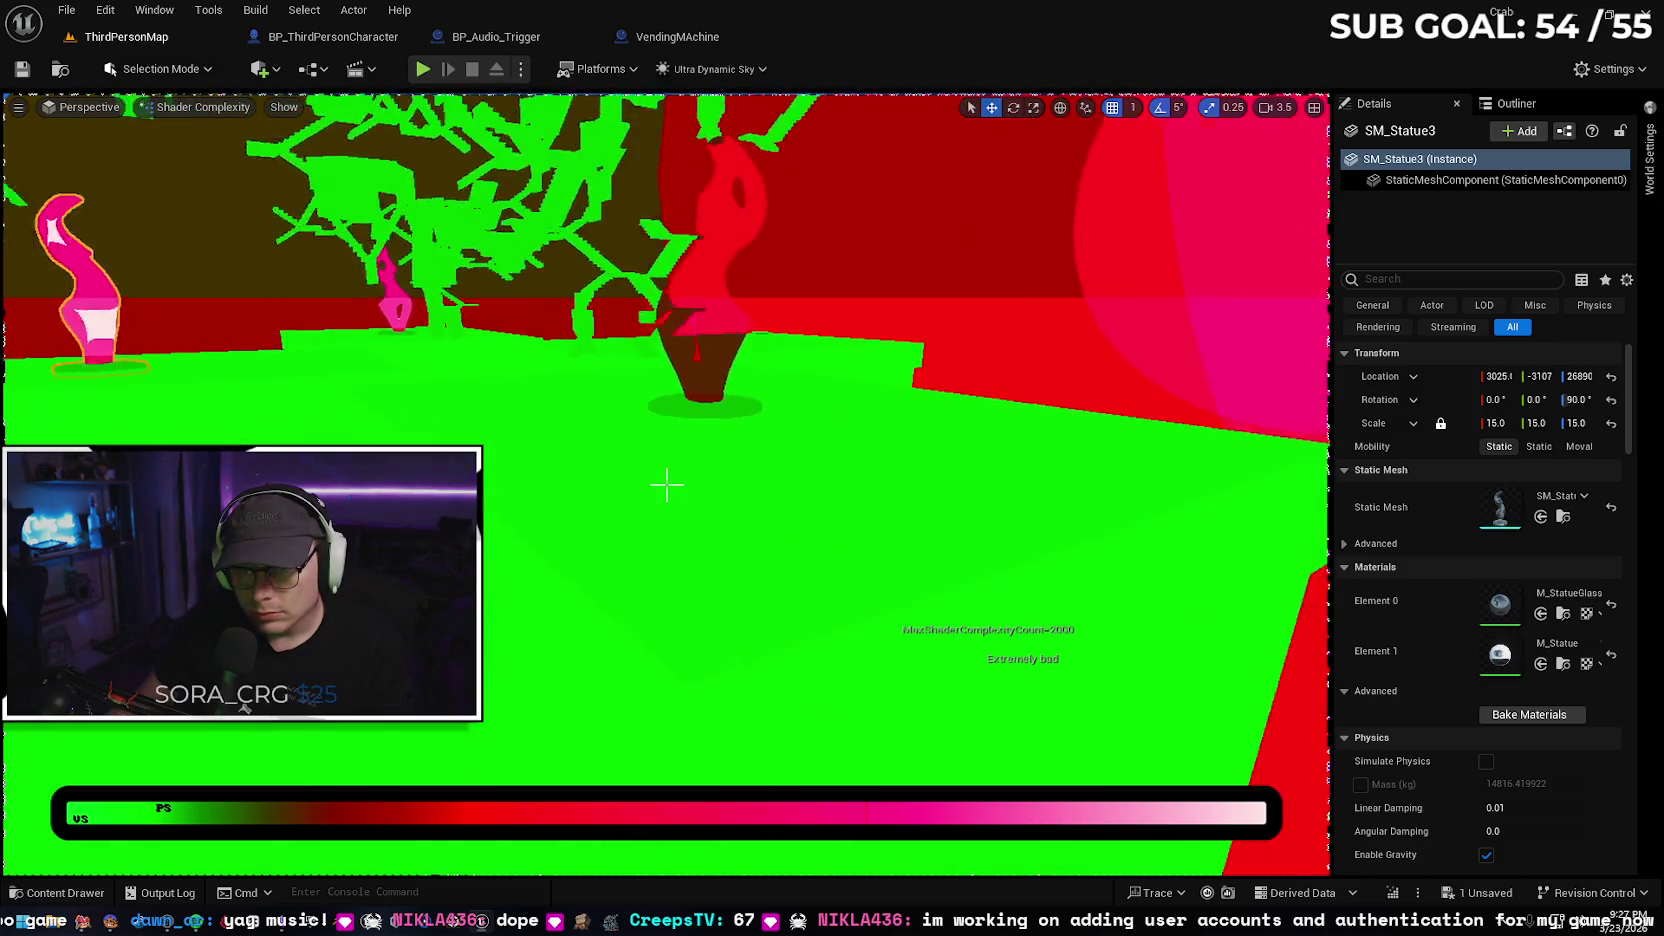
left_click_drag(667, 485, 667, 485)
Set Element 0 of SM_Statue3 and SM_Statue2 to CheapGlass, then return to Lit view
left_click(1541, 613)
left_click(667, 485)
left_click(1541, 613)
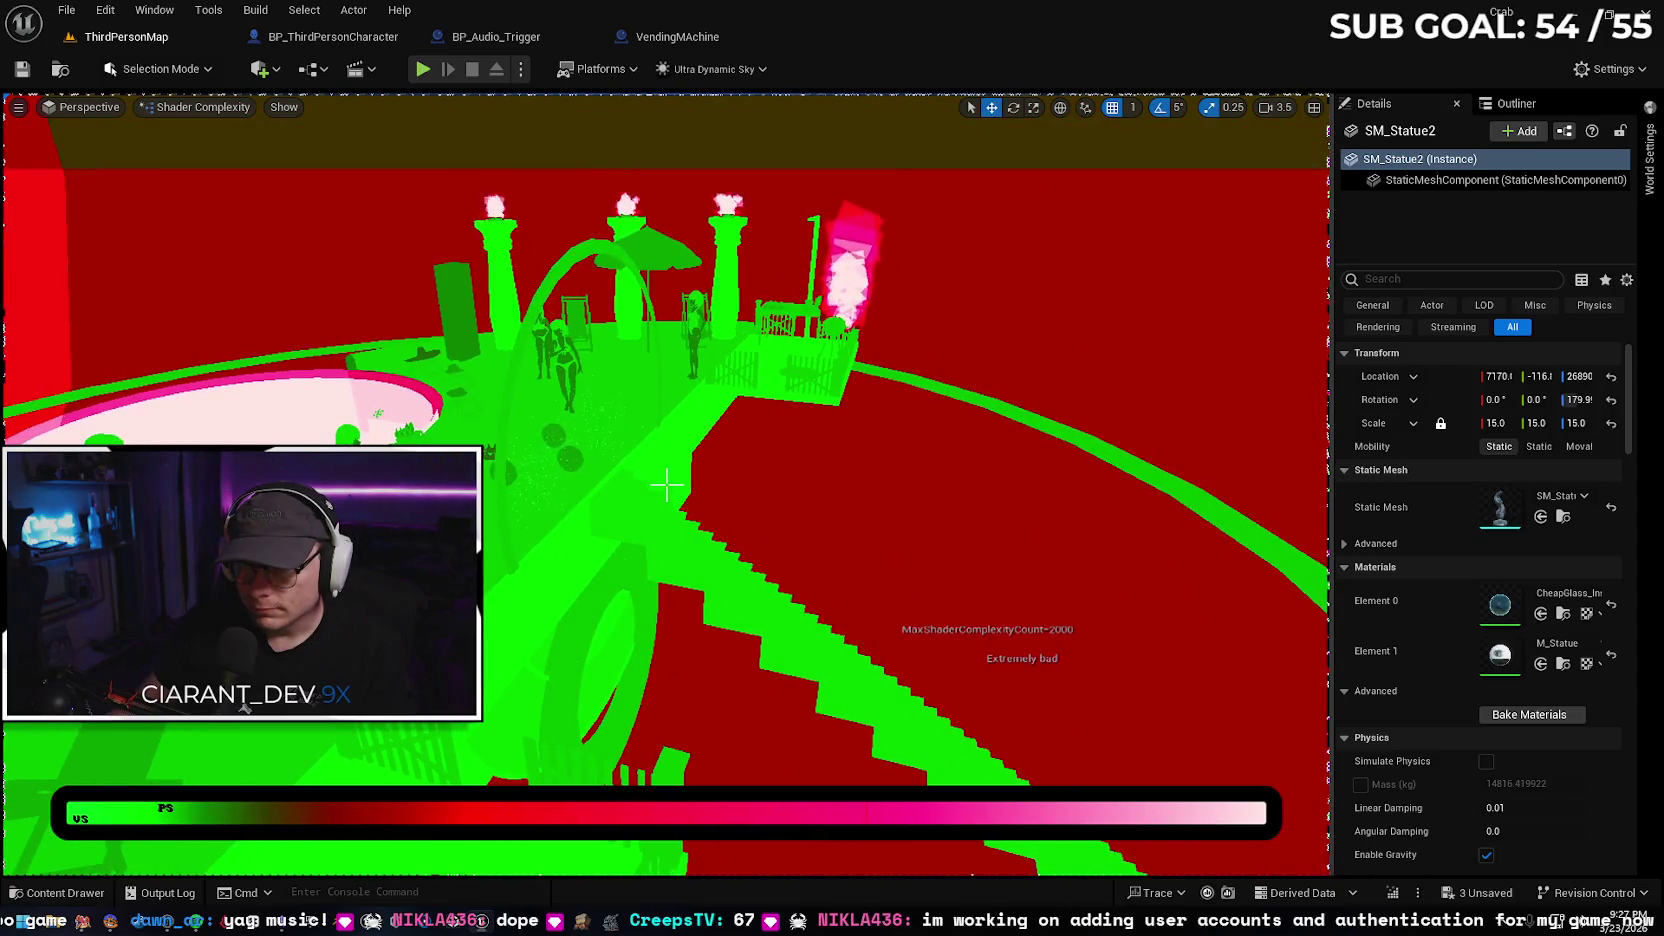
left_click(234, 107)
left_click(230, 156)
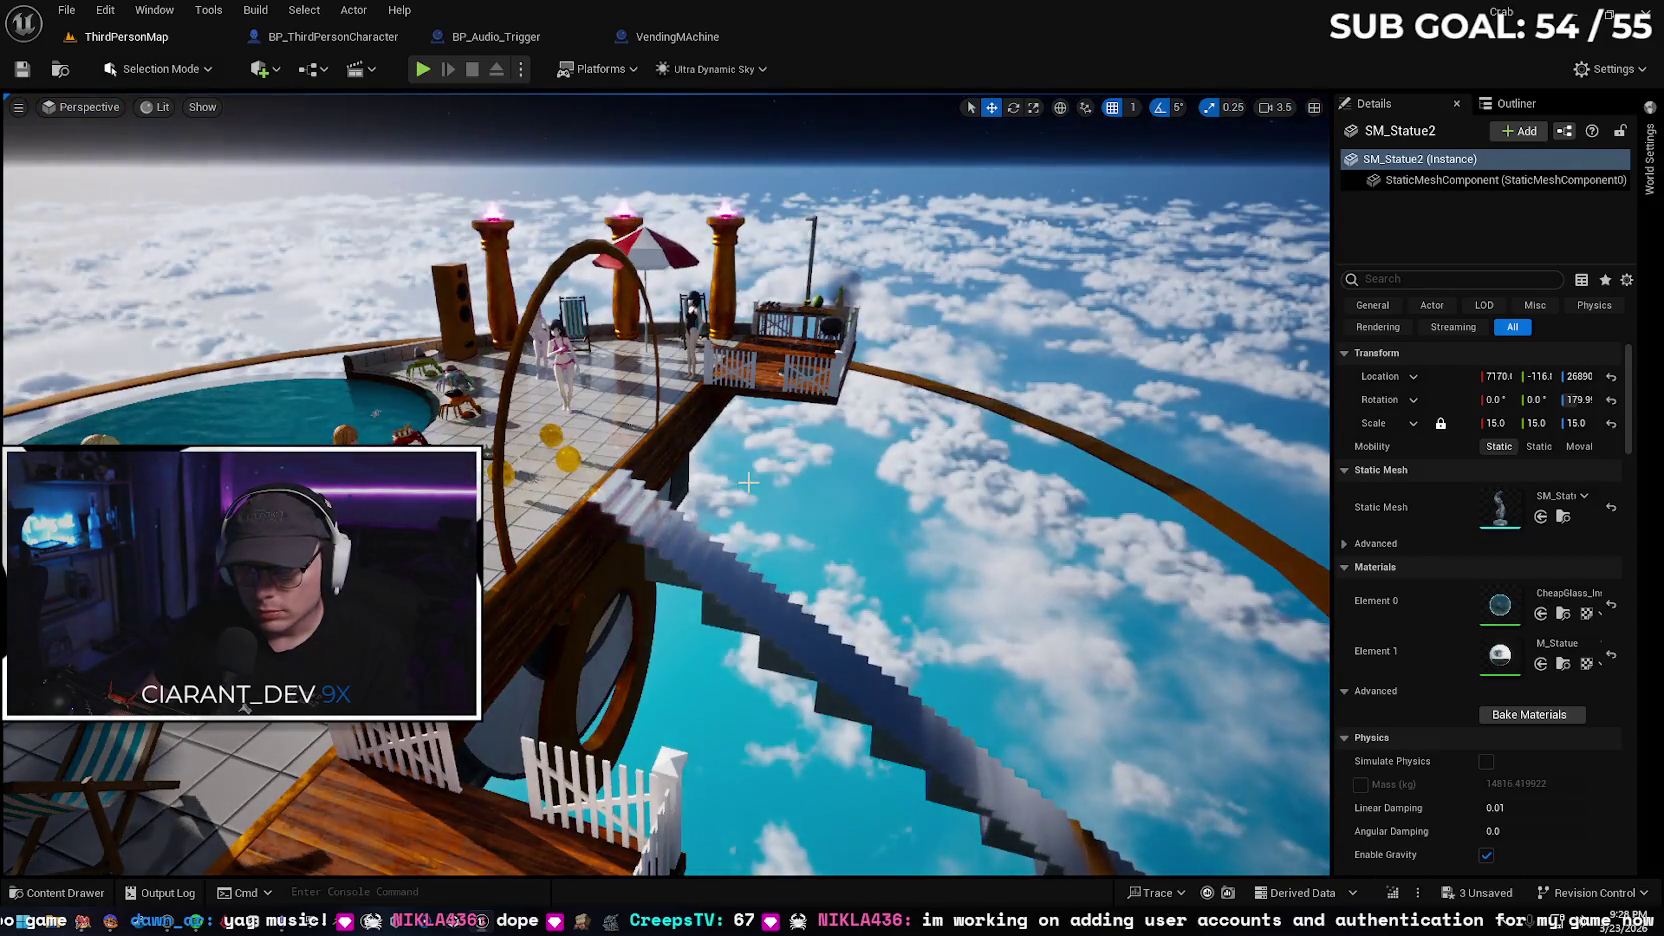
Dismiss the sky actor's actions menu and press G to show bounds and gizmos again
right_click(832, 403)
type("g")
key("BackSpace")
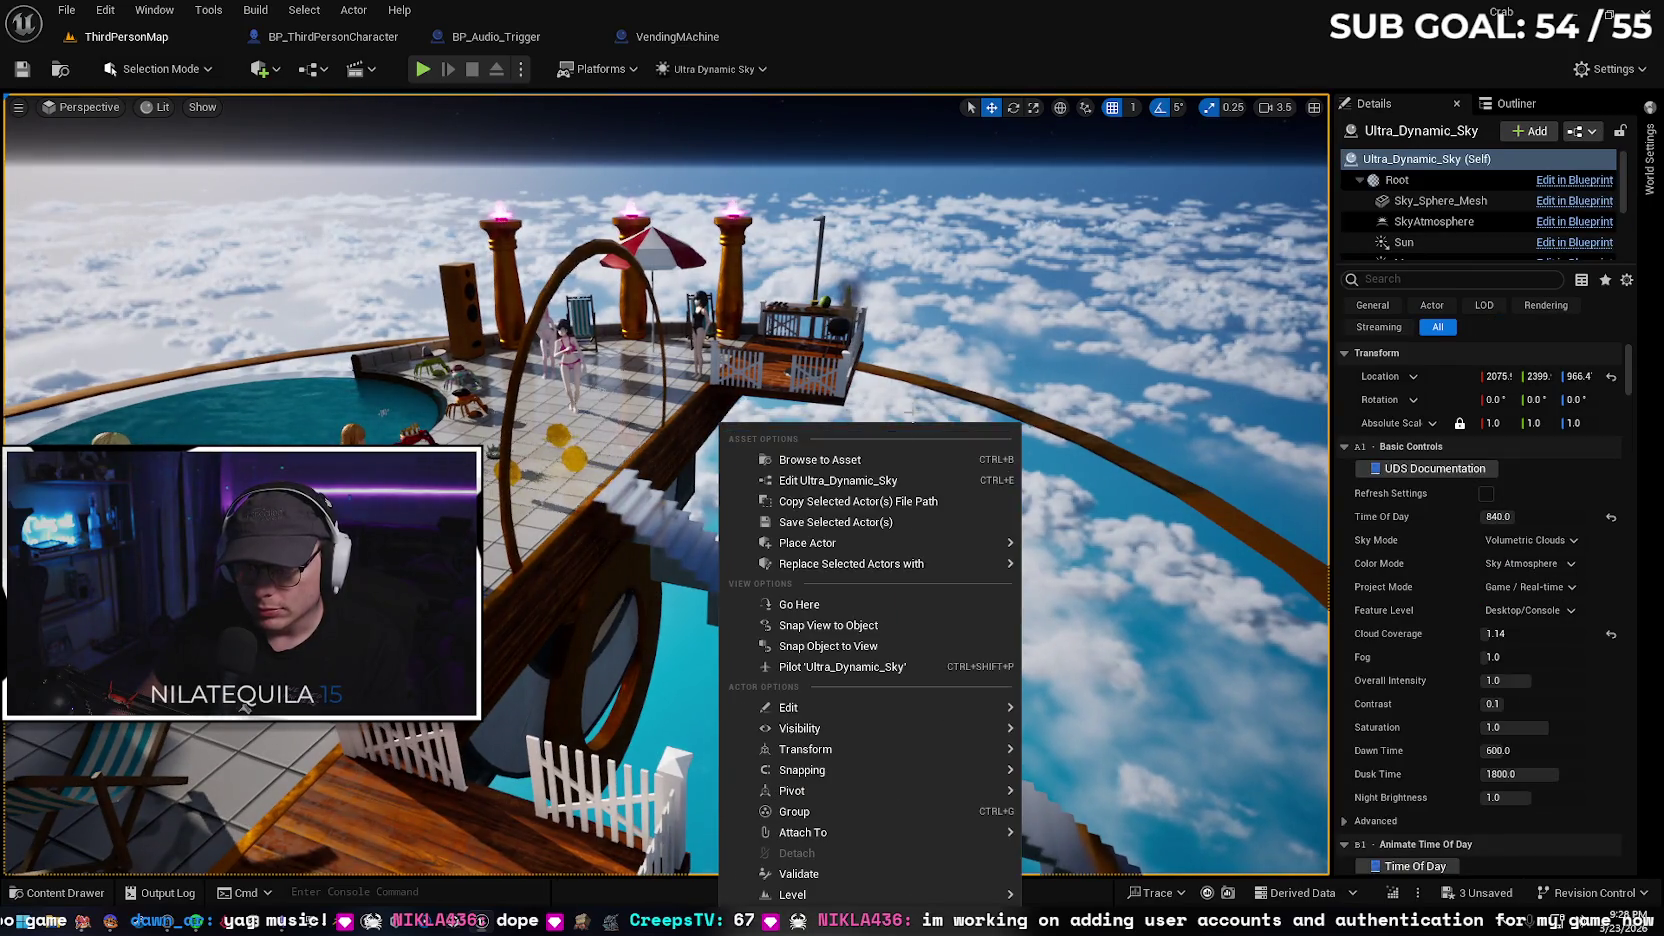
key("Escape")
key("g")
Fly the view toward the dark tower and select its post-process volume
mouse_move(925, 410)
left_mouse_down()
mouse_move(925, 500)
mouse_move(925, 450)
mouse_move(889, 532)
left_mouse_up()
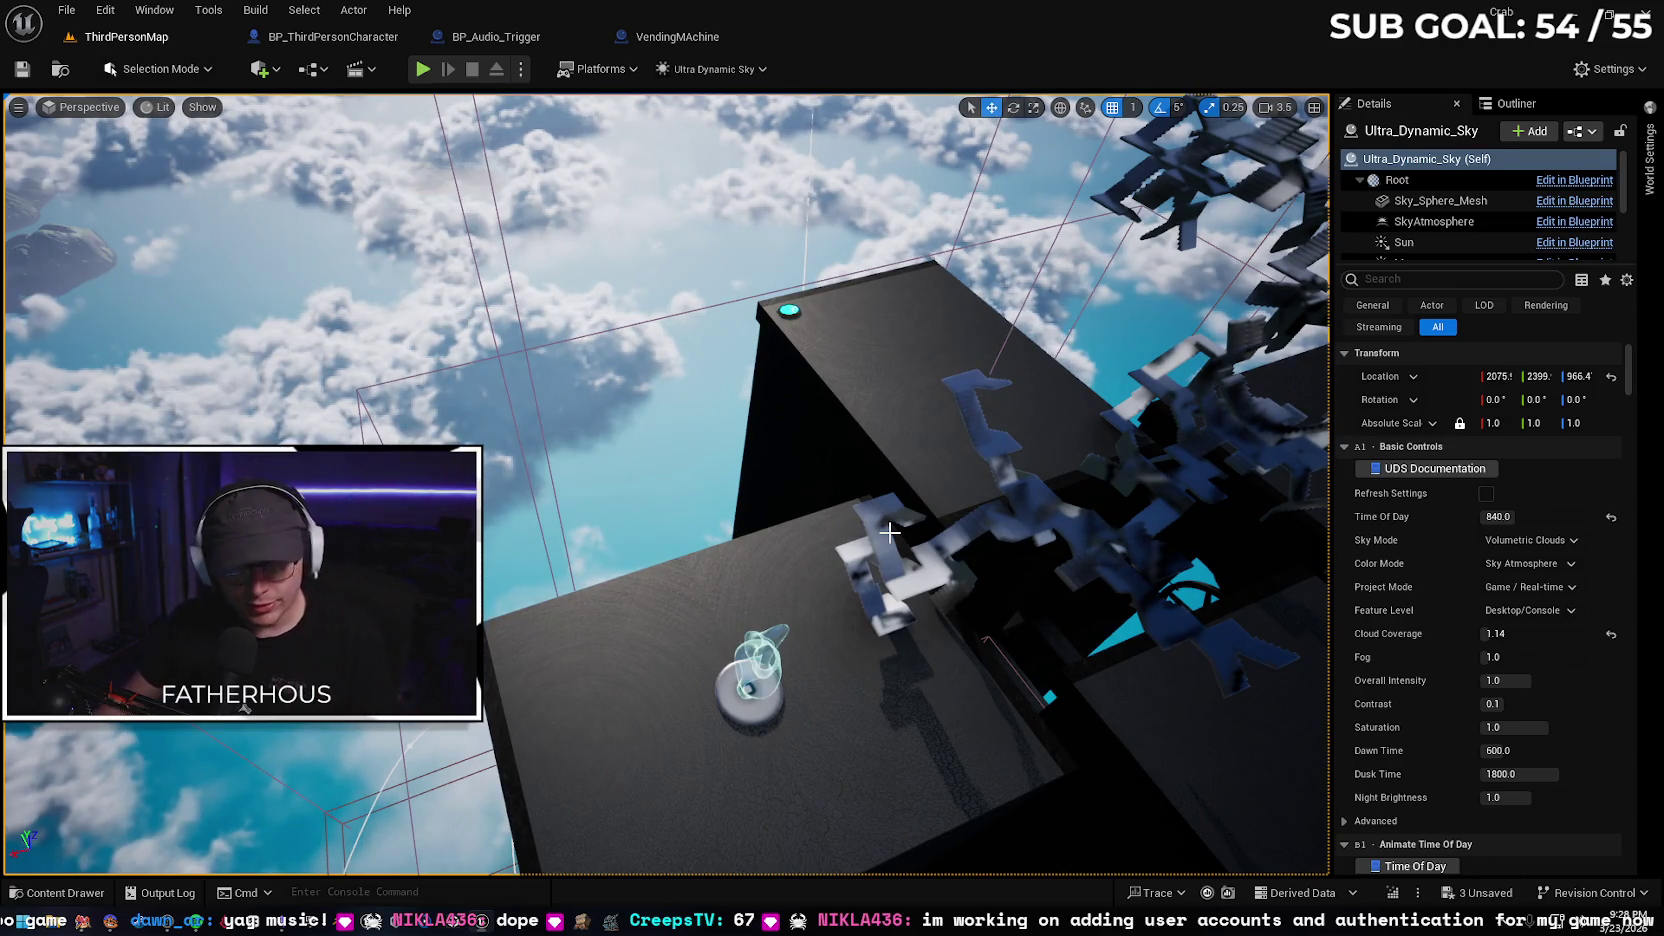
mouse_move(851, 447)
left_mouse_down()
mouse_move(872, 372)
mouse_move(838, 345)
left_mouse_up()
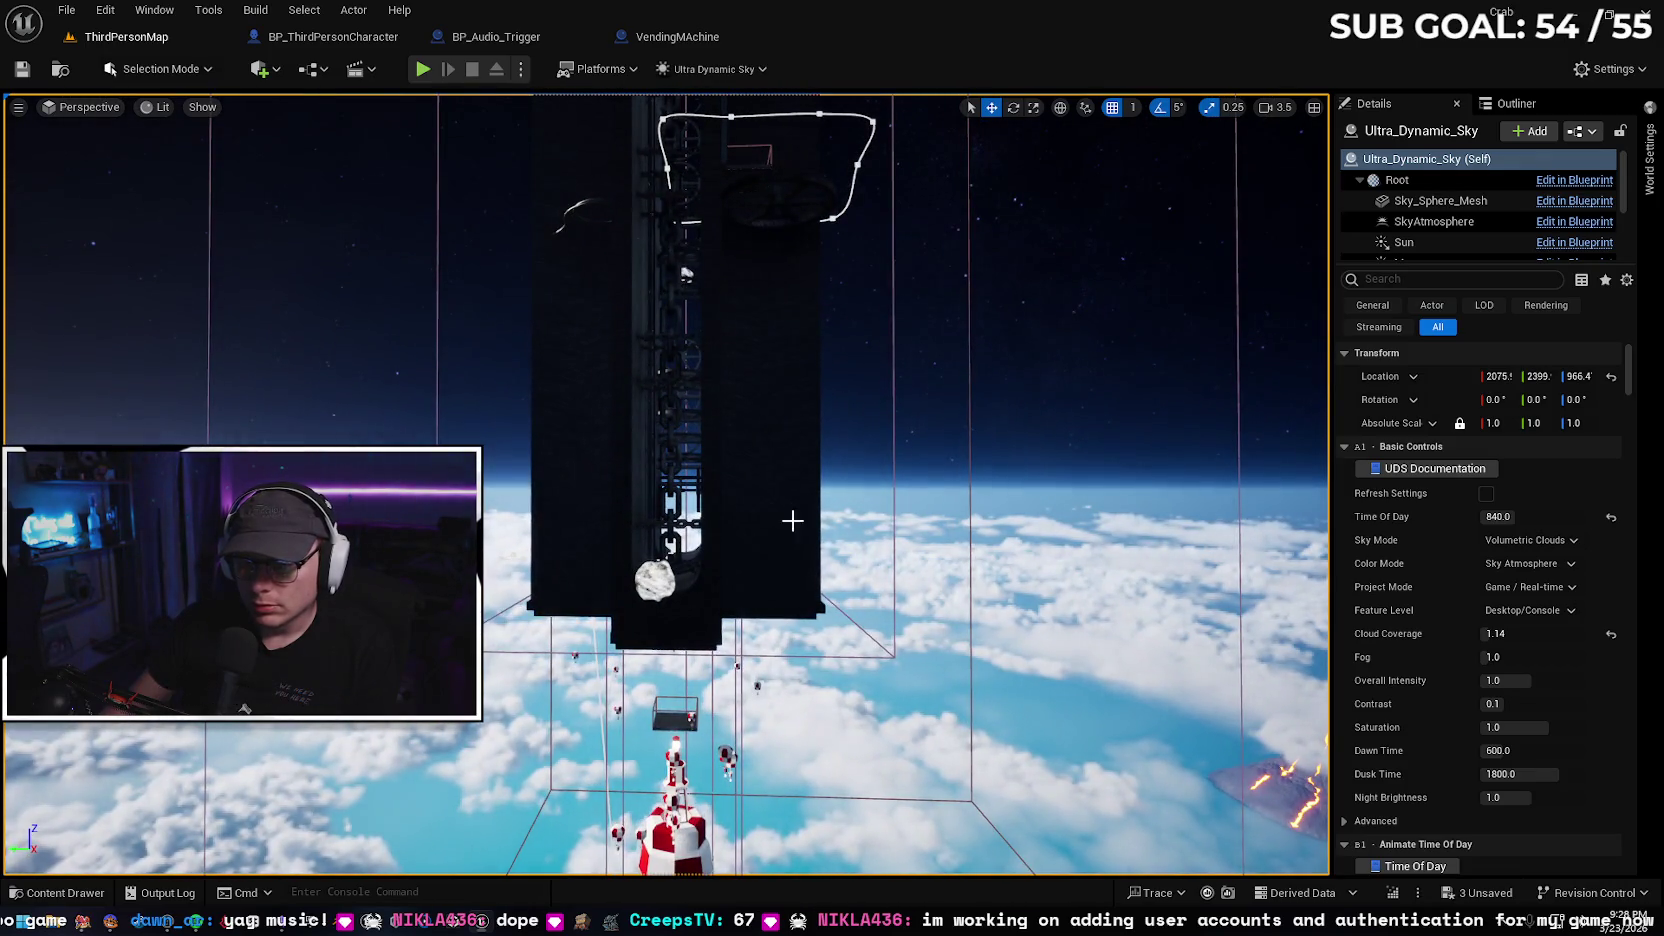
left_click(913, 465)
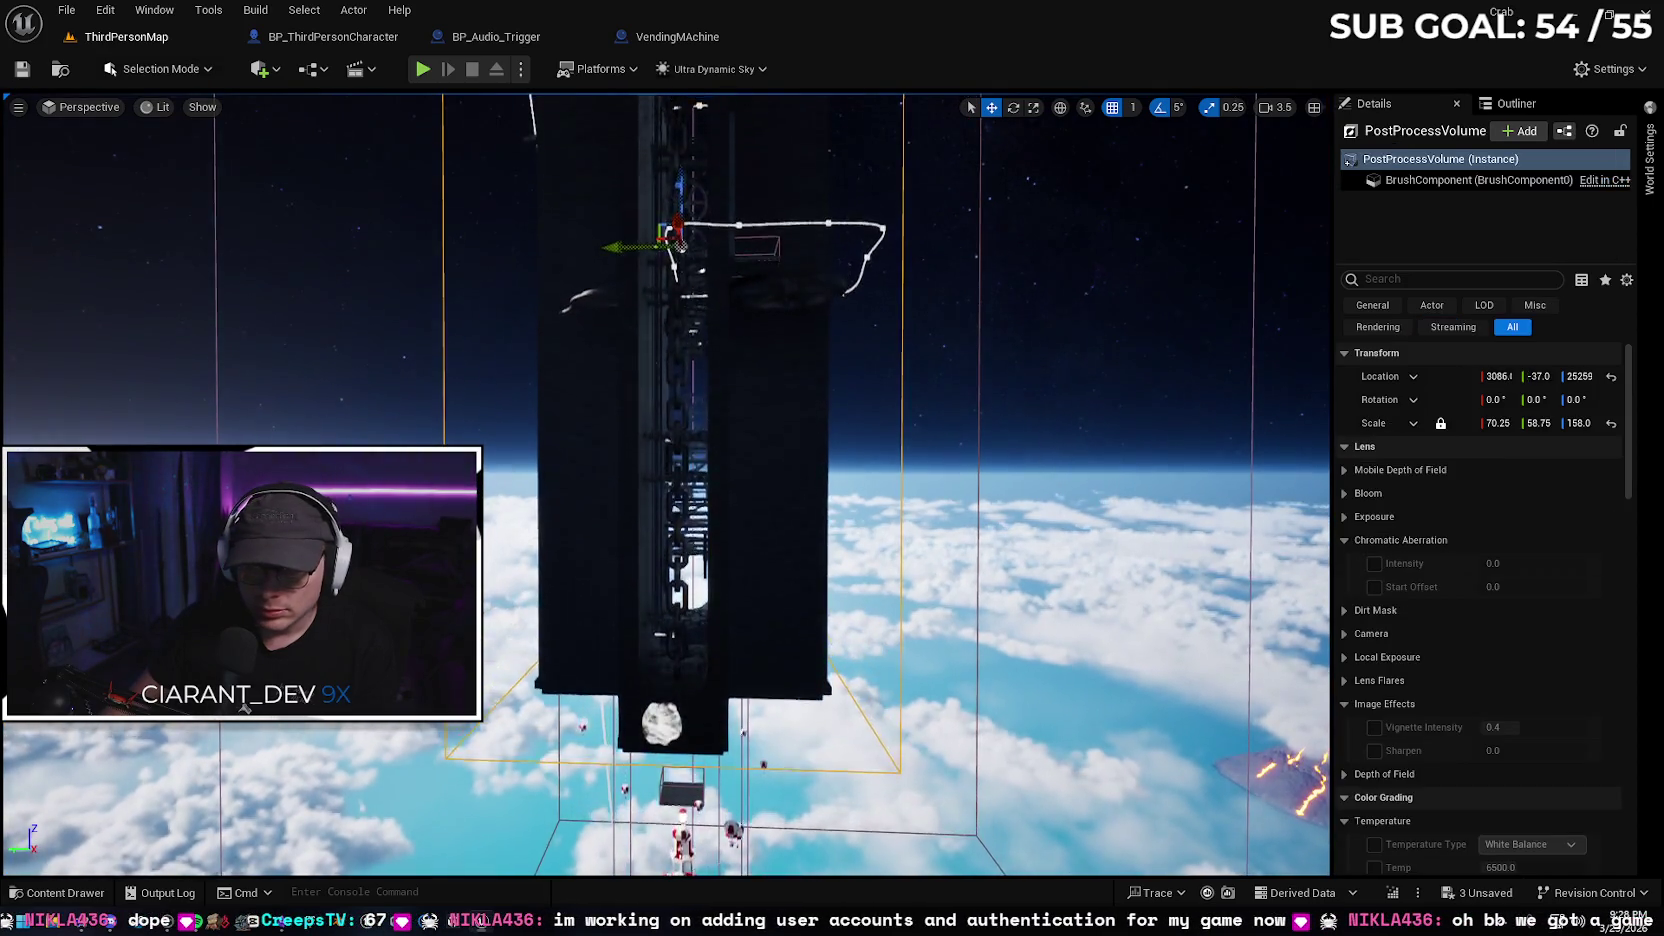
Pull back to see the tower top, lower camera speed, and fly toward the glass sphere
left_click_drag(838, 345, 838, 230)
scroll(665, 485, "down", 2)
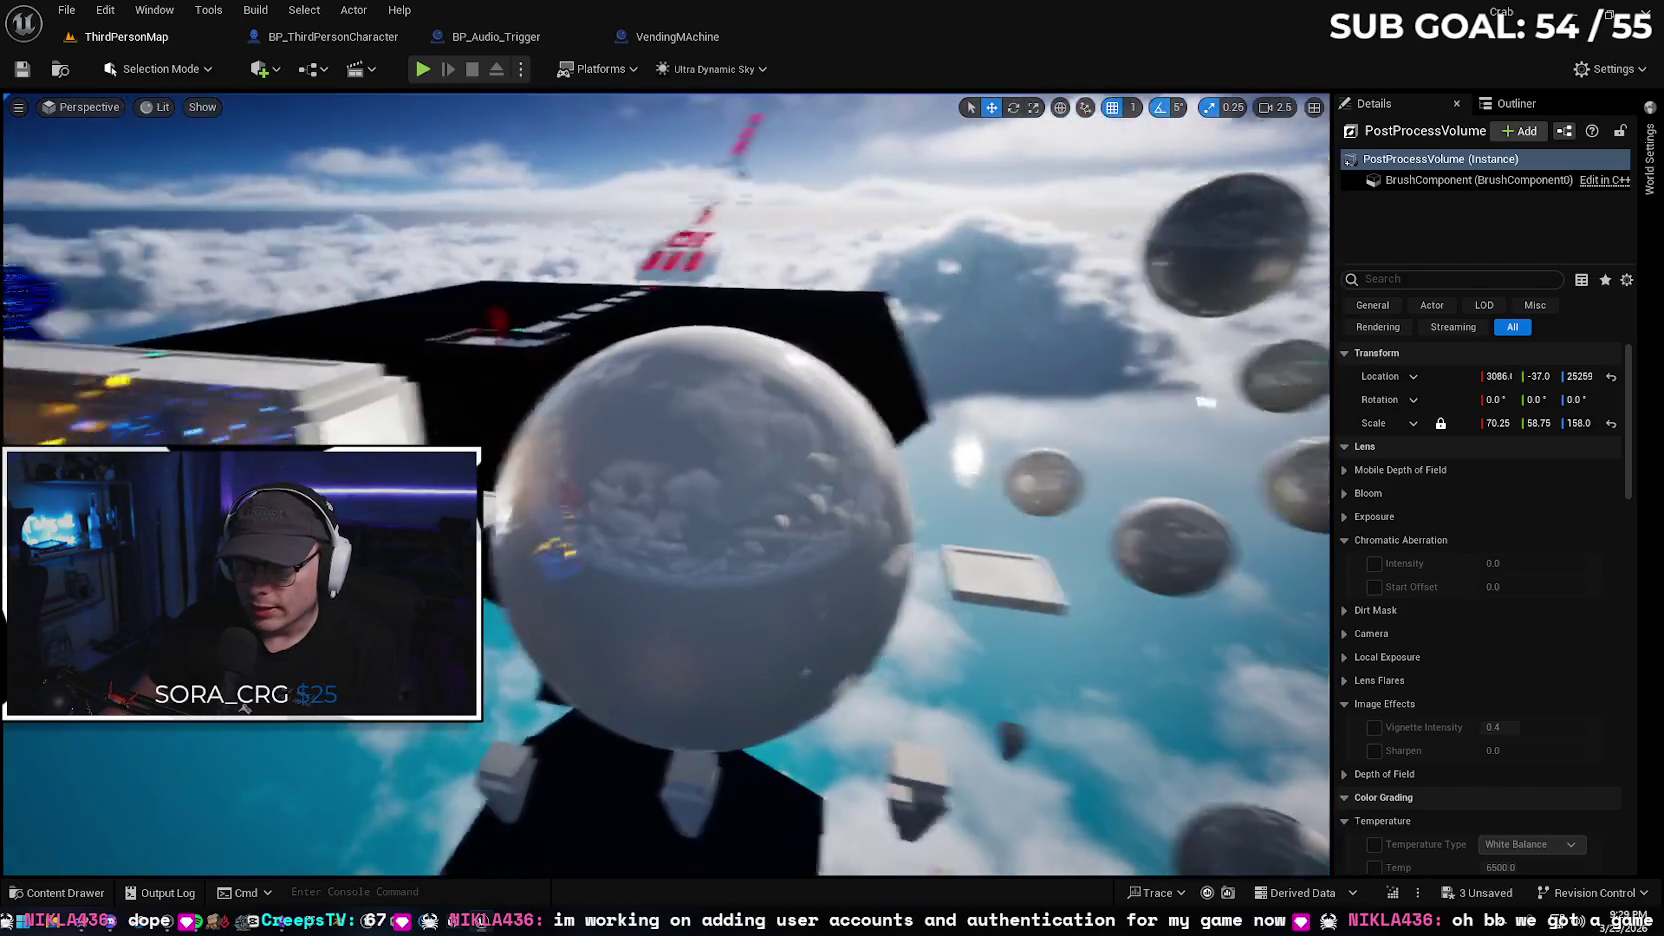
key("w")
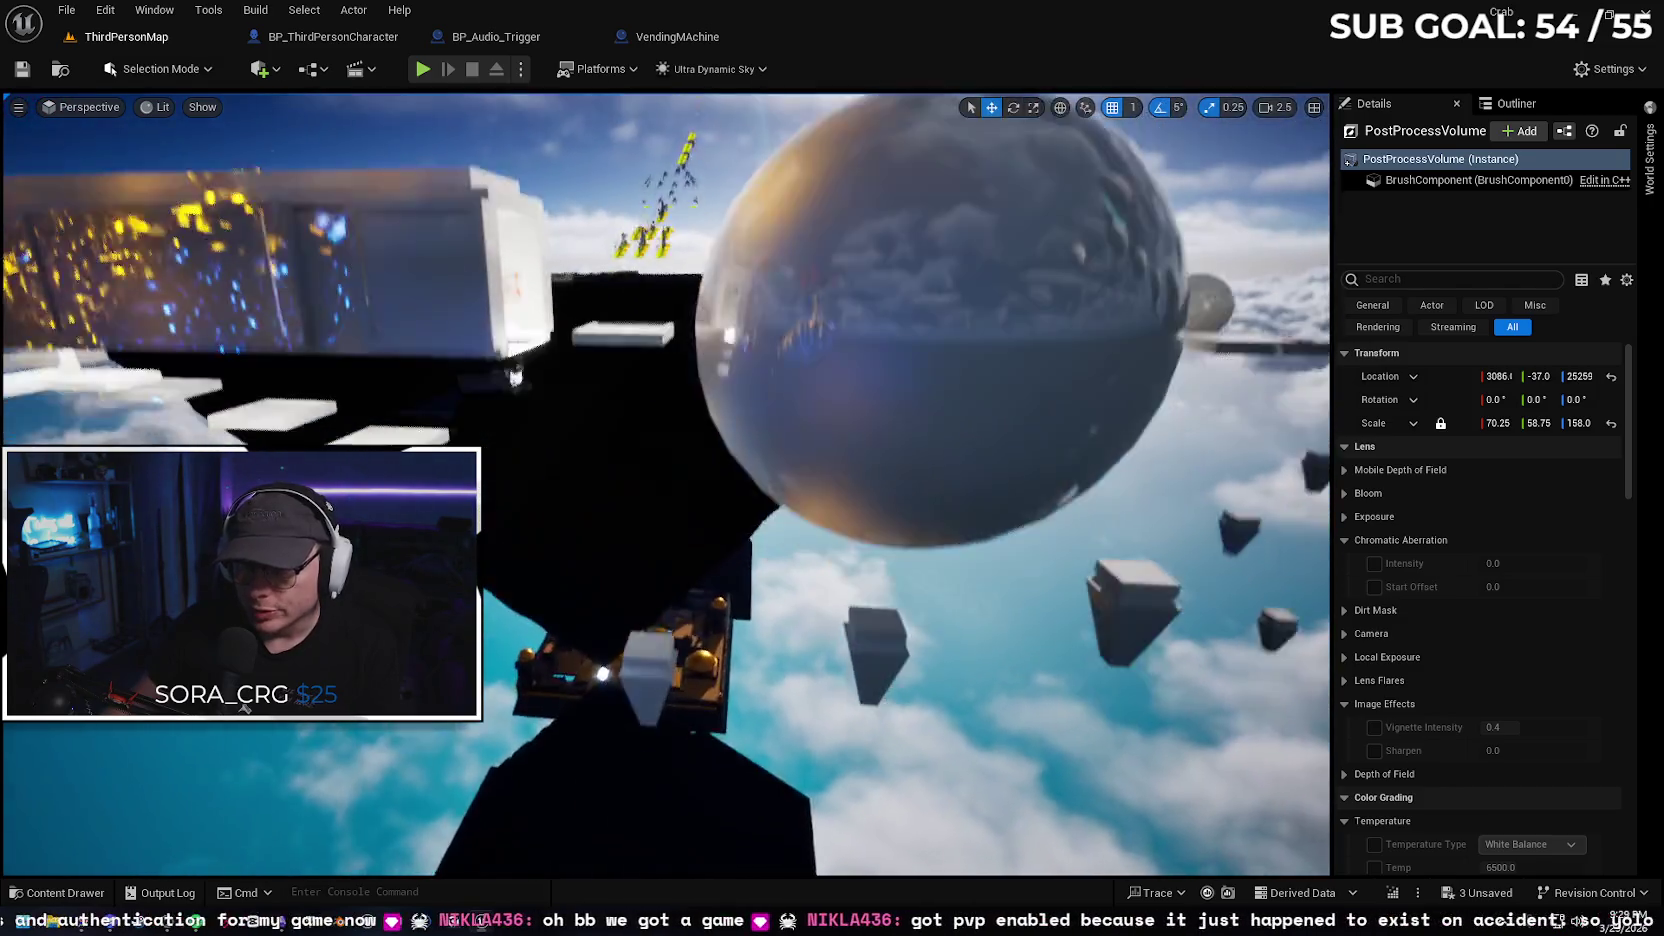
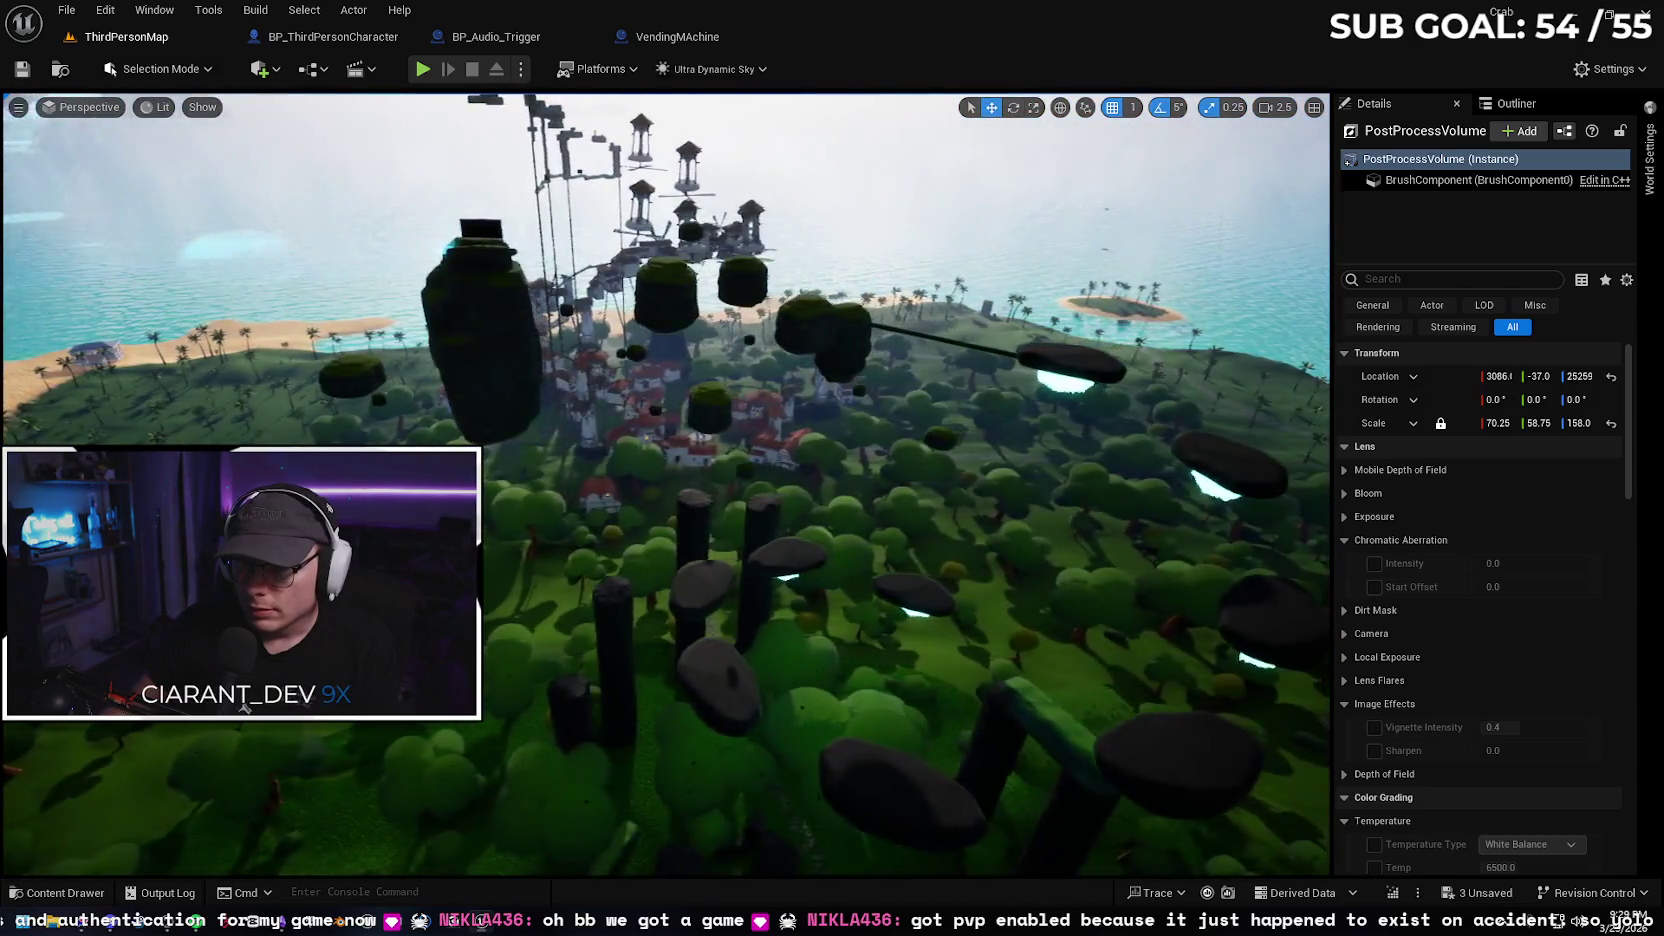
Lower the viewport camera to tree level, then save and close BP_ThirdPersonCharacter, BP_Audio_Trigger and VendingMAchine
key("w")
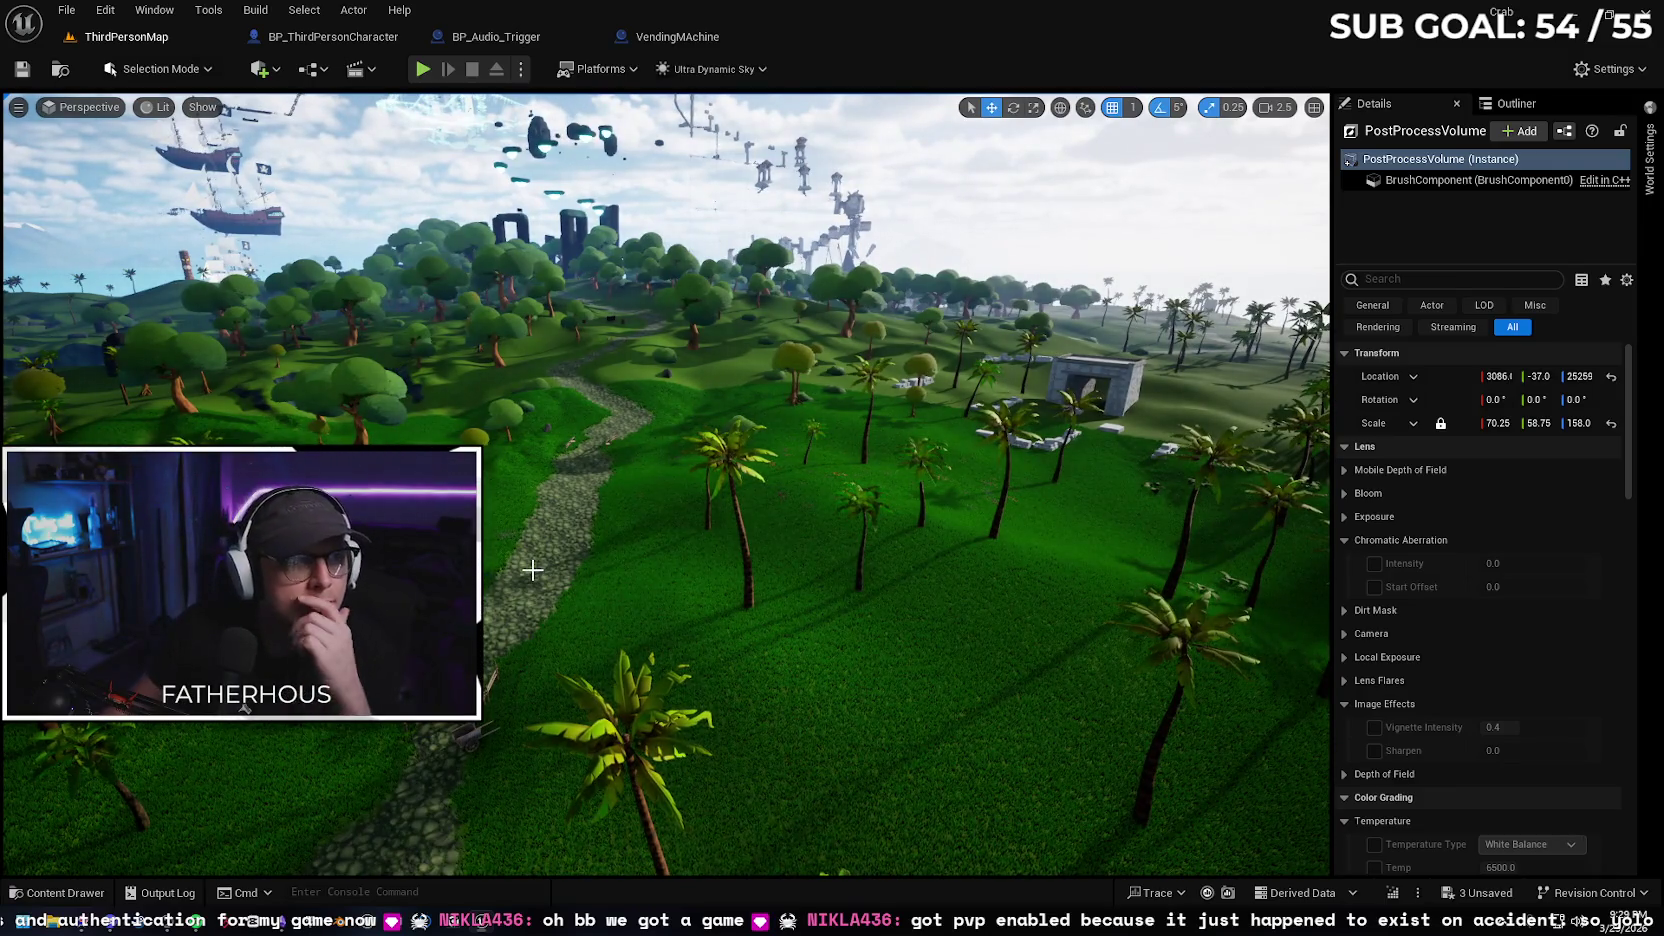
left_click(327, 37)
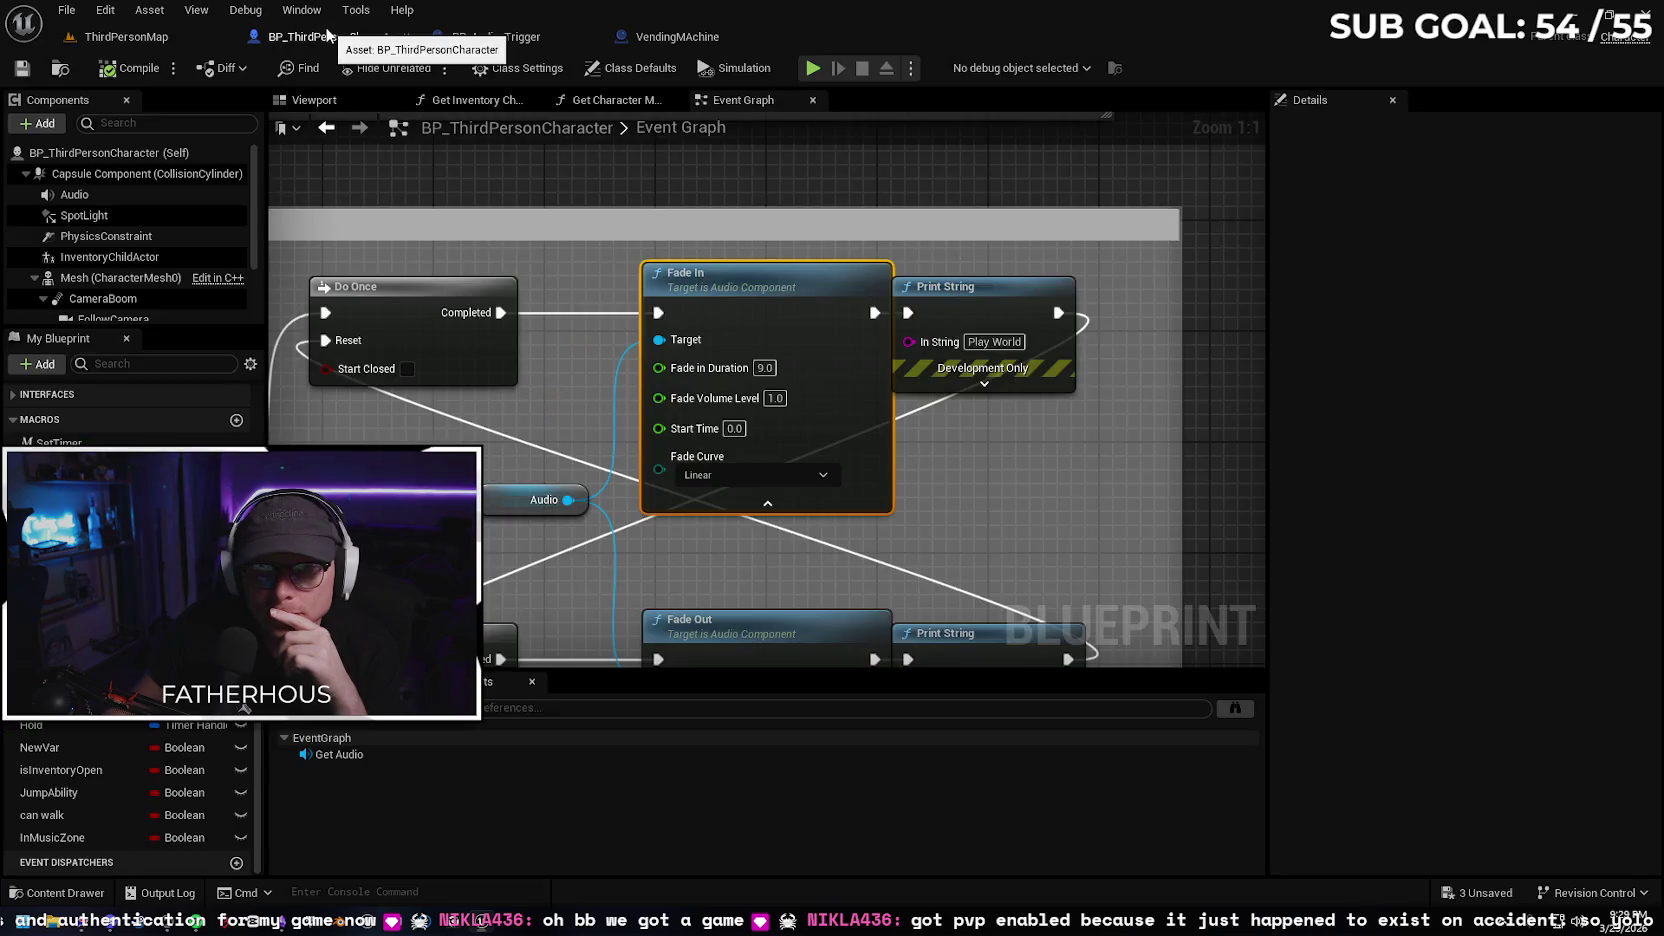
left_click(32, 70)
left_click(406, 36)
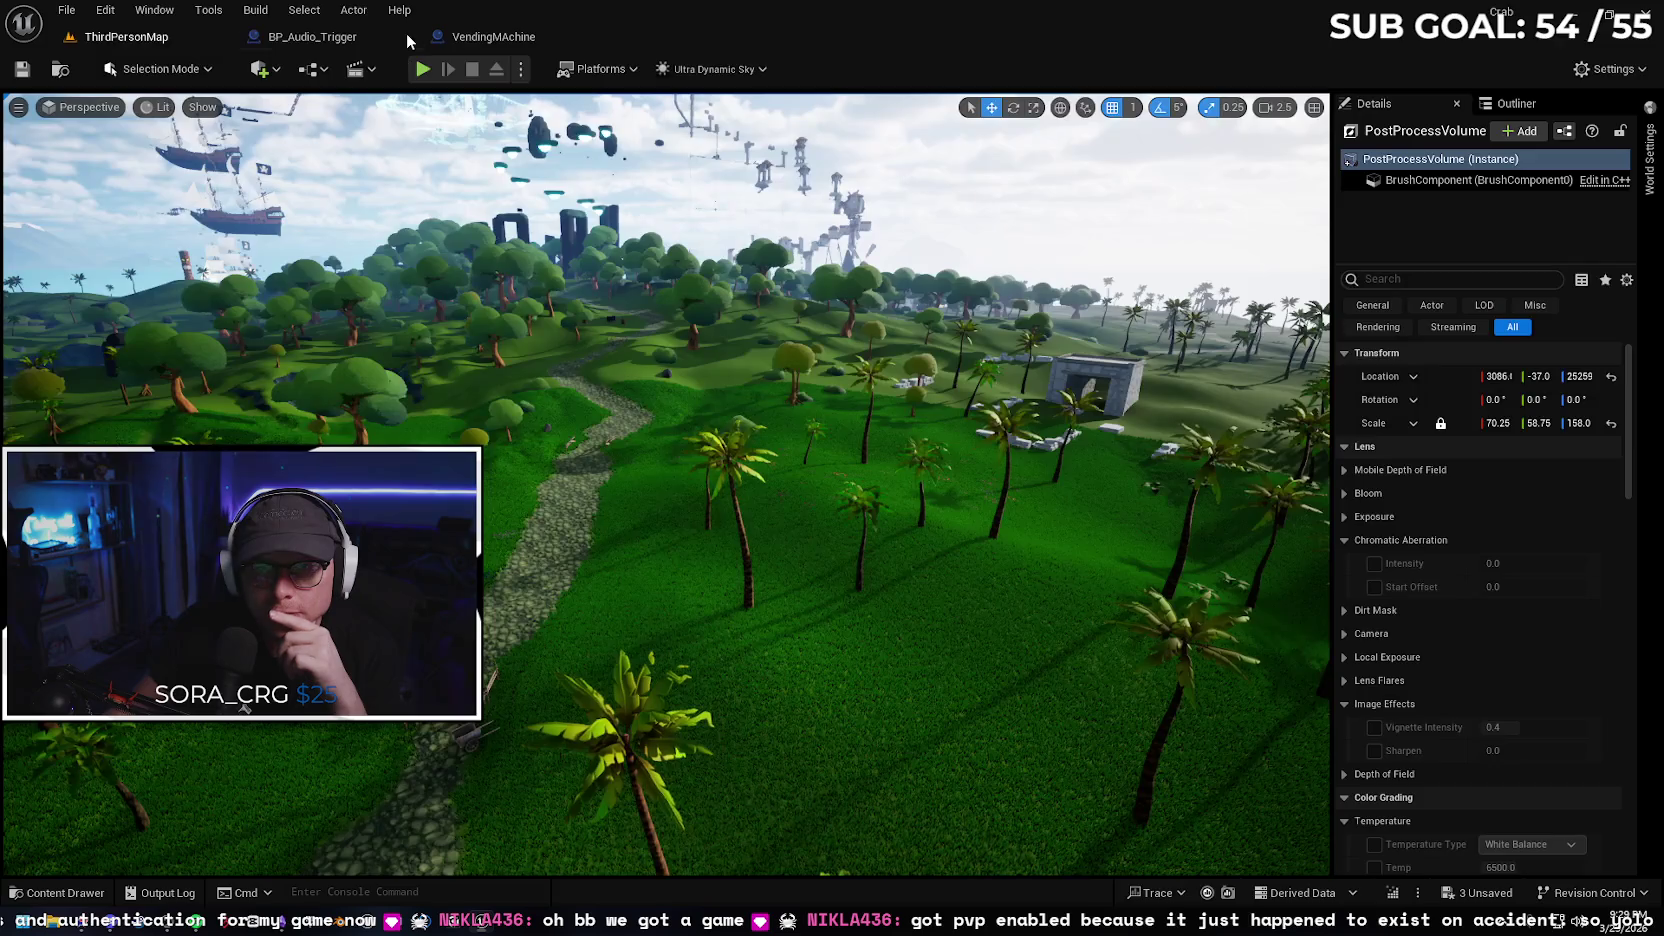
left_click(346, 33)
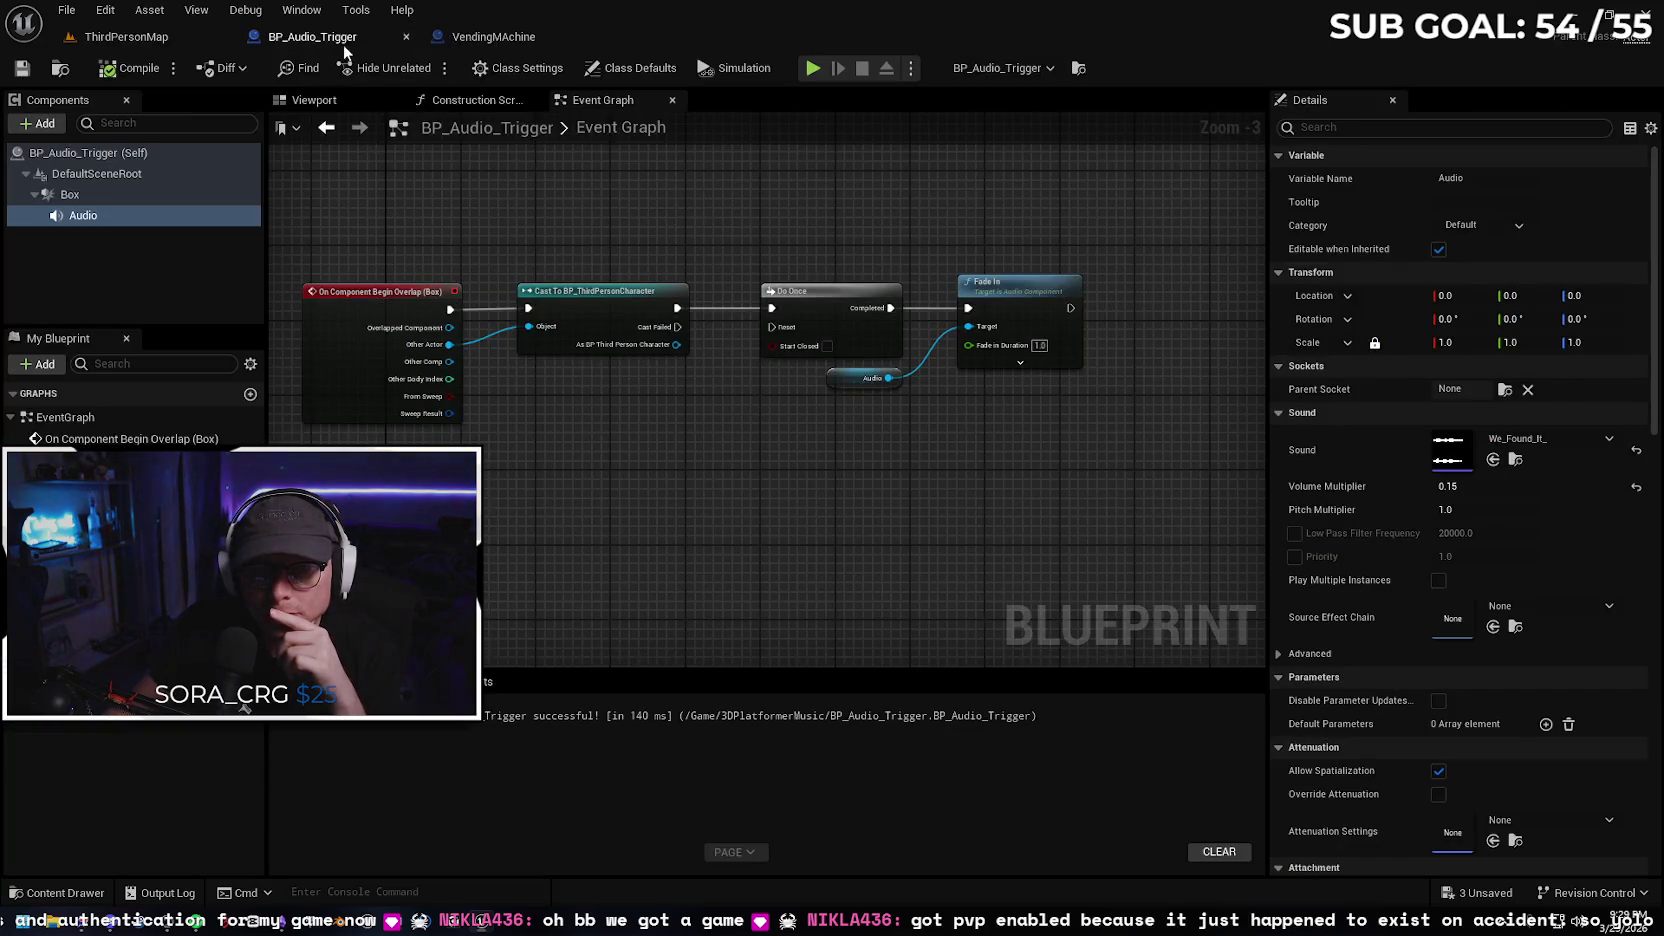
left_click(406, 37)
left_click(370, 36)
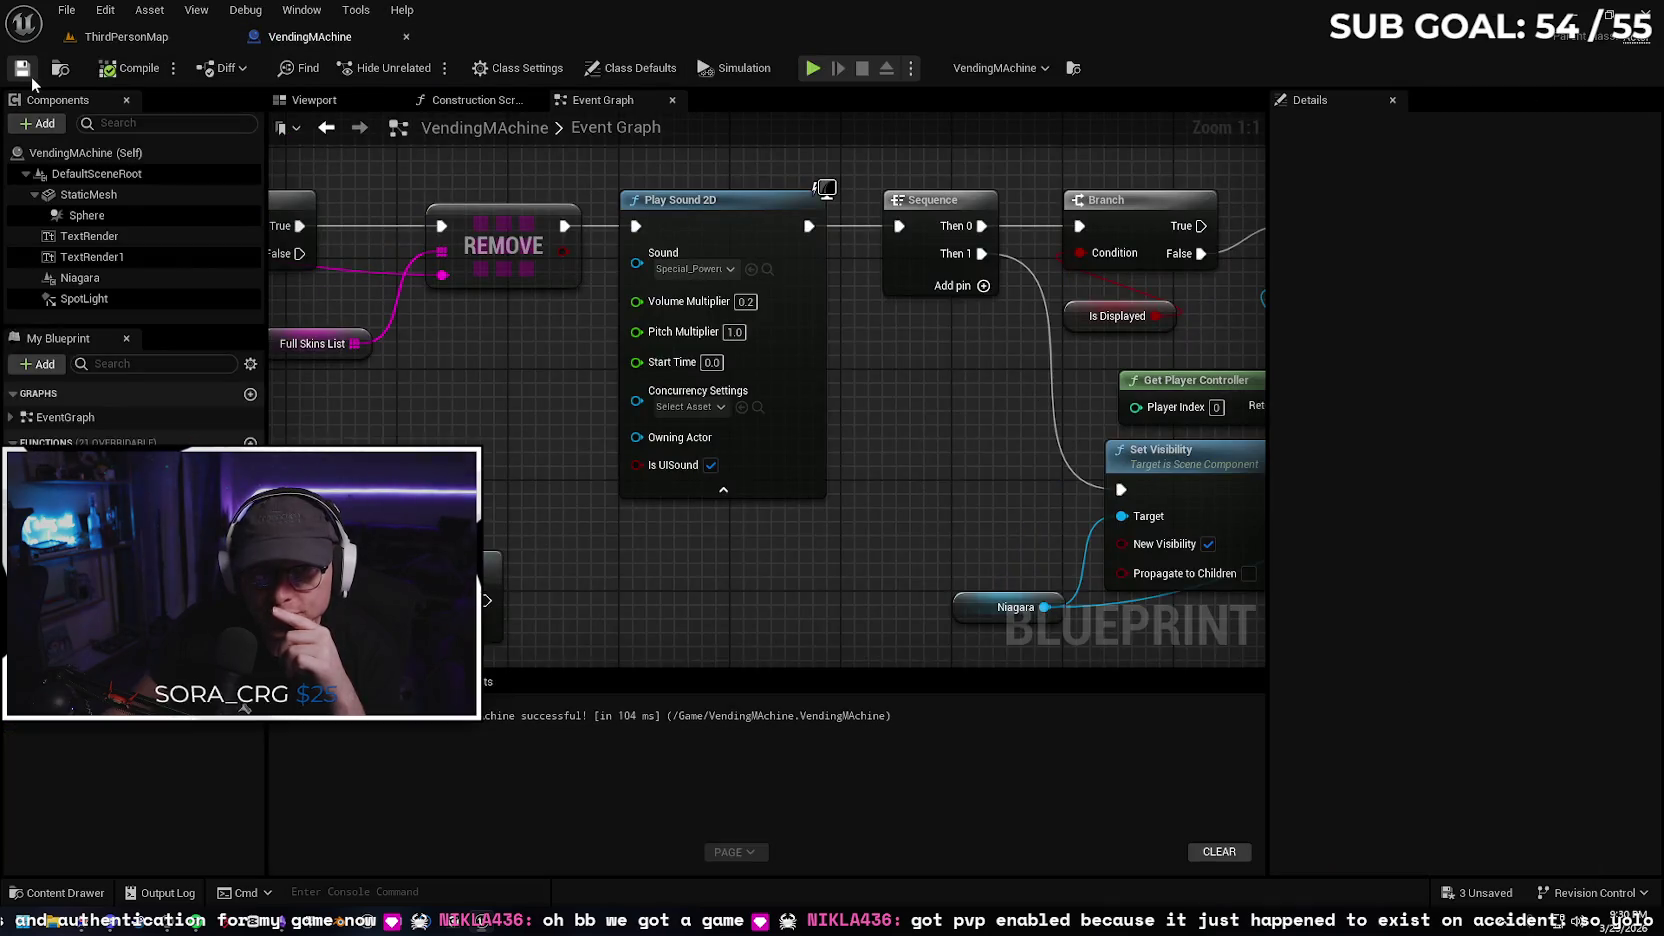
left_click(406, 36)
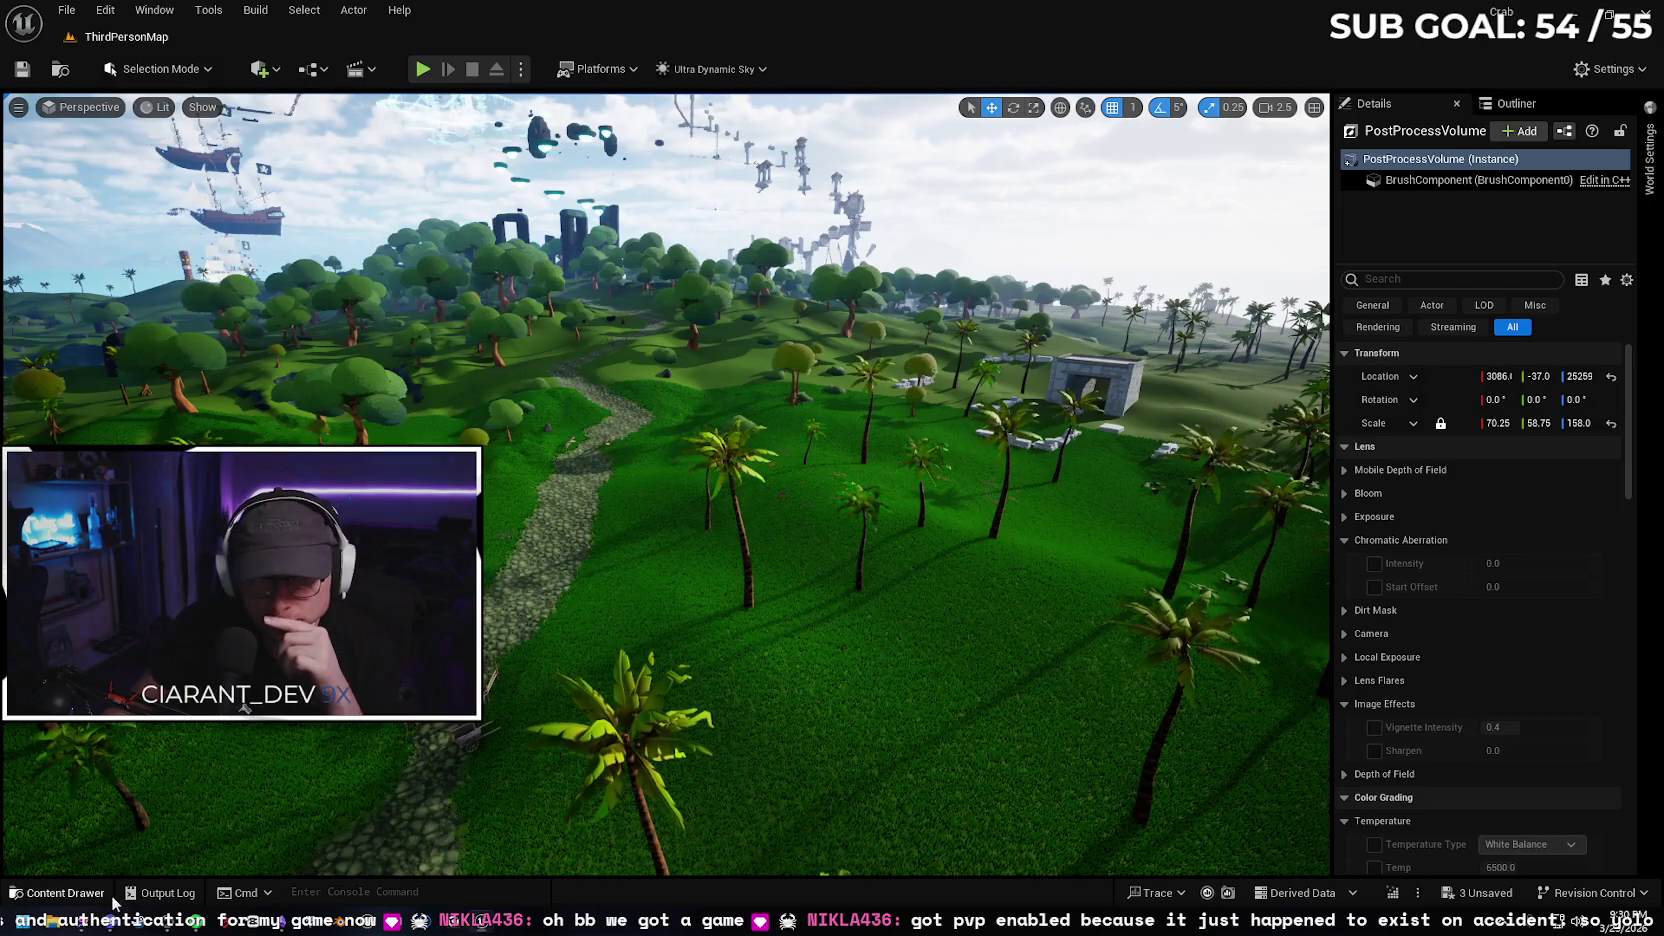
left_click(60, 892)
In the Content Drawer, go to Full_InventorySystem > UI and open WB_Menu in the Widget Designer
scroll(224, 774, "down", 10)
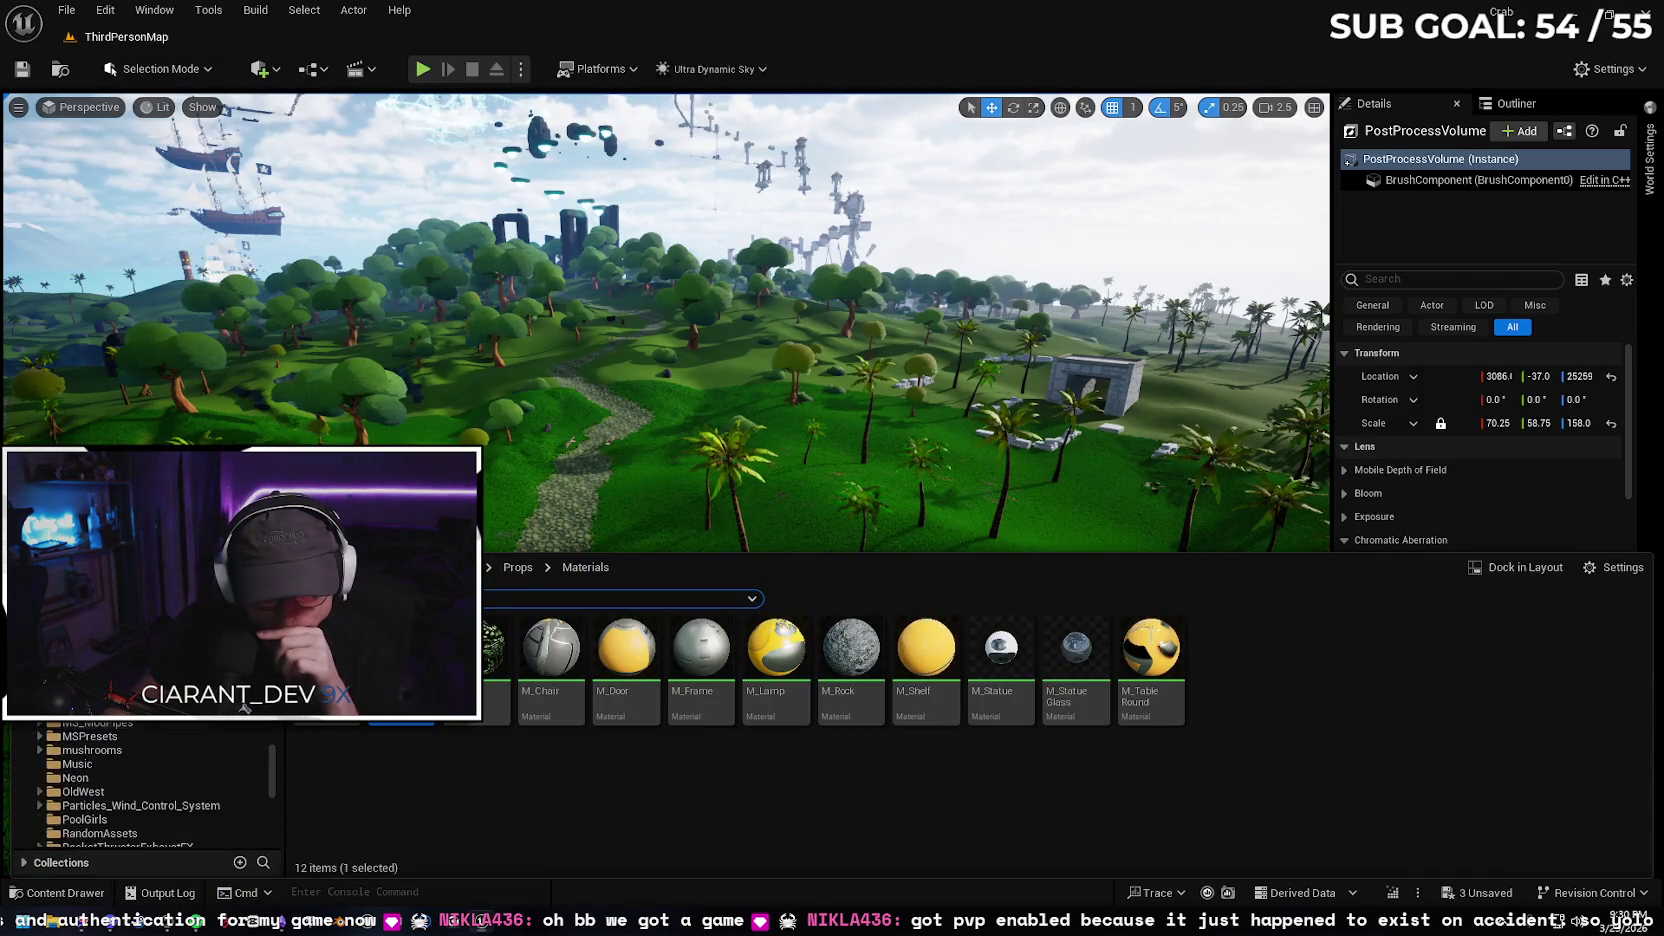
scroll(150, 790, "up", 5)
scroll(151, 774, "up", 15)
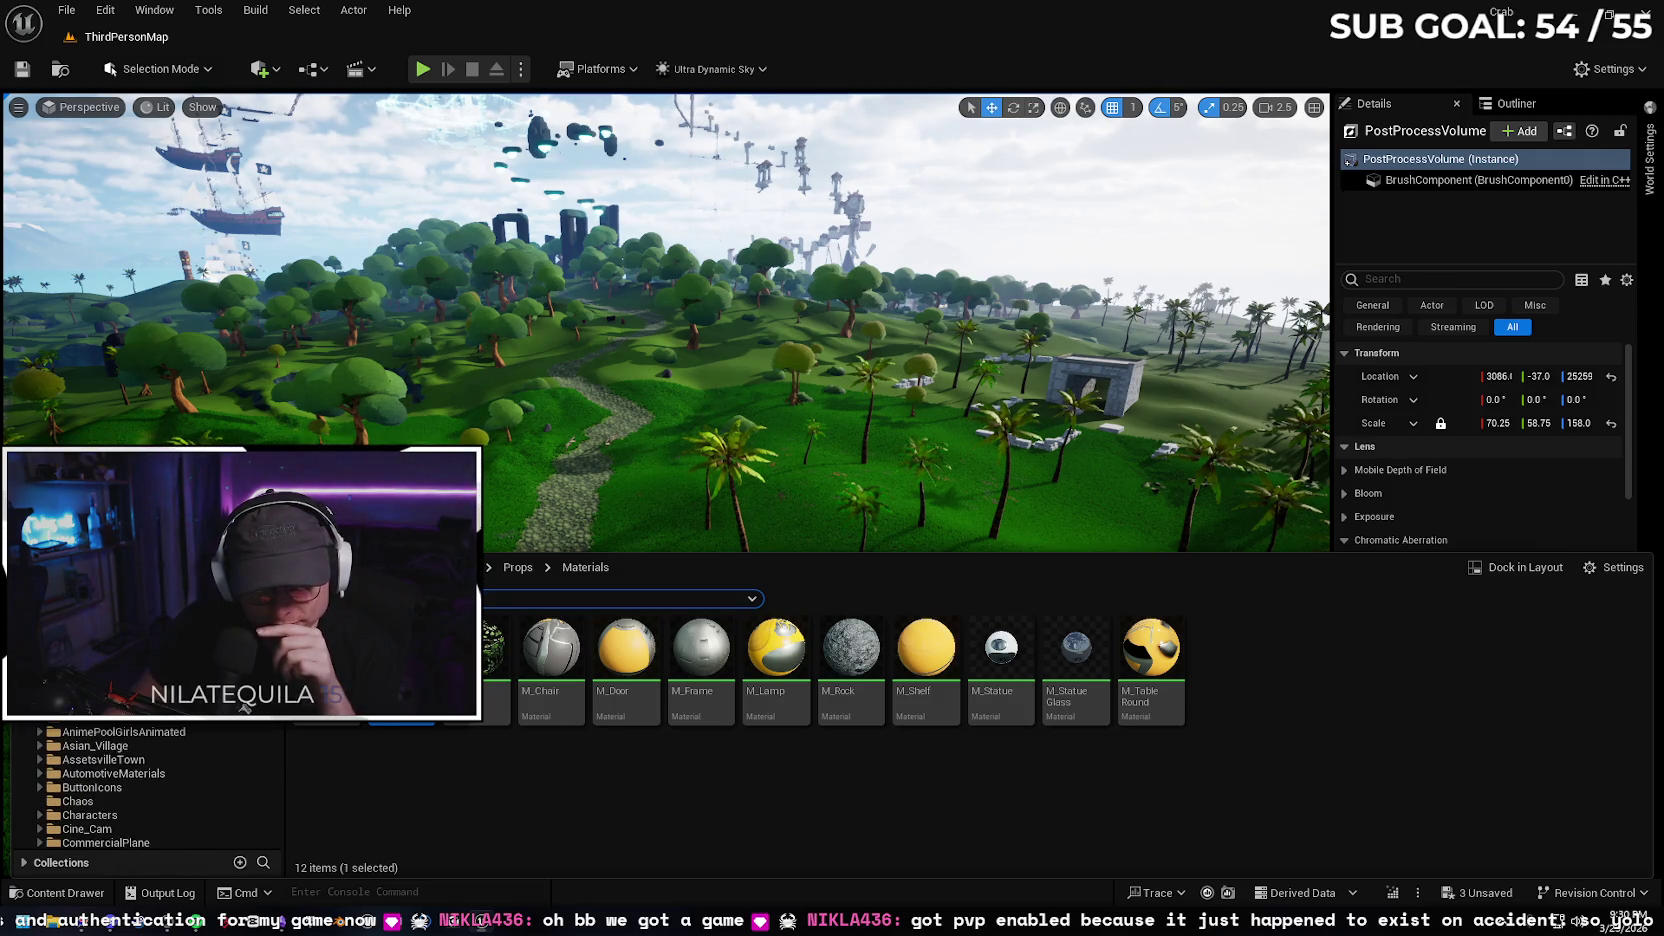
scroll(146, 734, "down", 5)
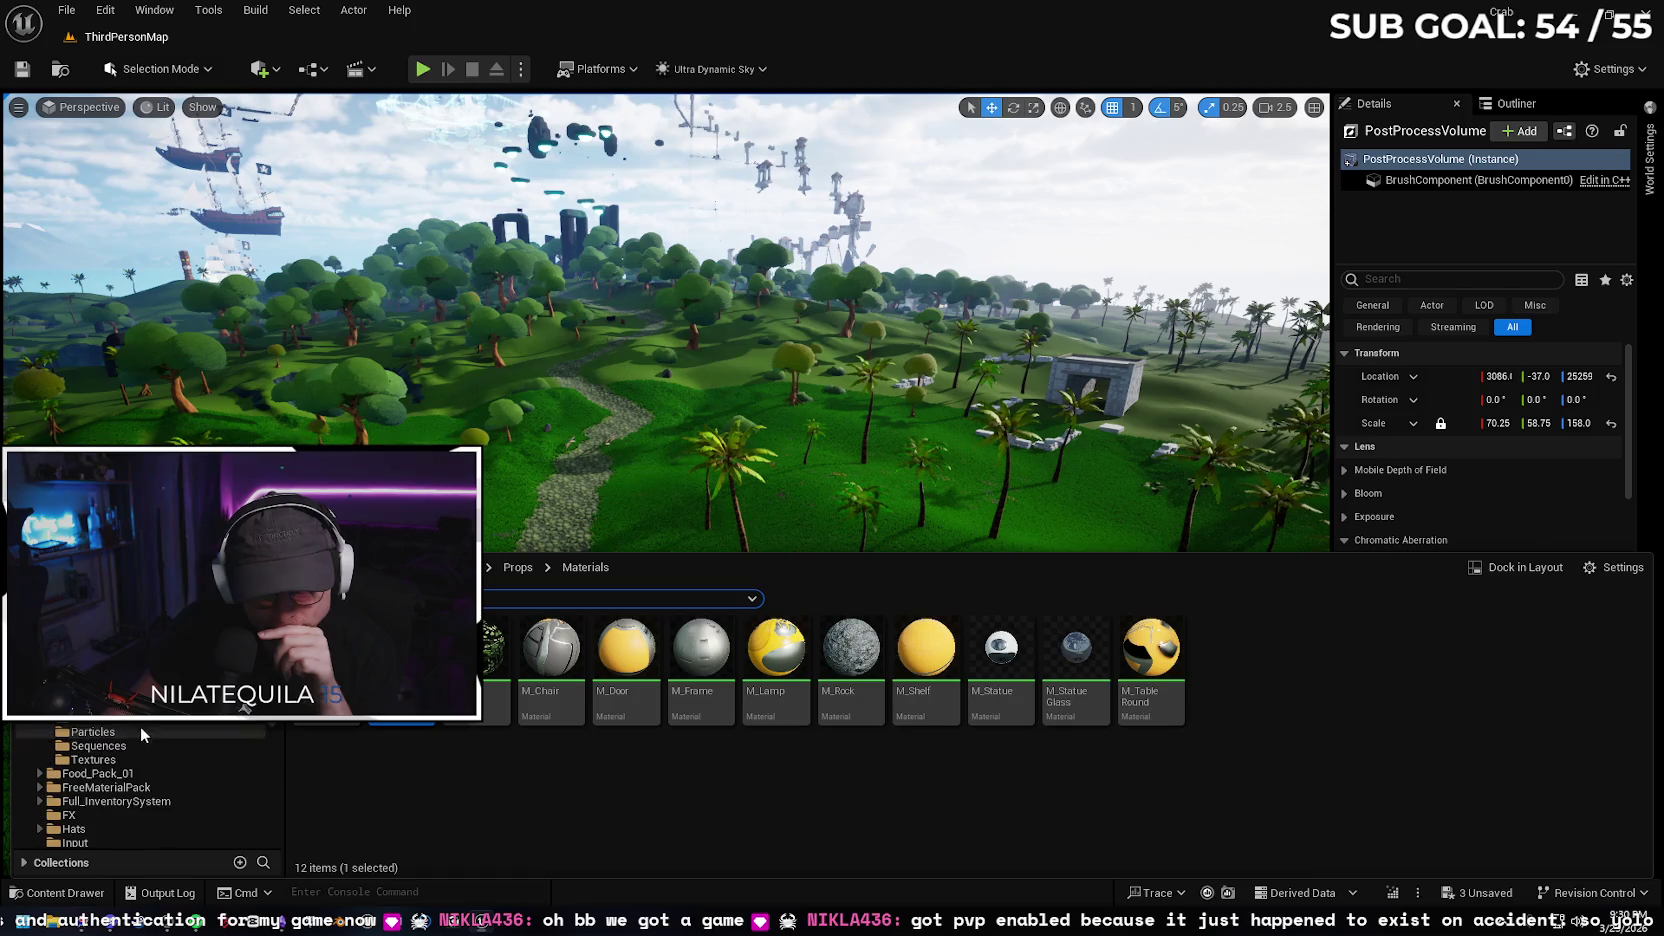
scroll(150, 785, "down", 3)
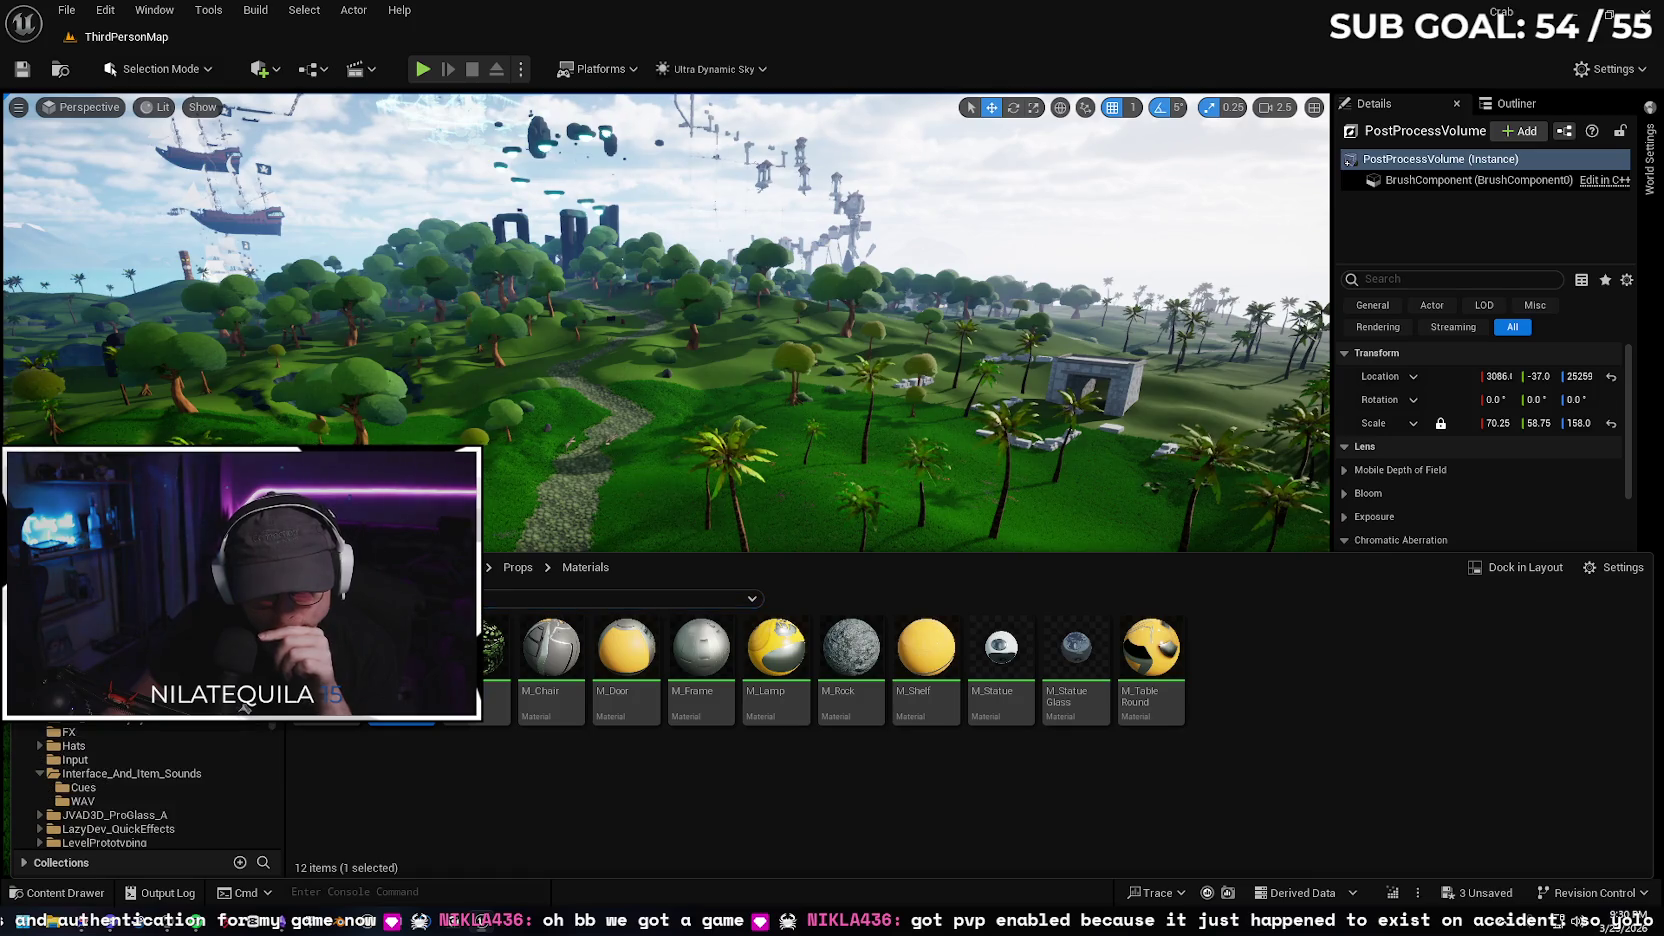
left_click(100, 728)
double_click(1002, 650)
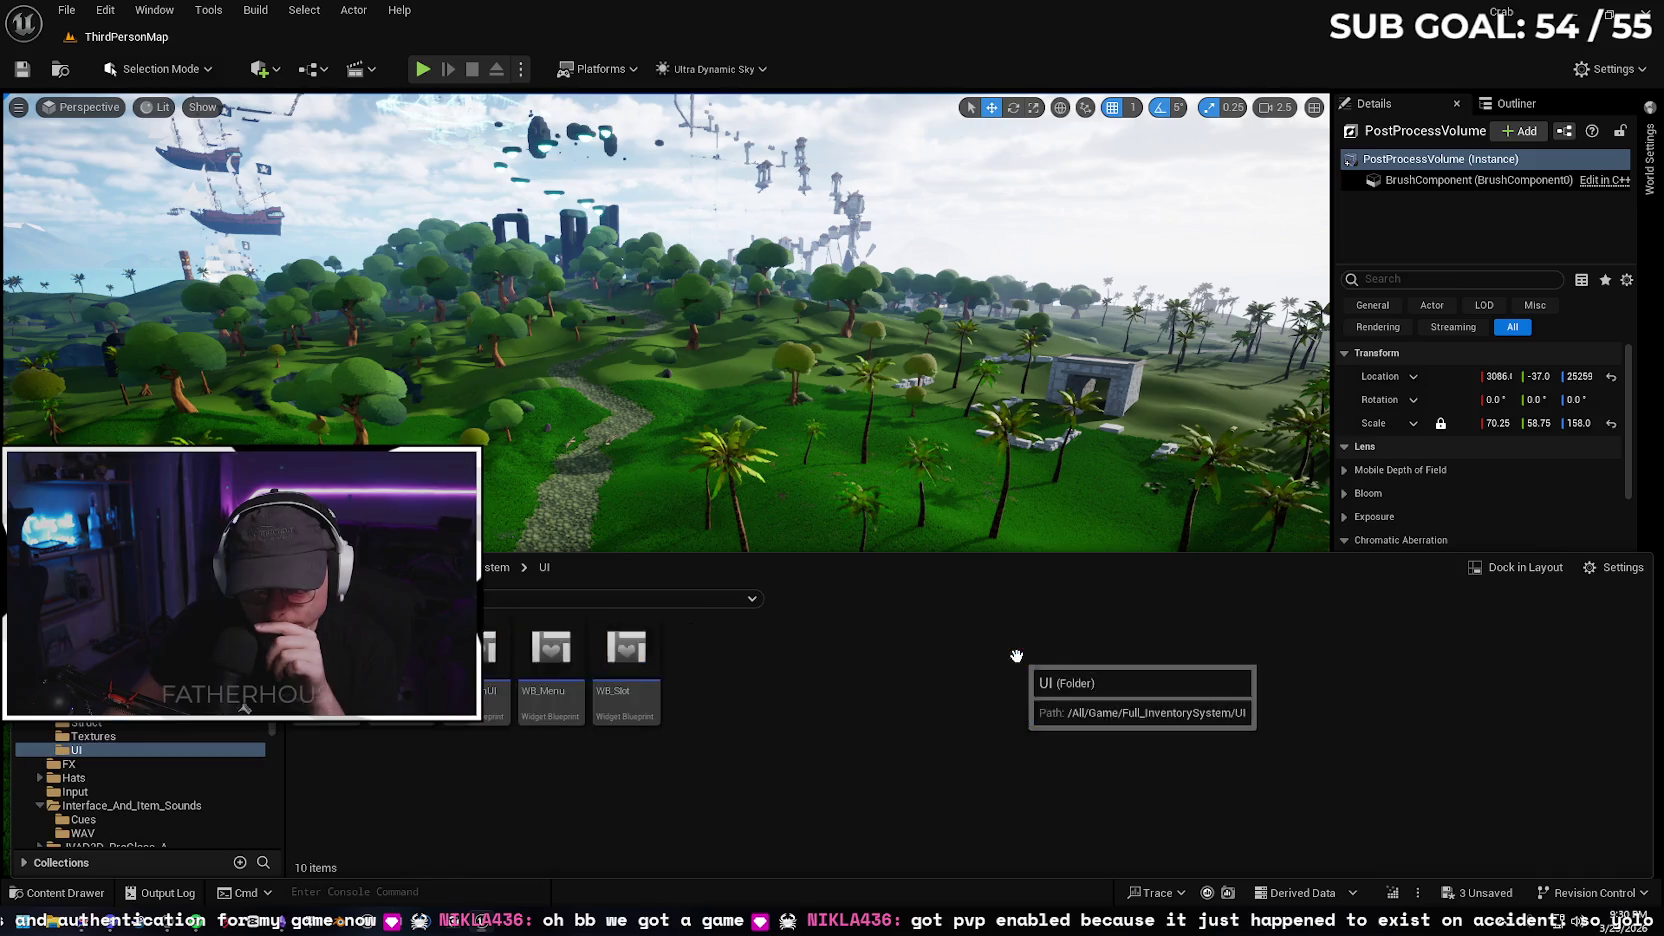
double_click(562, 650)
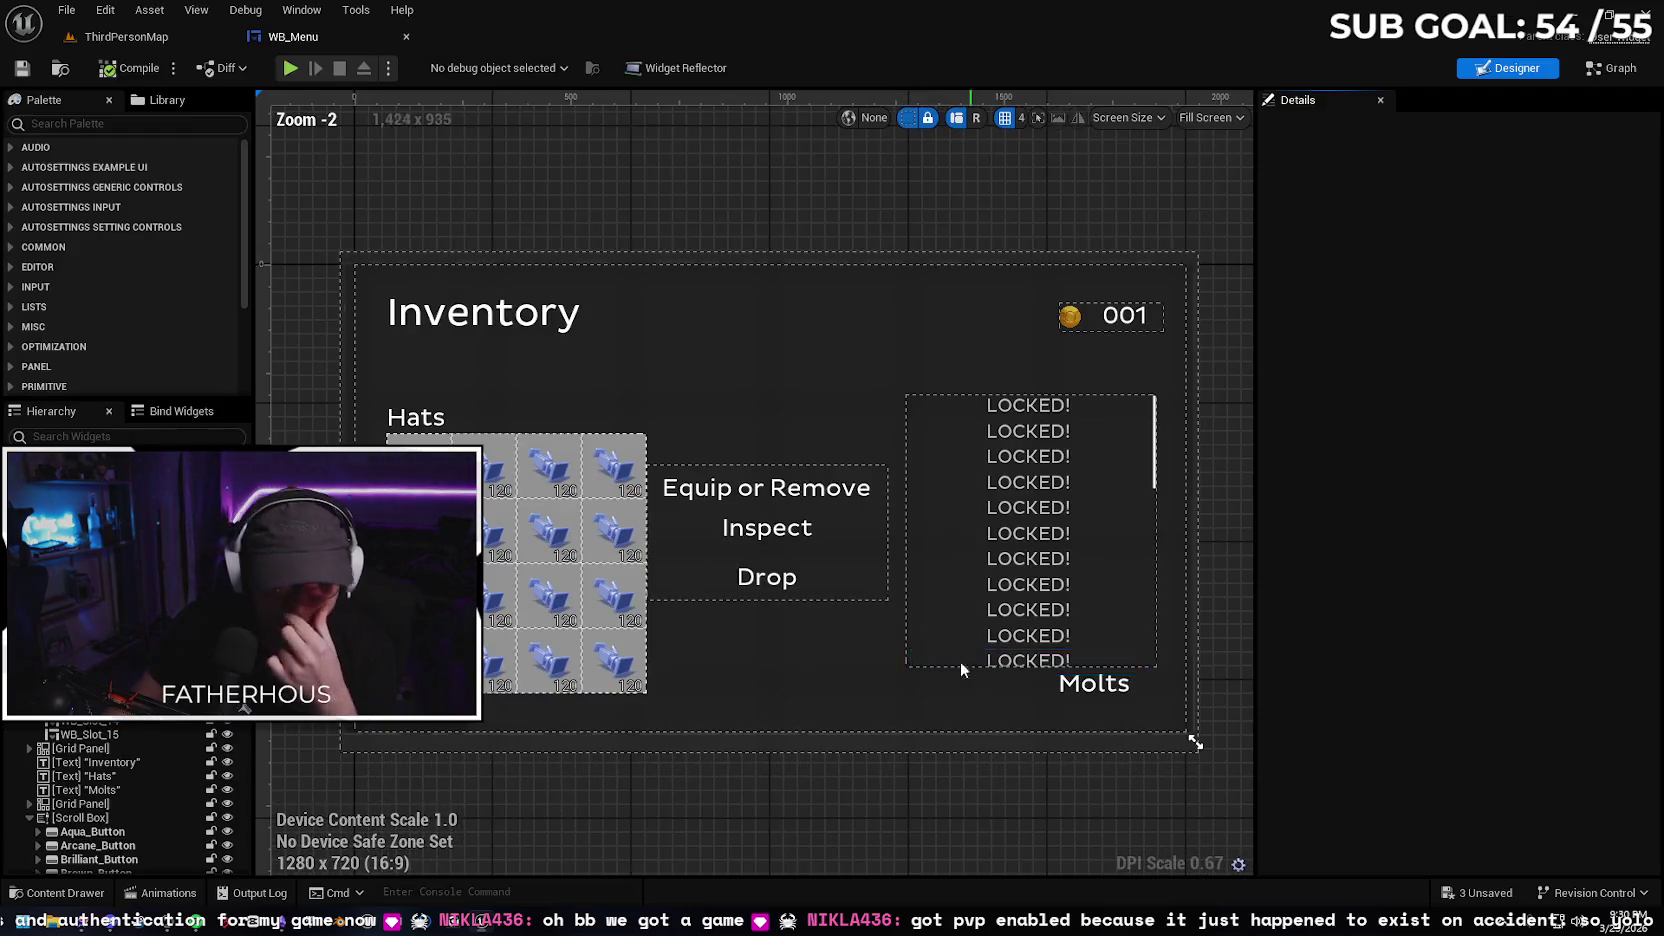
Expand the Equip, Inspect and Drop grid panel in the Hierarchy and review Drop_Button's Details
left_click(826, 580)
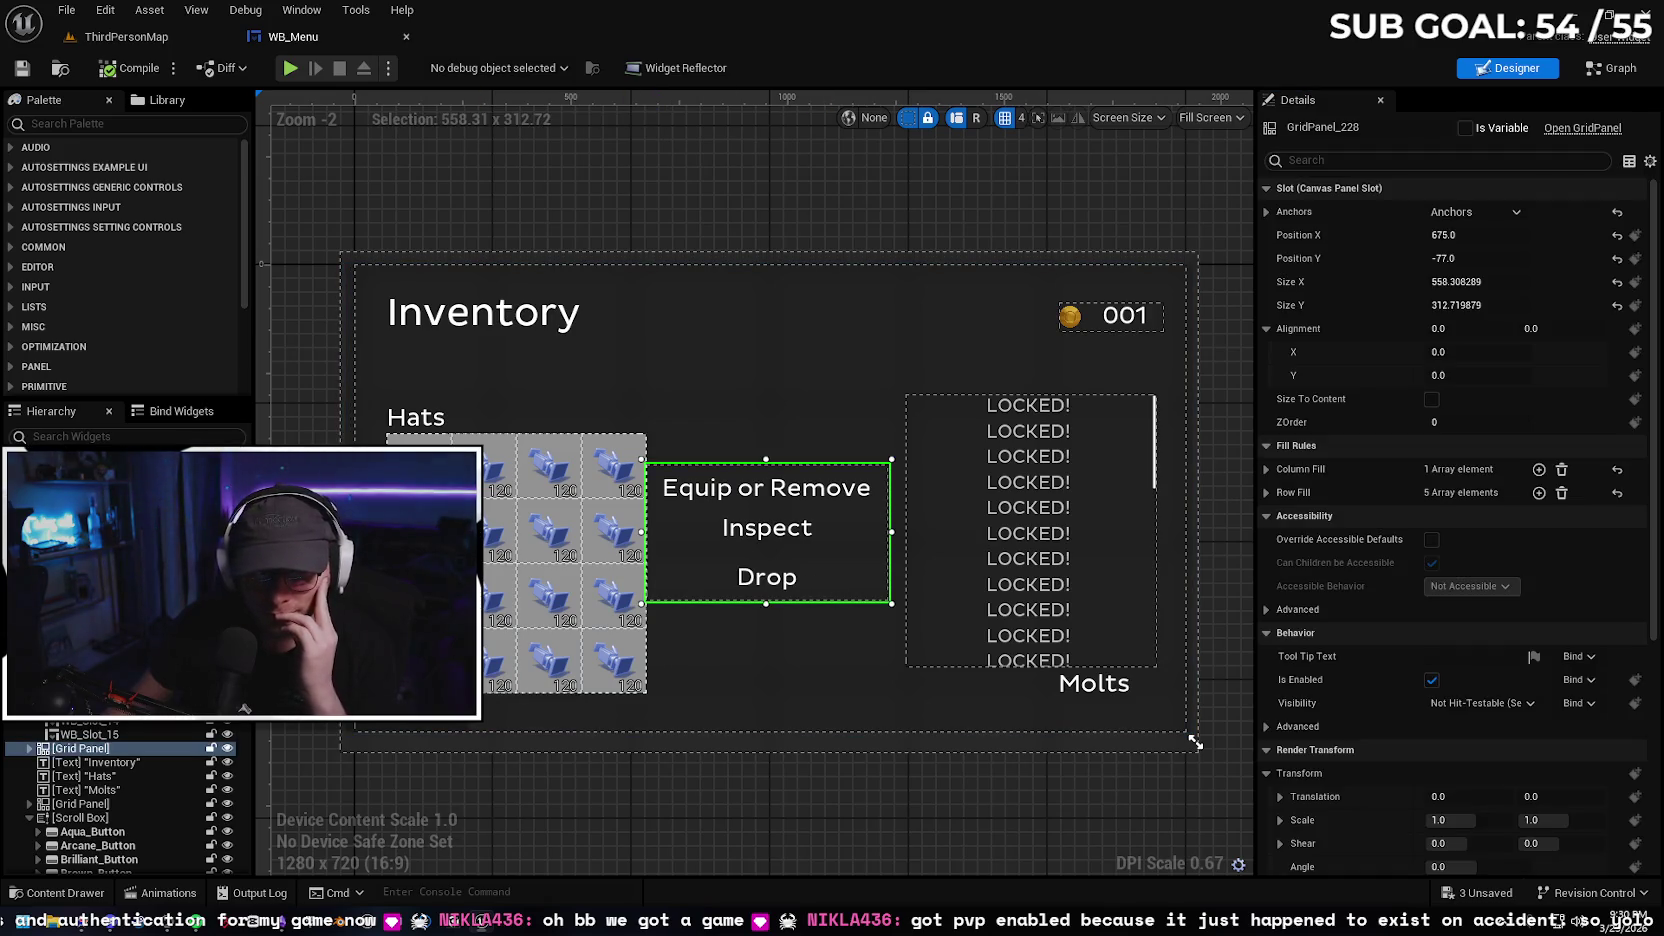
scroll(120, 790, "down", 2)
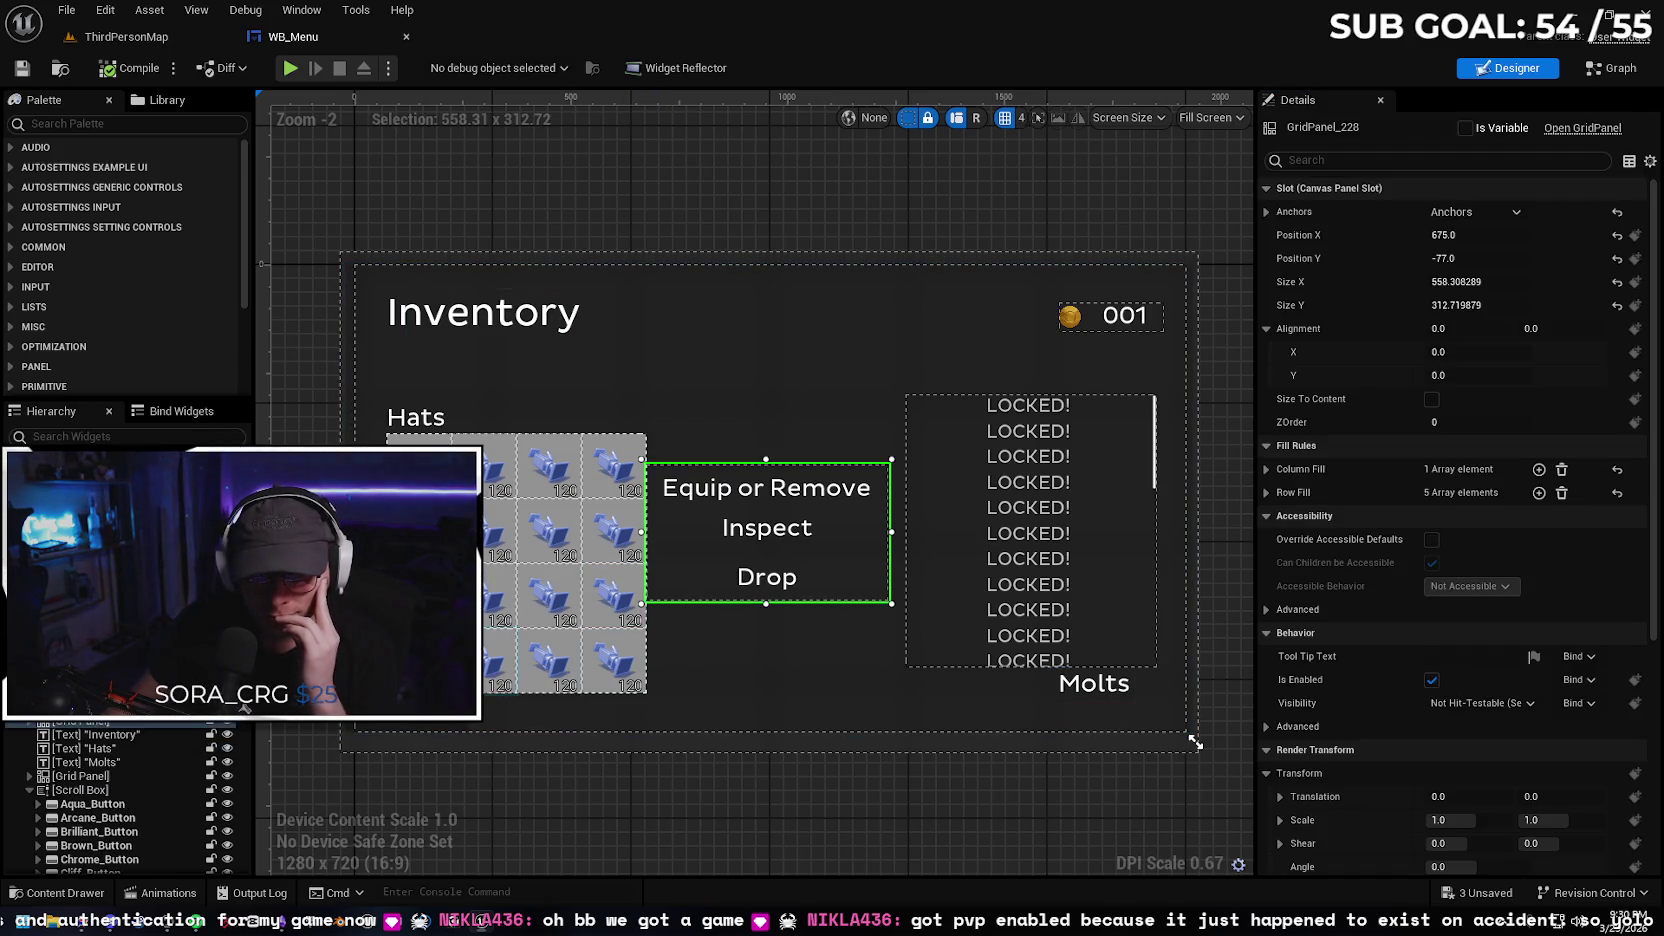
scroll(244, 708, "up", 2)
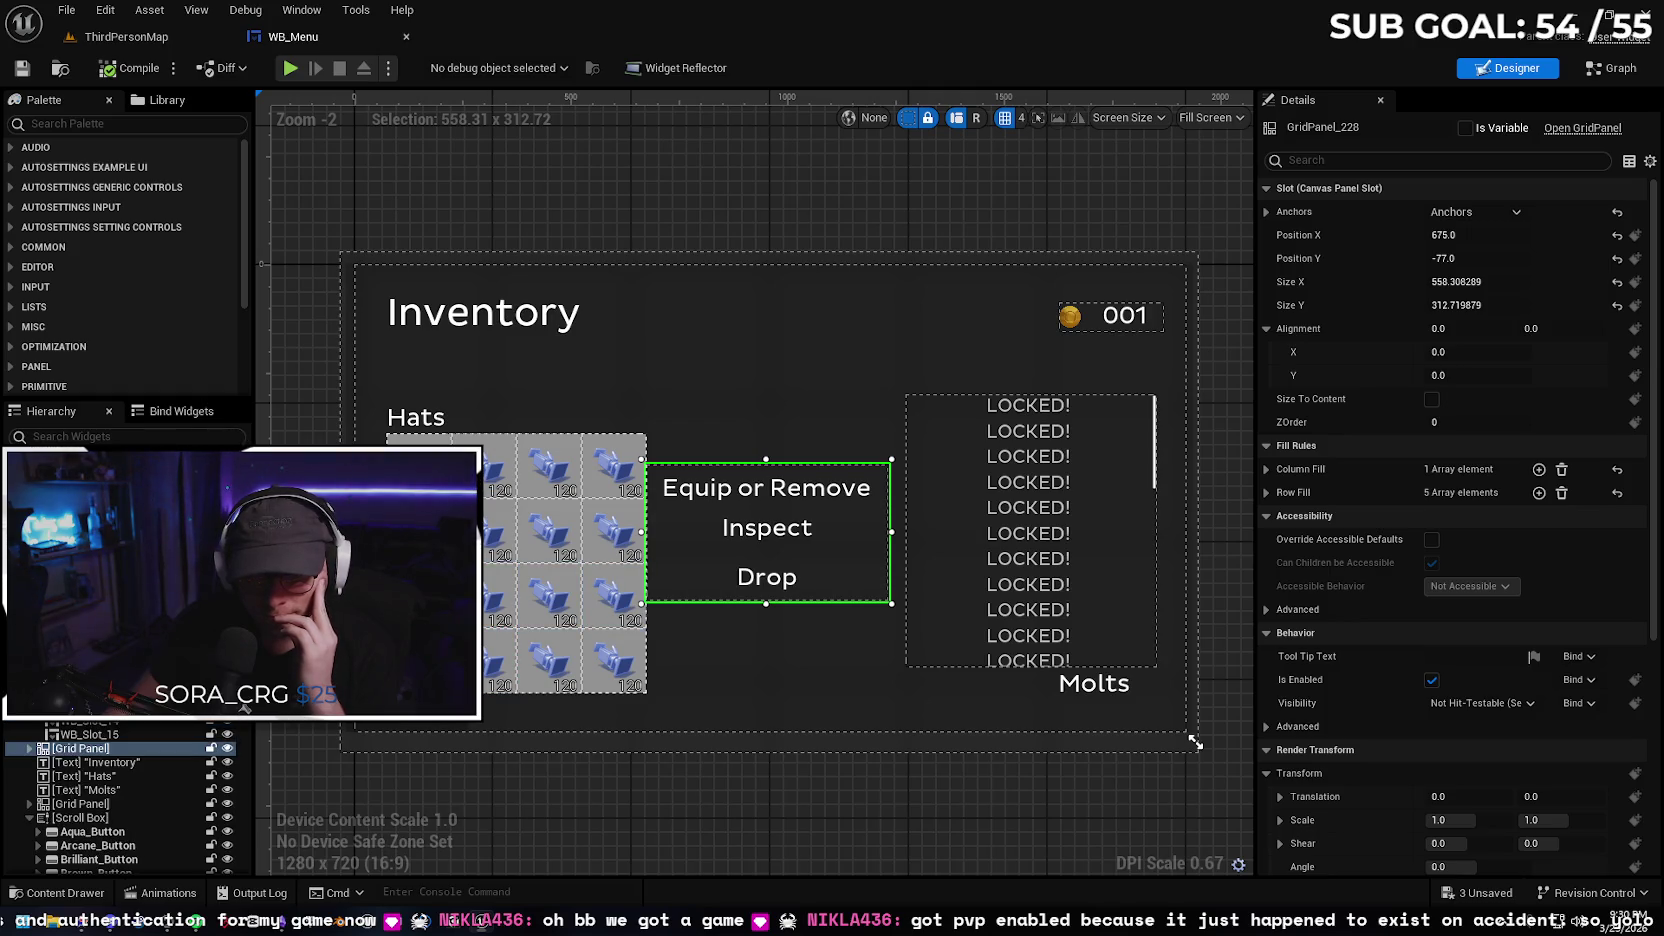
left_click(29, 749)
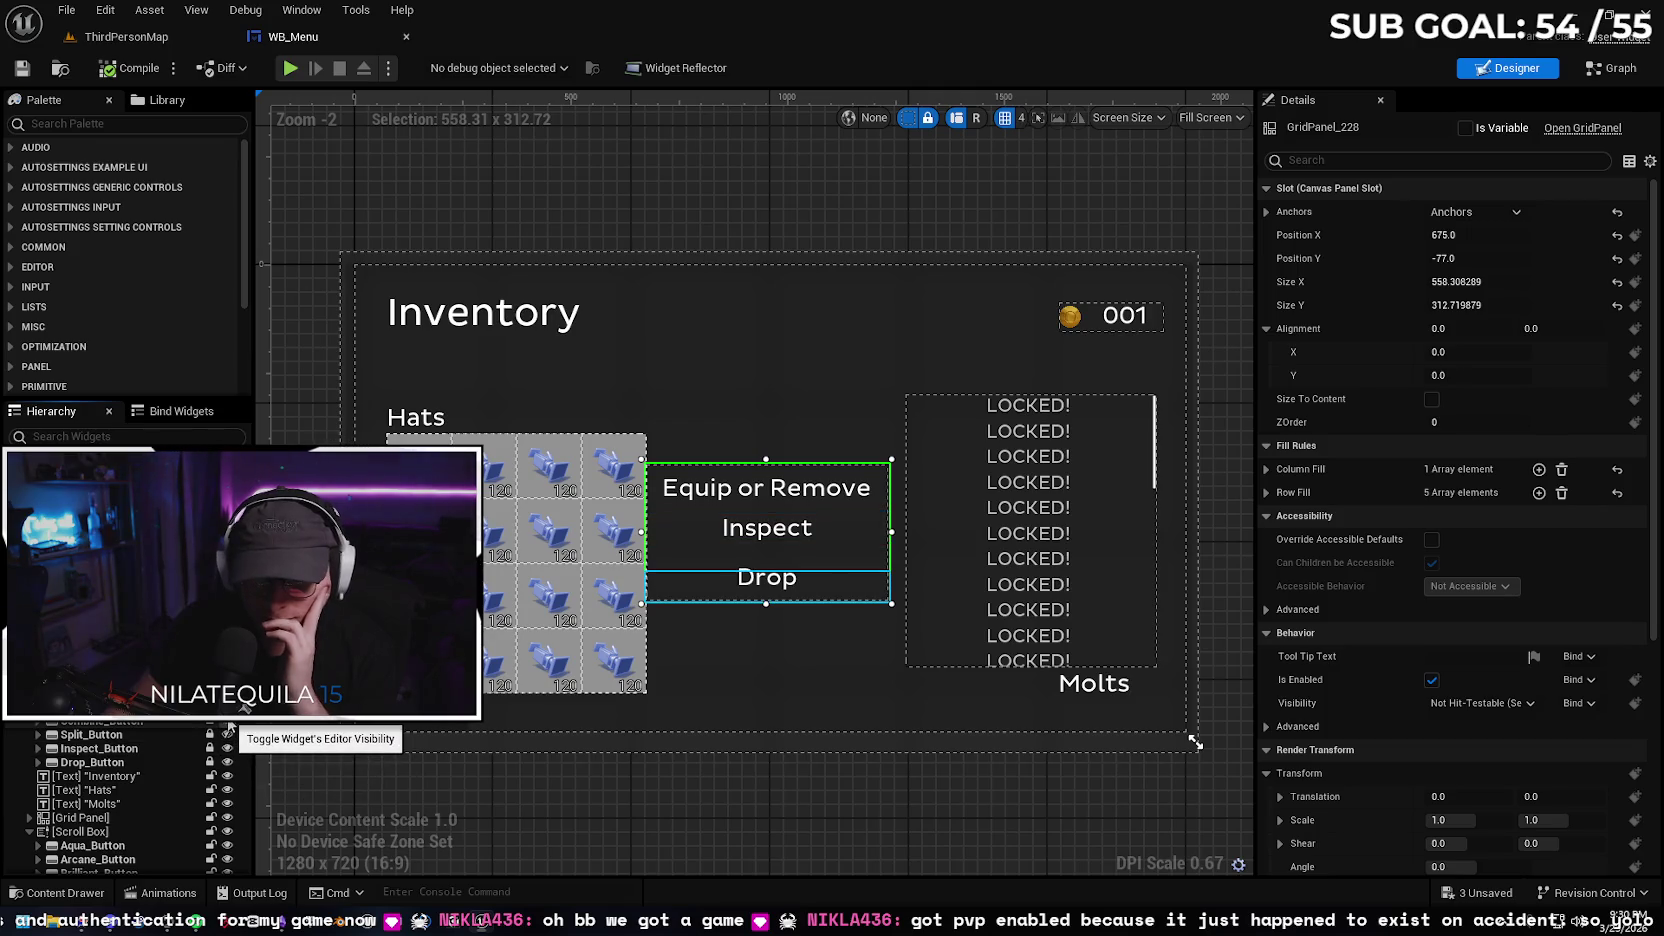
left_click(120, 762)
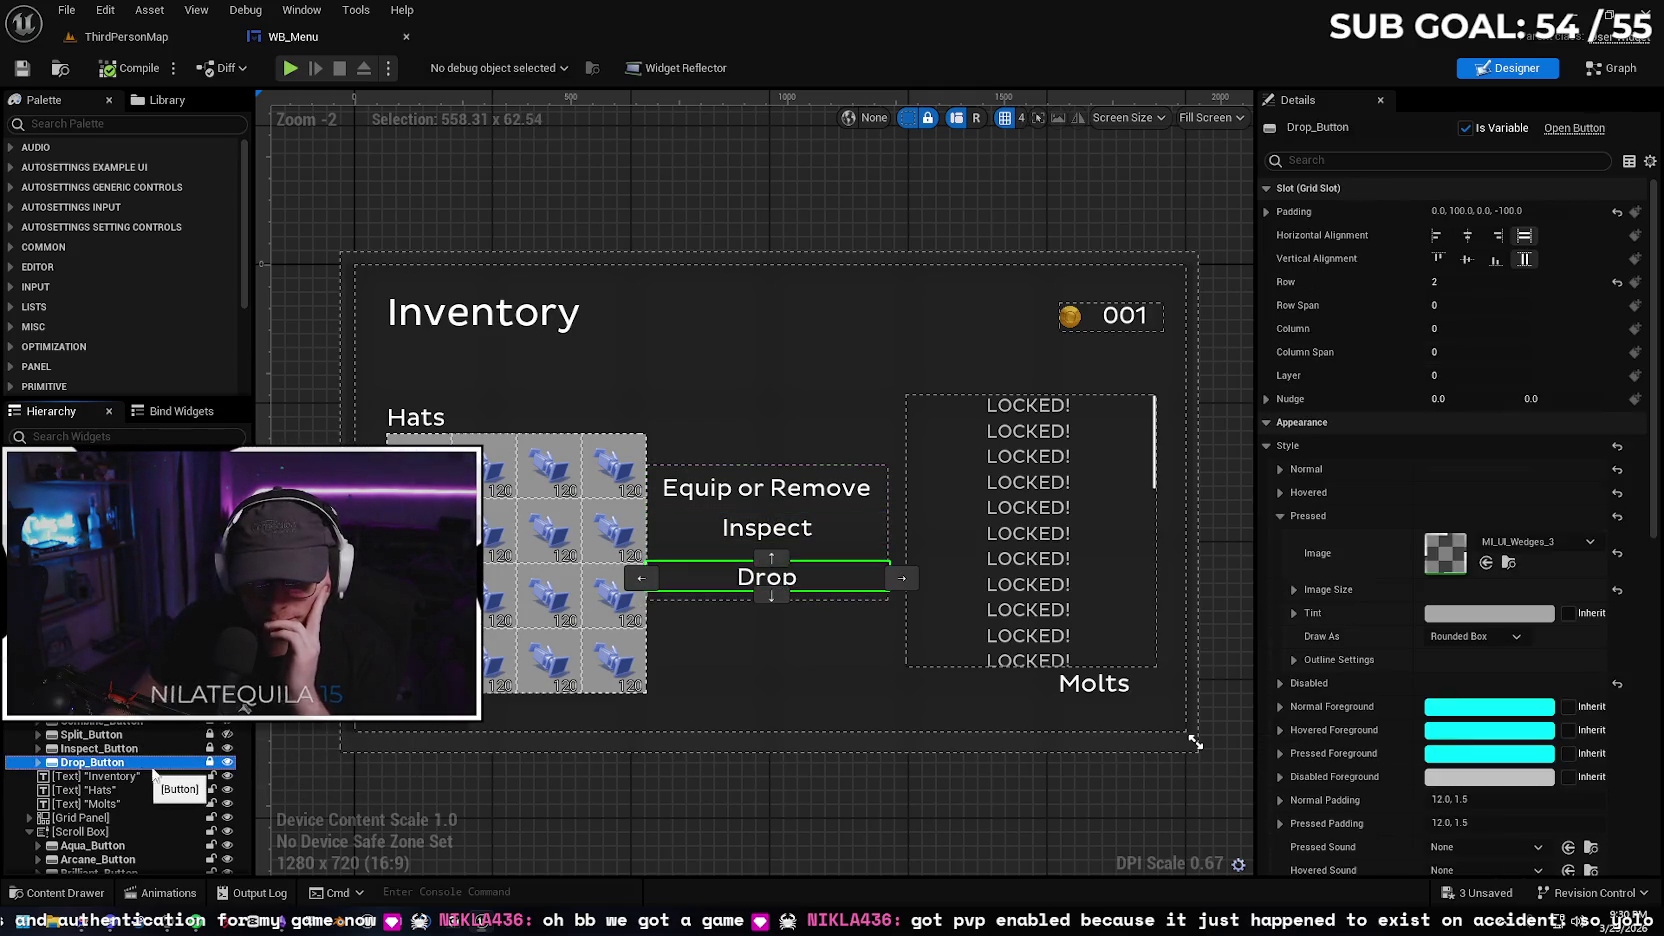
left_click(39, 763)
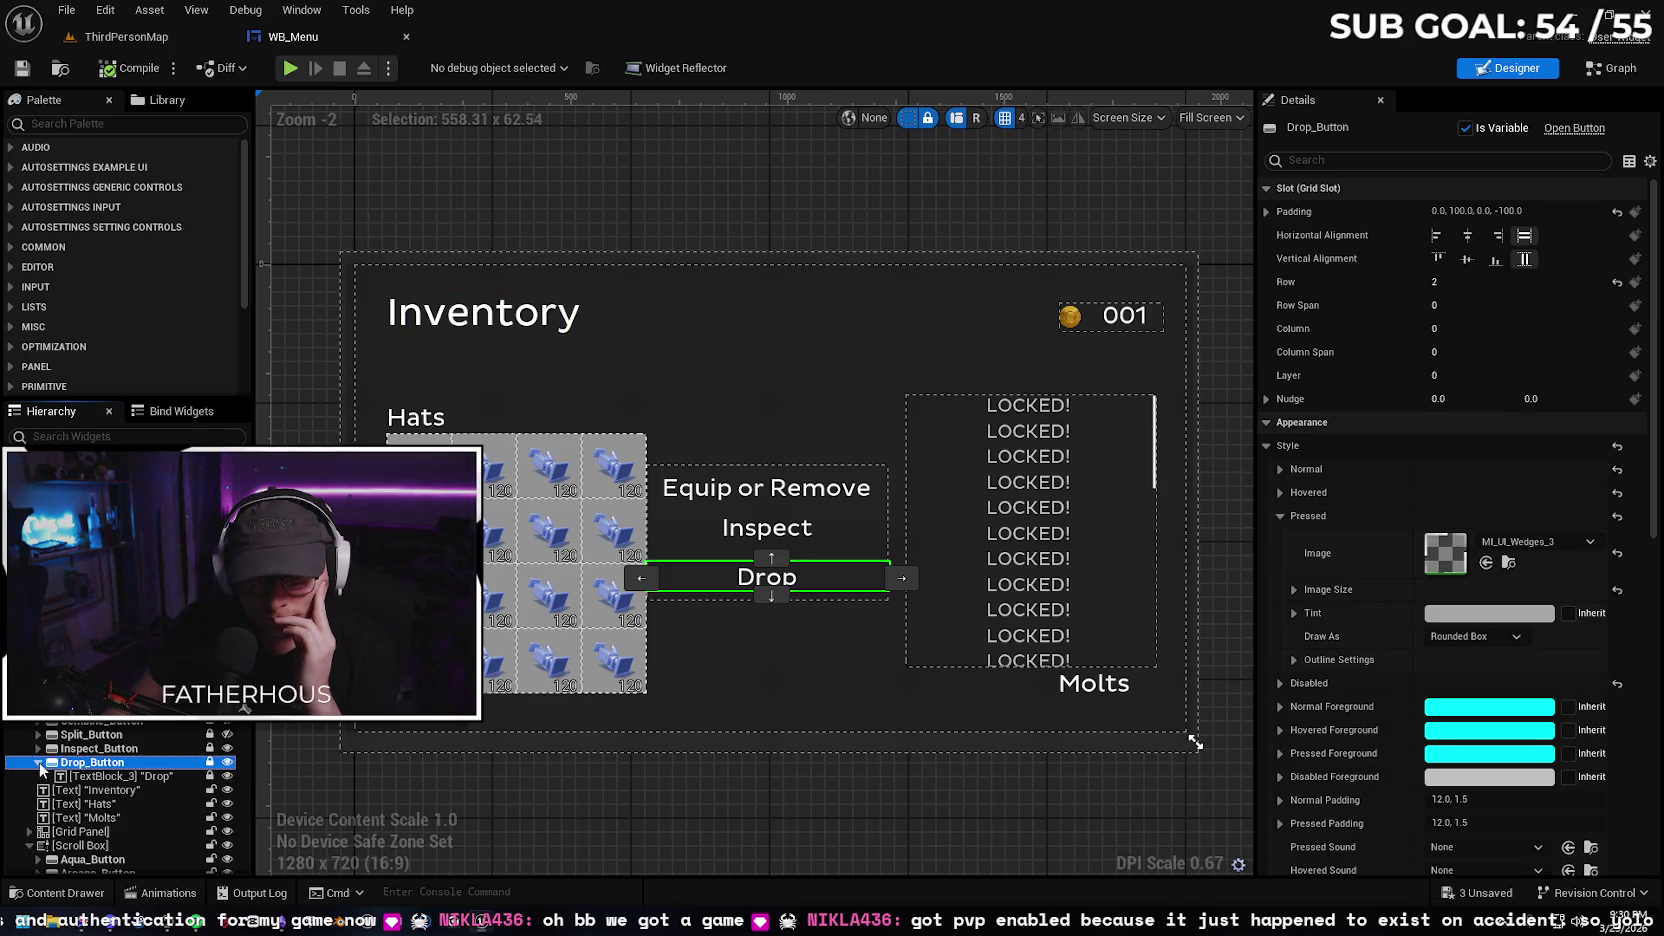
left_click(39, 763)
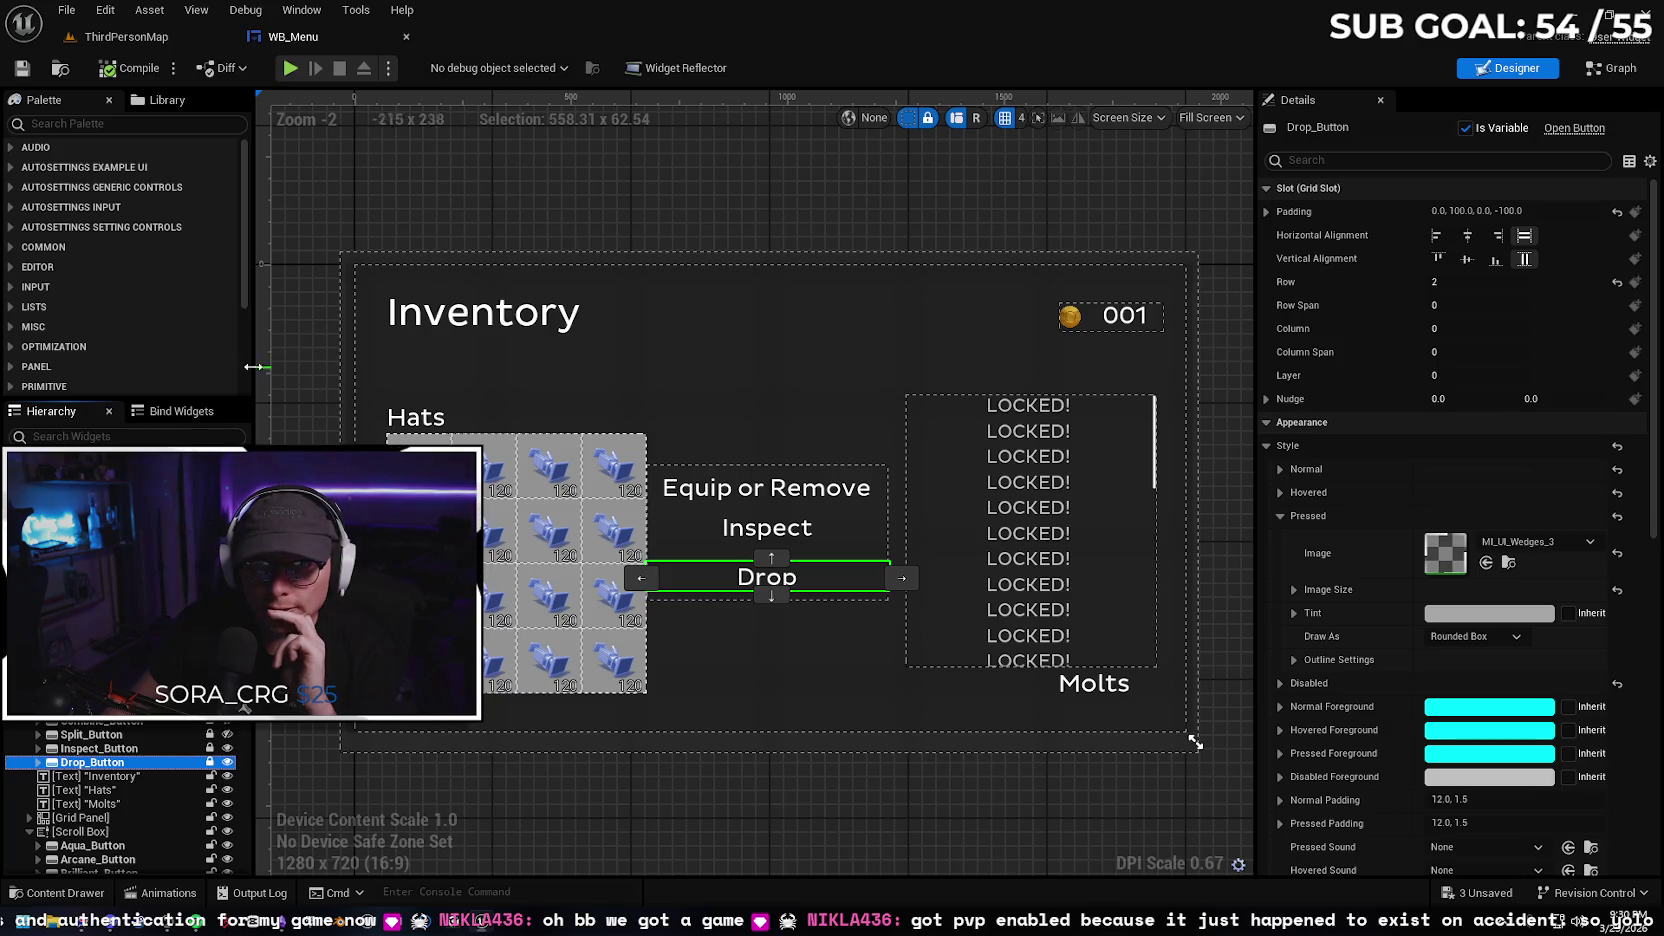
left_click(1614, 69)
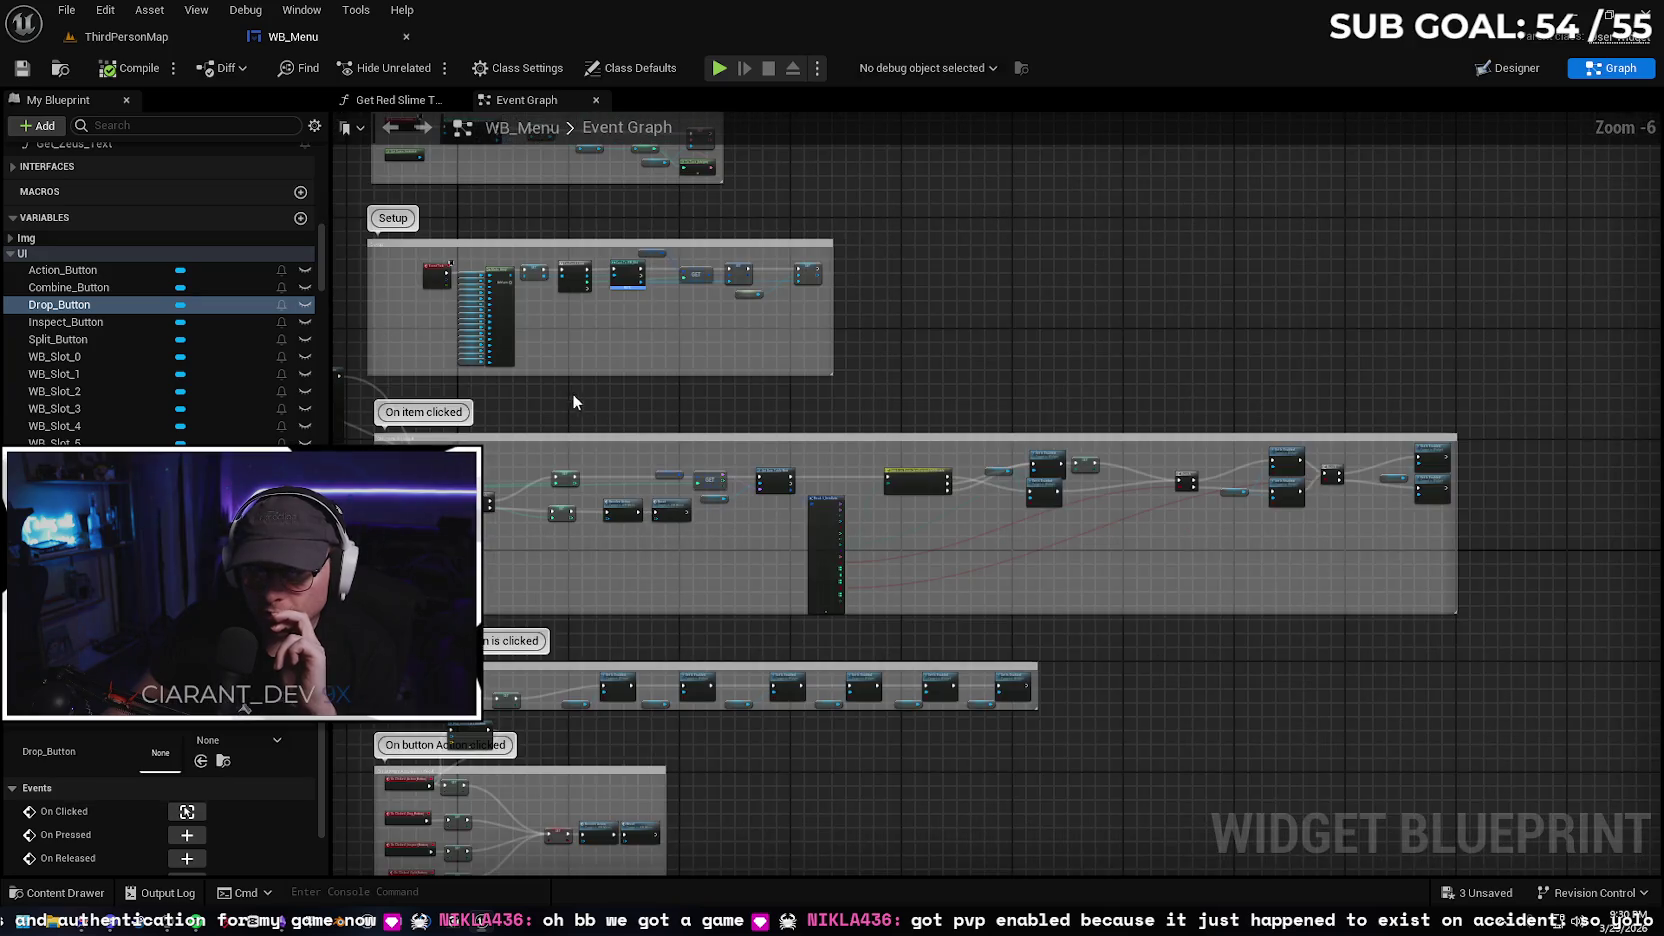
Pan through the WB_Menu graph's On item clicked, Reset, combine and Resolve action sections
scroll(568, 392, "up", 2)
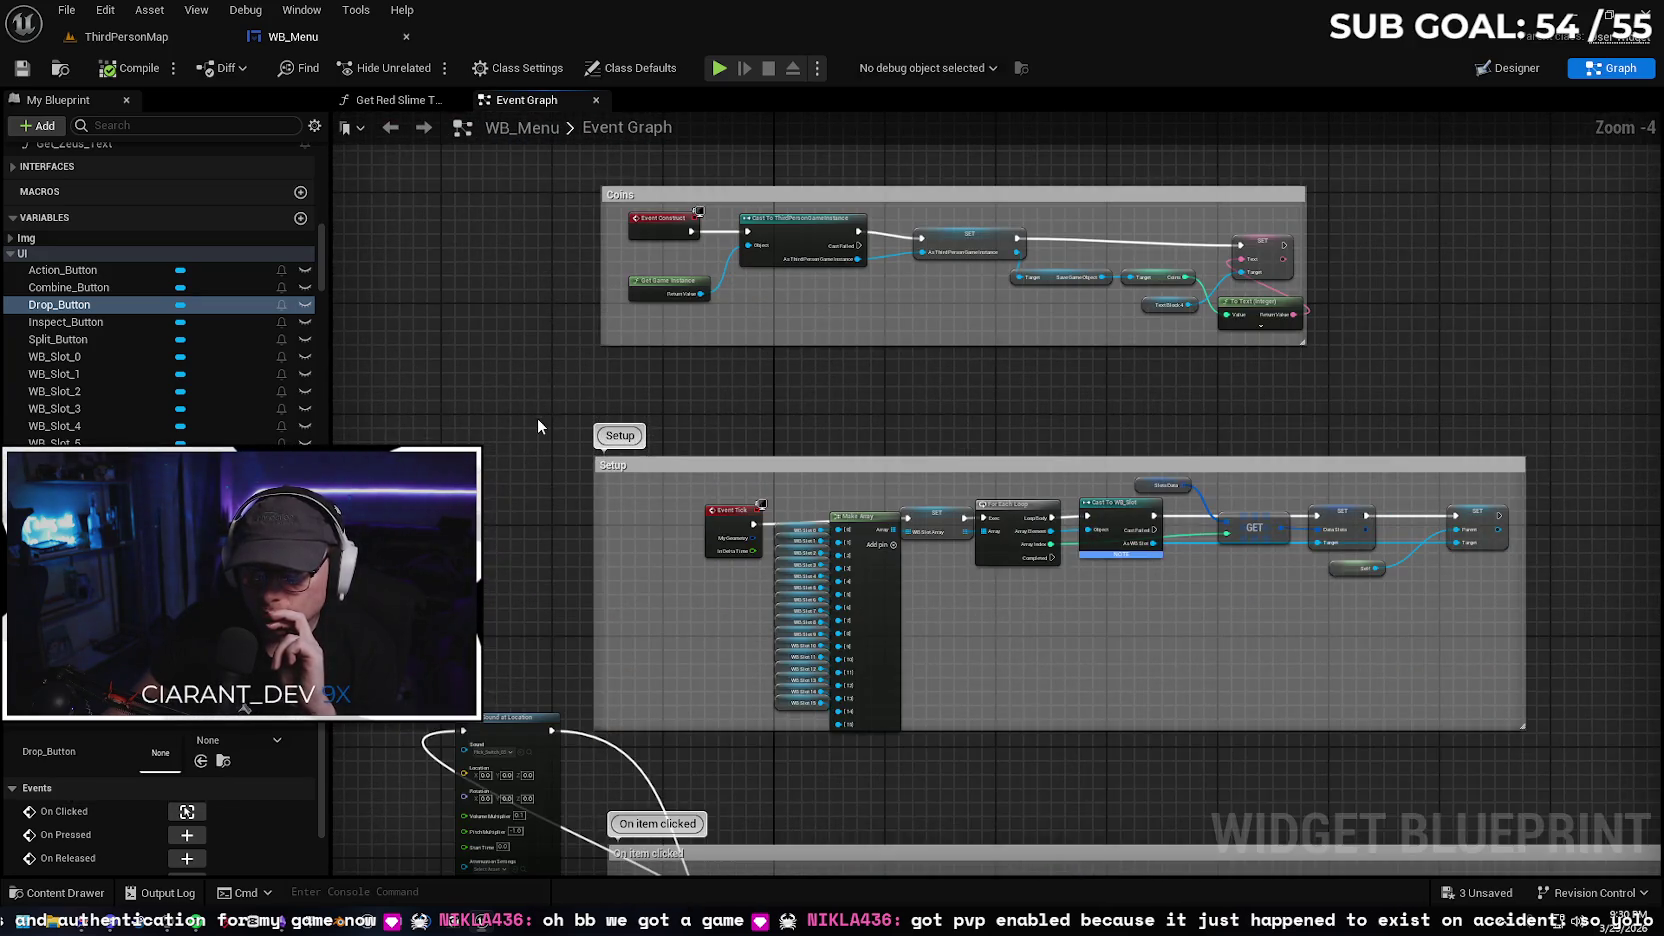
mouse_move(537, 417)
left_mouse_down()
mouse_move(568, 343)
mouse_move(552, 491)
left_mouse_up()
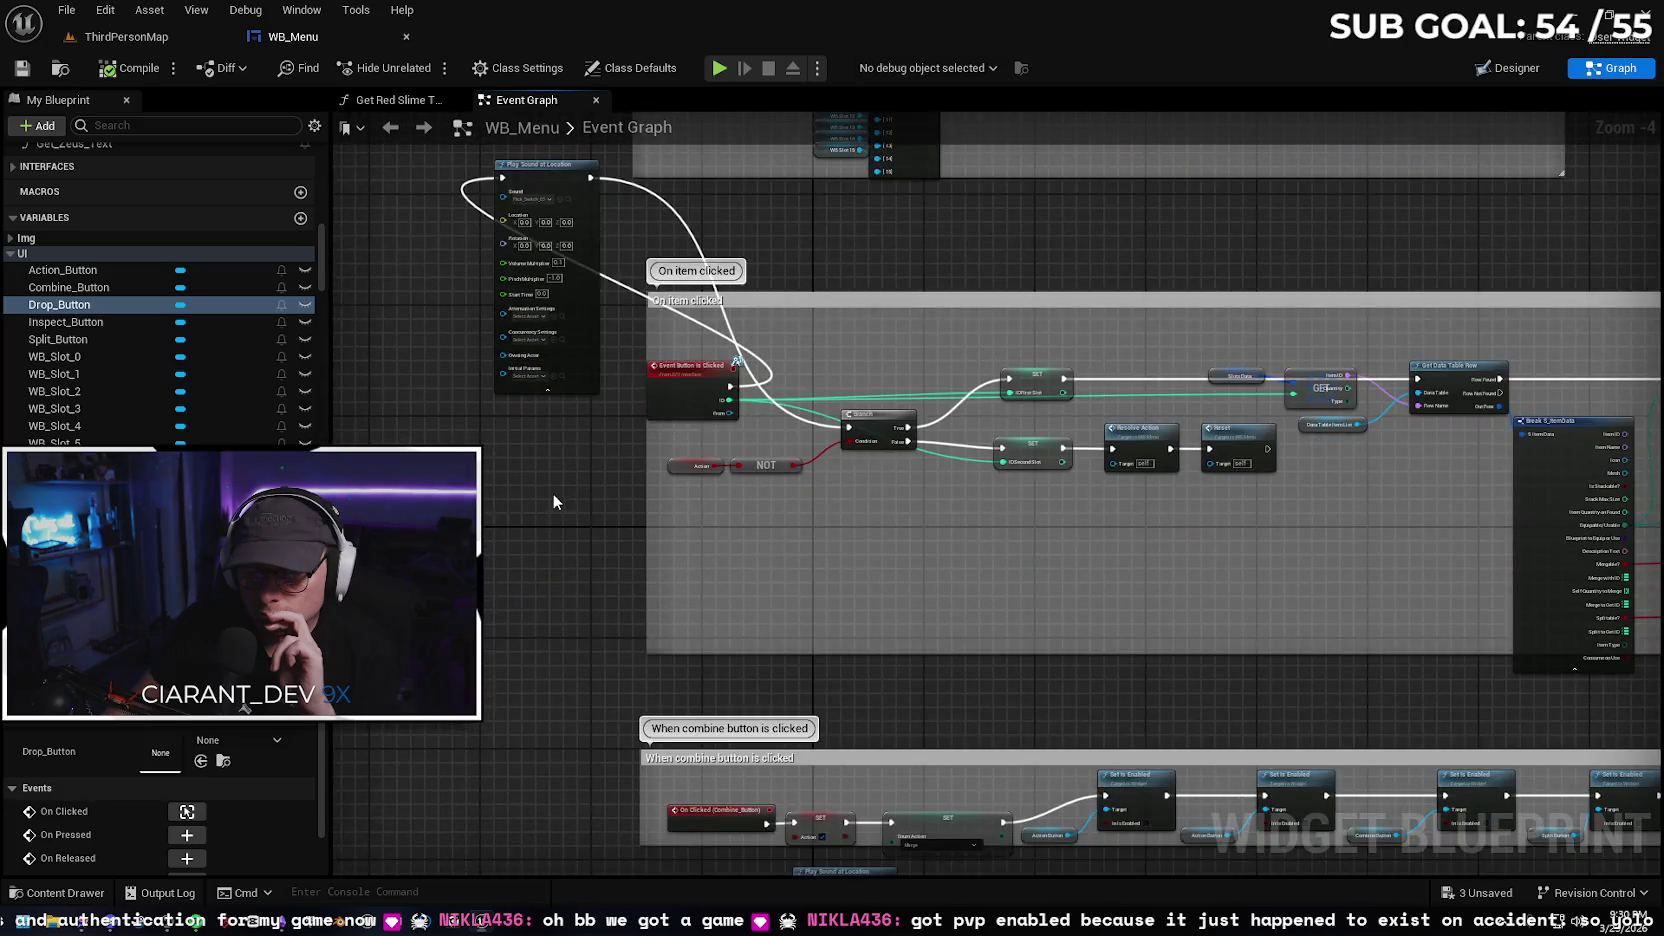
left_click_drag(737, 360, 750, 60)
mouse_move(251, 553)
left_mouse_down()
mouse_move(845, 516)
mouse_move(919, 486)
mouse_move(1290, 441)
mouse_move(1266, 444)
left_mouse_up()
mouse_move(1151, 442)
left_mouse_down()
mouse_move(557, 435)
mouse_move(650, 394)
mouse_move(590, 437)
left_mouse_up()
mouse_move(708, 381)
left_mouse_down()
mouse_move(636, 346)
mouse_move(566, 432)
mouse_move(559, 560)
mouse_move(527, 405)
left_mouse_up()
scroll(512, 497, "down", 1)
left_click_drag(840, 694, 1061, 432)
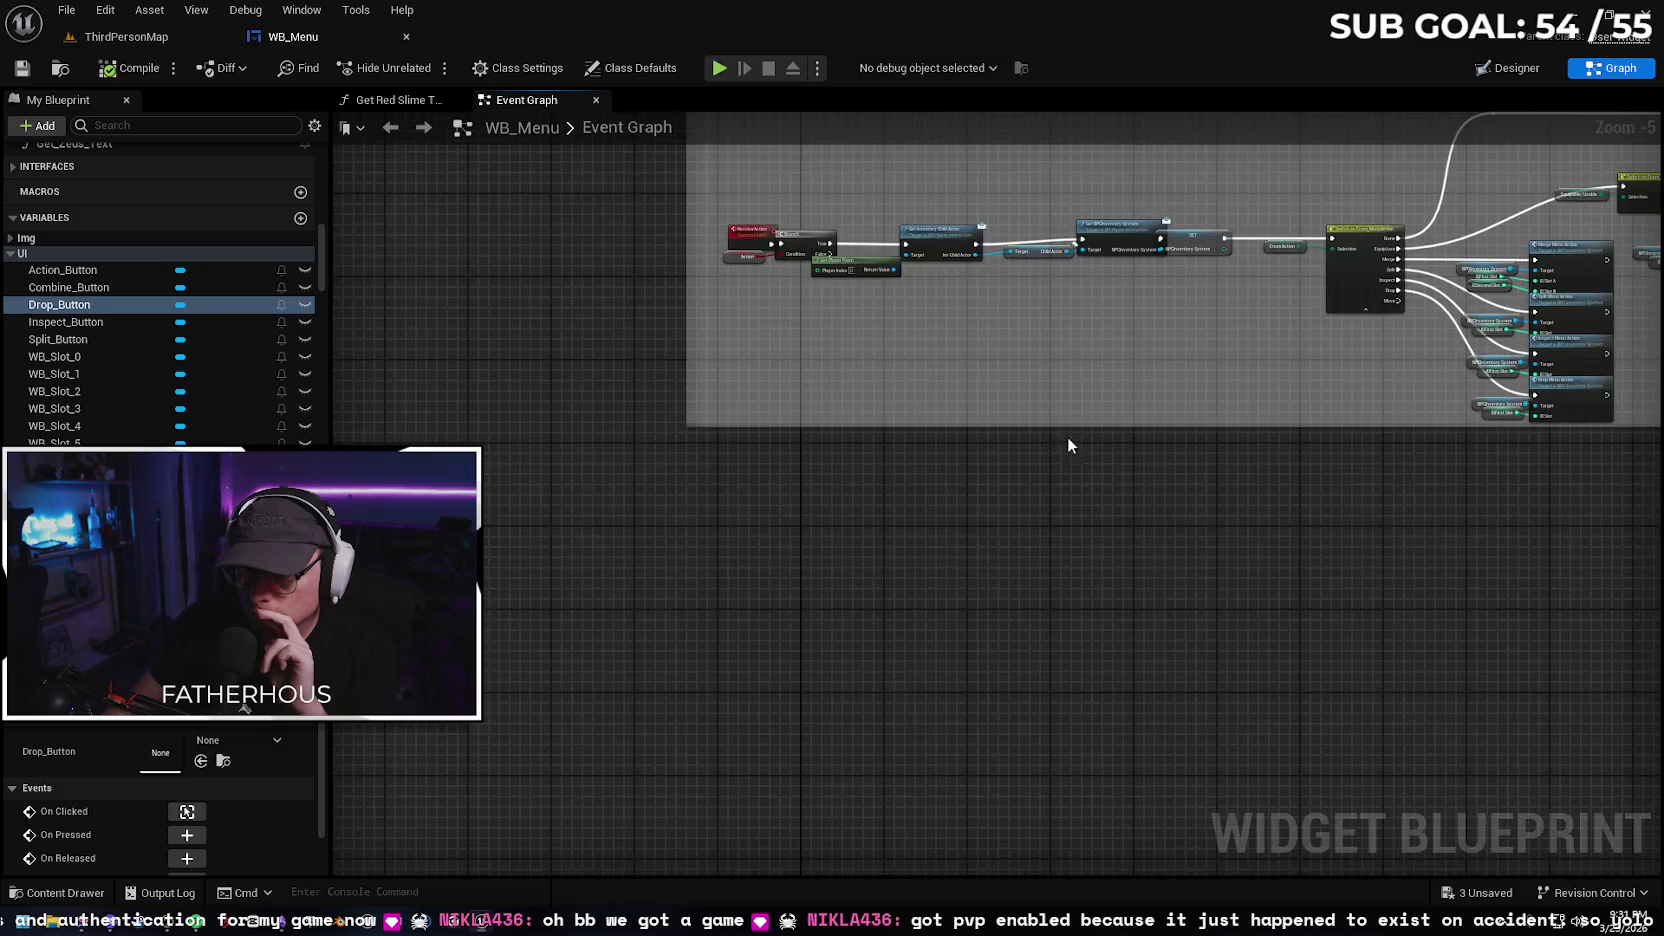
Zoom out to frame the Setup and Play Sound groups, then go back to ThirdPersonMap
scroll(1061, 432, "down", 2)
scroll(1170, 442, "down", 2)
mouse_move(1170, 442)
left_mouse_down()
mouse_move(1181, 546)
mouse_move(1066, 568)
mouse_move(1033, 457)
mouse_move(1049, 229)
mouse_move(995, 475)
mouse_move(1025, 245)
mouse_move(906, 505)
mouse_move(961, 279)
mouse_move(907, 554)
mouse_move(977, 420)
mouse_move(917, 546)
mouse_move(940, 562)
mouse_move(899, 308)
mouse_move(880, 624)
mouse_move(900, 341)
mouse_move(962, 416)
mouse_move(866, 509)
mouse_move(1104, 520)
mouse_move(1018, 576)
mouse_move(1000, 745)
left_mouse_up()
scroll(1035, 325, "up", 5)
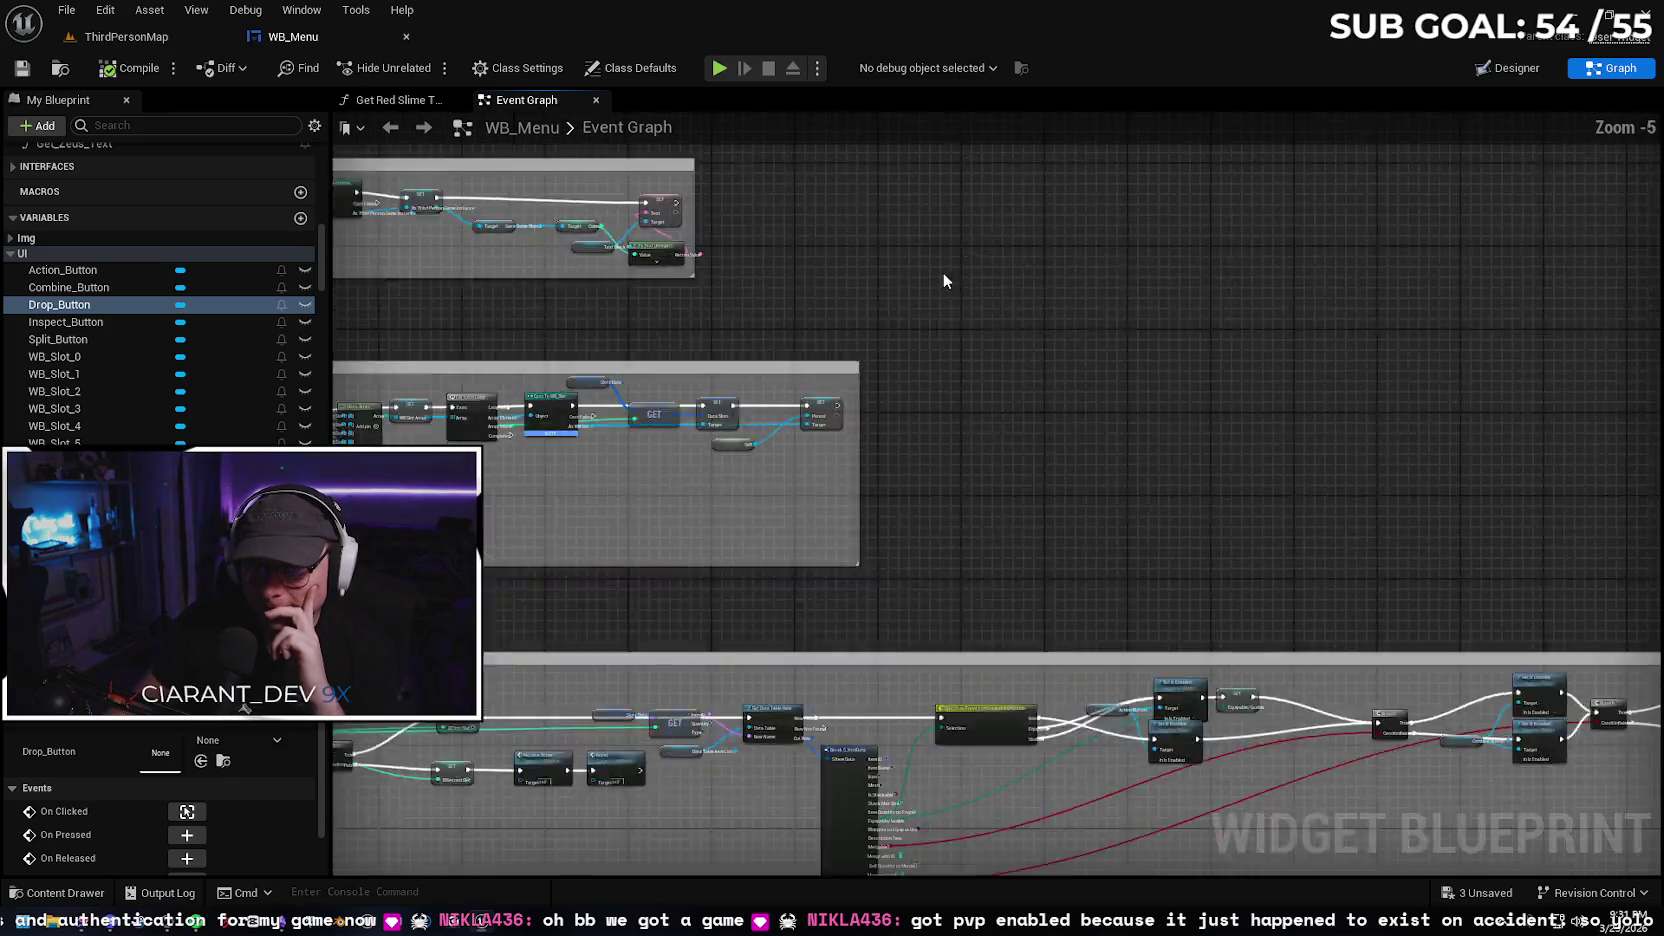
left_click_drag(751, 365, 847, 391)
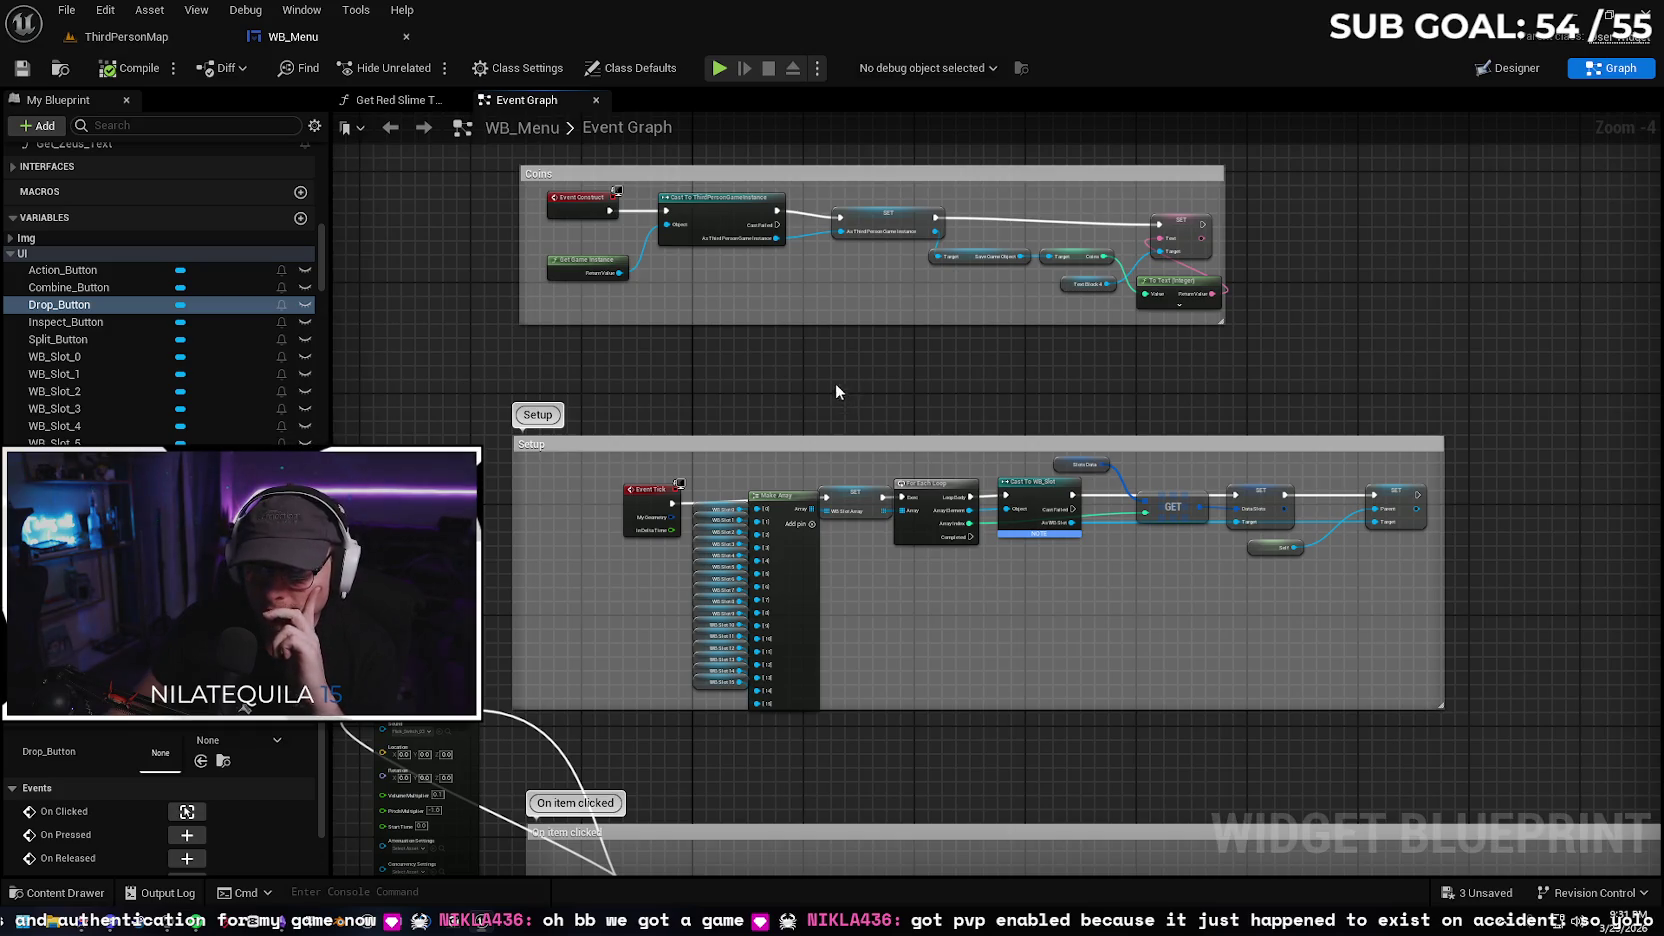
left_click_drag(837, 395, 809, 199)
scroll(436, 400, "down", 1)
mouse_move(433, 400)
left_mouse_down()
mouse_move(427, 379)
mouse_move(520, 330)
left_mouse_up()
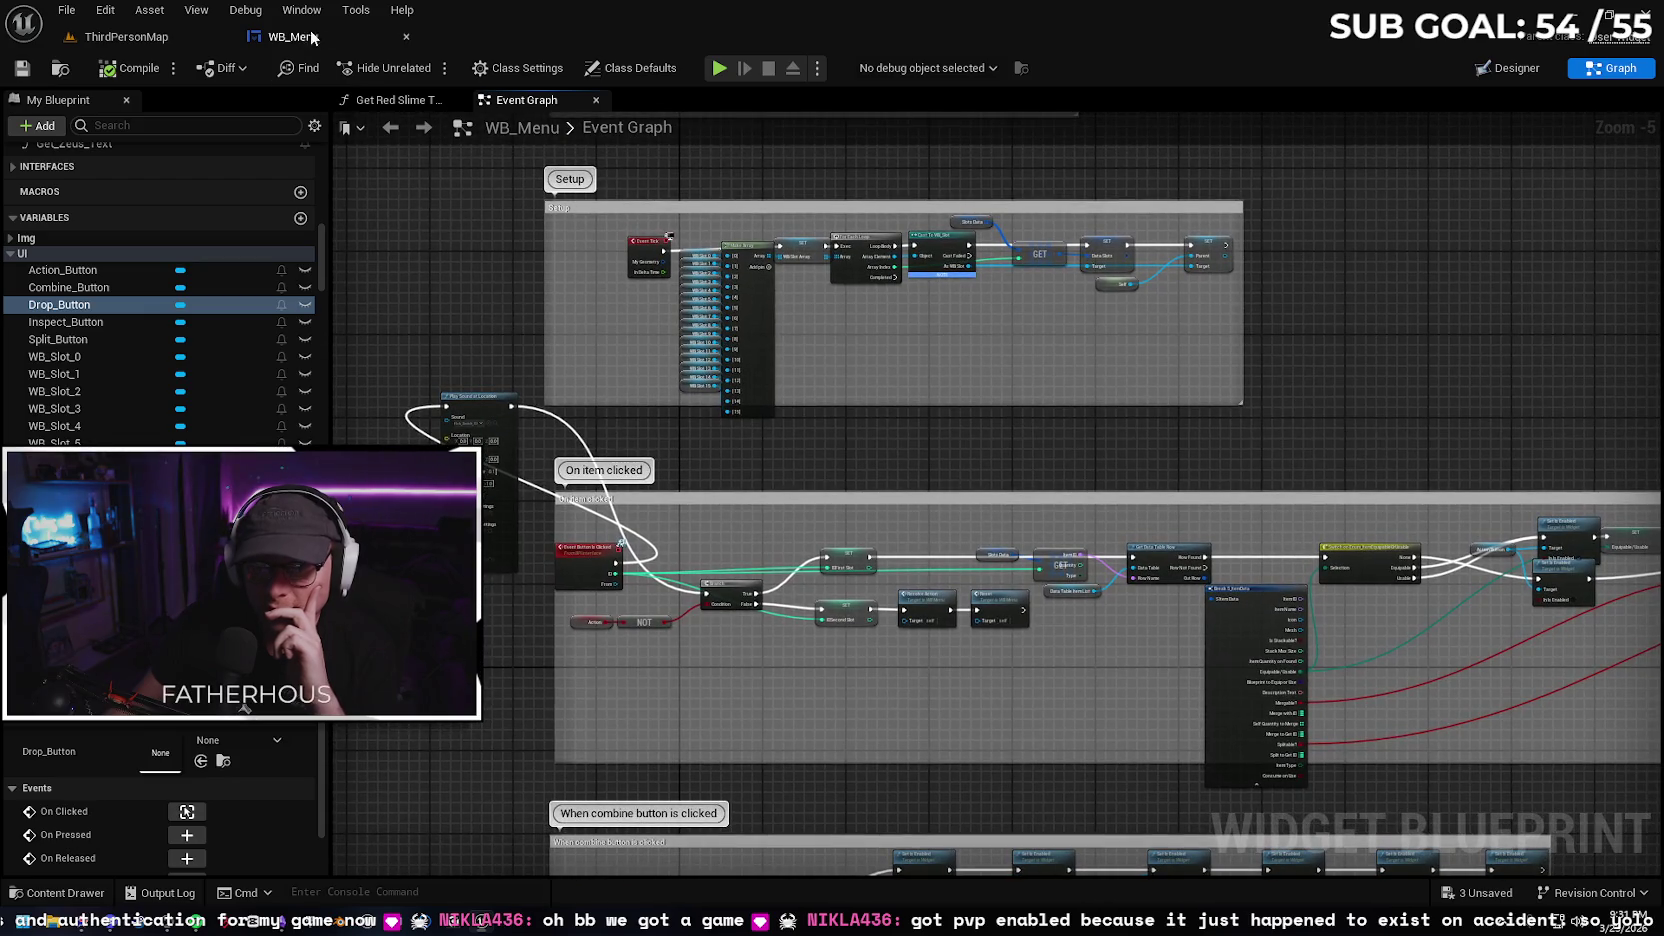
left_click(160, 44)
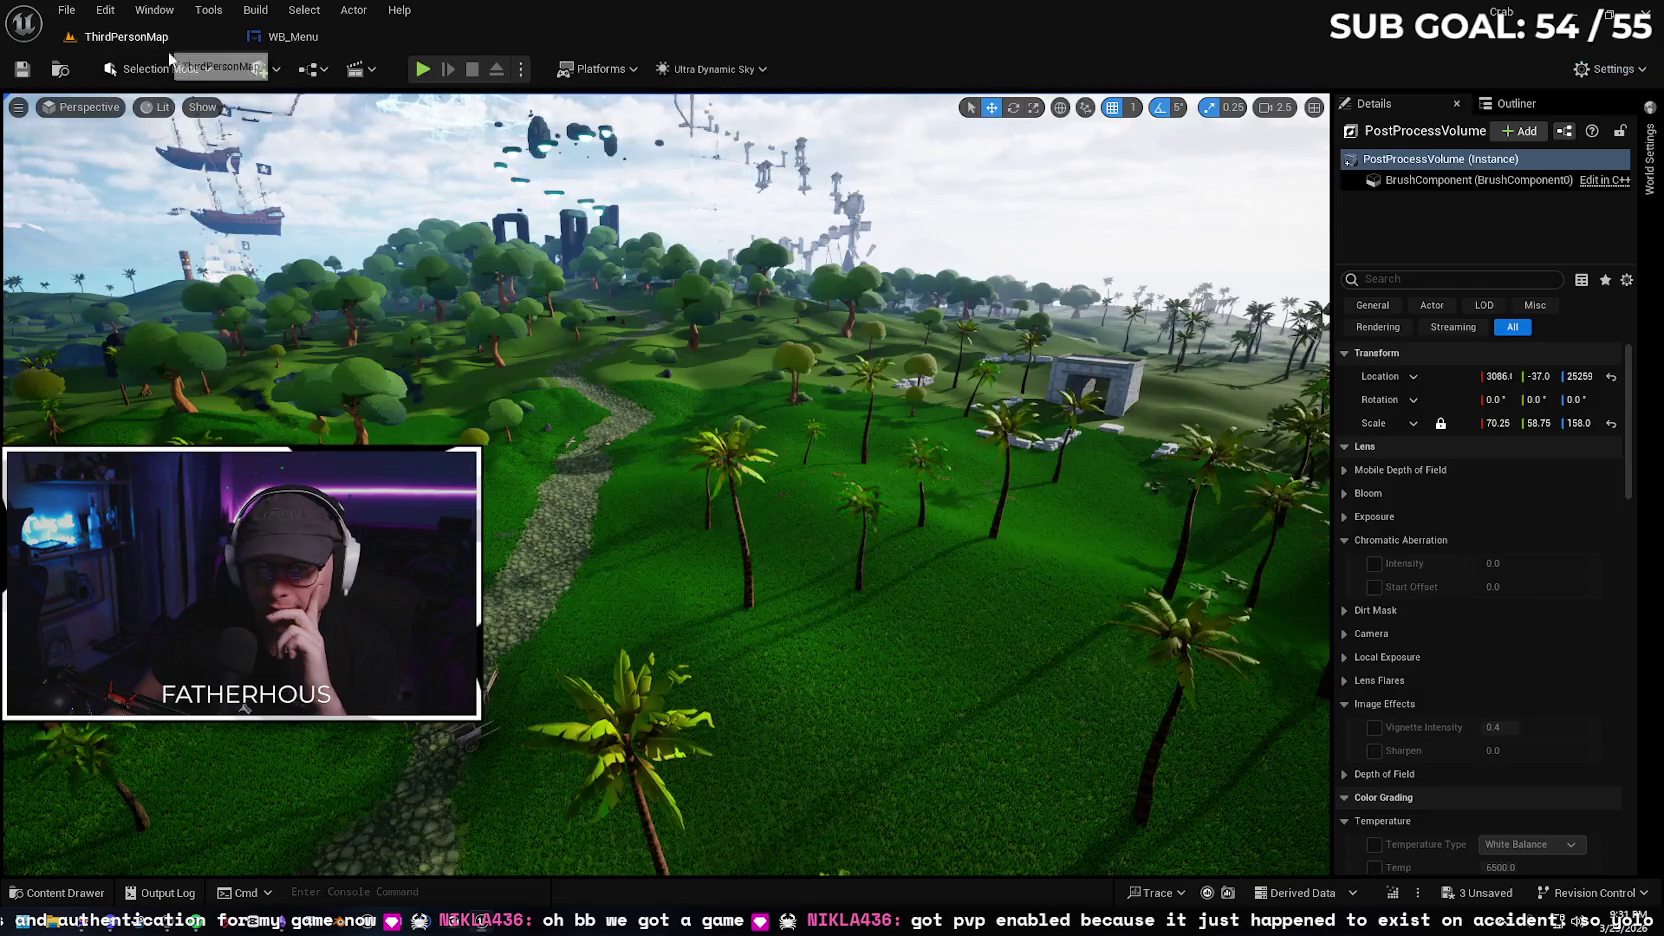
Browse the Blueprints, BlueprintInterface and Props Materials folders in the Content Drawer
left_click(70, 892)
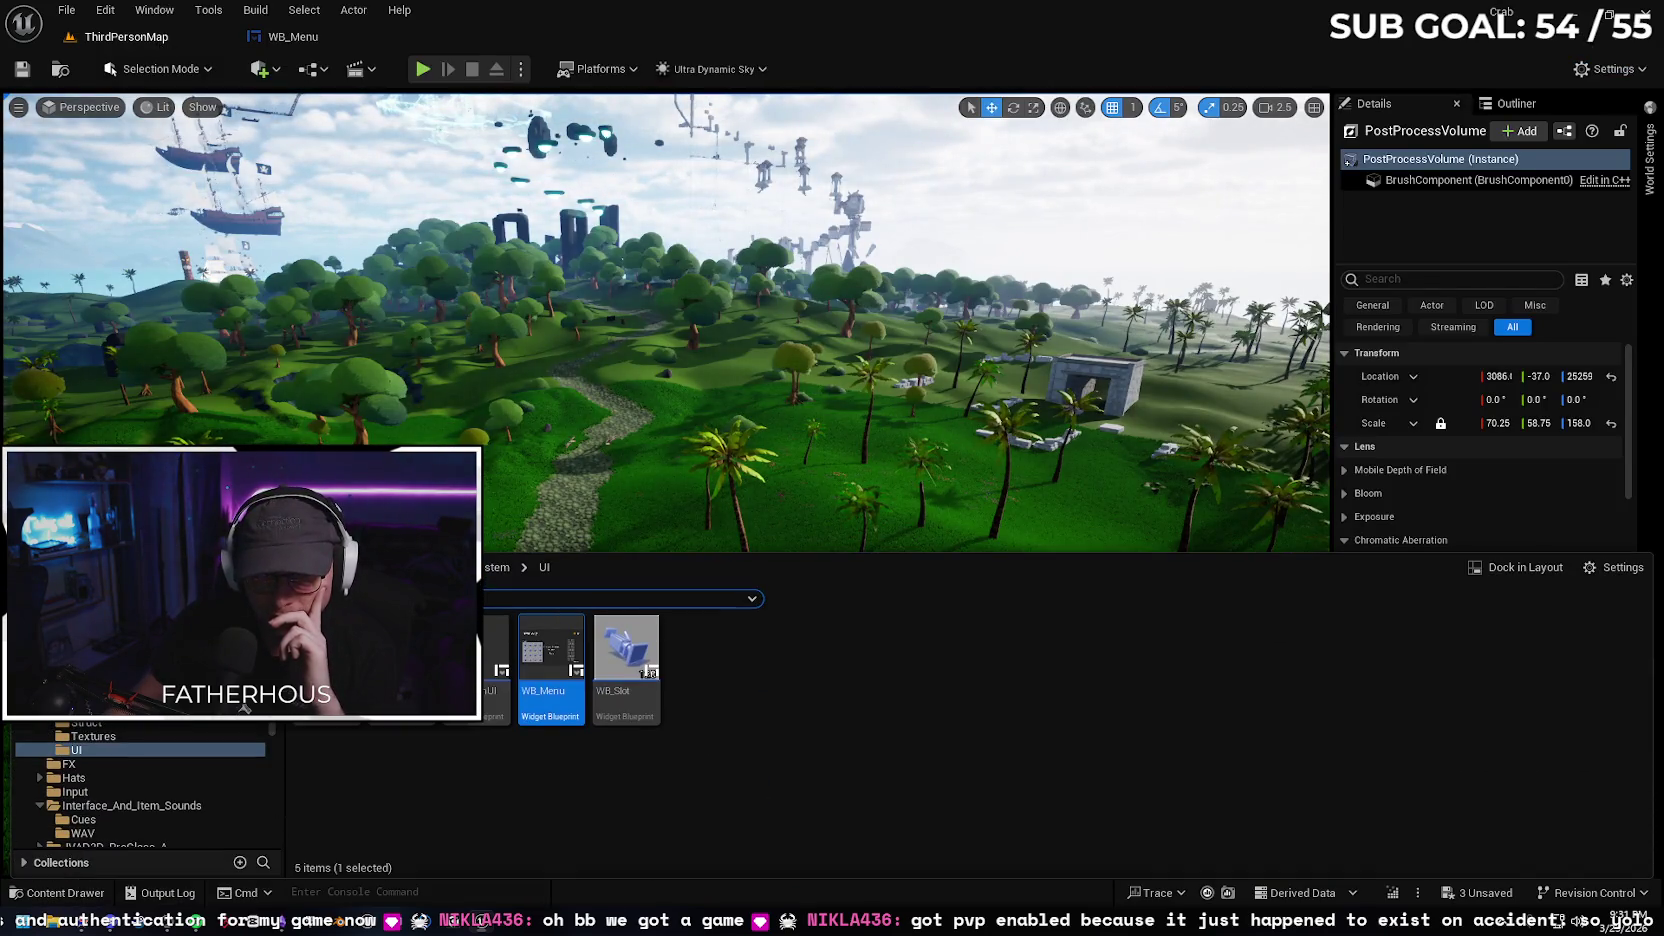
left_click(673, 789)
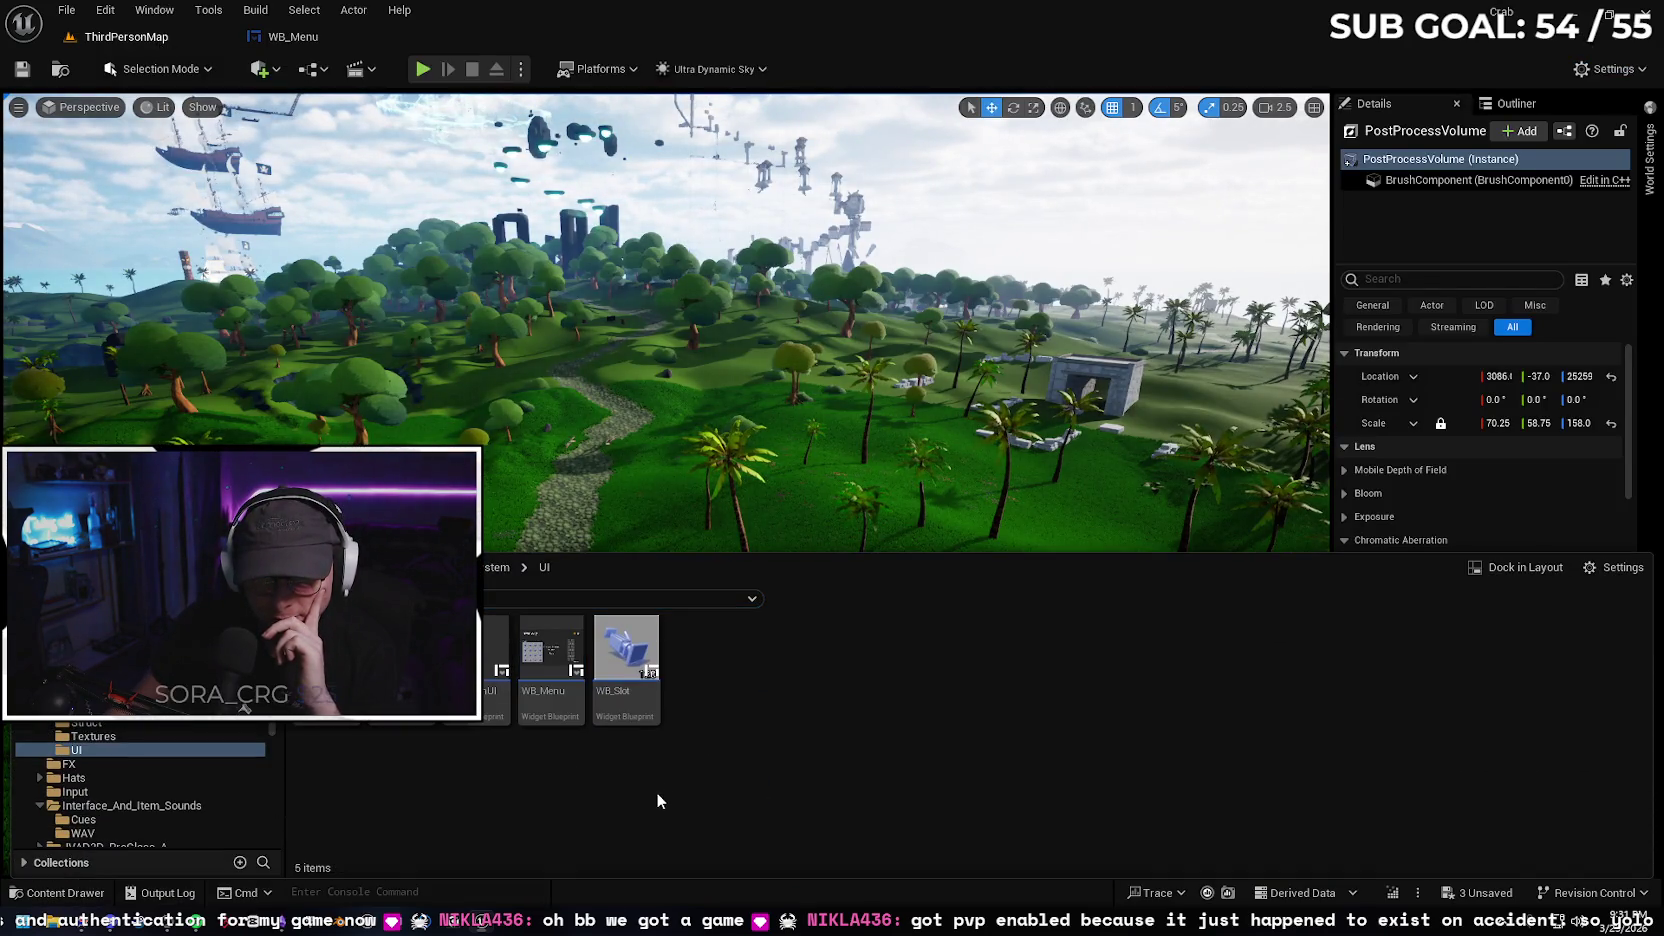
key("alt+Left")
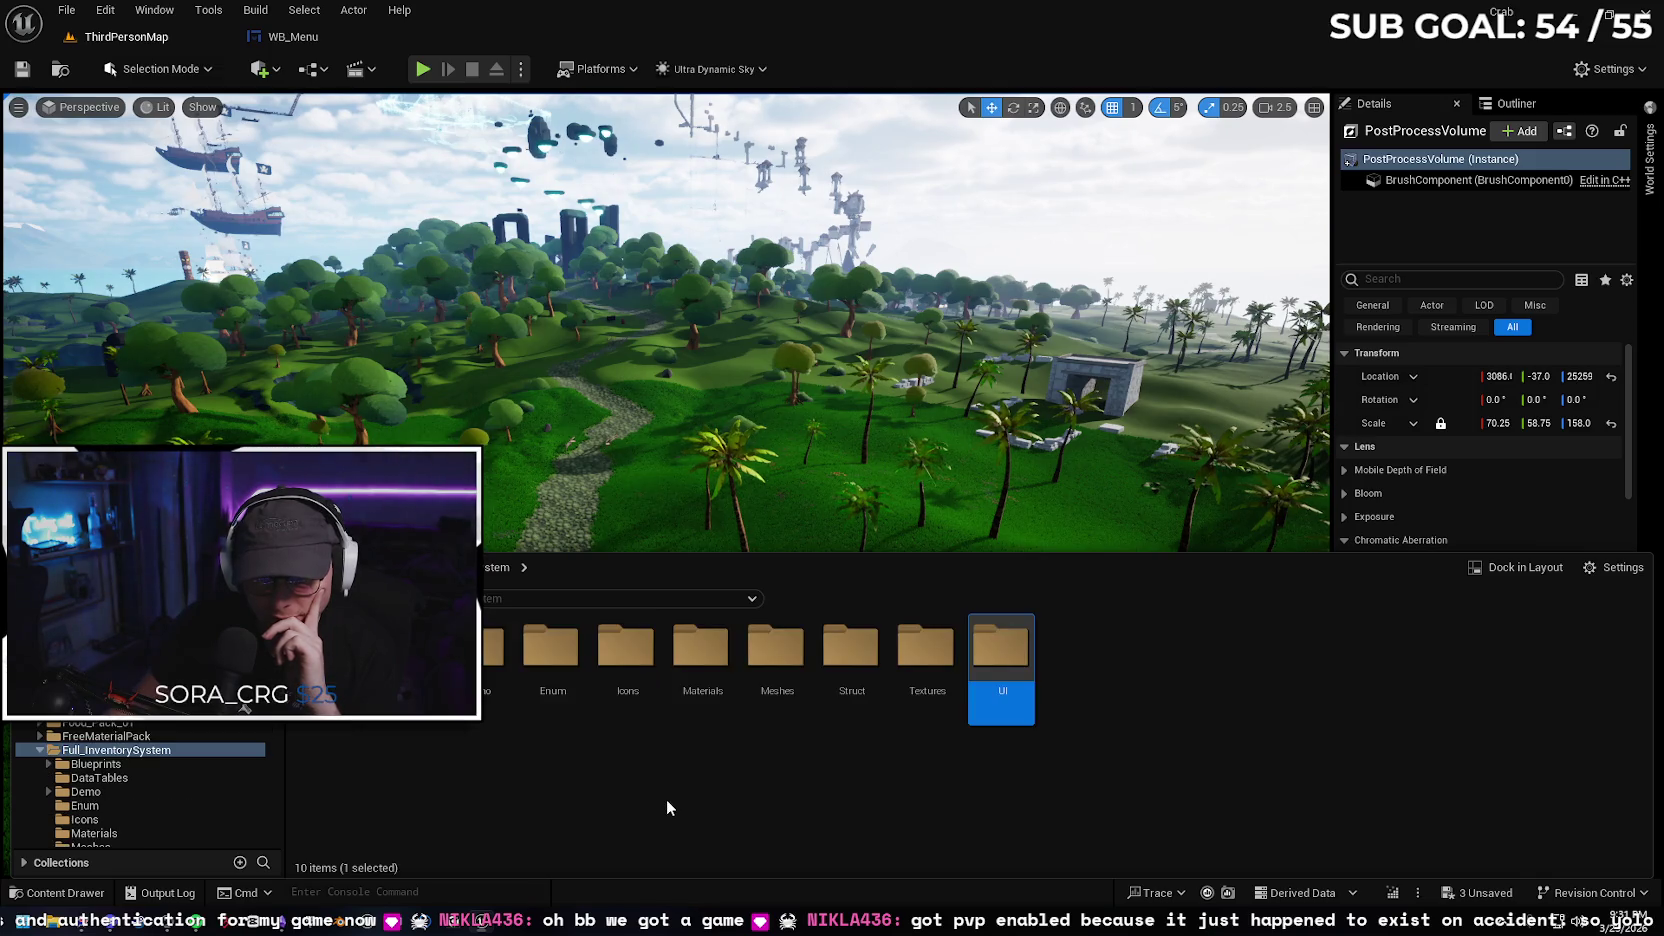
double_click(335, 650)
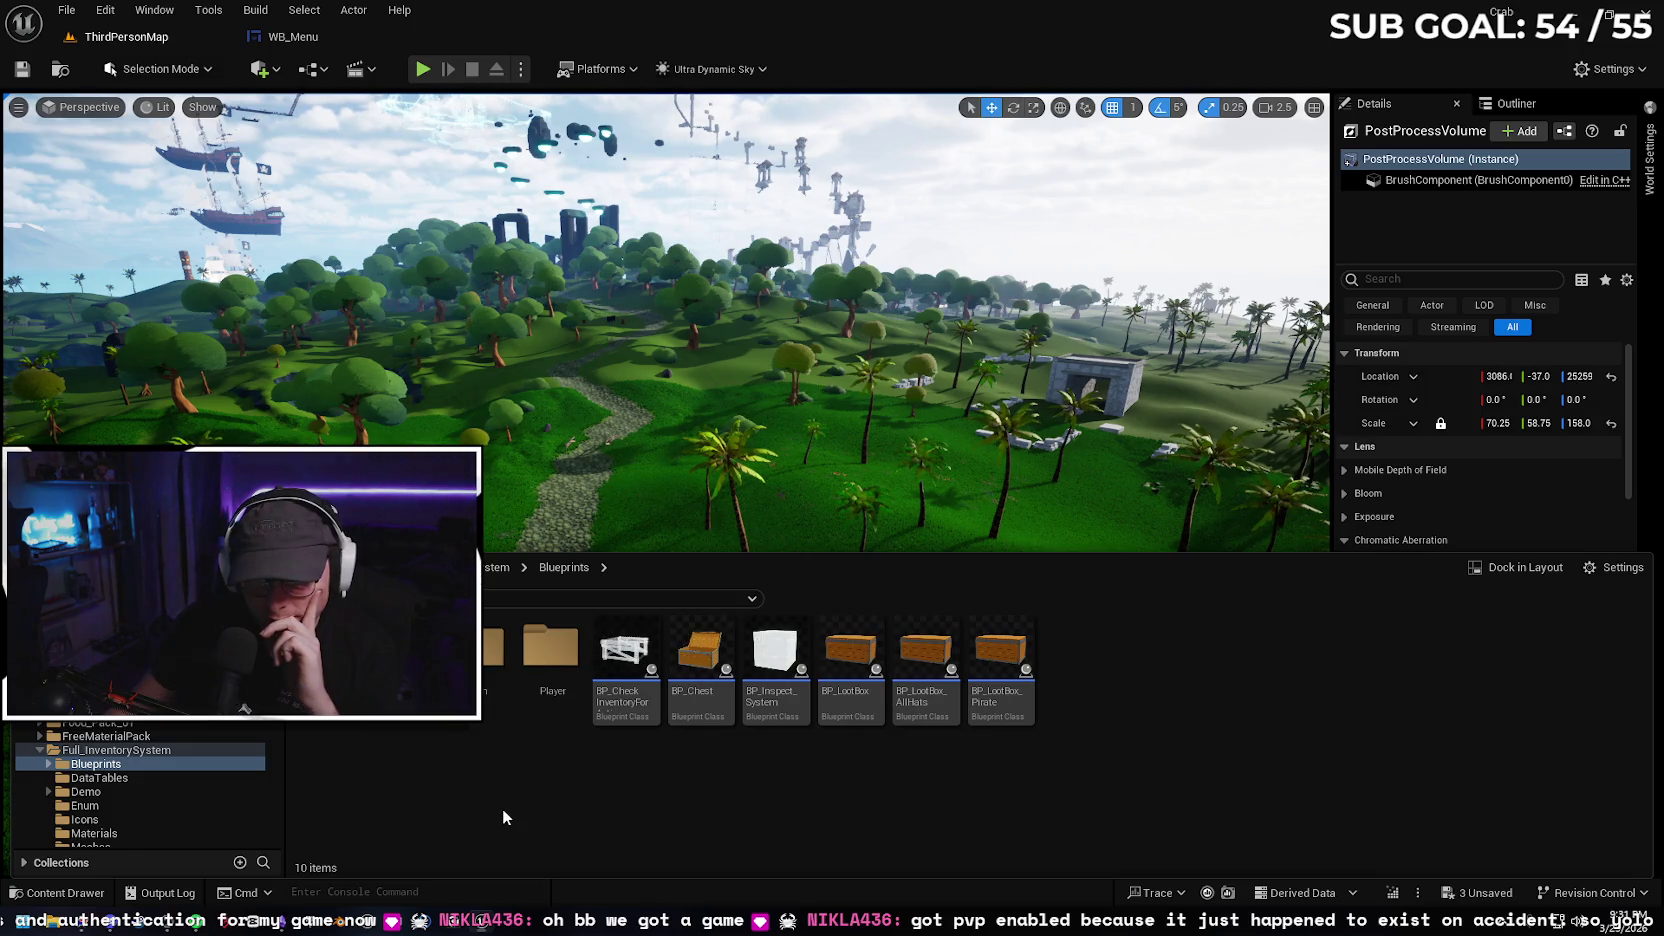
double_click(410, 650)
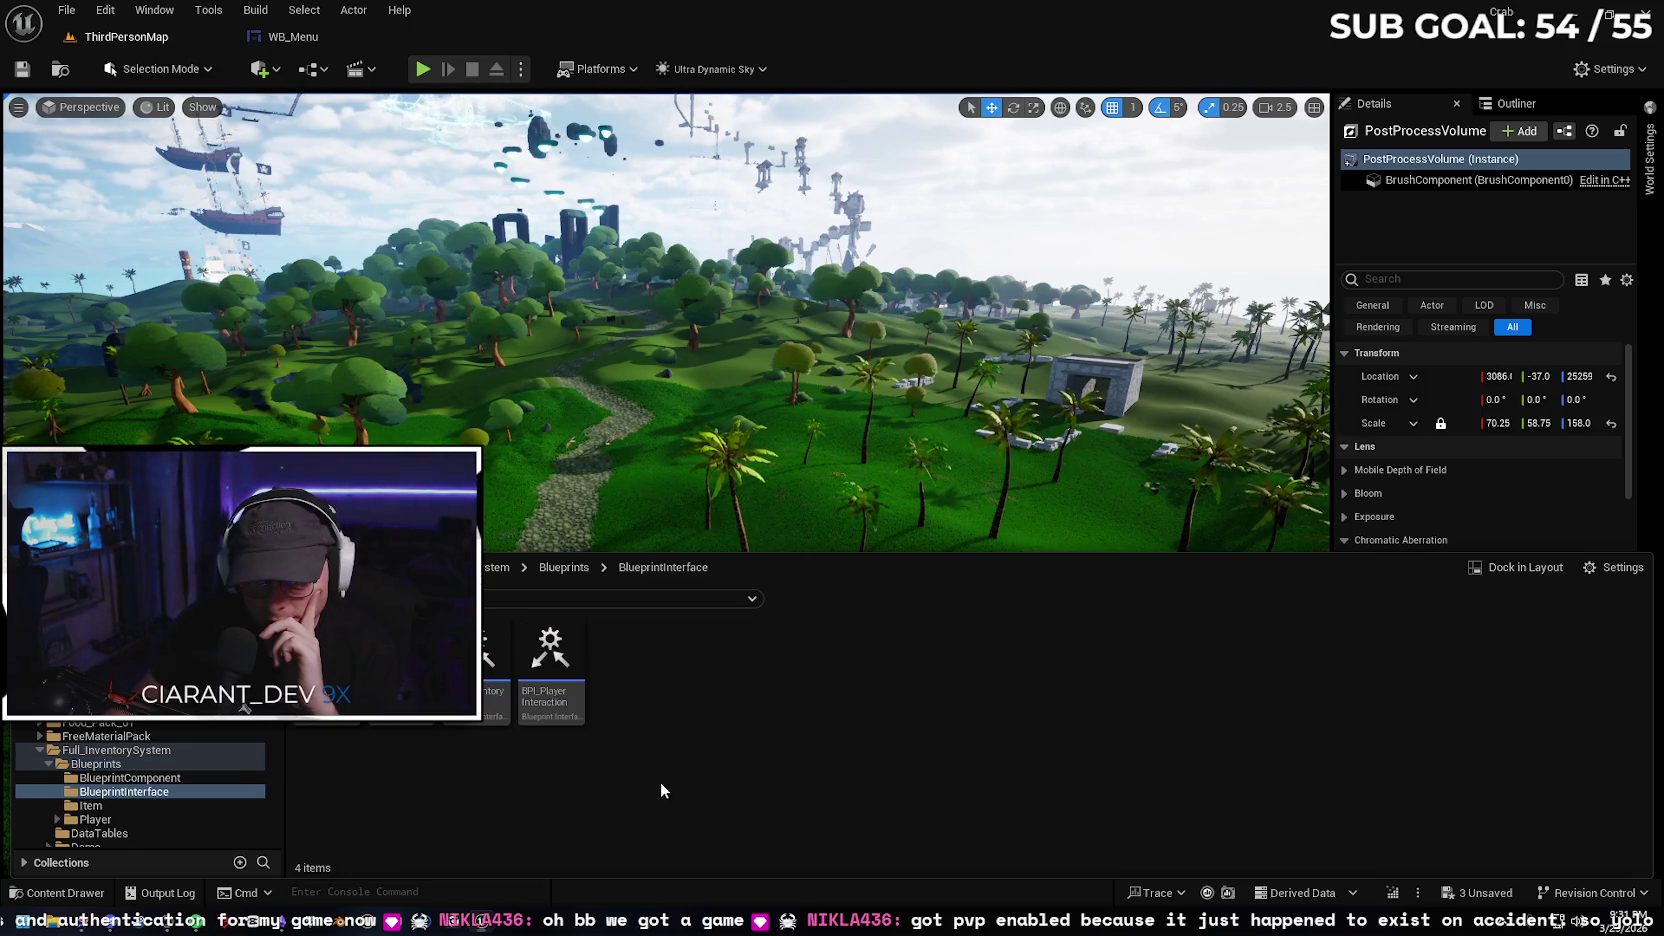
key("alt+Left")
left_click(181, 750)
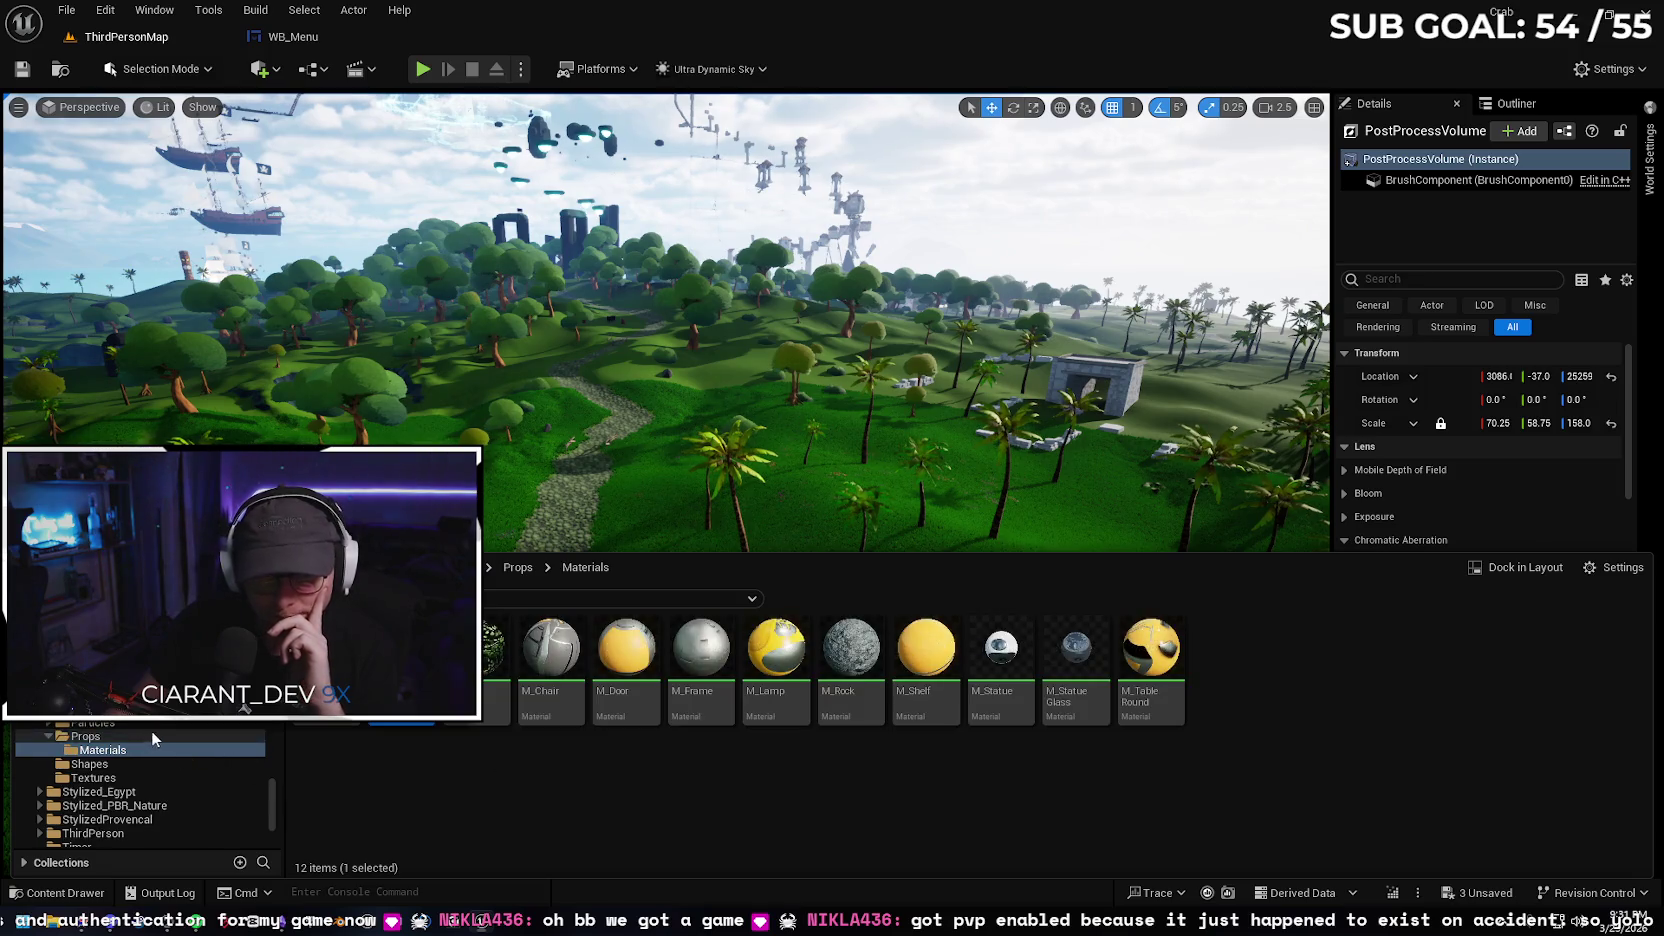
scroll(152, 738, "up", 10)
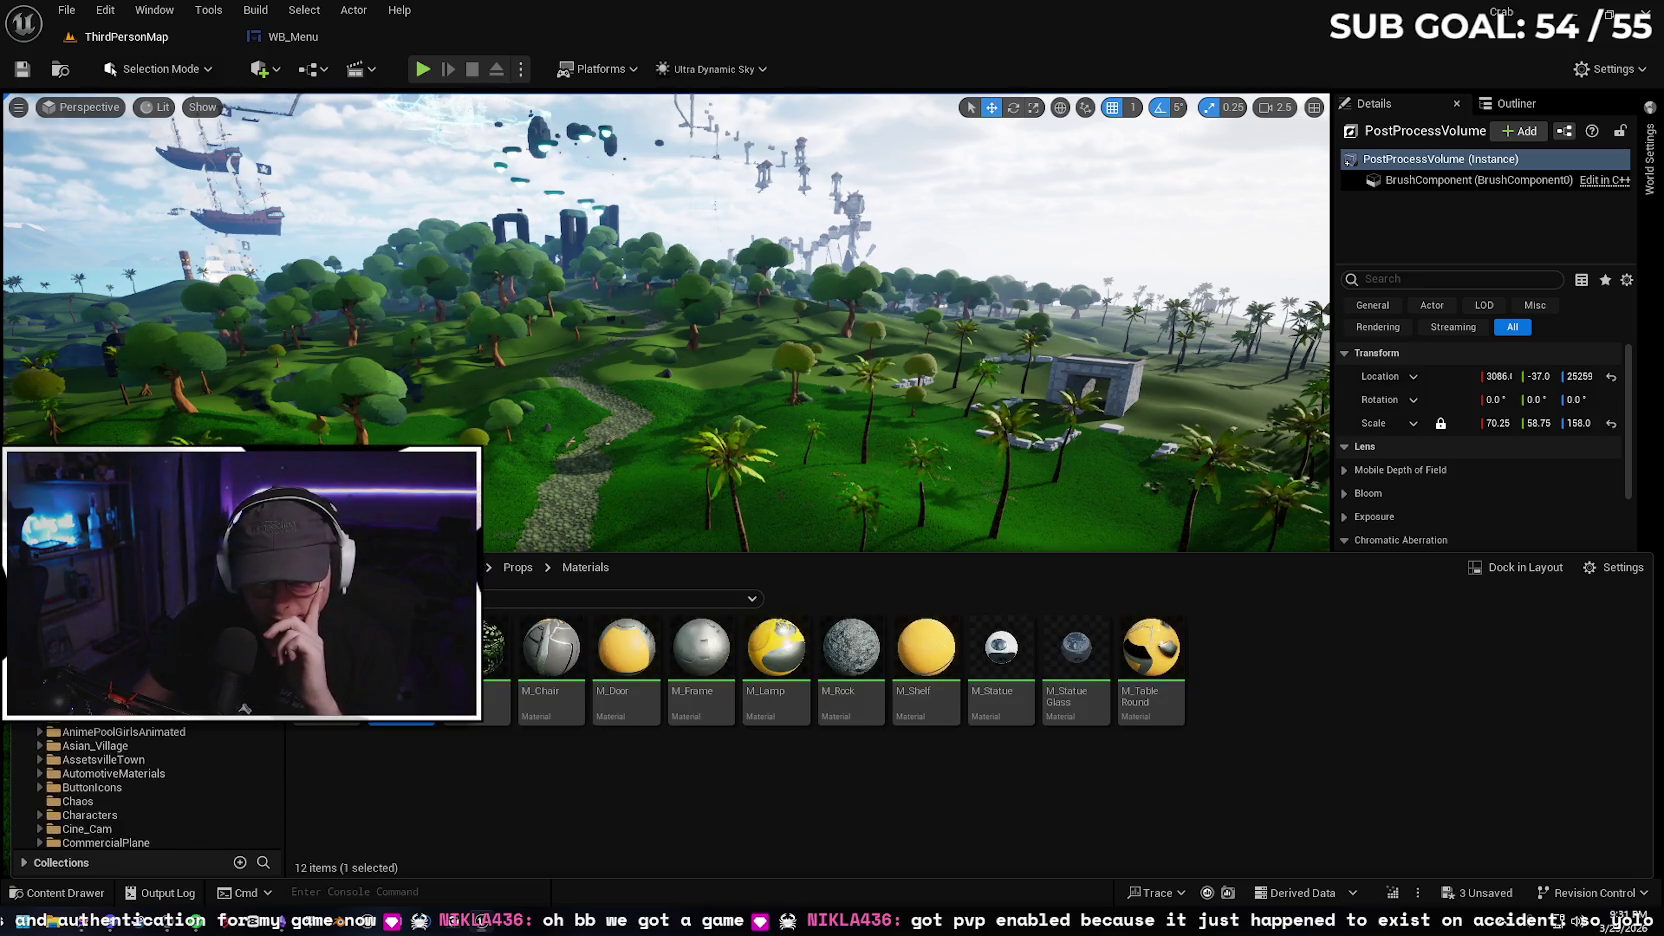
From the Content root, open the character blueprints folder and then BP_ThirdPersonCharacter
left_click(60, 717)
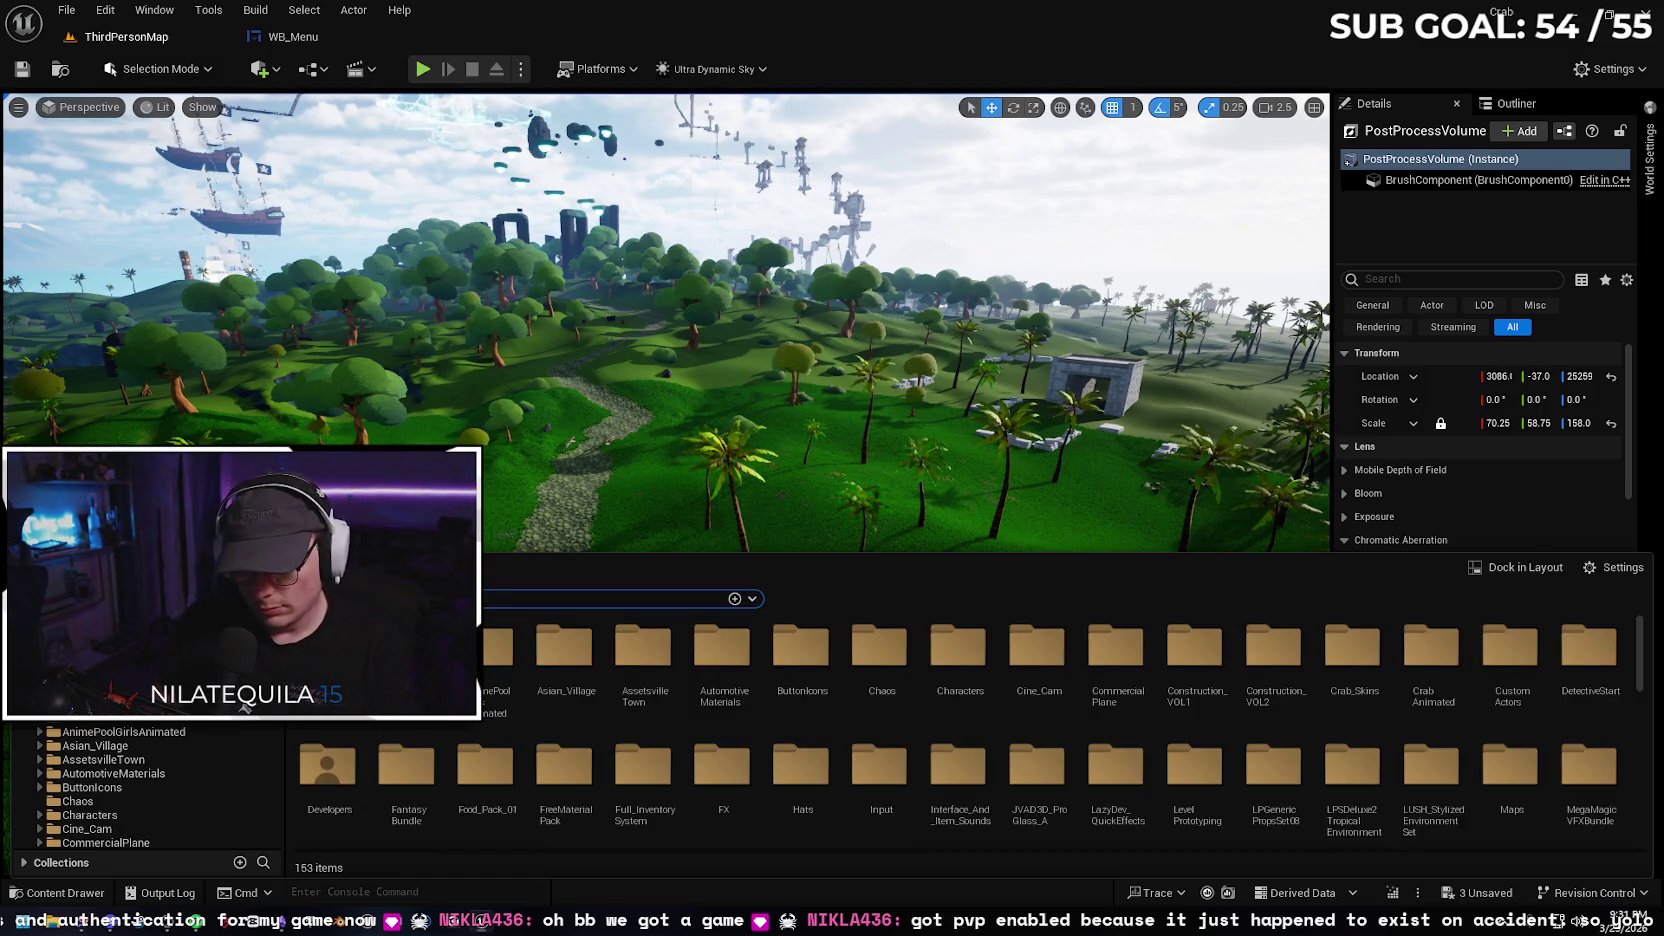
double_click(327, 650)
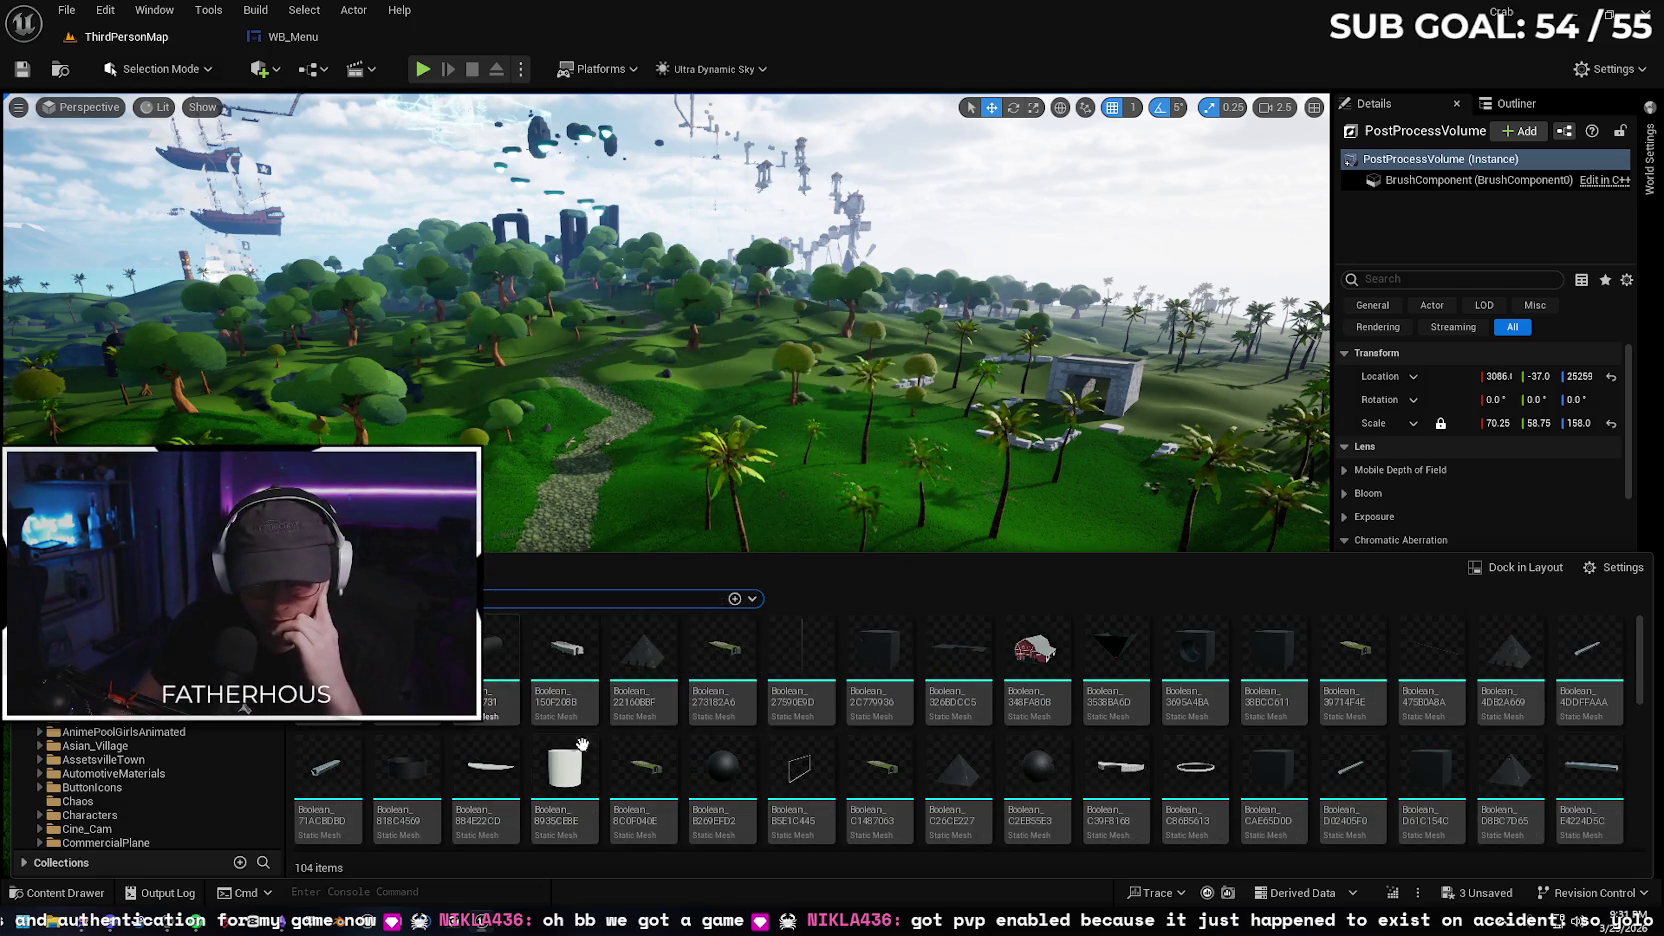
scroll(504, 672, "down", 3)
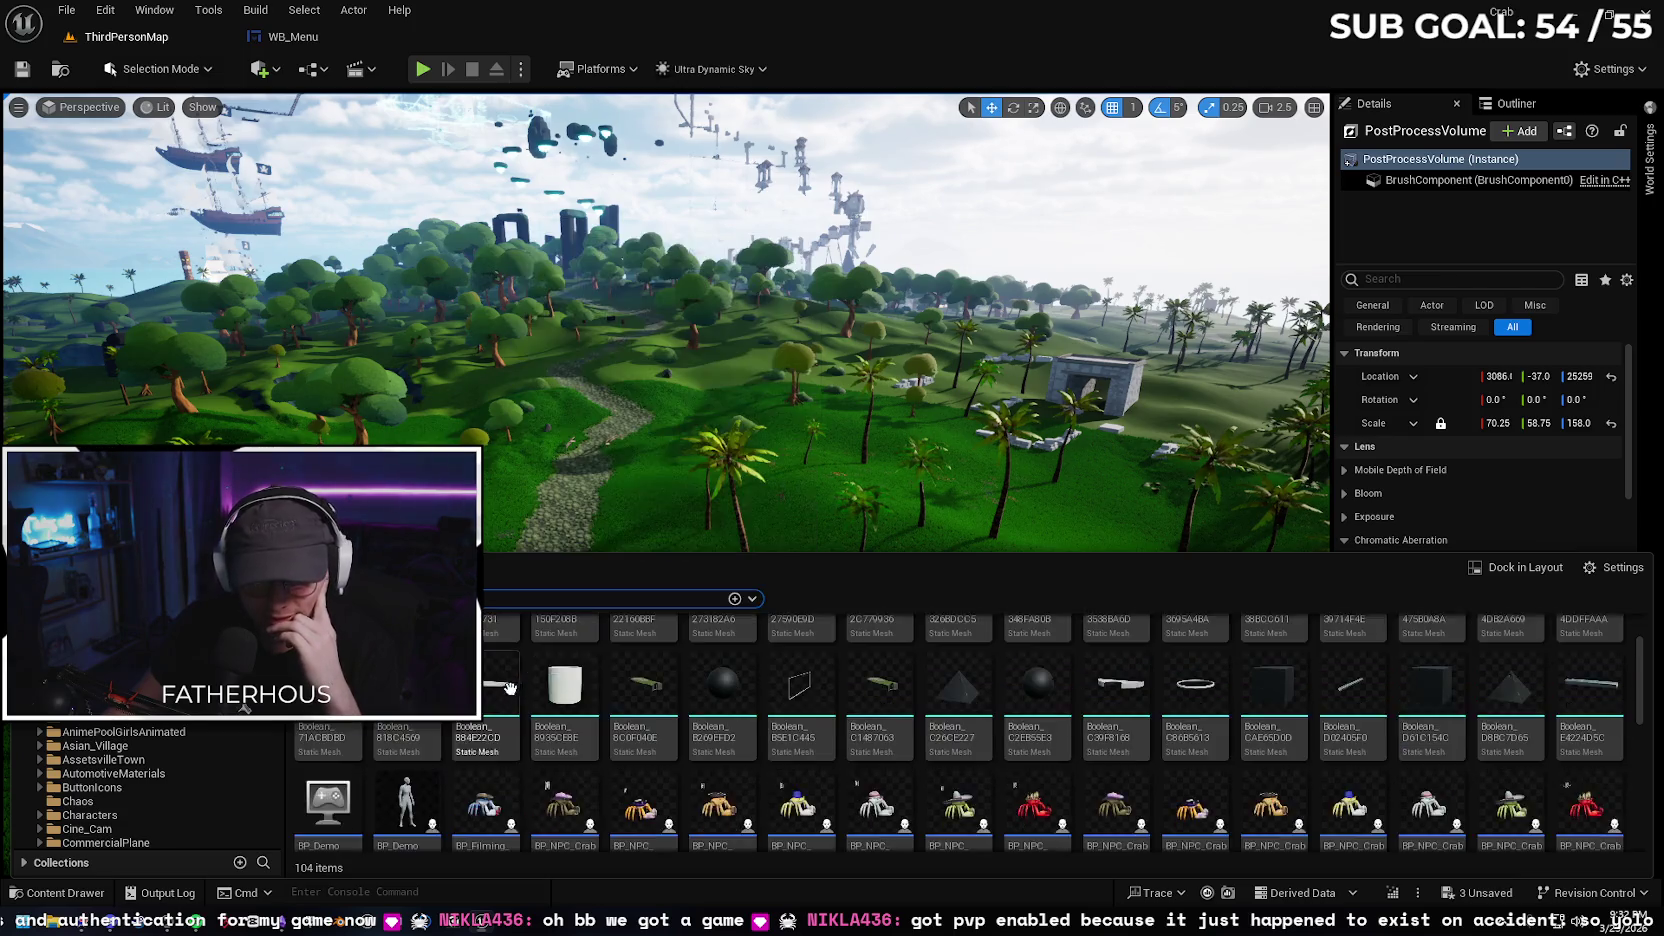
scroll(520, 692, "down", 1)
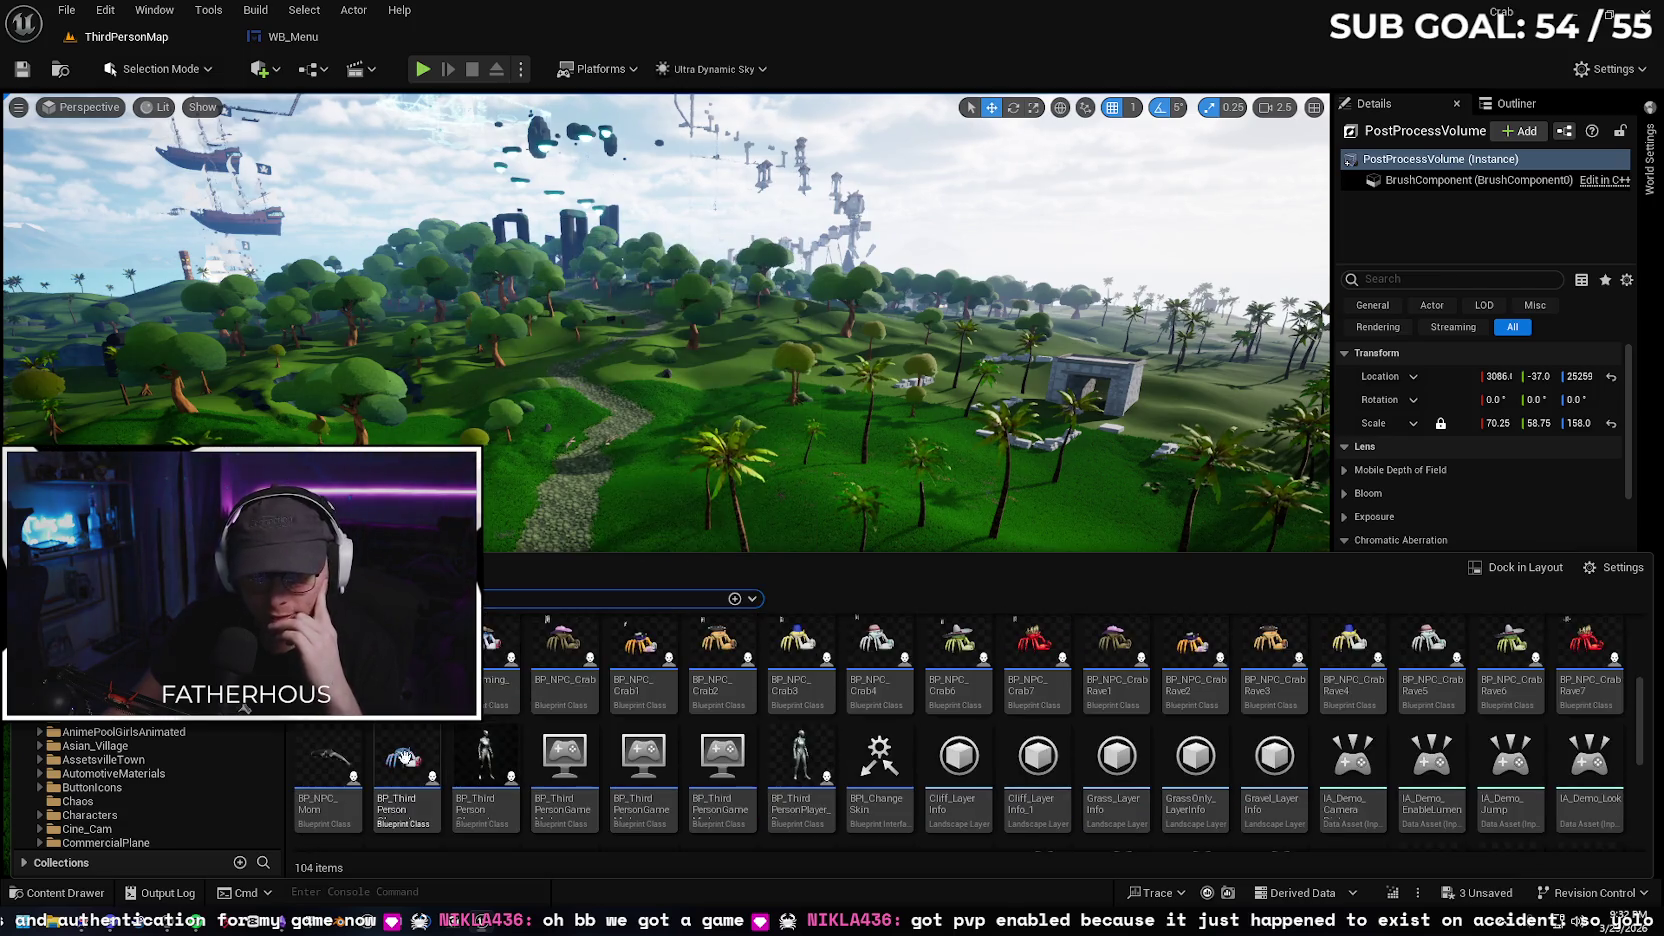
left_click(405, 760)
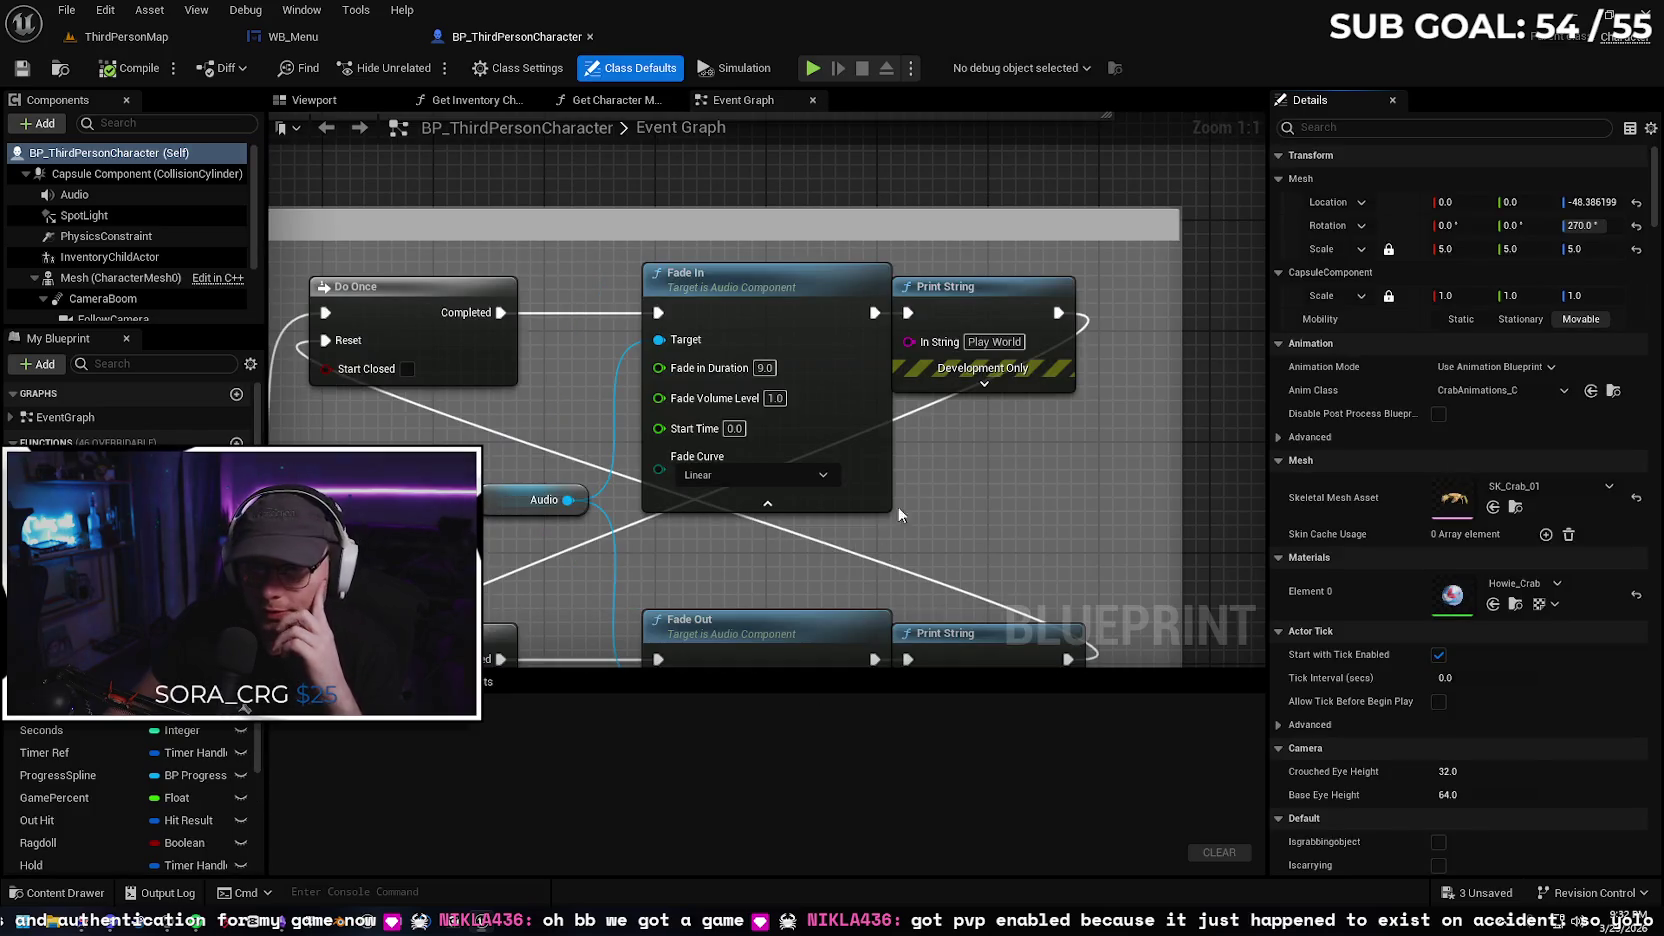
scroll(970, 494, "down", 7)
scroll(942, 360, "up", 2)
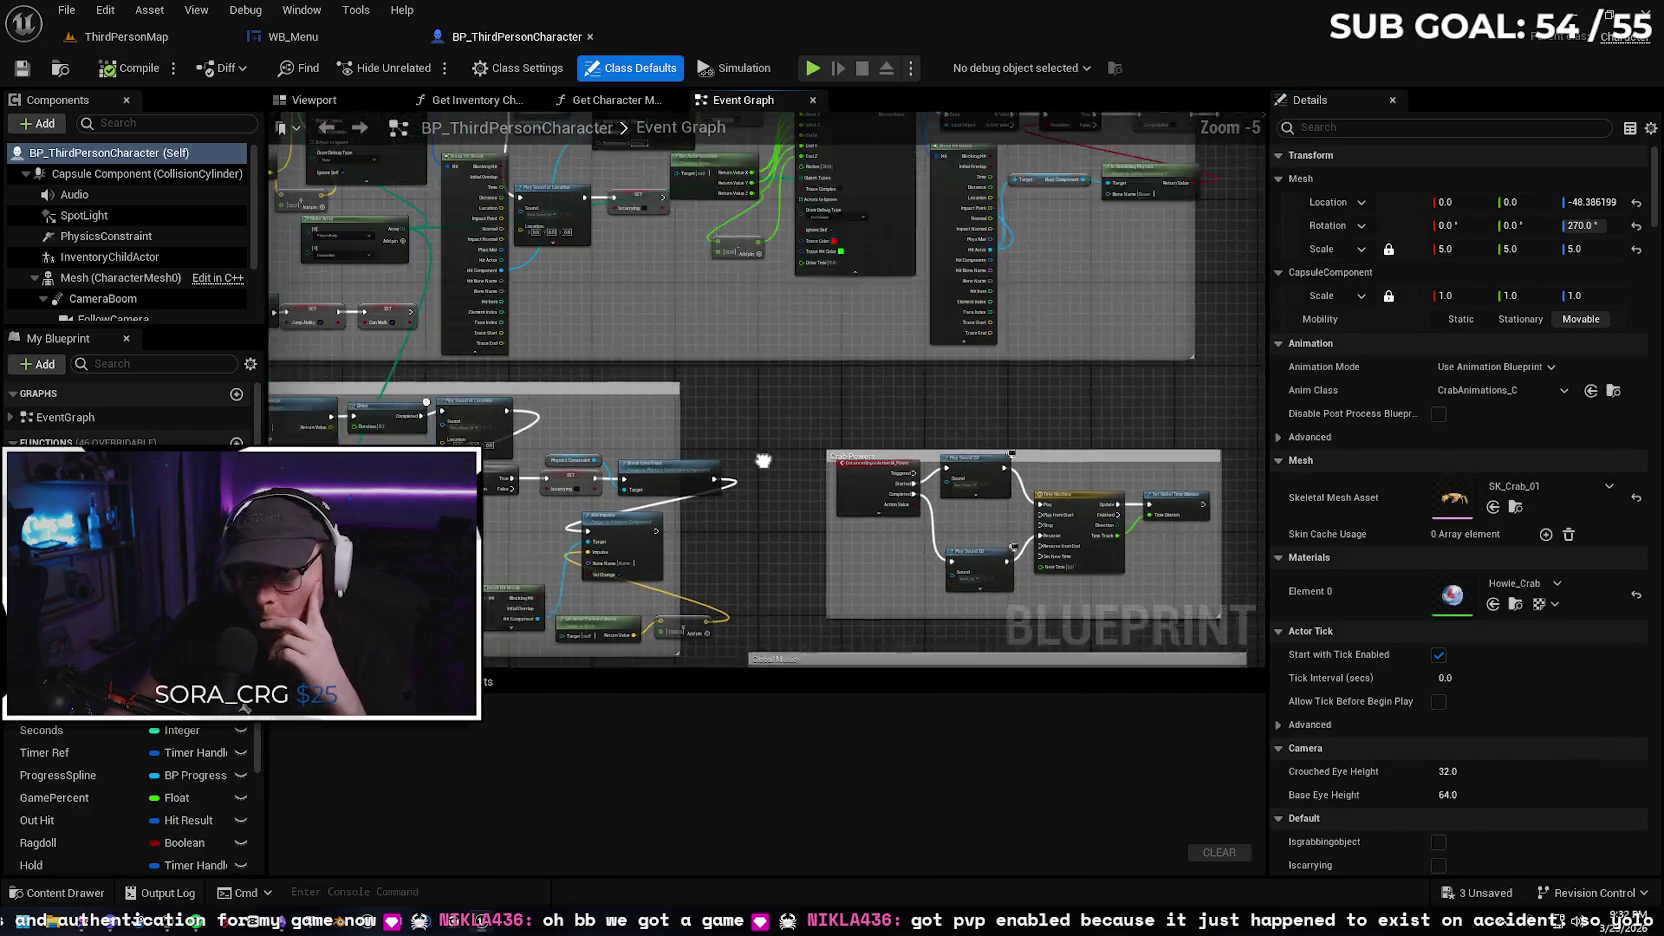
mouse_move(672, 406)
left_mouse_down()
mouse_move(1088, 433)
mouse_move(950, 420)
mouse_move(734, 330)
mouse_move(592, 497)
mouse_move(648, 432)
mouse_move(611, 472)
left_mouse_up()
scroll(611, 472, "up", 3)
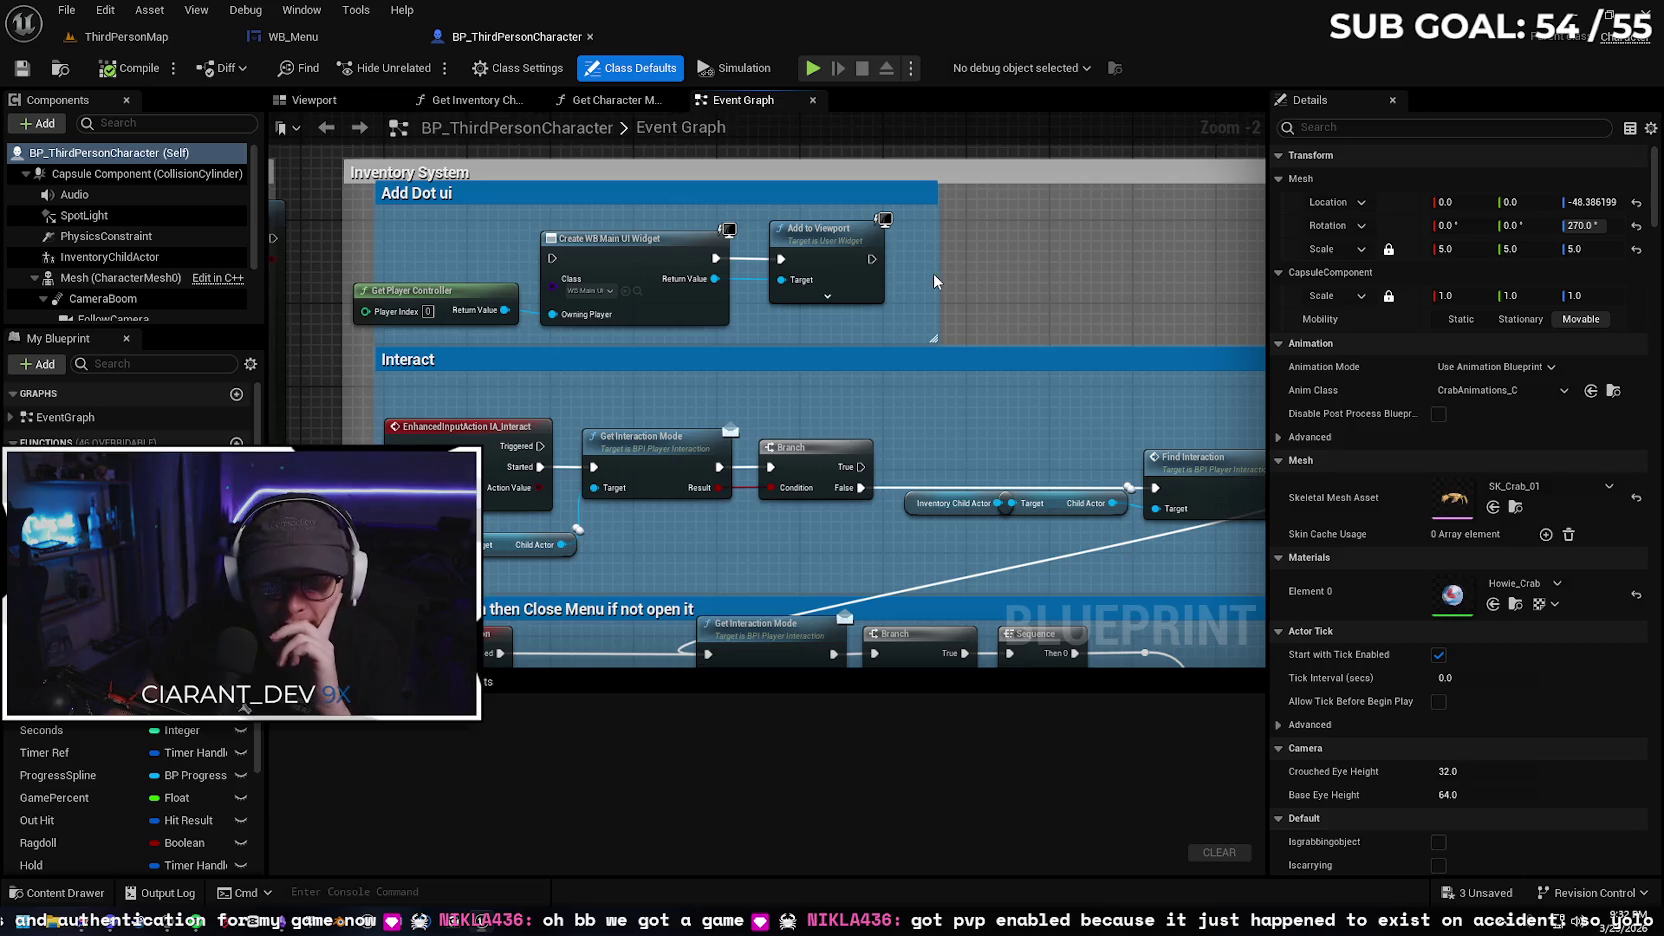
left_click_drag(933, 270, 815, 297)
scroll(610, 330, "down", 1)
scroll(613, 385, "up", 1)
mouse_move(594, 496)
left_mouse_down()
mouse_move(564, 324)
mouse_move(579, 357)
mouse_move(487, 446)
mouse_move(497, 432)
mouse_move(424, 430)
left_mouse_up()
mouse_move(797, 418)
left_mouse_down()
mouse_move(621, 426)
mouse_move(722, 442)
mouse_move(604, 452)
mouse_move(315, 383)
mouse_move(622, 418)
left_mouse_up()
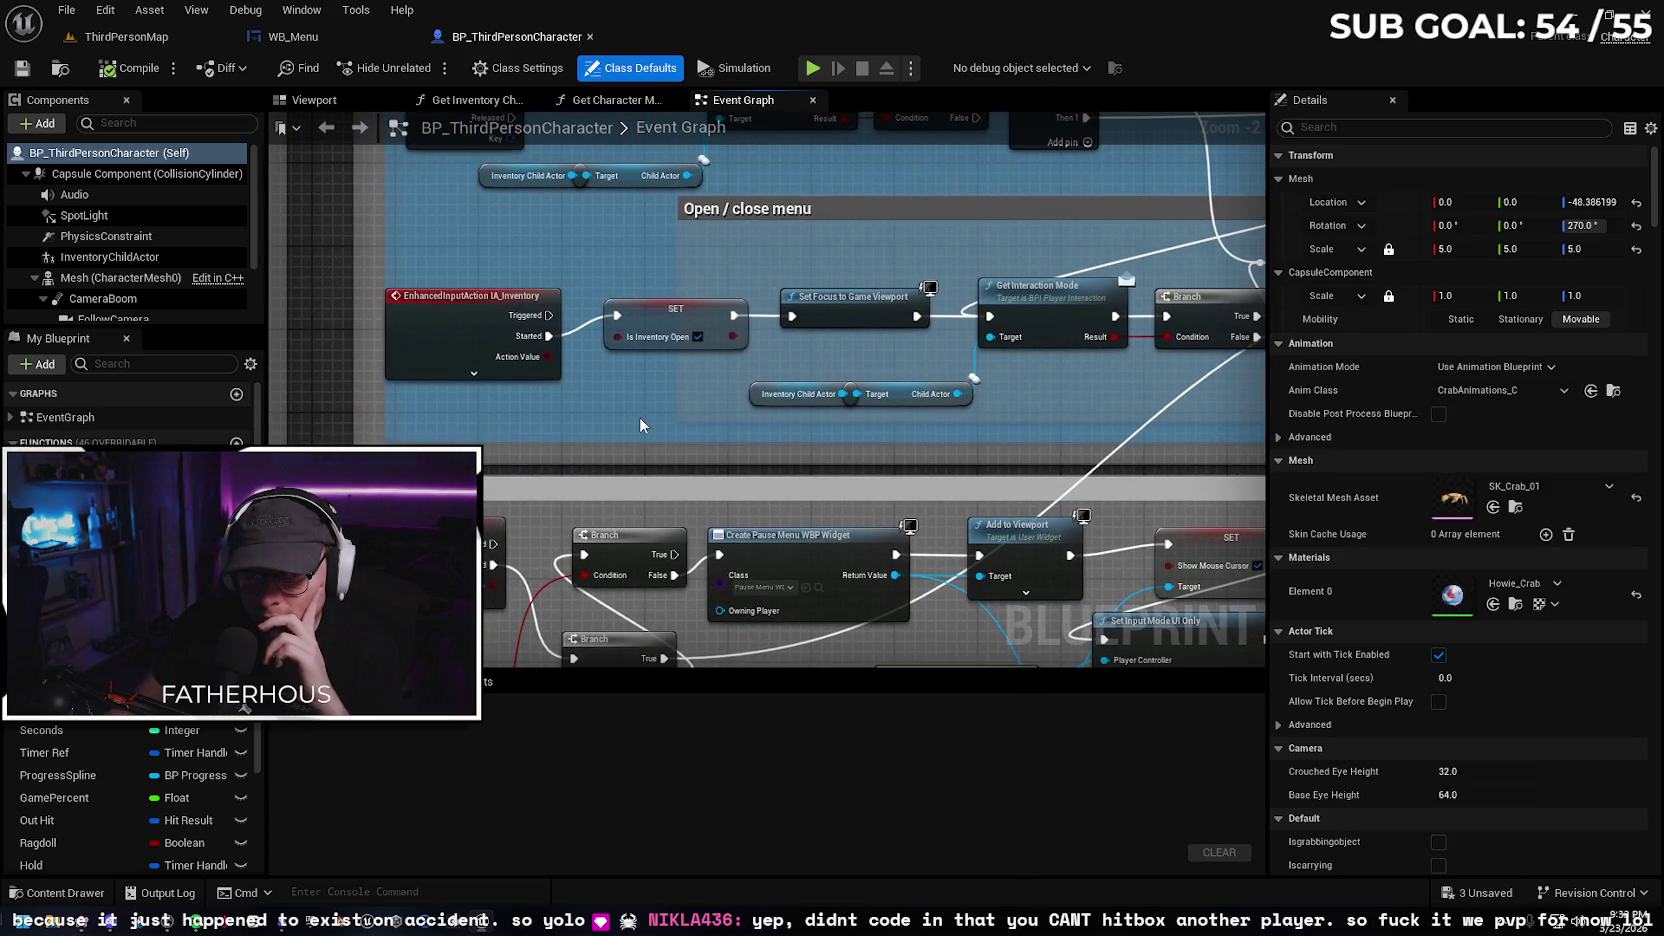
scroll(664, 413, "down", 1)
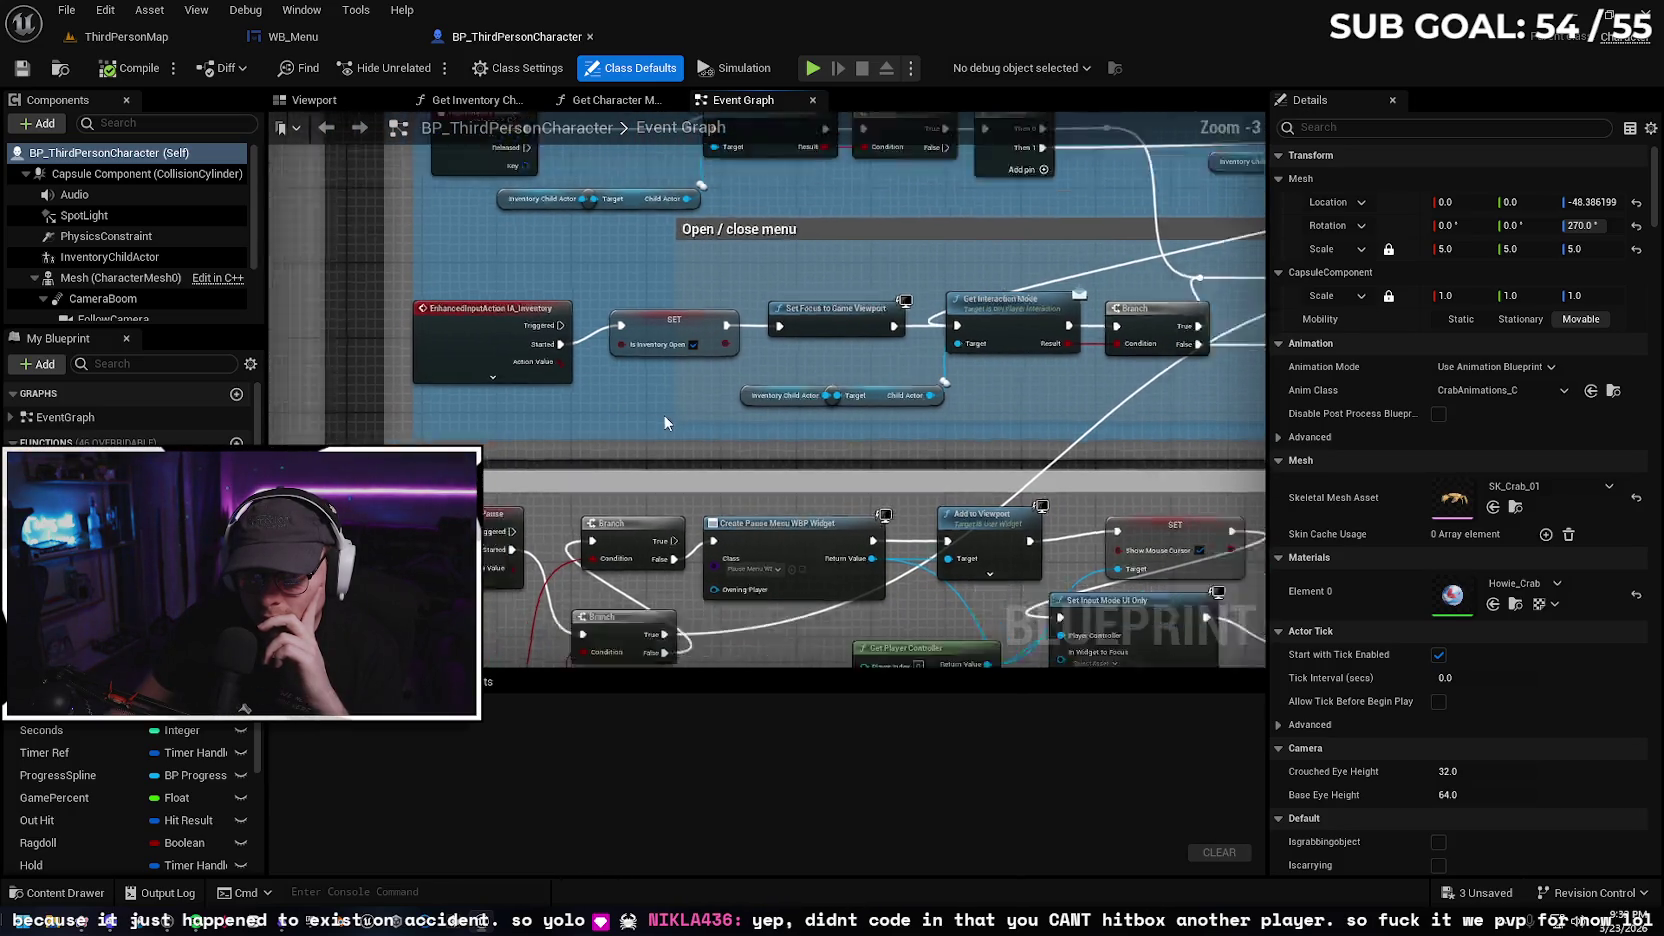
mouse_move(660, 413)
left_mouse_down()
mouse_move(608, 465)
mouse_move(475, 470)
left_mouse_up()
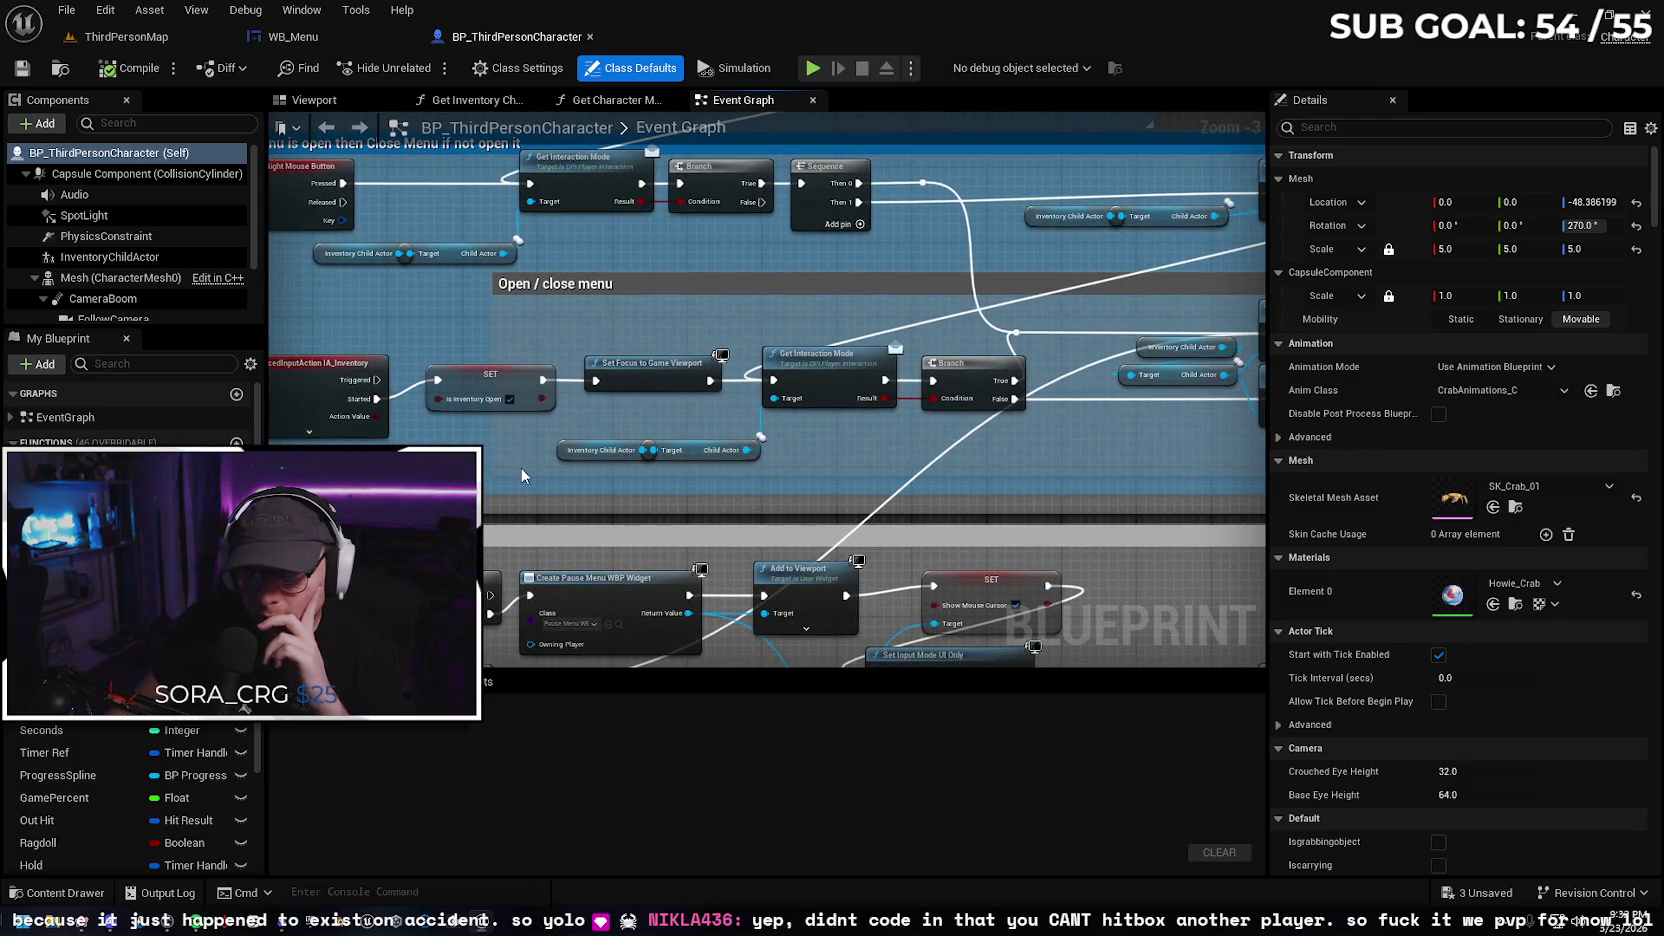
mouse_move(862, 441)
left_mouse_down()
mouse_move(513, 398)
mouse_move(804, 399)
left_mouse_up()
mouse_move(645, 397)
left_mouse_down()
mouse_move(687, 394)
mouse_move(690, 490)
mouse_move(662, 408)
left_mouse_up()
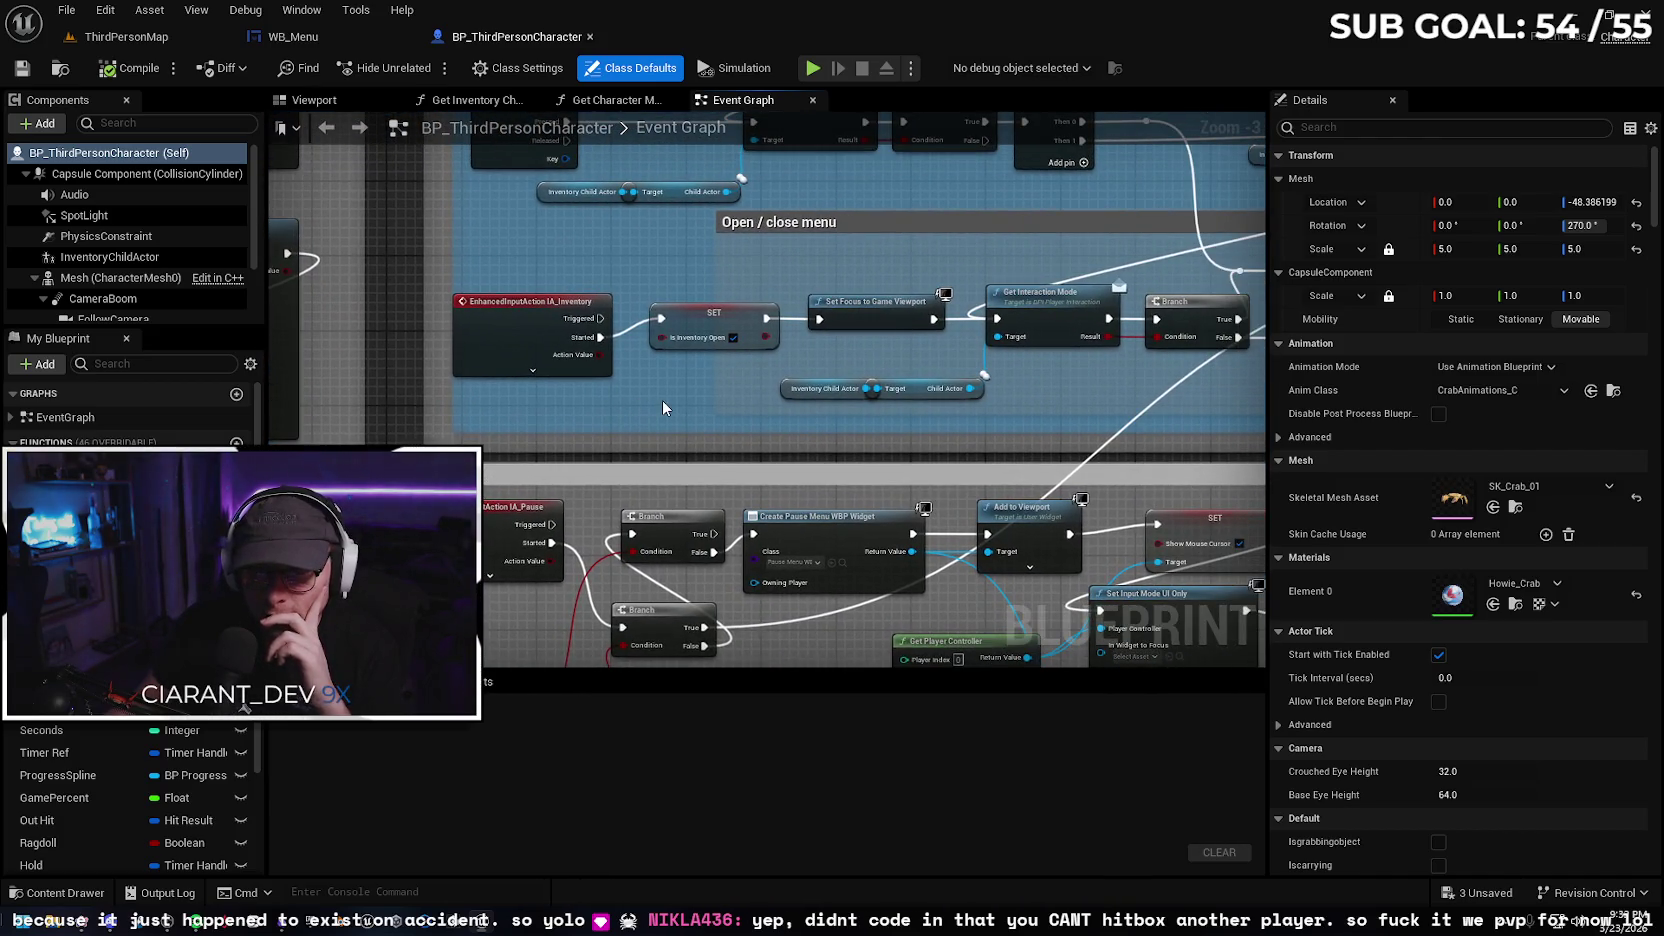
mouse_move(653, 402)
left_mouse_down()
mouse_move(495, 405)
mouse_move(773, 424)
mouse_move(630, 428)
mouse_move(775, 415)
mouse_move(656, 420)
left_mouse_up()
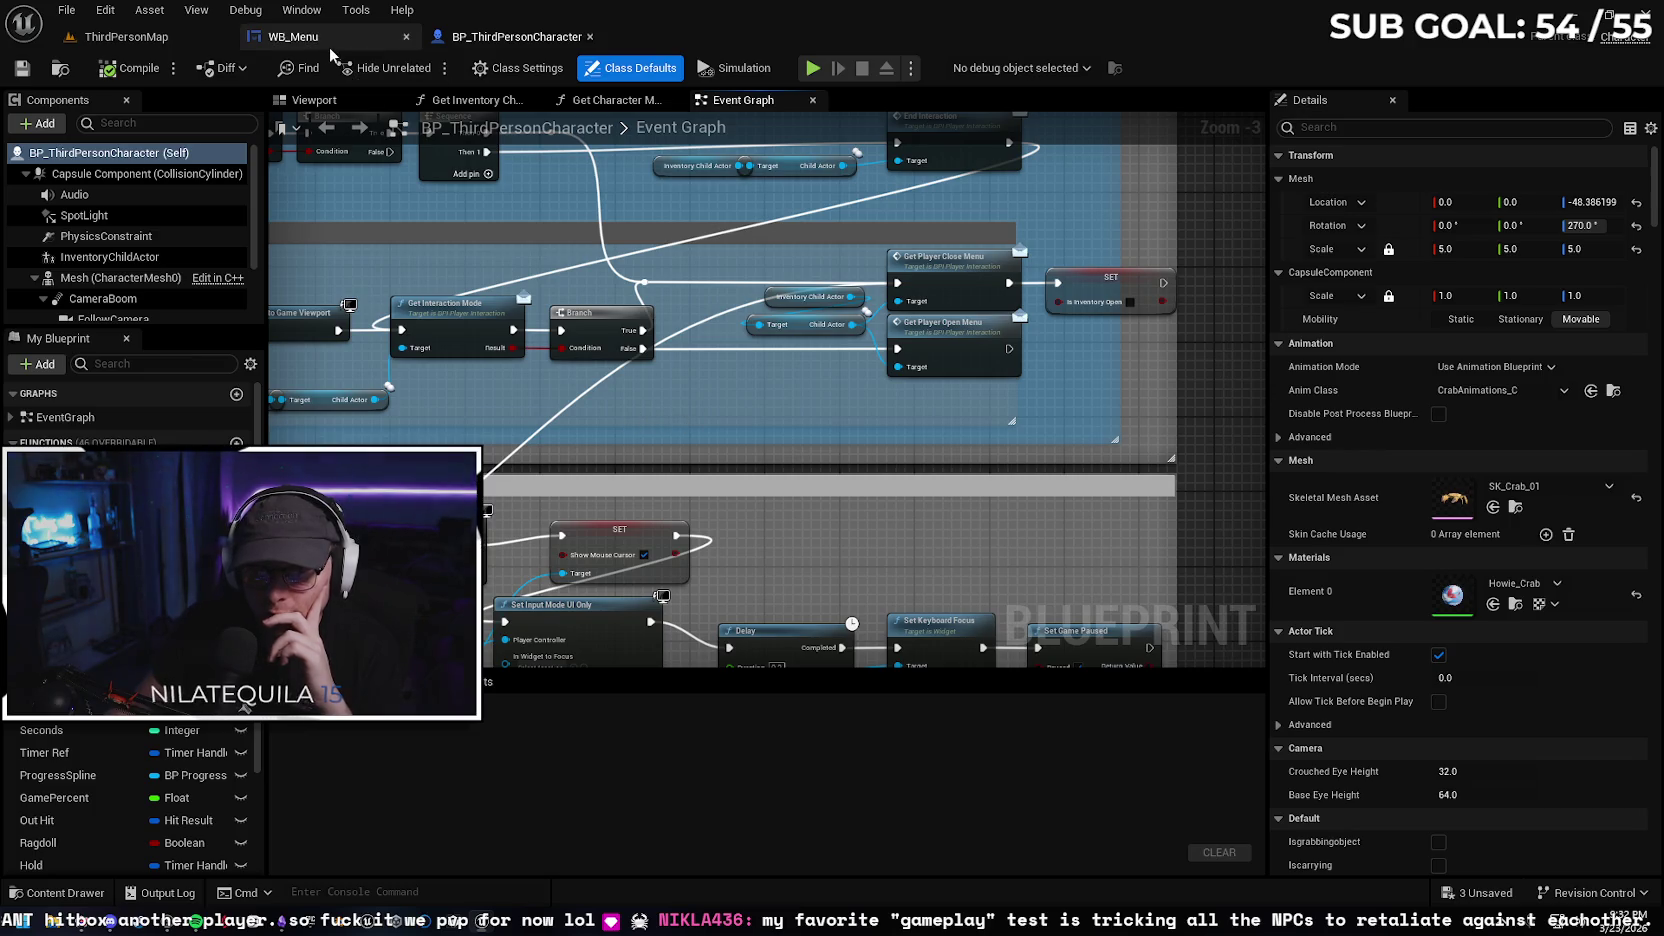
left_click(293, 36)
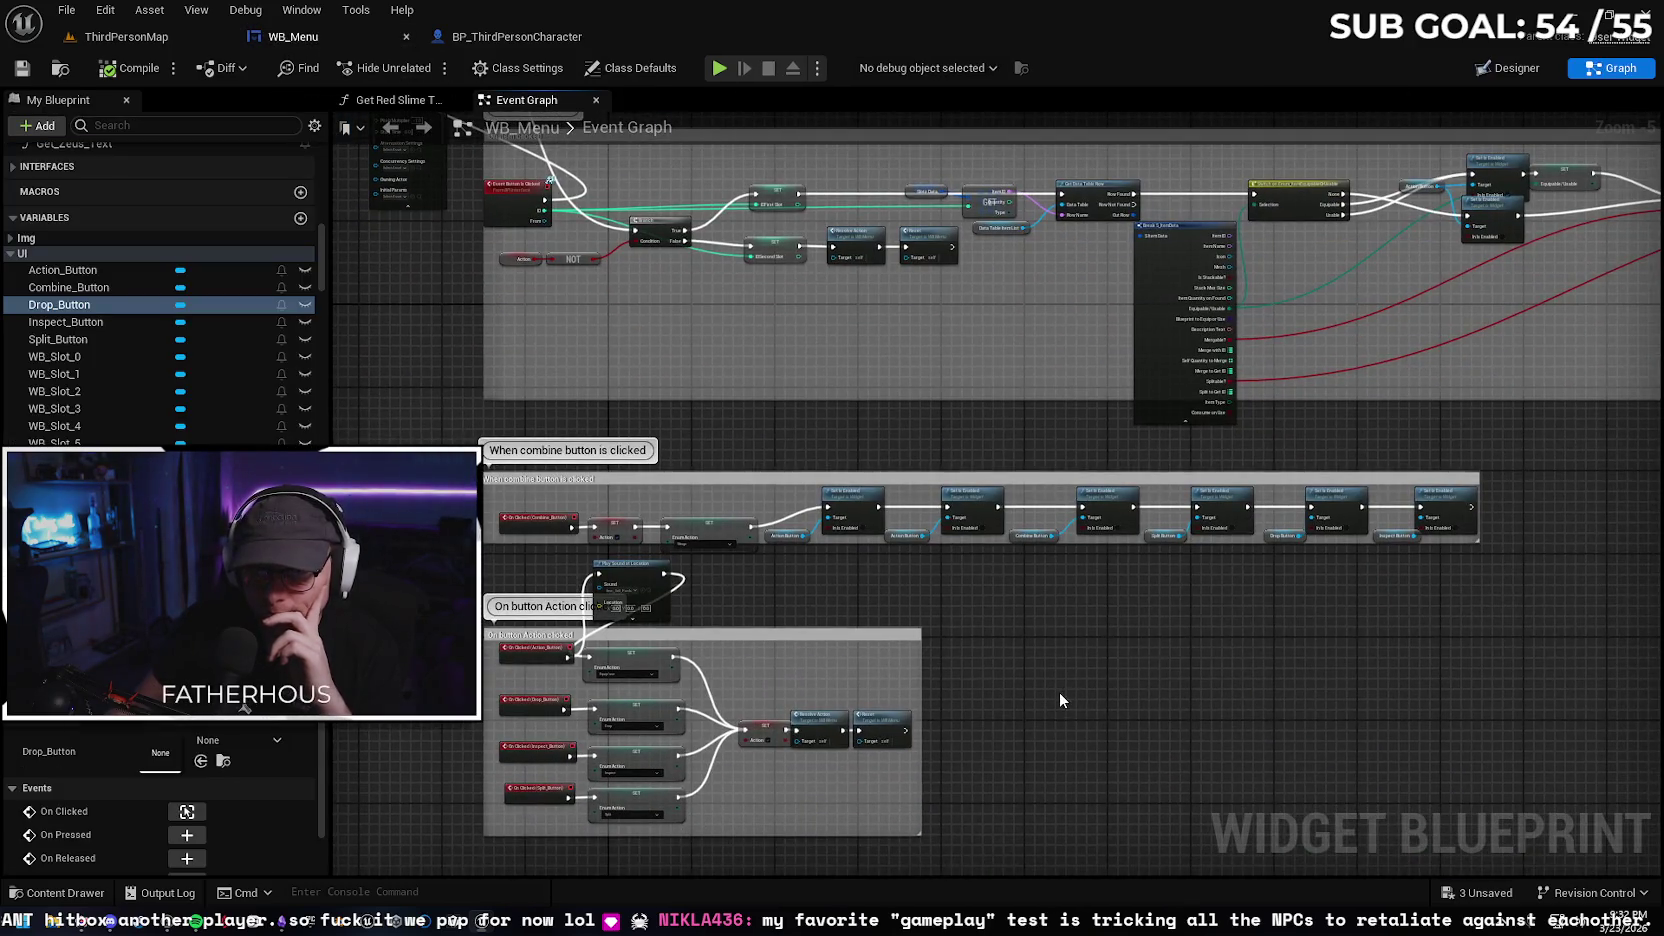
Add a Get Player Close Menu node to WB_Menu's Event Graph and place it in open space
right_click(1062, 692)
type("get player clos")
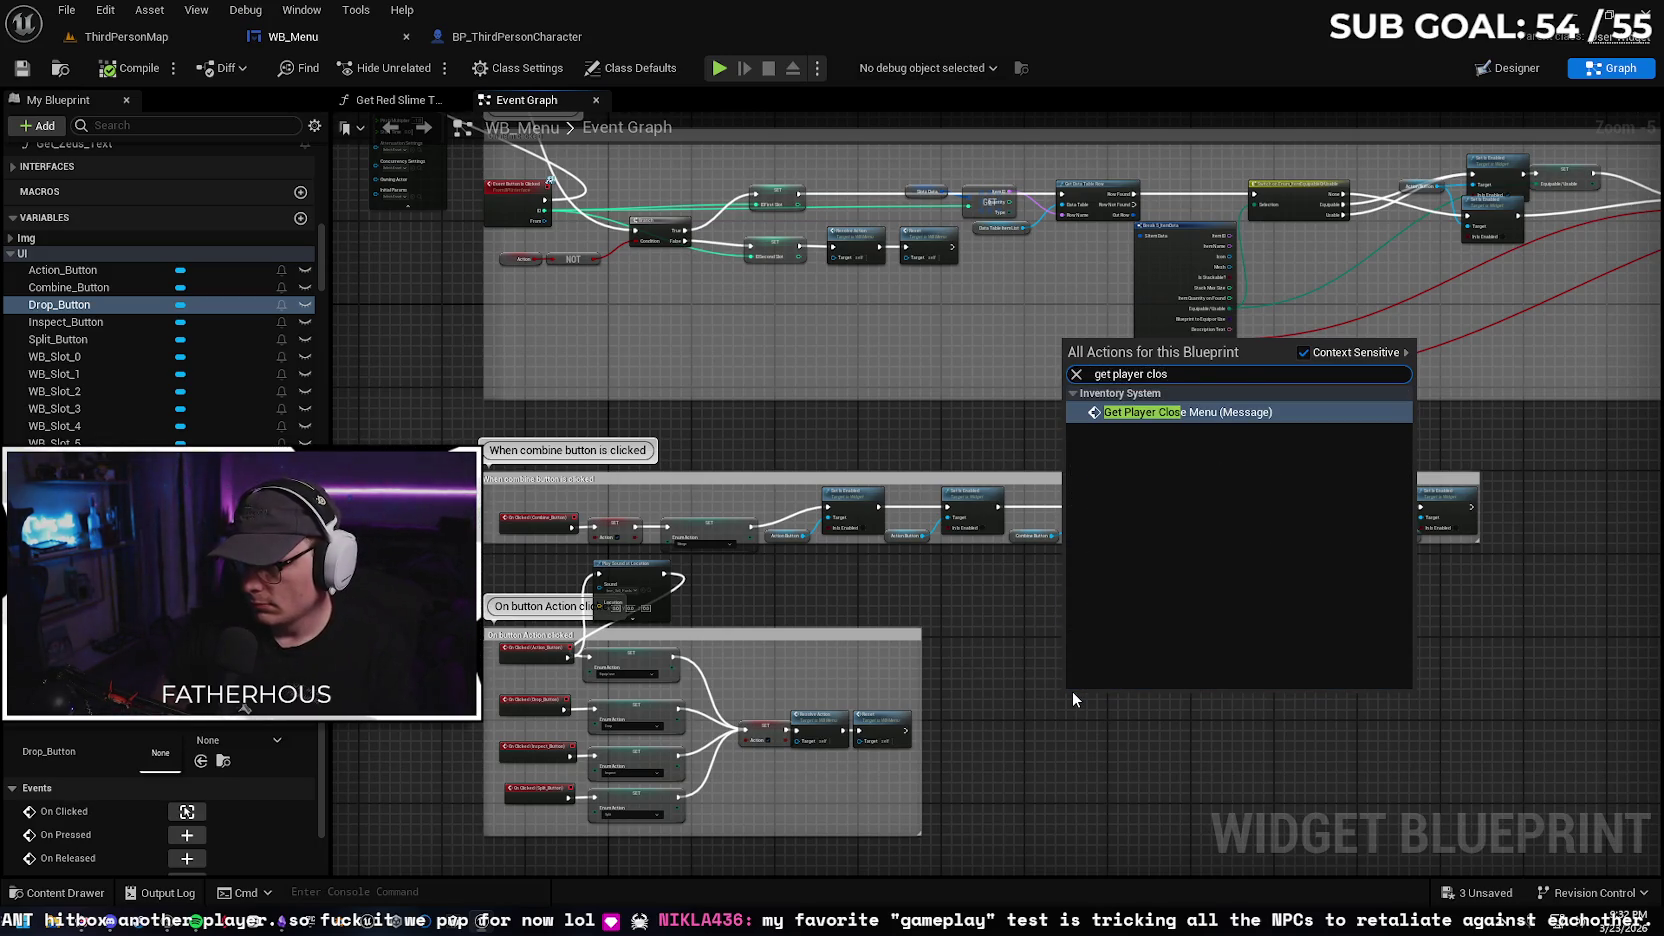
key("Return")
scroll(1128, 716, "up", 4)
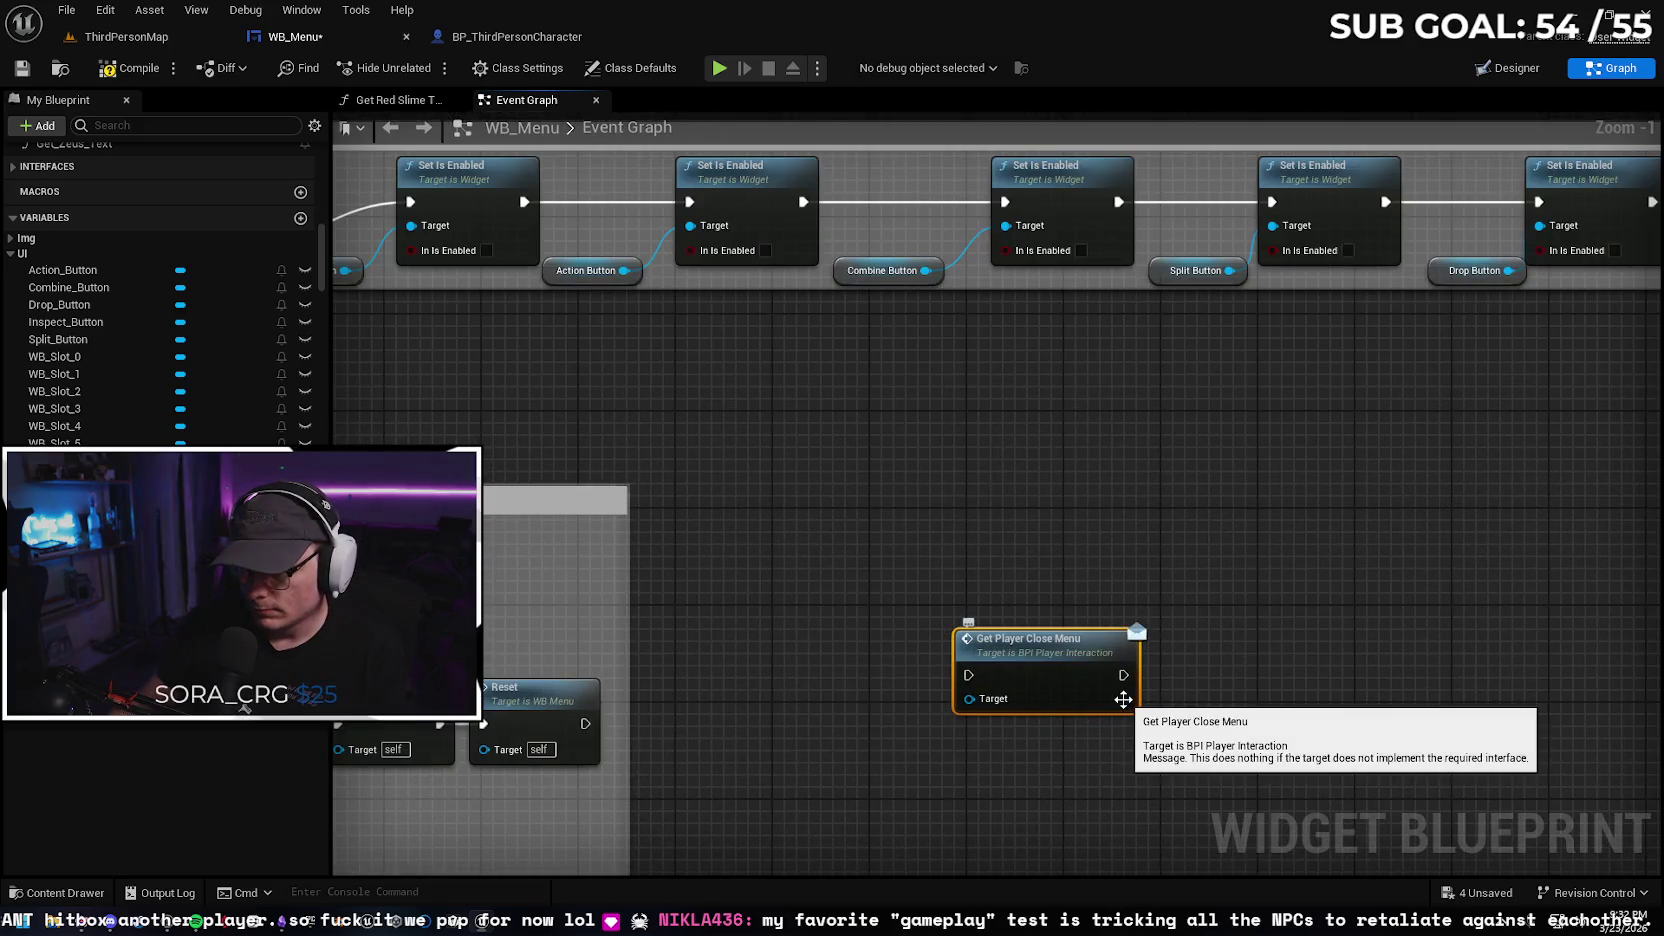
mouse_move(1123, 699)
left_mouse_down()
mouse_move(1072, 565)
mouse_move(1183, 529)
mouse_move(1121, 511)
left_mouse_up()
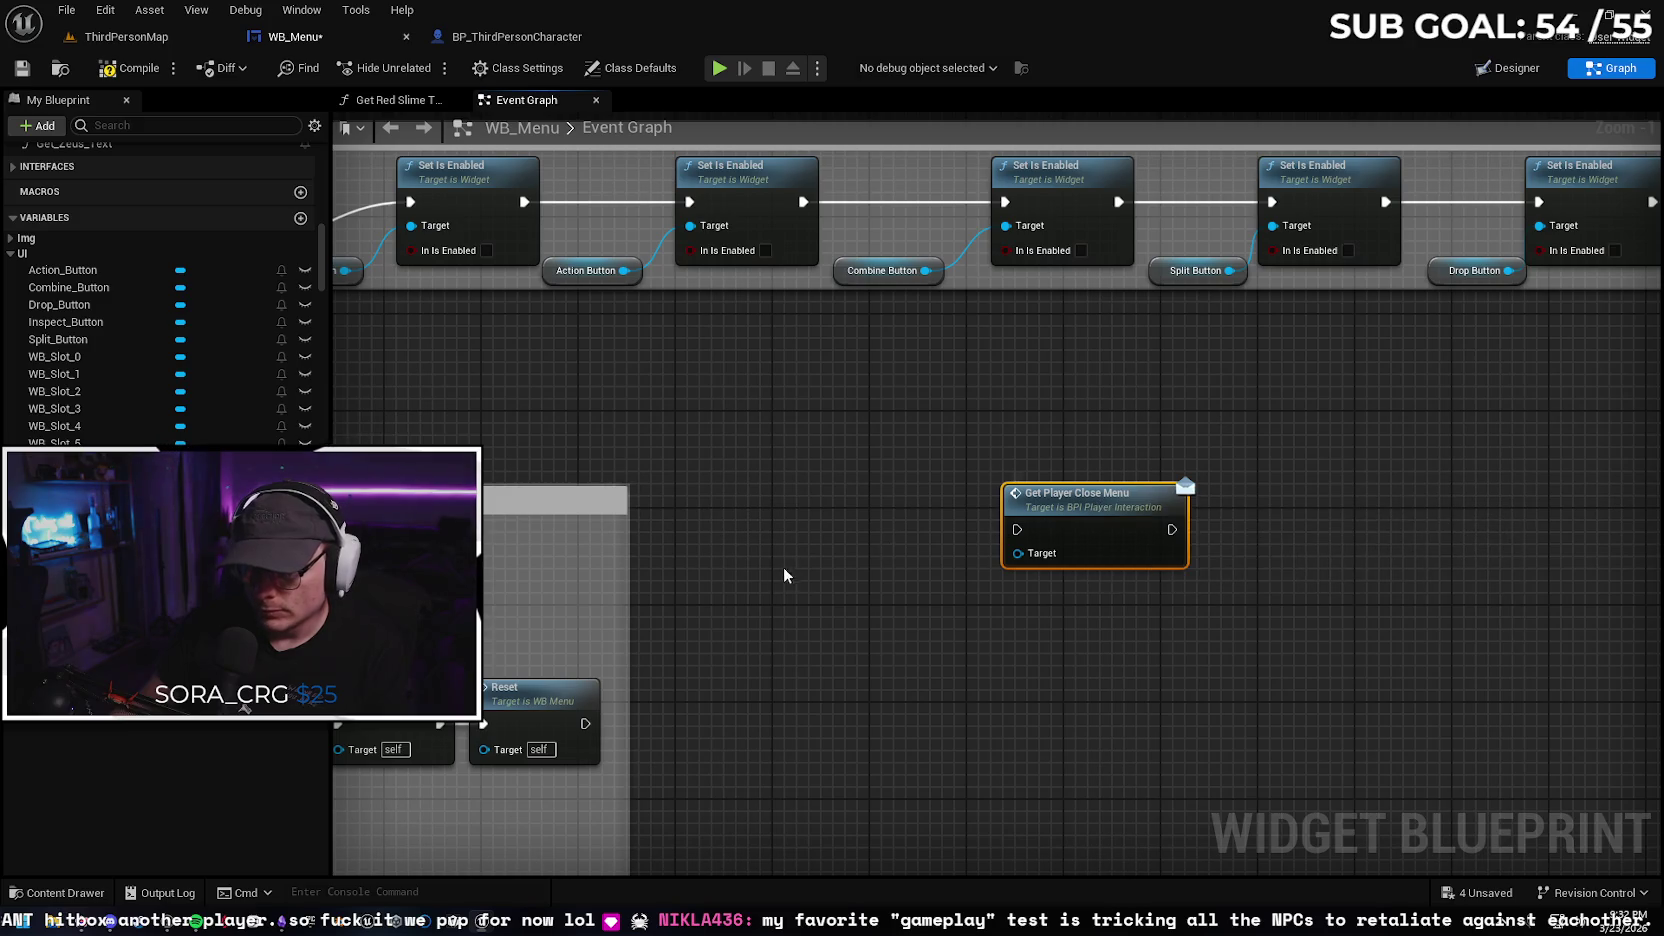
Add a Debug Key 1 event, wire its Pressed to Get Player Close Menu, and compile
right_click(826, 552)
type("1 key")
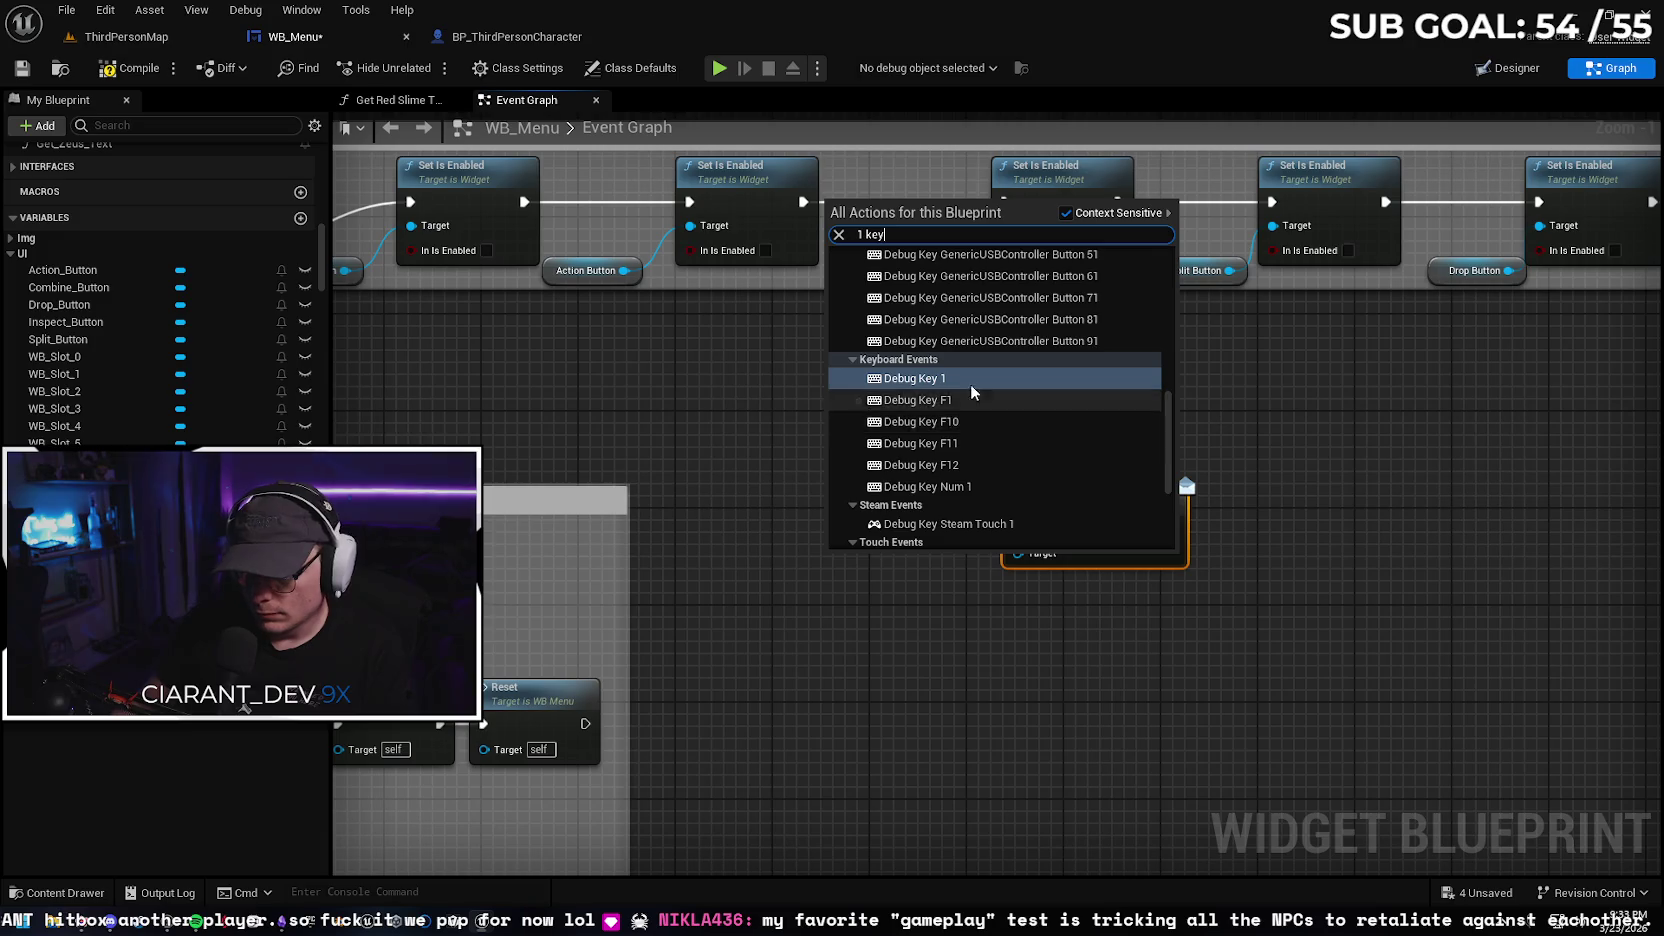
key("Escape")
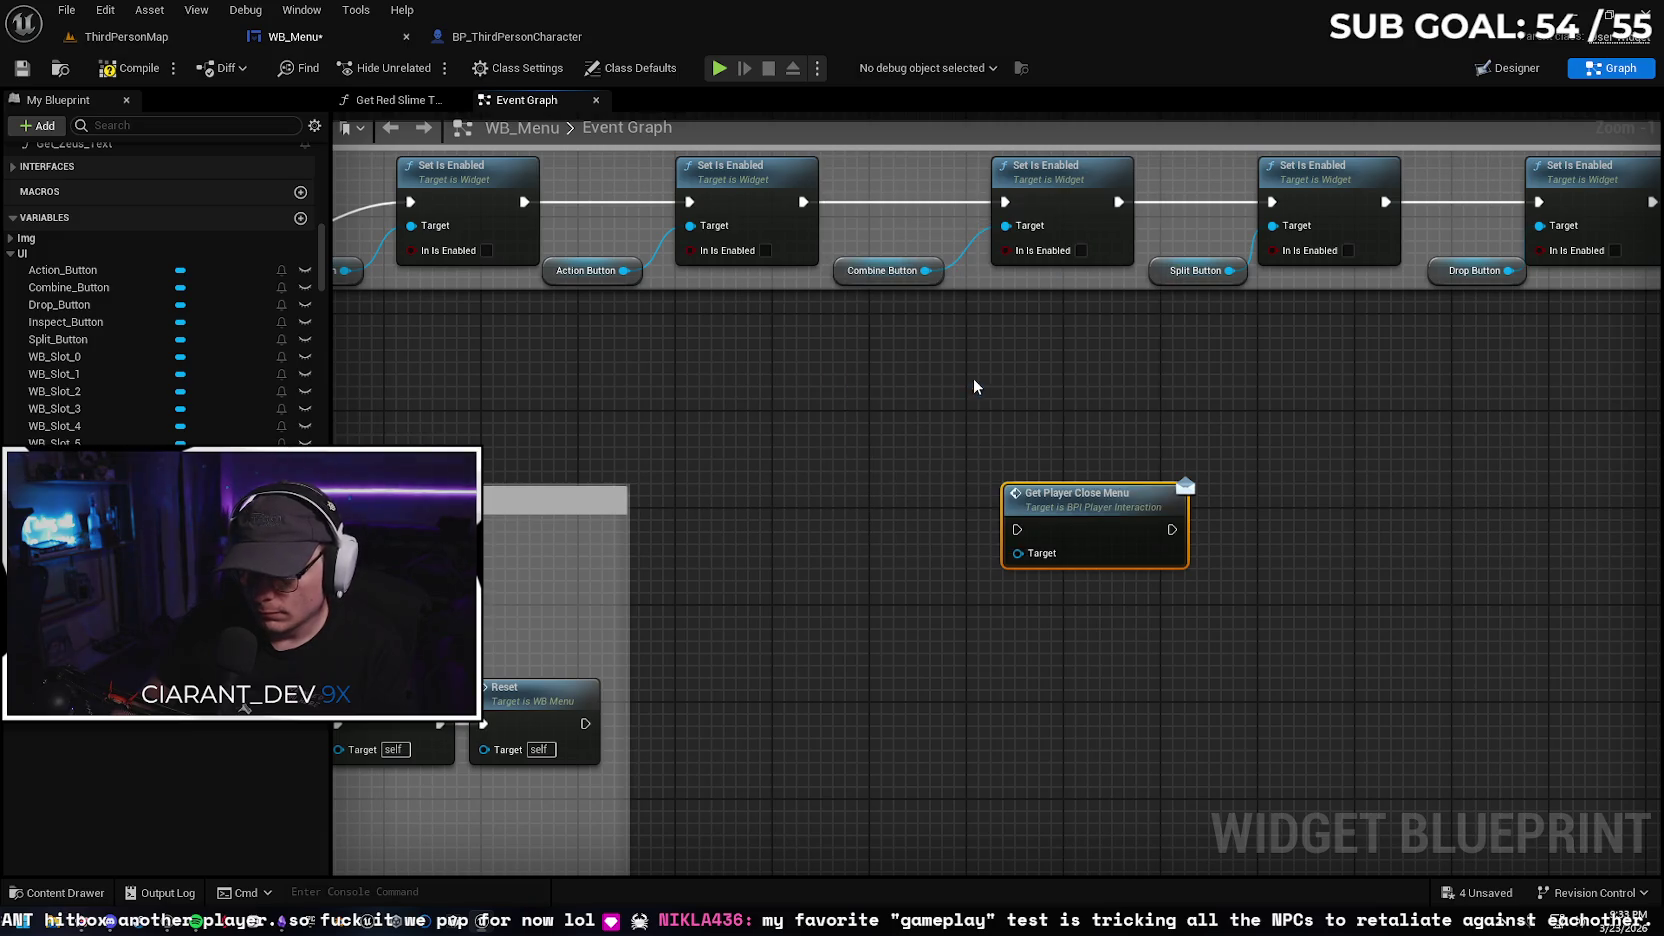
left_click_drag(877, 528, 1016, 529)
left_click(138, 69)
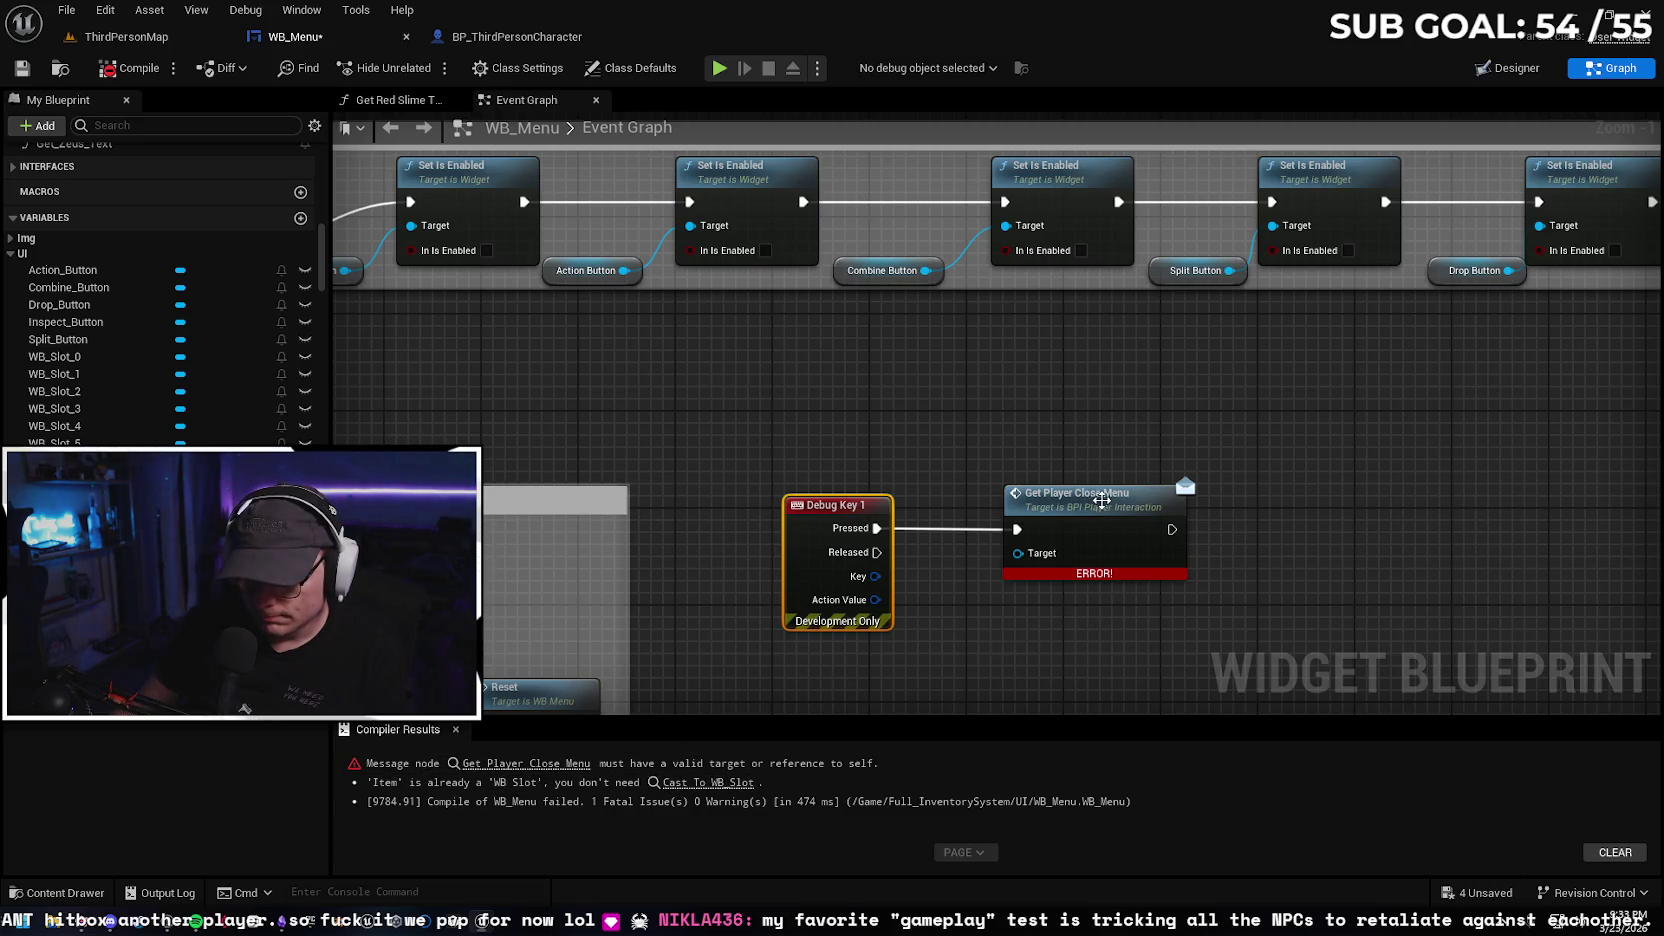
left_click_drag(1102, 505, 1114, 505)
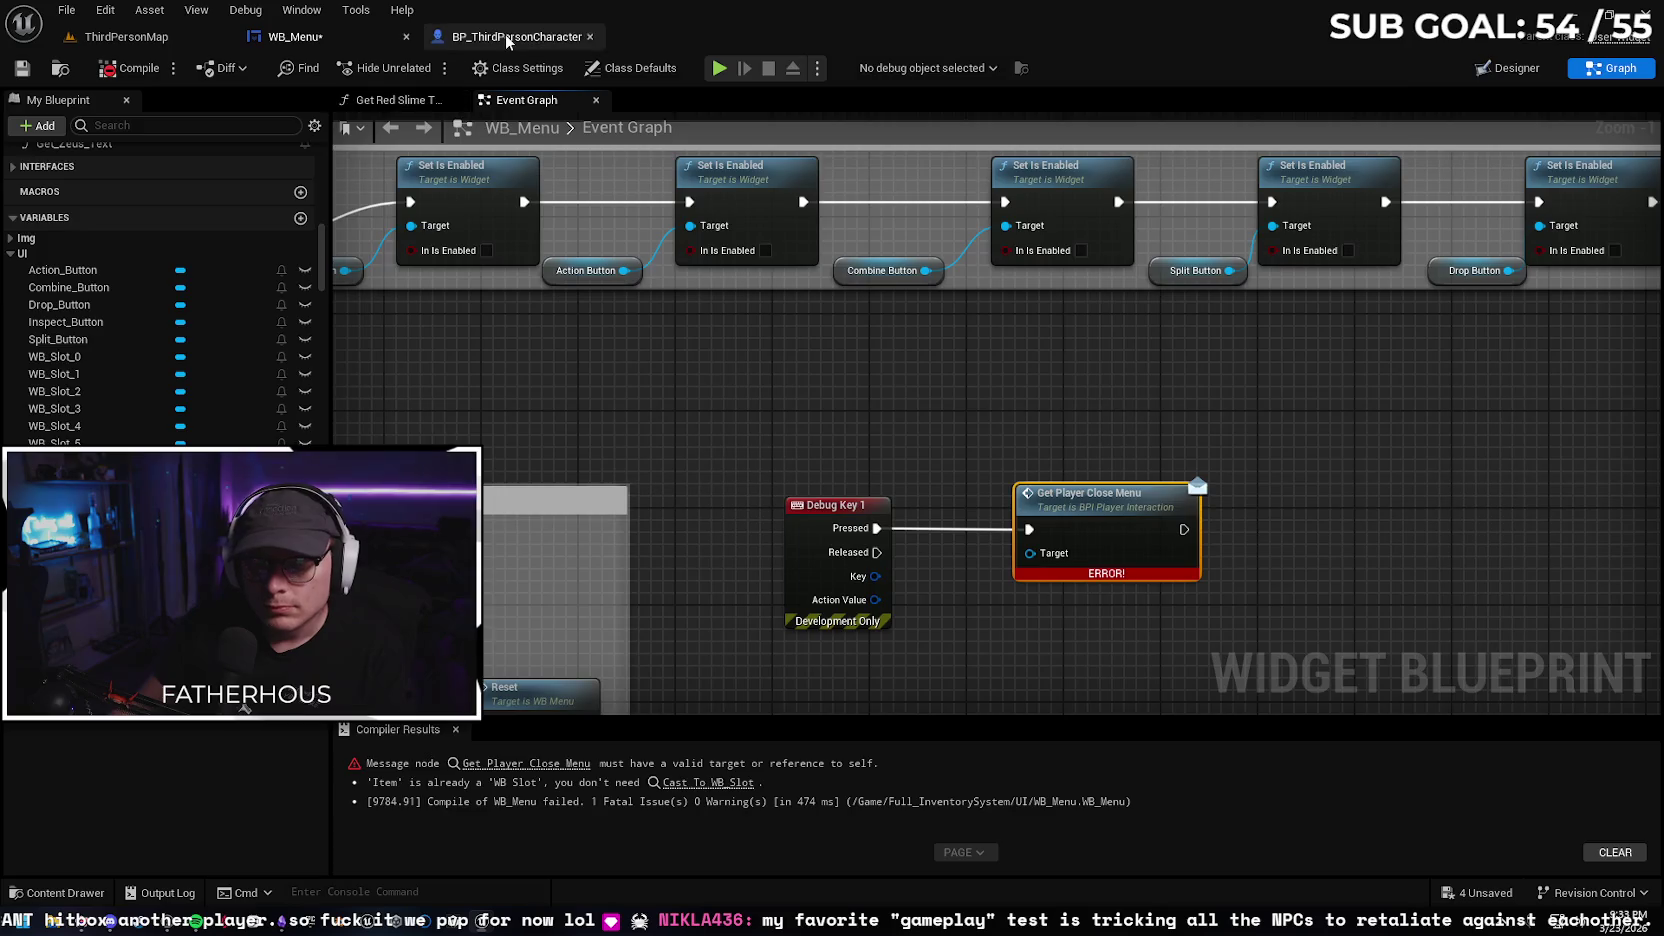
Wire a Get Inventory System getter into Get Player Close Menu's Target and recompile WB_Menu with F7
left_click(508, 38)
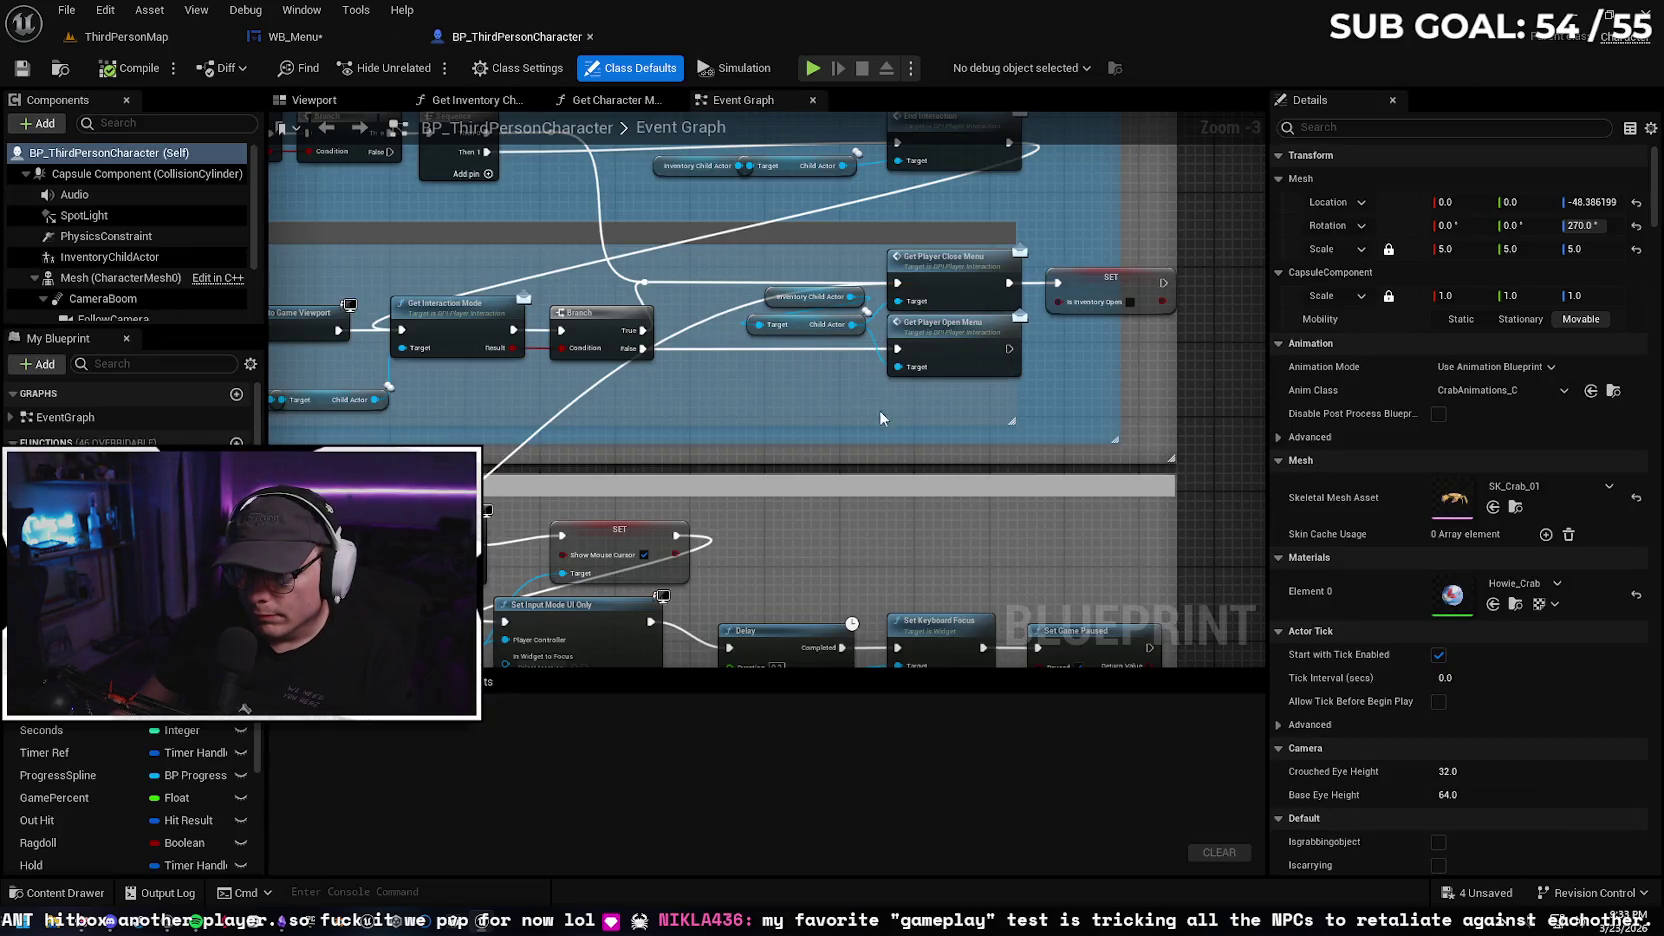
left_click(292, 36)
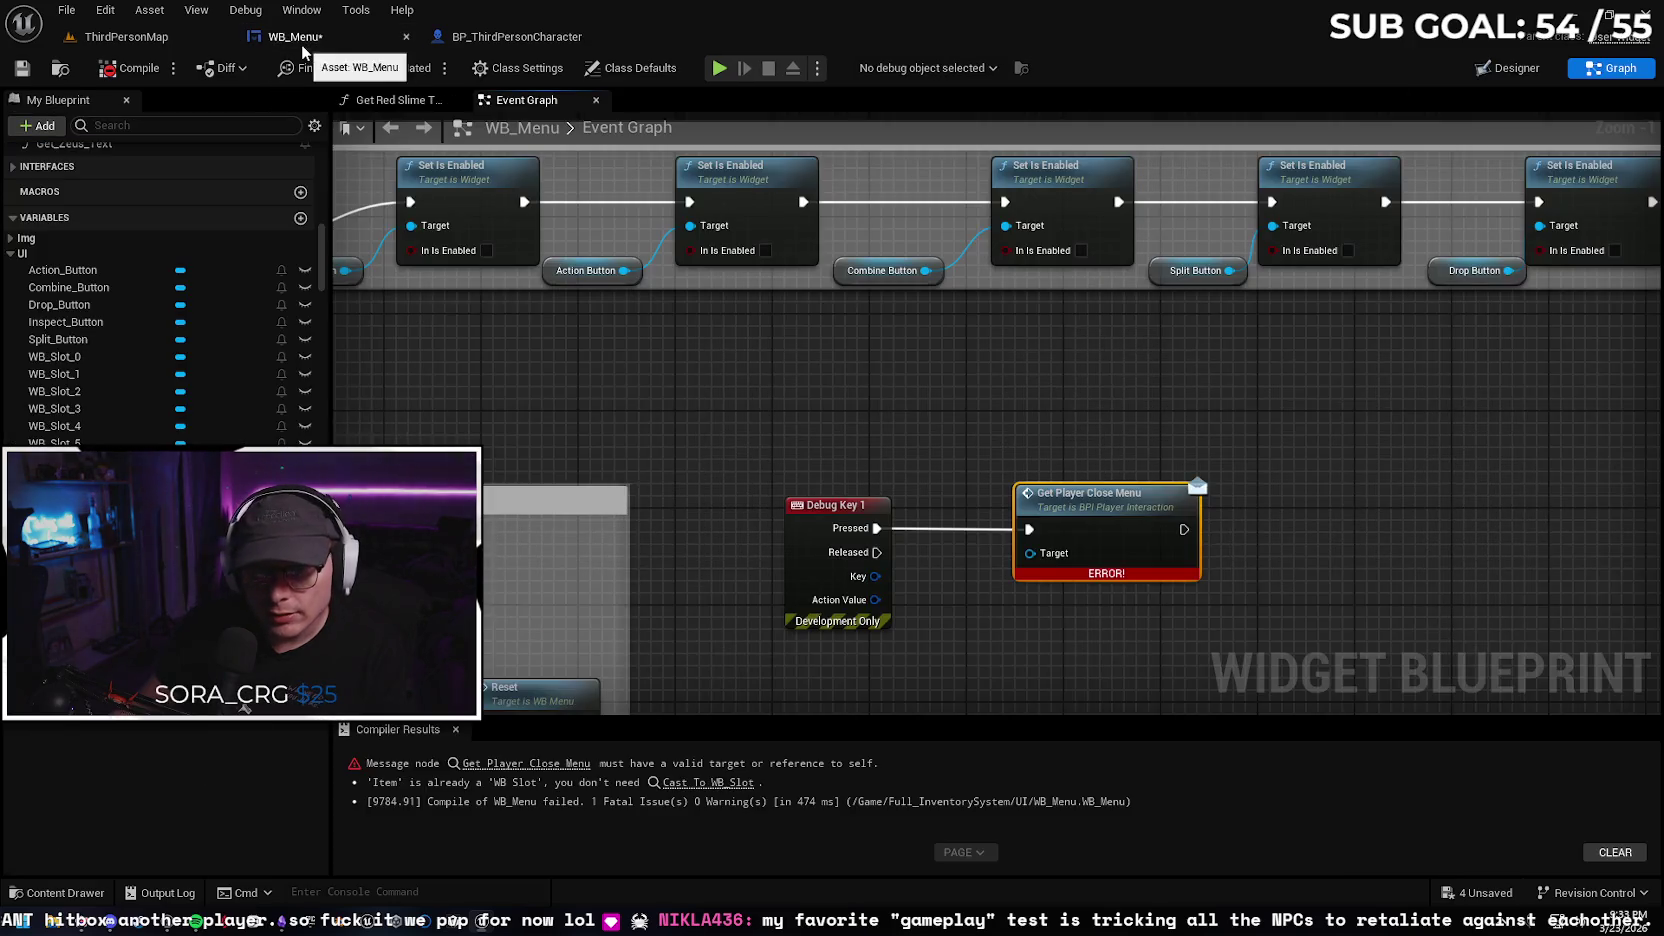
left_click_drag(1030, 553, 945, 614)
type("inventory")
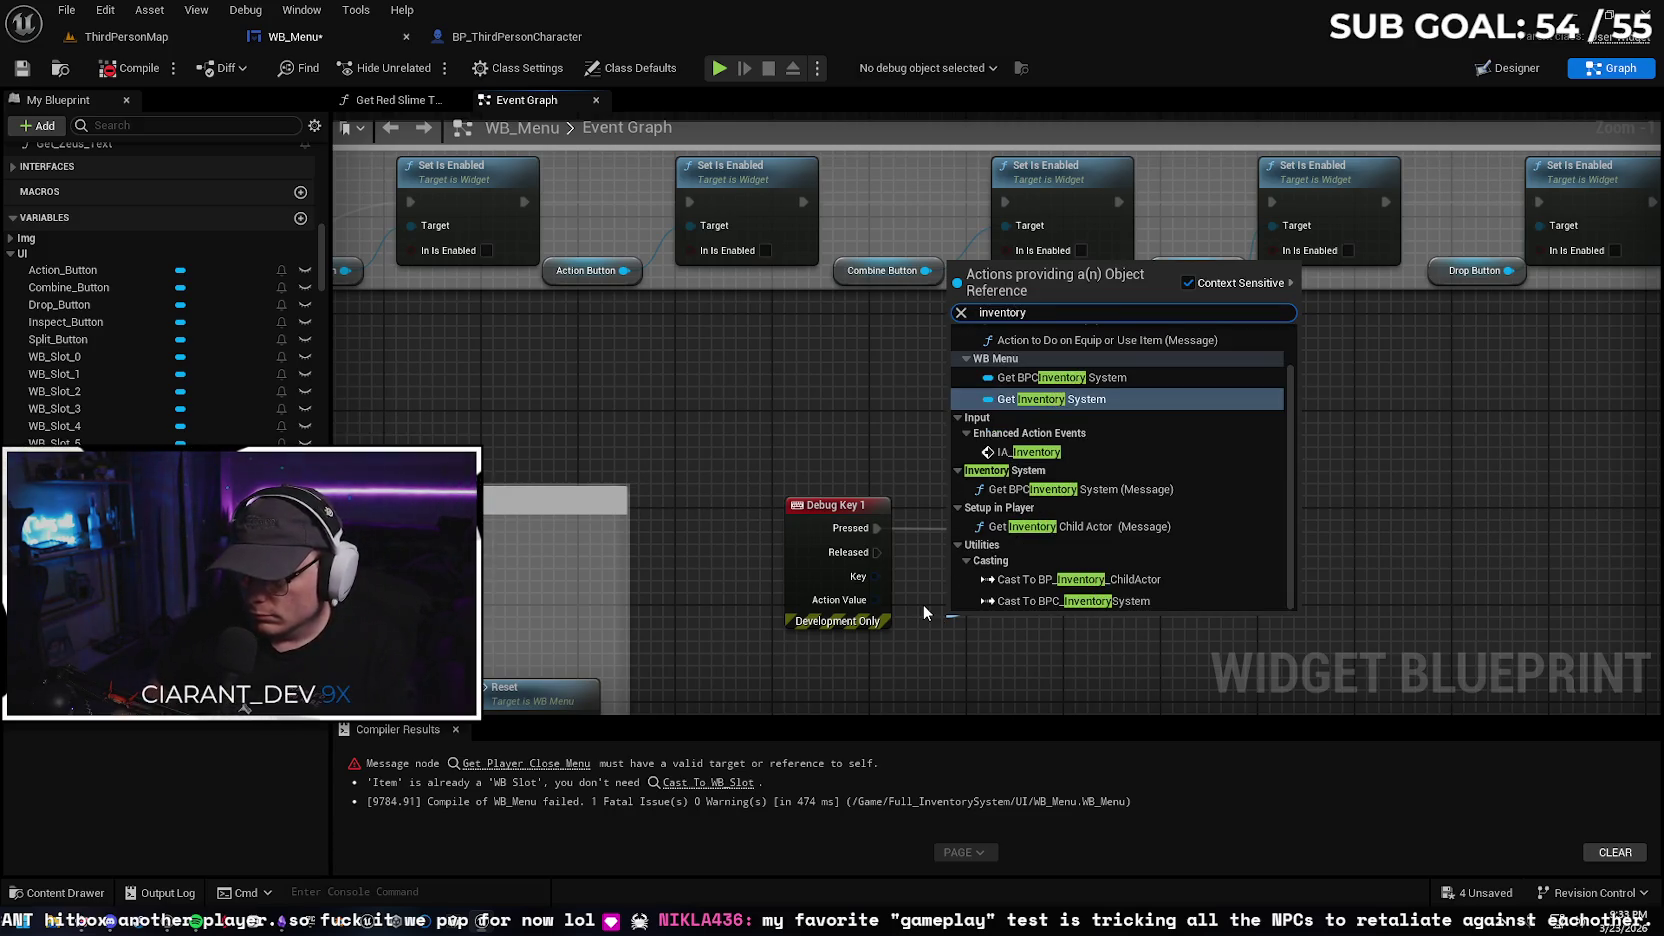
type(" ch")
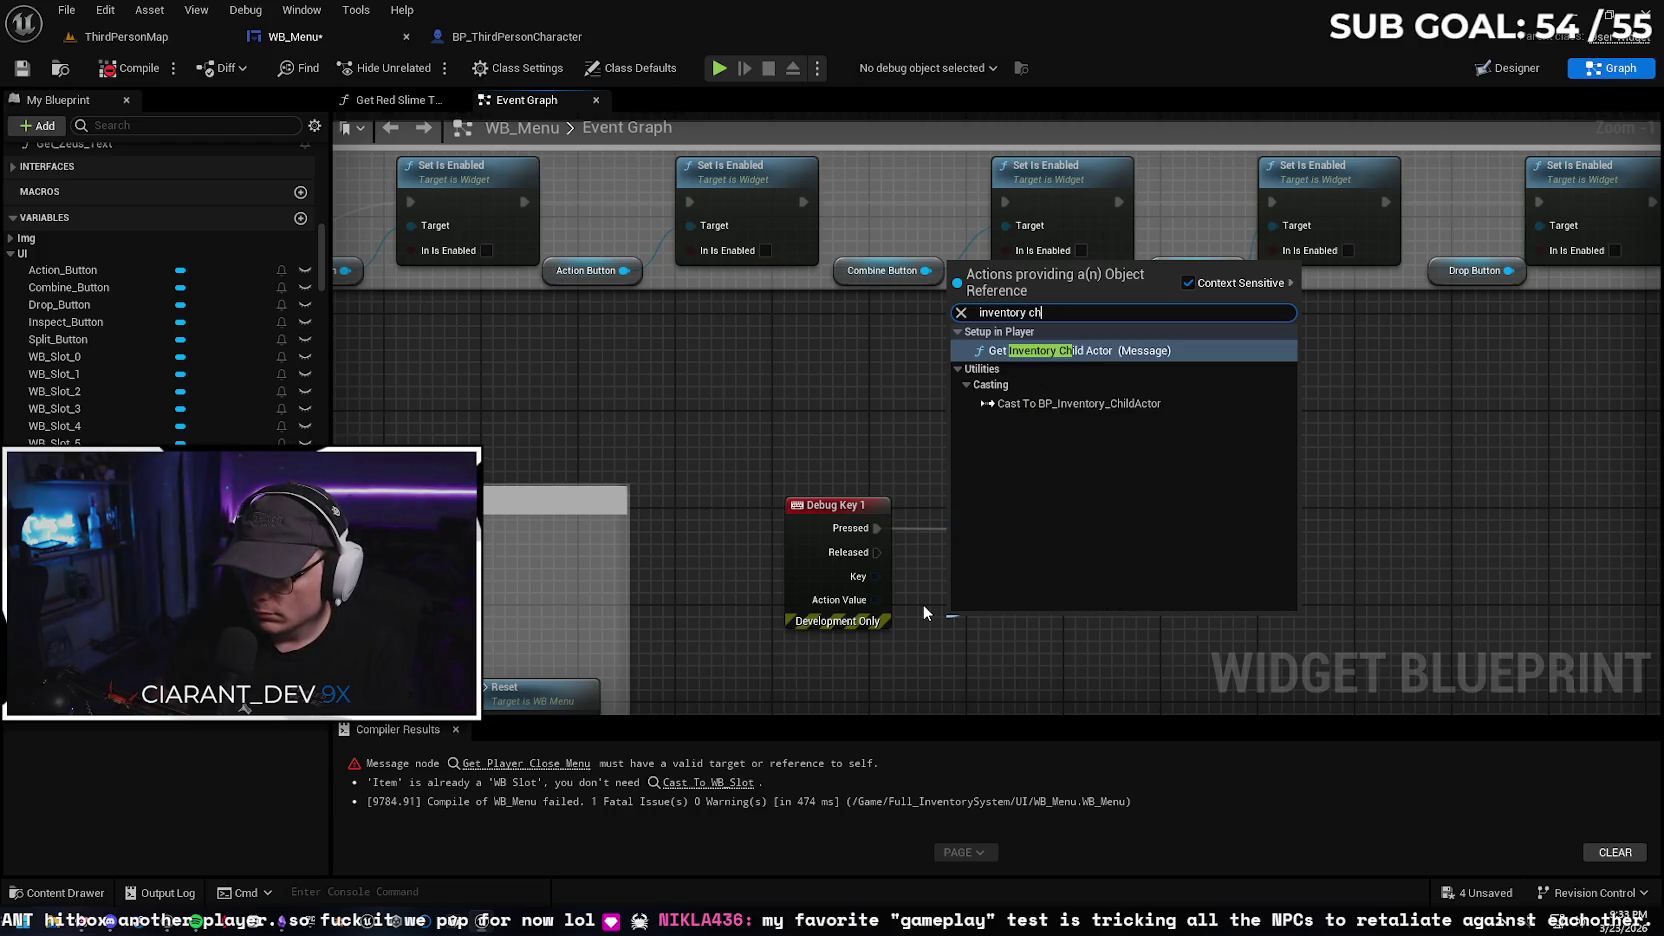
key("BackSpace")
key("BackSpace")
key("BackSpace")
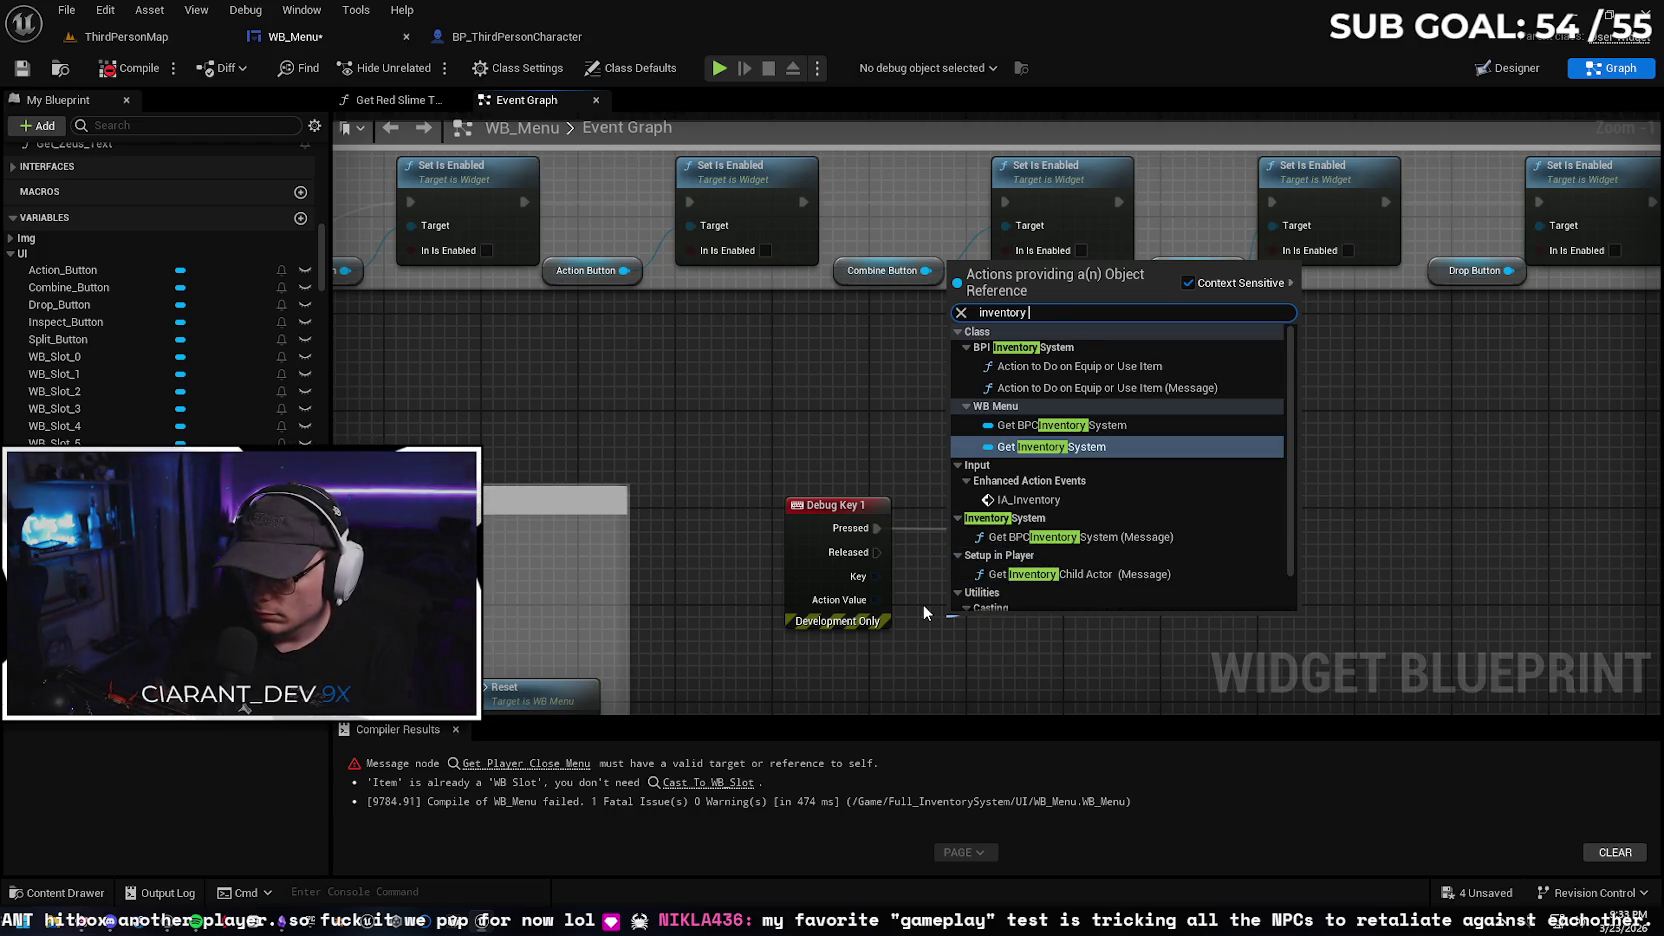
left_click(1124, 446)
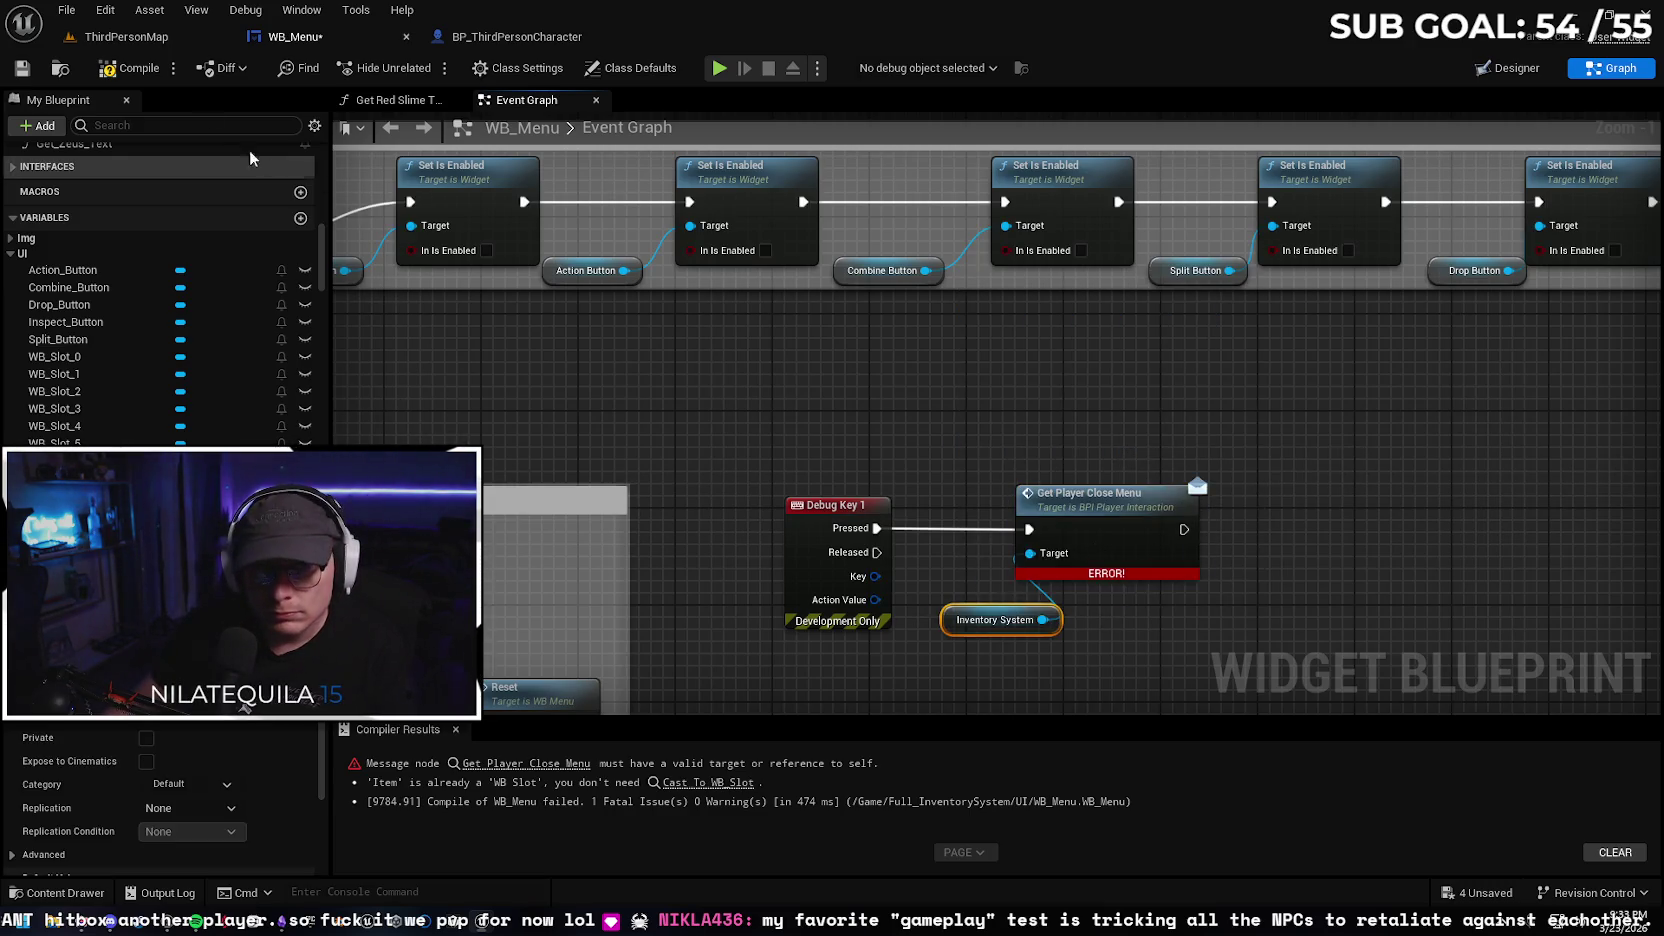
key("F7")
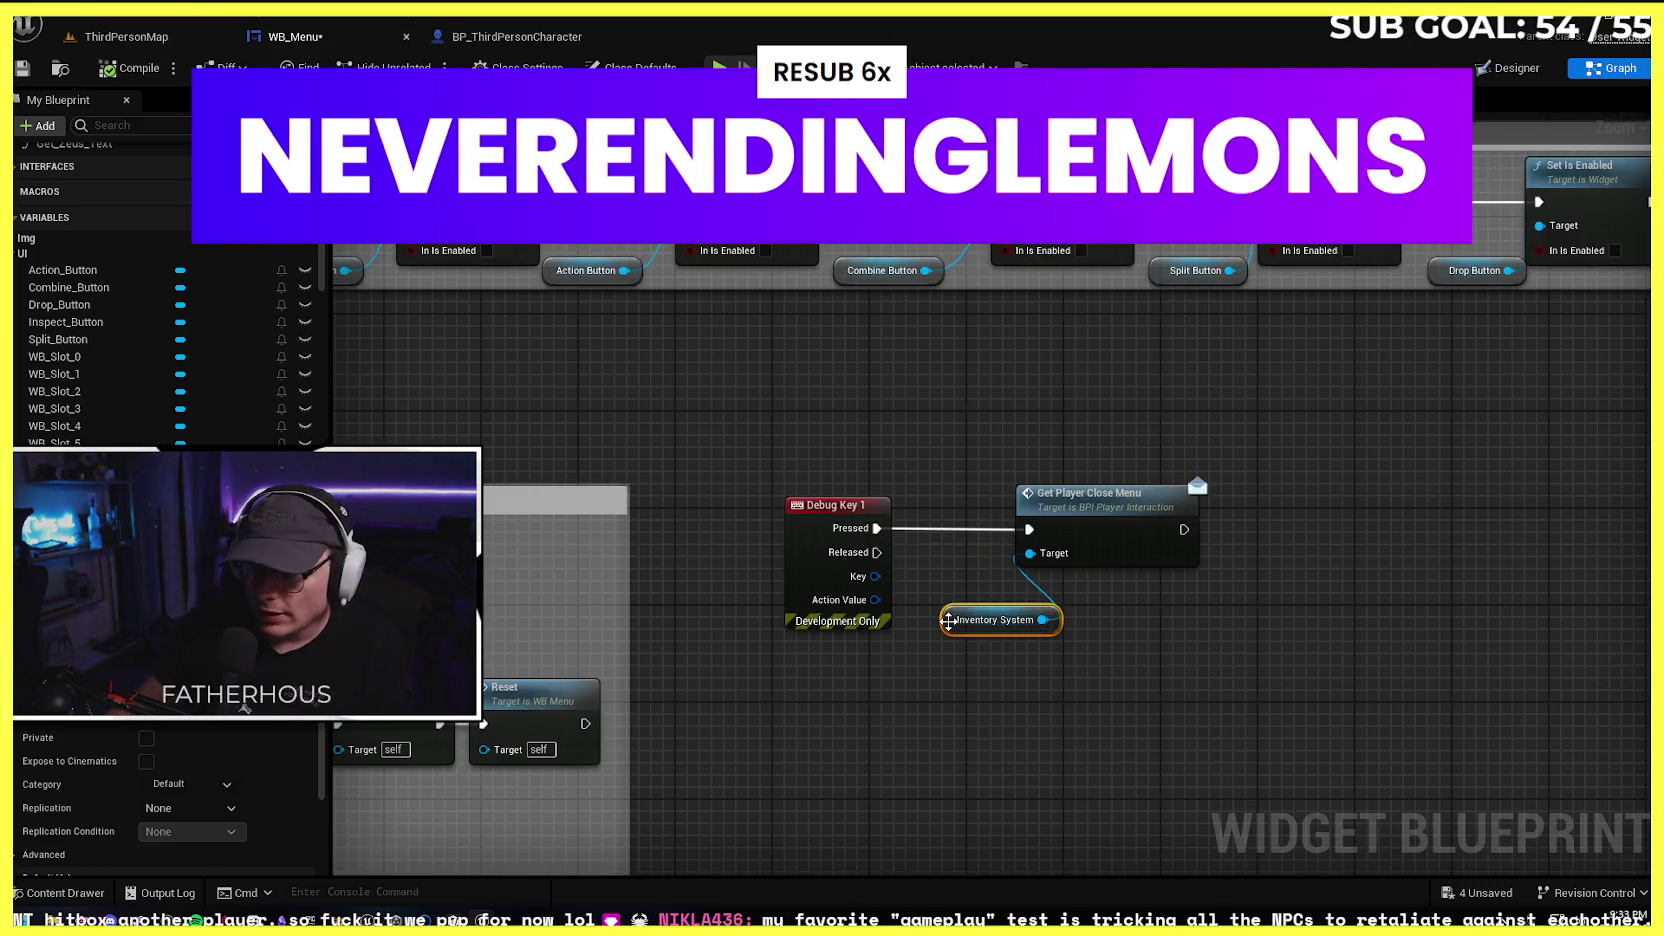
left_click_drag(948, 620, 924, 595)
left_click(150, 38)
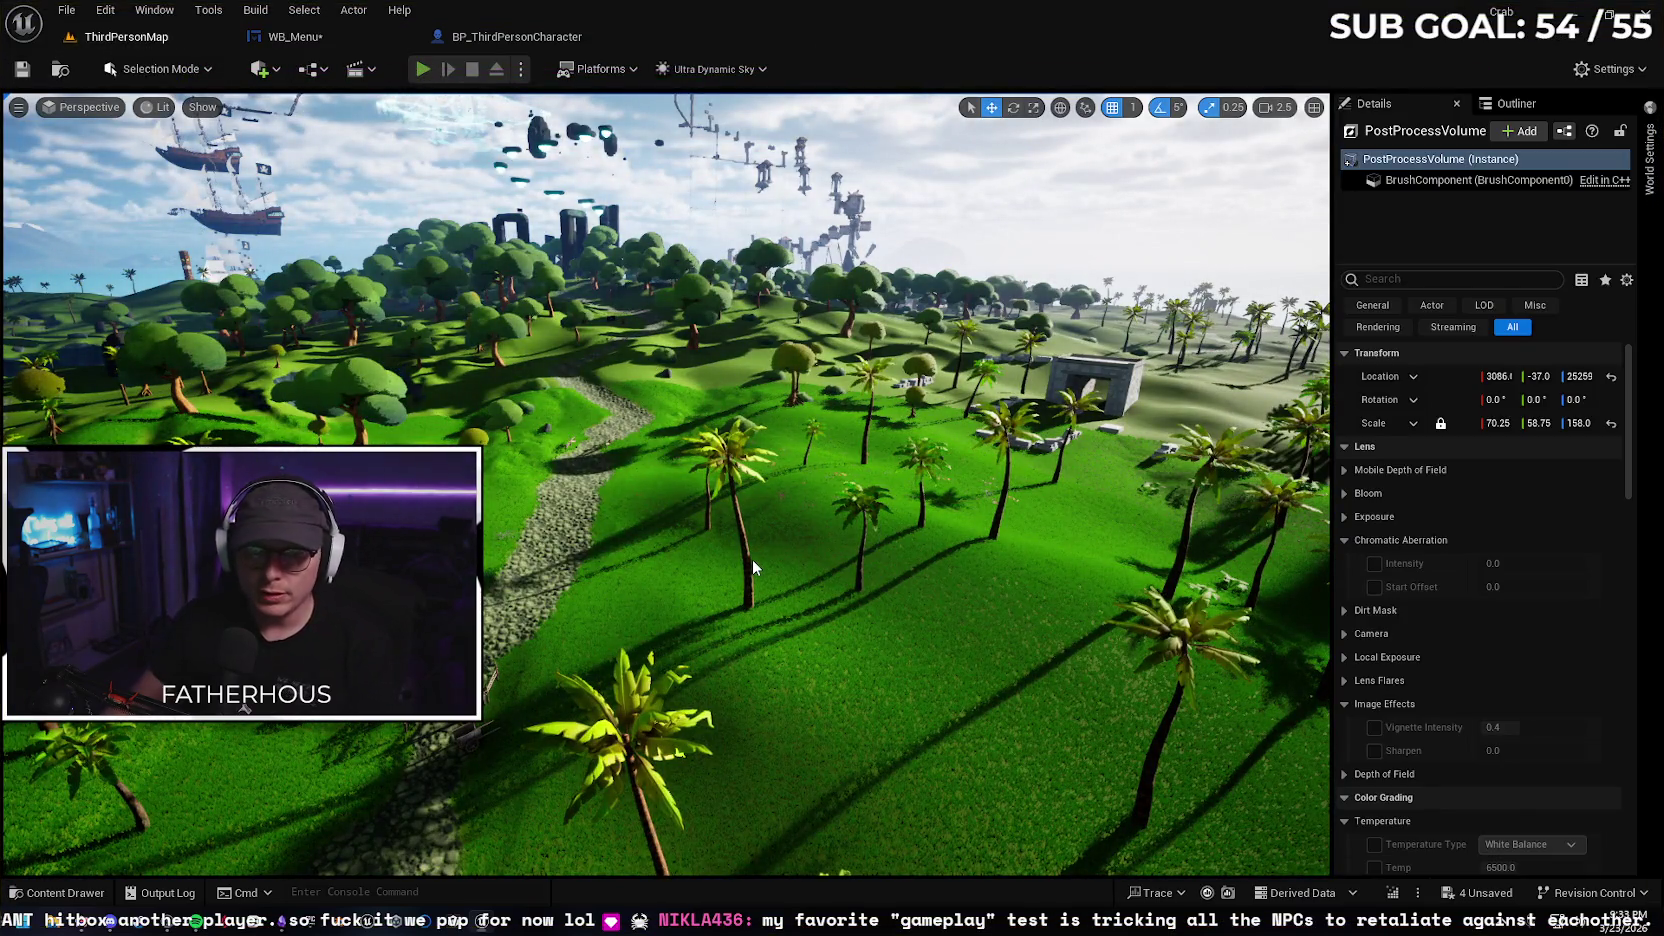
Play-test the level with Alt+P, bring up the inventory menu, then end the session
key("alt+p")
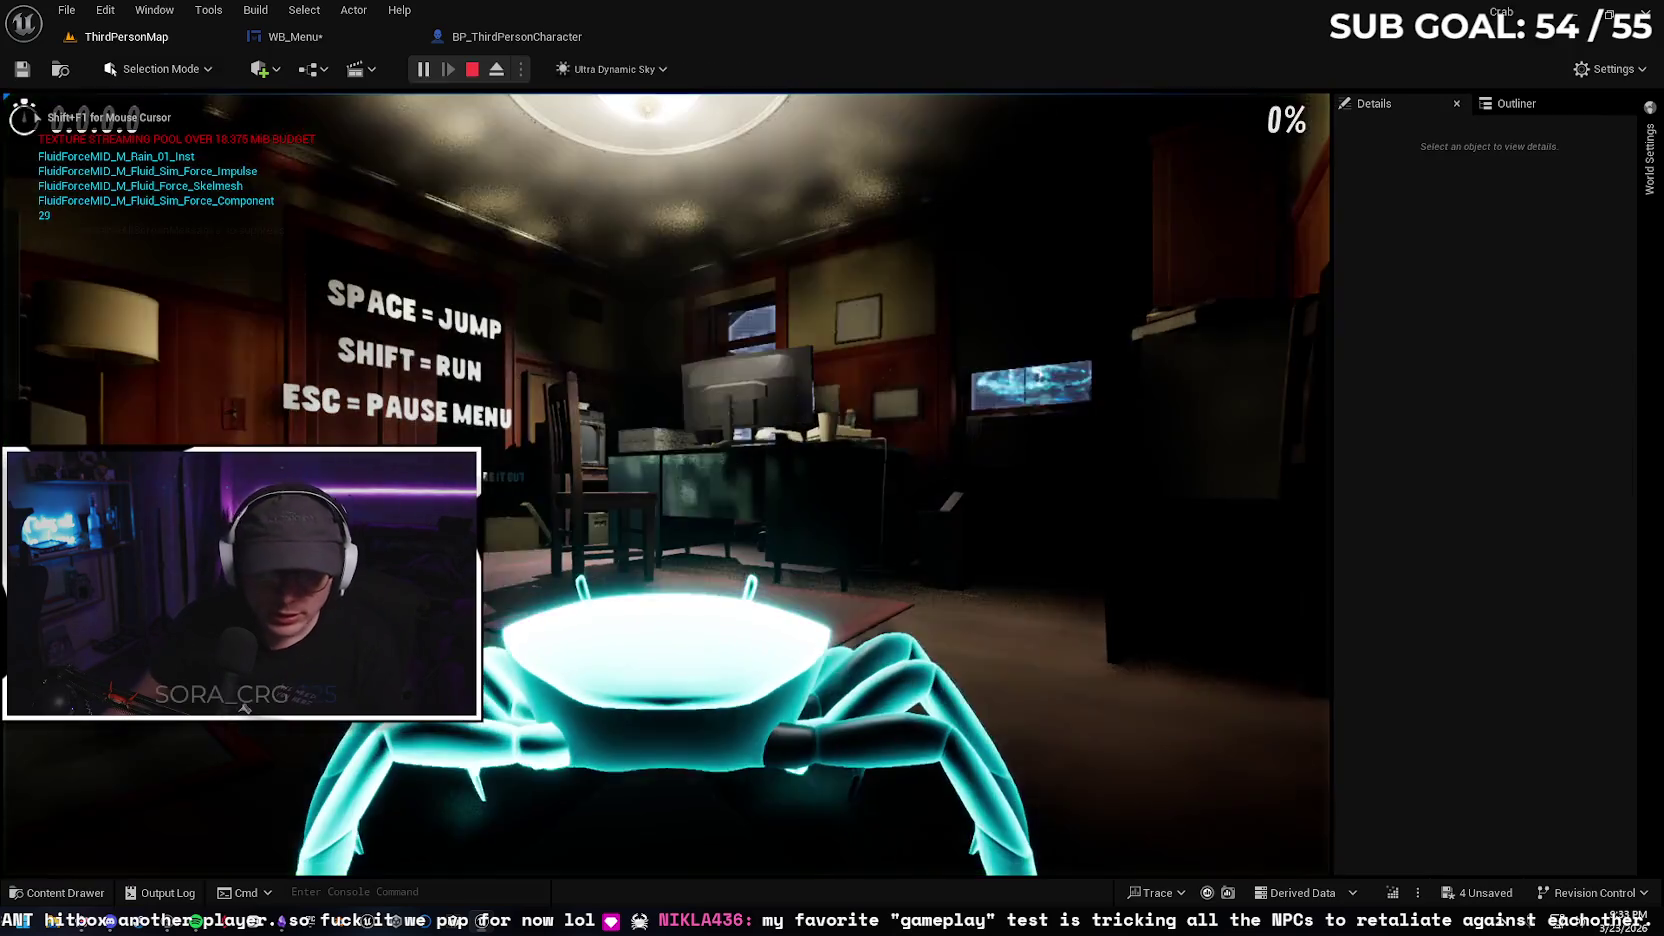
key("Escape")
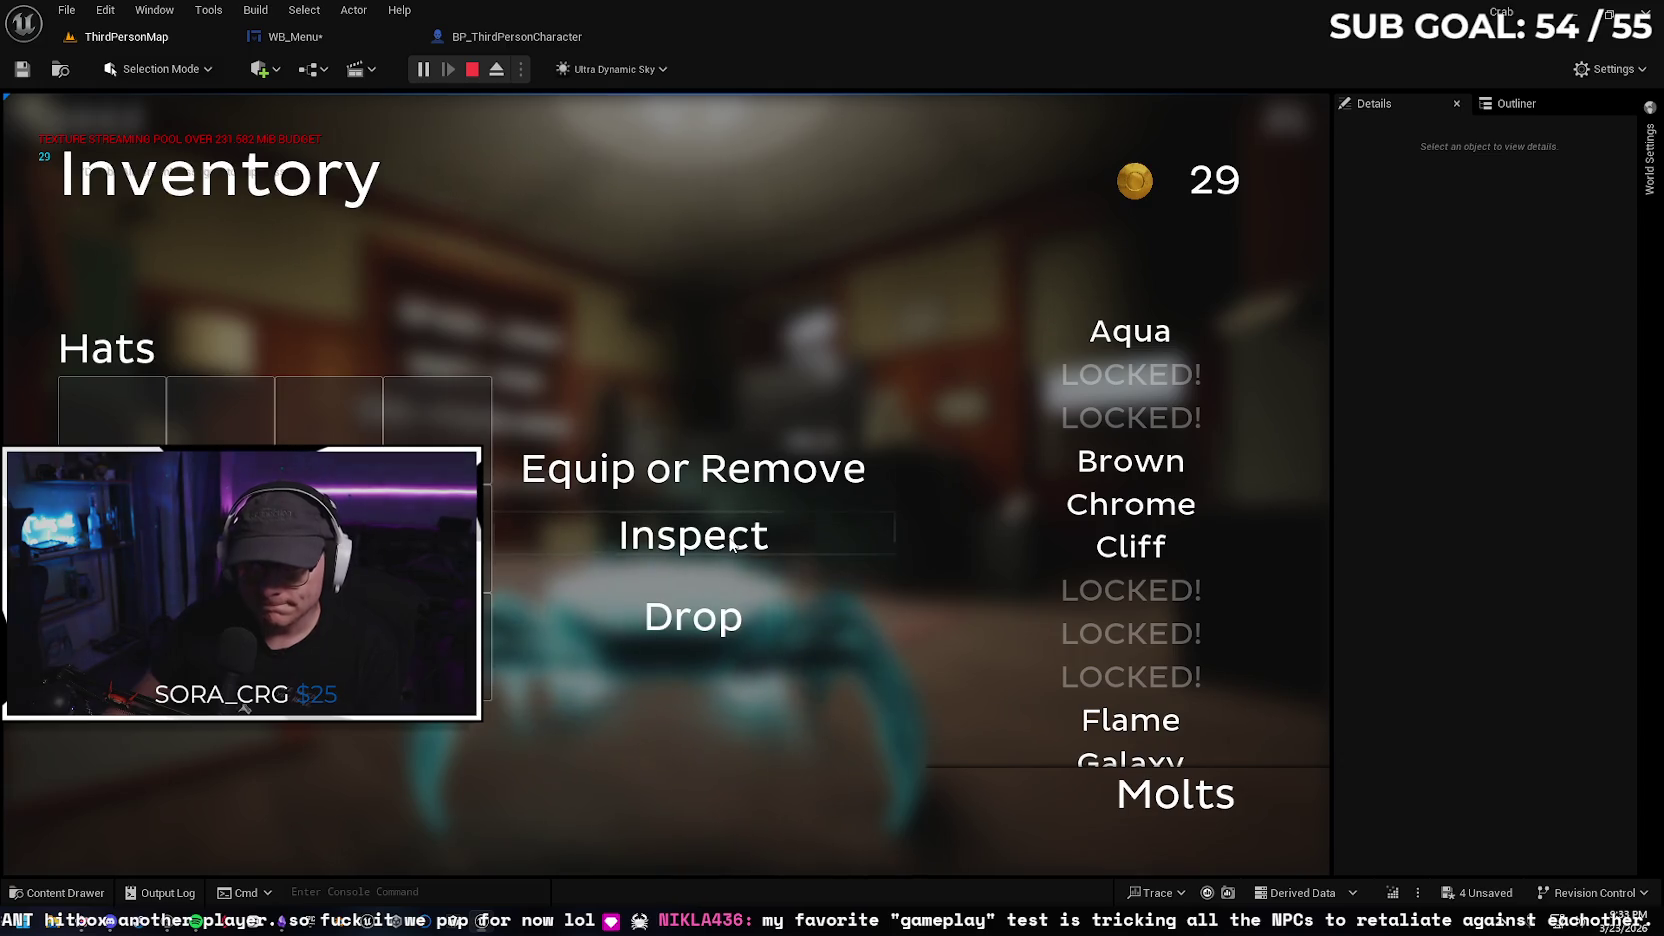
key("Escape")
Delete the Get Player Close Menu and Inventory System nodes from WB_Menu's Debug Key 1
left_click(295, 36)
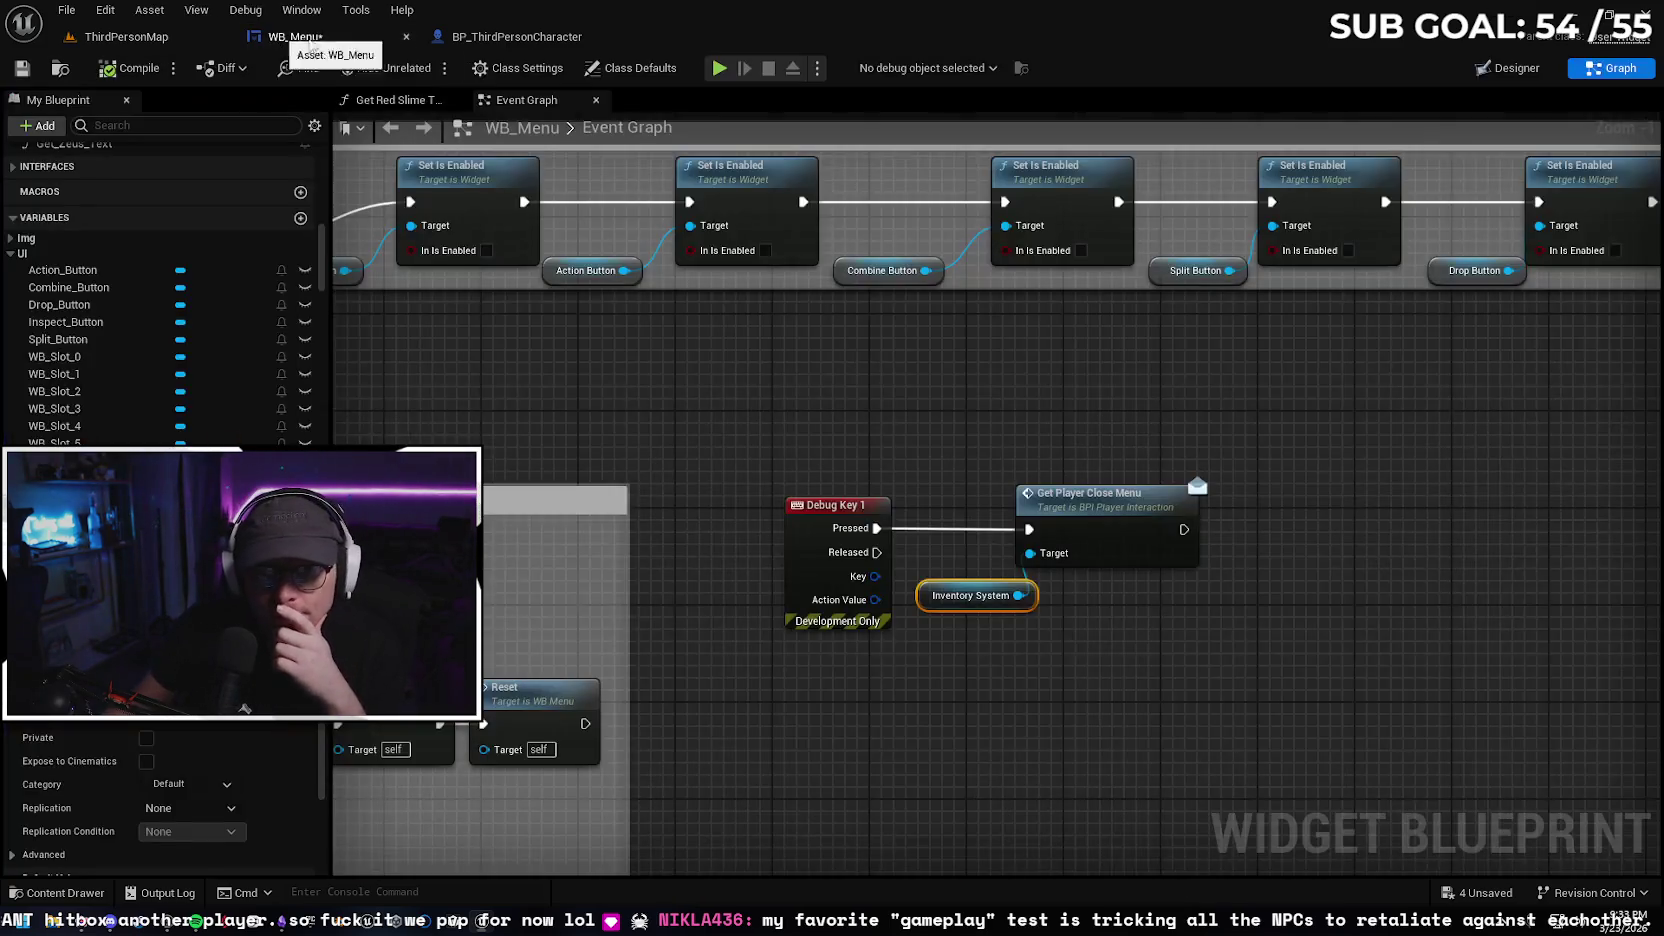
mouse_move(1185, 685)
left_mouse_down()
mouse_move(800, 486)
mouse_move(987, 512)
left_mouse_up()
key("Delete")
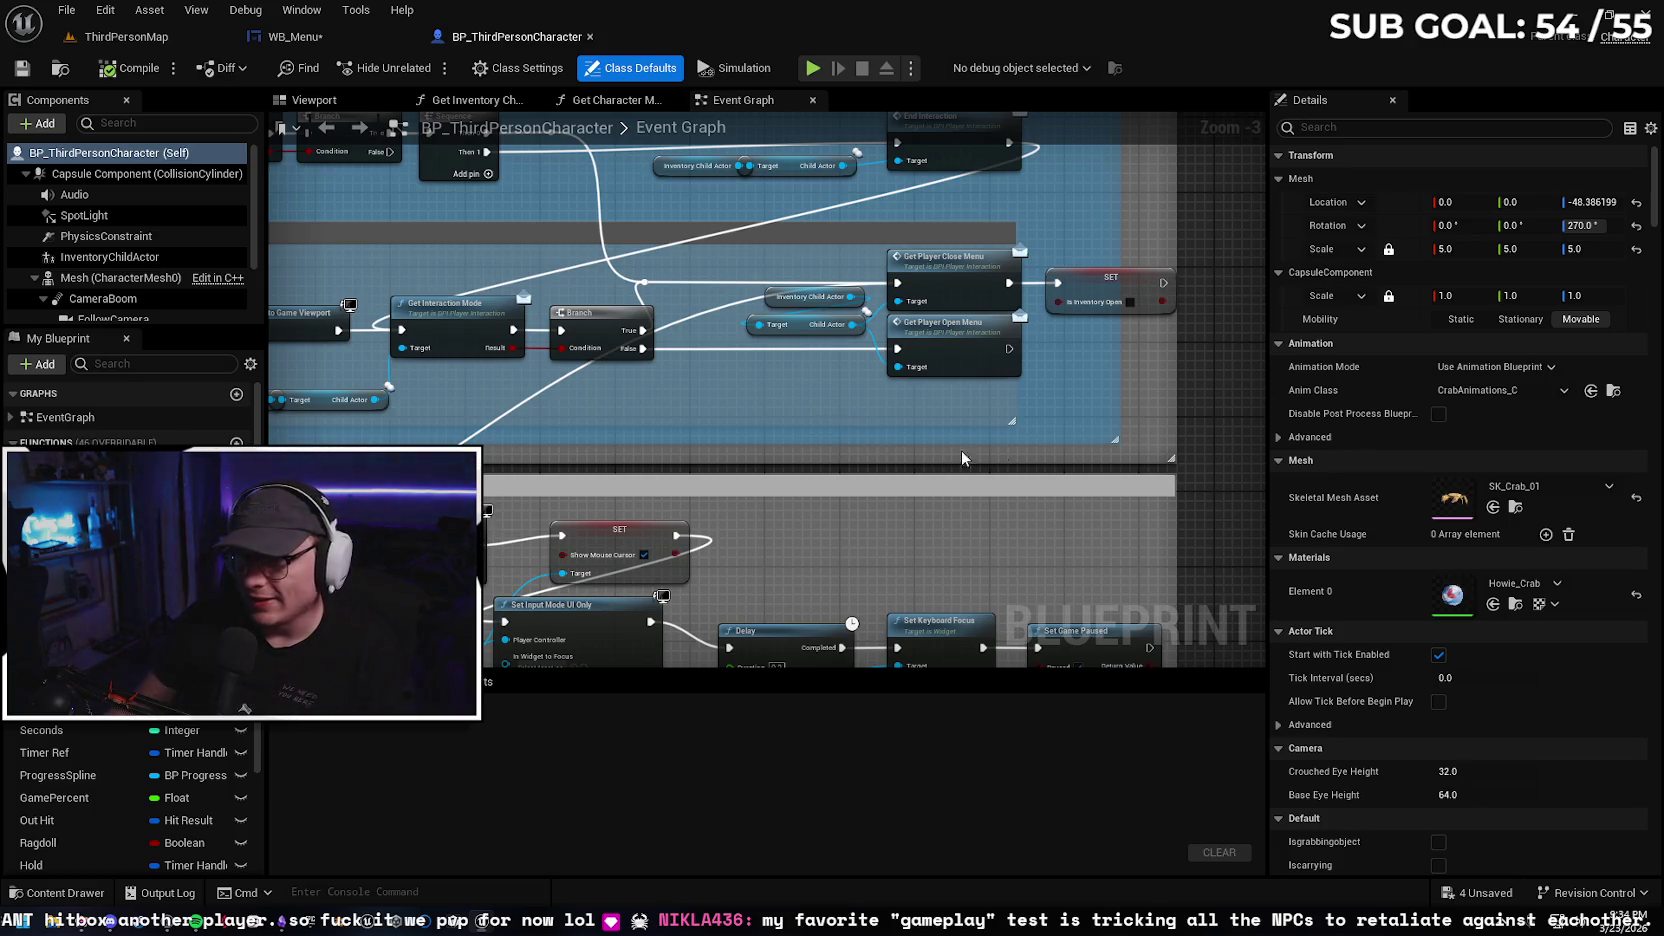
Add a custom event named CloseButton and drag it into the Open / close menu comment box
scroll(1048, 463, "down", 1)
left_click_drag(1166, 447, 1037, 470)
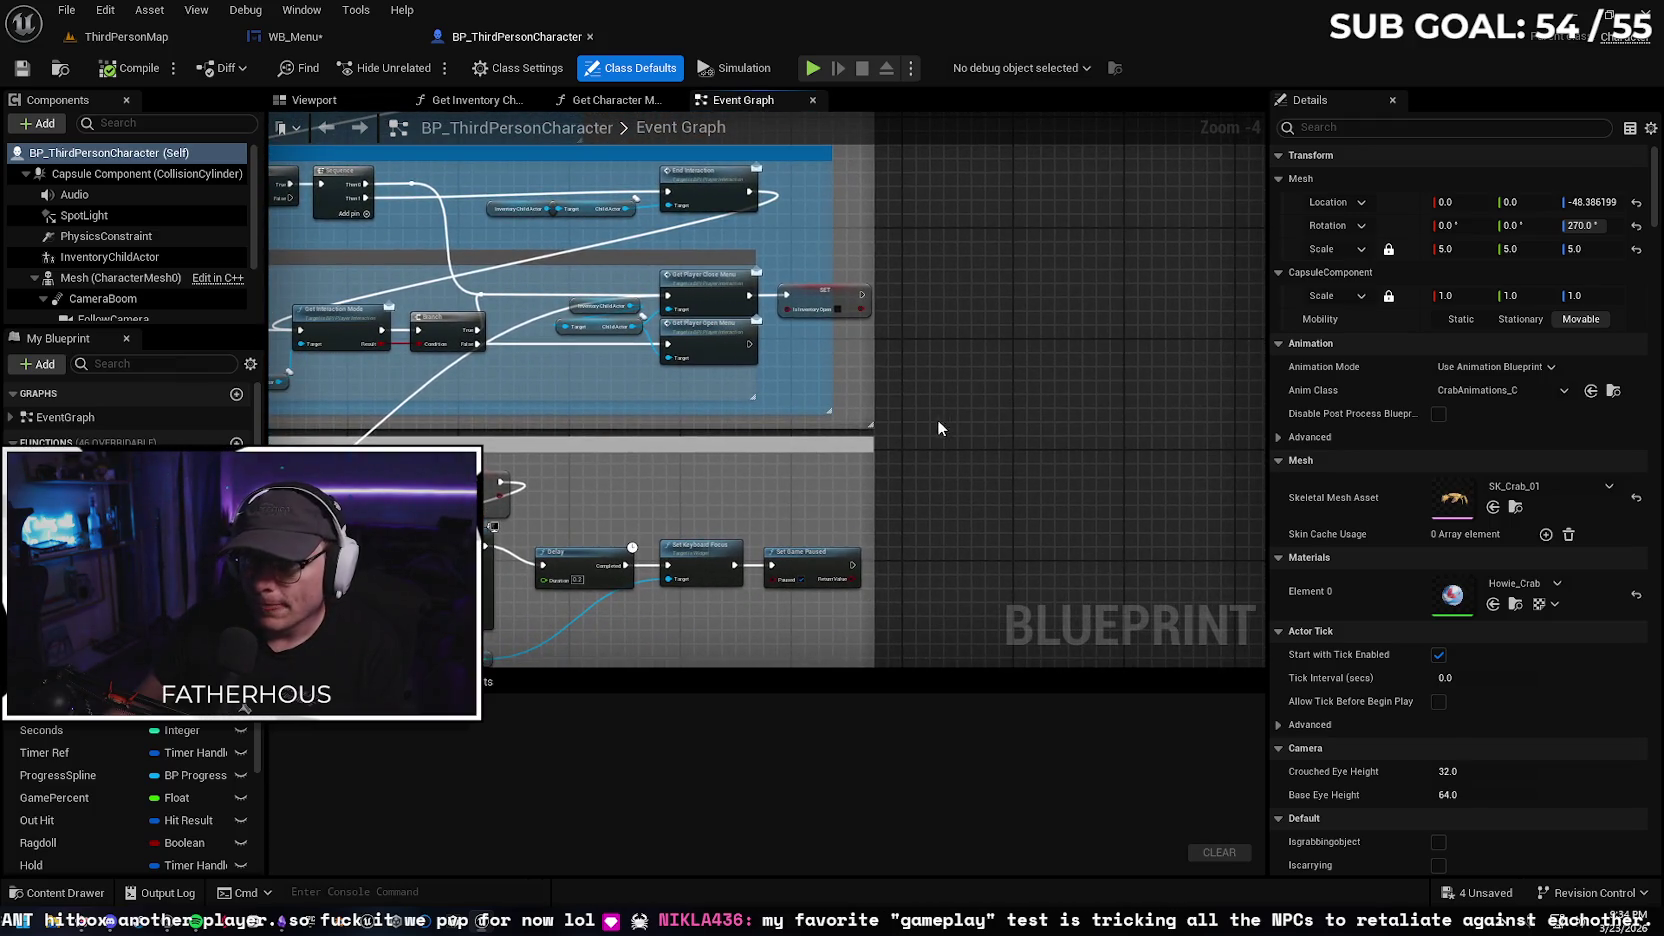
right_click(970, 440)
type("cus")
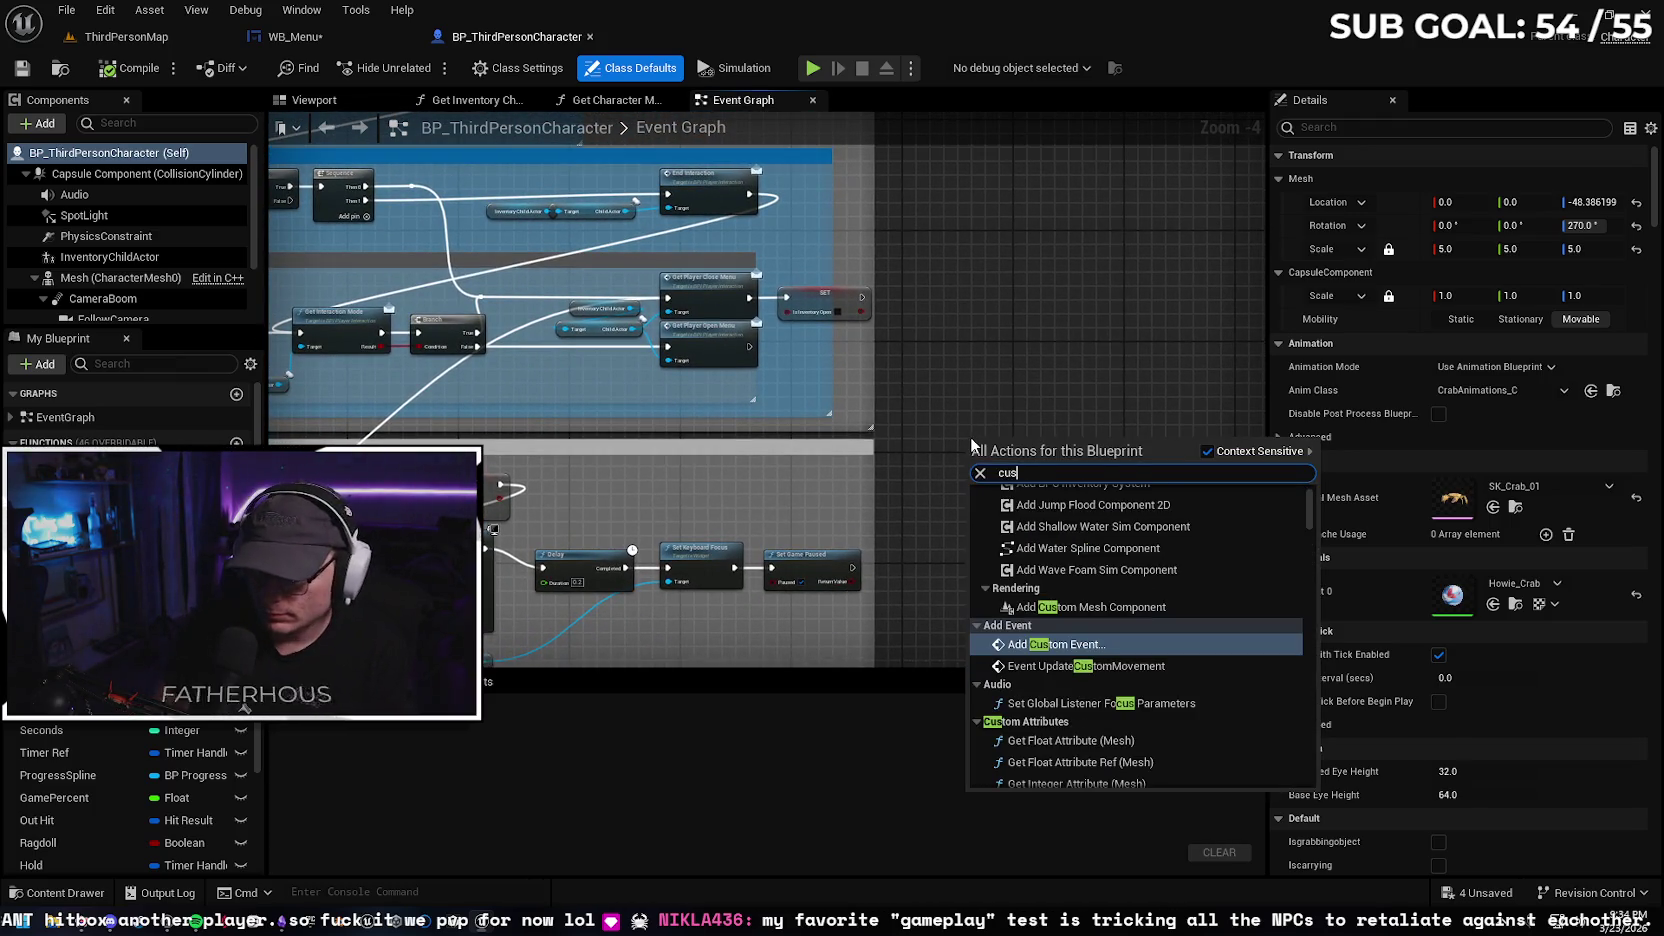
key("Return")
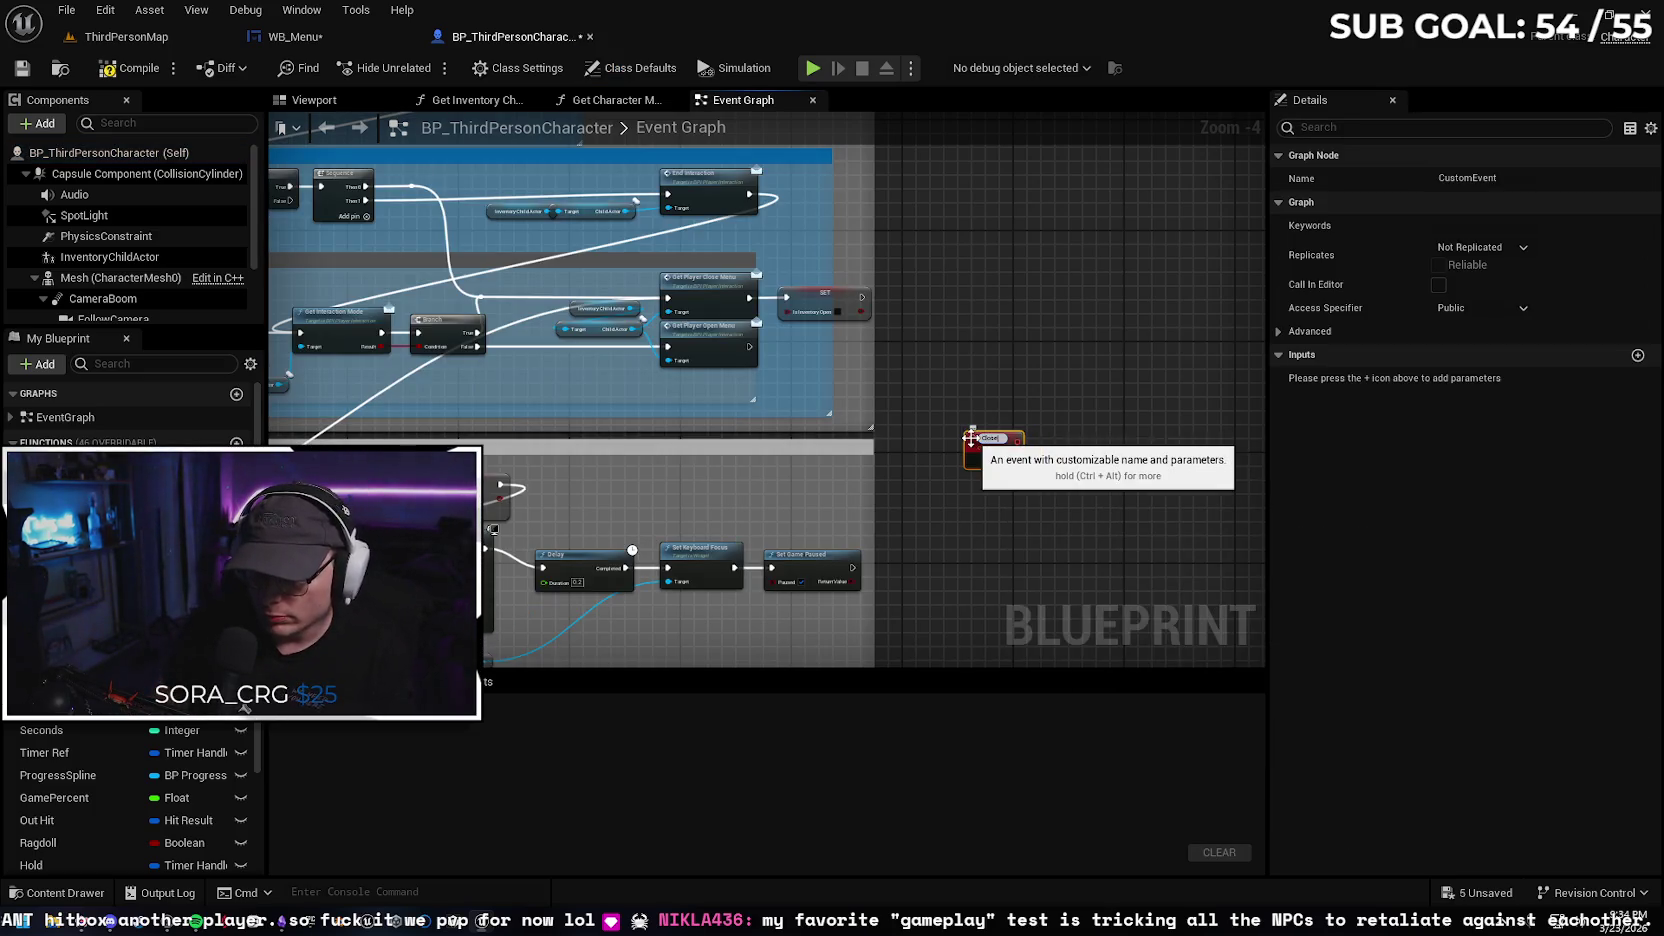
key("Return")
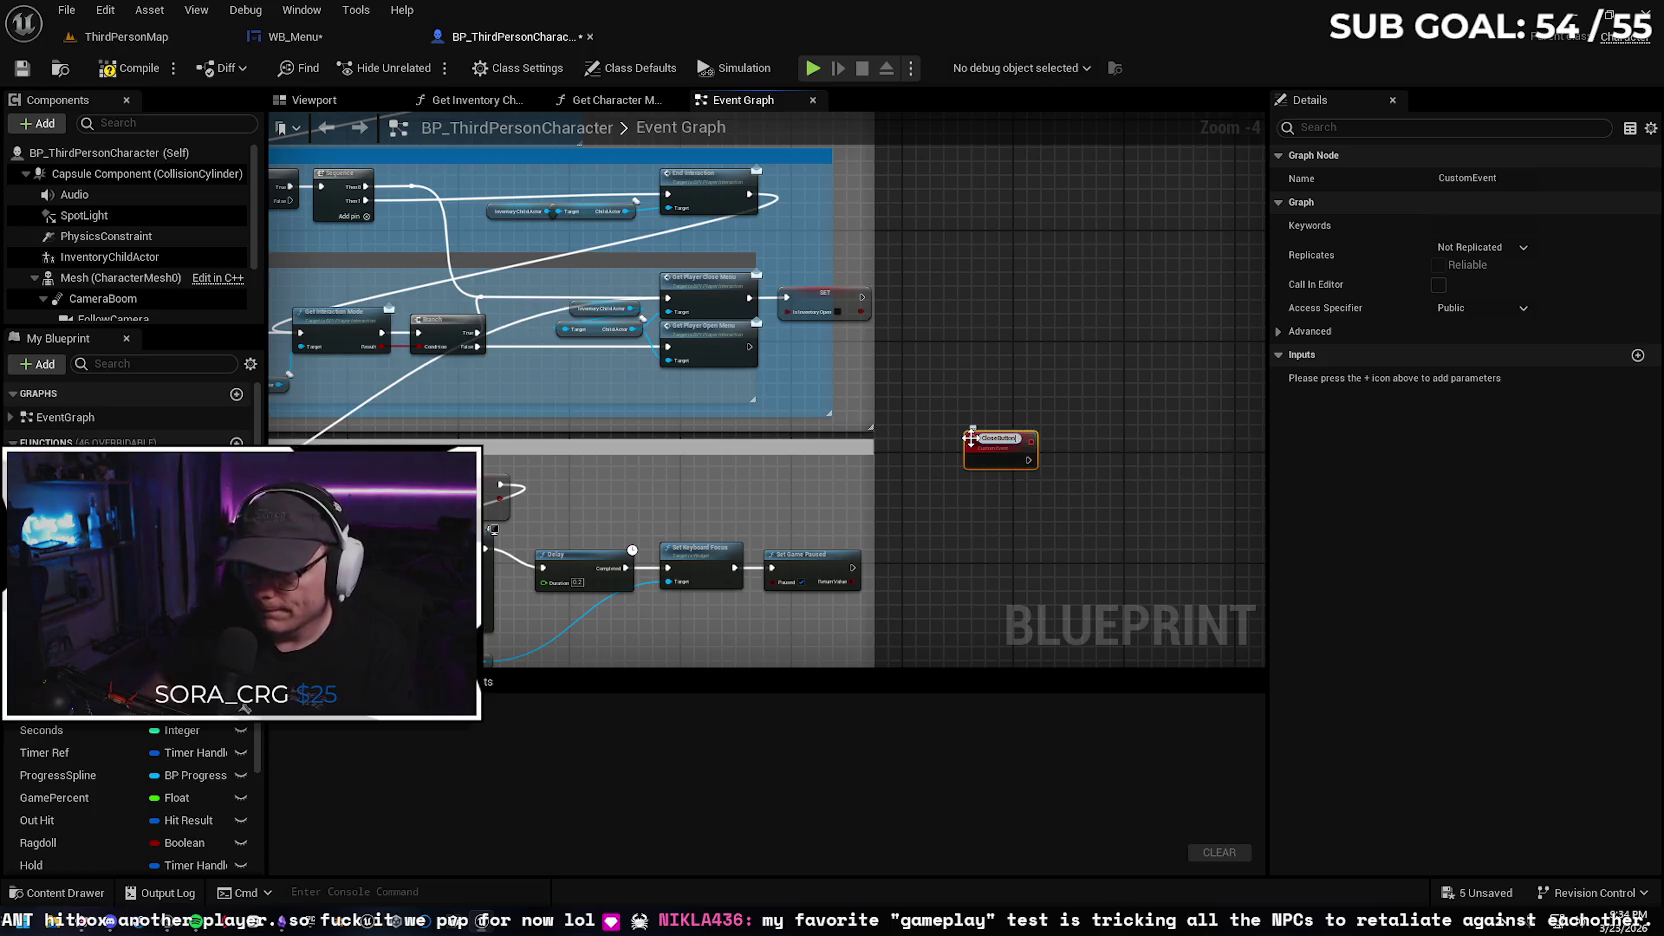
mouse_move(953, 449)
left_mouse_down()
mouse_move(322, 385)
mouse_move(771, 369)
mouse_move(398, 395)
mouse_move(437, 400)
mouse_move(500, 332)
left_mouse_up()
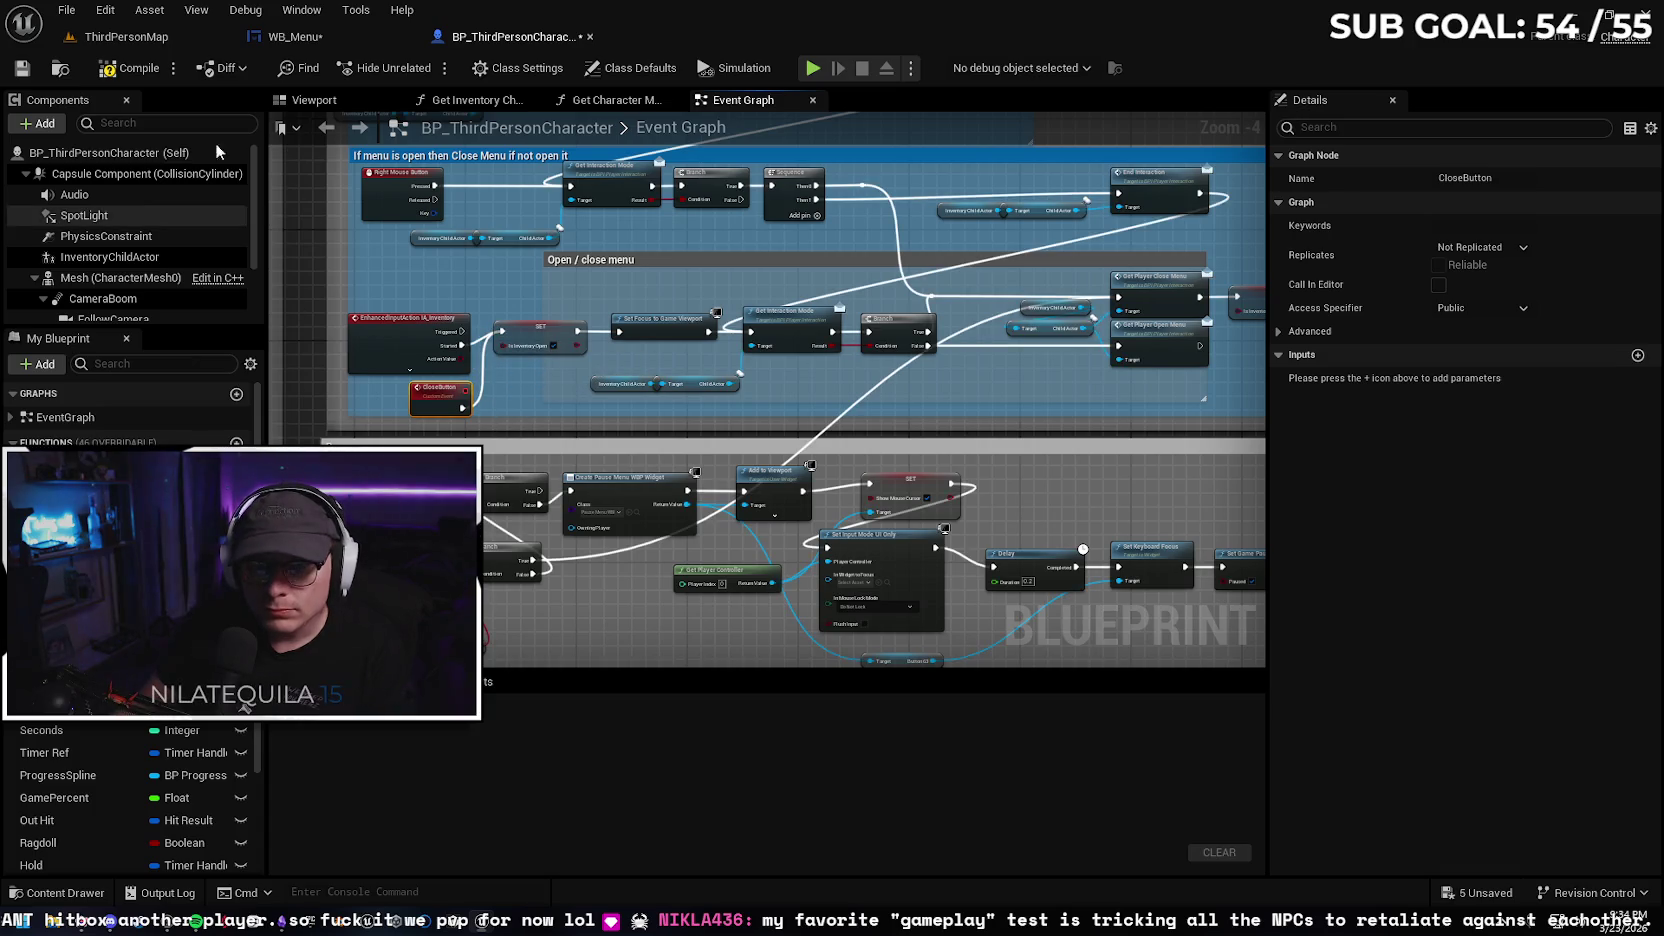
In WB_Menu, connect Debug Key 1 Pressed to a new Cast To BP_ThirdPersonCharacter node
left_click(295, 36)
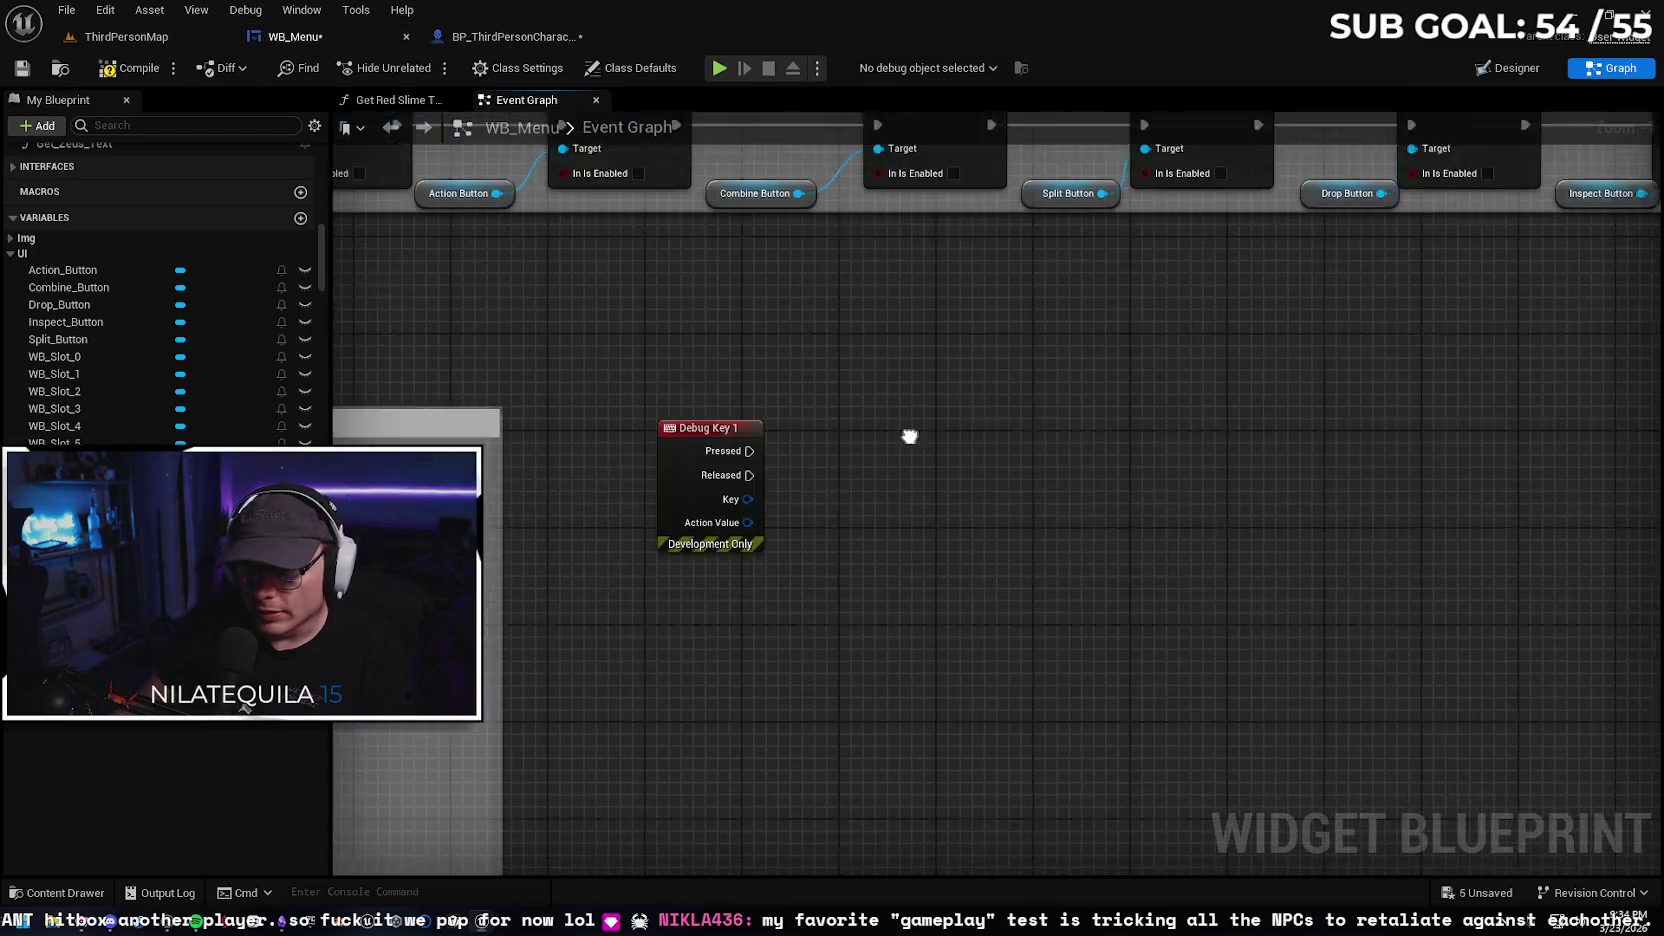
left_click_drag(914, 440, 864, 412)
left_click_drag(704, 426, 828, 420)
type("close button")
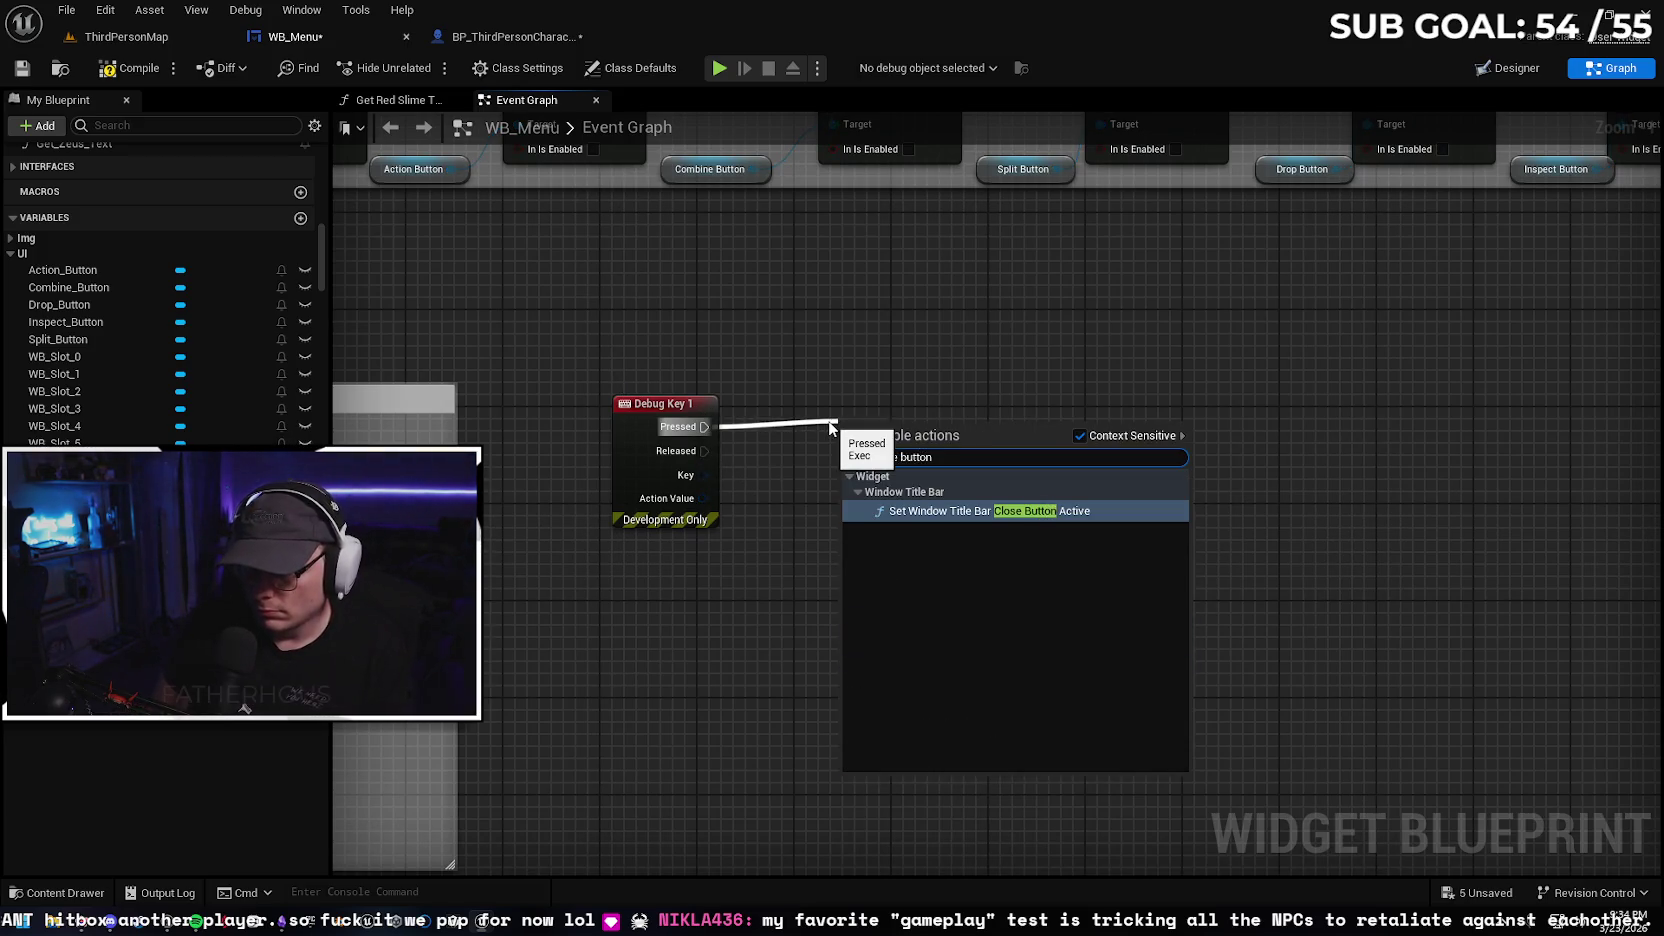
key("Escape")
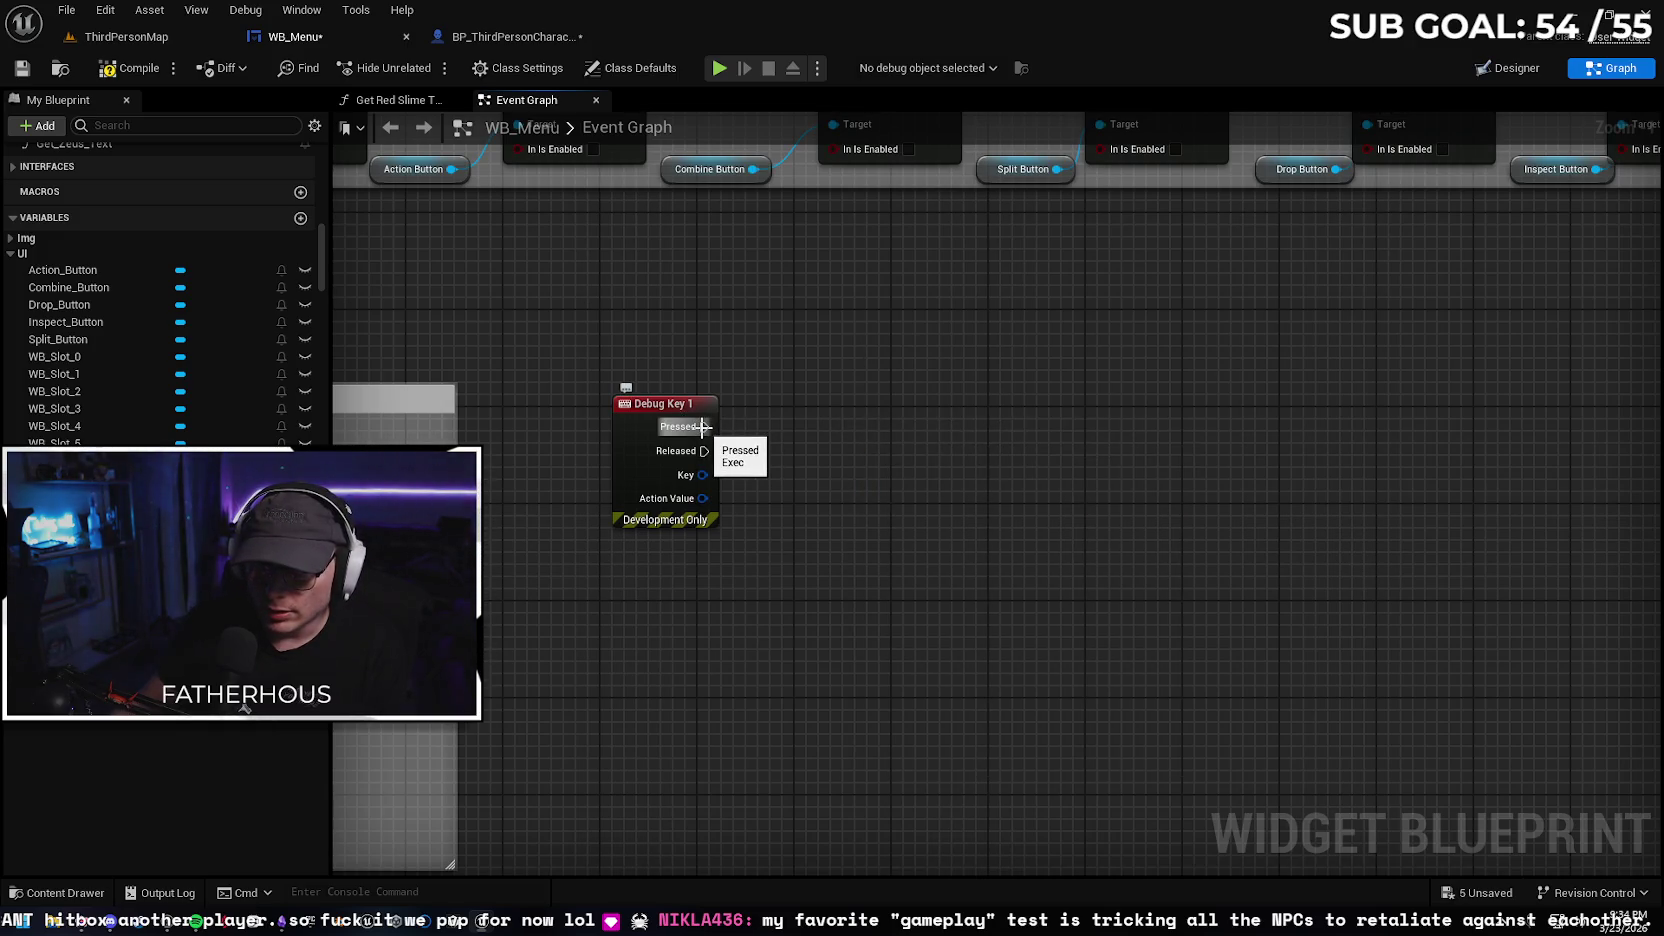
mouse_move(703, 427)
left_mouse_down()
mouse_move(822, 455)
mouse_move(780, 432)
left_mouse_up()
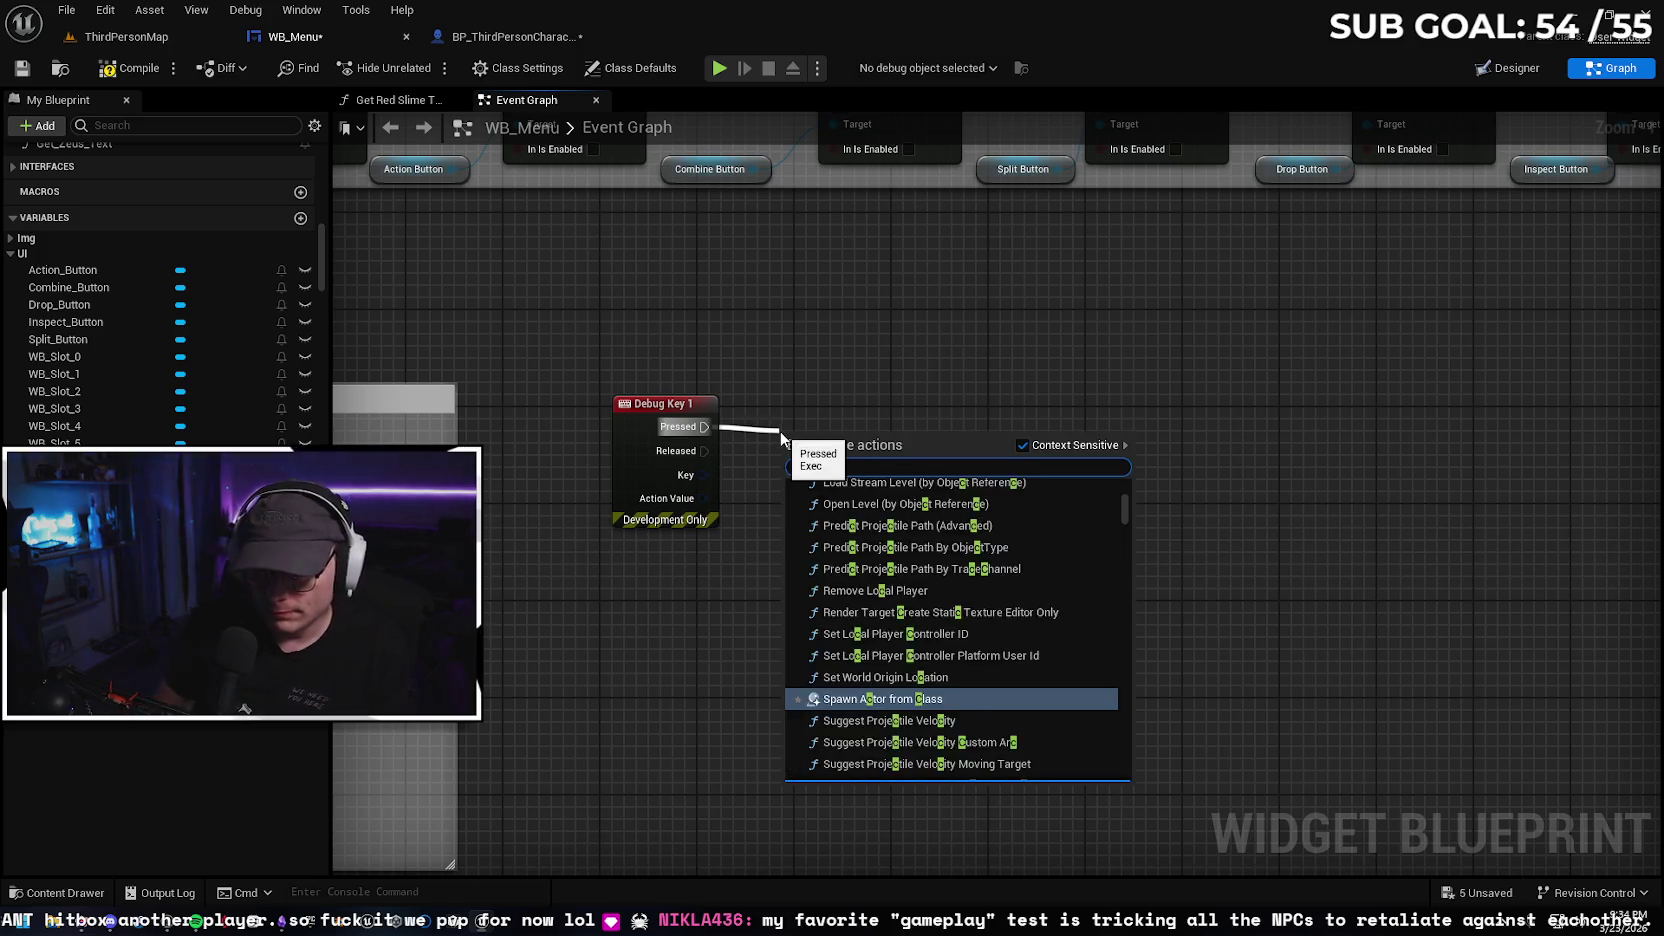
type("third")
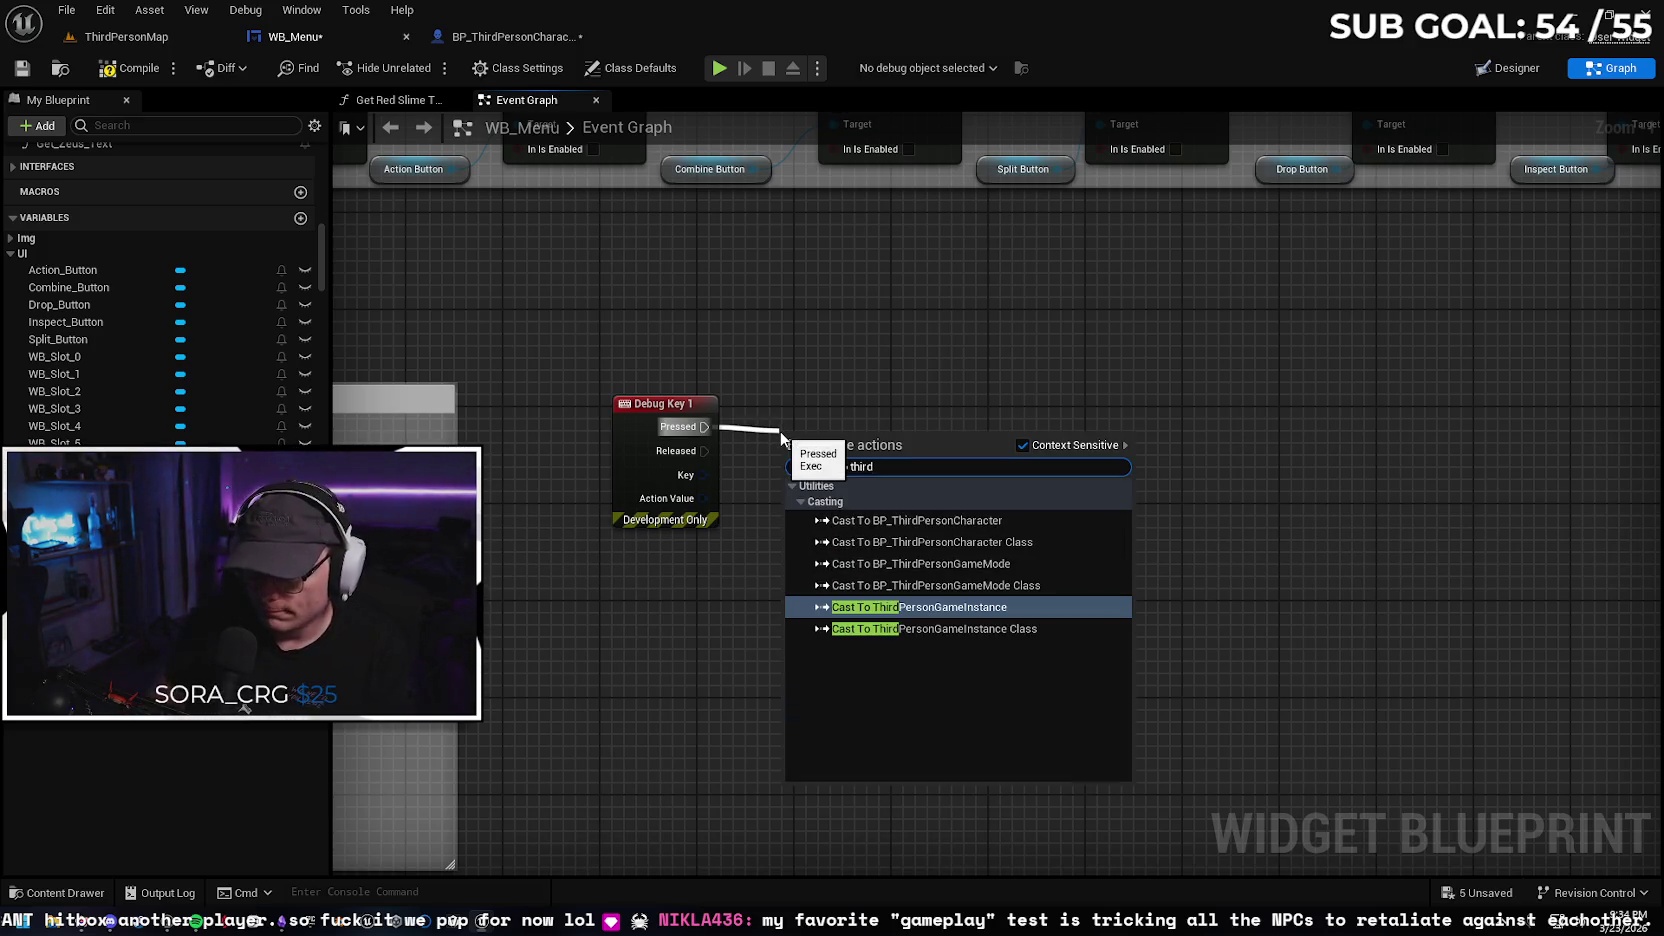
left_click(950, 521)
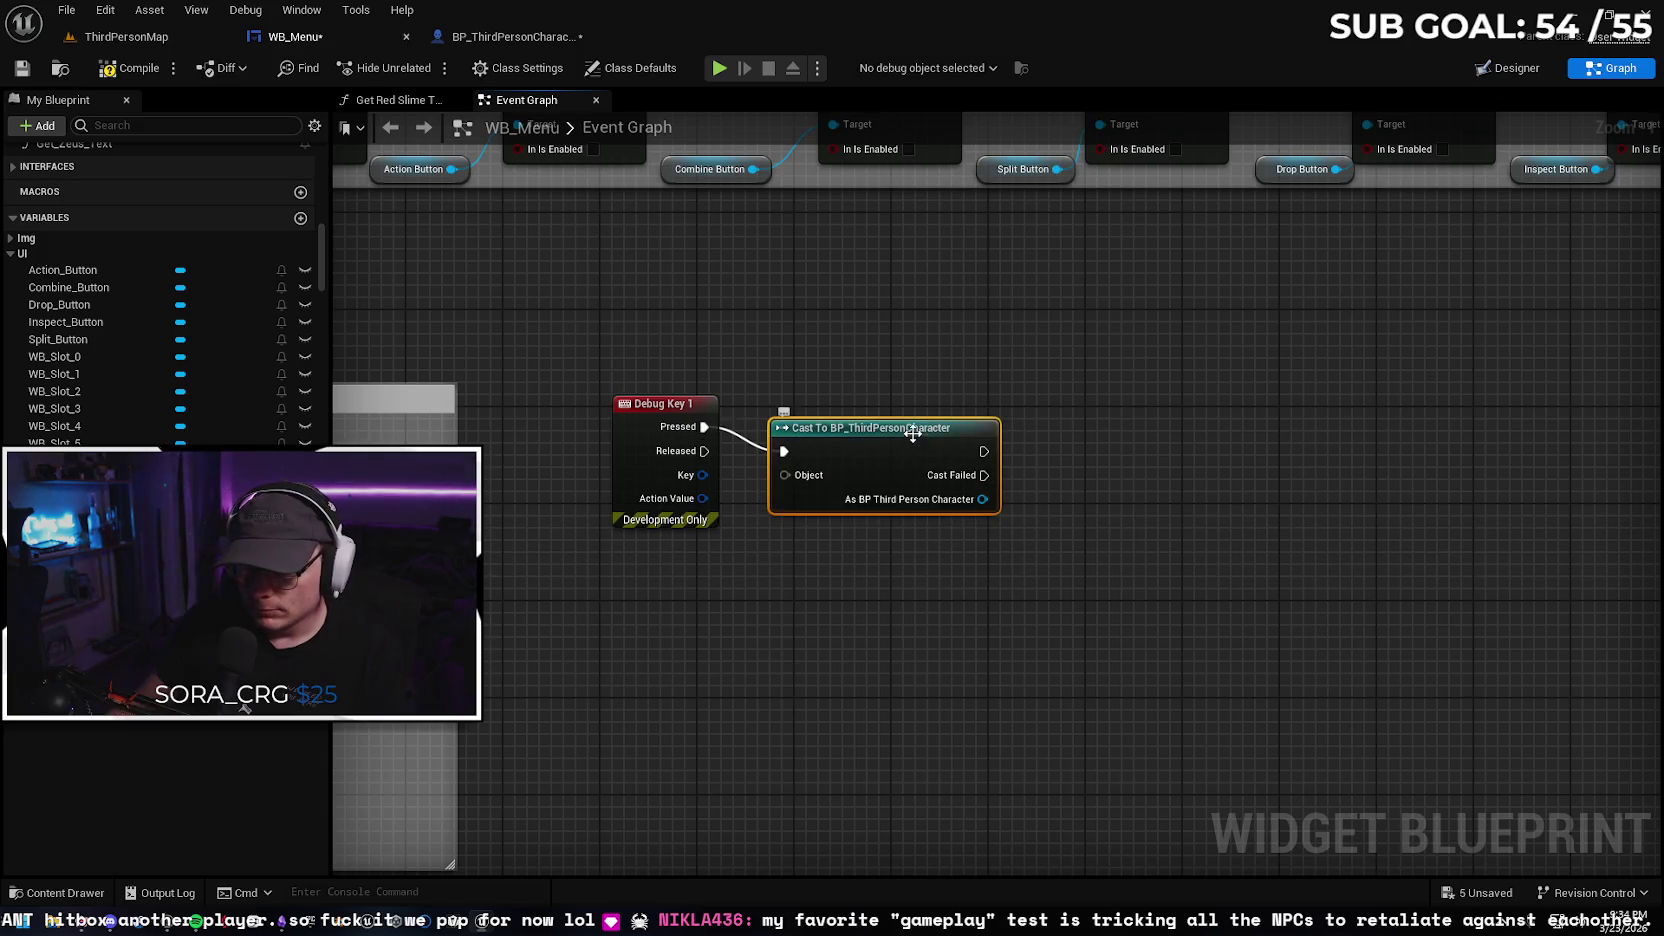
Call Close Button after the cast, with As BP Third Person Character as its Target
left_click_drag(1033, 427, 1119, 437)
type("set")
key("Escape")
left_click(1170, 437)
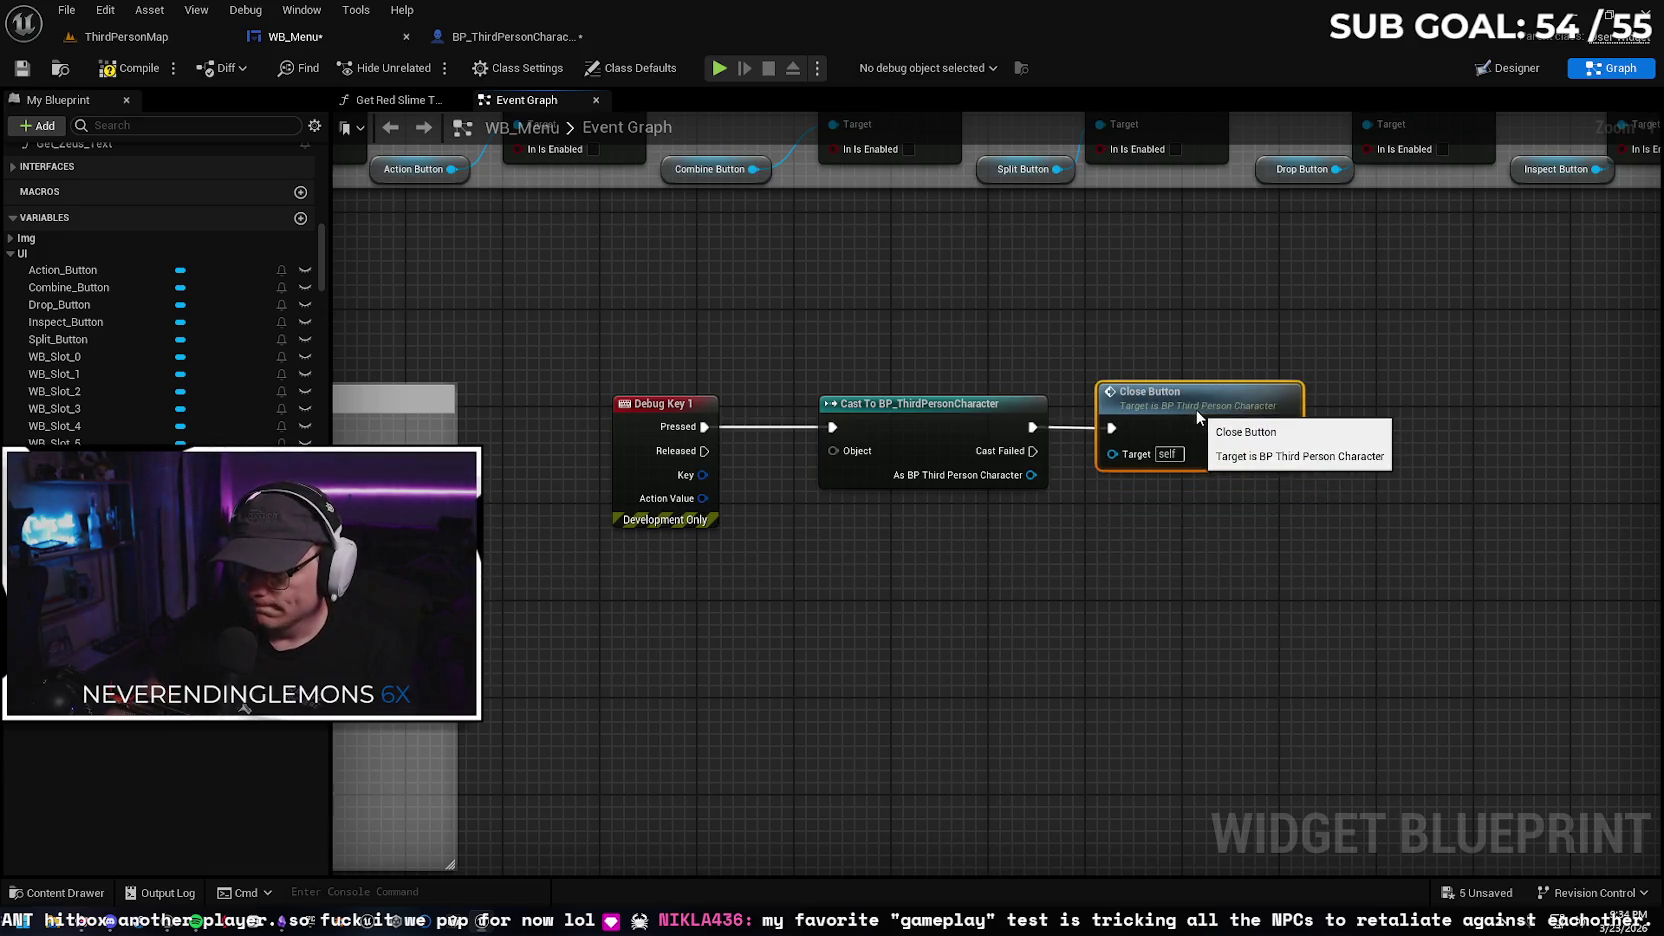
left_click_drag(1031, 475, 1100, 453)
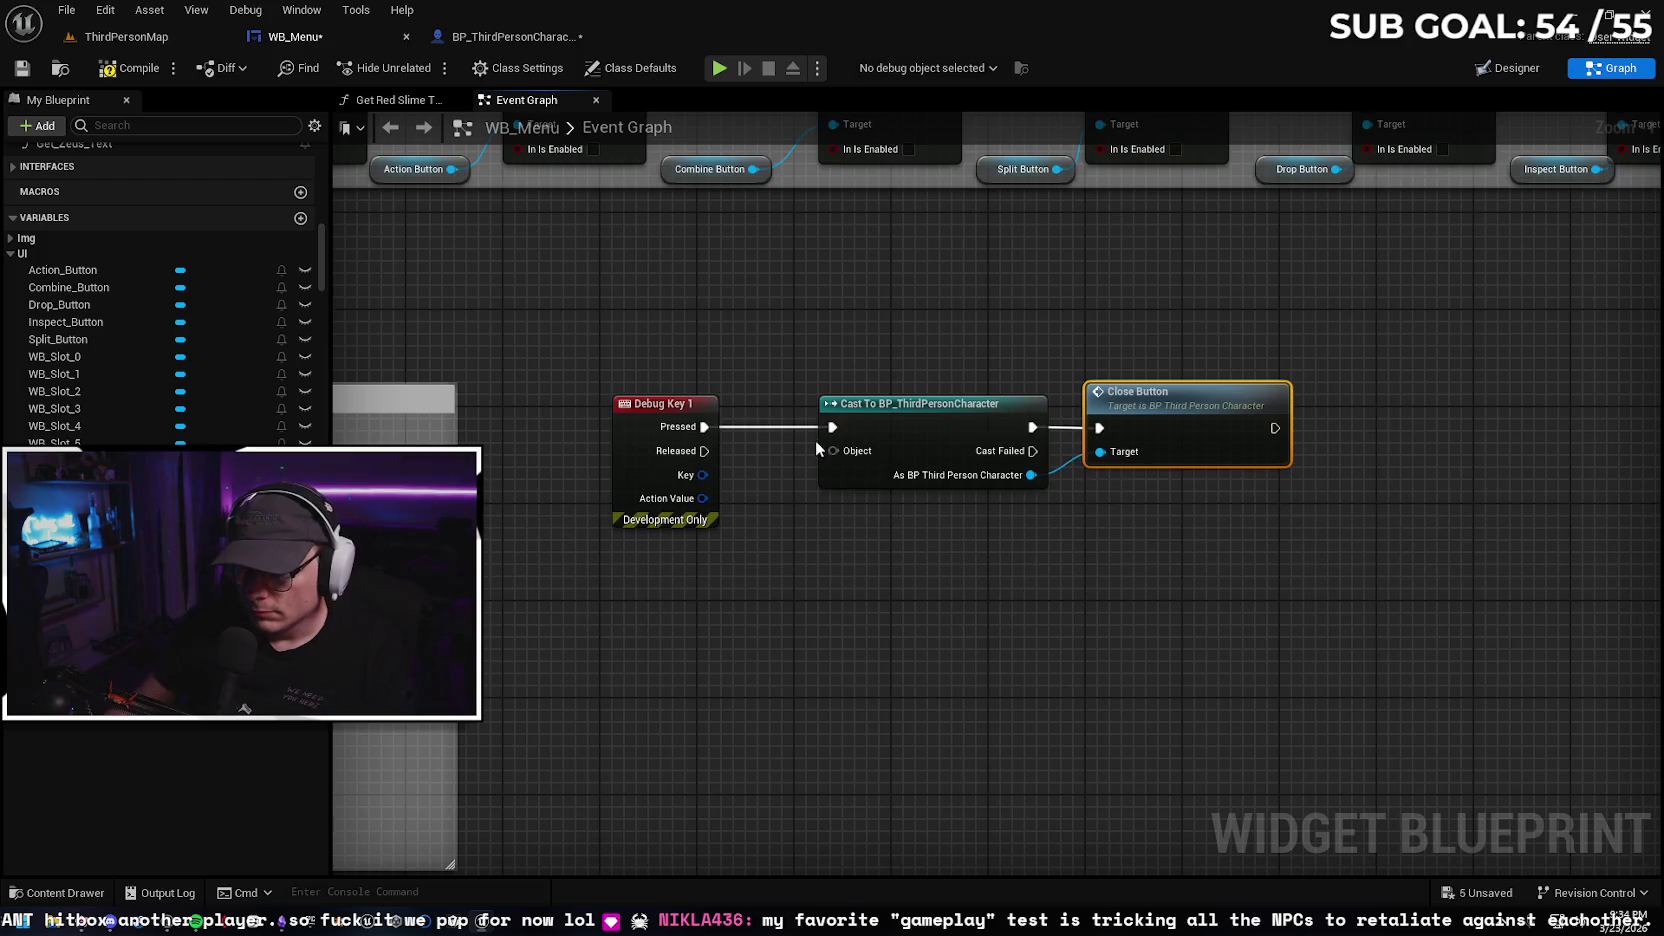
Feed Get Player Character into the cast's Object pin, then return to ThirdPersonMap
mouse_move(832, 447)
left_mouse_down()
mouse_move(800, 471)
mouse_move(791, 593)
left_mouse_up()
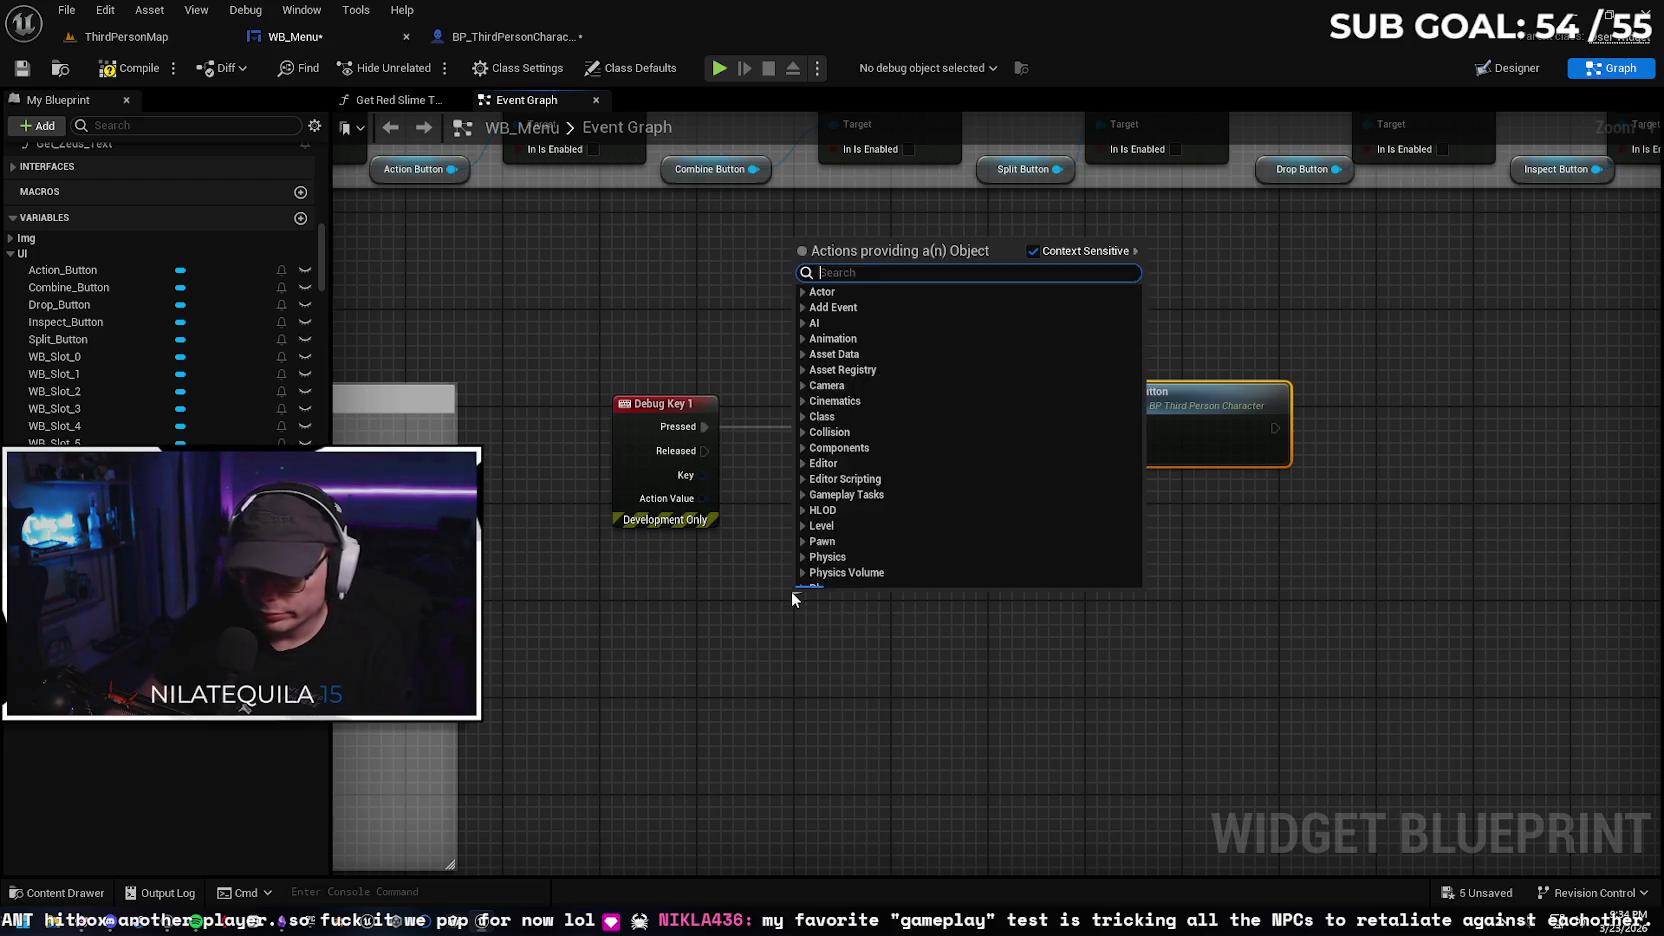
type("get")
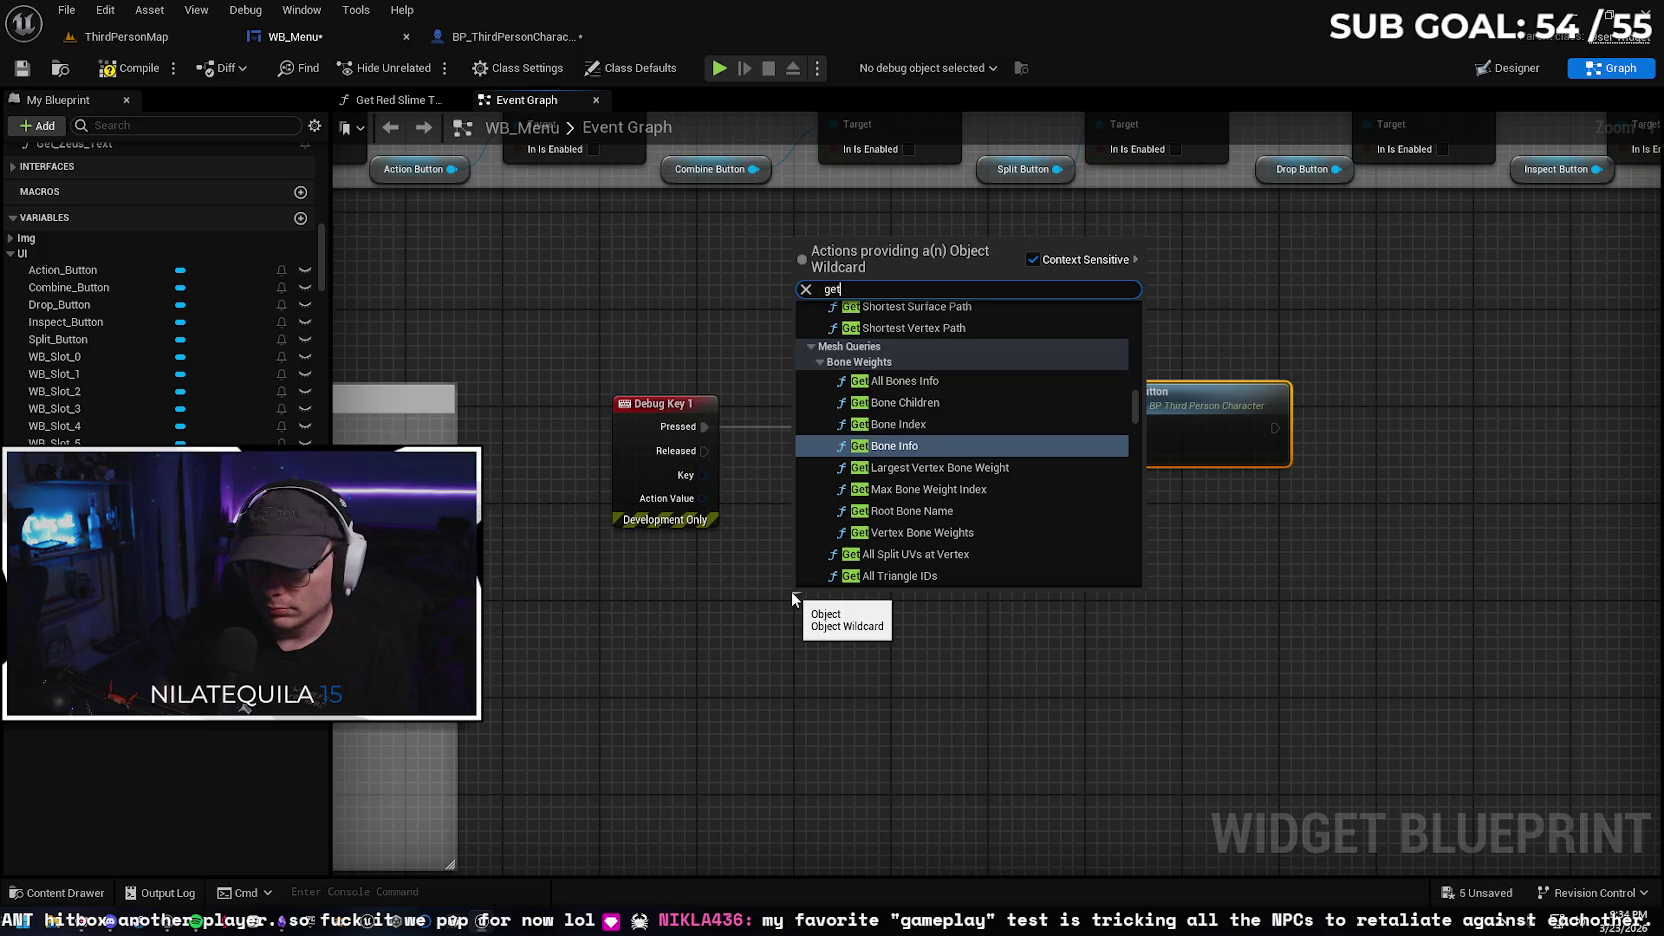
type(" player")
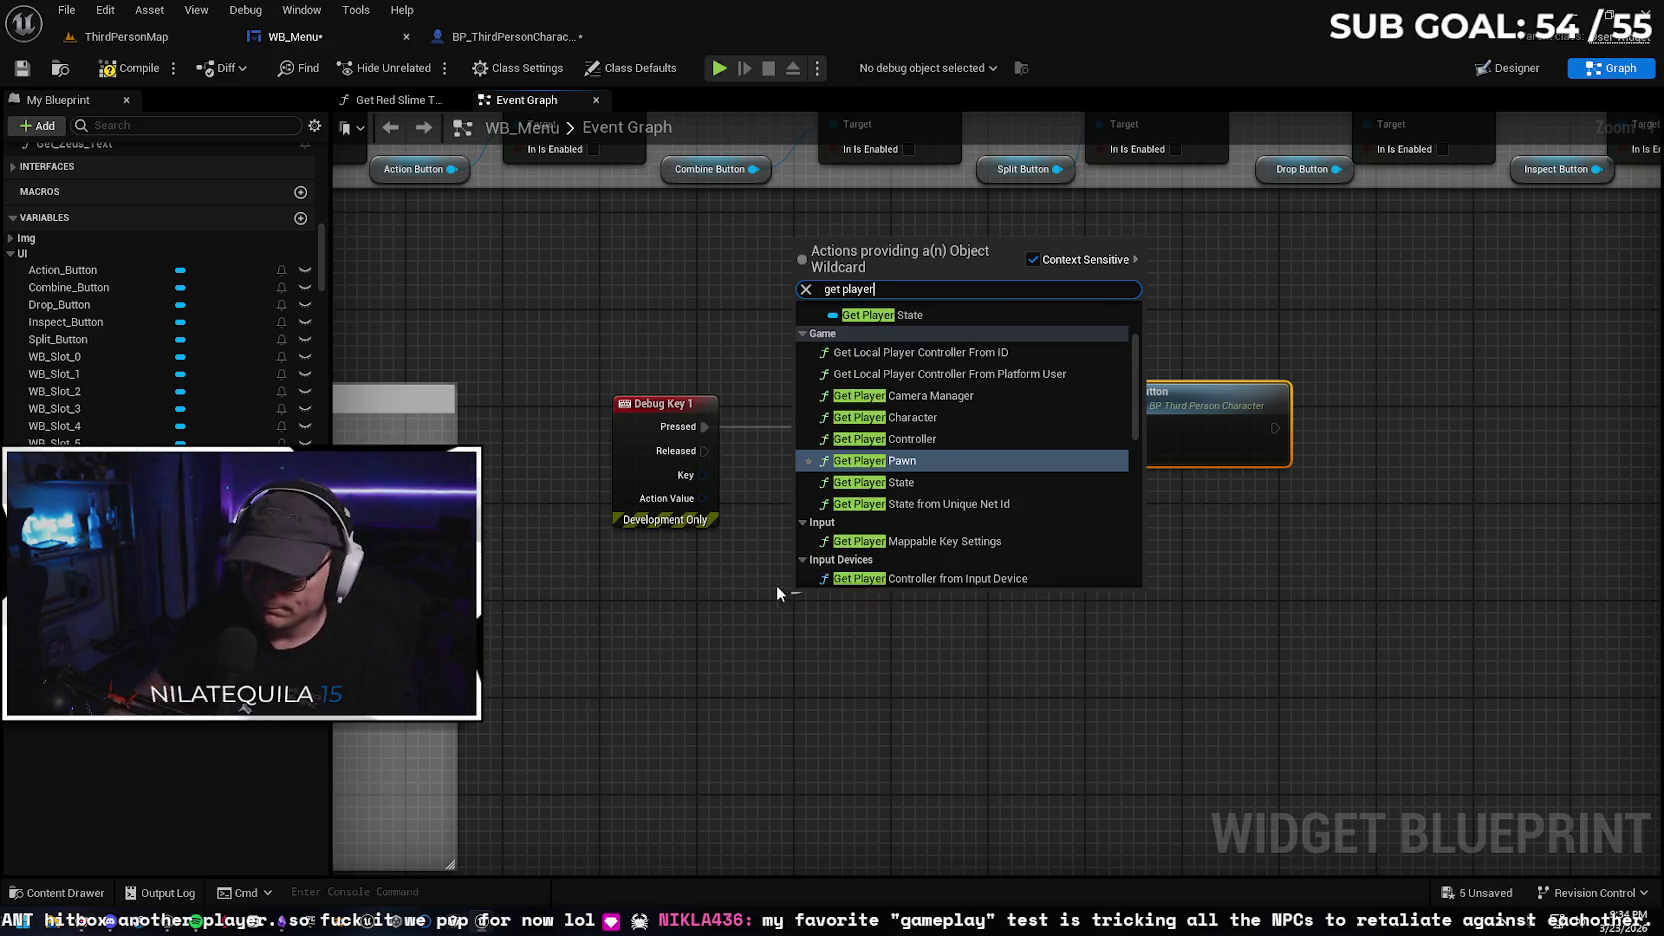
left_click(944, 418)
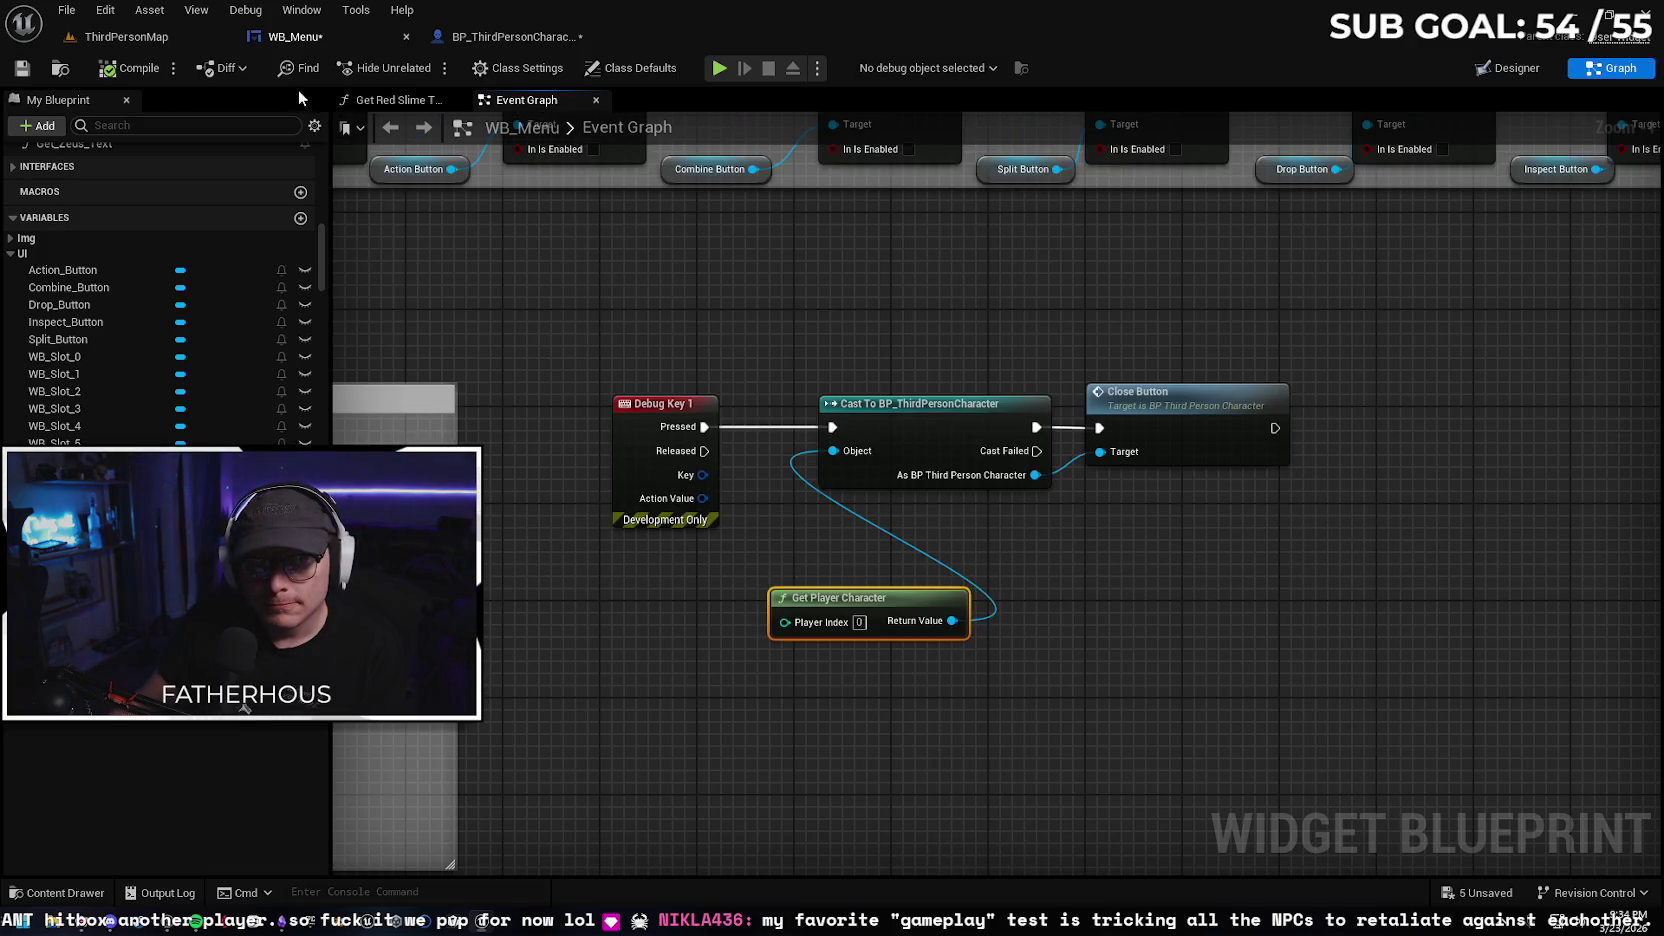
left_click(170, 42)
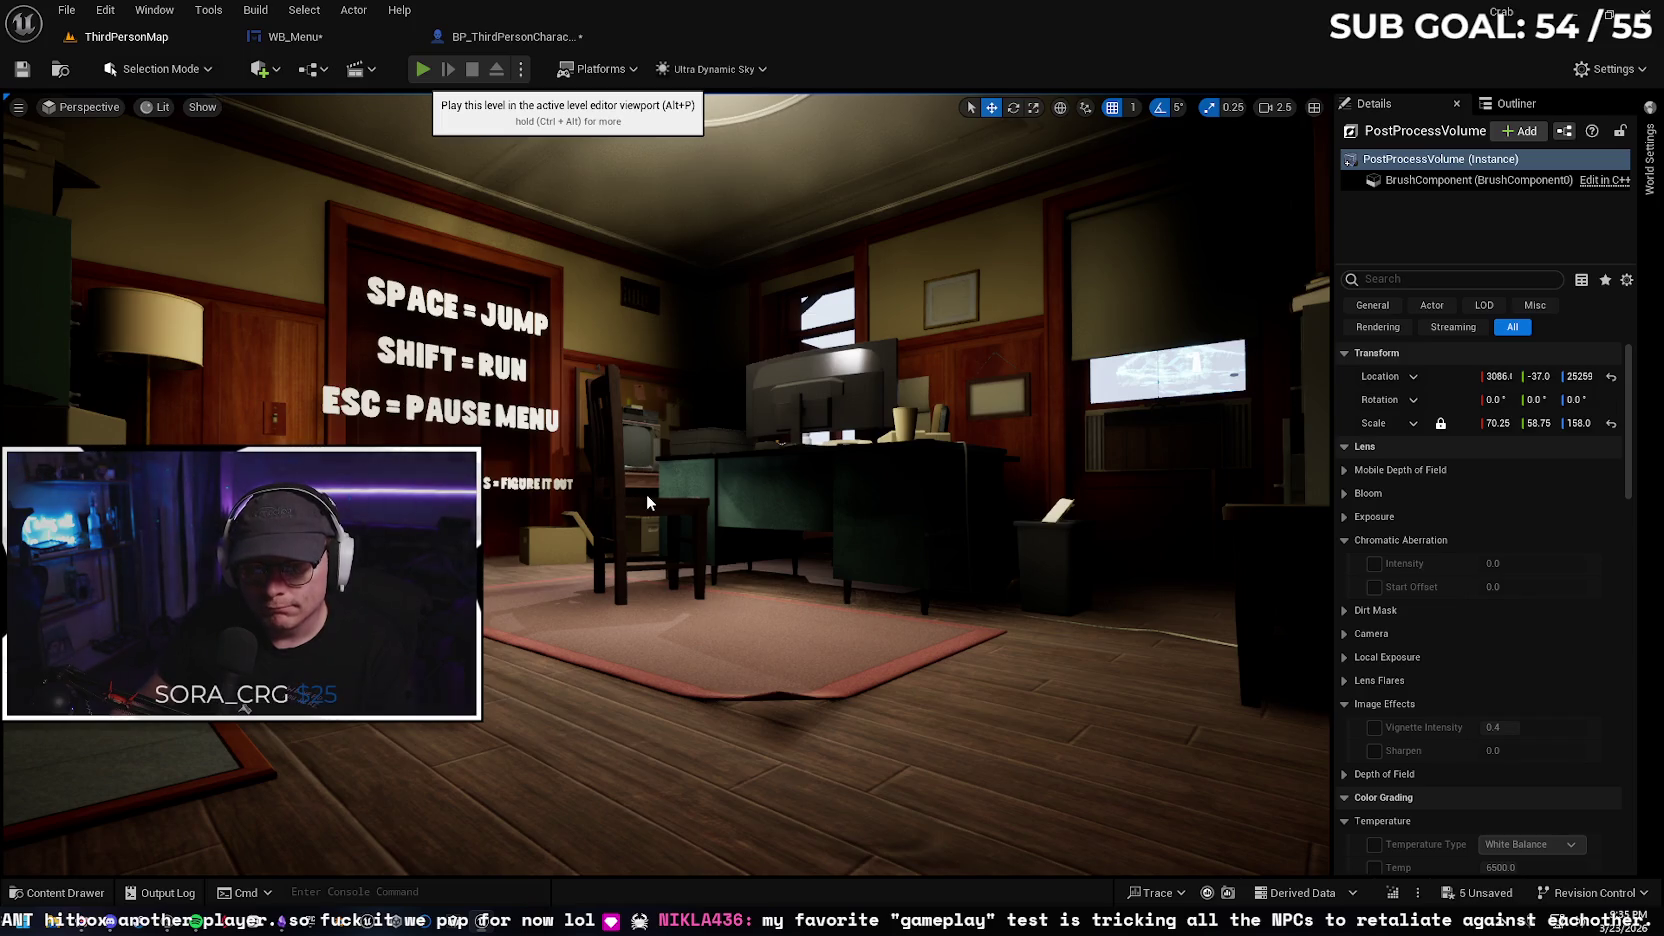
Play-test the level, toggling the inventory with Tab and I about ten times, then stop the session
key("alt+p")
key("Tab")
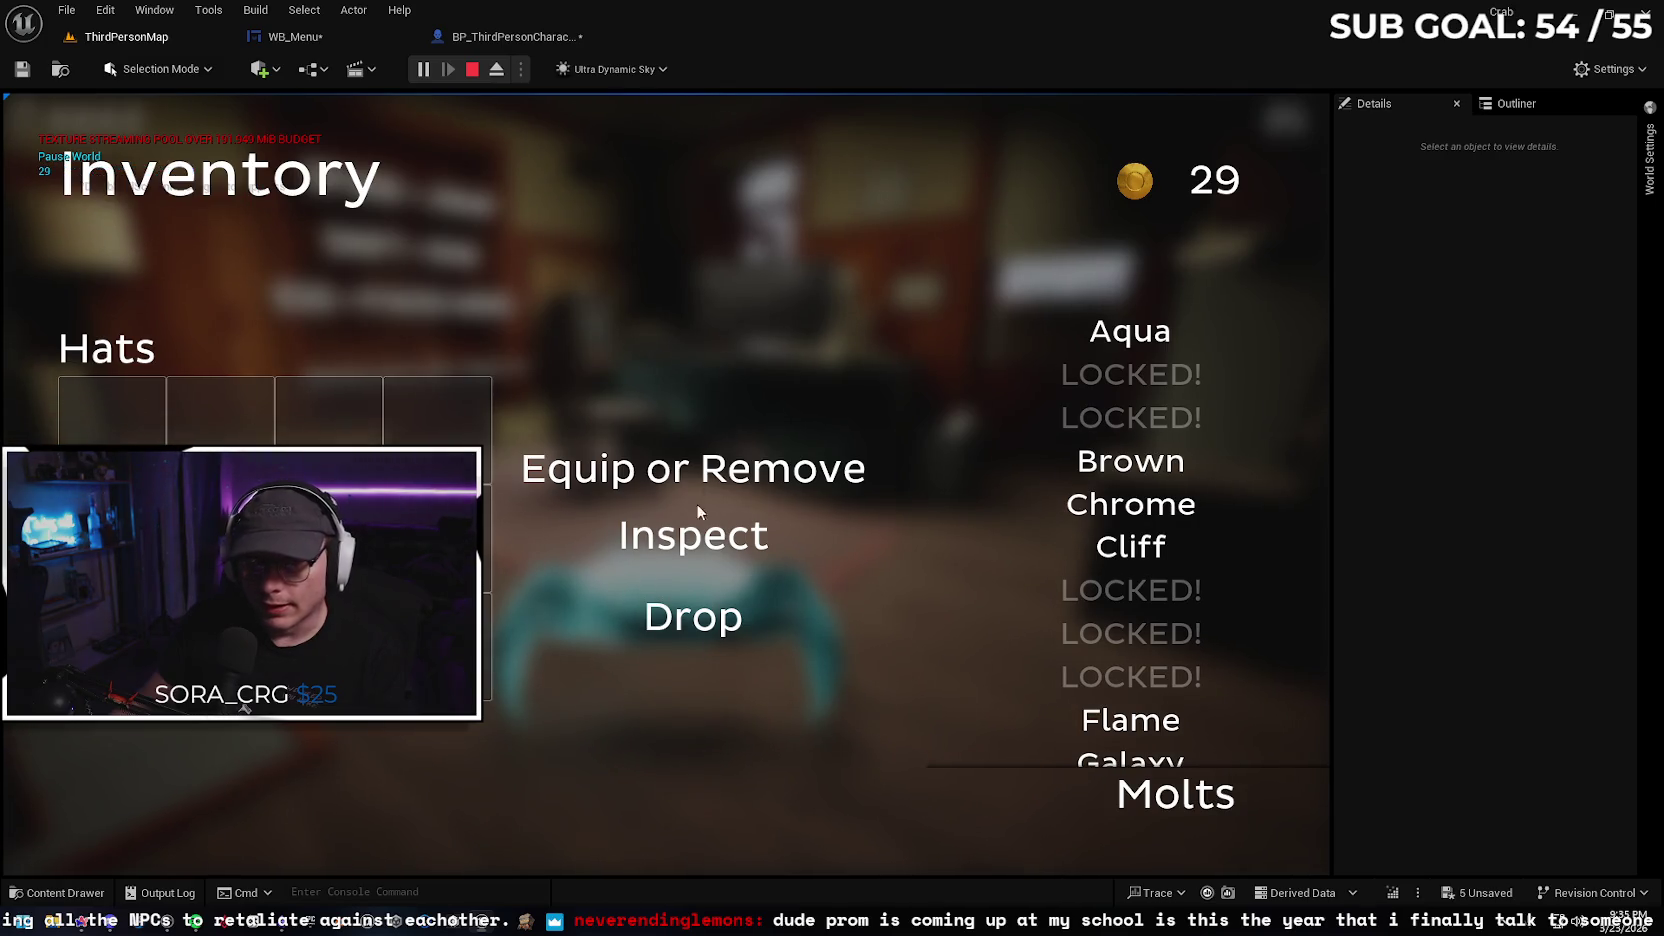
key("Tab")
key("Tab")
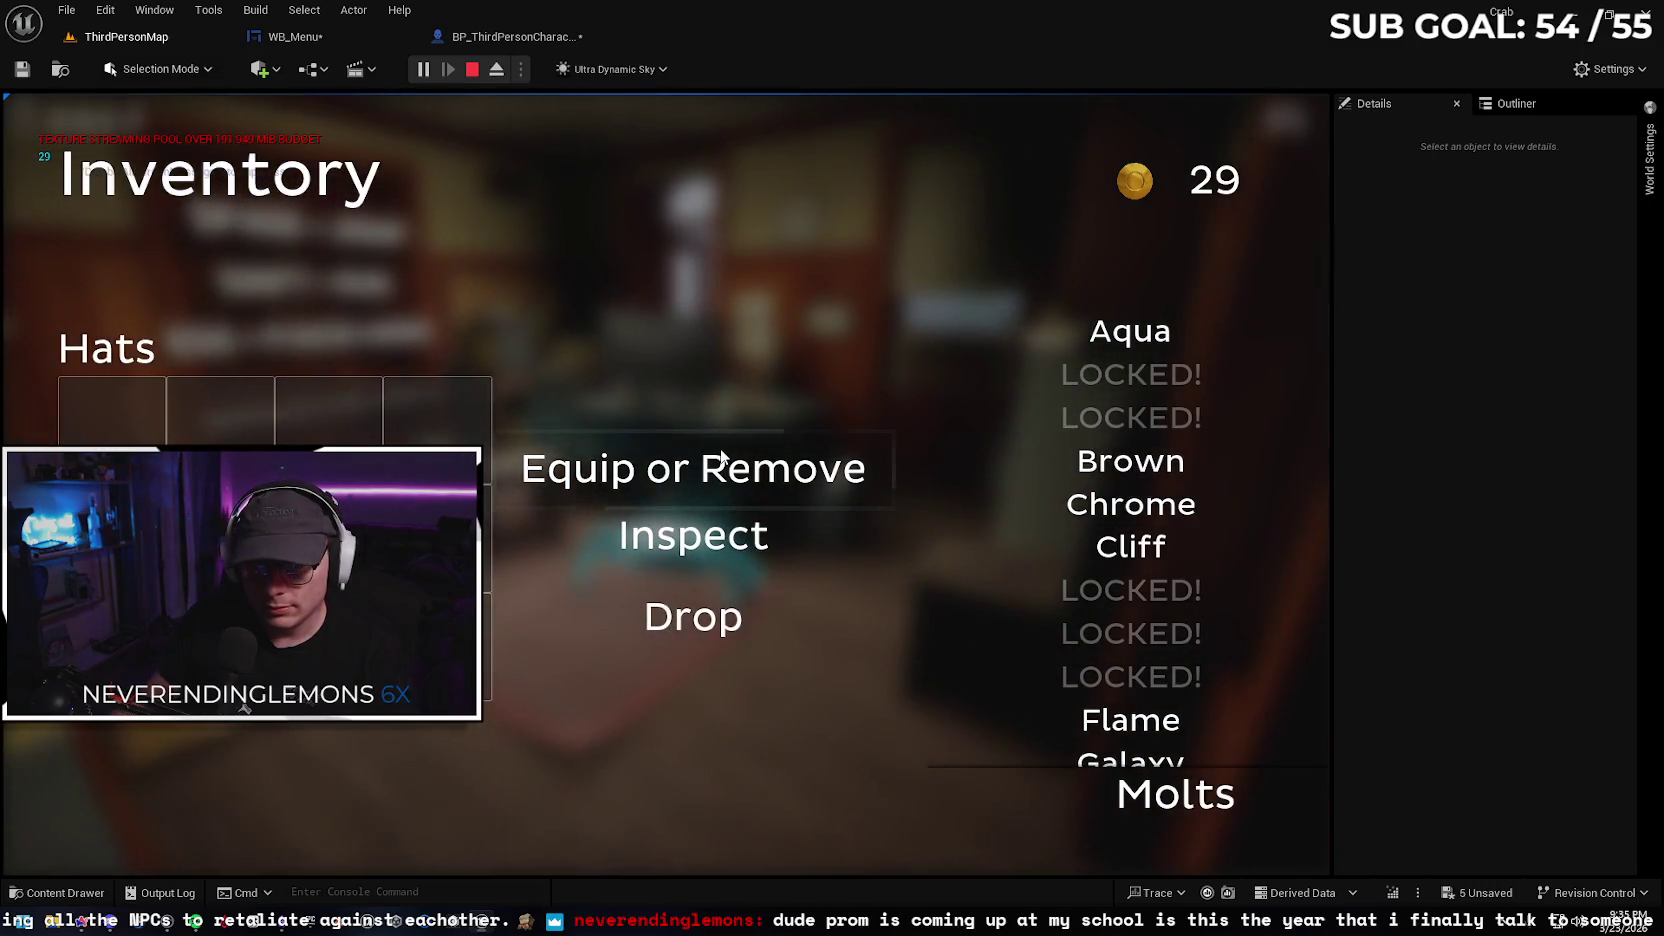
key("Tab")
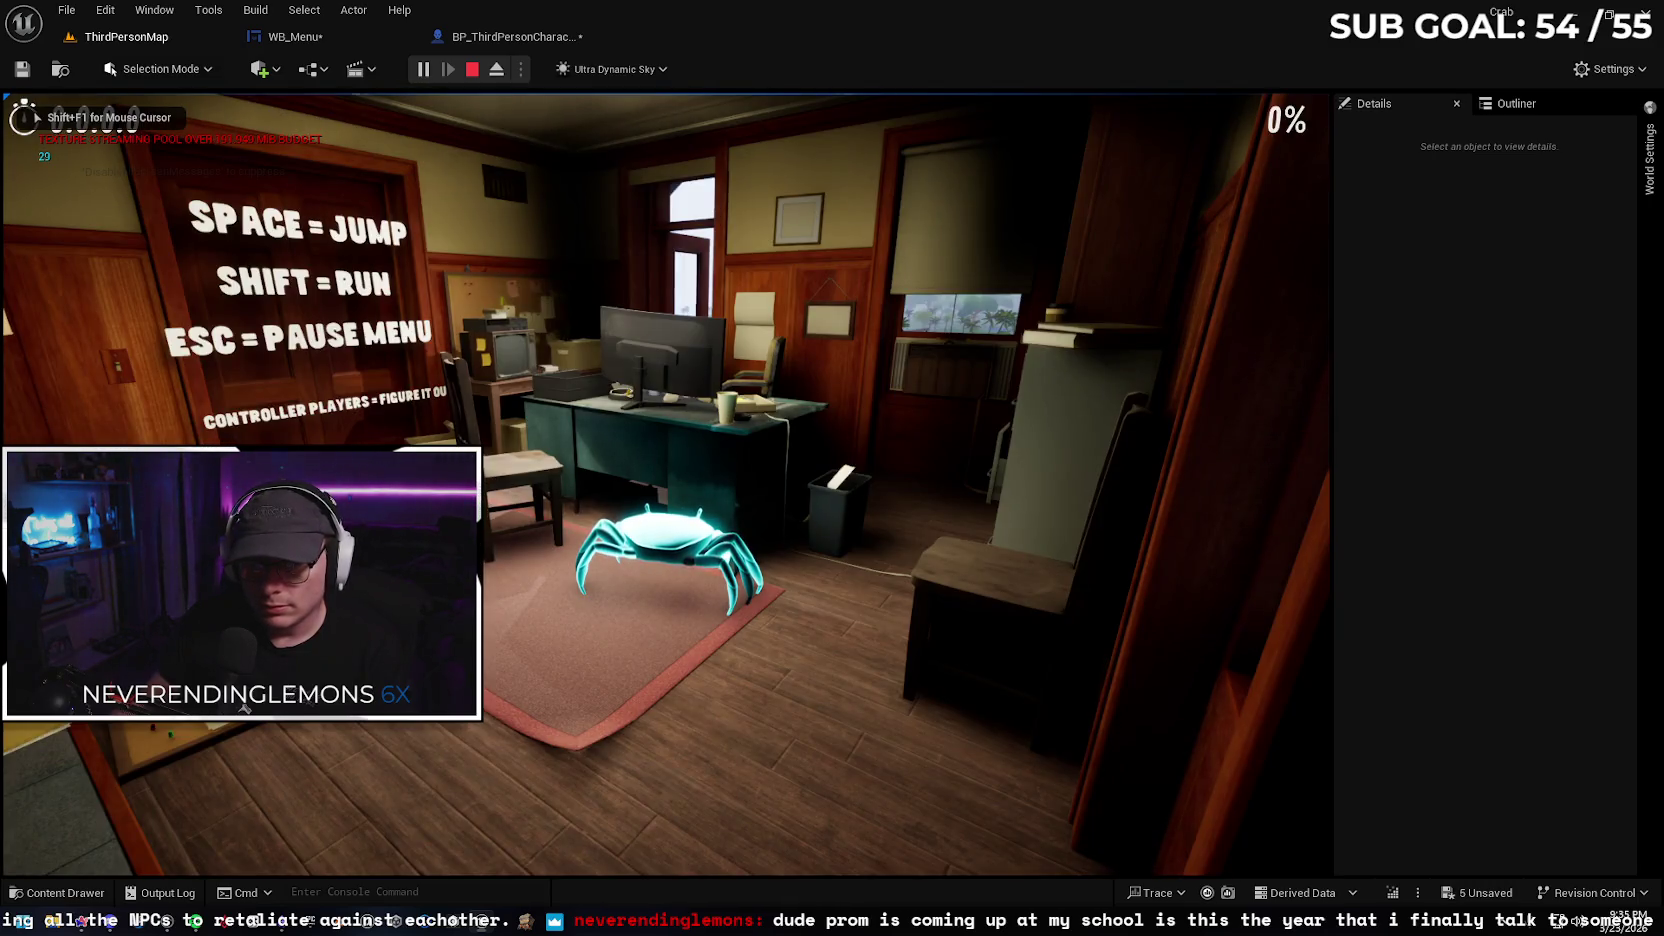
key("Tab")
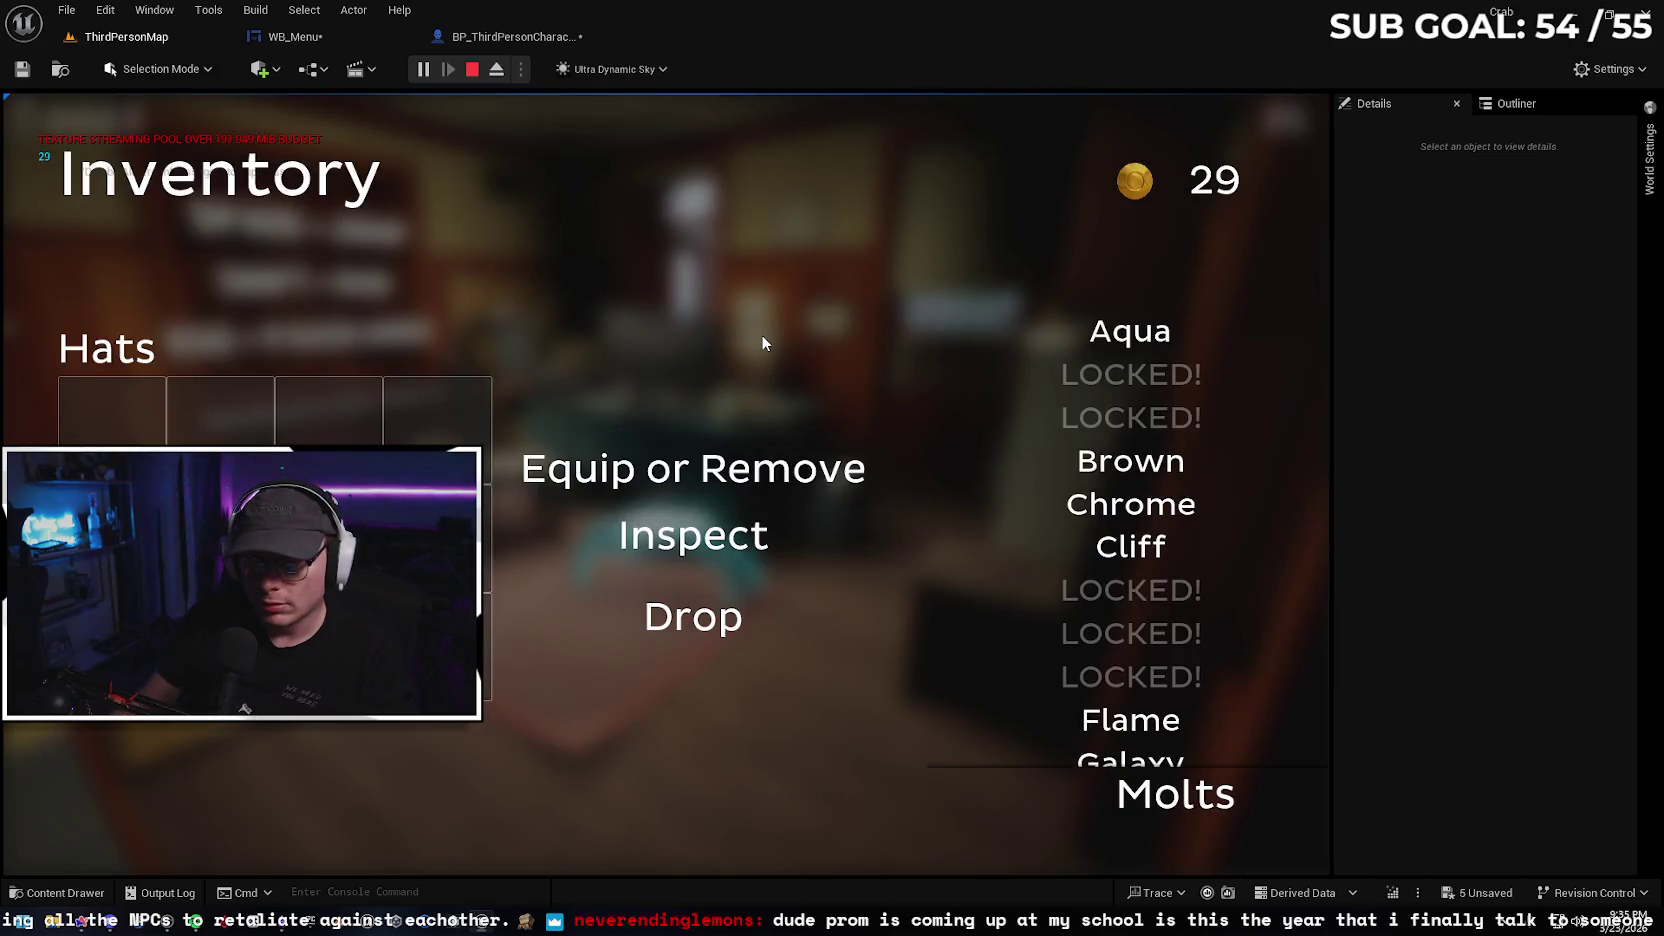
key("Tab")
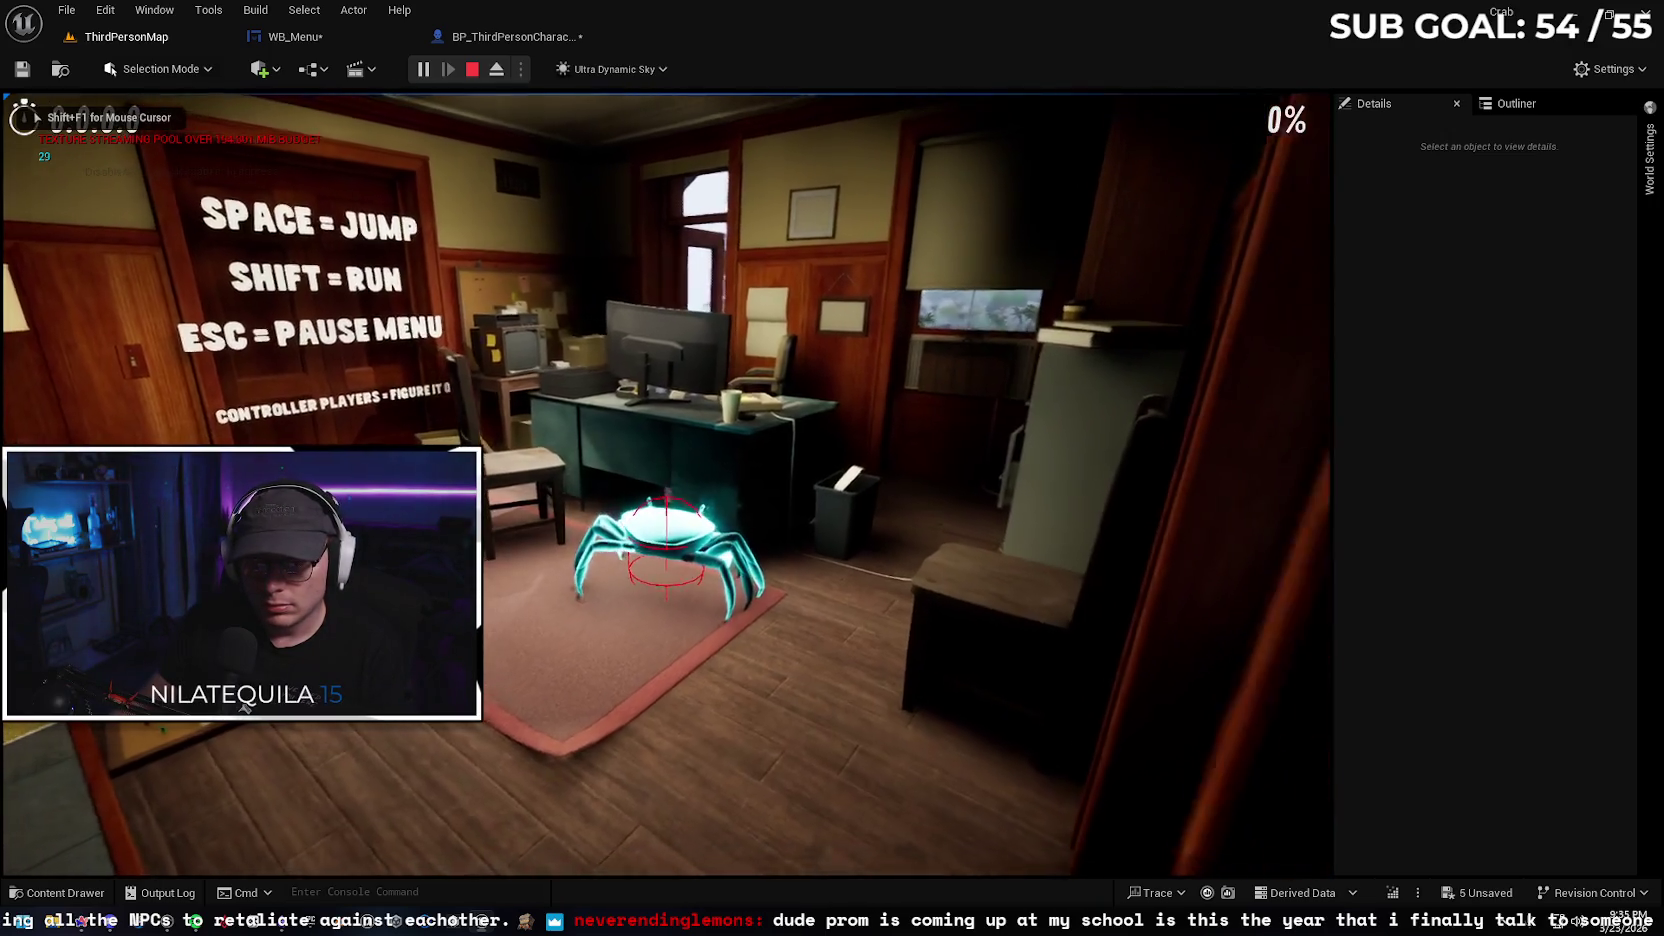
key("Tab")
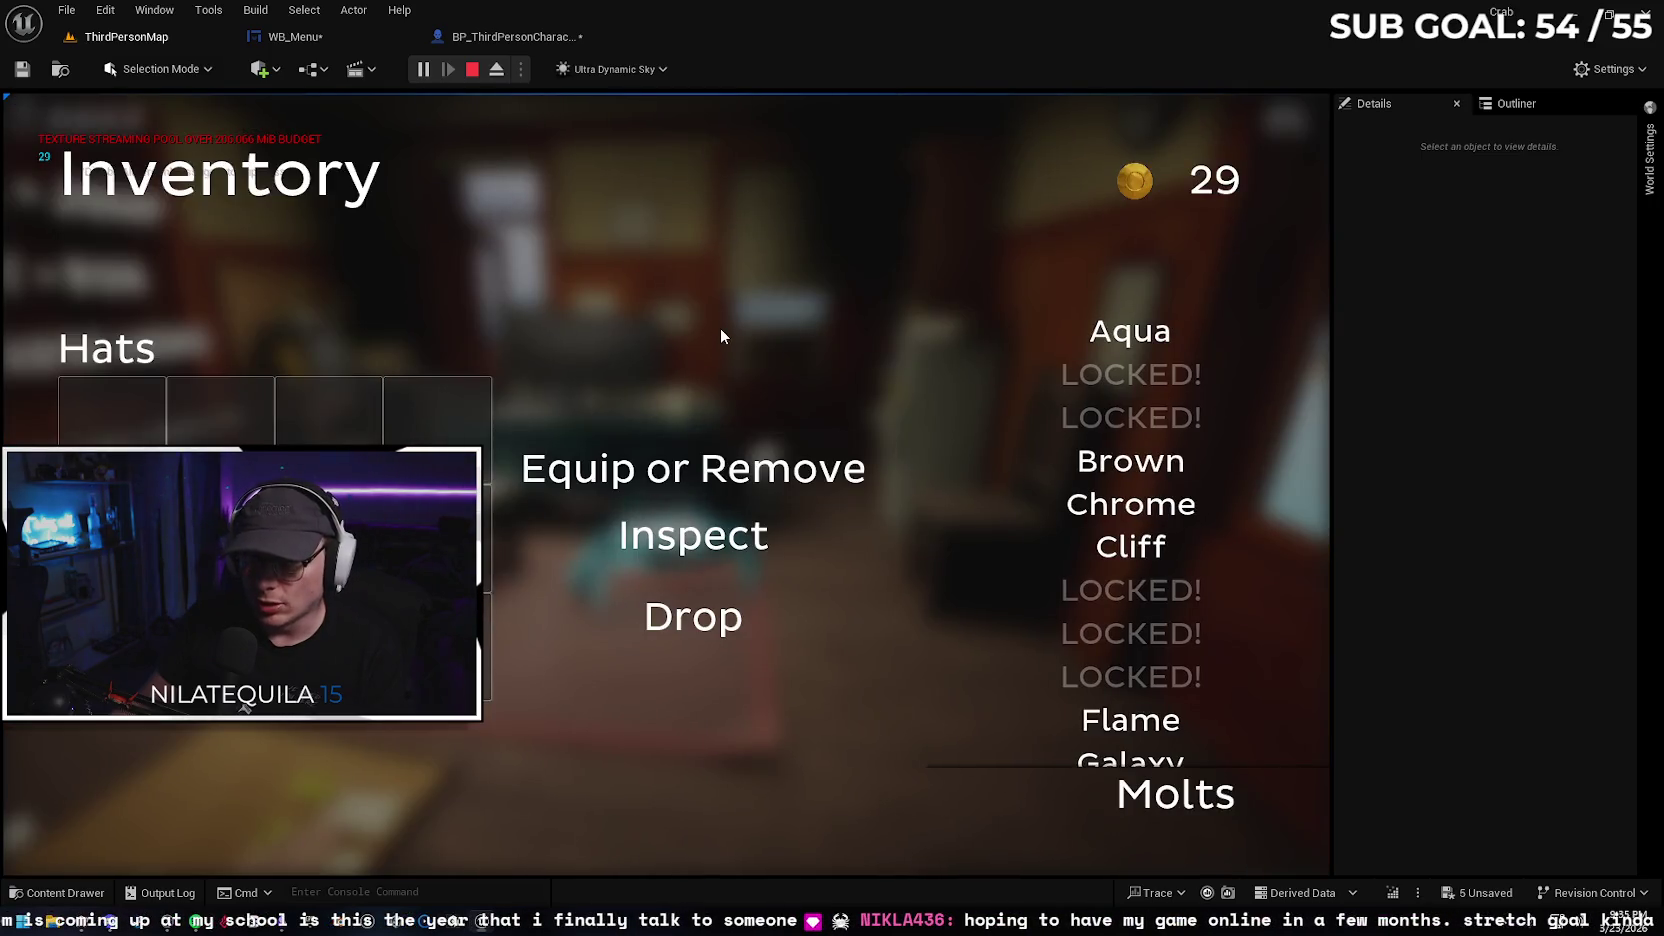
key("Tab")
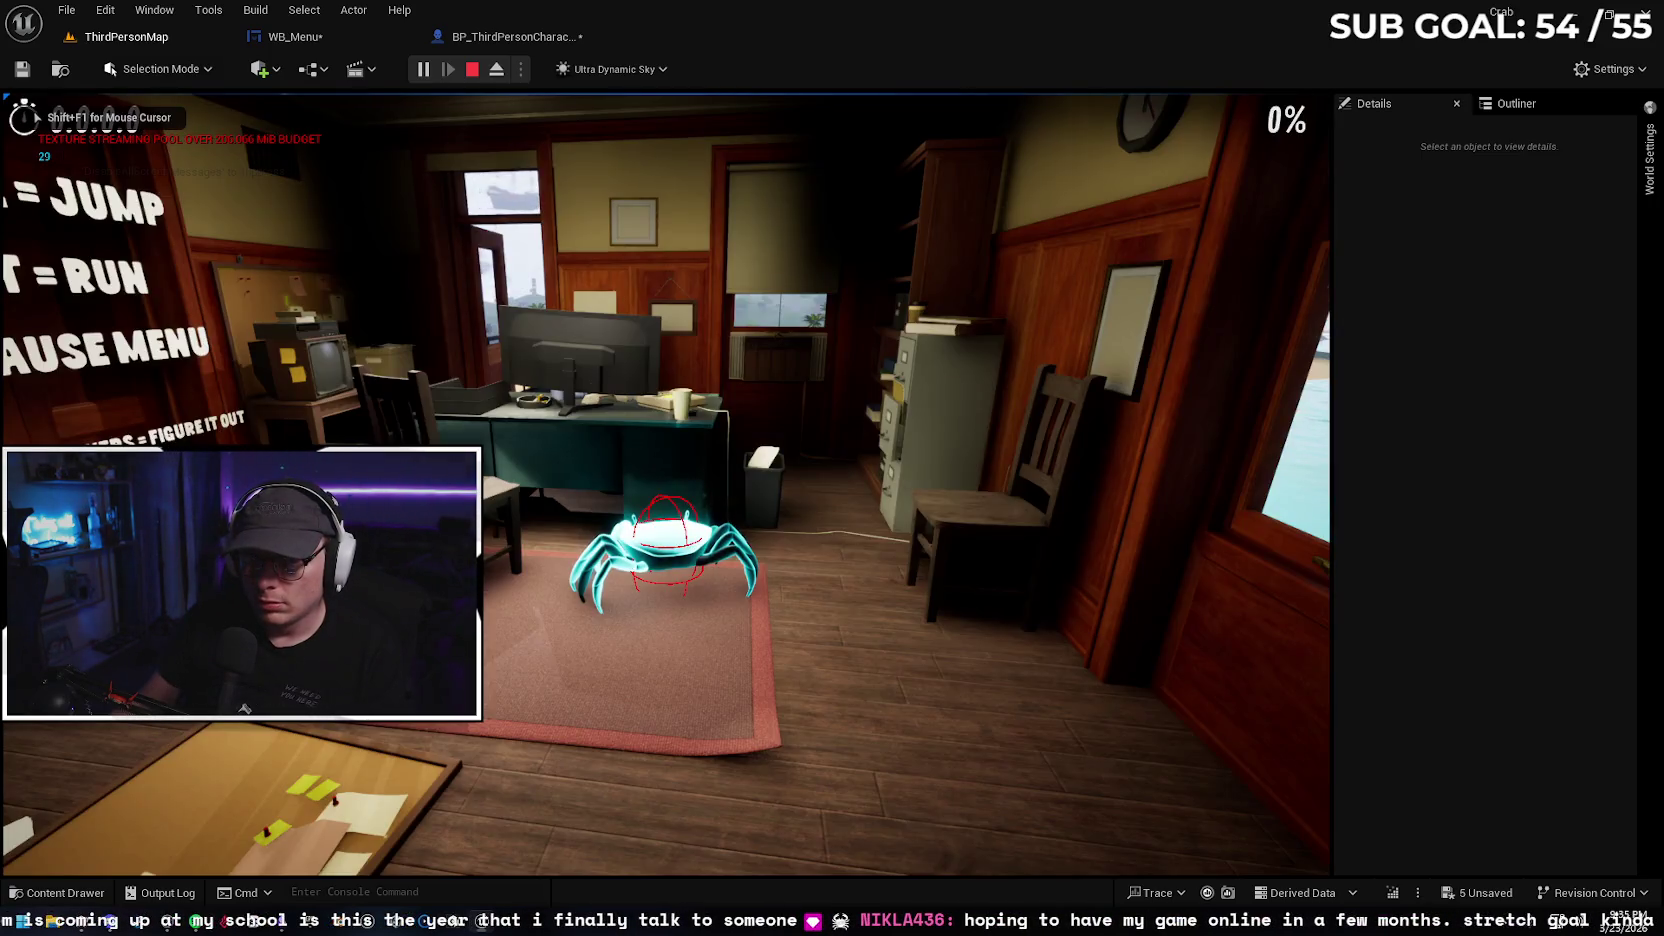
key("Tab")
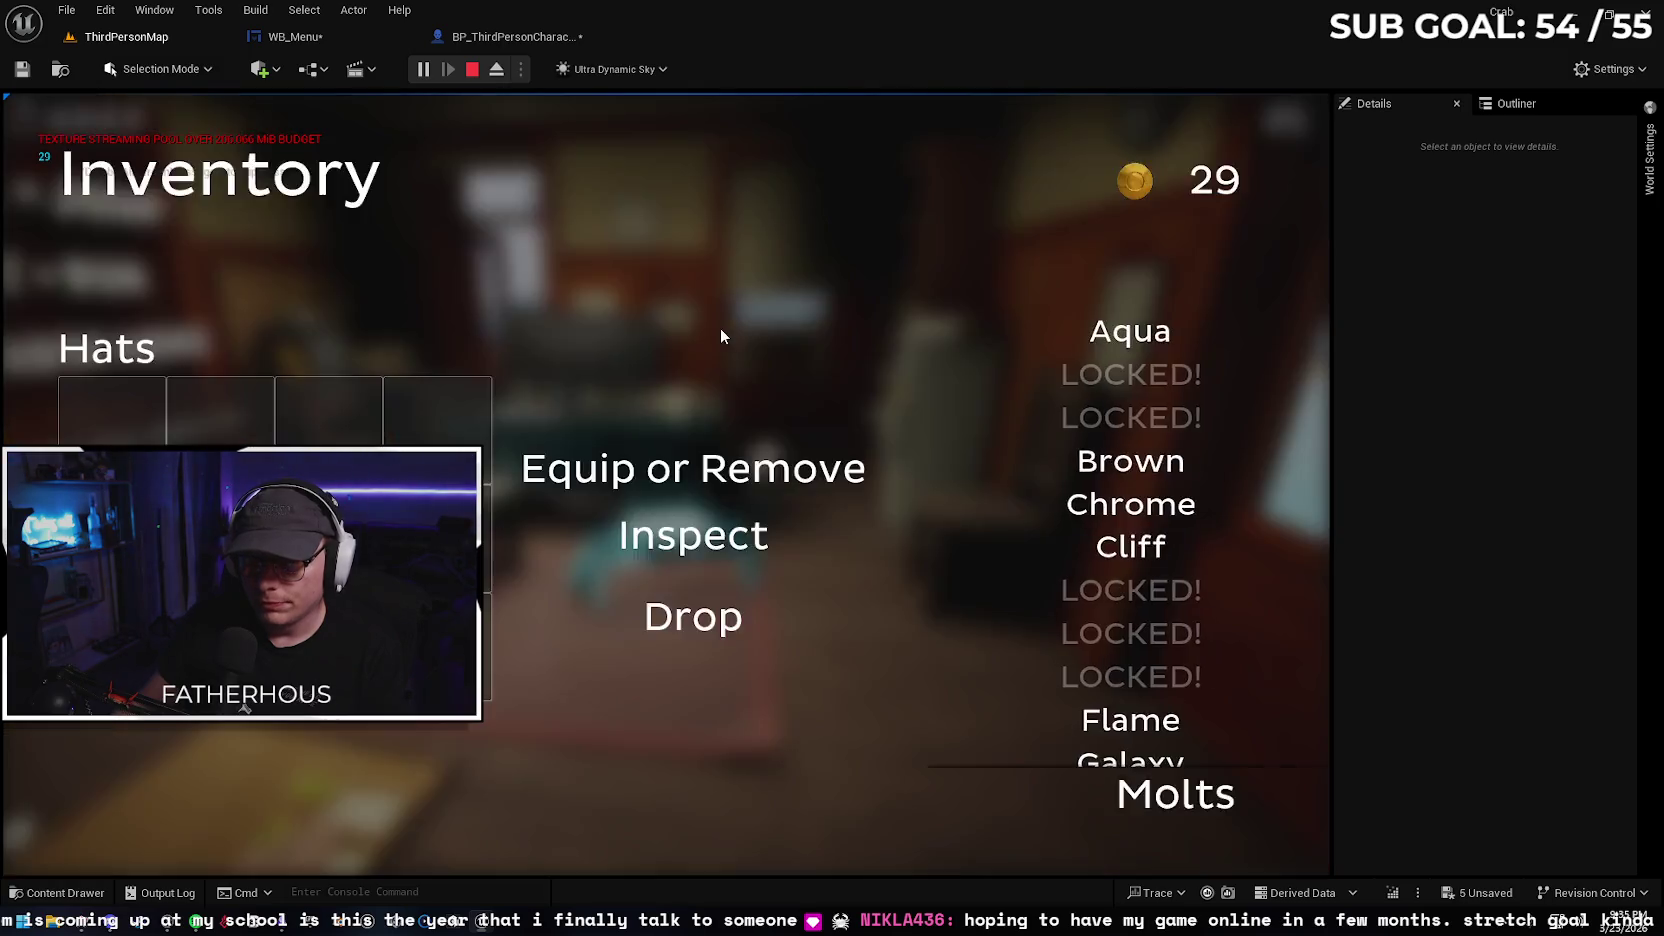
key("Tab")
key("Tab")
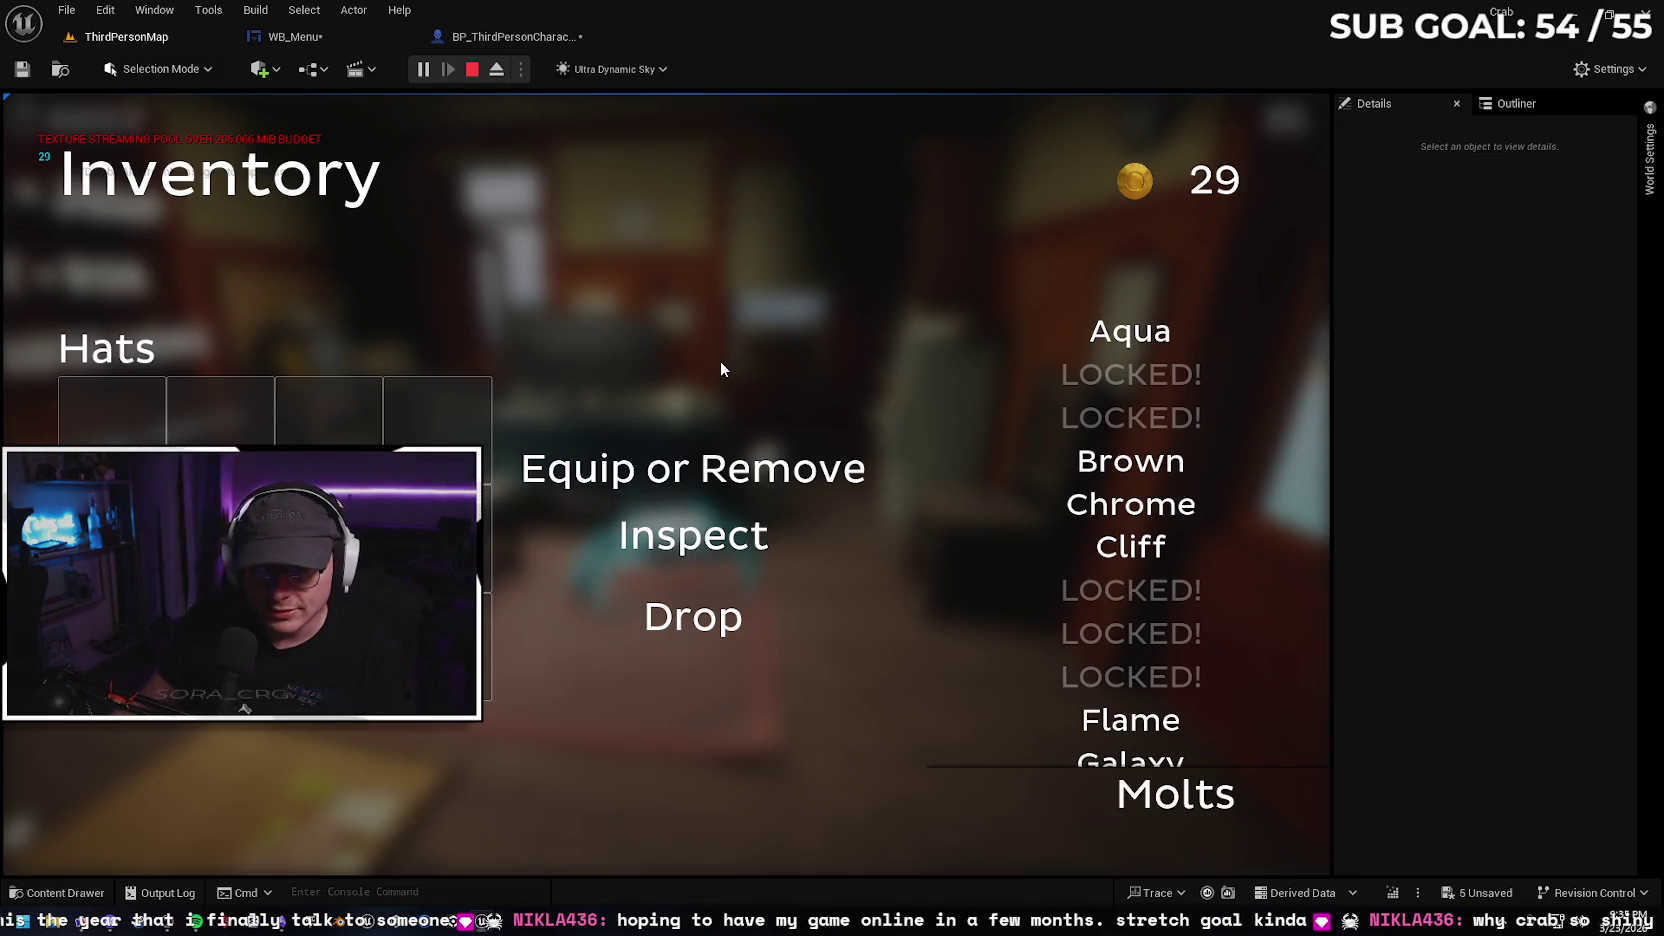
key("i")
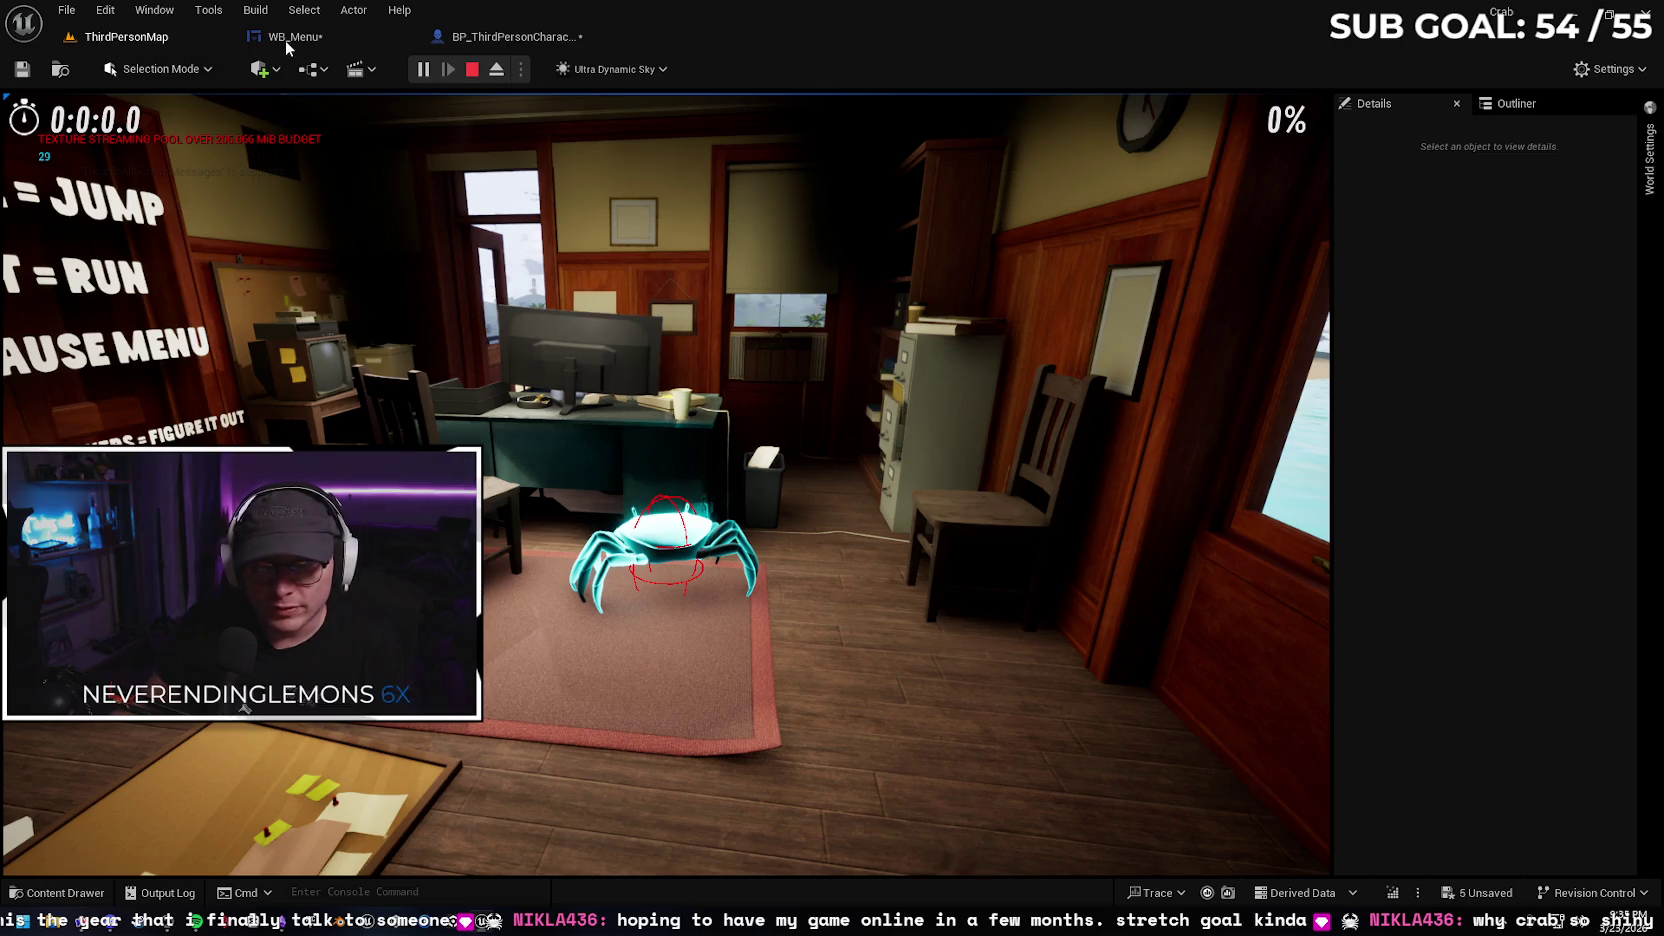
key("Escape")
left_click(508, 36)
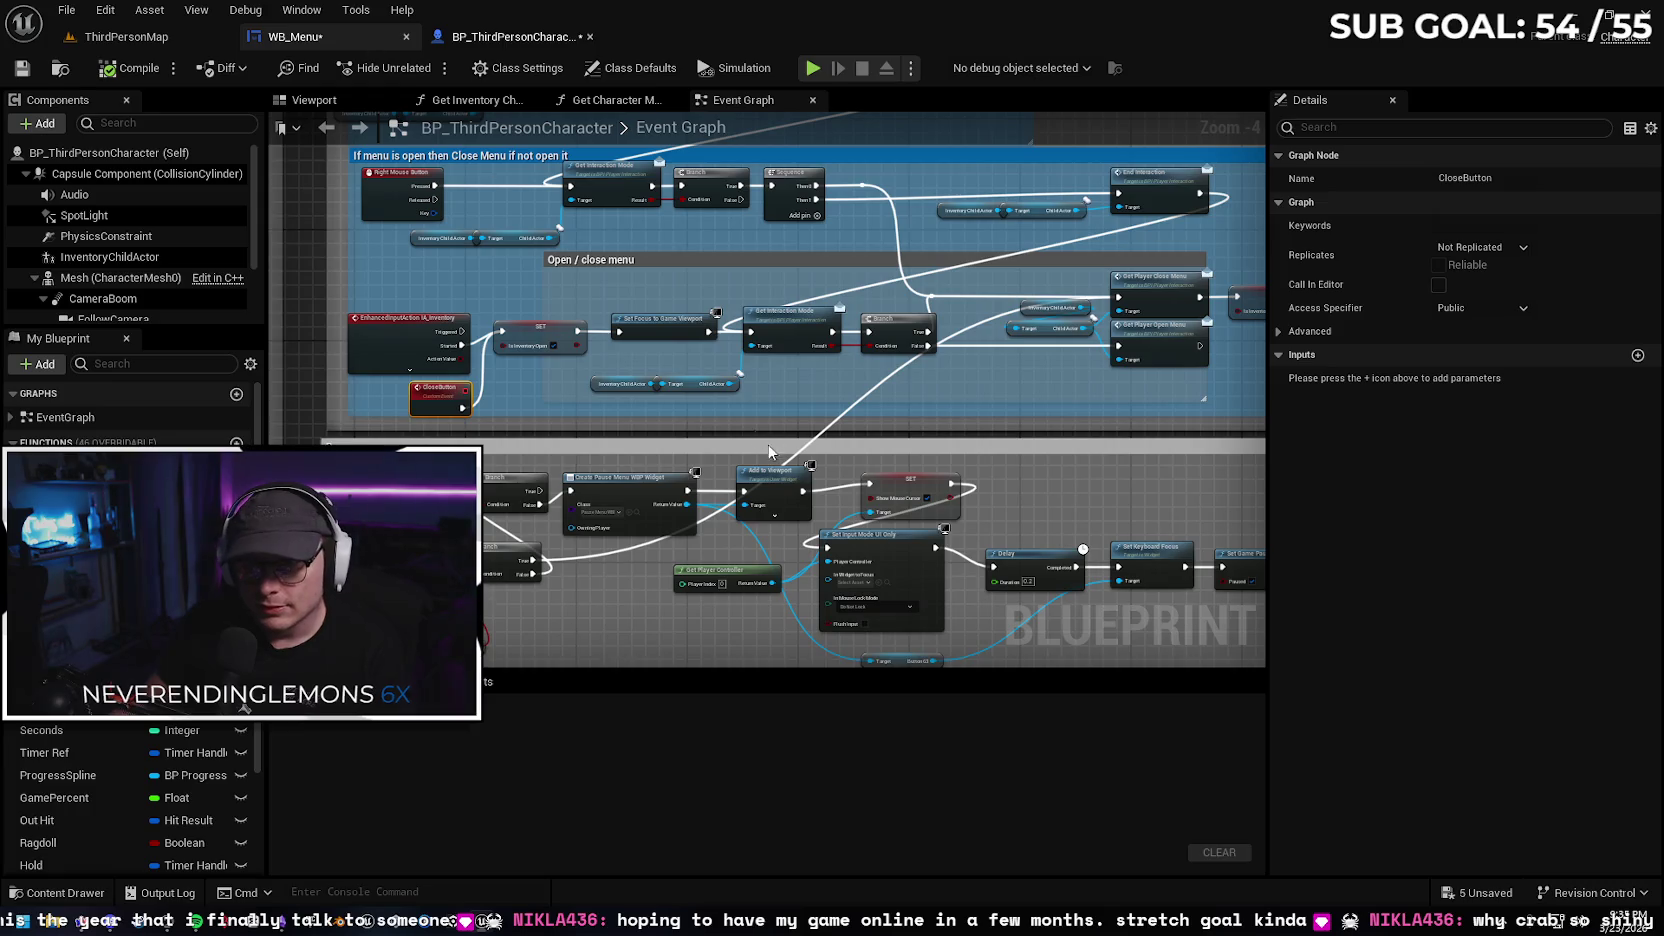
Shift the CloseButton event node right beside the open/close menu logic and compile BP_ThirdPersonCharacter
left_click(295, 36)
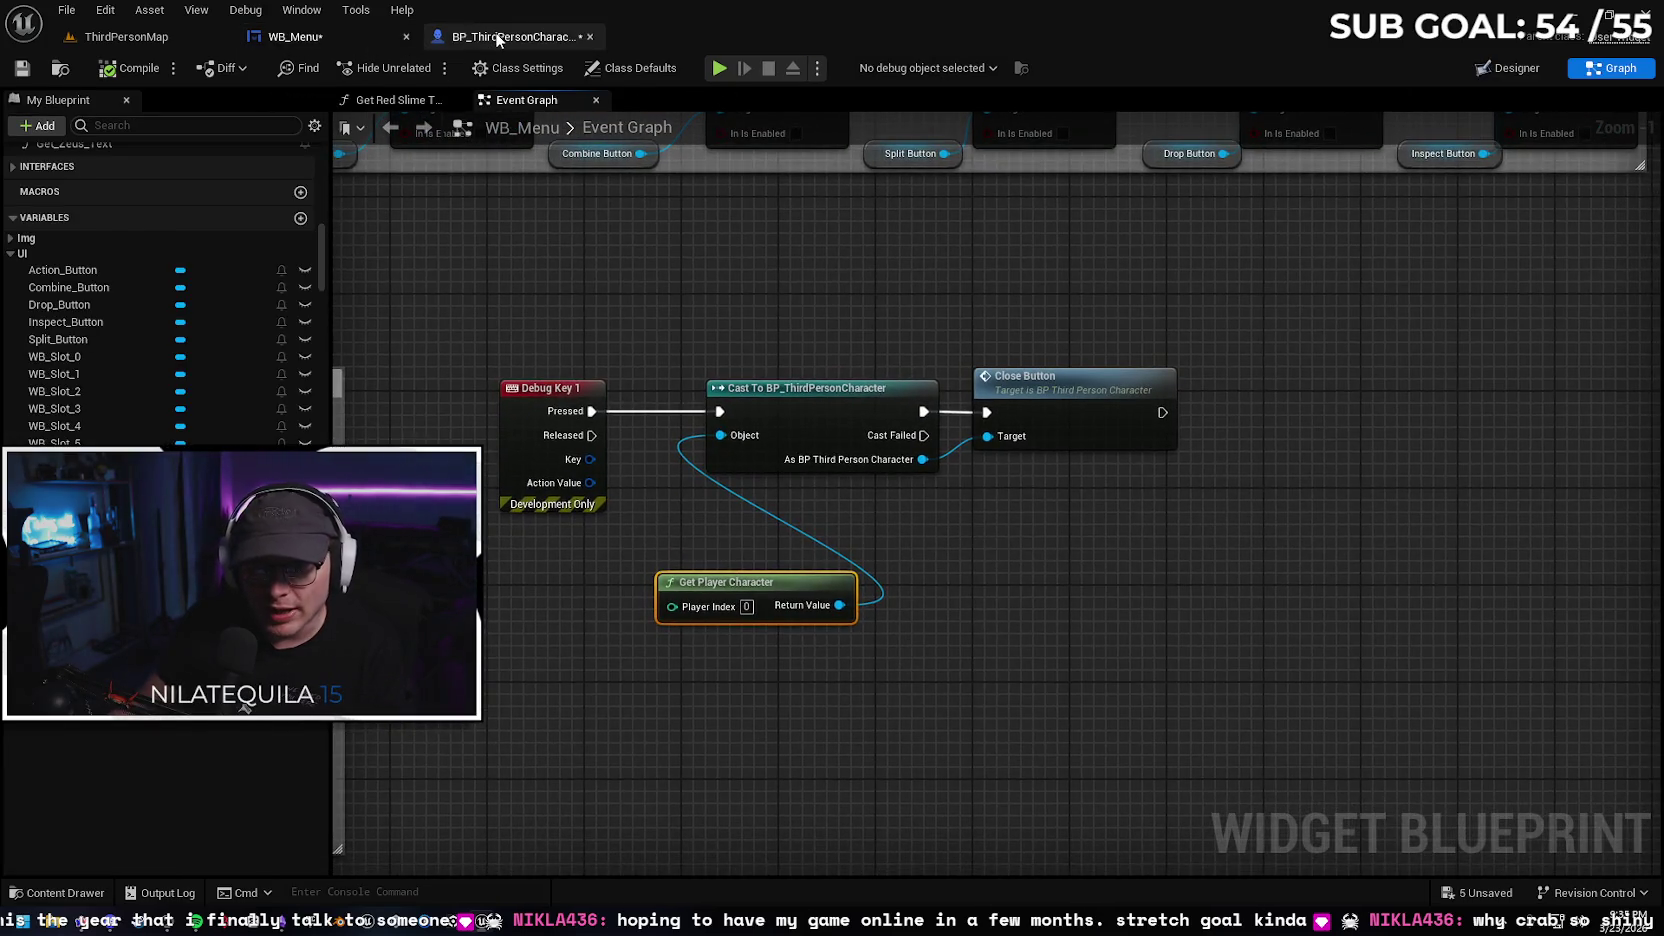
left_click(497, 38)
left_click(508, 413)
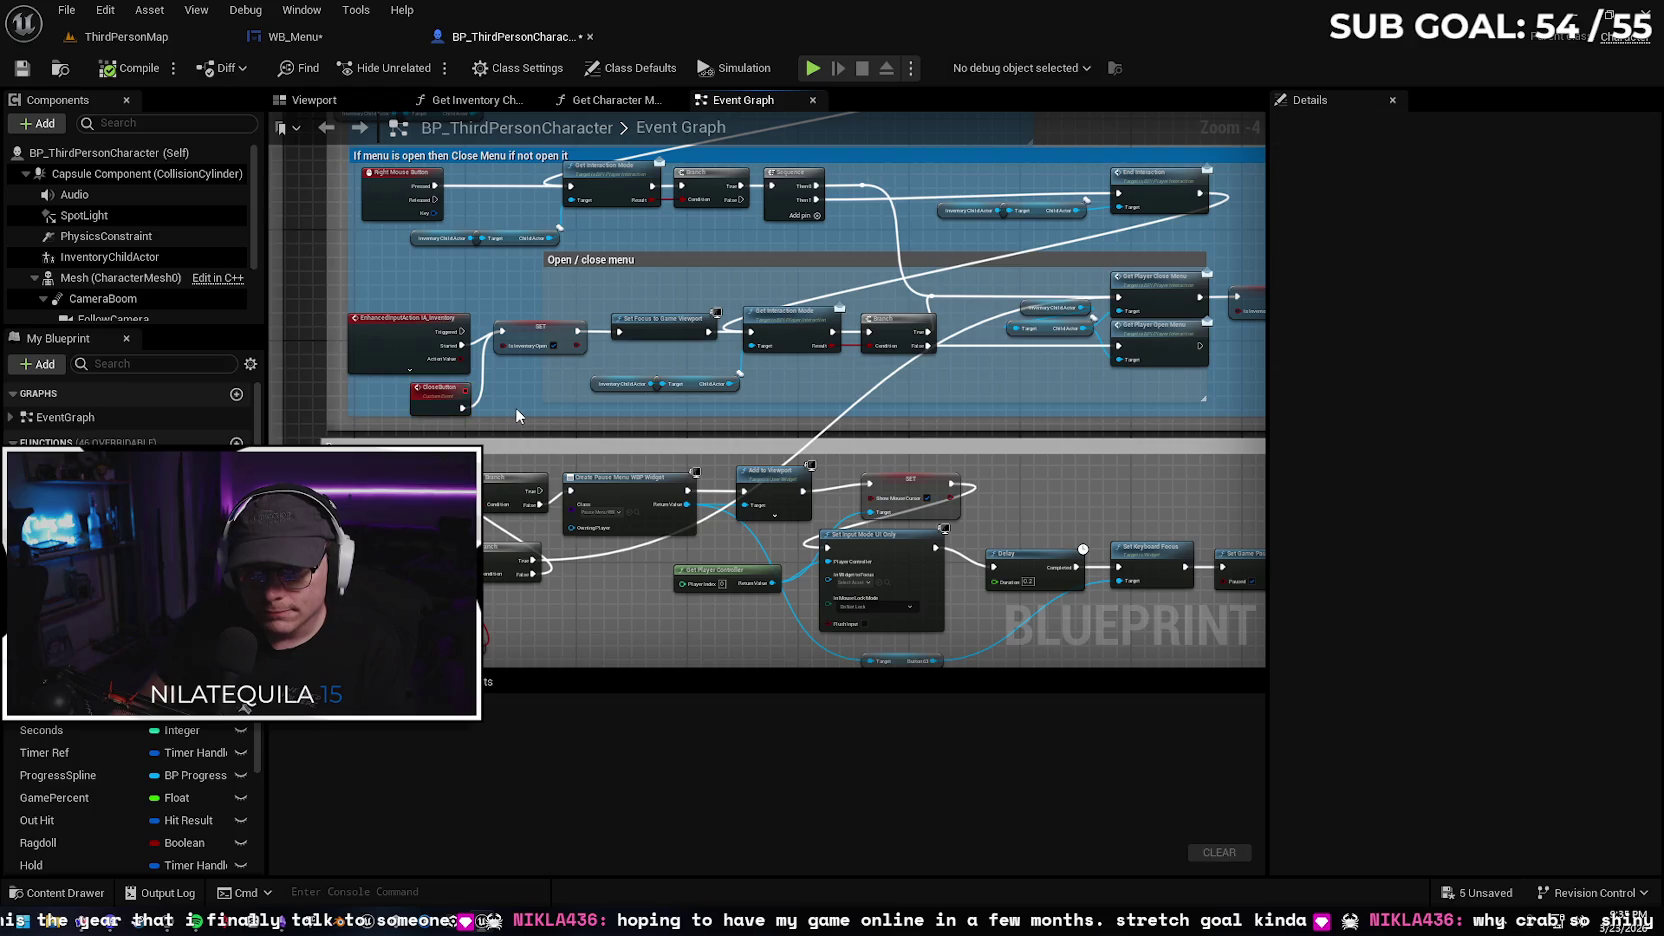
scroll(512, 410, "up", 1)
mouse_move(538, 410)
left_mouse_down()
mouse_move(390, 399)
mouse_move(432, 420)
mouse_move(966, 414)
mouse_move(998, 393)
mouse_move(831, 379)
mouse_move(669, 290)
mouse_move(660, 381)
left_mouse_up()
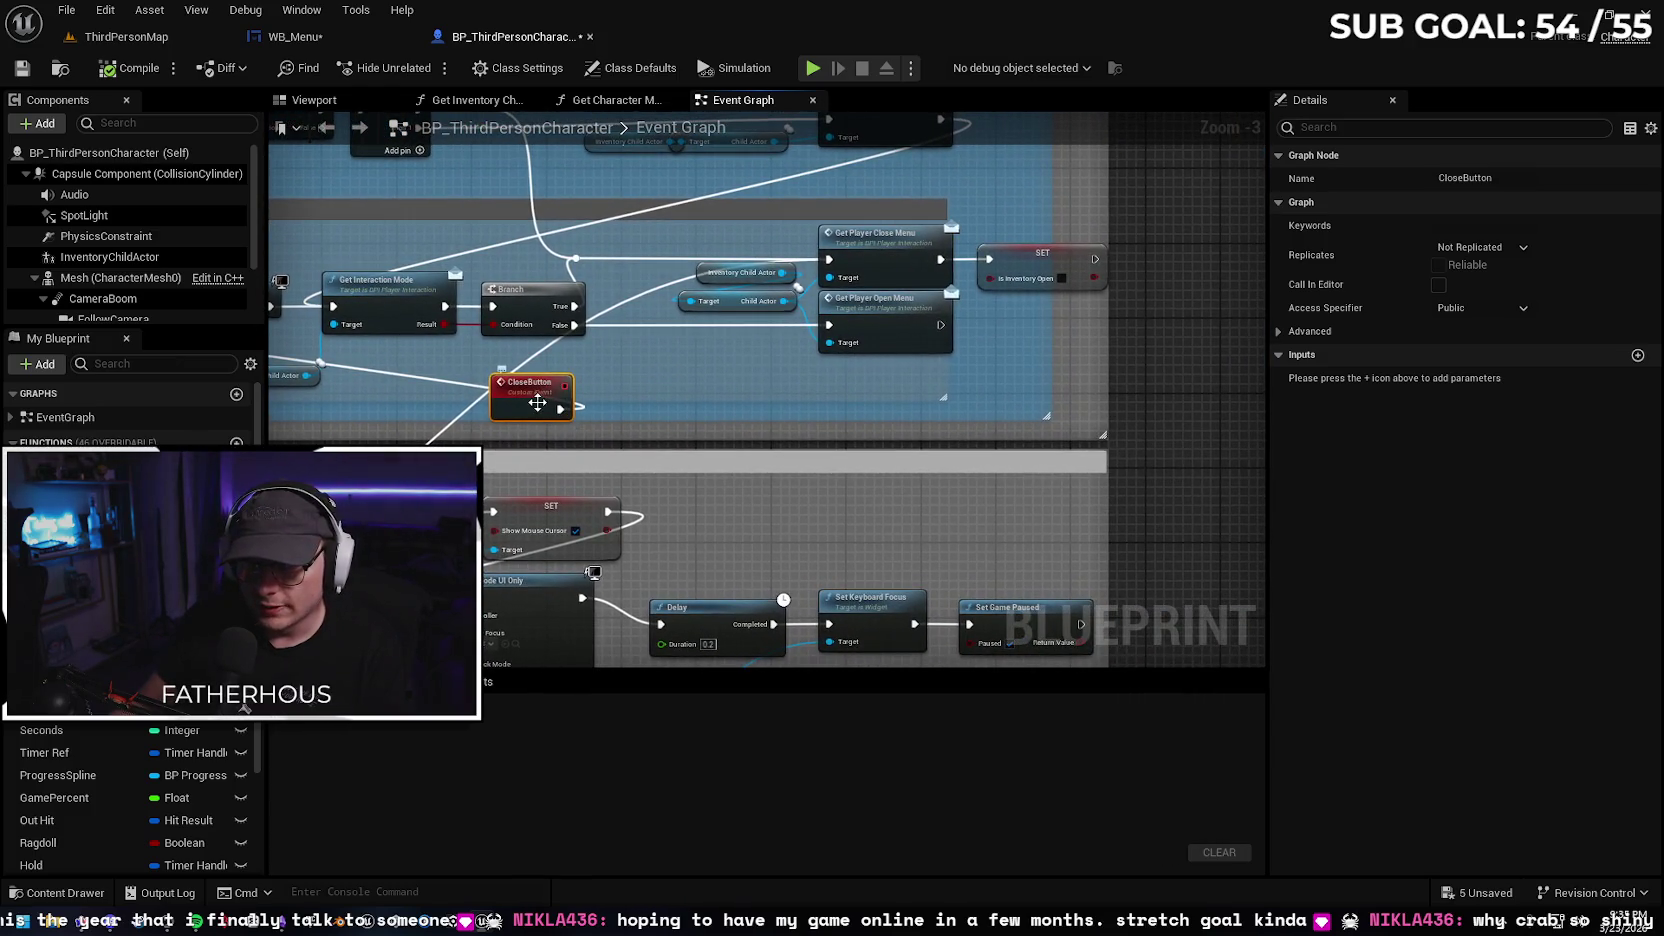
mouse_move(538, 402)
left_mouse_down()
mouse_move(650, 405)
mouse_move(800, 262)
mouse_move(840, 259)
left_mouse_up()
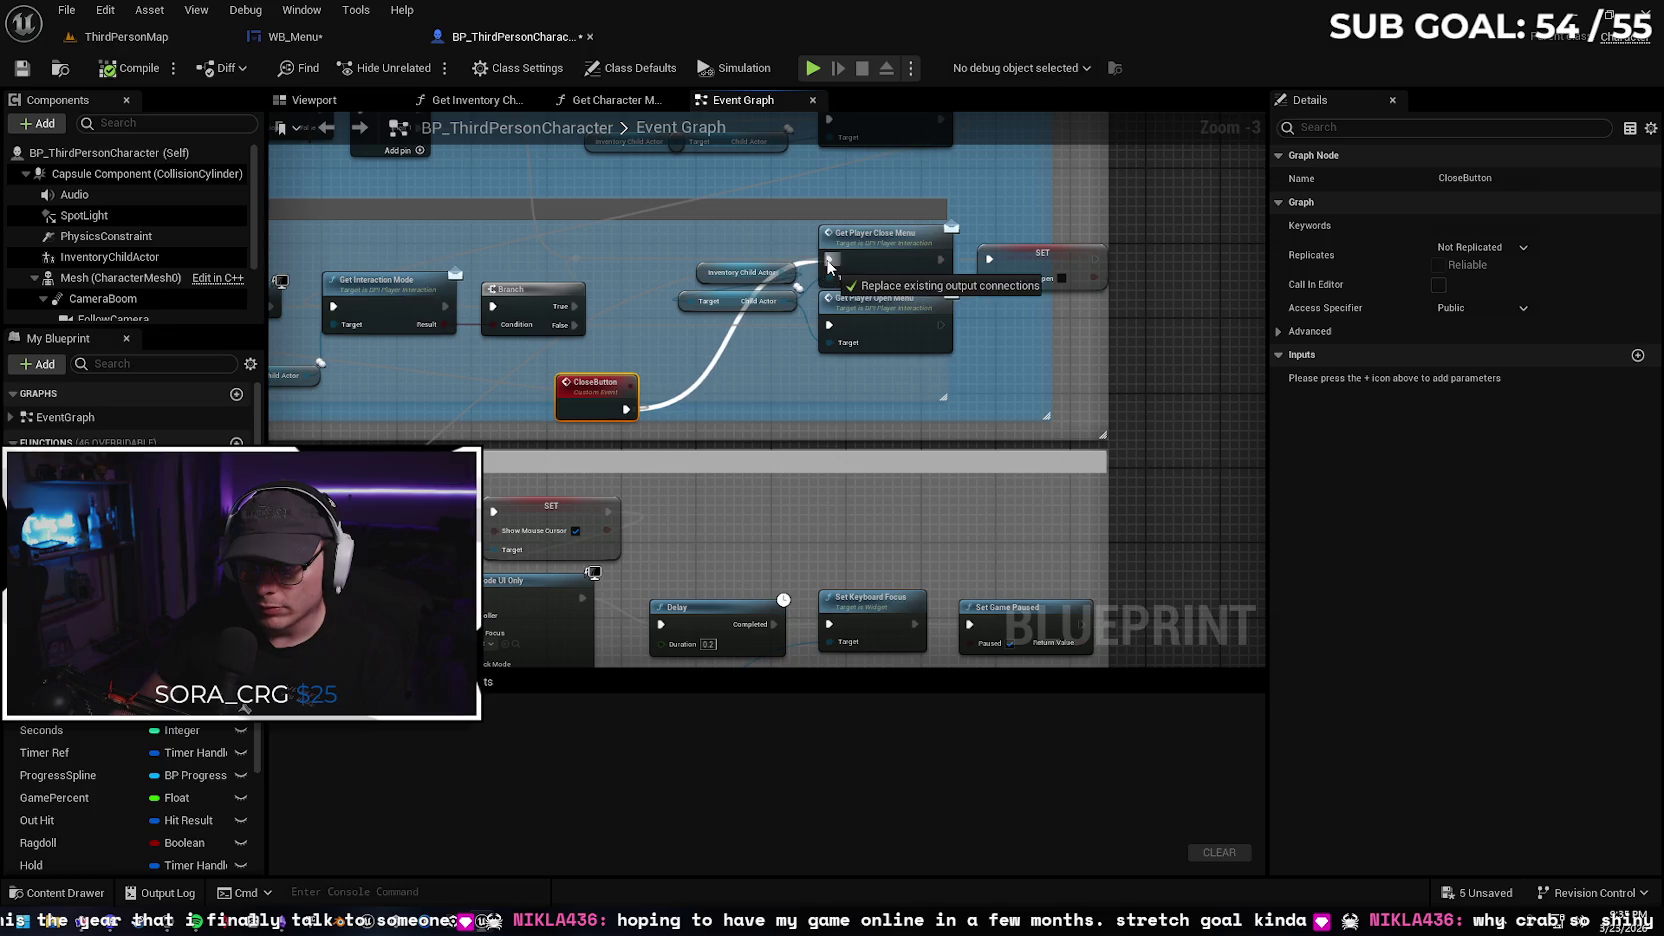
left_click(120, 70)
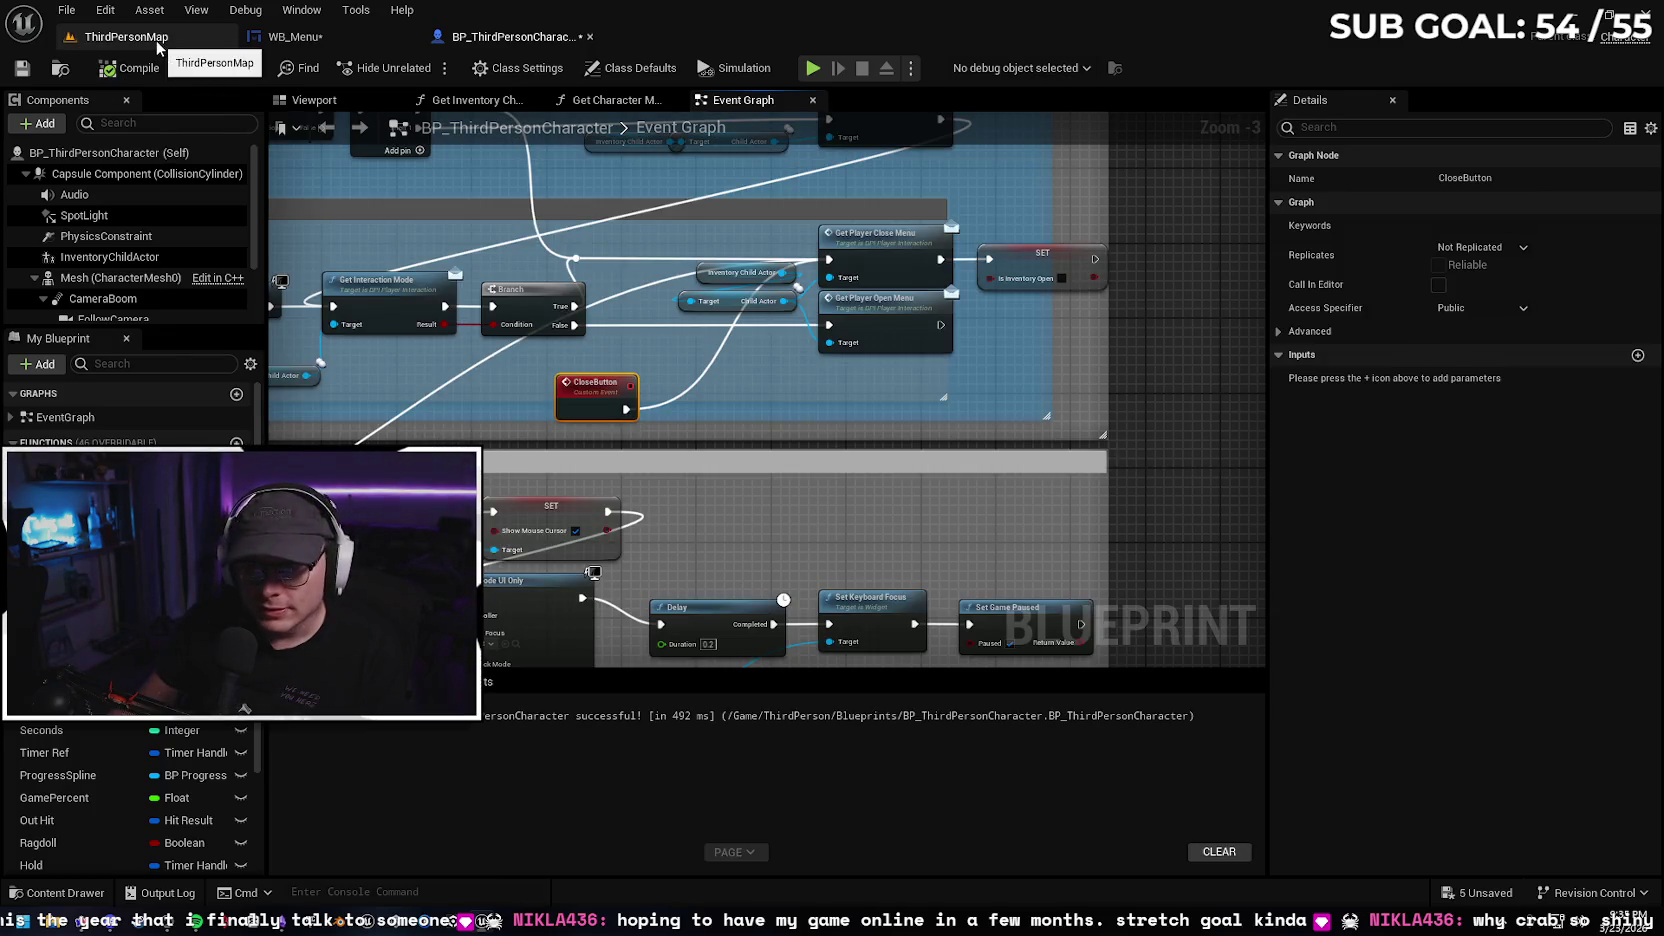
Play-test ThirdPersonMap, toggling the inventory with I and Tab several times, then end play
left_click(158, 38)
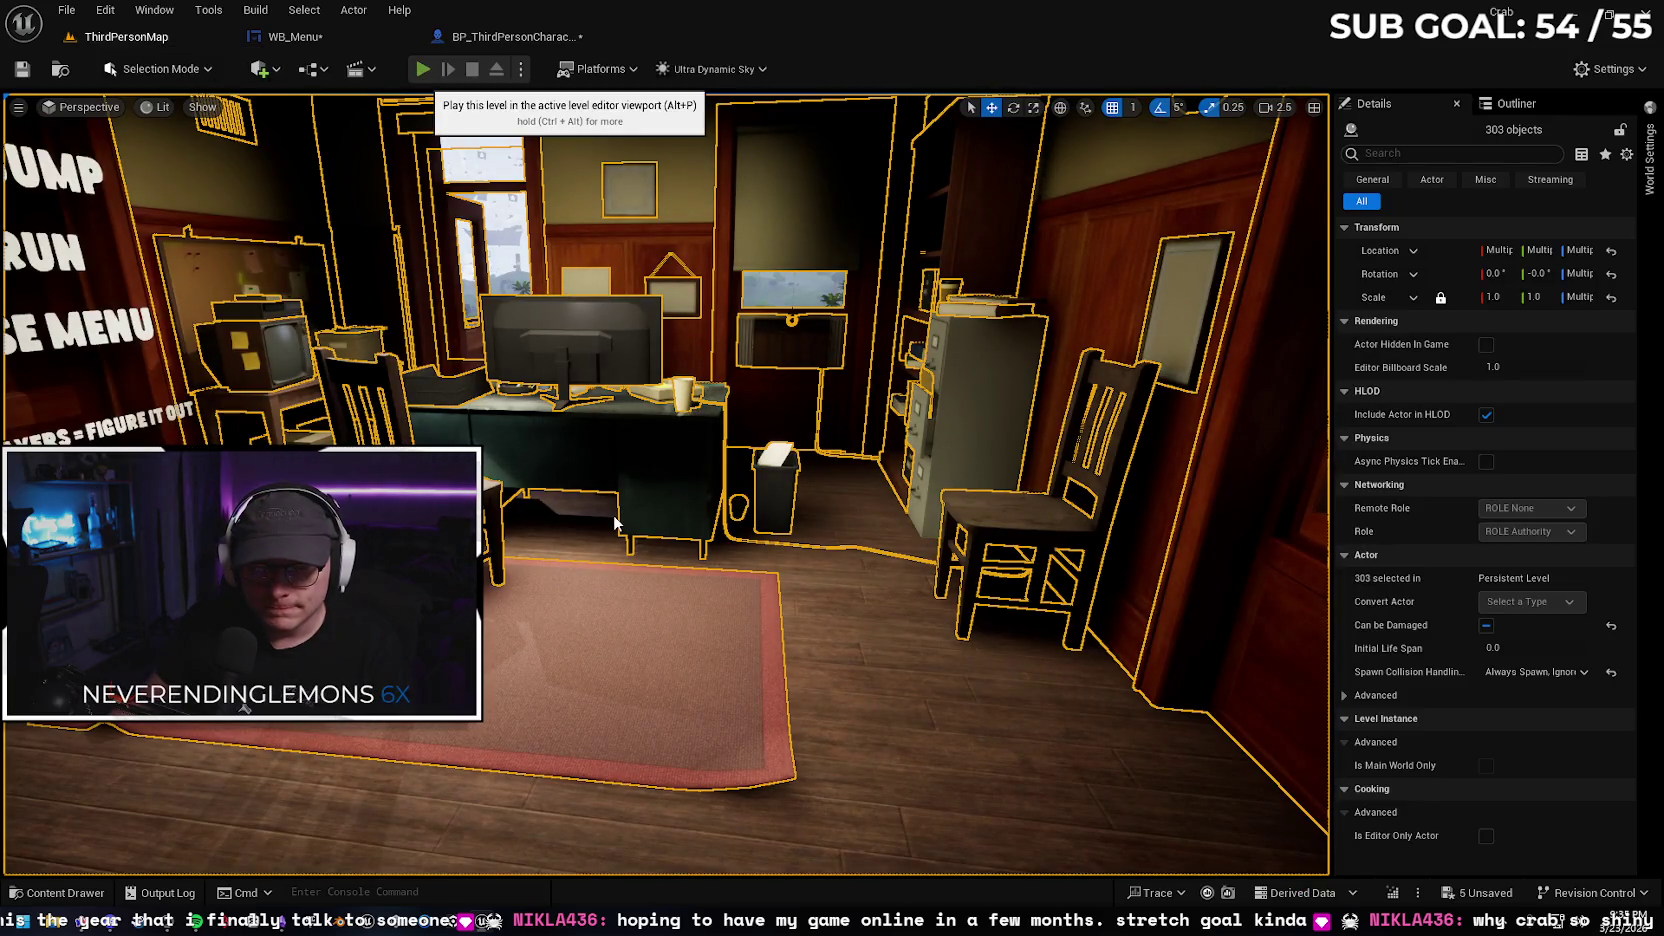
key("alt+p")
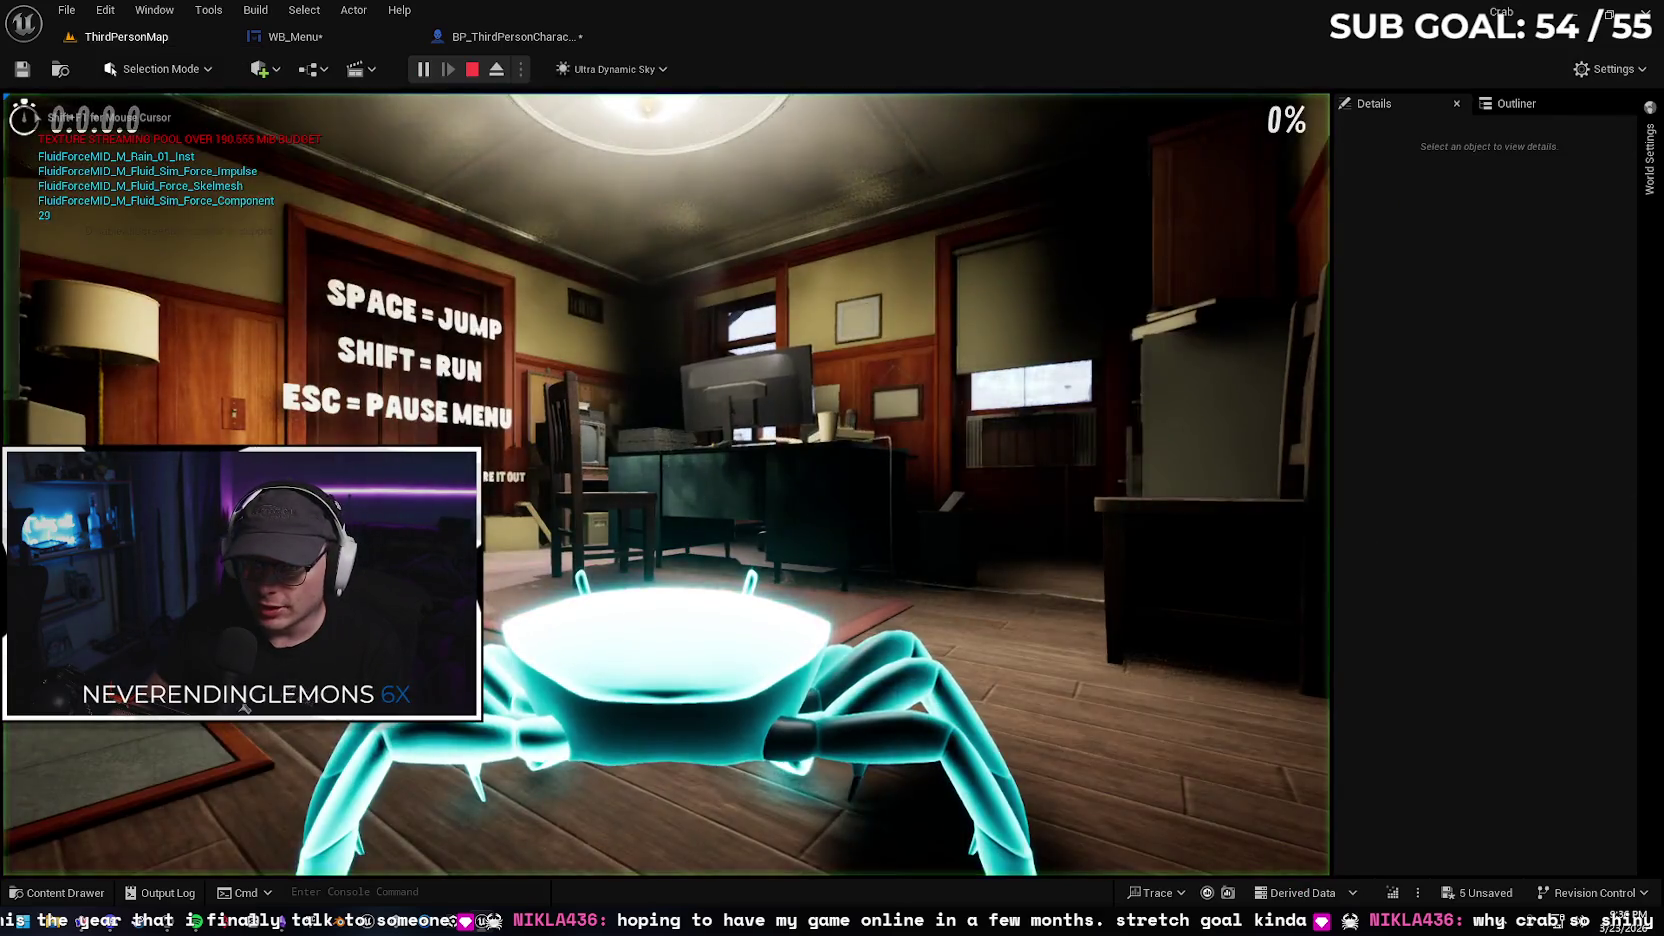
key("i")
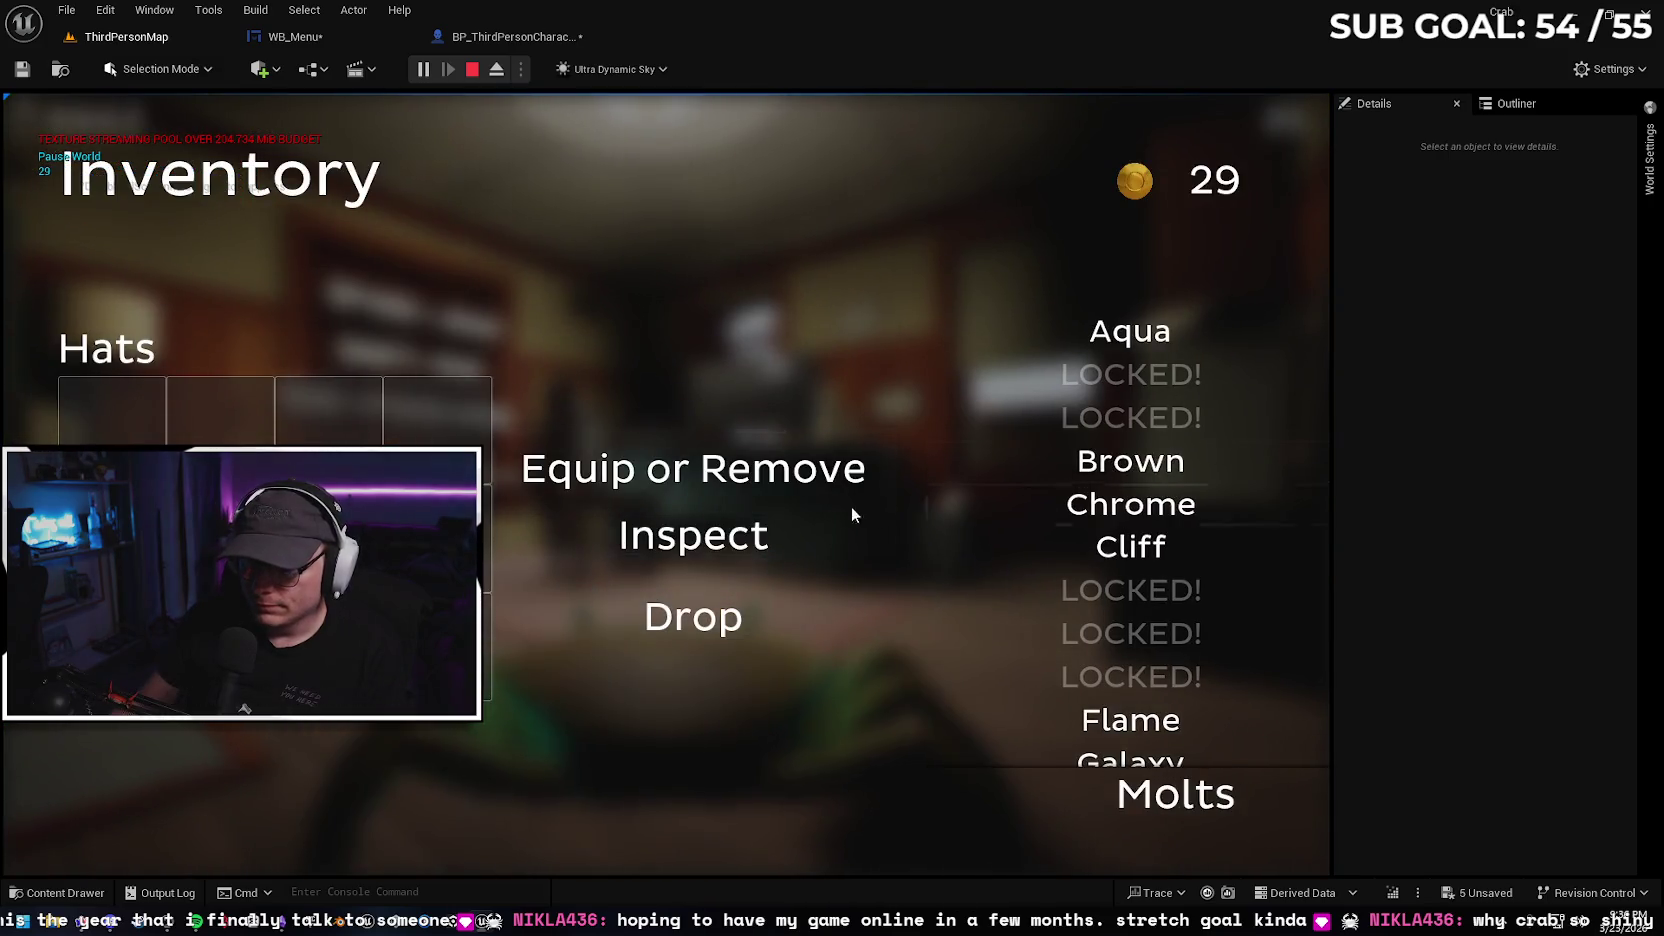
key("i")
key("i")
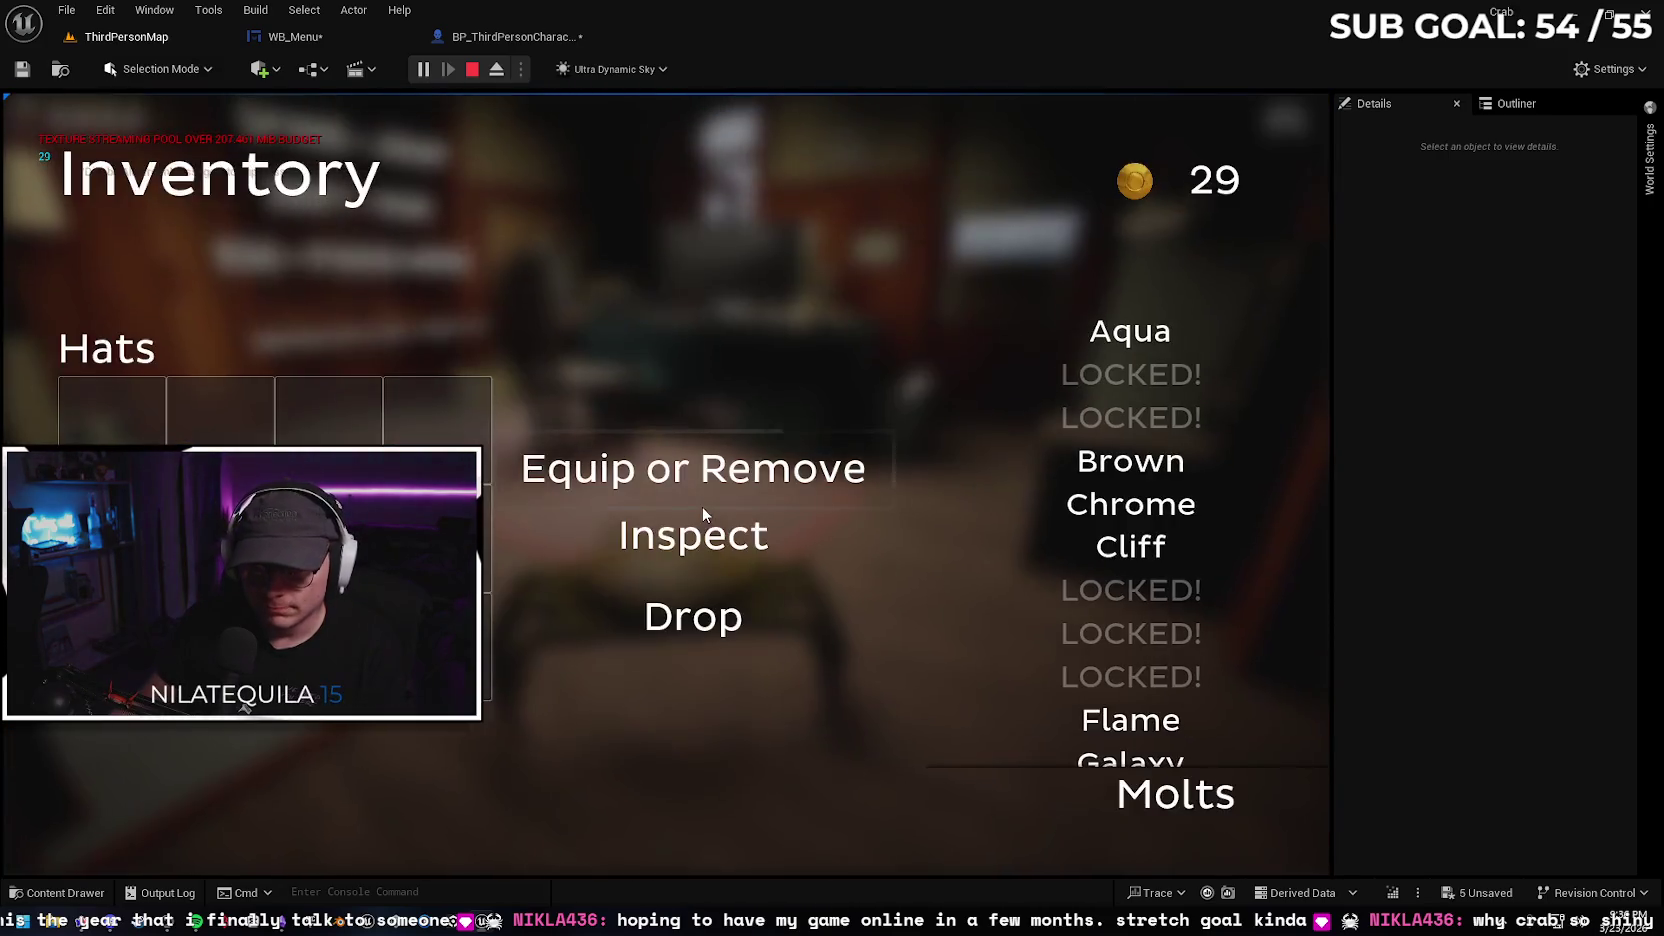
key("i")
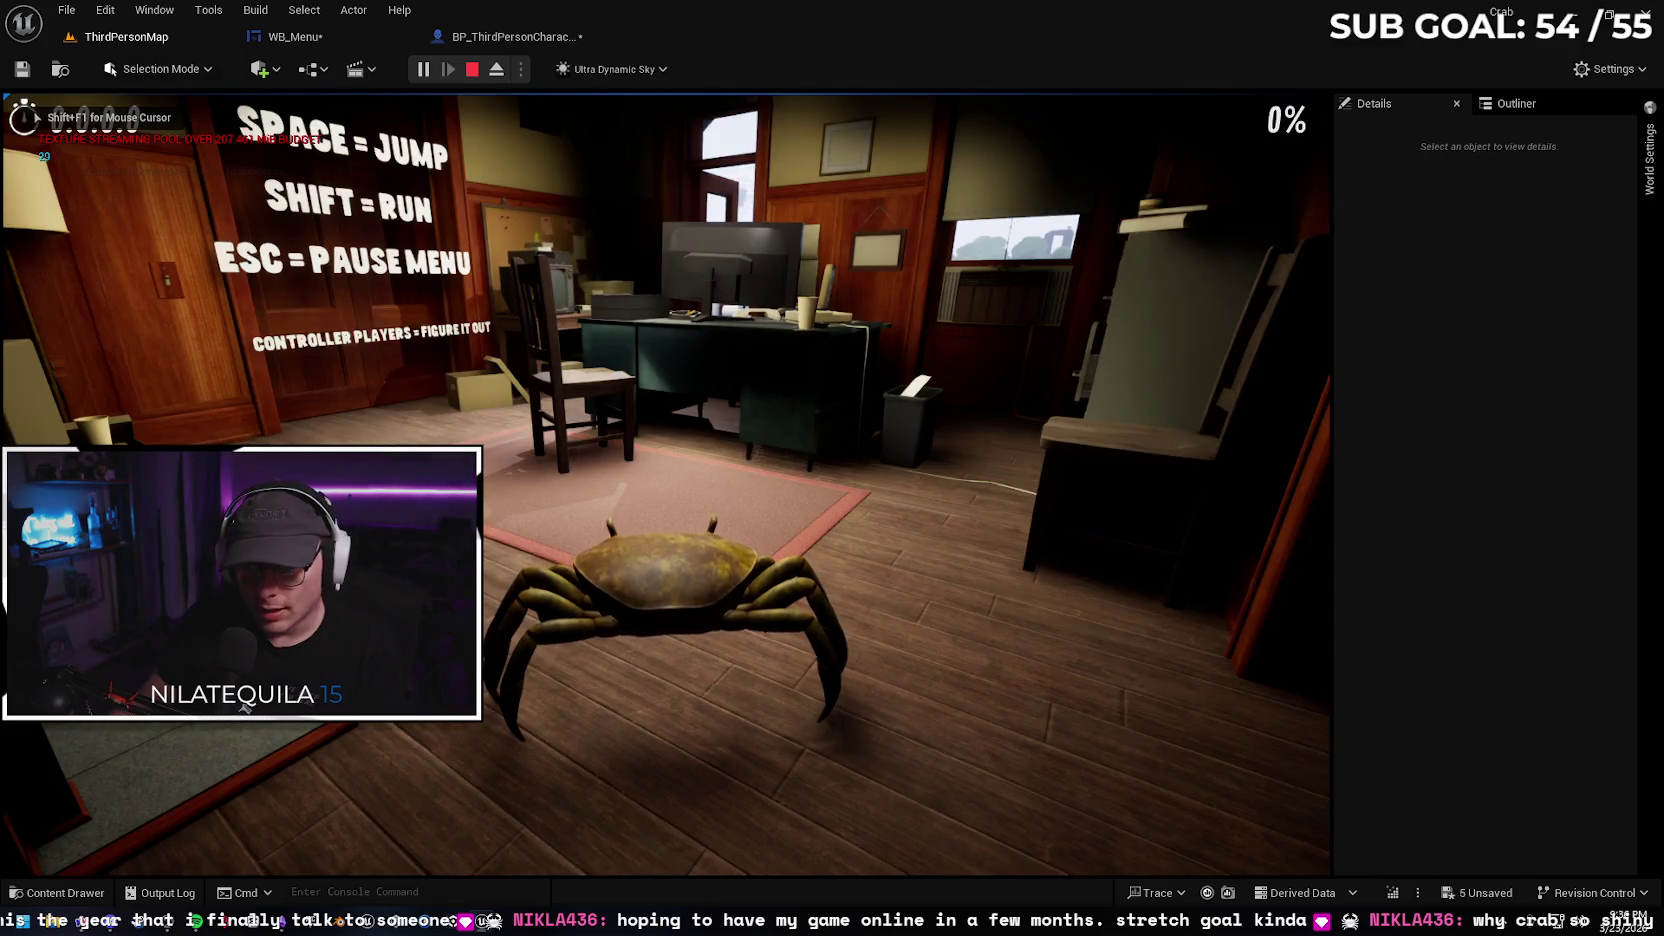
key("Tab")
key("Tab")
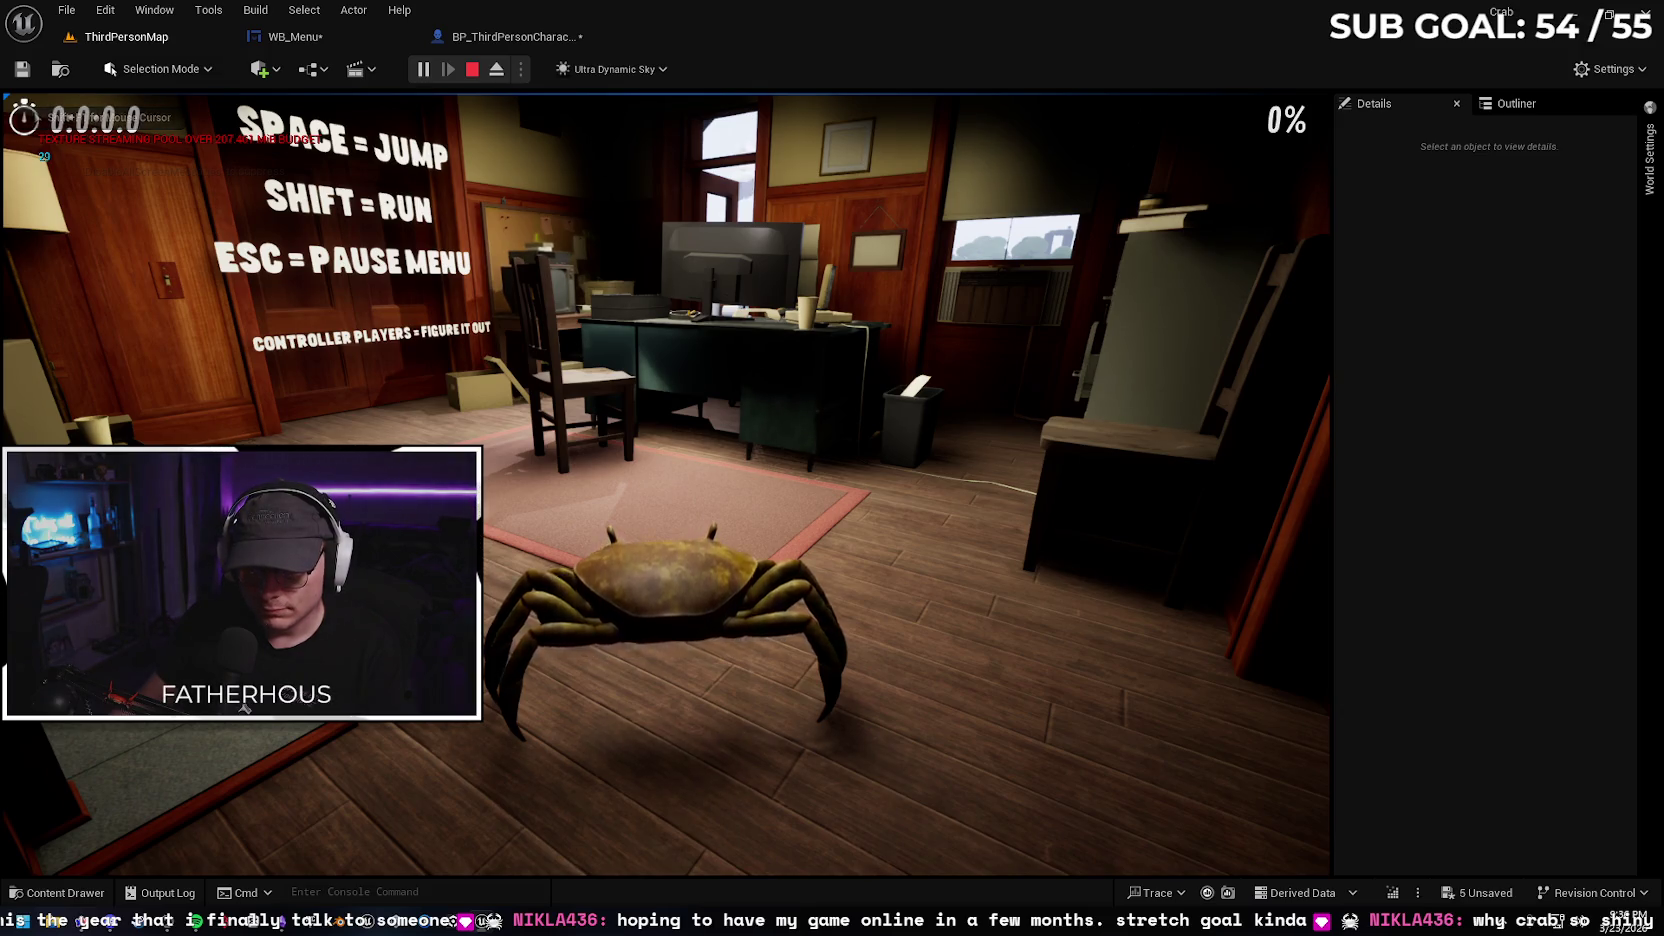
key("Tab")
key("Tab")
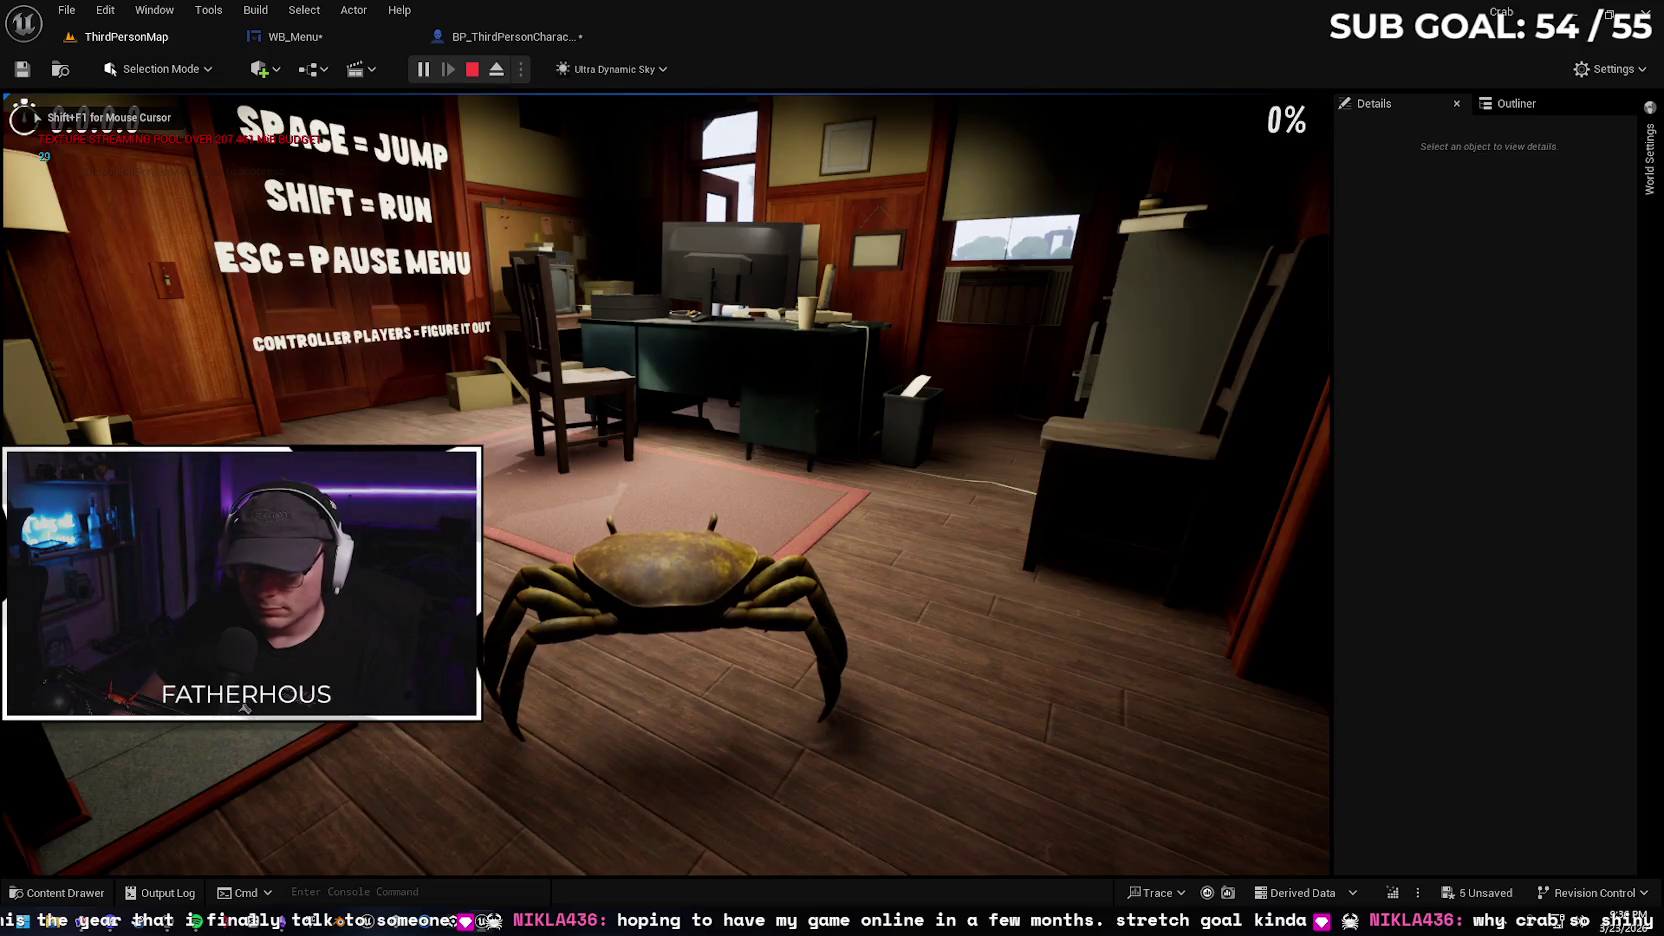
key("Escape")
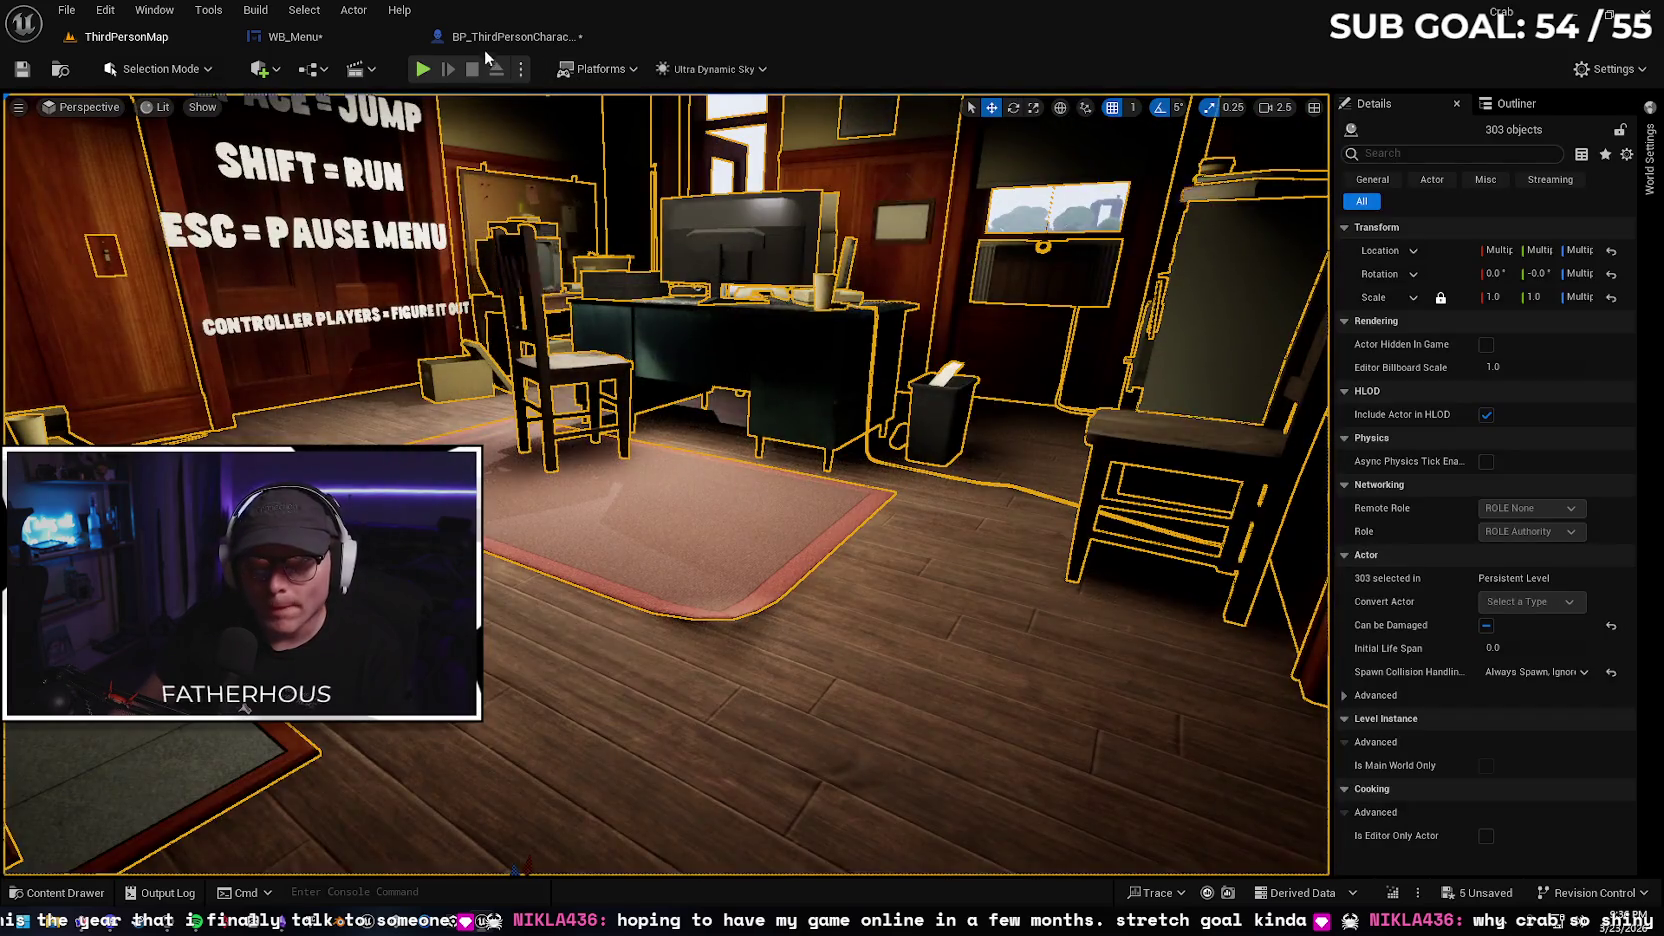
Return to the ThirdPersonMap editor and select the ocean water in the viewport
left_click(484, 46)
left_click(198, 30)
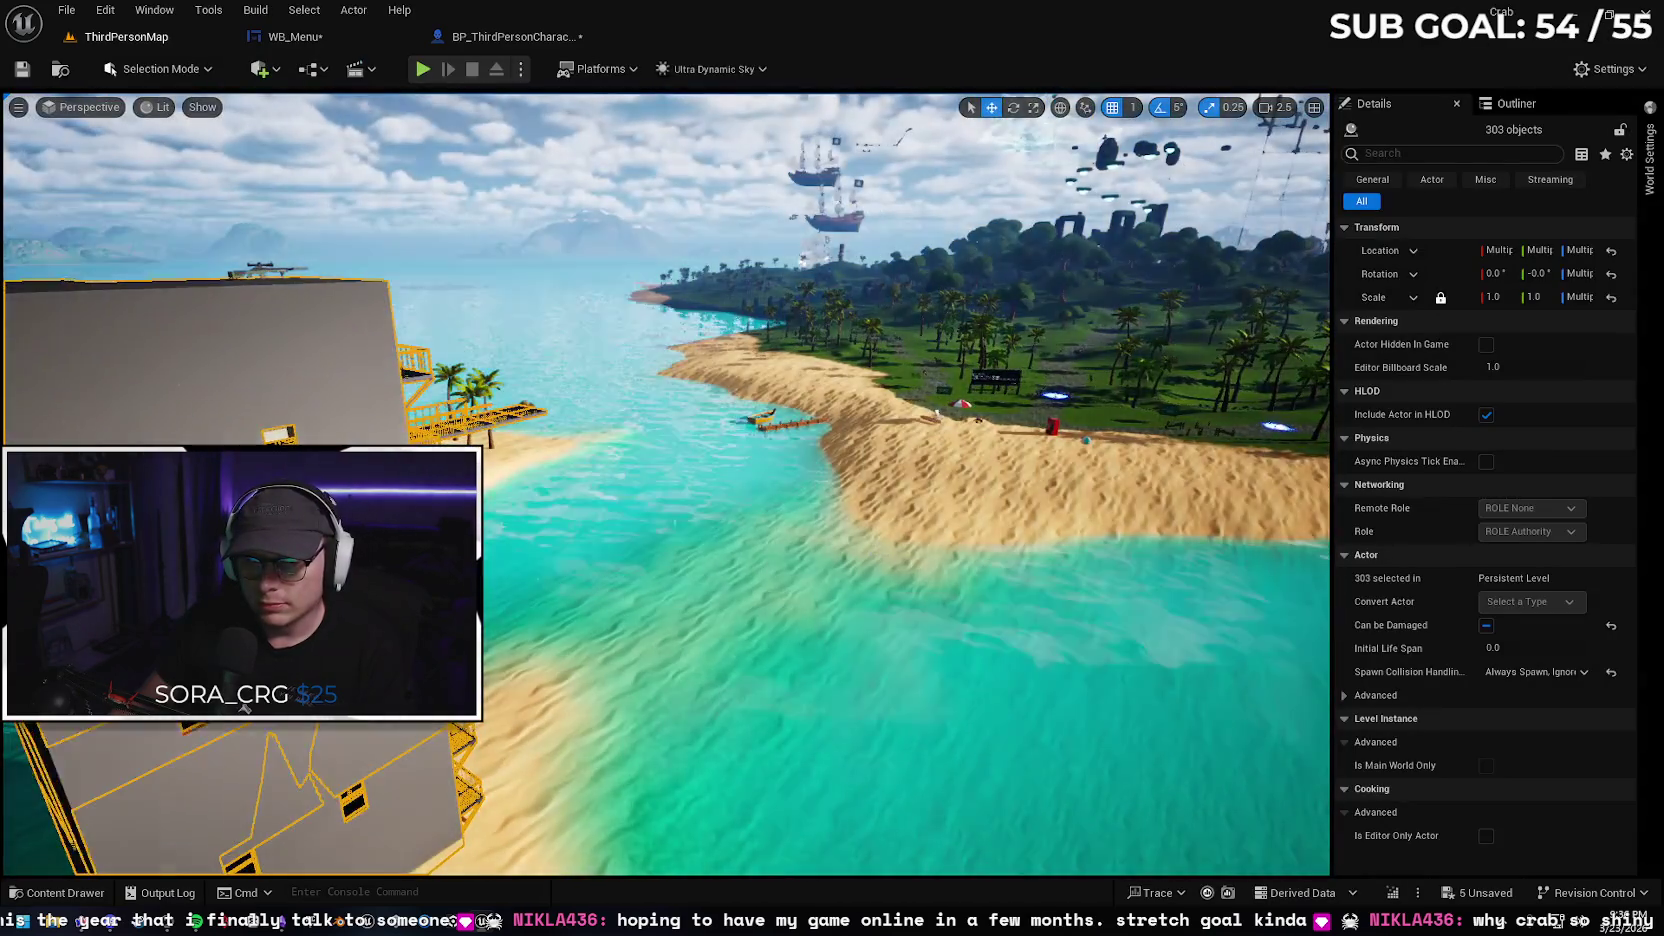
left_click(828, 563)
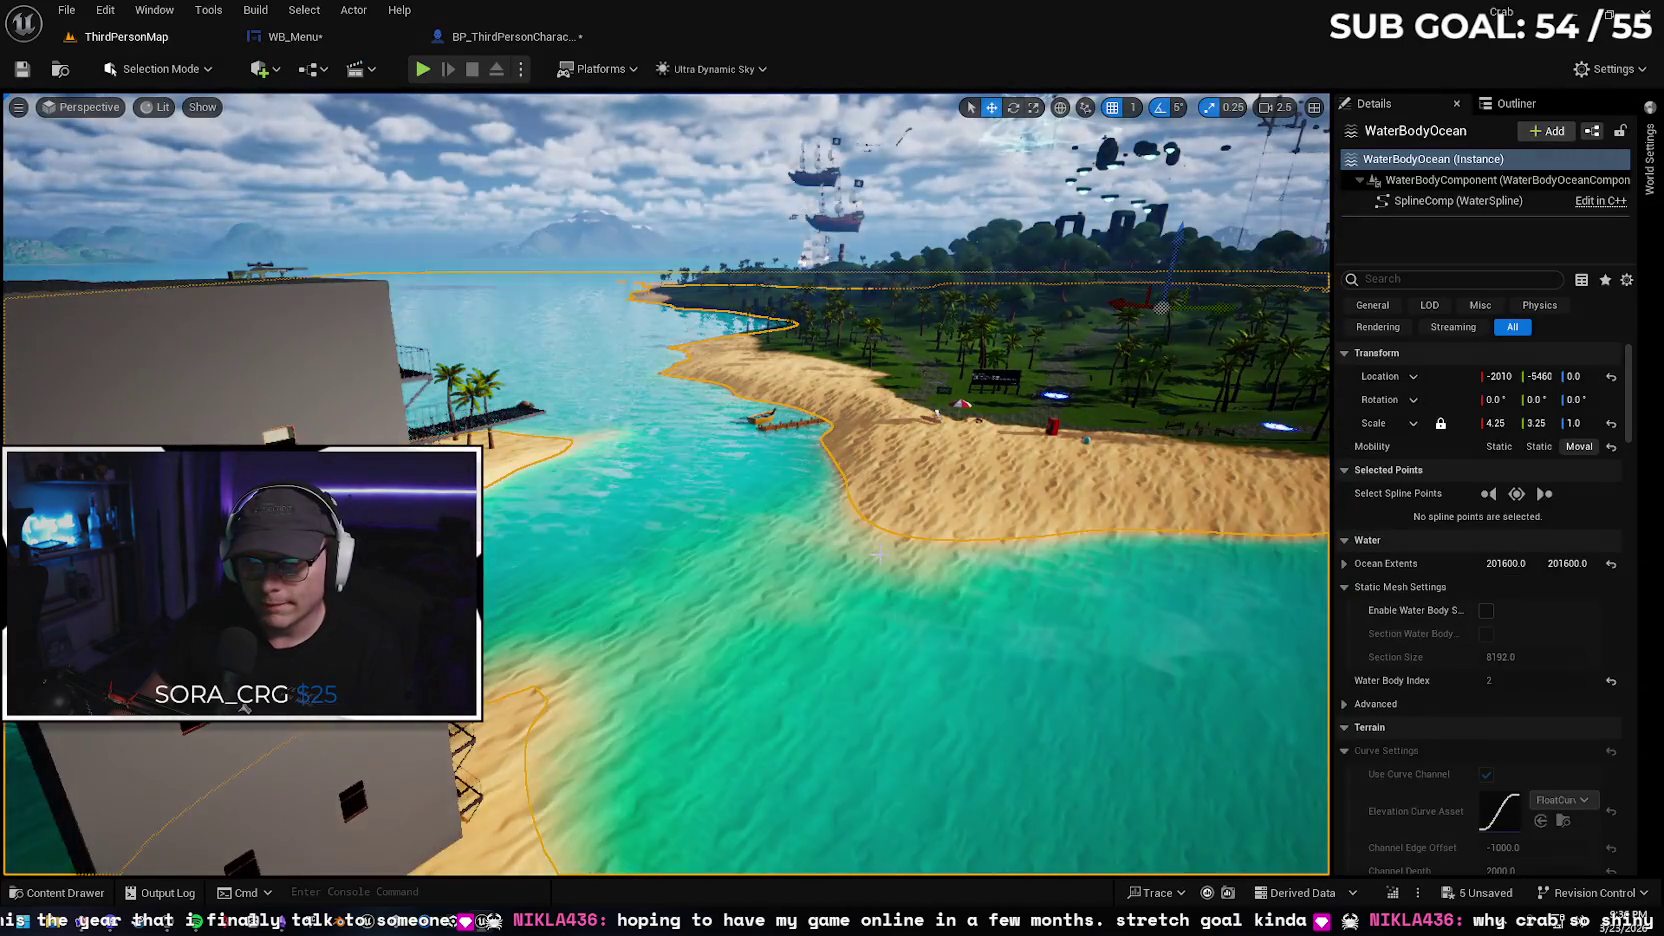
In WB_Menu's event graph, tuck Get Player Character beneath the Cast To BP_ThirdPersonCharacter node
left_click(290, 37)
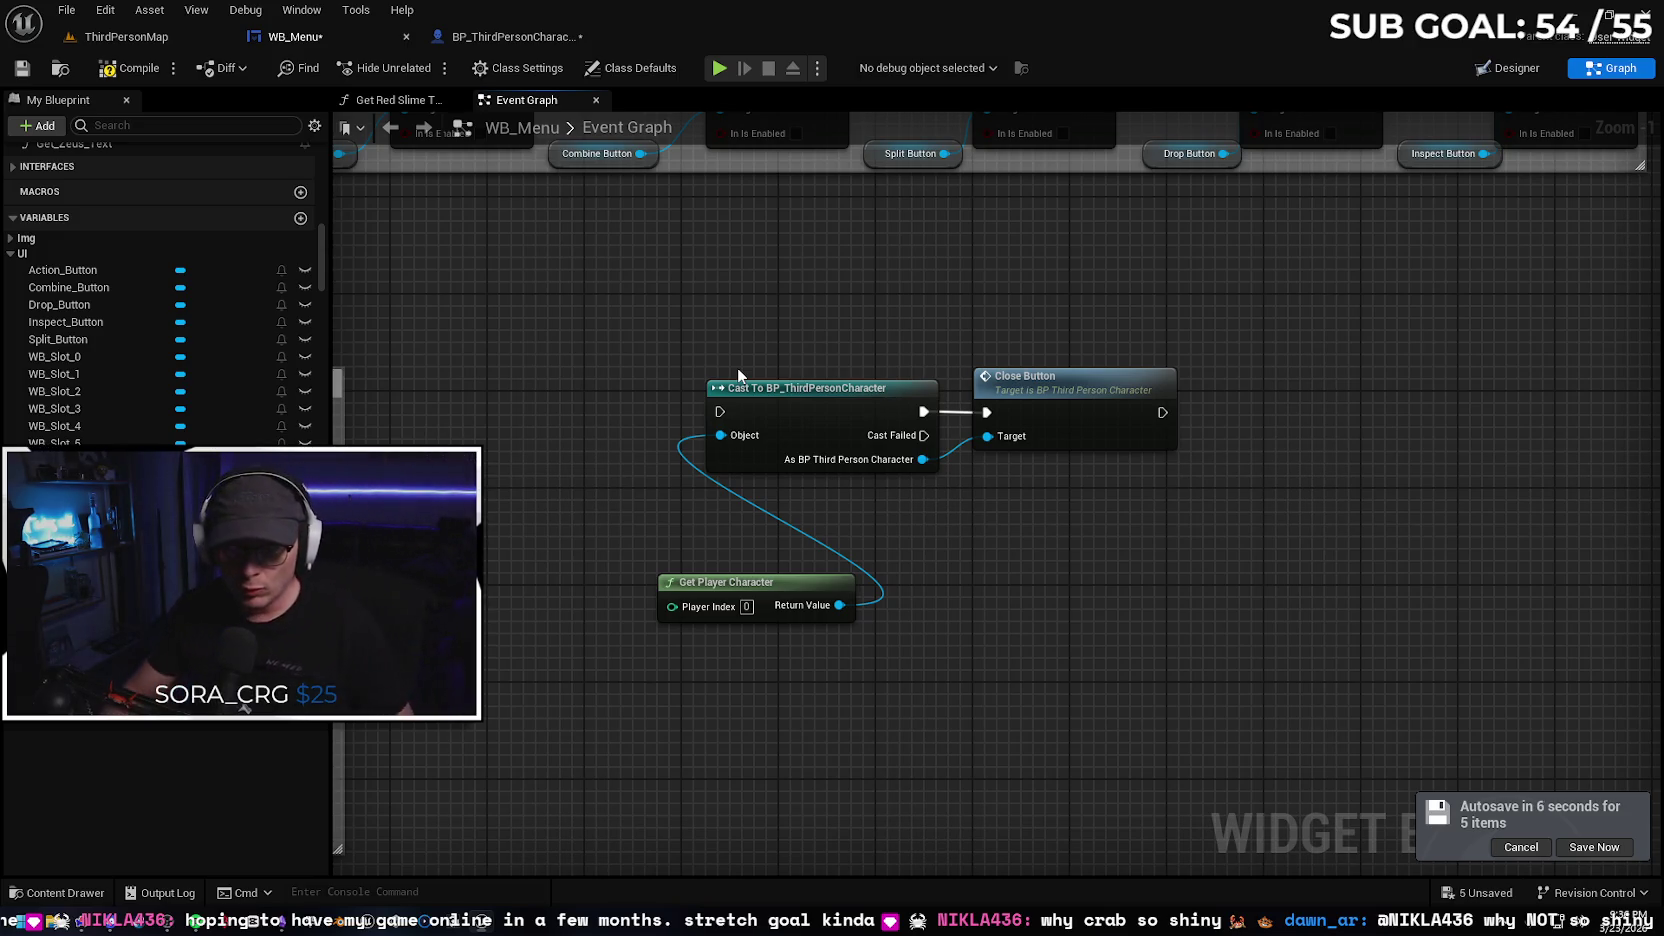
mouse_move(791, 584)
left_mouse_down()
mouse_move(844, 491)
mouse_move(887, 486)
left_mouse_up()
scroll(736, 489, "down", 3)
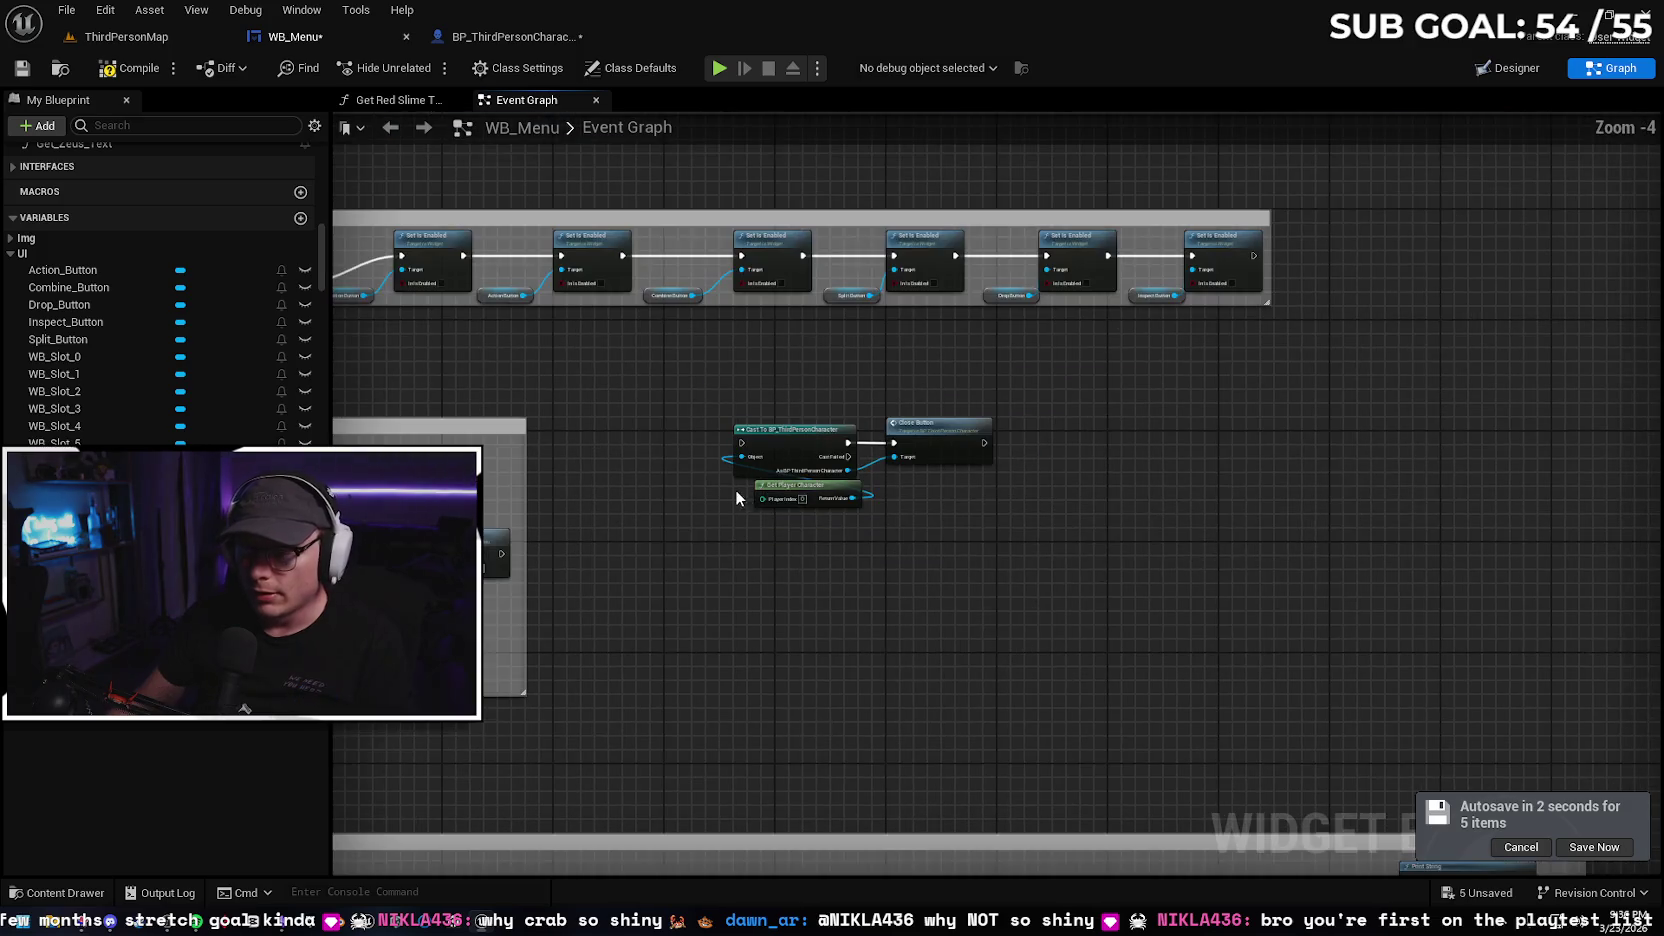
mouse_move(686, 370)
left_mouse_down()
mouse_move(1296, 271)
mouse_move(1045, 312)
left_mouse_up()
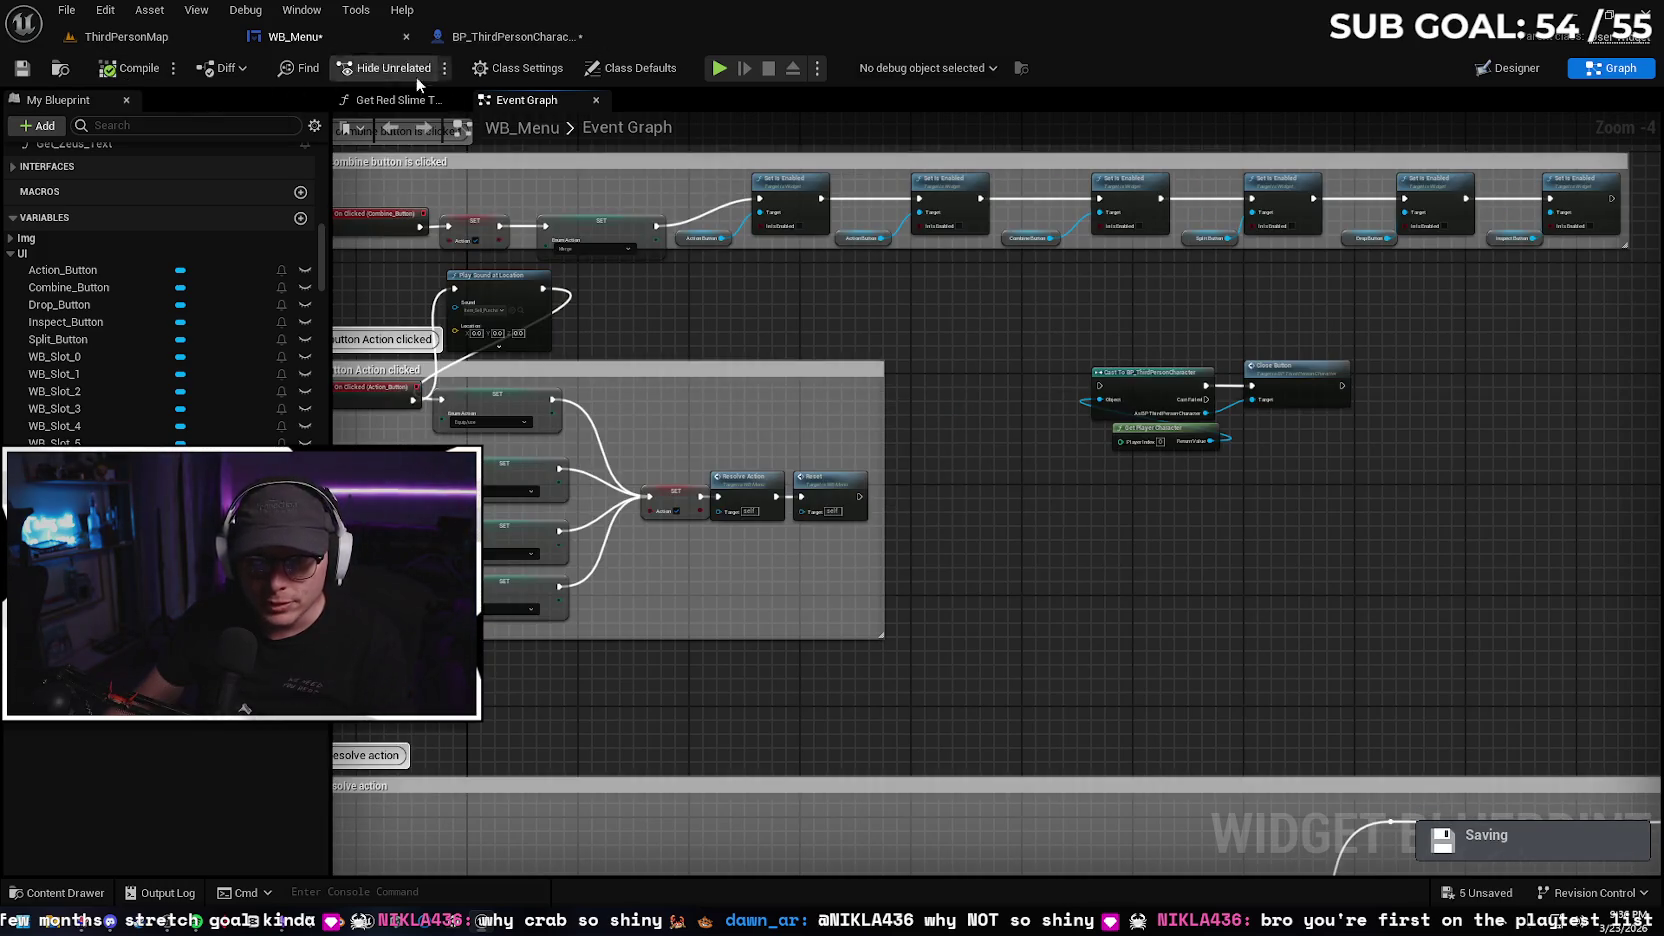
In the WB_Menu designer, duplicate the Drop_Button widget
left_click(1506, 68)
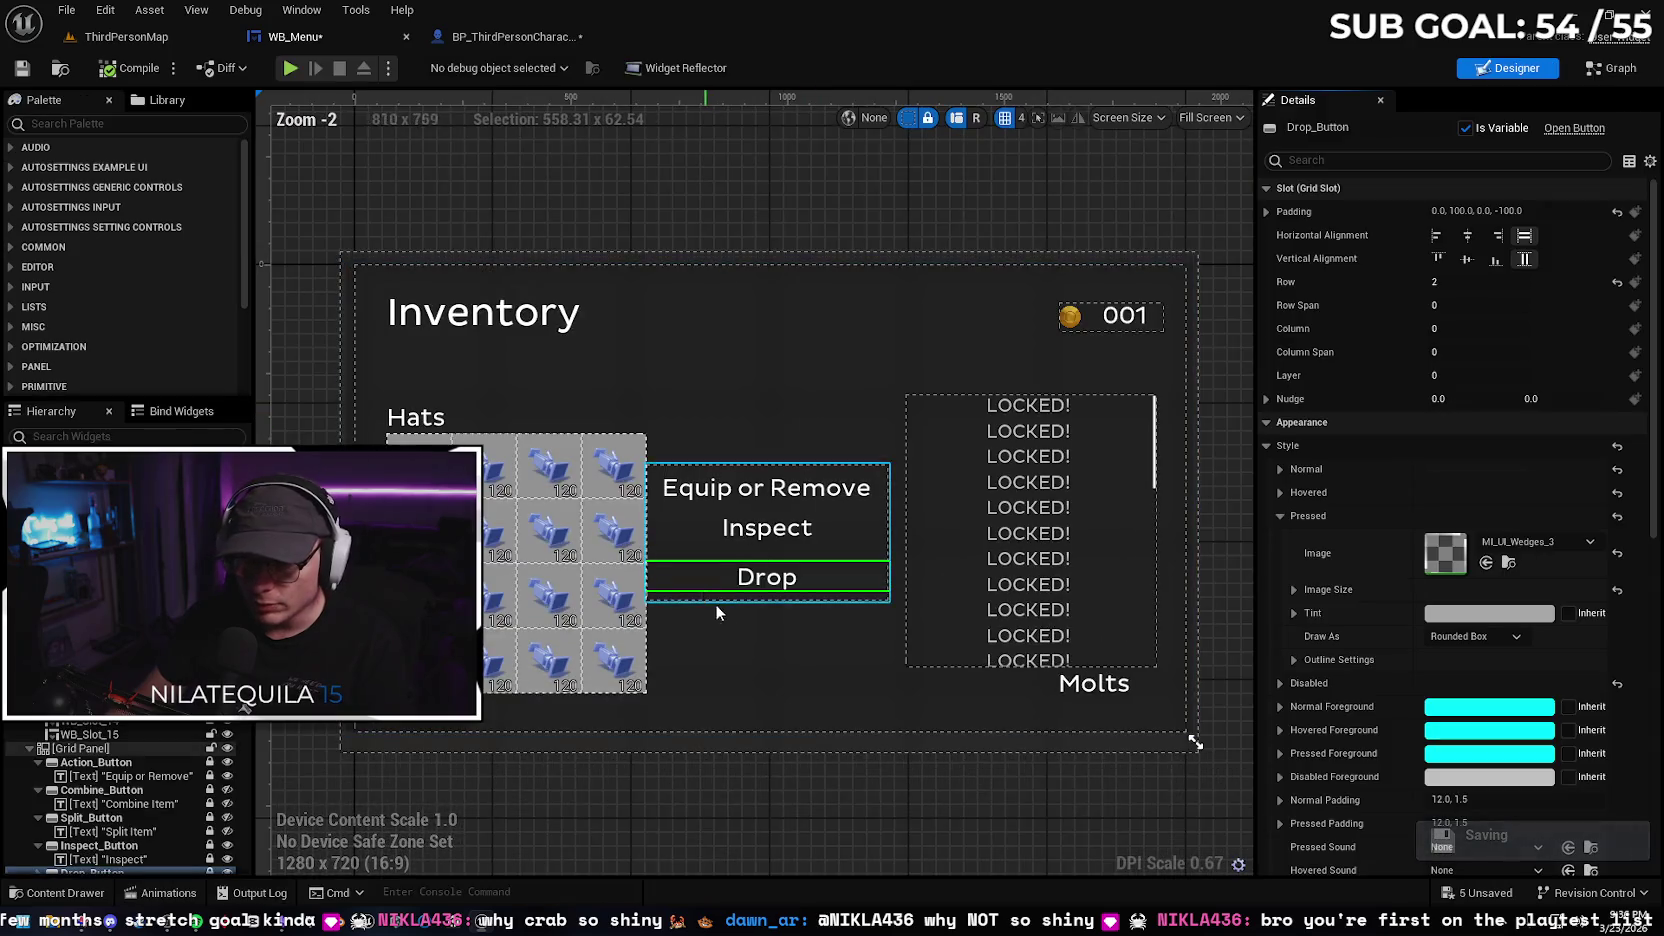
scroll(100, 760, "down", 3)
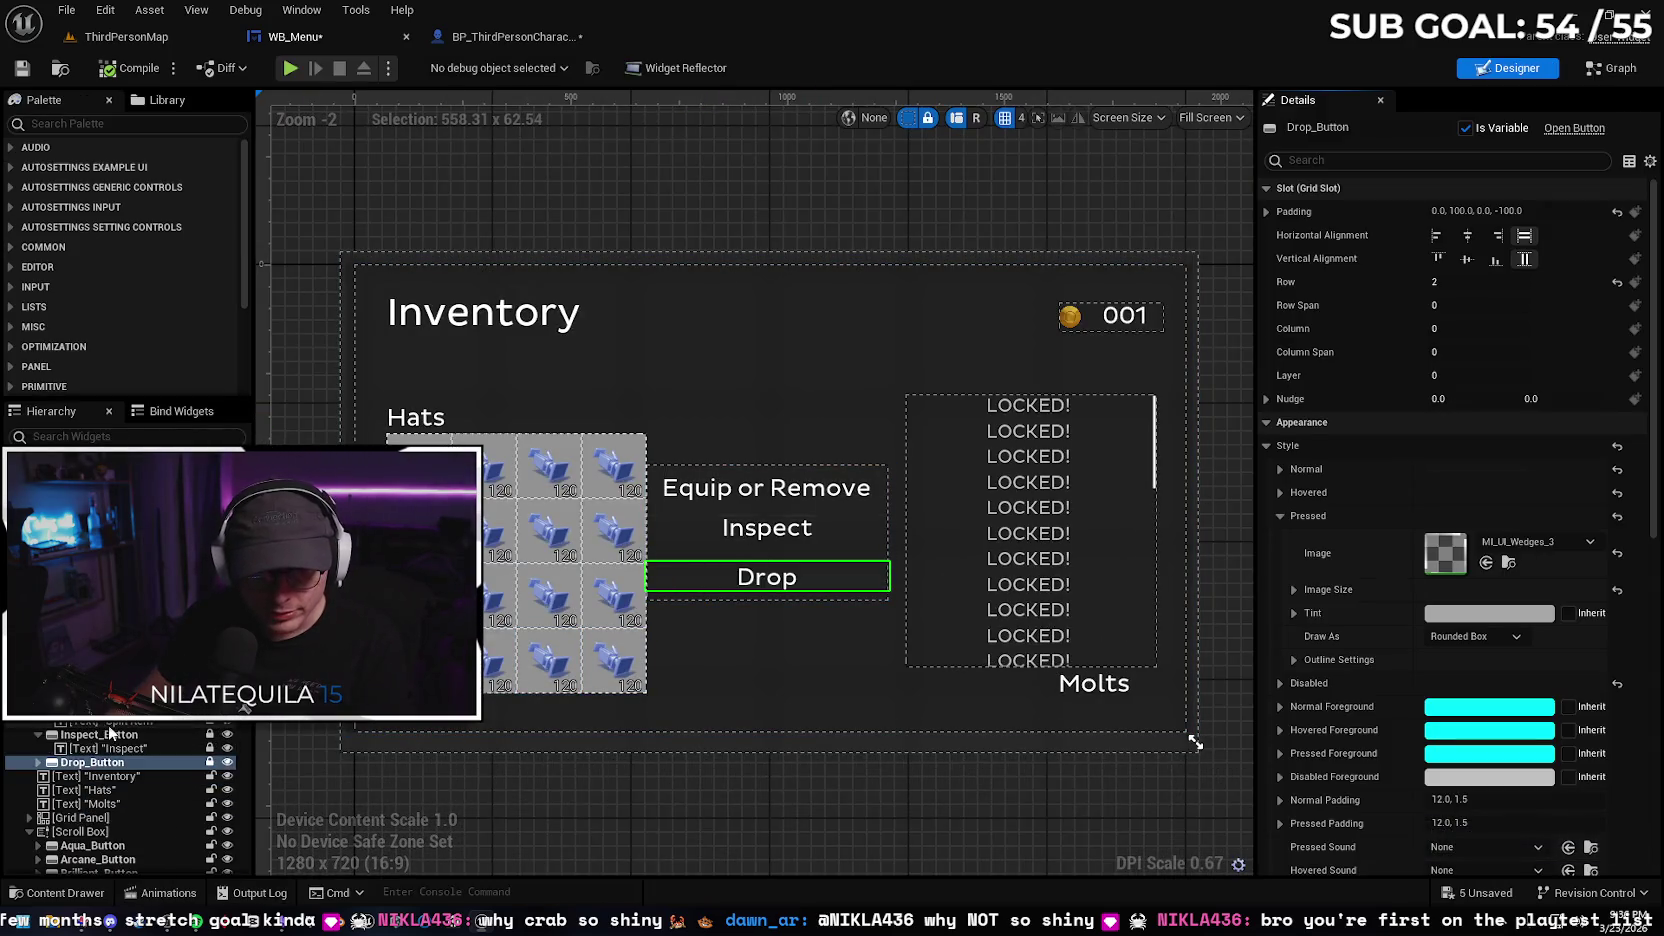
right_click(96, 767)
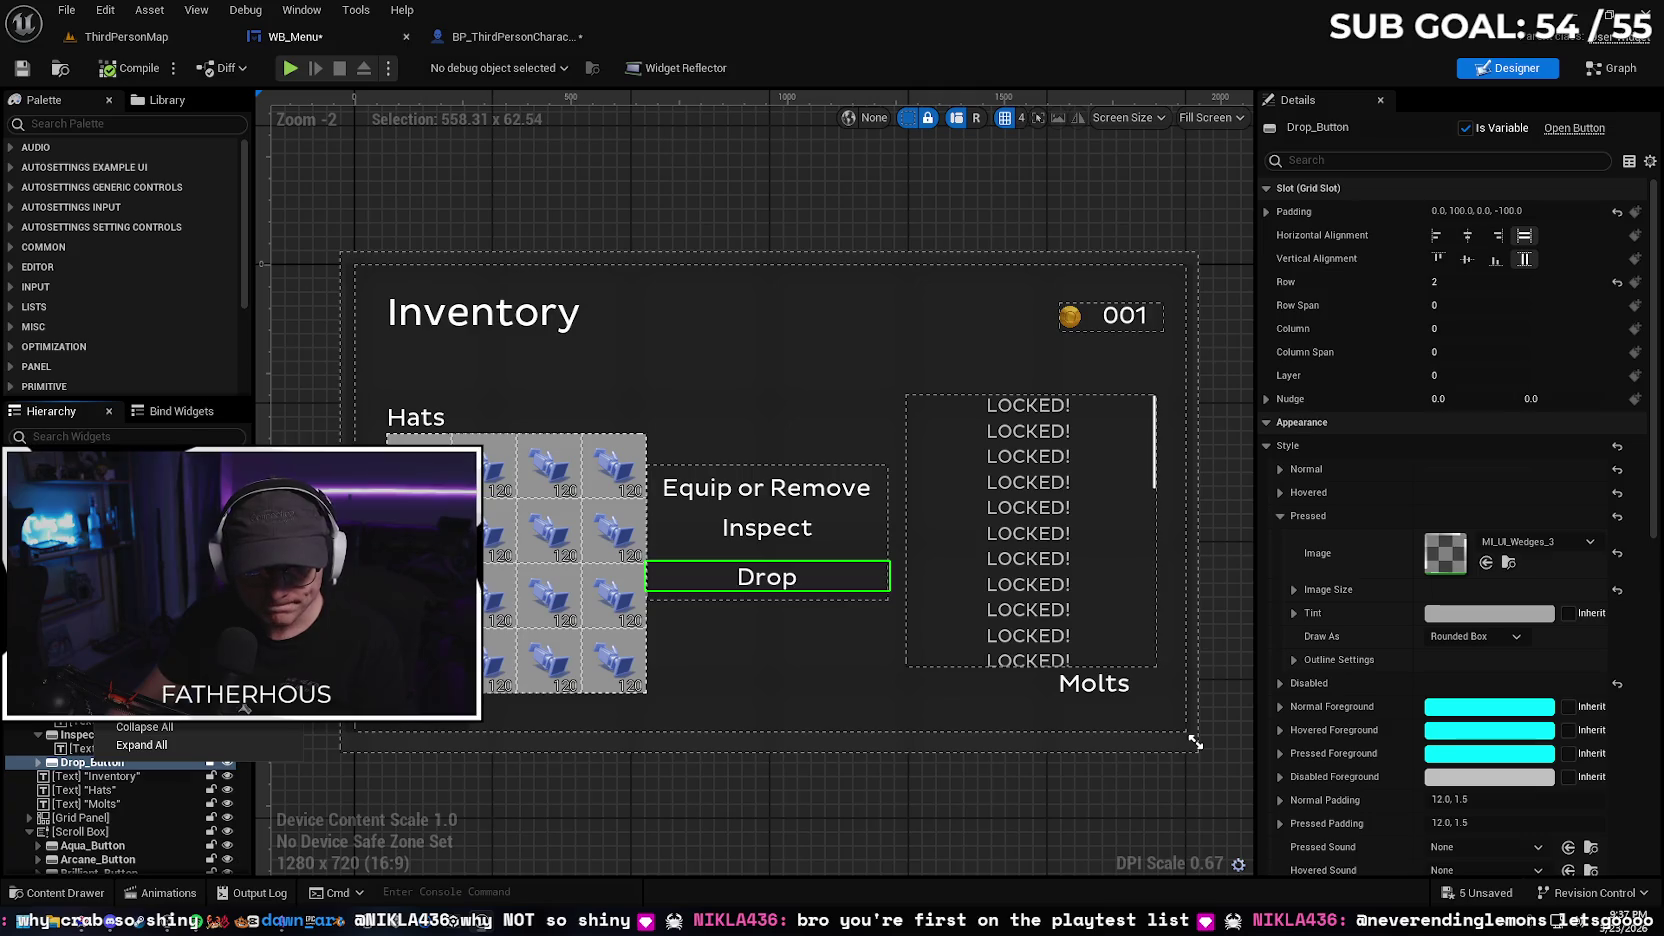
key("ctrl+d")
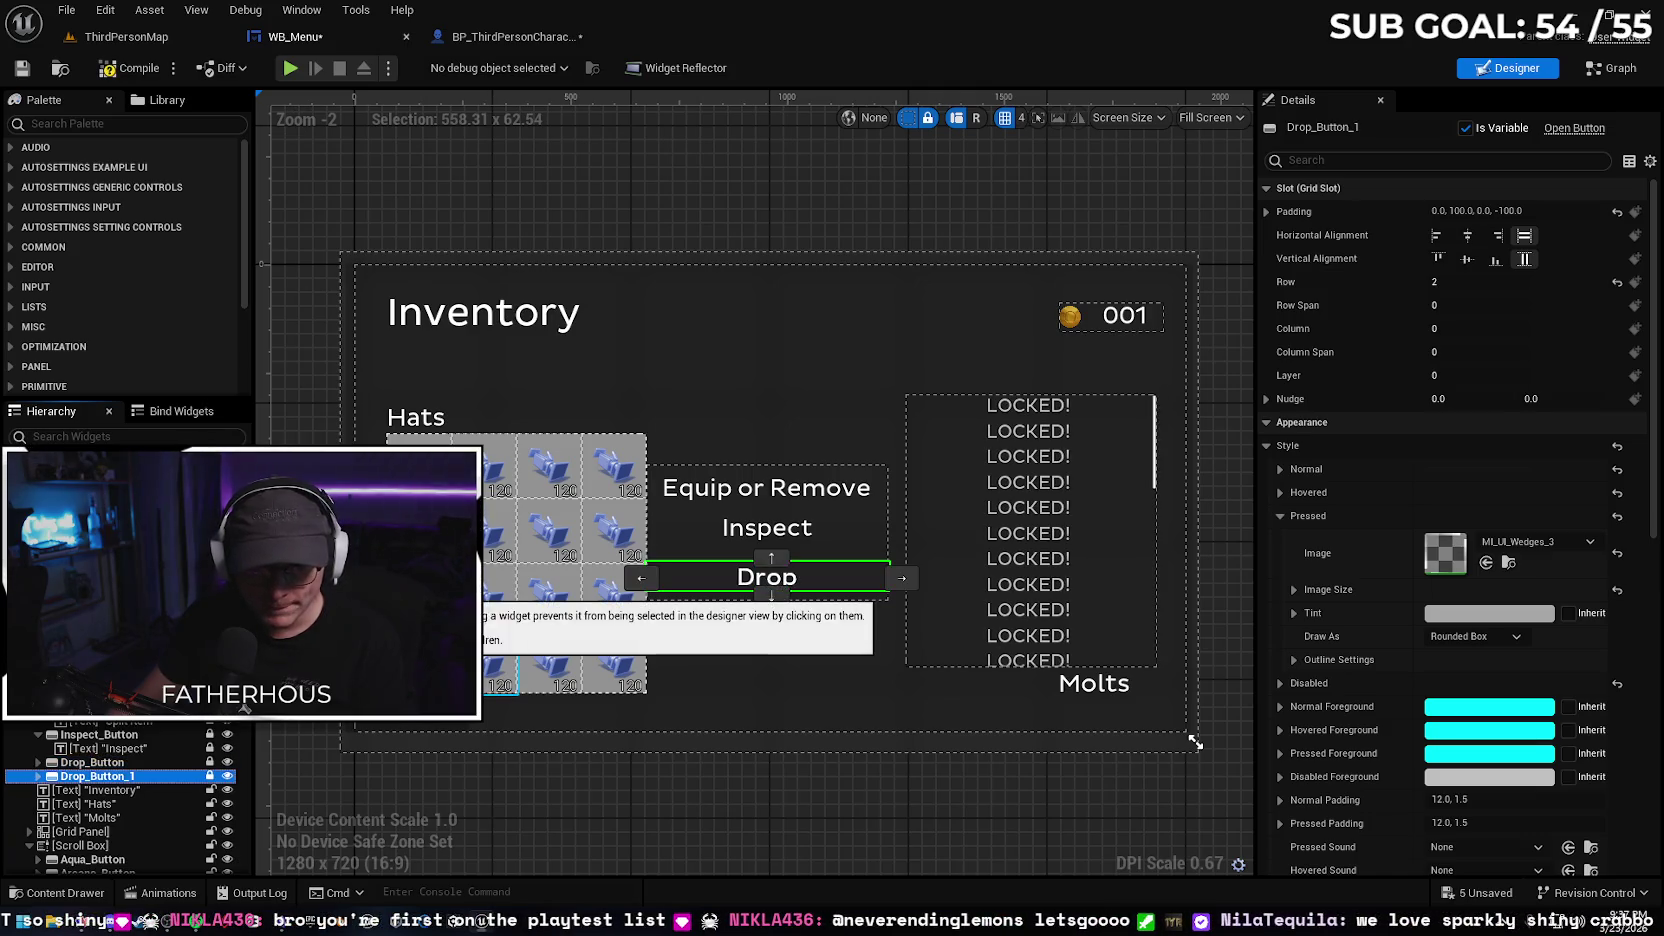
Change the duplicated button's label text to 'Exit'
left_click(120, 783)
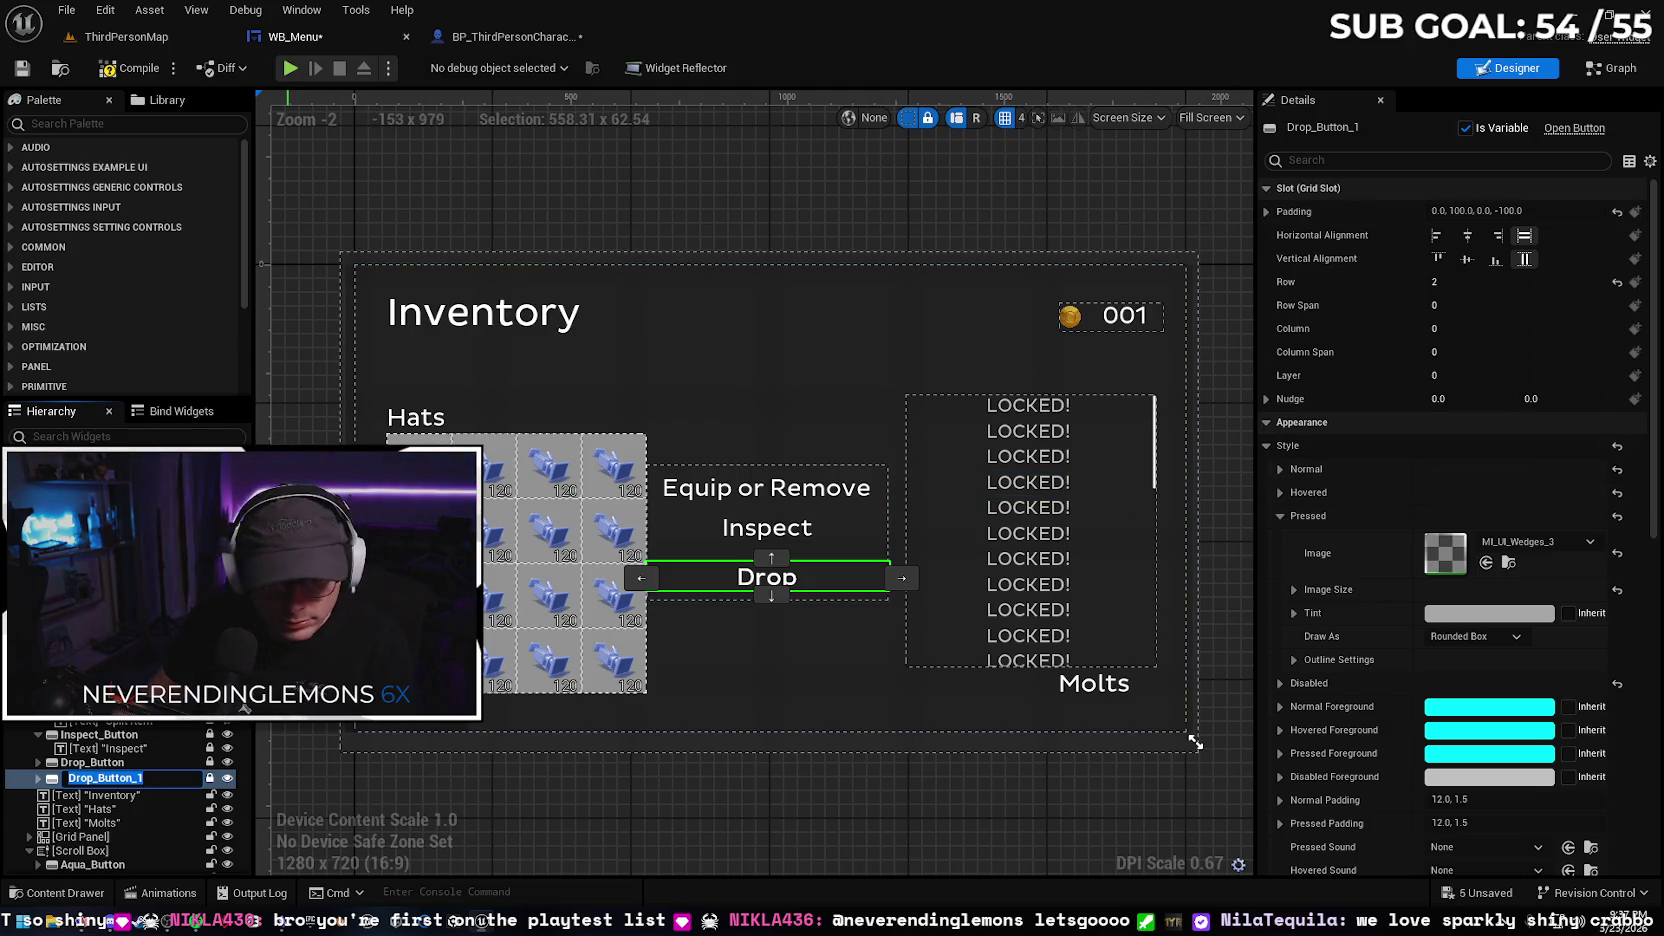
left_click(39, 786)
left_click(120, 790)
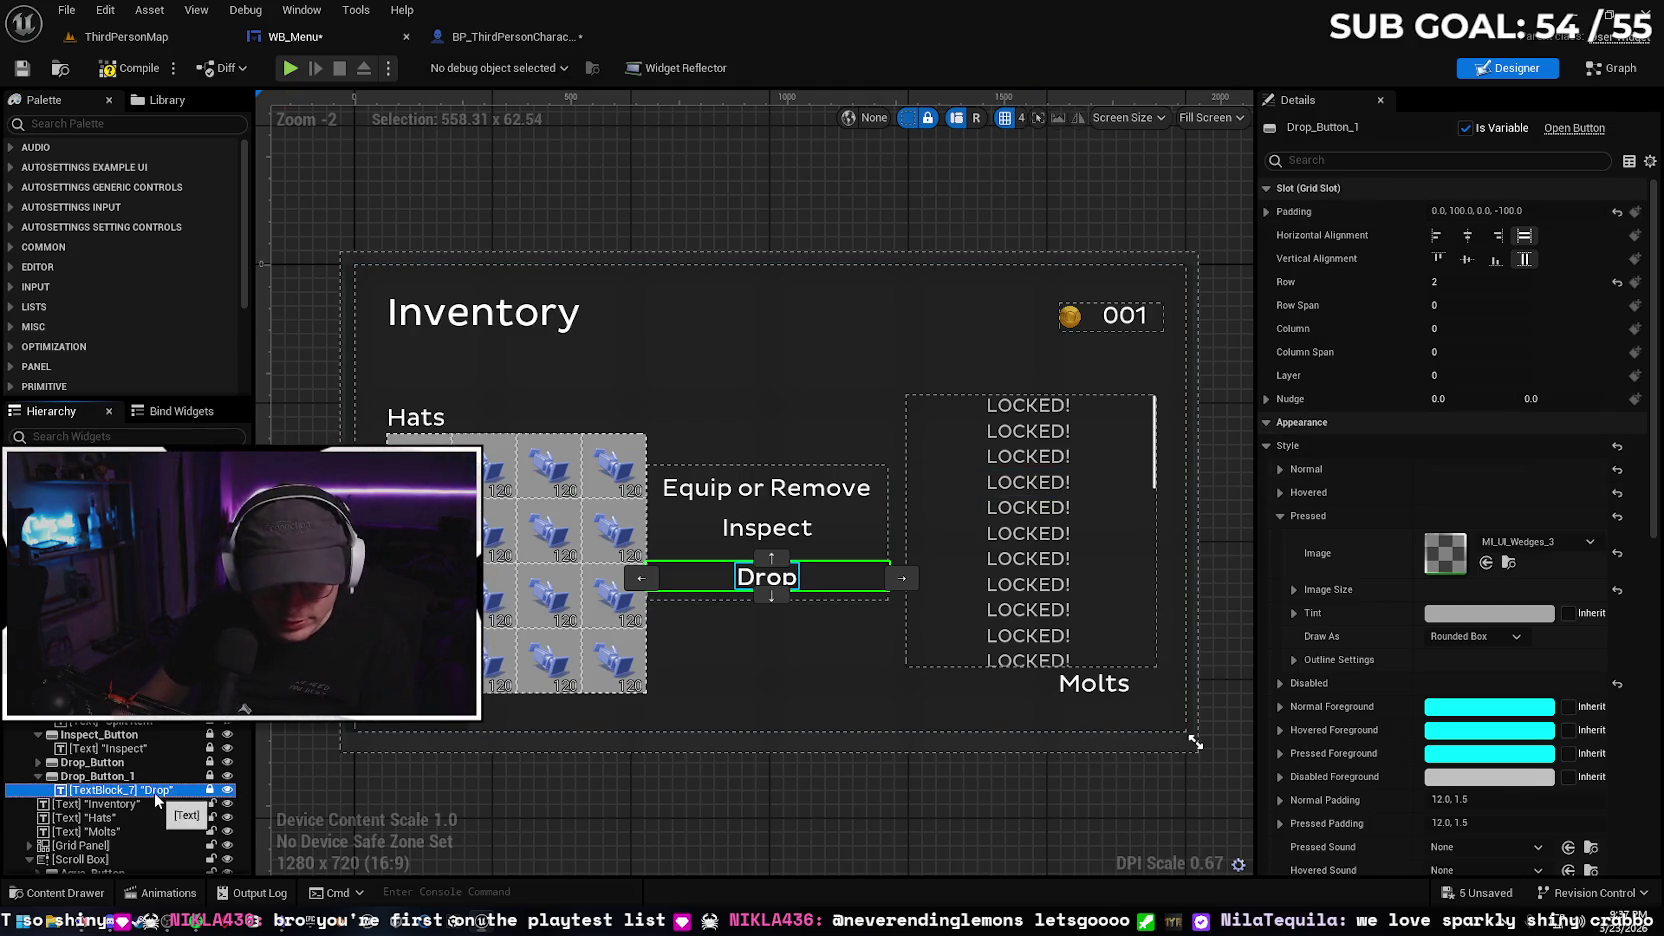
left_click(1461, 303)
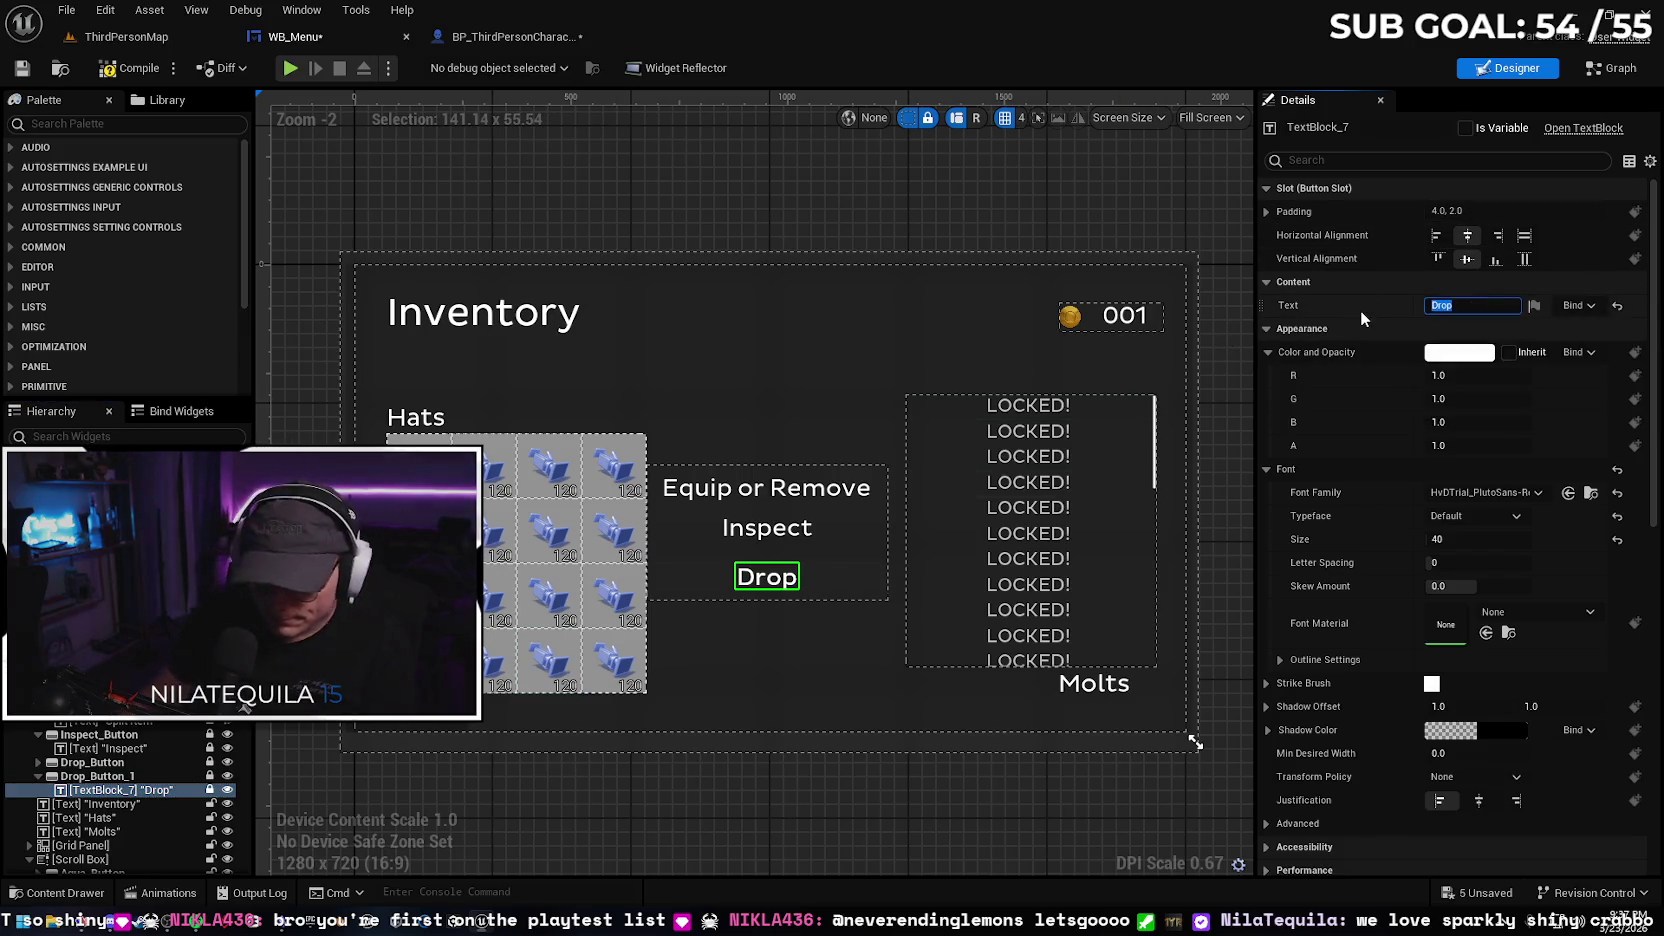
type("Exit")
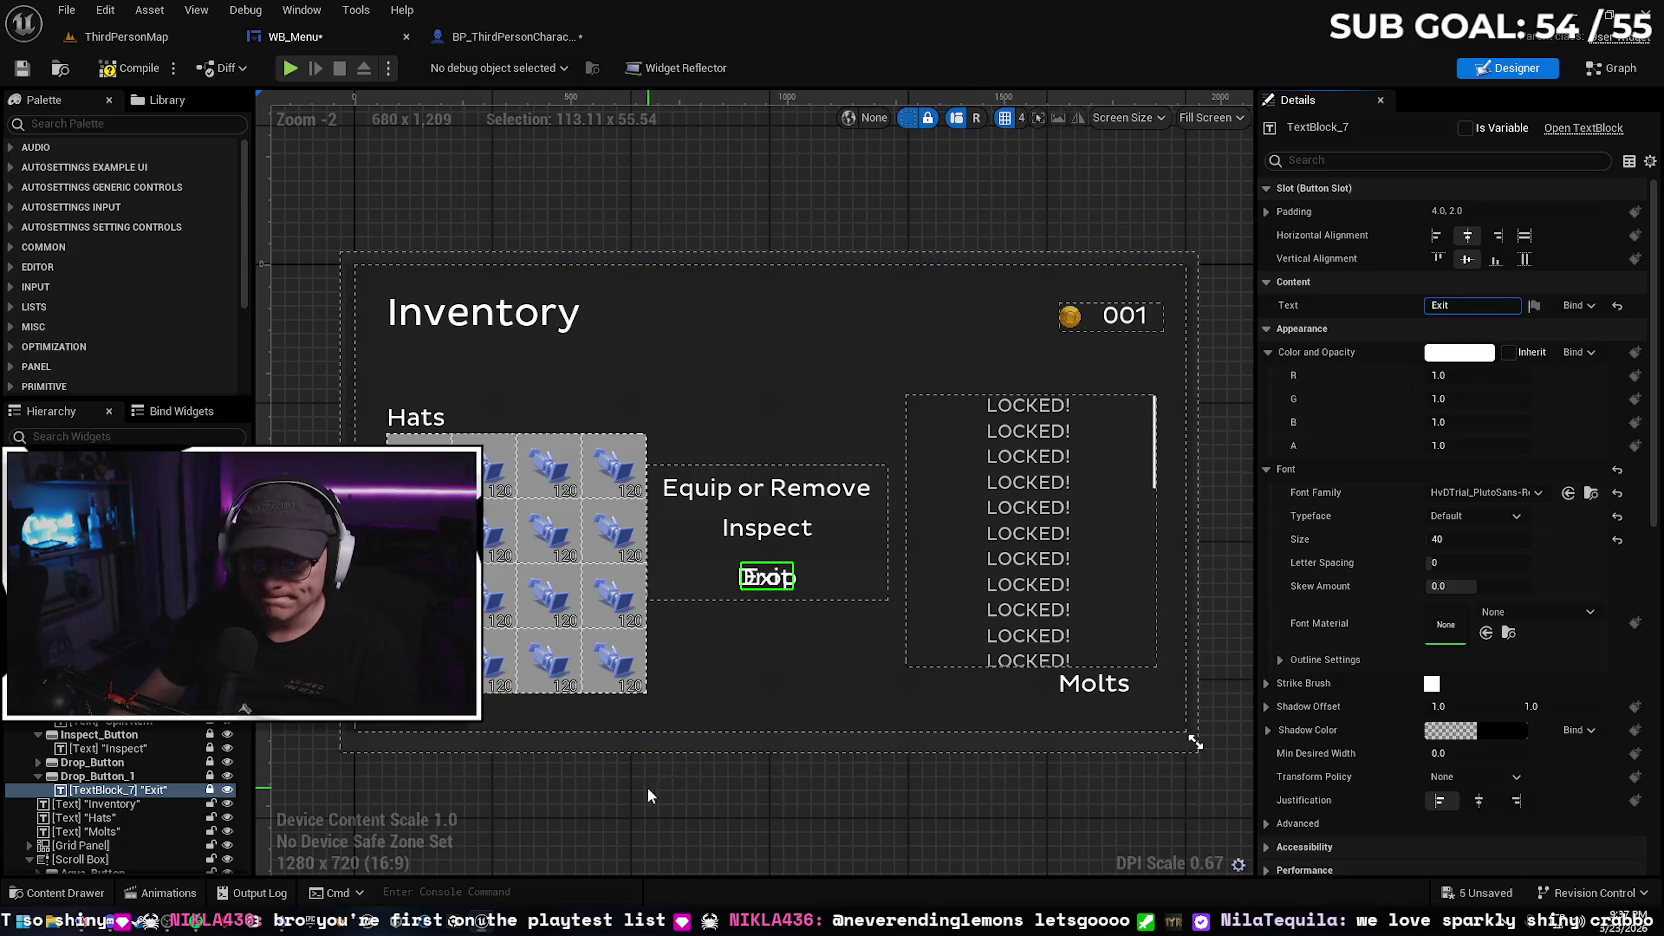
scroll(647, 786, "down", 1)
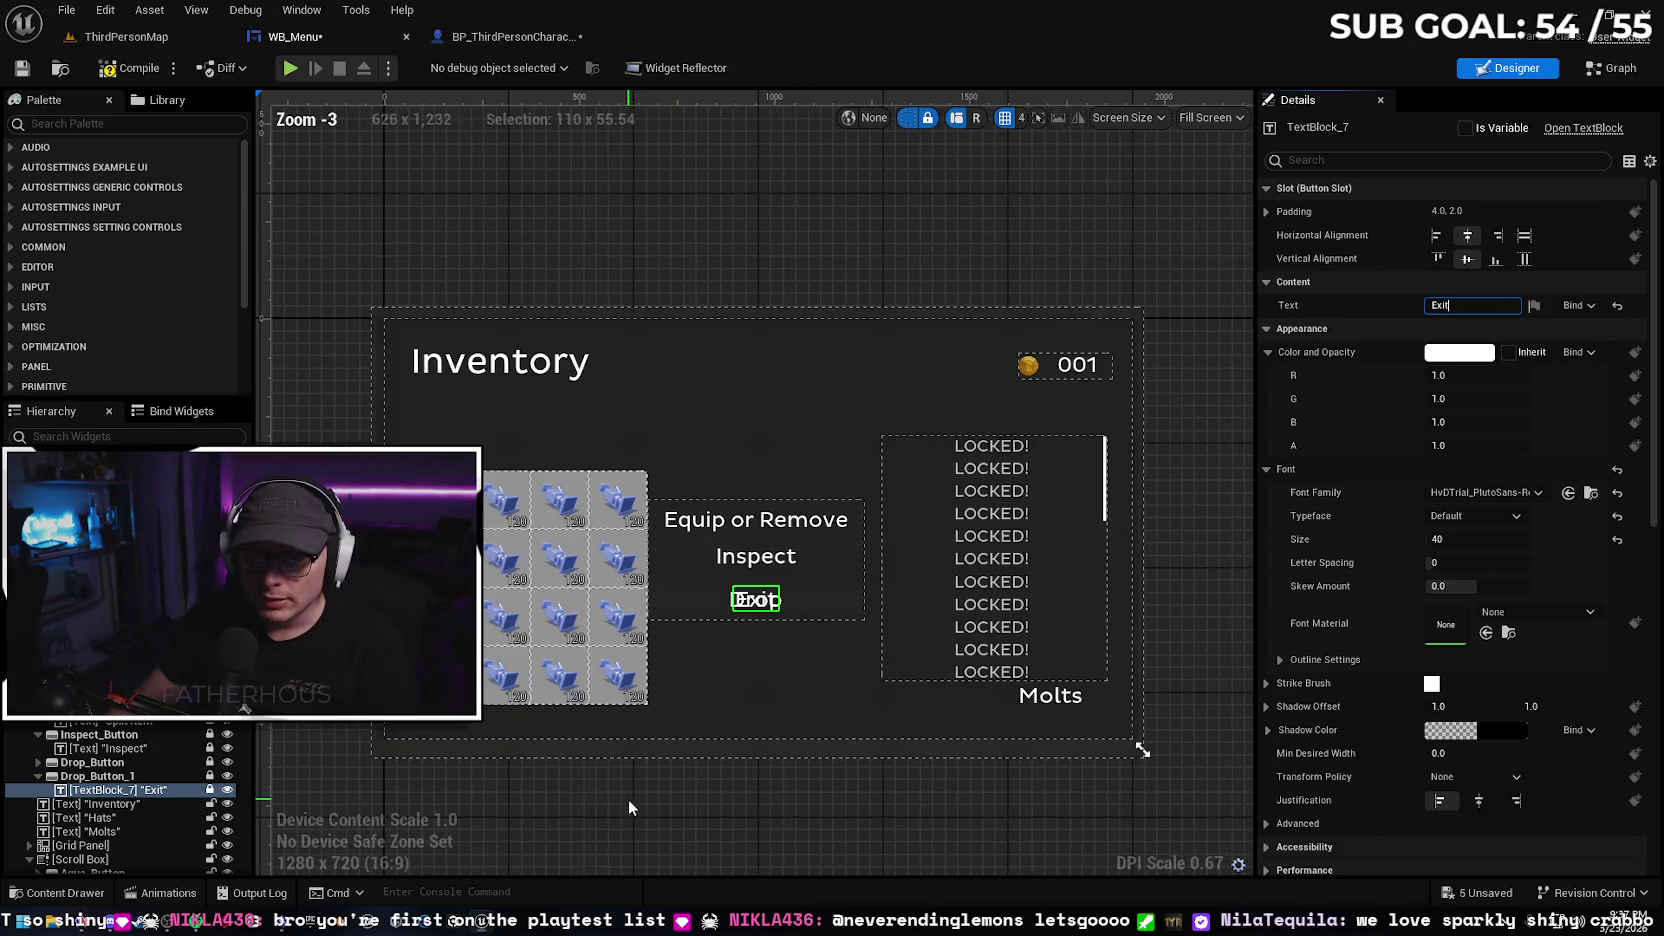
left_click(144, 777)
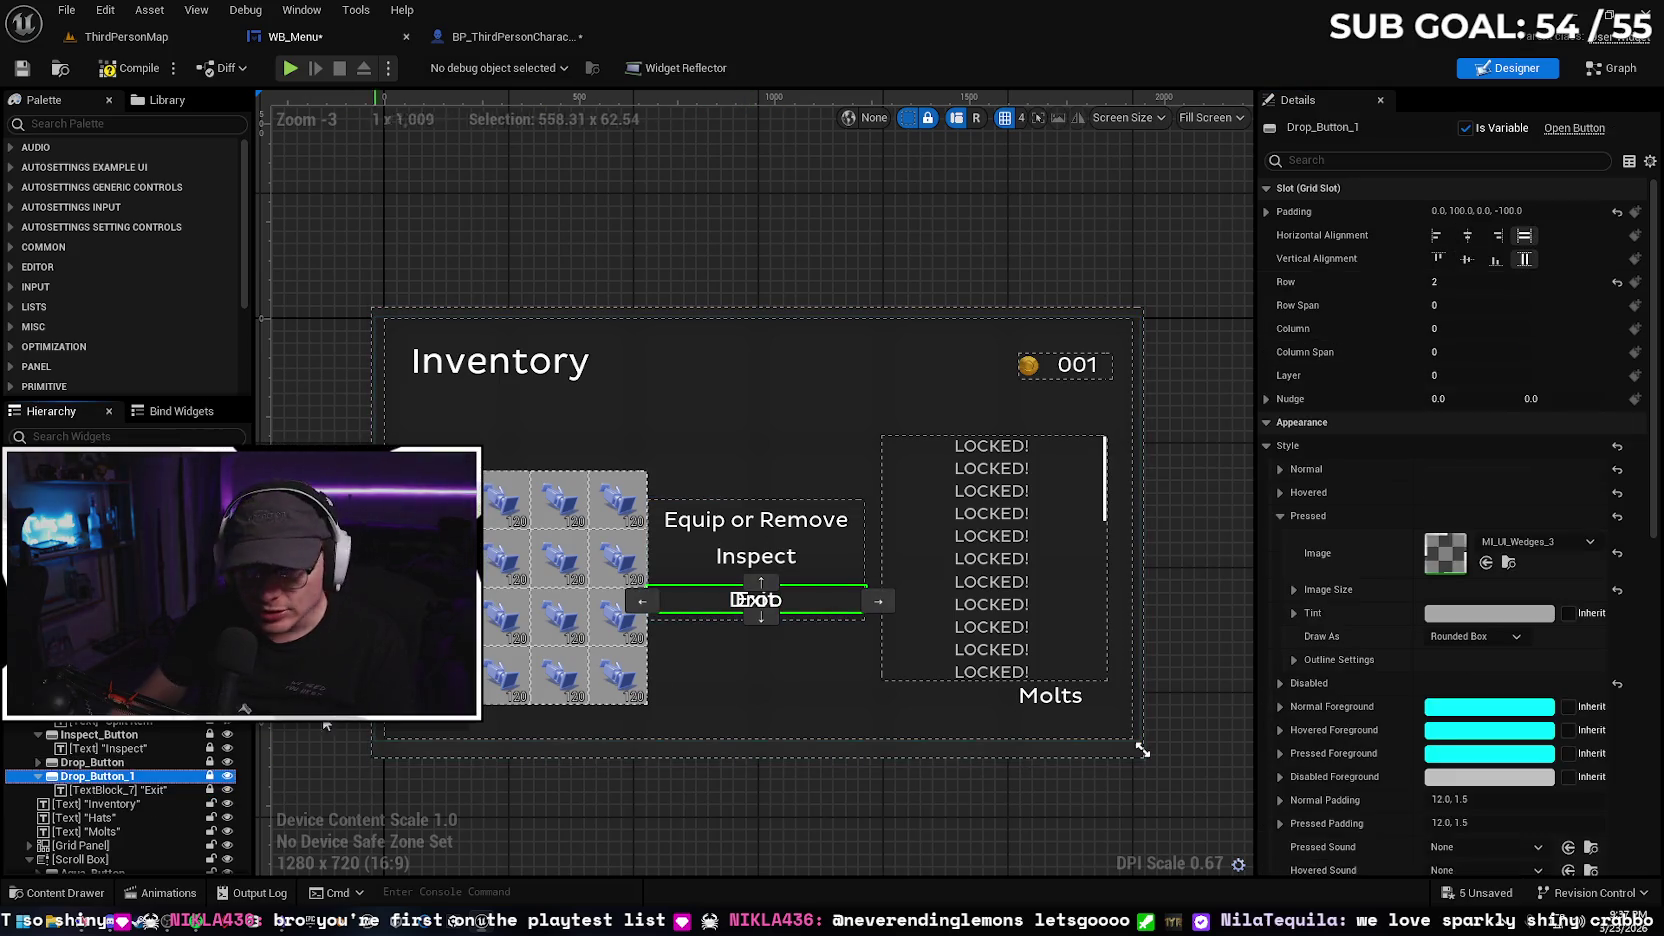
Move the Exit button below Drop in the action panel
left_click(760, 615)
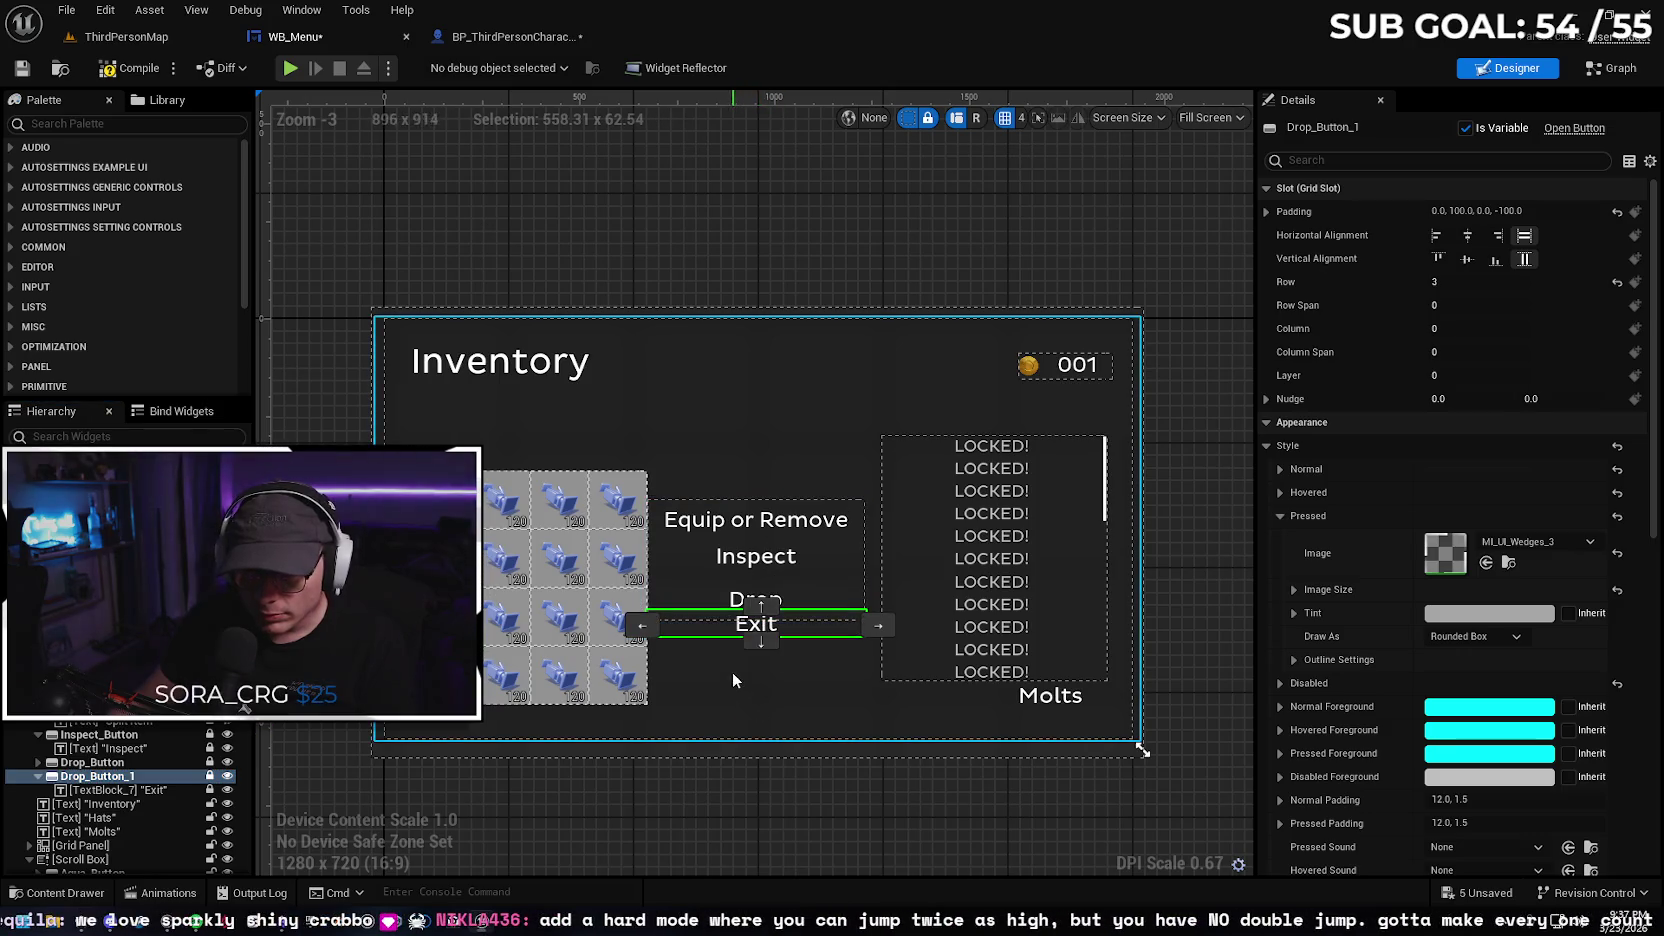
left_click(757, 805)
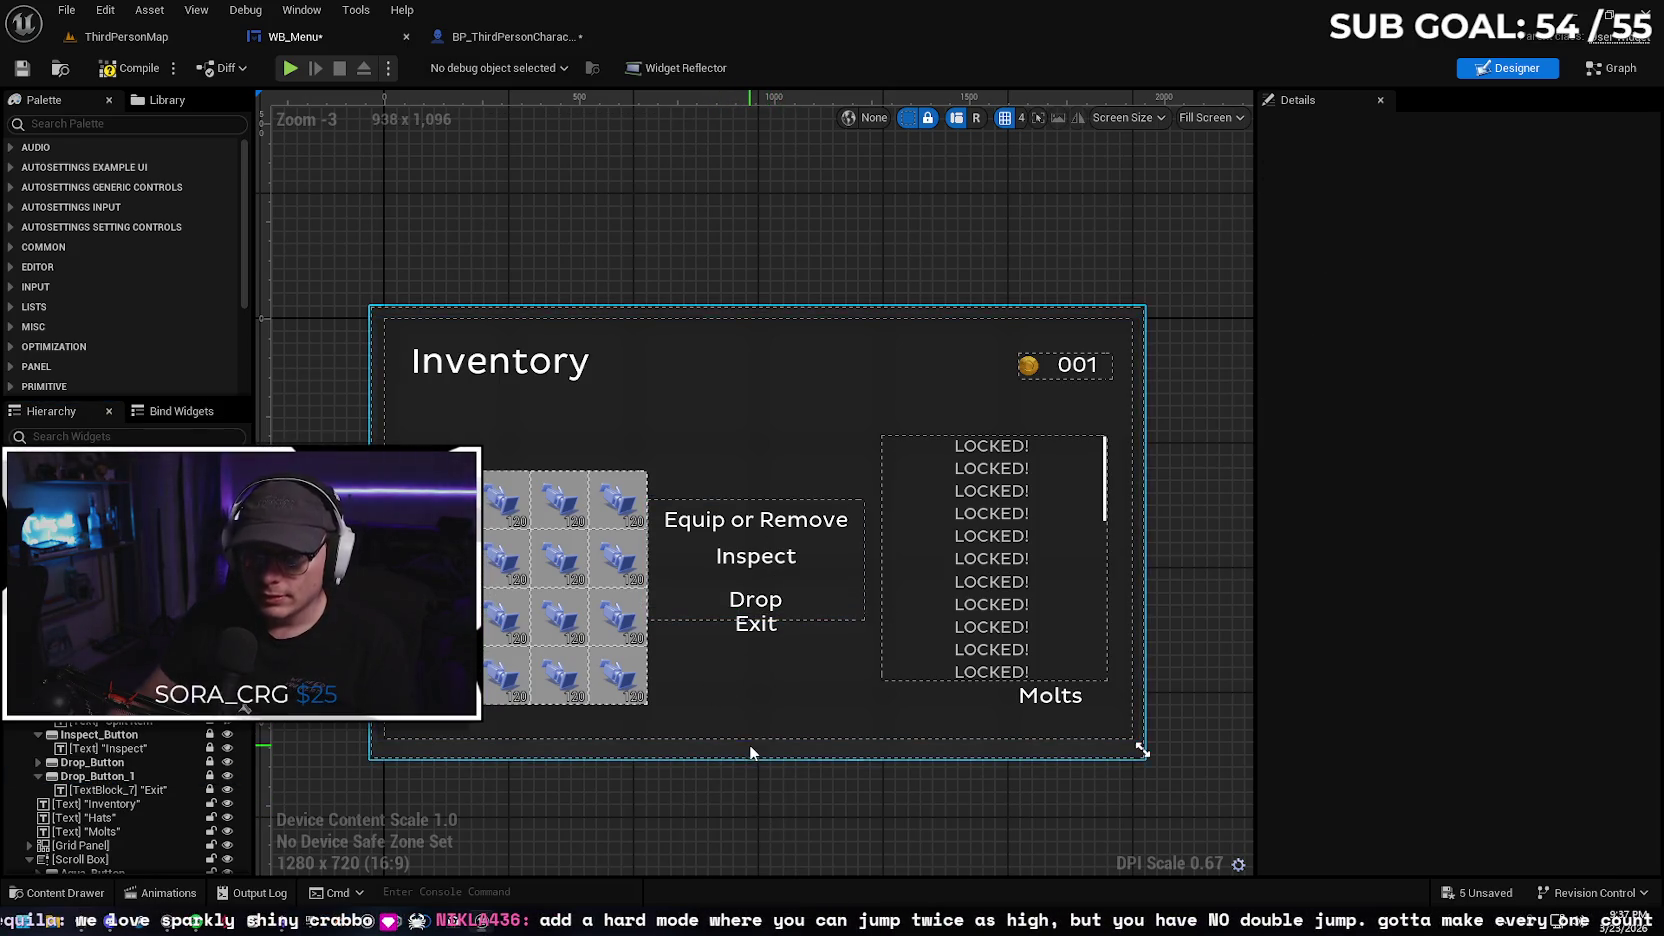
scroll(752, 746, "up", 2)
scroll(754, 744, "up", 2)
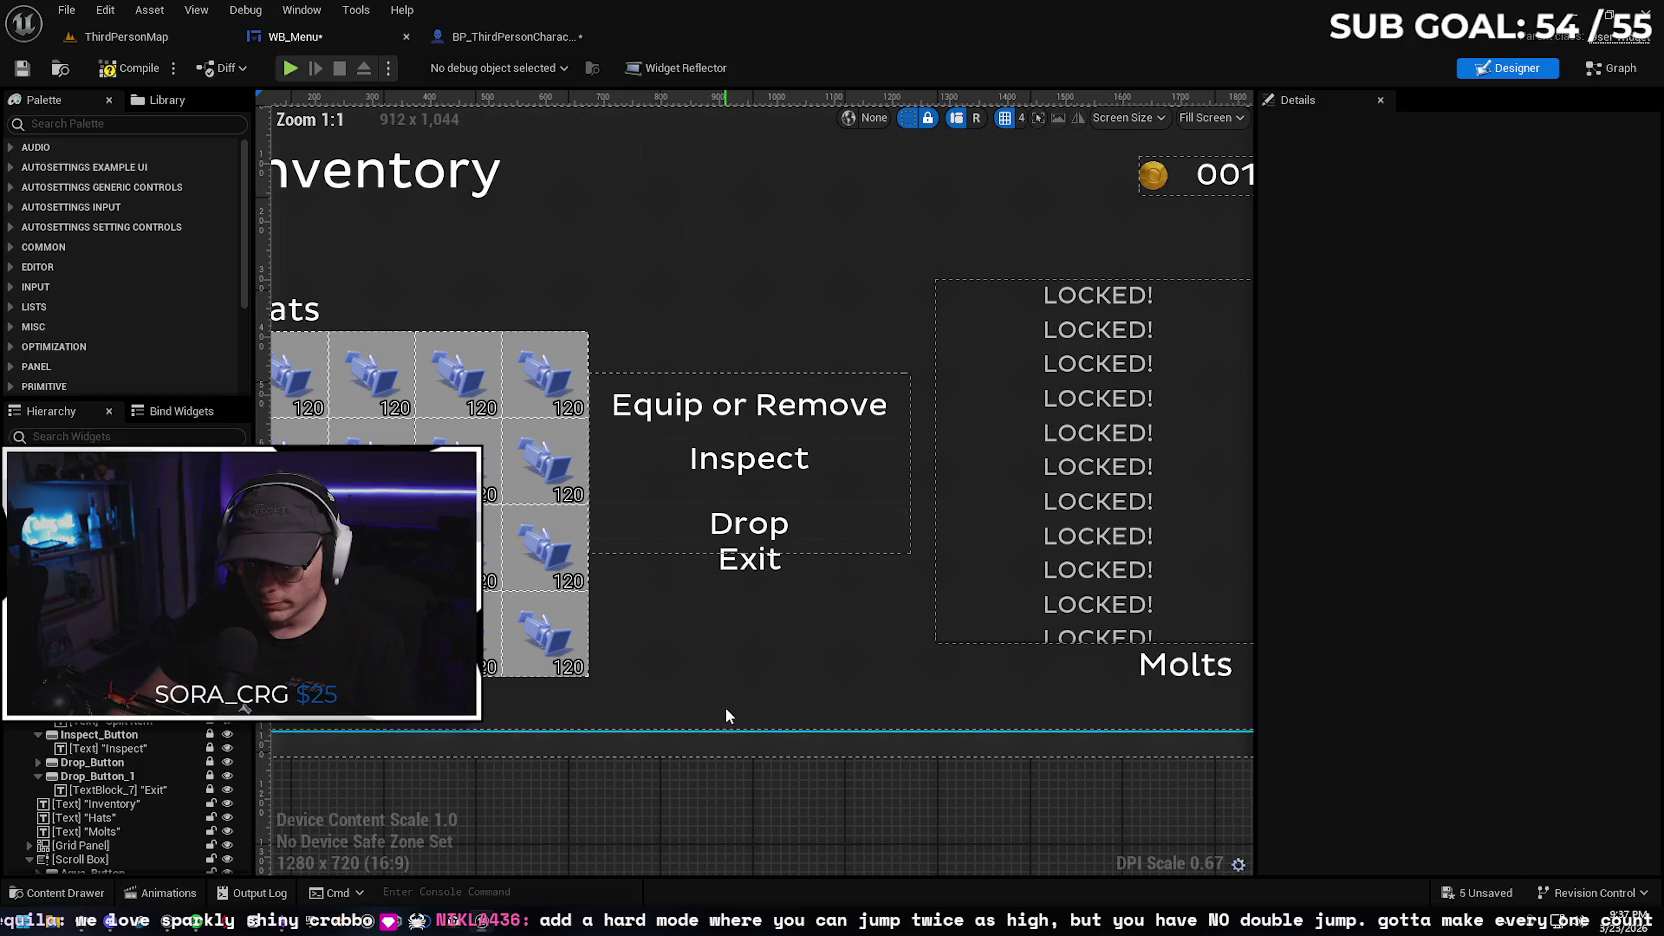
left_click(740, 568)
scroll(150, 735, "down", 2)
scroll(150, 740, "down", 2)
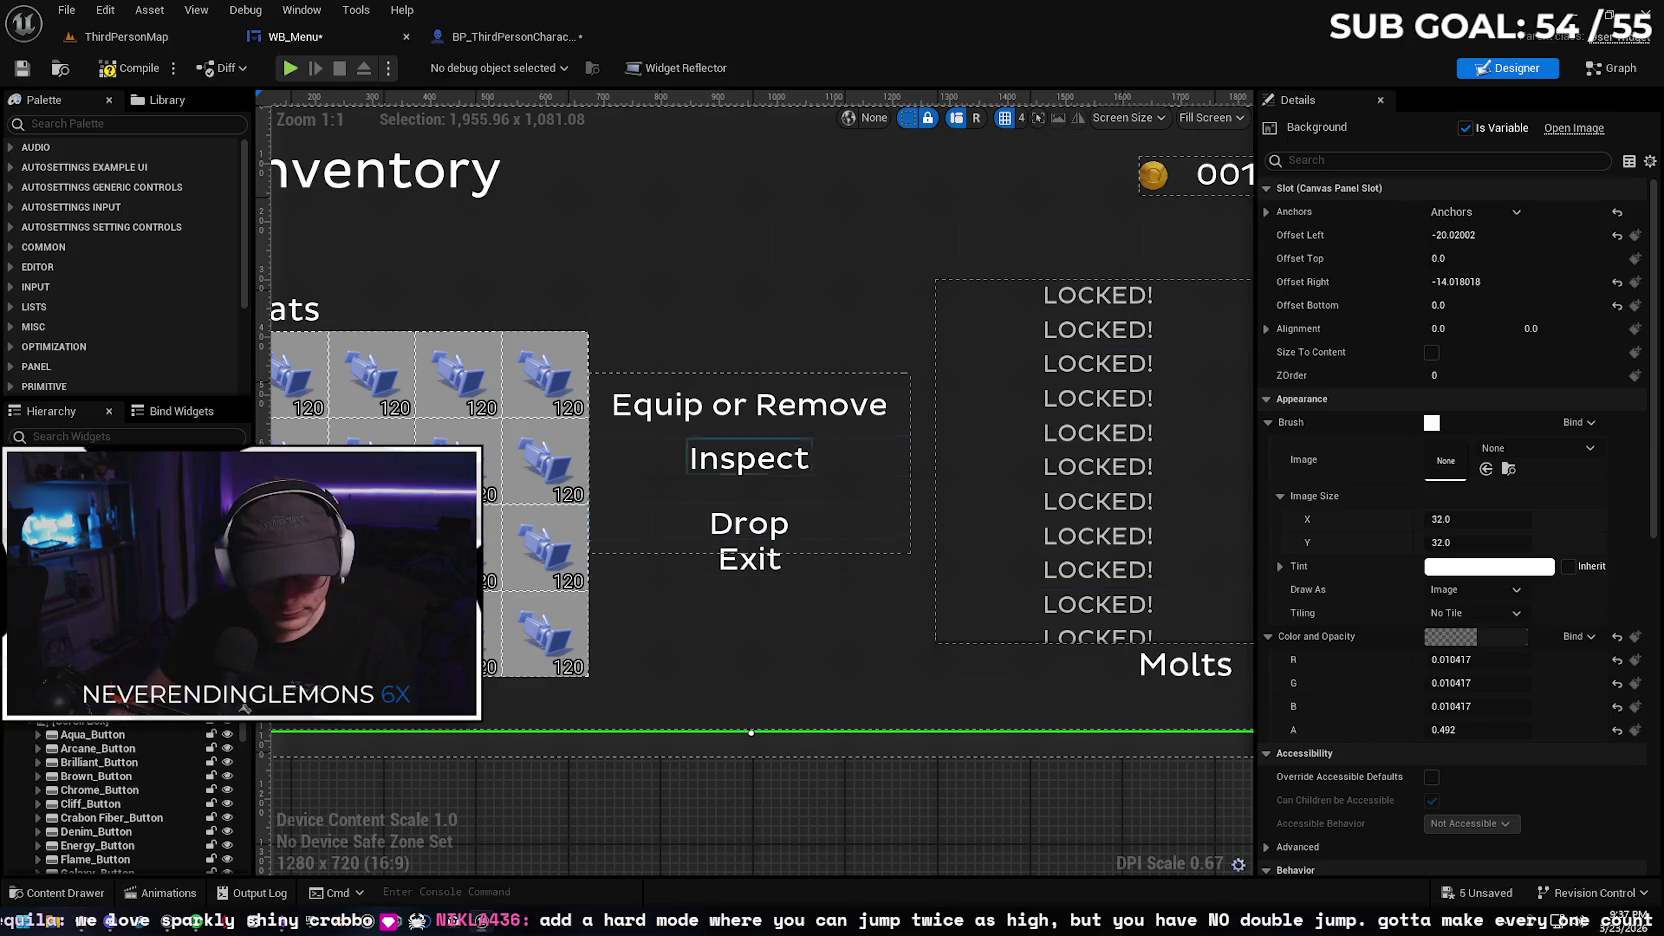
left_click(753, 553)
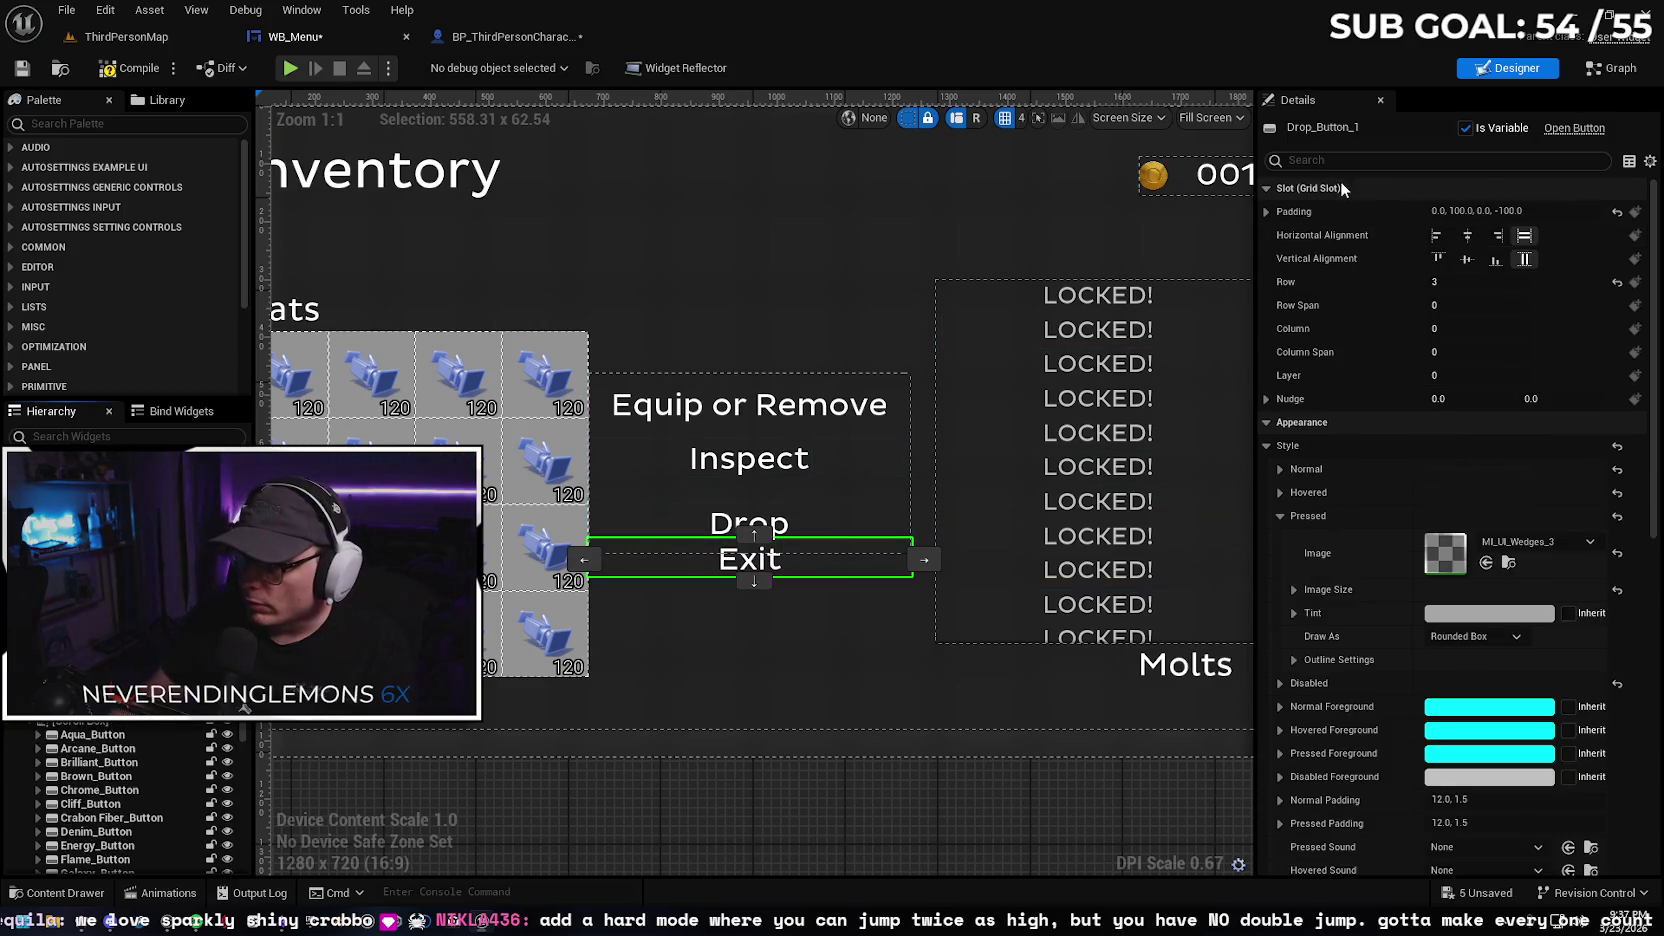
Rename the copied Drop_Button_1 widget to Exit_Button
left_click(1357, 130)
left_click(1375, 127)
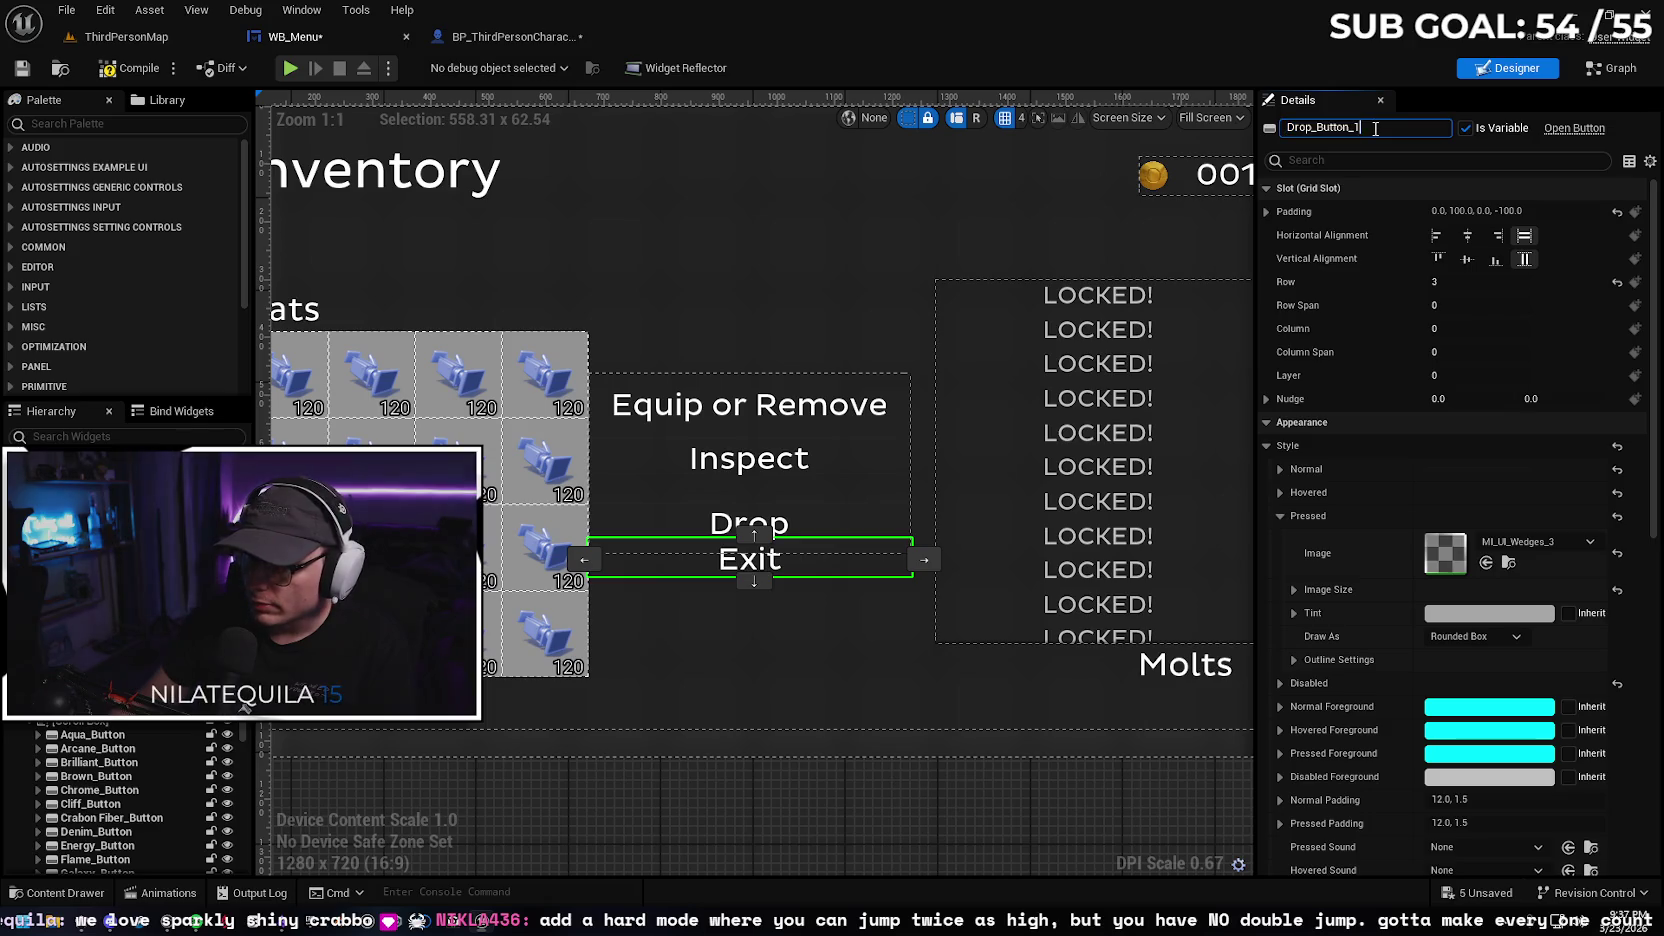
type("Exit")
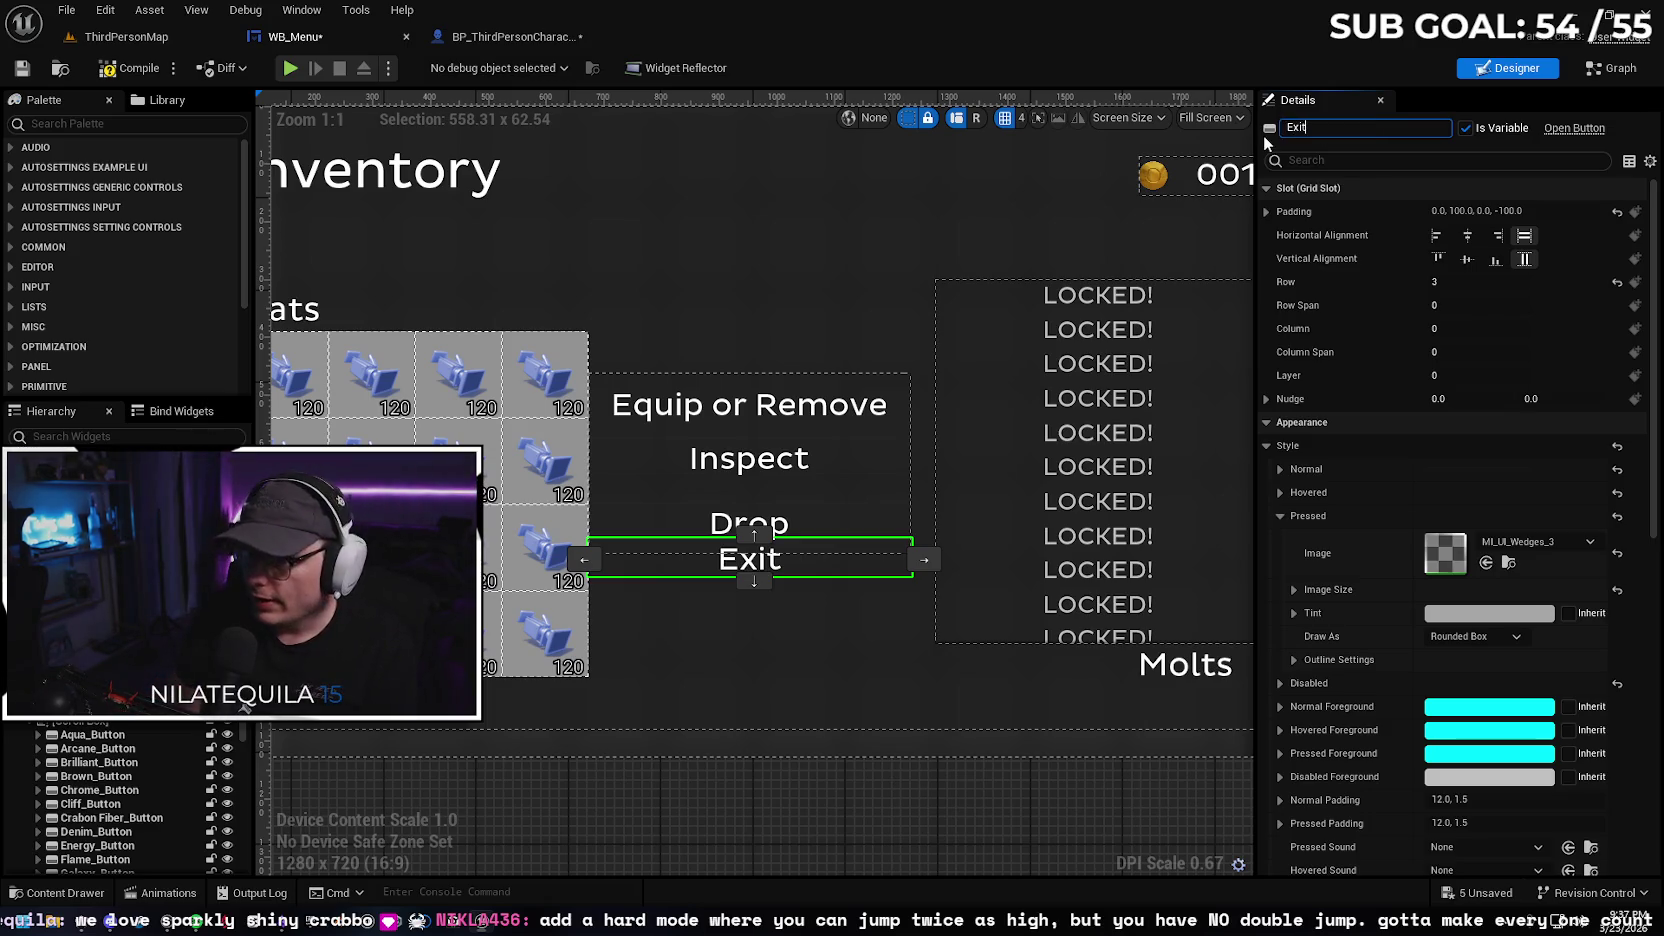
type("_Button")
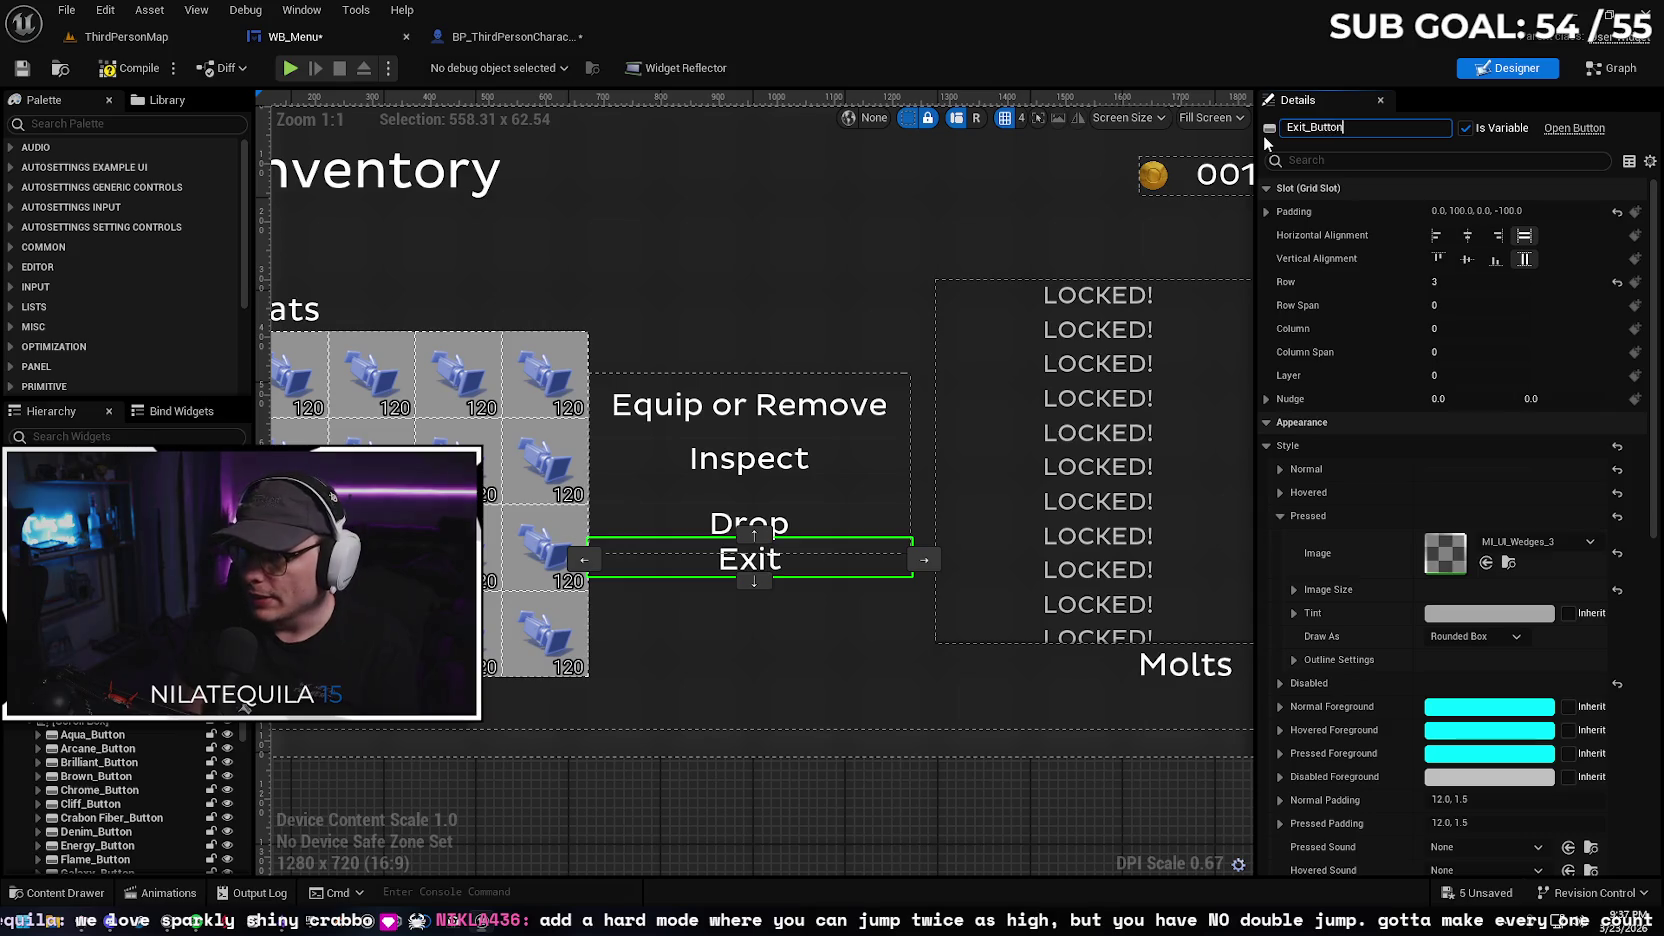
key("Return")
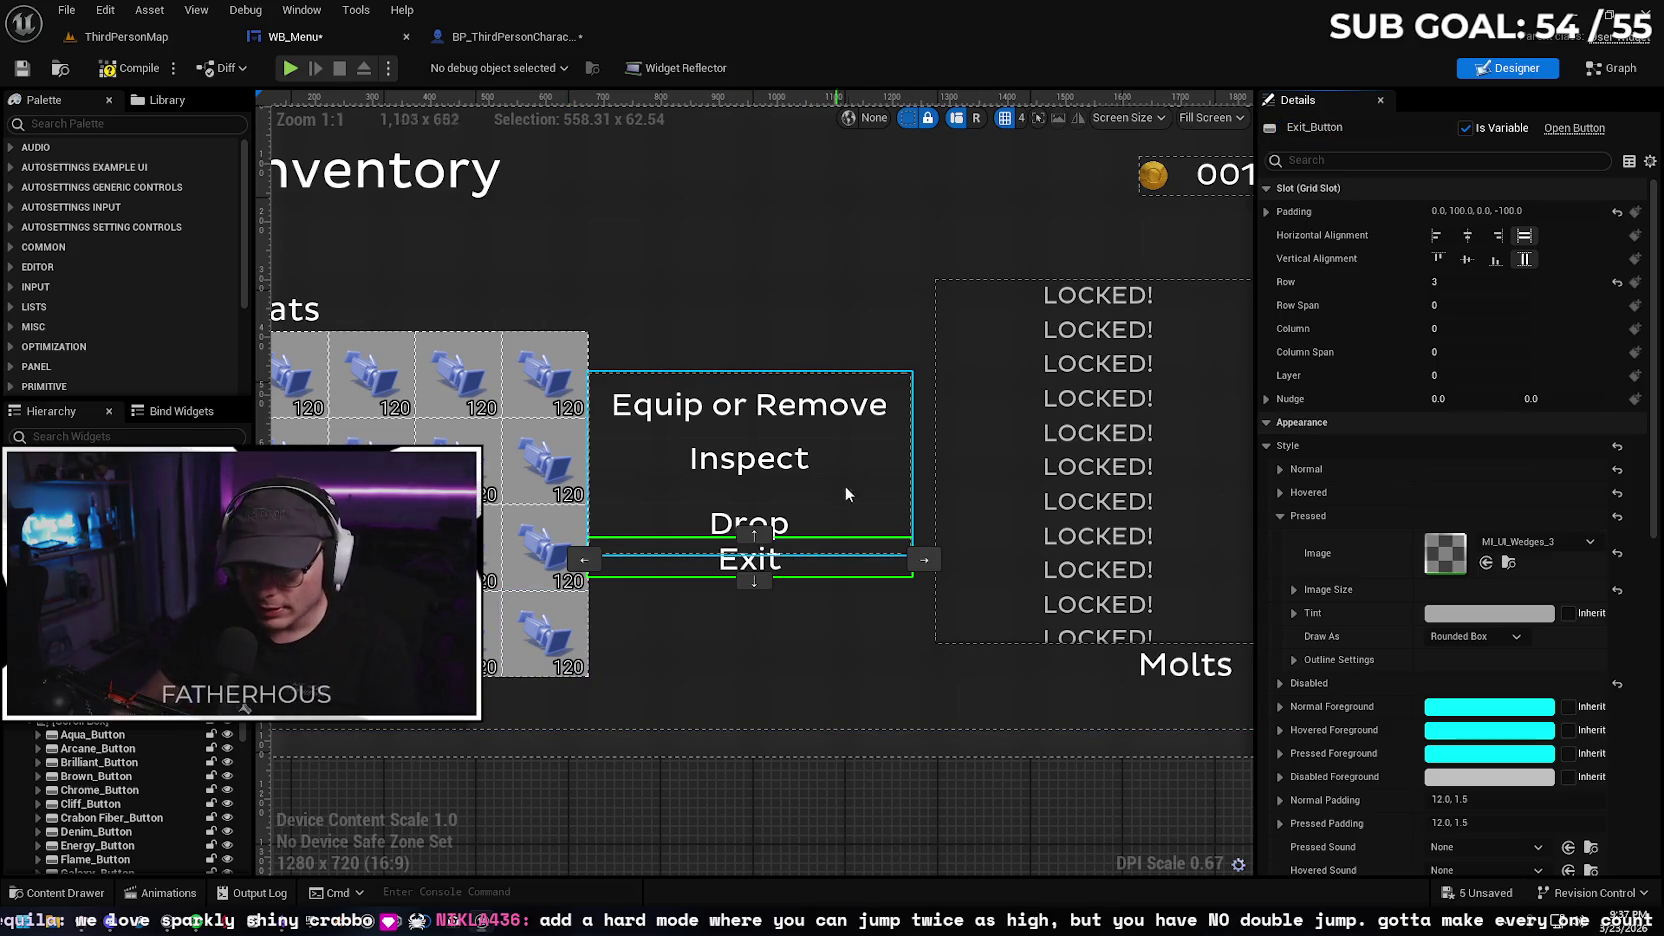
left_click(861, 495)
Try resizing the action button panel, undo it, and select the grid panel
mouse_move(748, 554)
left_mouse_down()
mouse_move(748, 700)
mouse_move(748, 600)
mouse_move(766, 585)
left_mouse_up()
key("ctrl+z")
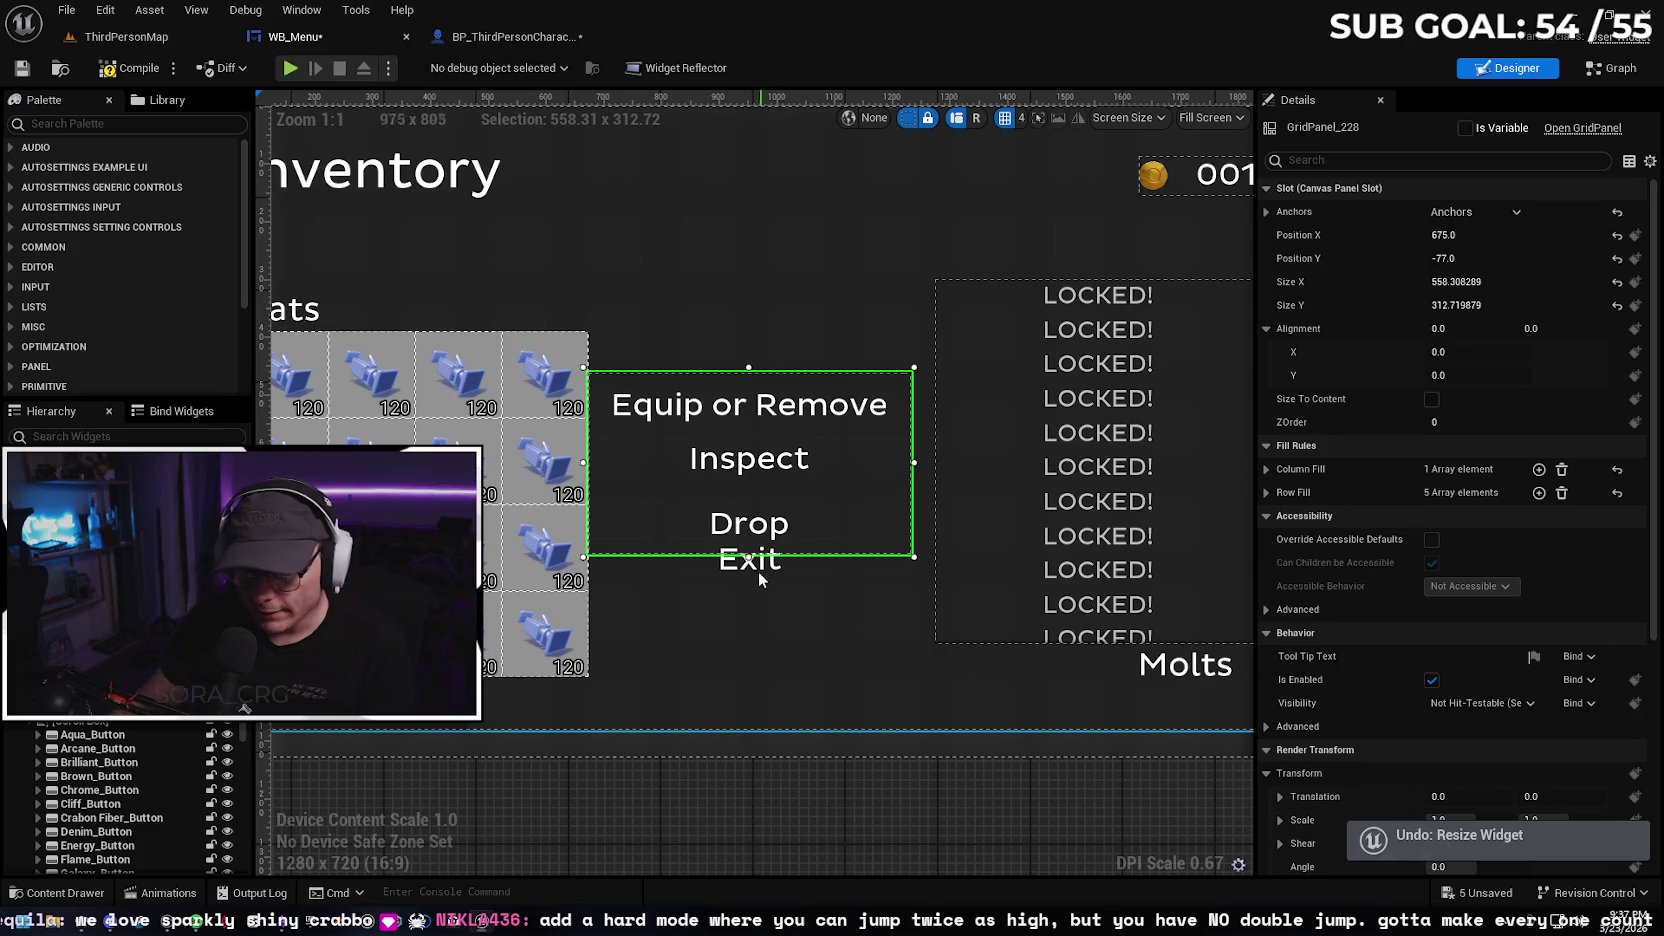
left_click(754, 569)
left_click(761, 566)
left_click(767, 563)
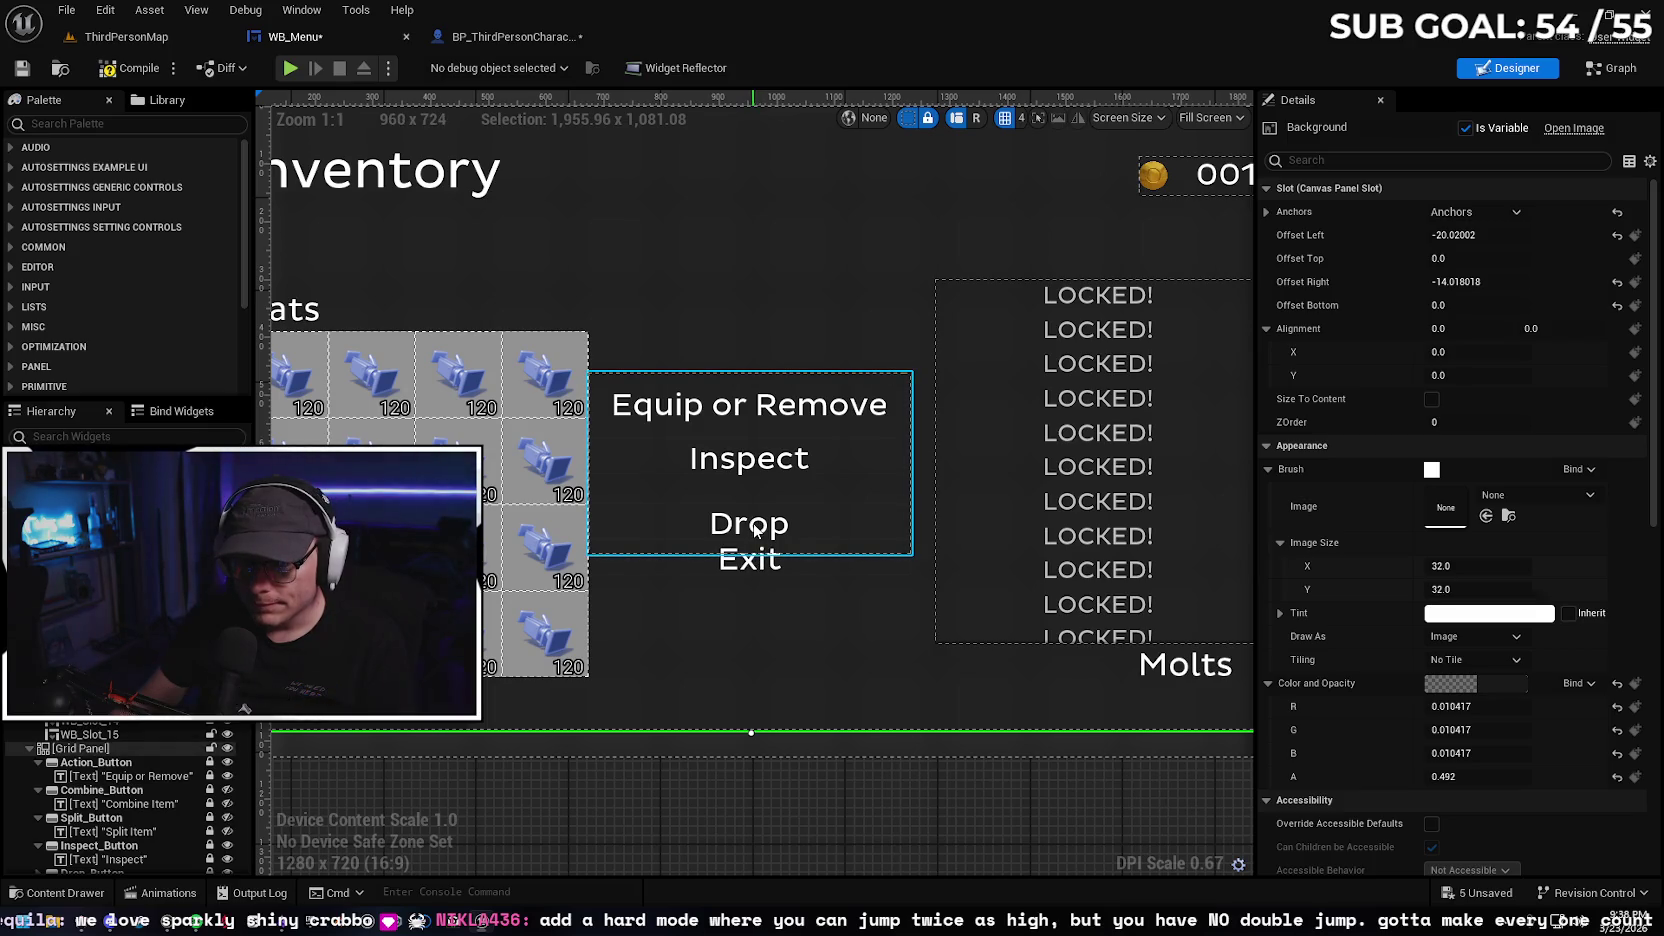
left_click(760, 469)
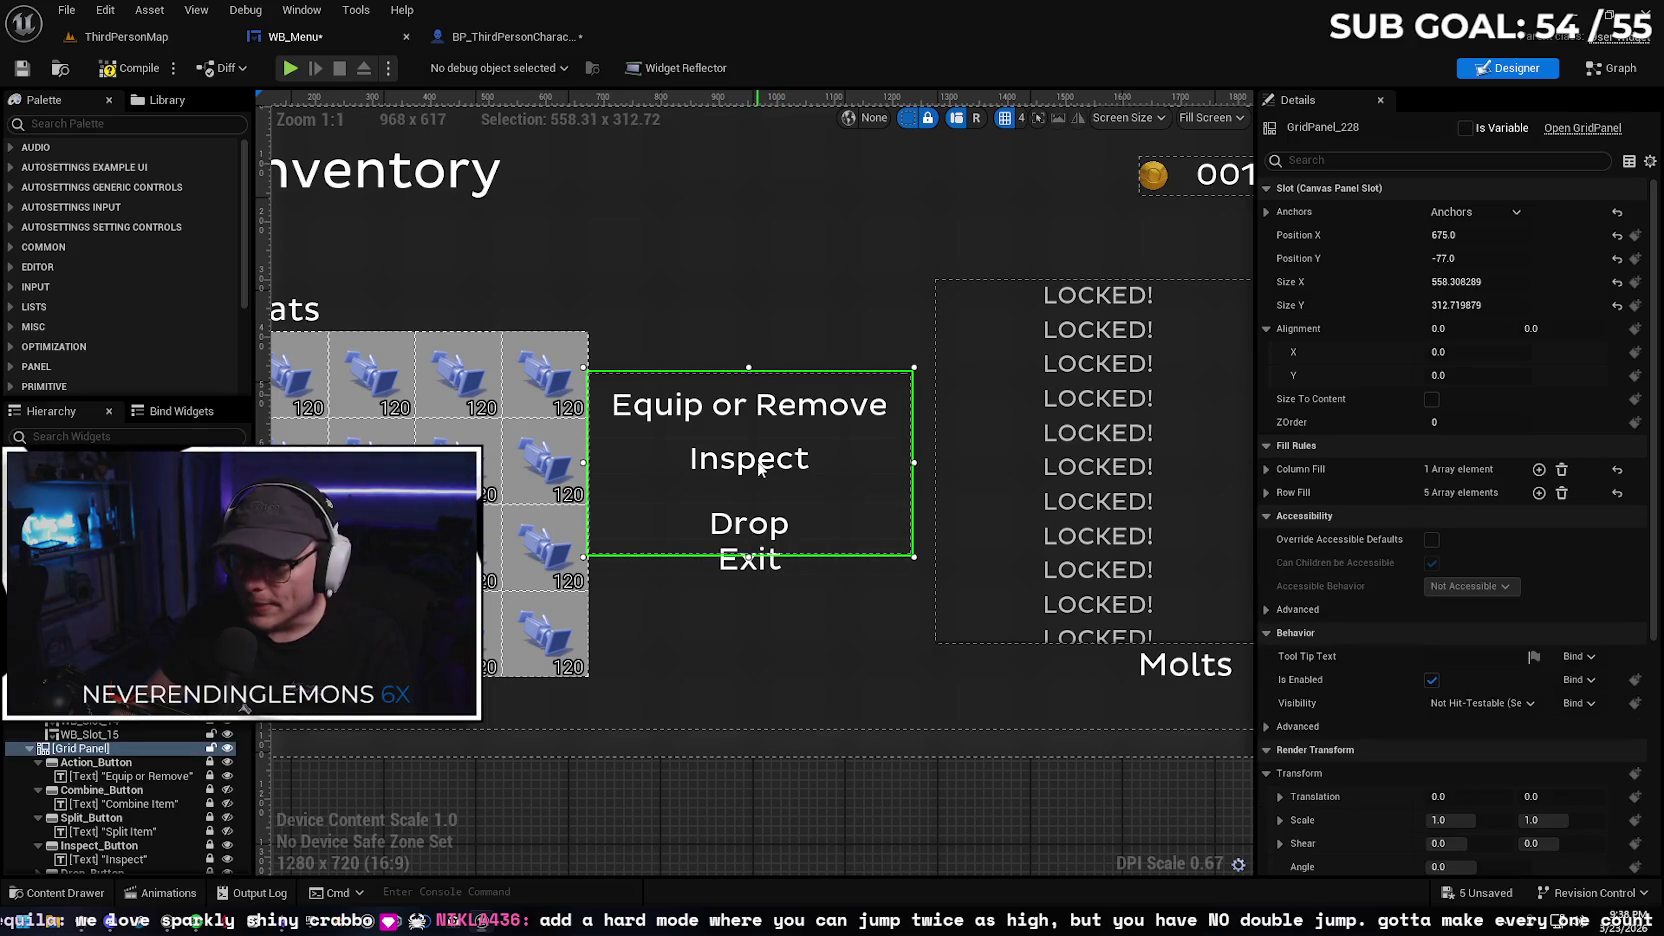
Give Exit padding 0, 50, 0, -50 and move it to row 4 below Drop
left_click(110, 846)
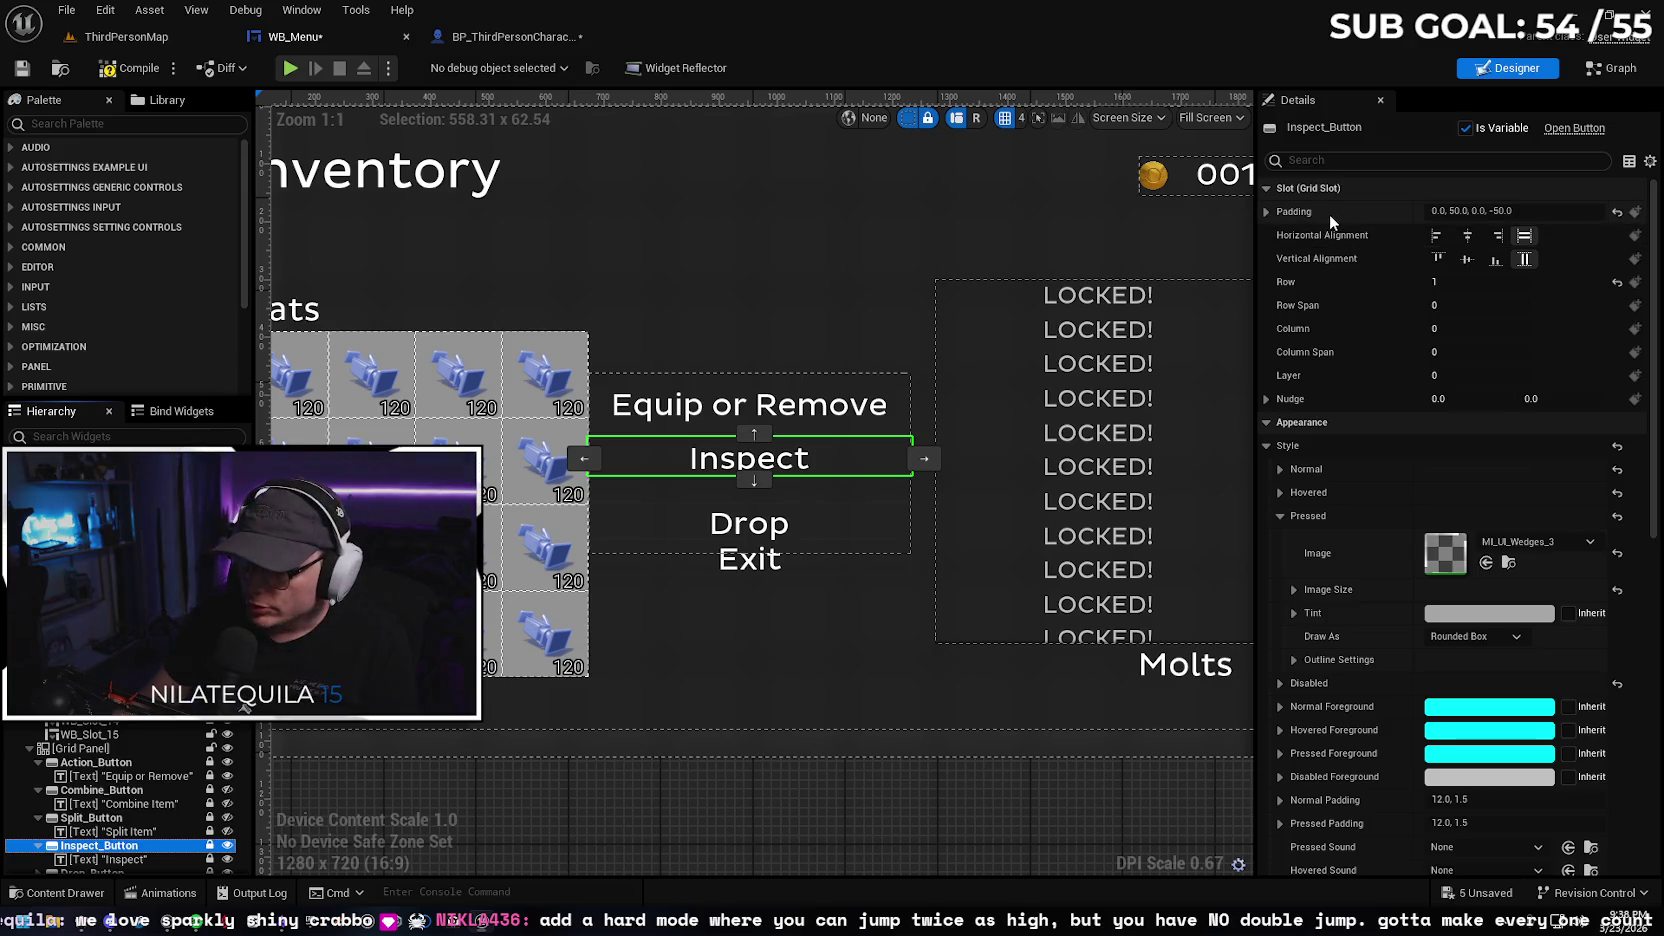
scroll(136, 774, "down", 3)
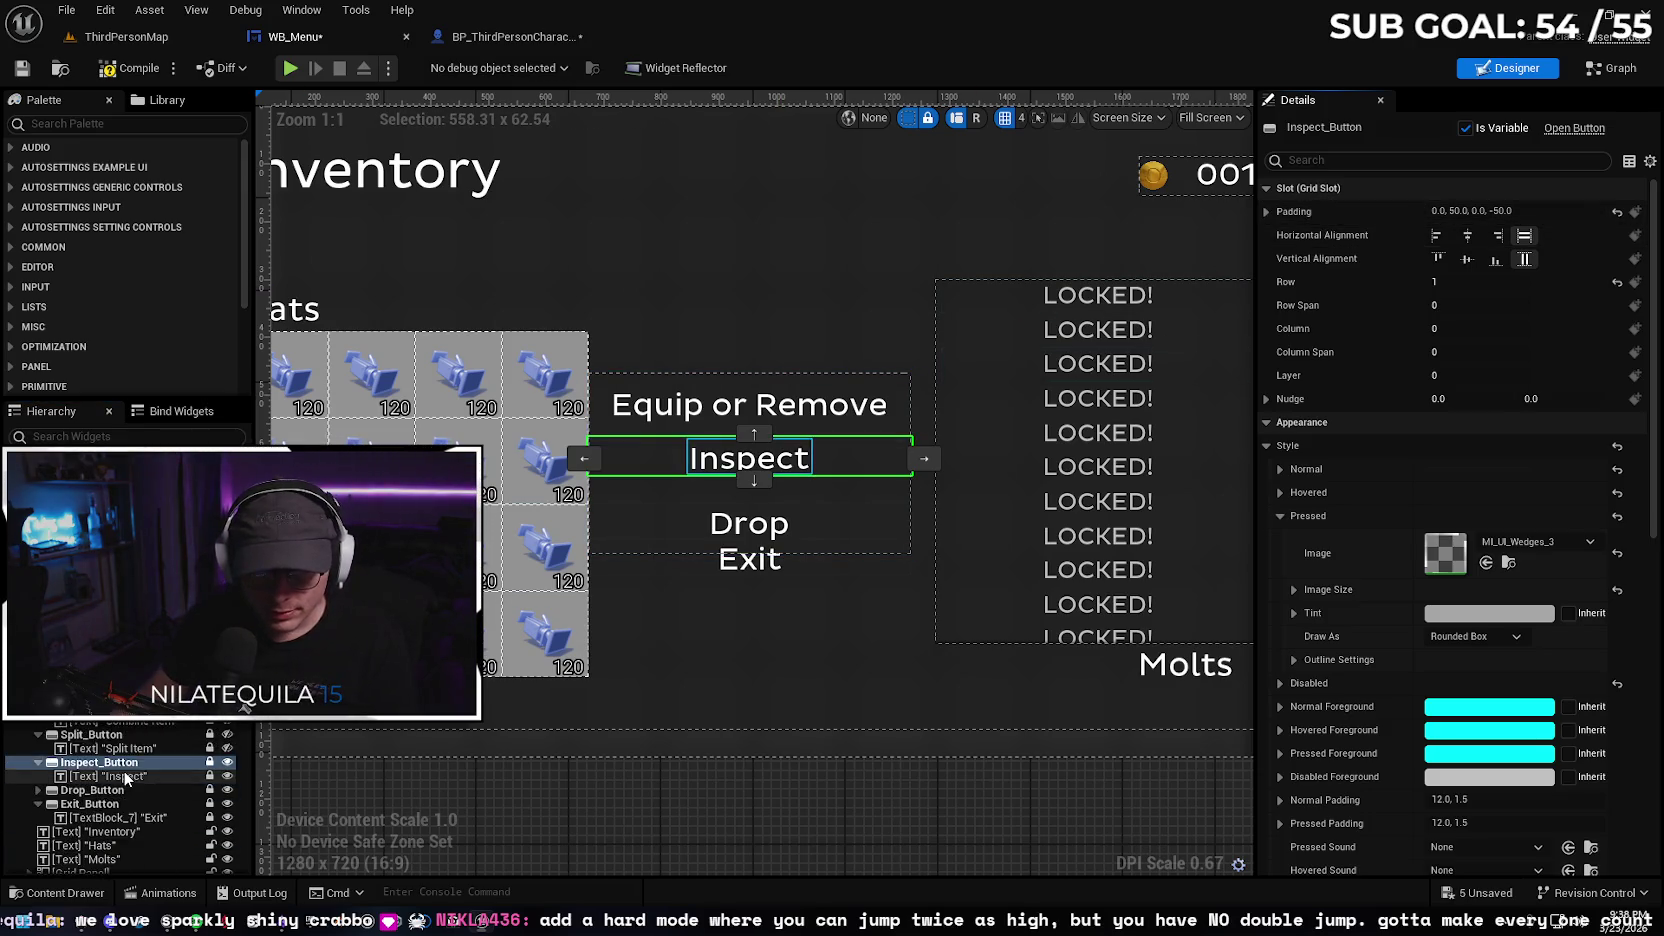
left_click(136, 774)
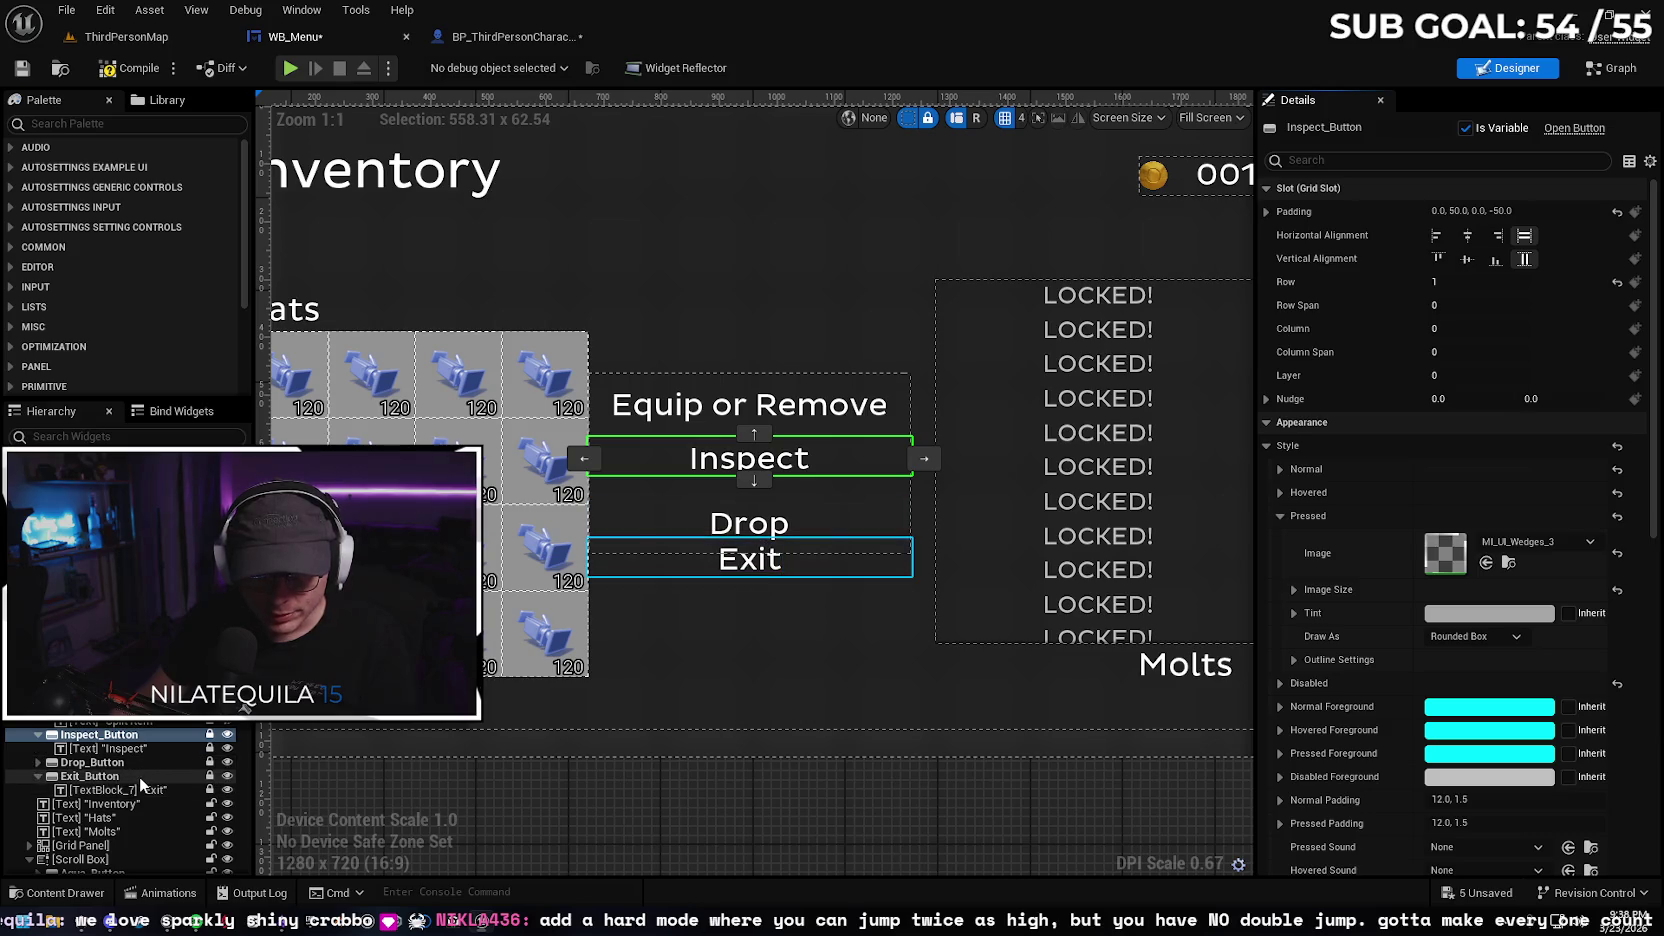
left_click(1362, 211, "shift")
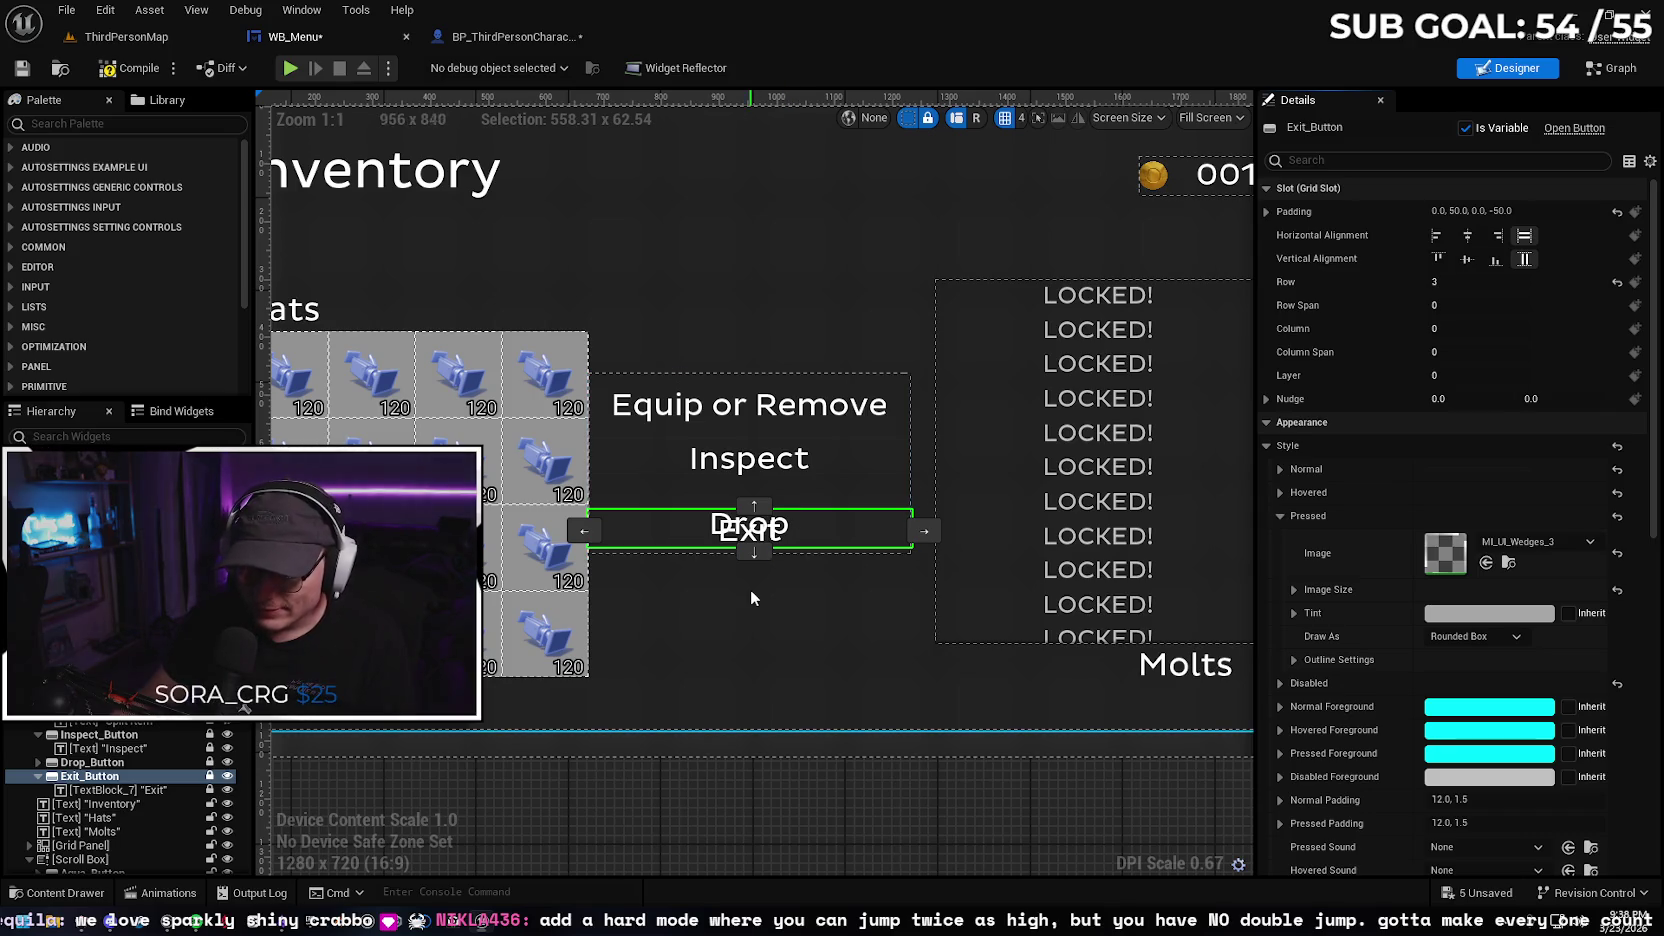
left_click(756, 552)
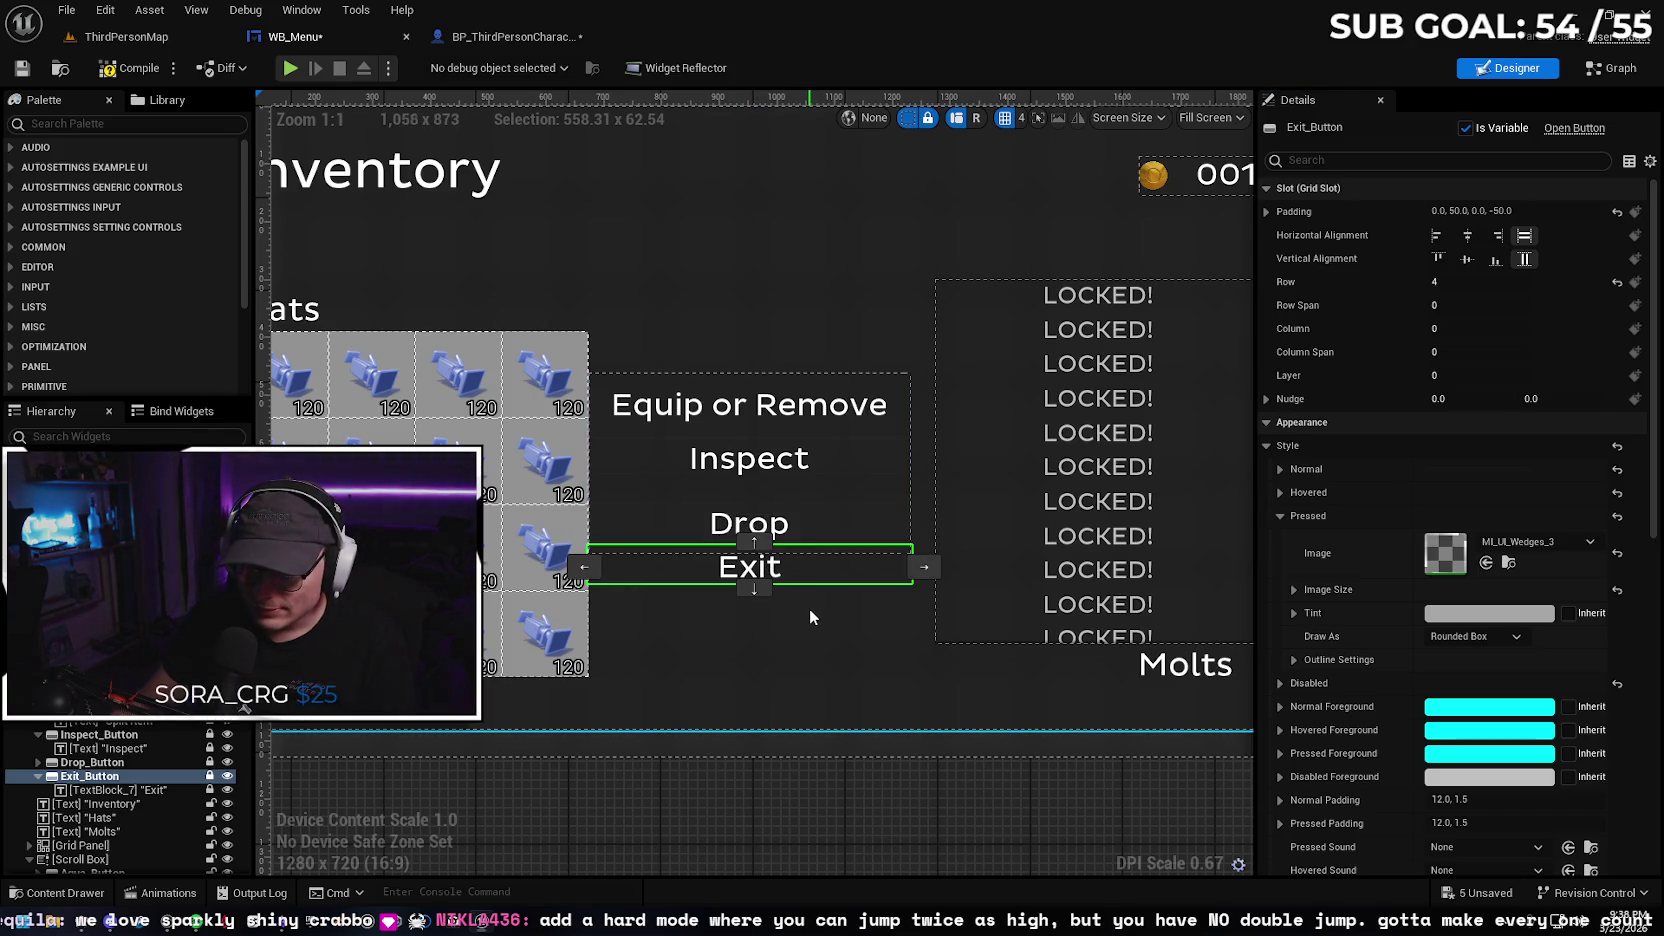
Compare the Exit, Drop, Inspect and Equip or Remove button slot settings
left_click(801, 653)
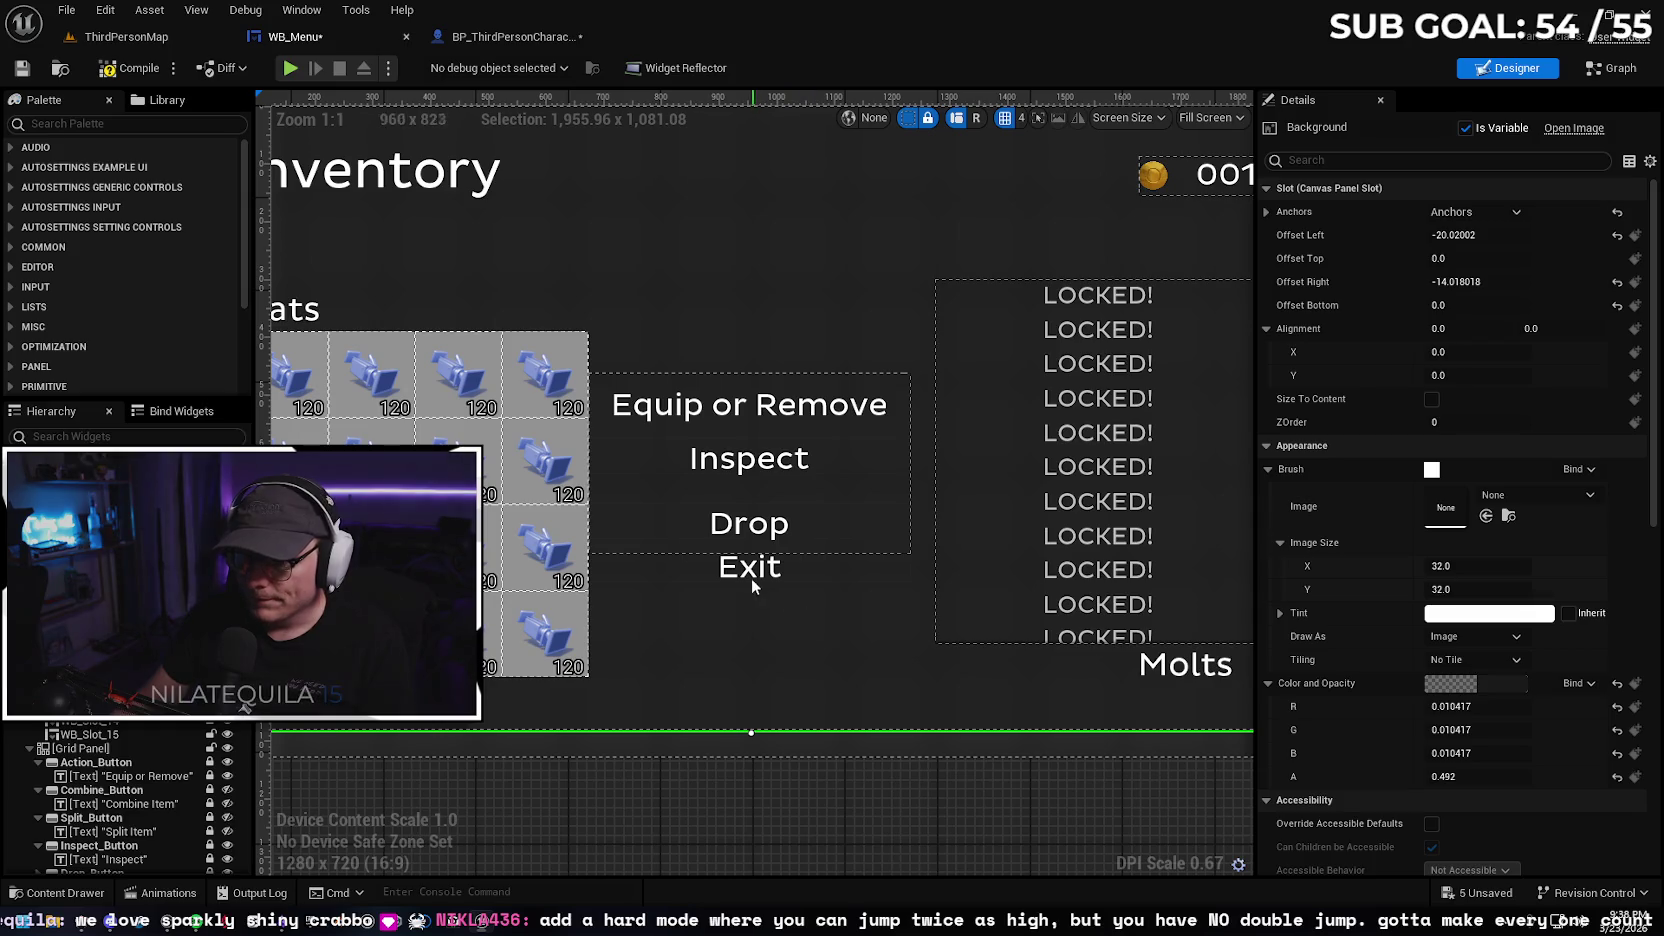
scroll(130, 754, "down", 3)
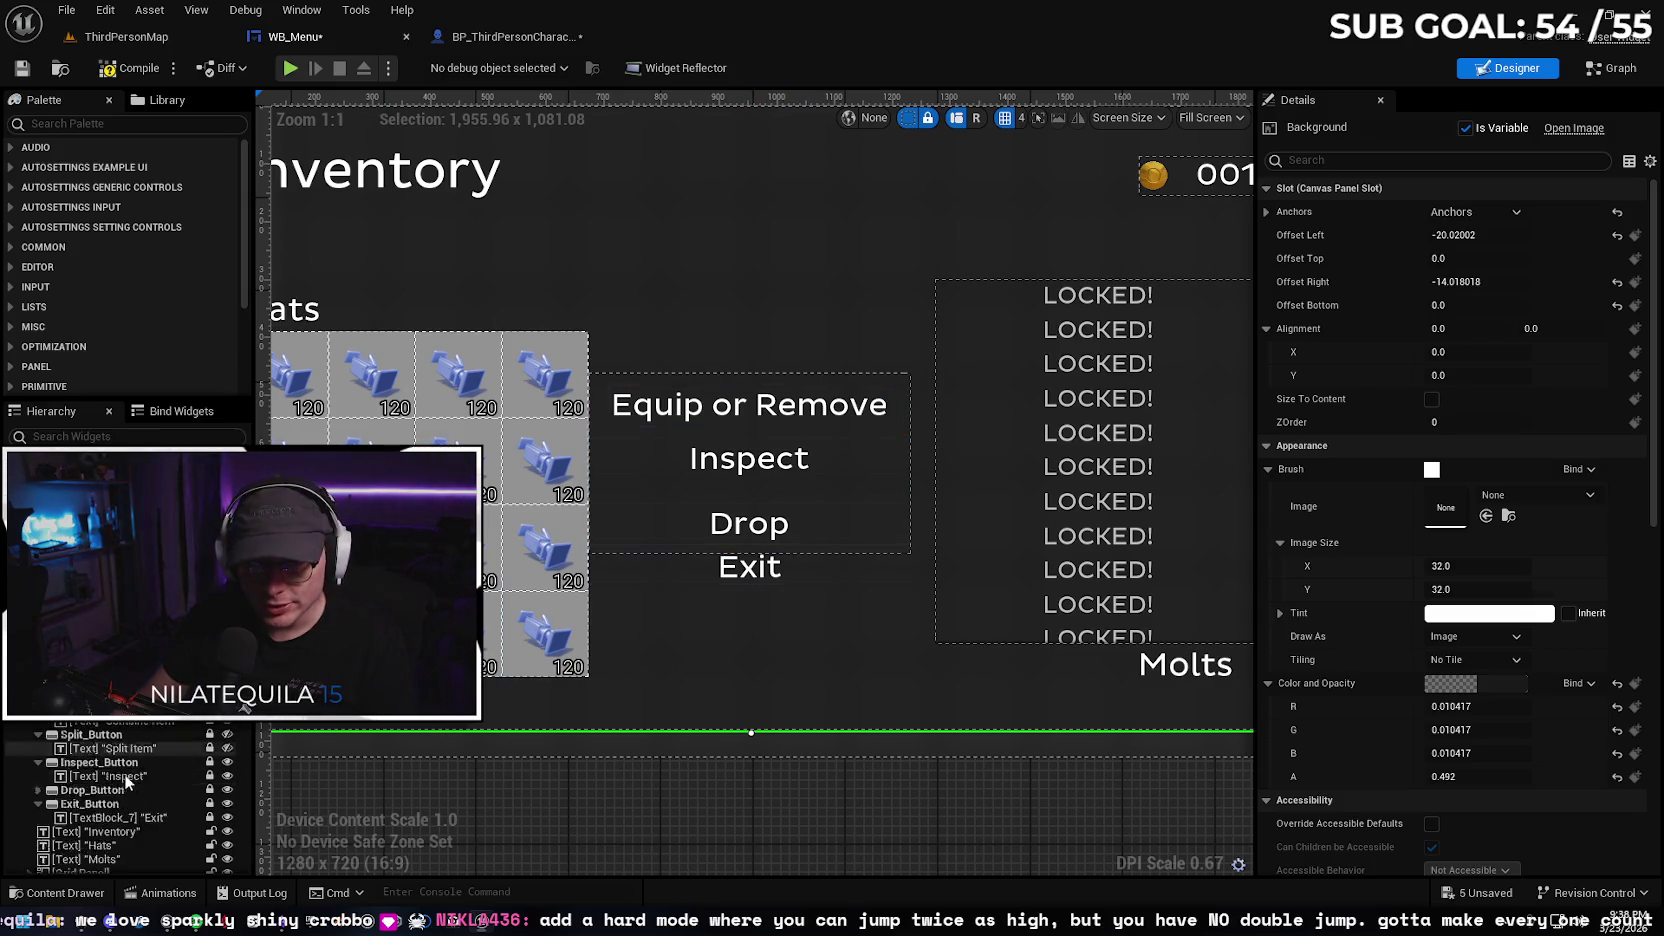
left_click(122, 775)
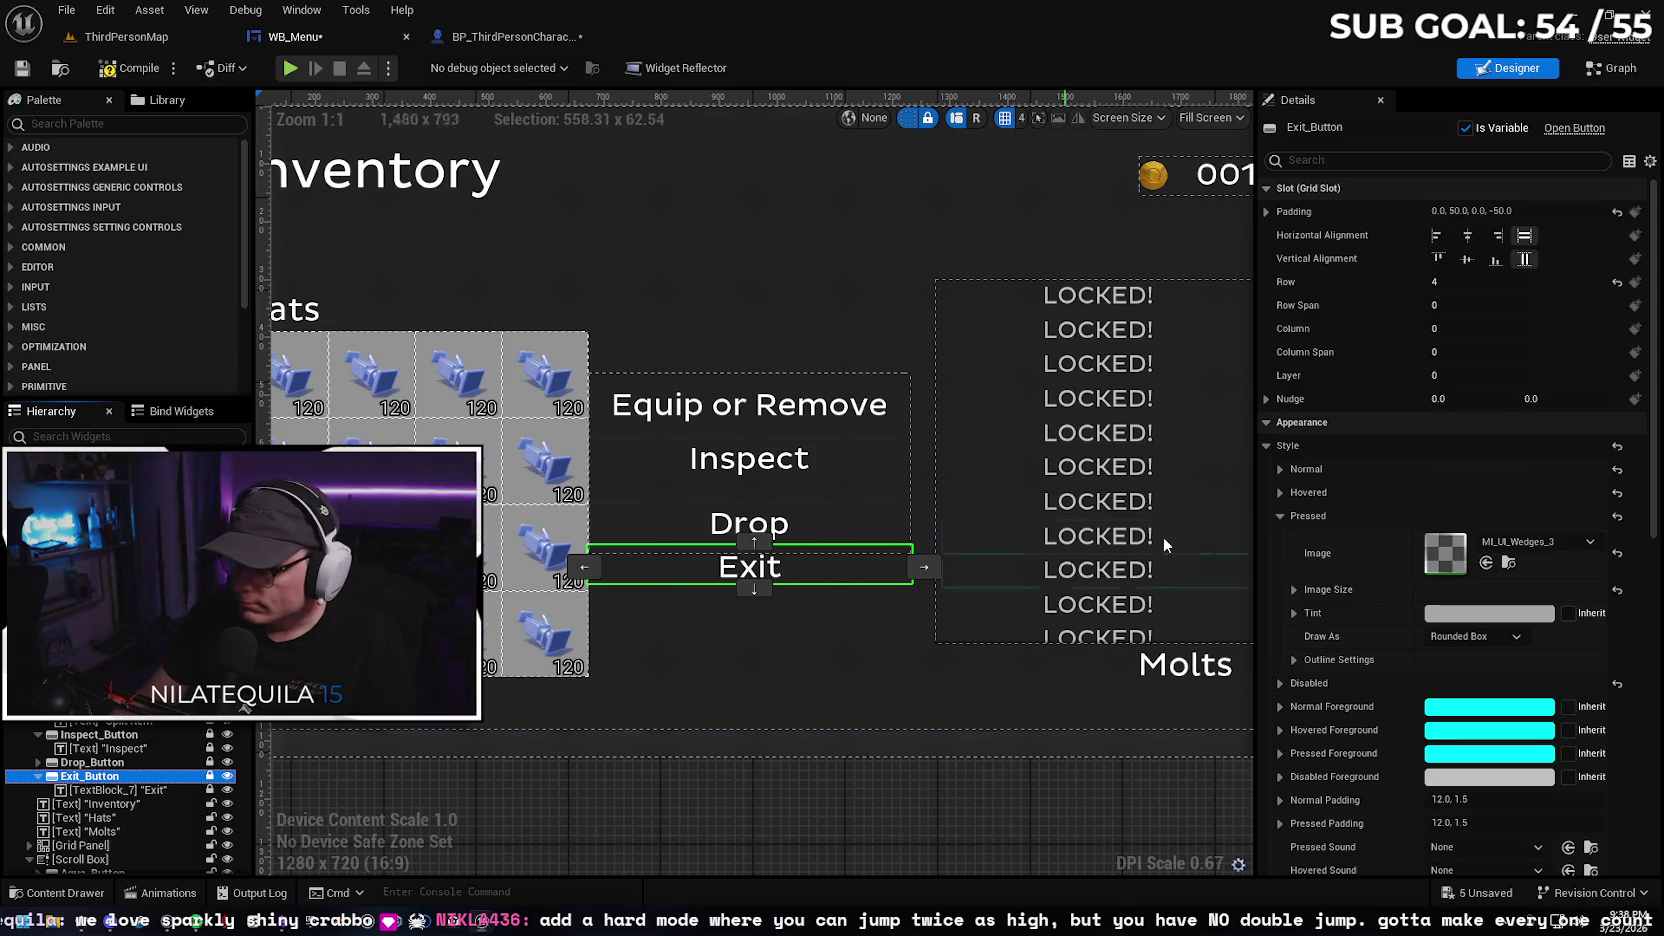
left_click(136, 763)
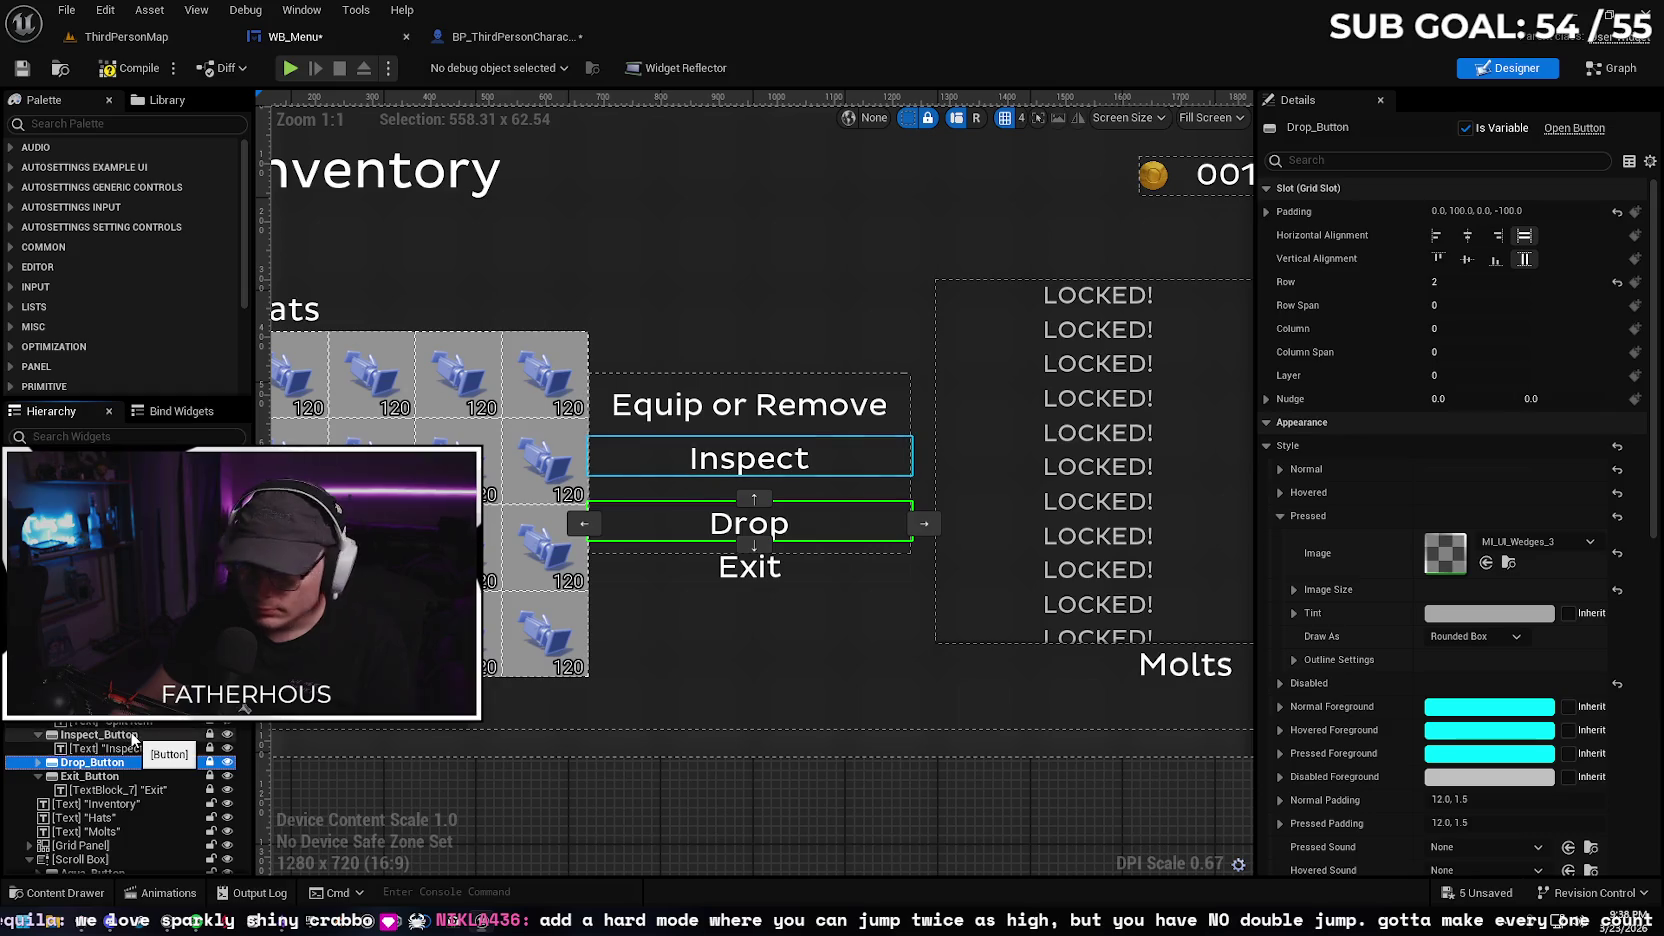
left_click(131, 736)
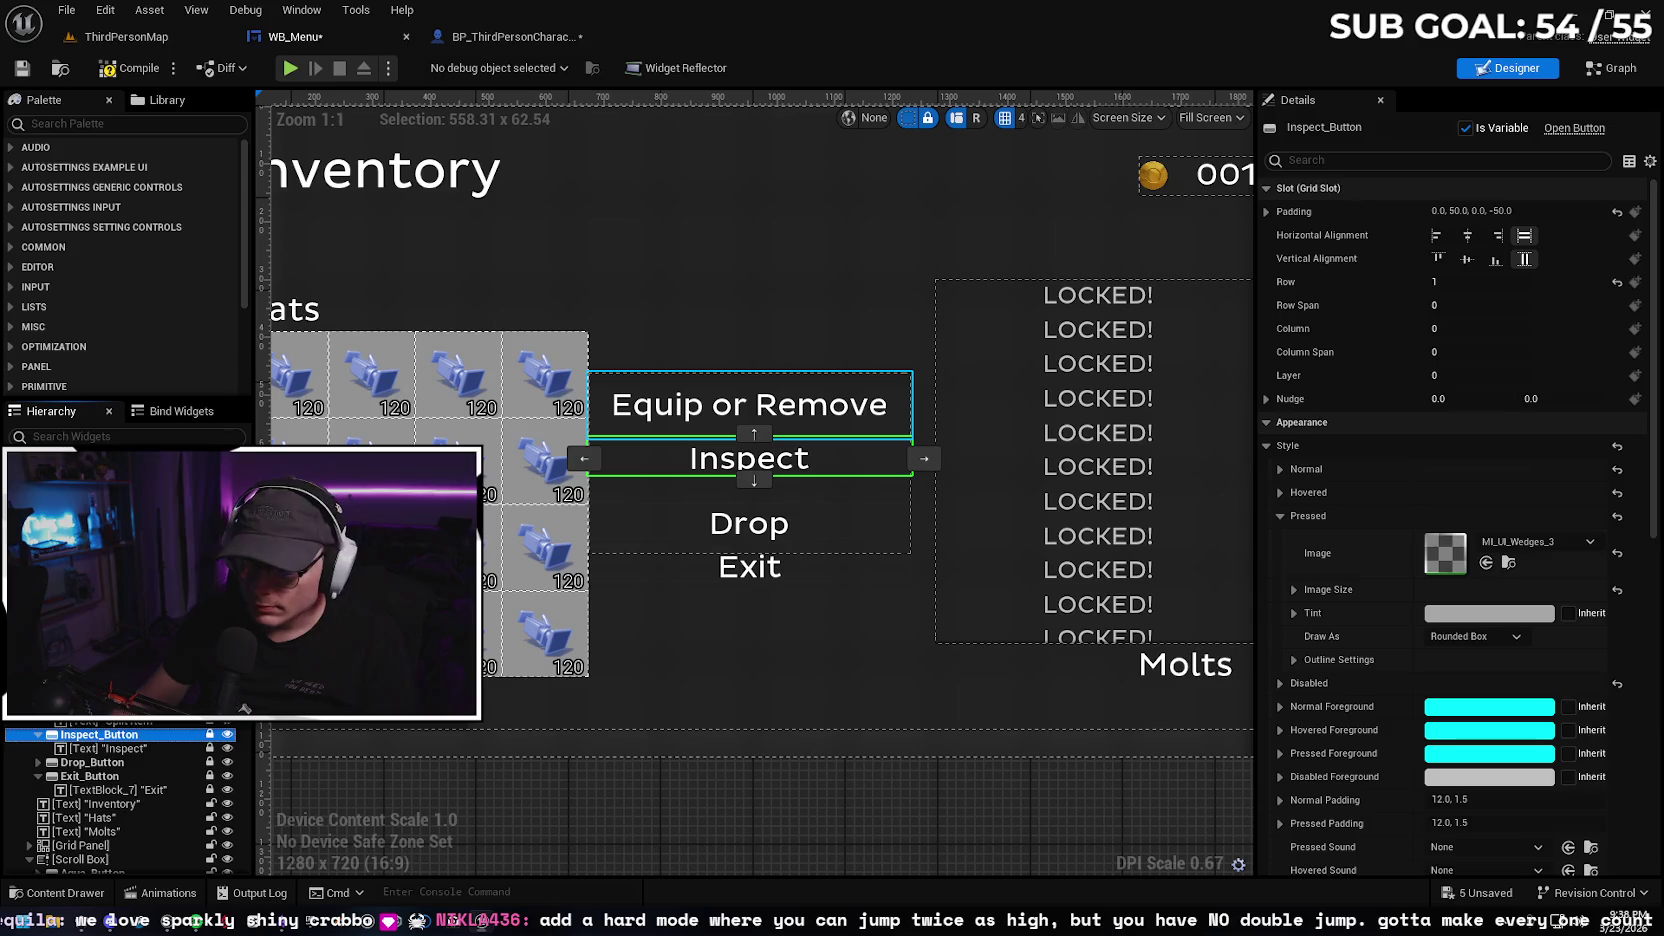
left_click(95, 678)
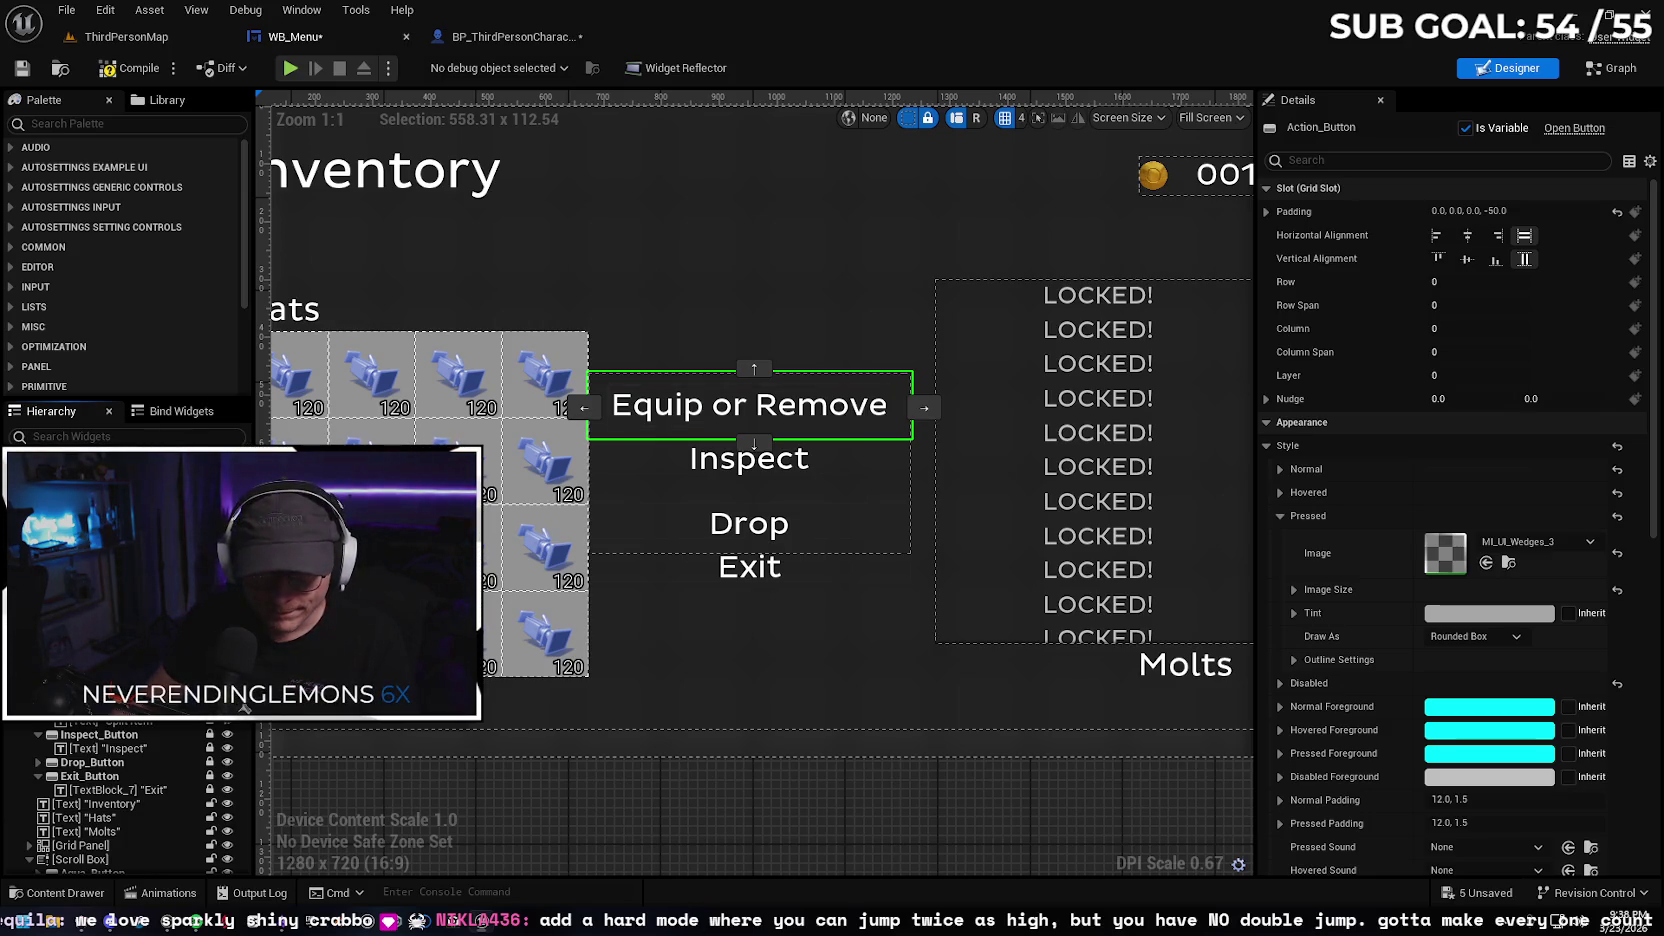
left_click(90, 776)
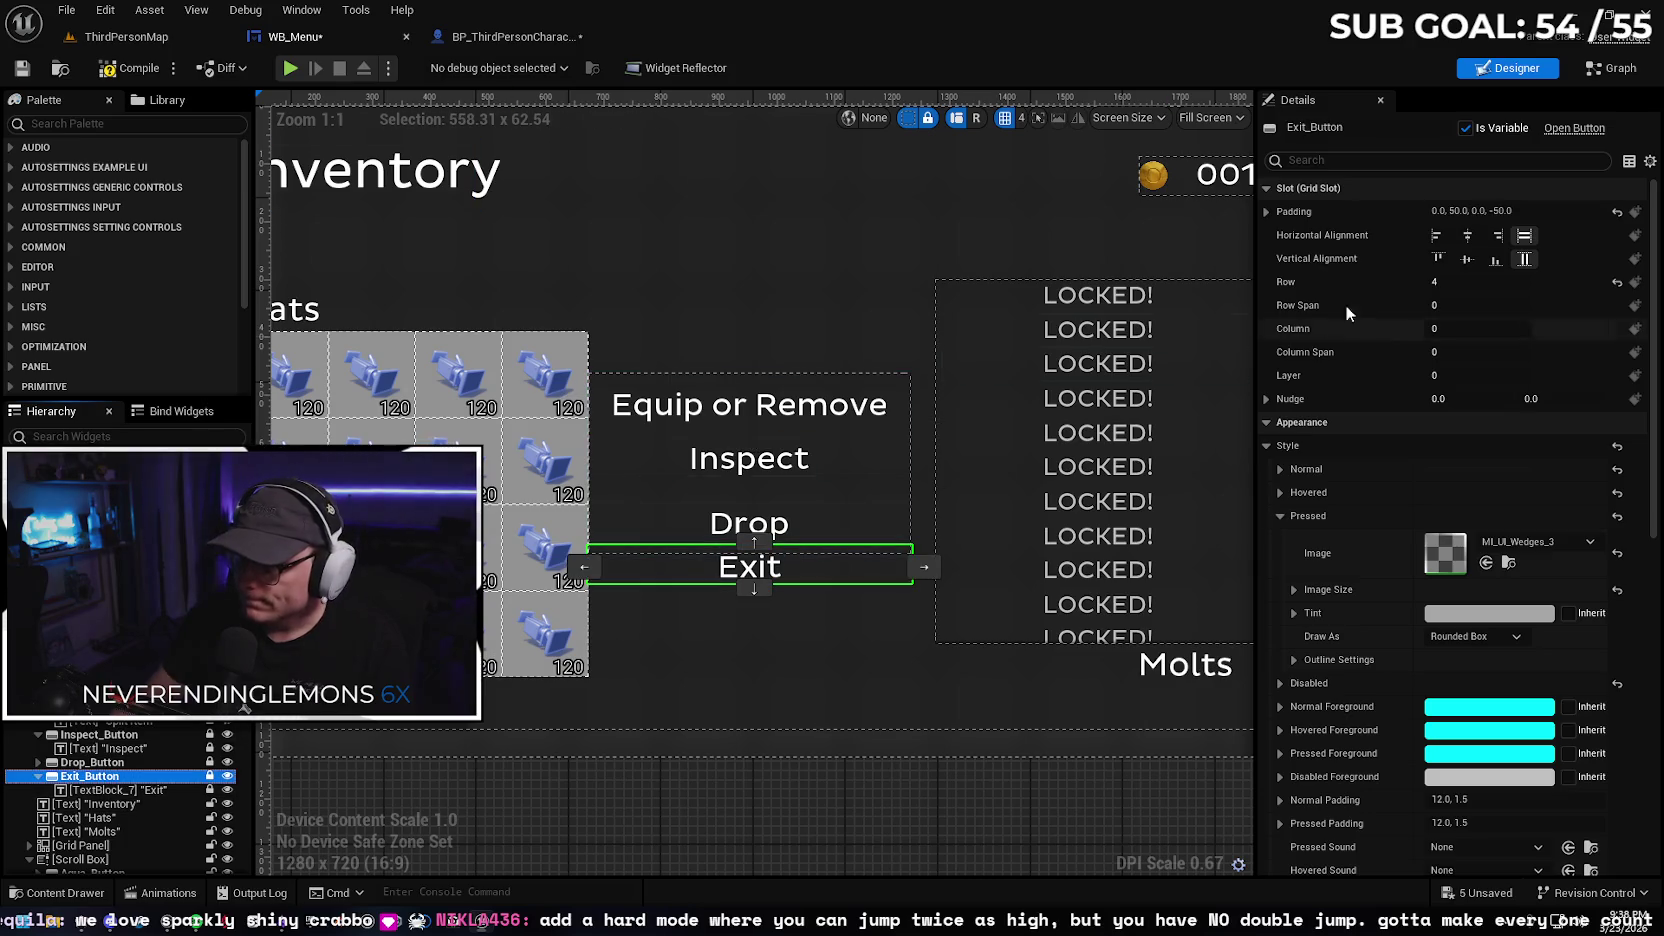
Set the Exit button's bottom padding to -100
left_click(1266, 211)
left_click(1444, 306)
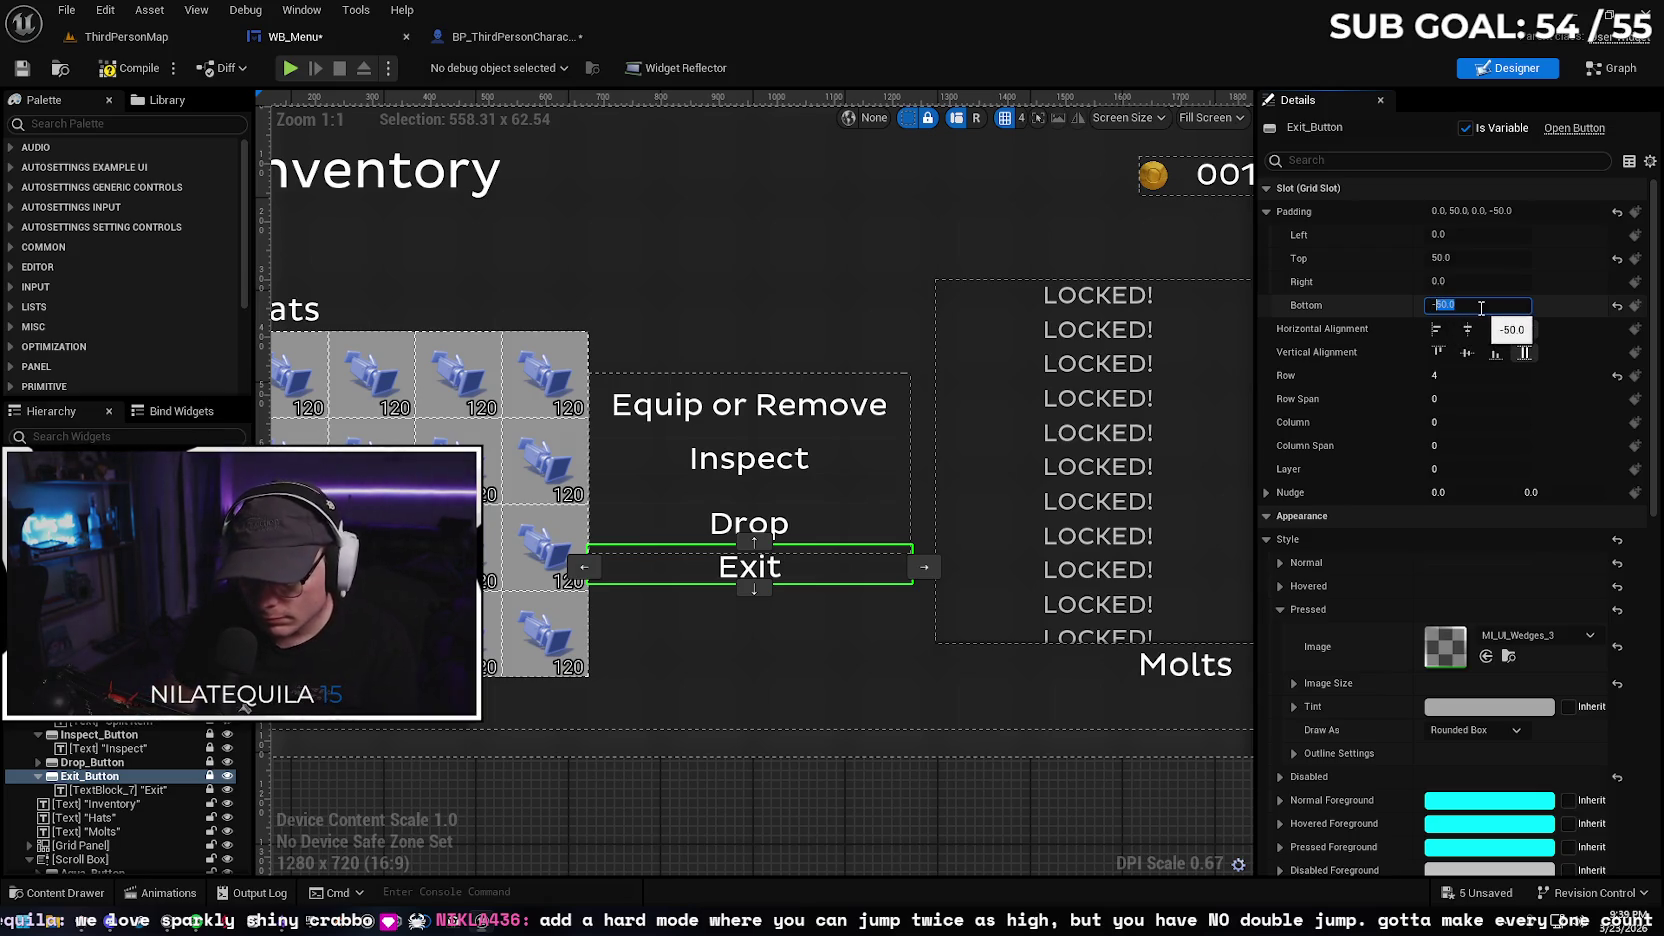
type("-00")
key("Return")
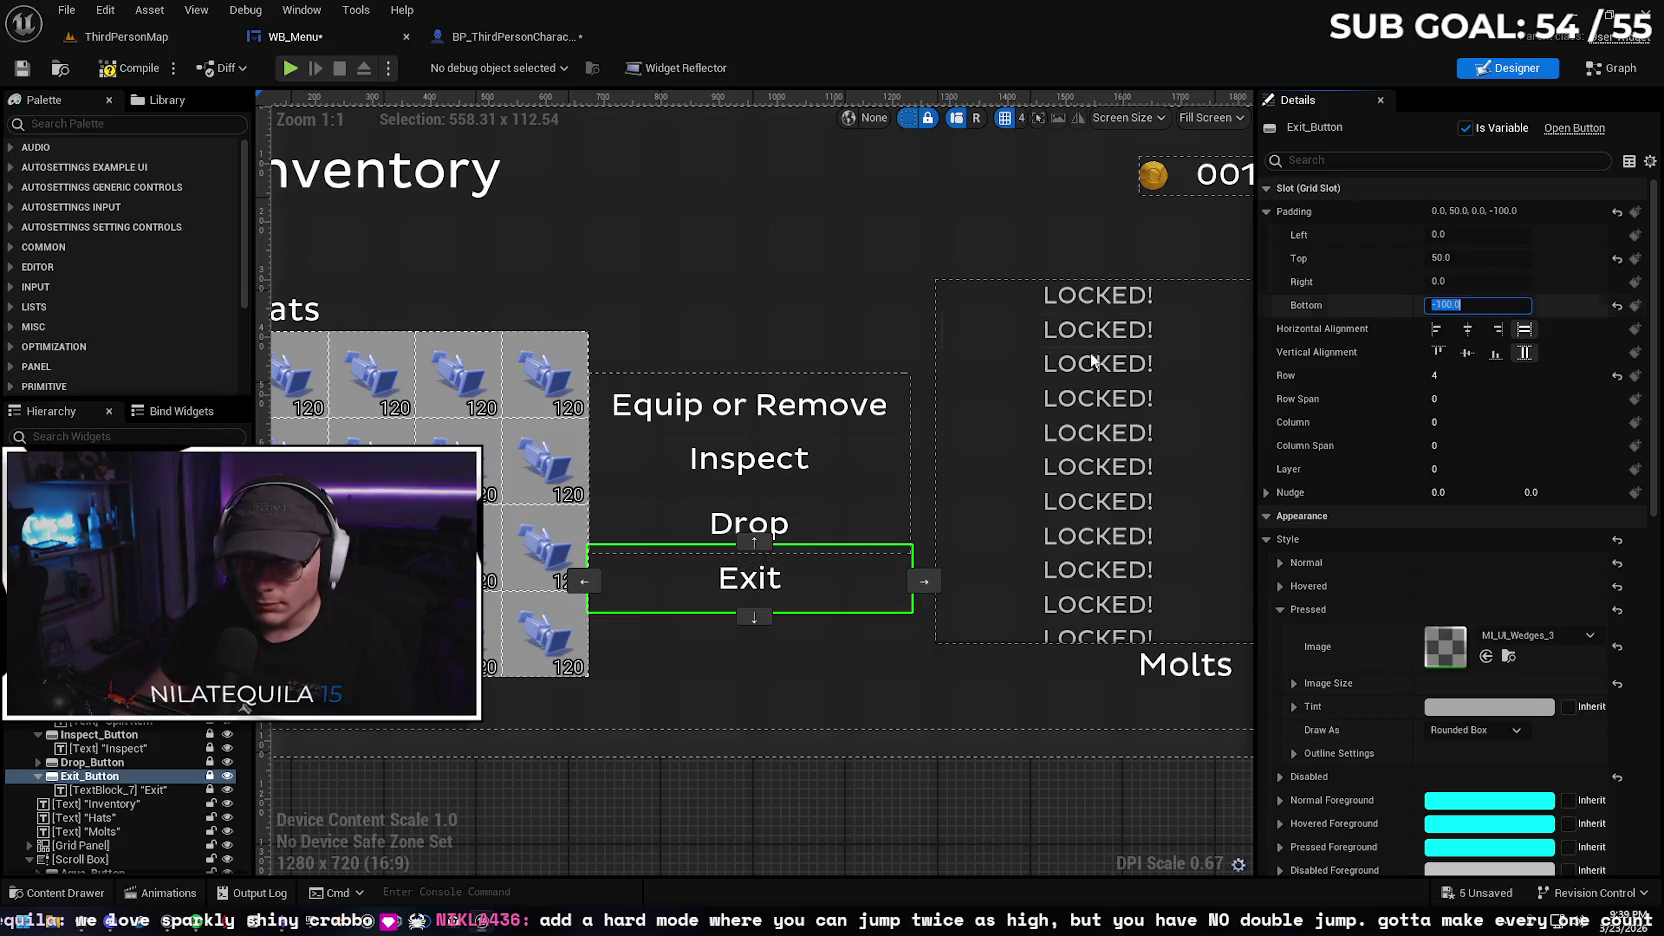
left_click(750, 580)
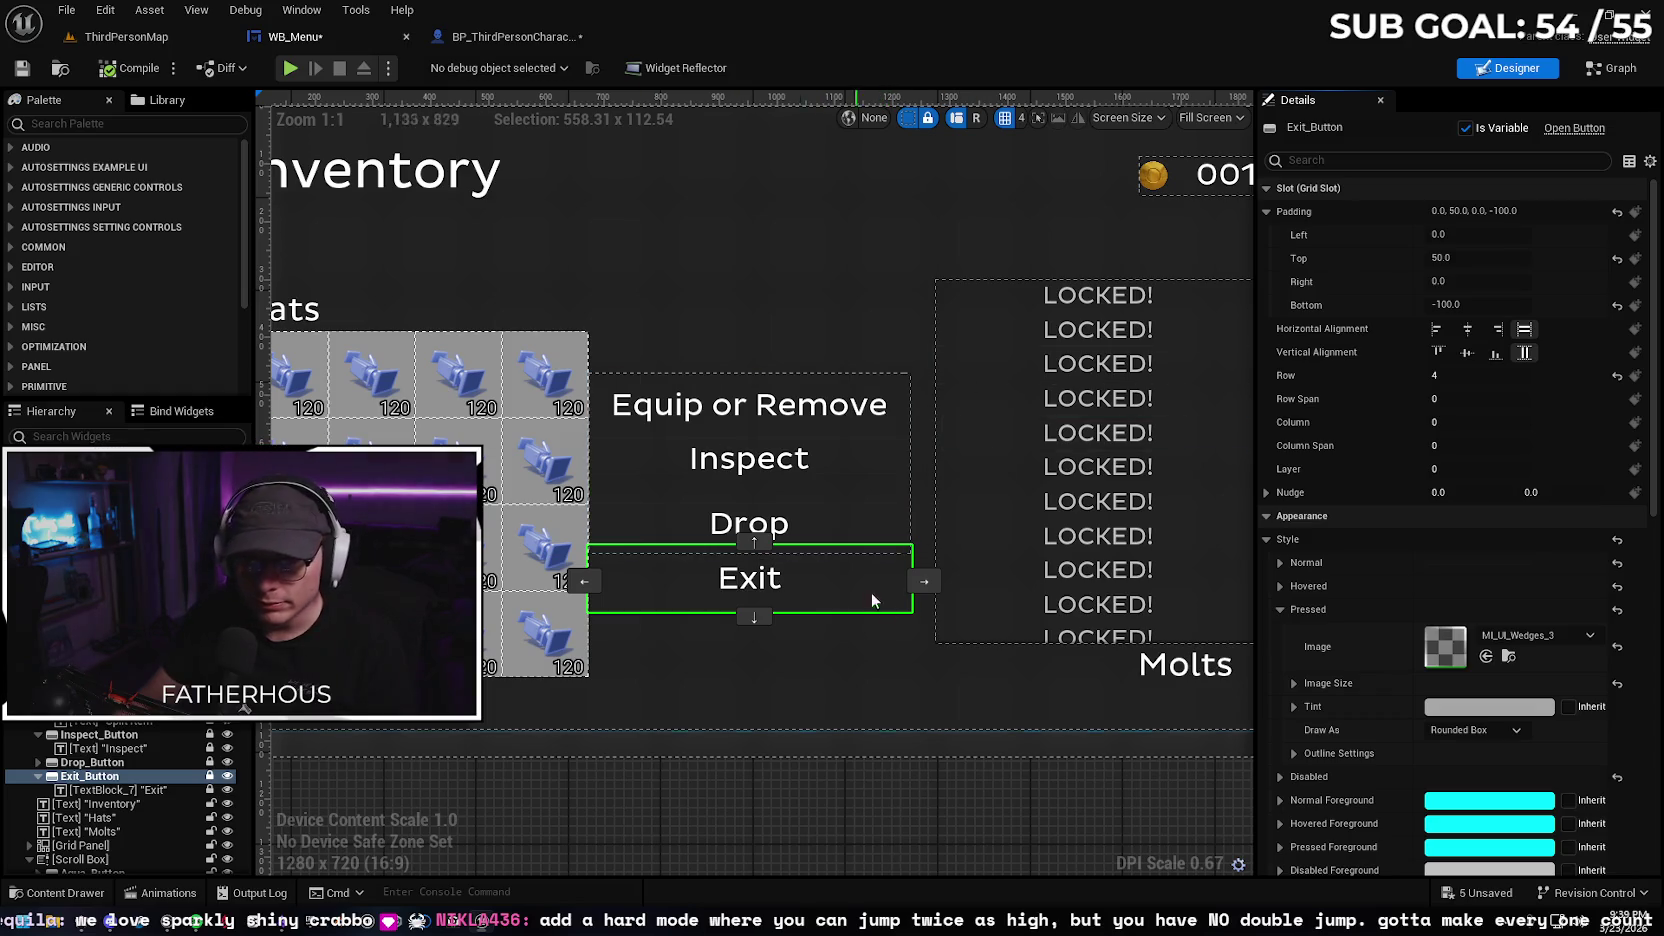
left_click(120, 36)
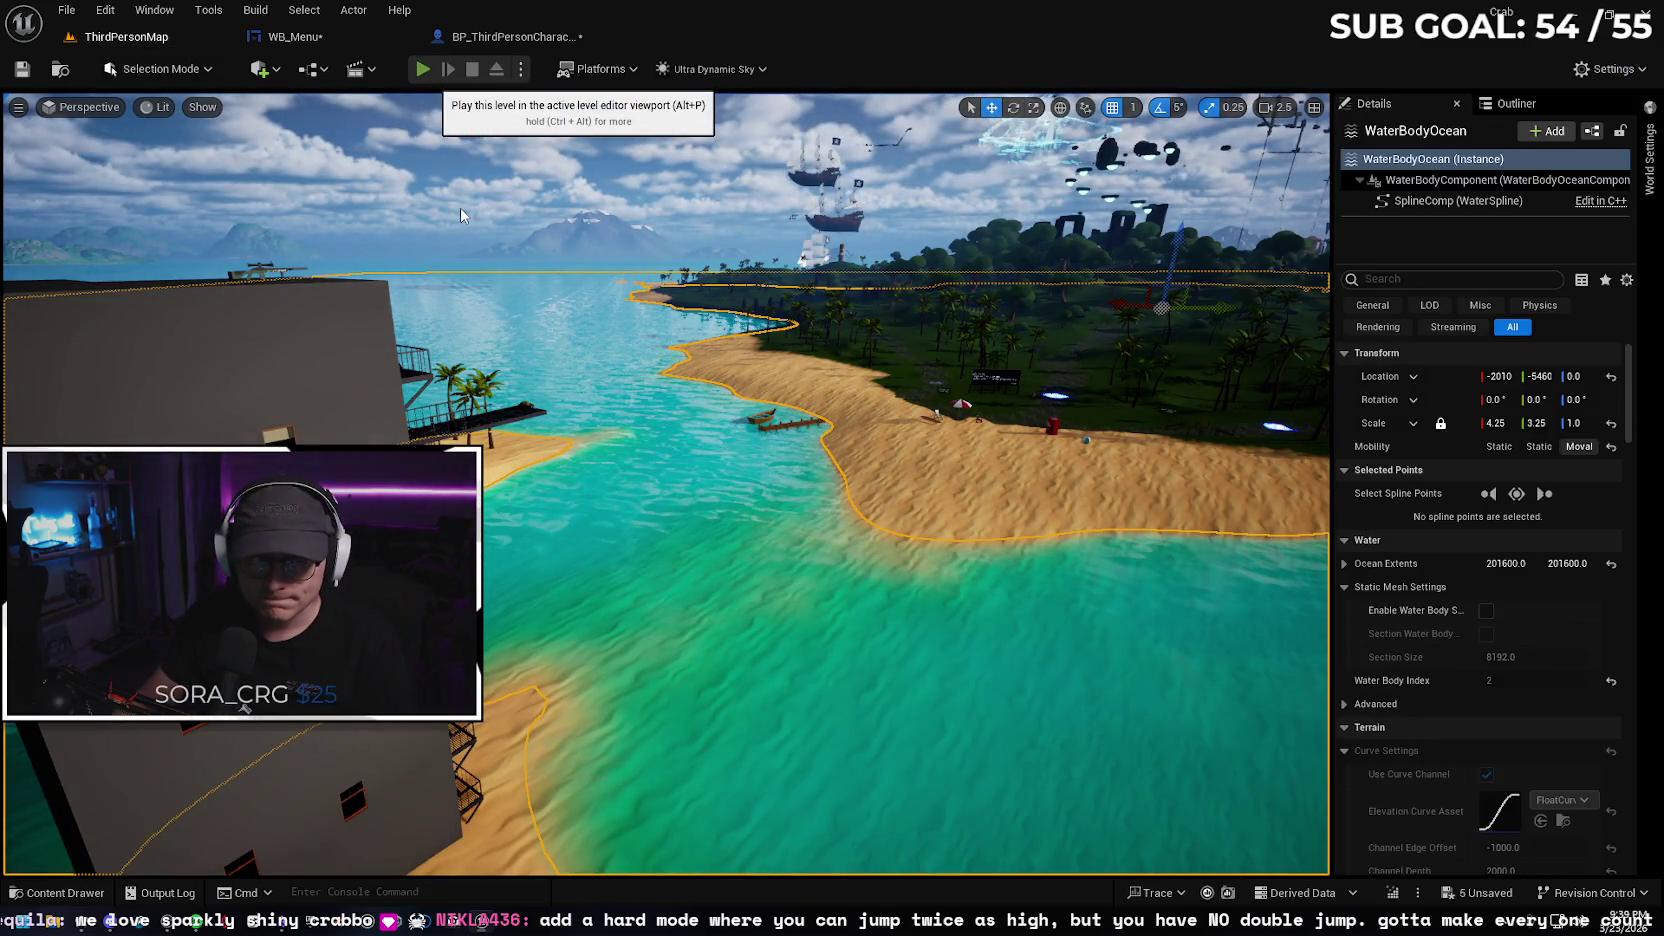
After a quick play-test, make the WB_Menu action button panel taller
key("alt+p")
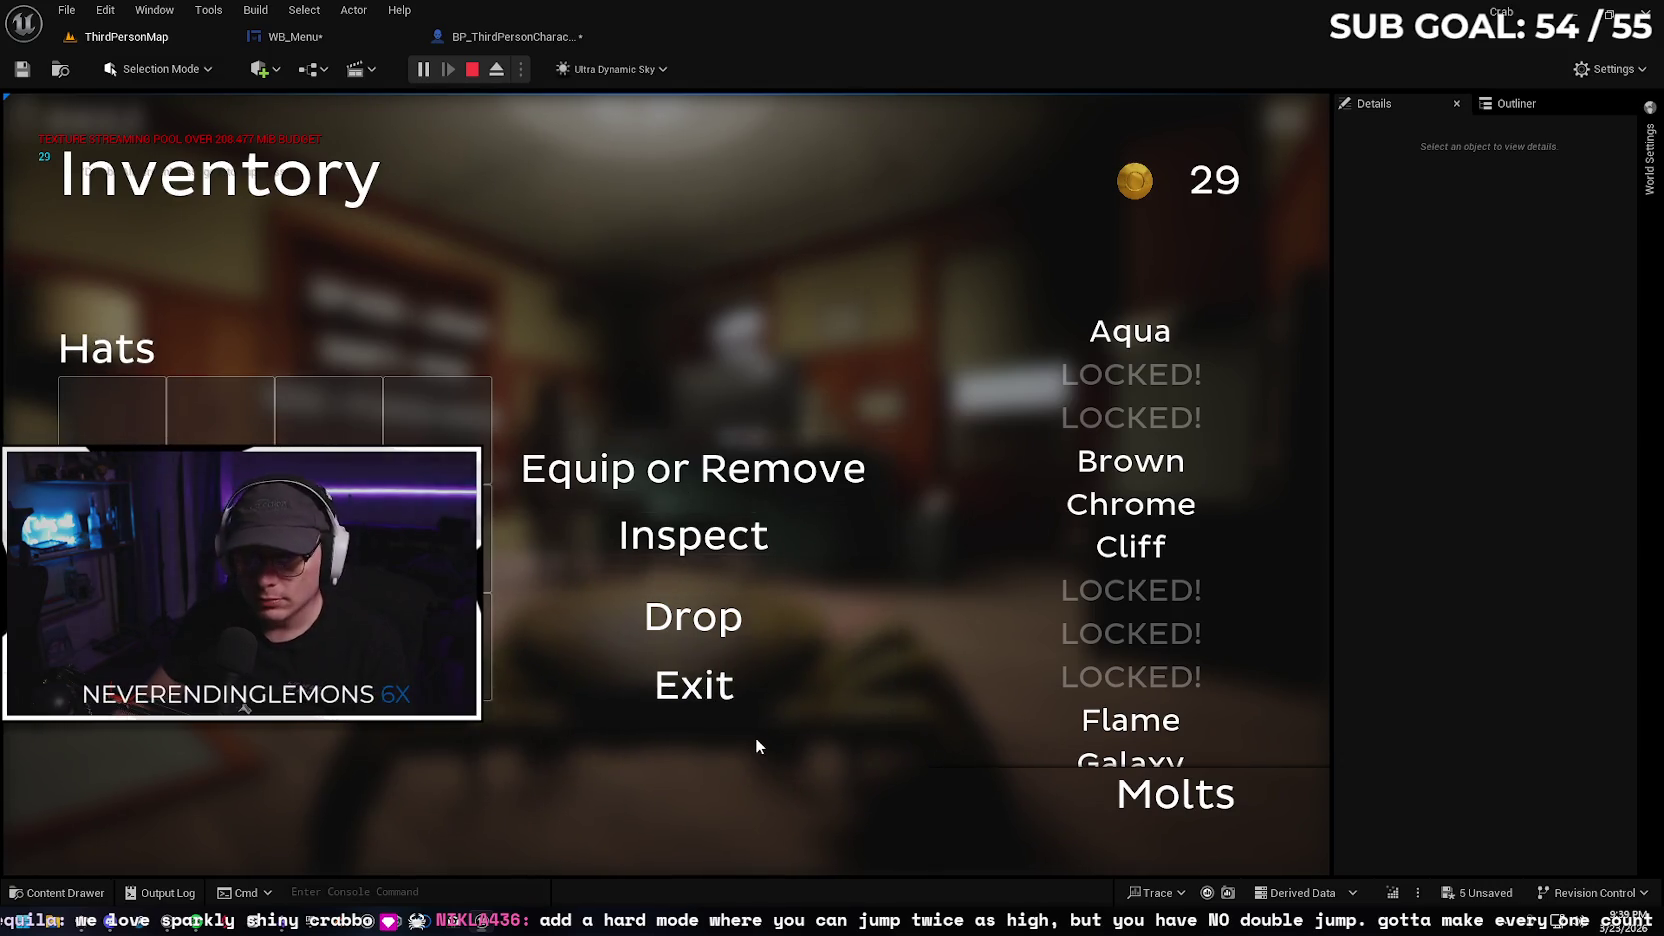
key("Escape")
left_click(335, 30)
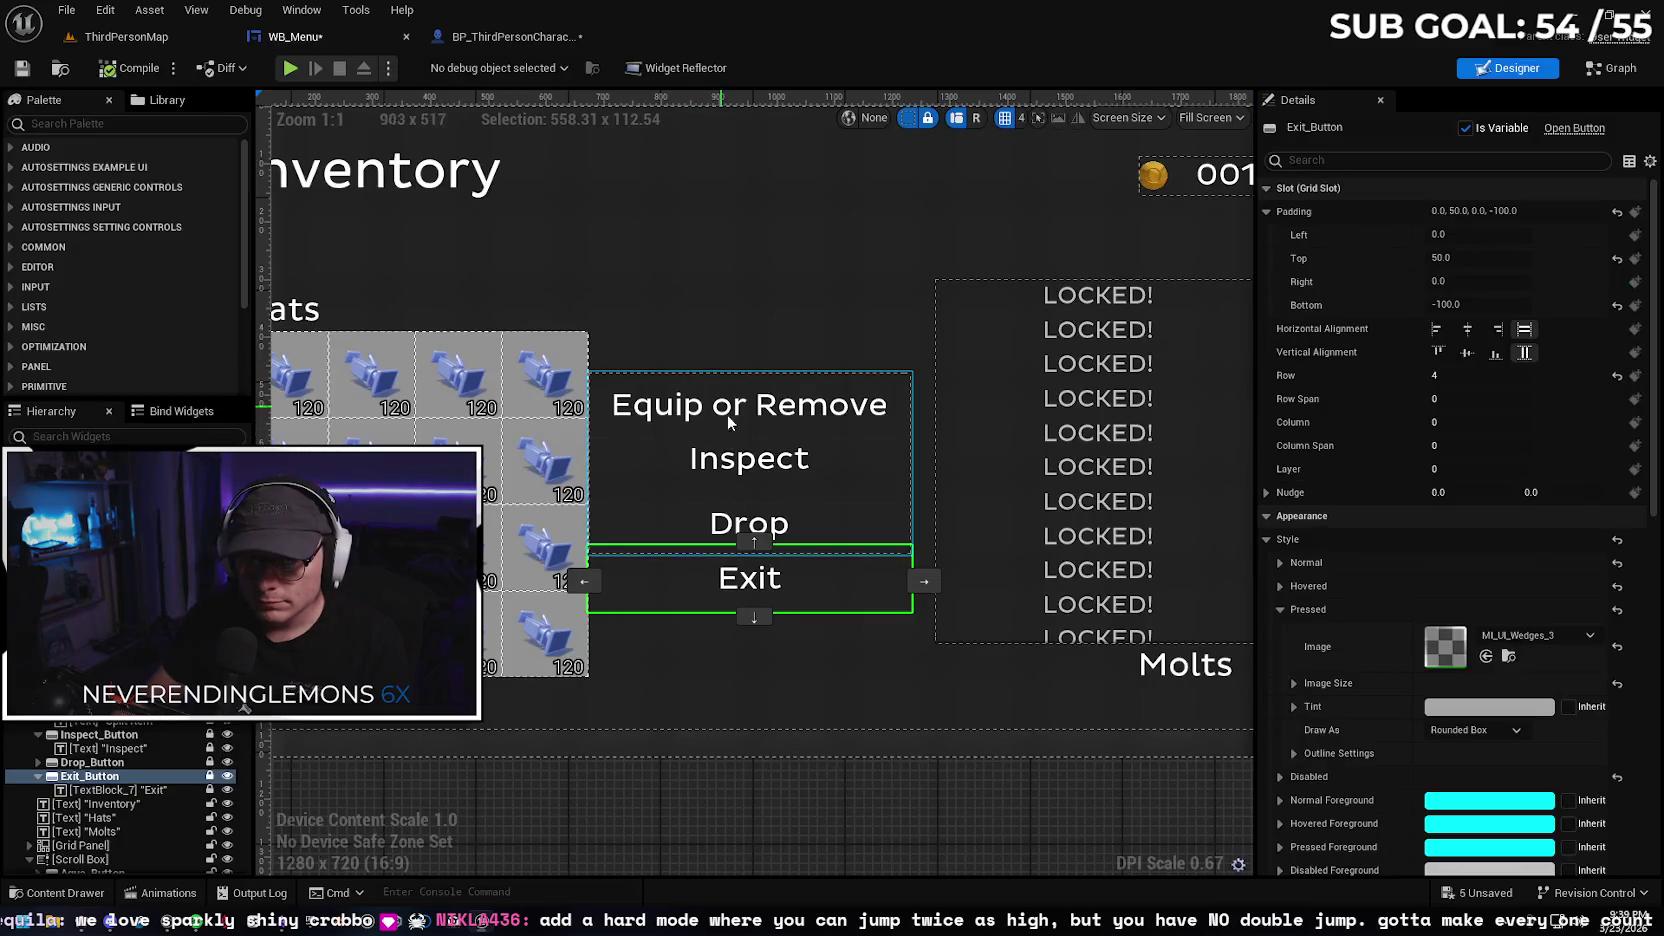
left_click(780, 814)
scroll(755, 688, "down", 4)
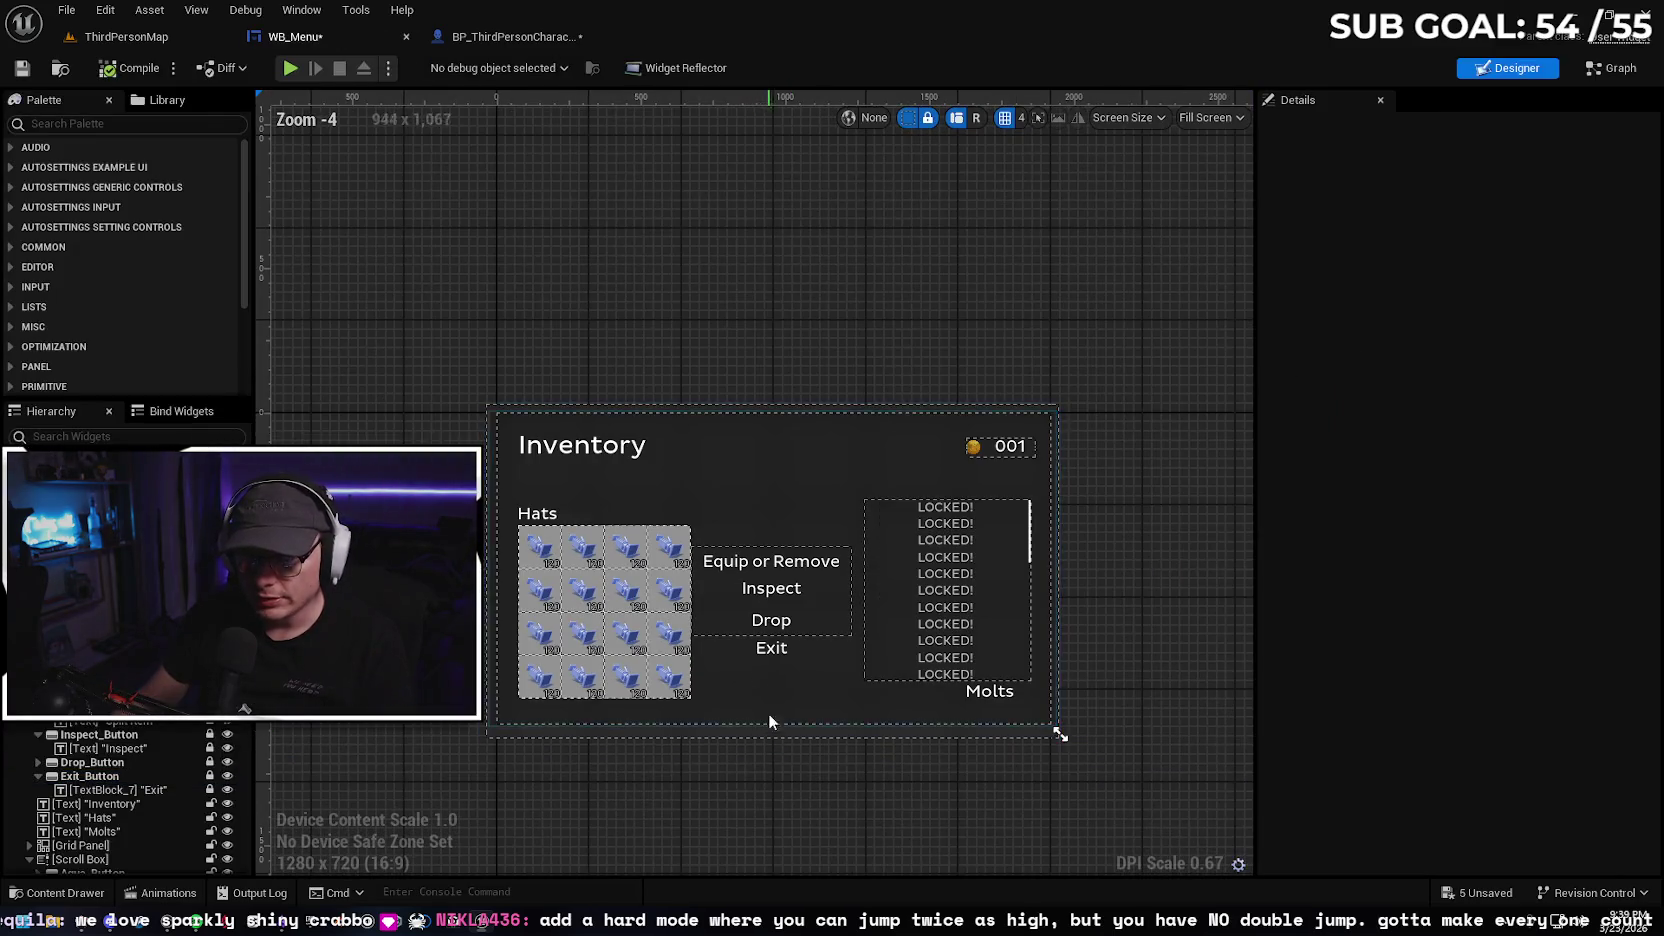
left_click(757, 556)
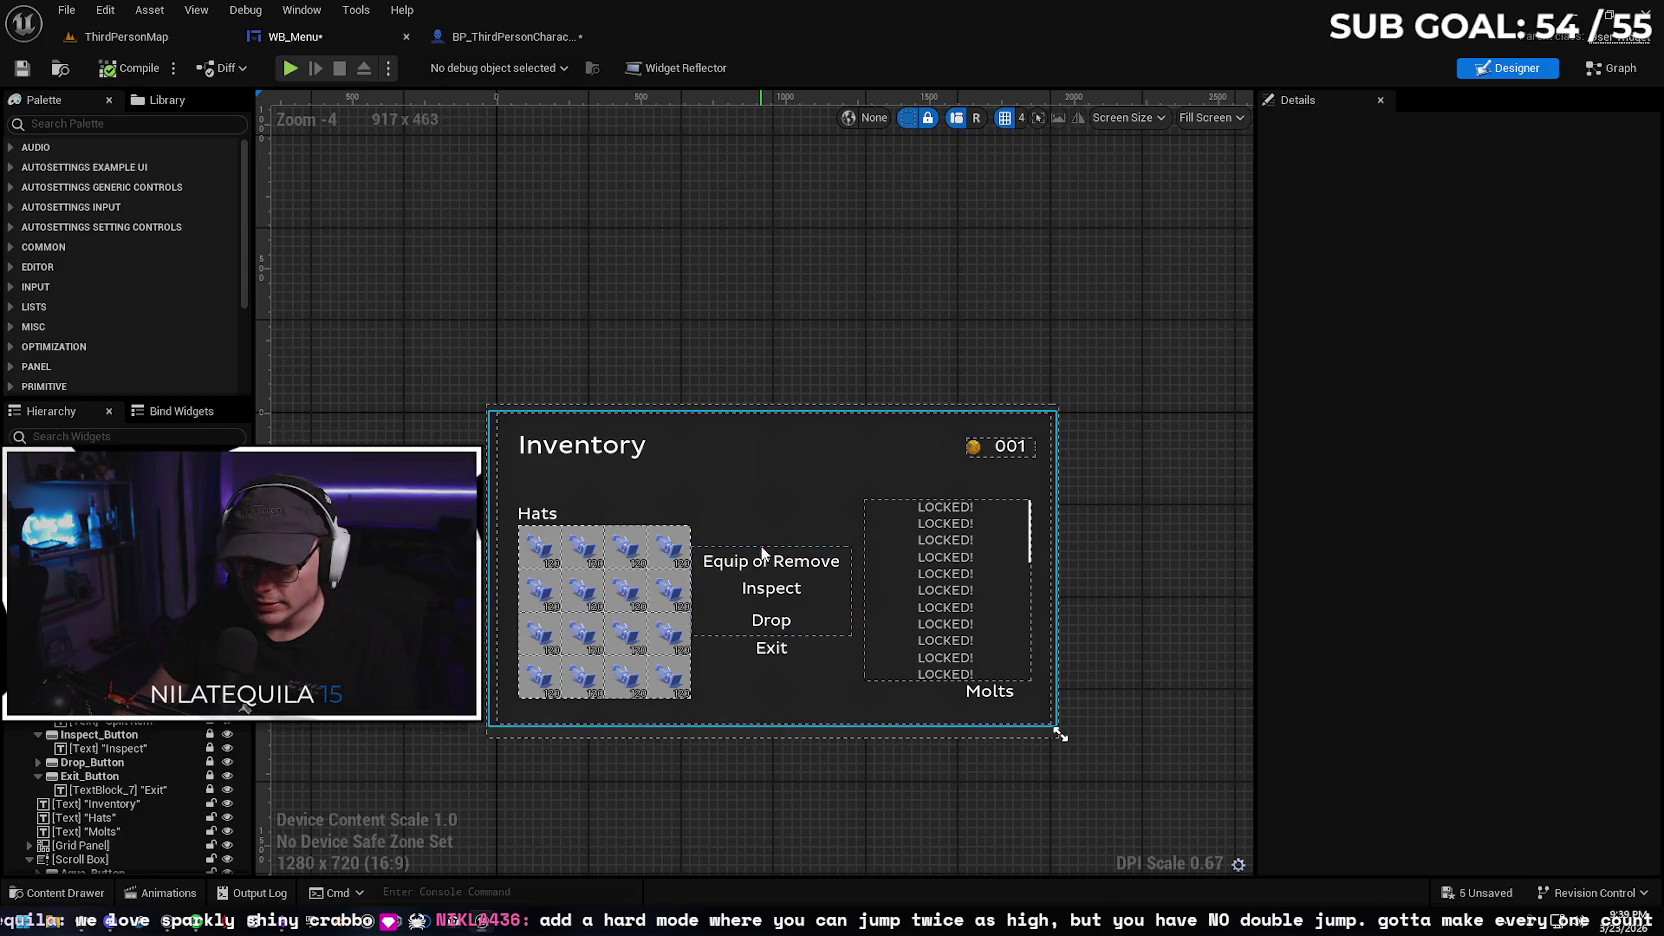
left_click(766, 562)
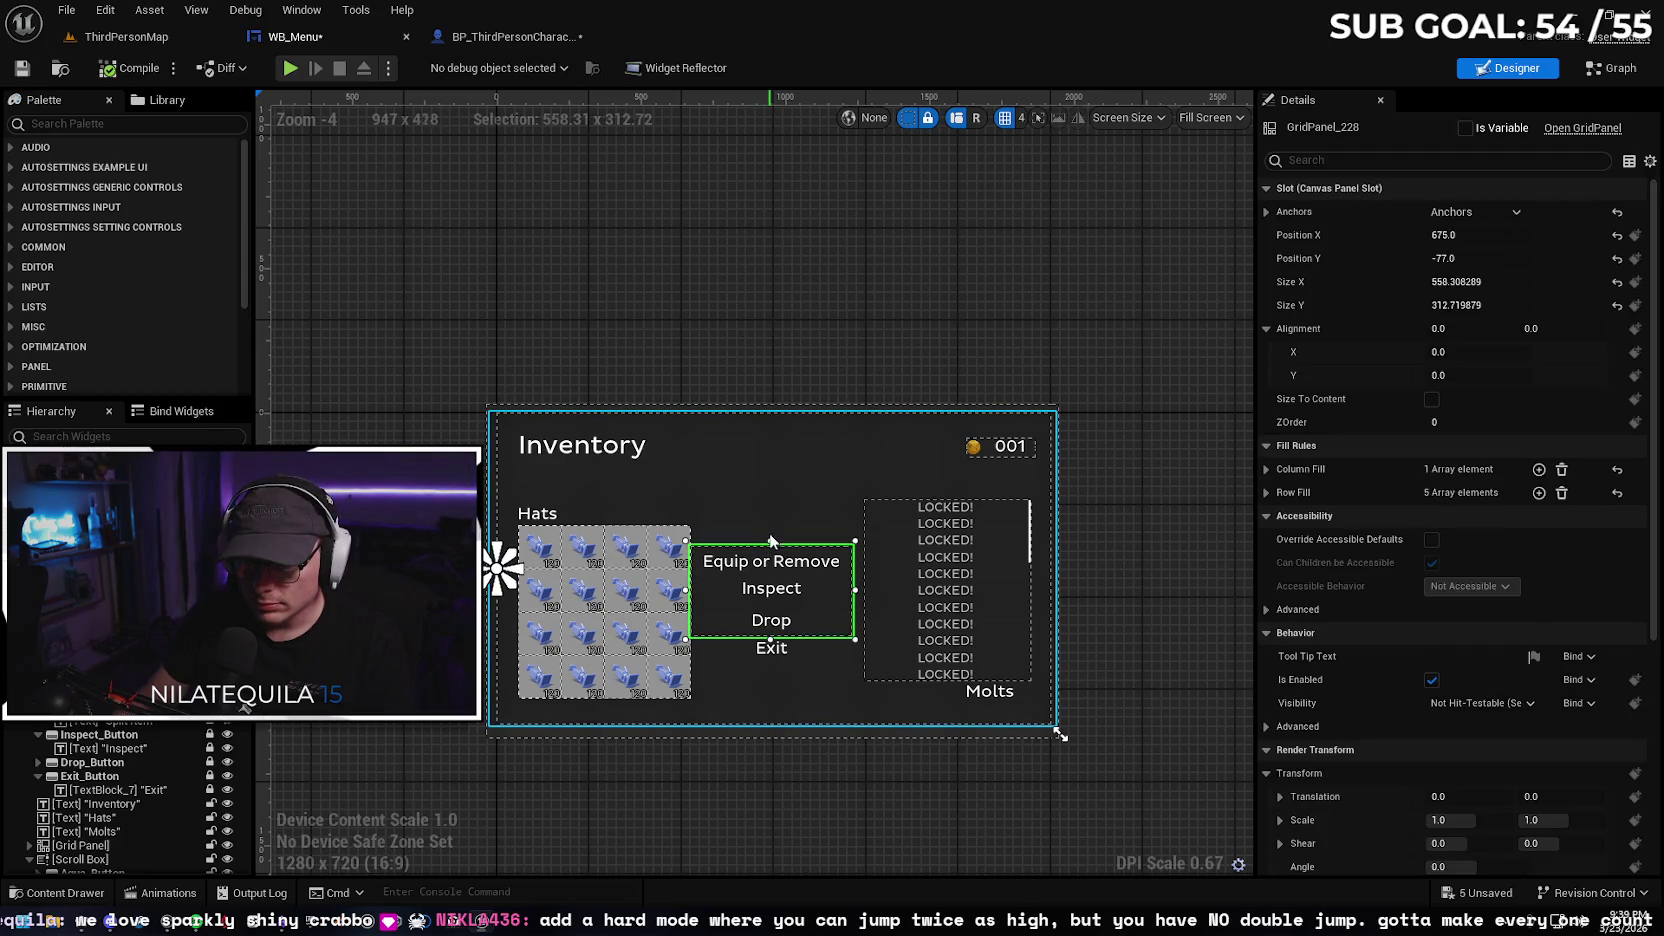
left_click_drag(770, 541, 773, 524)
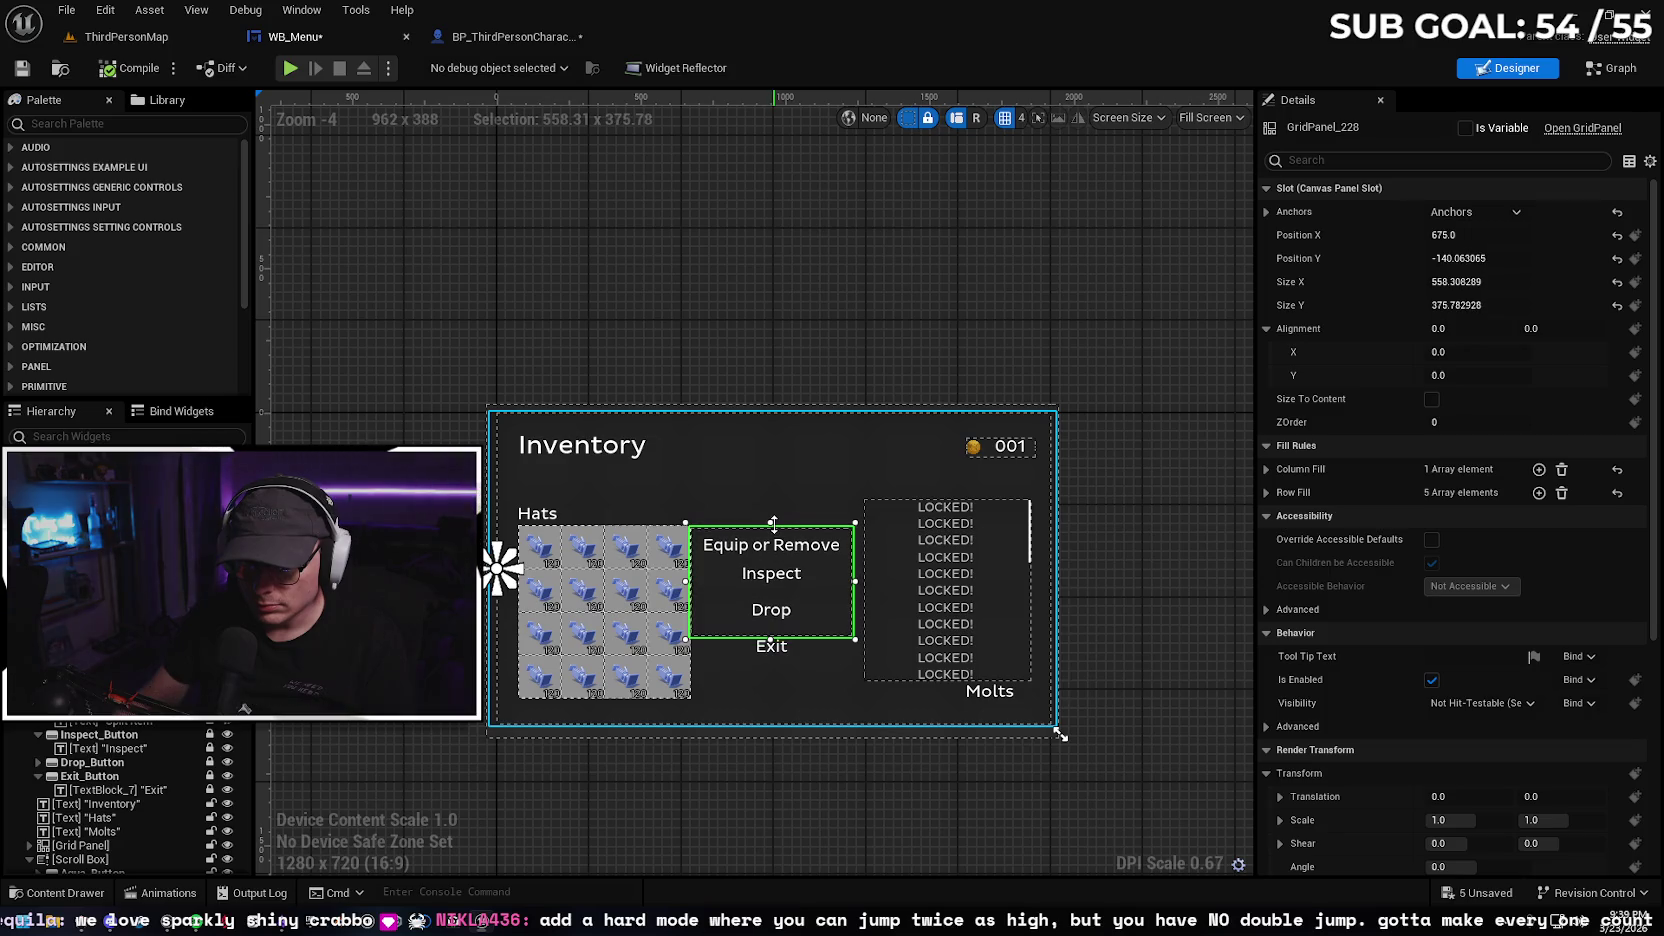
Play-test the level to check the inventory menu layout
left_click(108, 40)
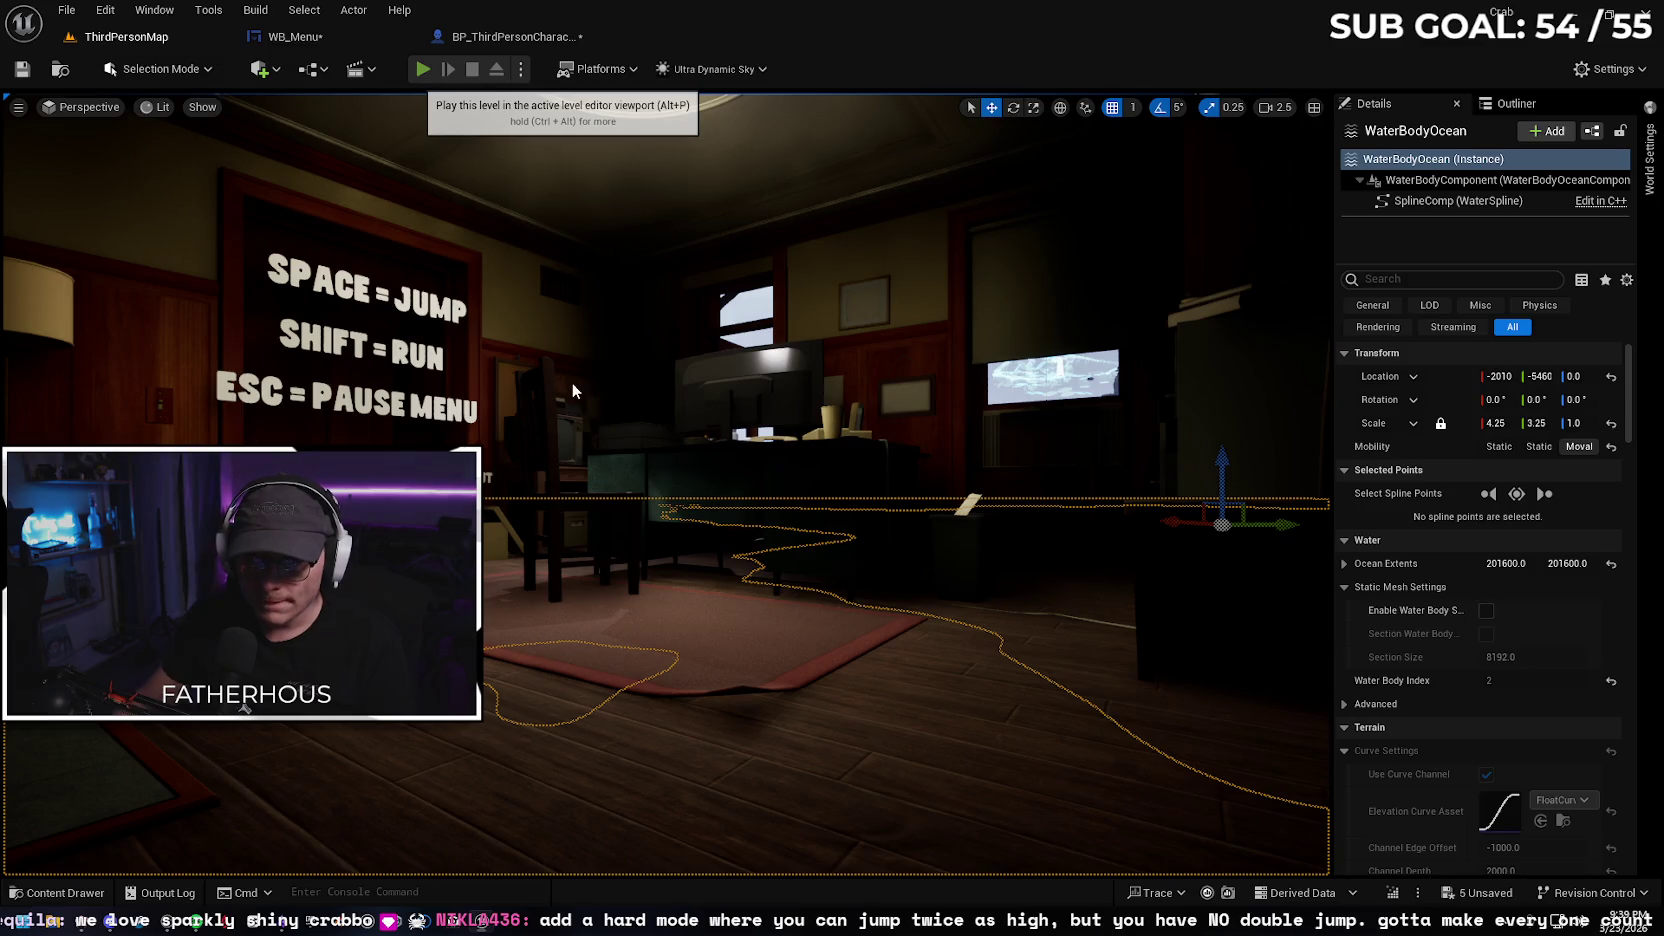
key("alt+p")
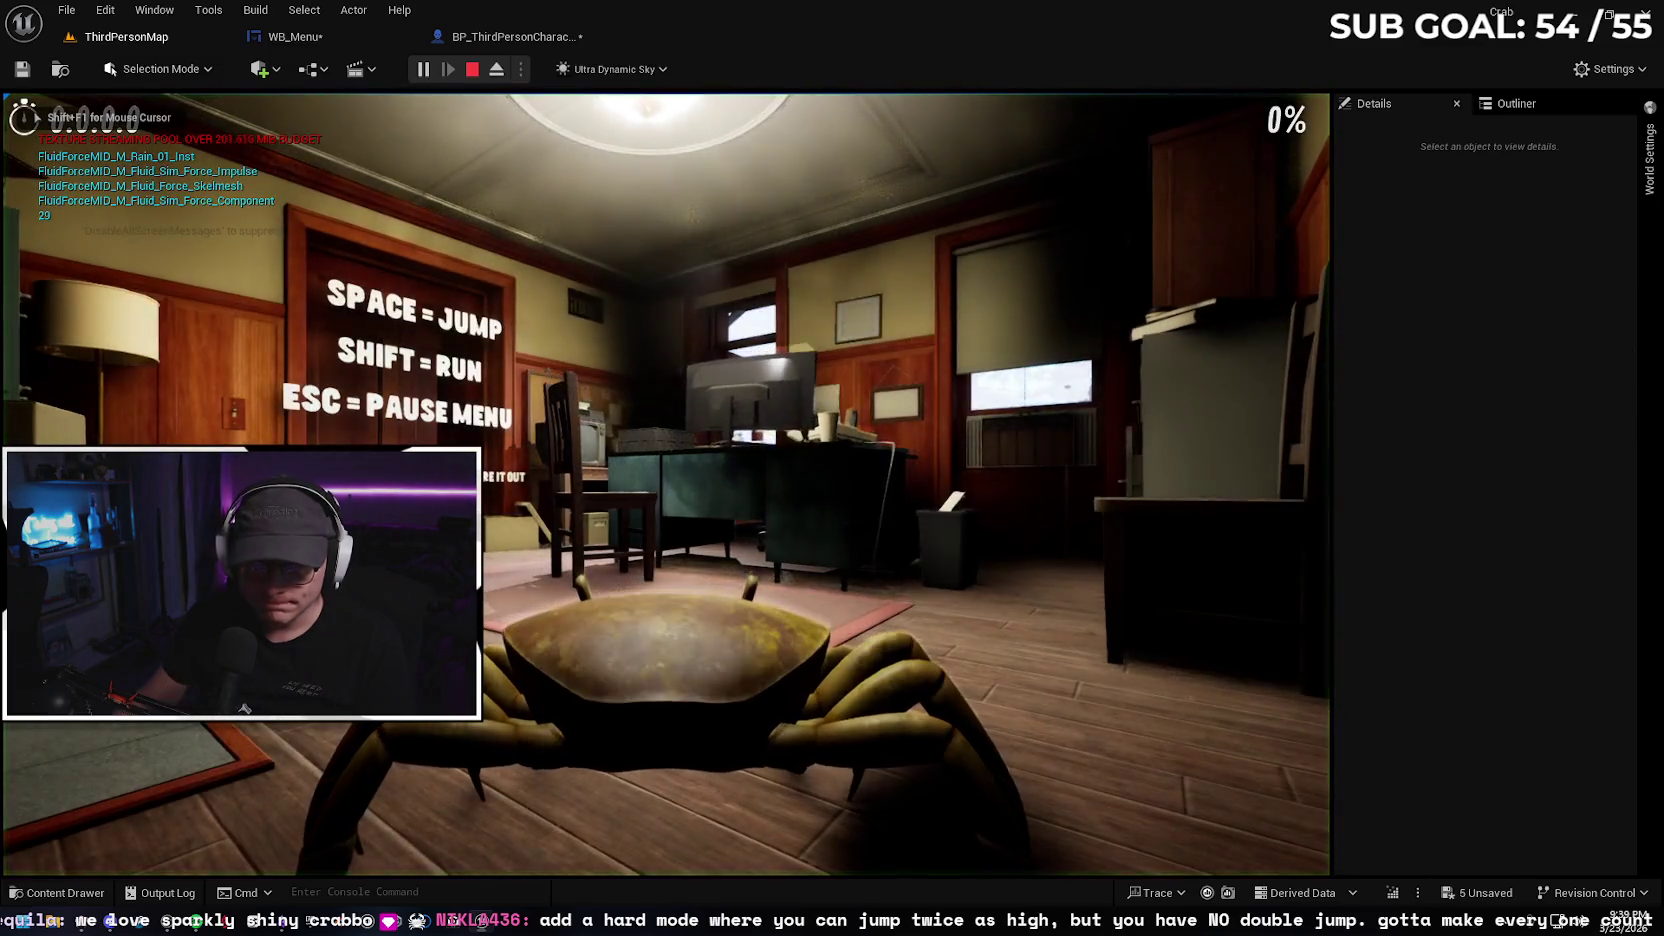
key("Escape")
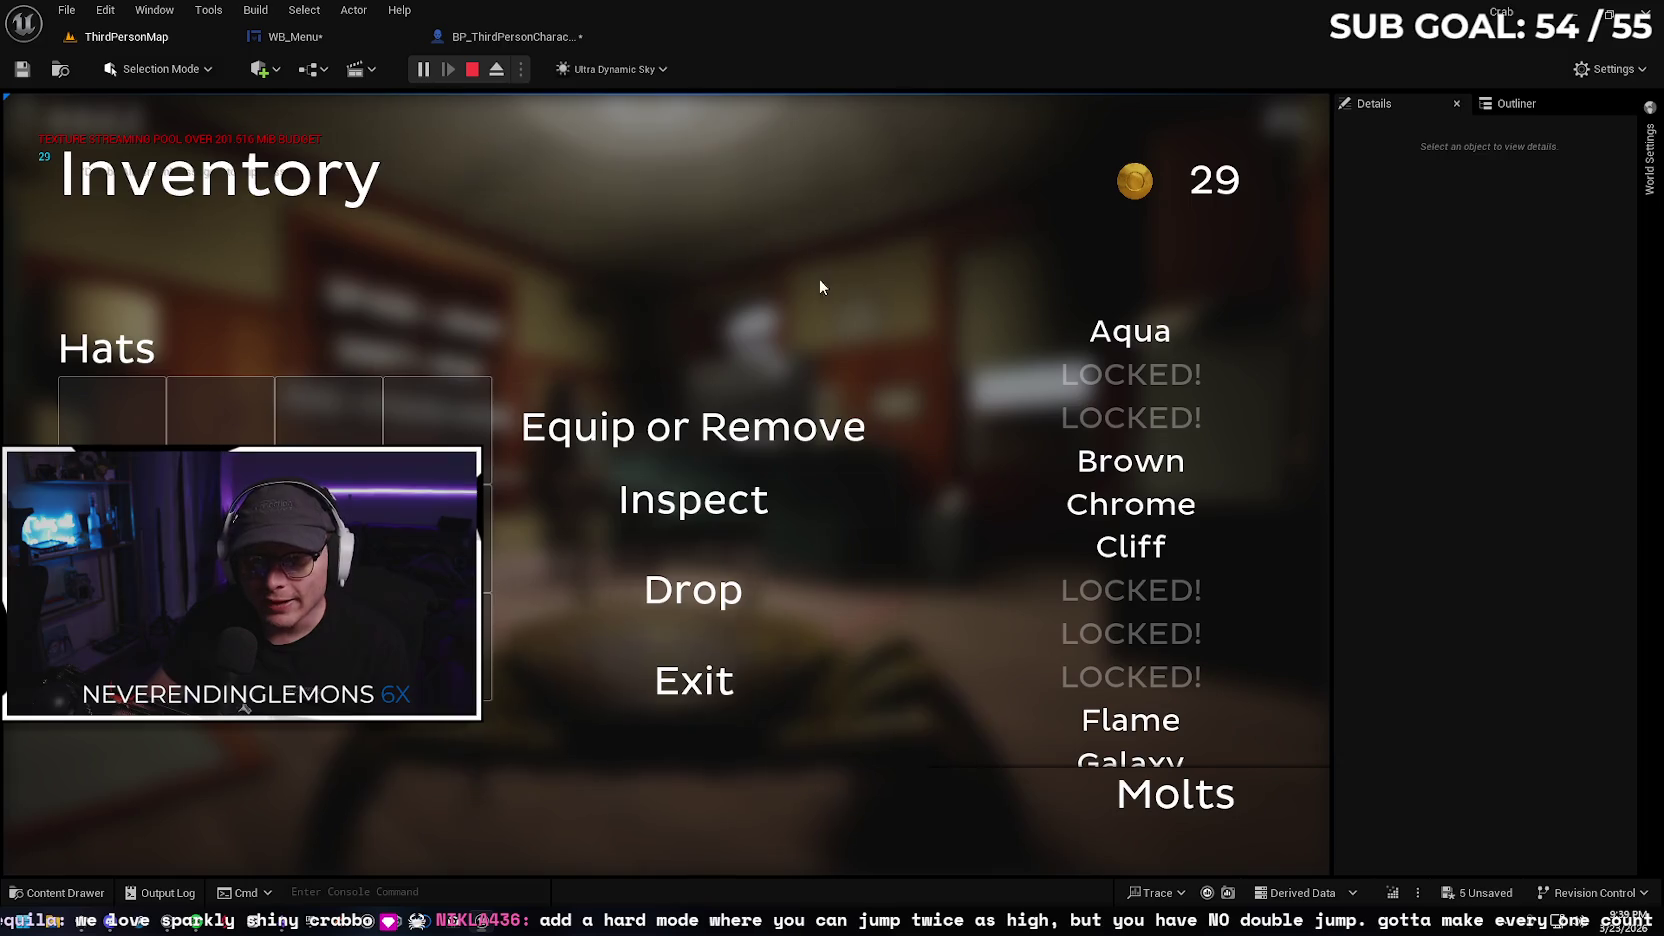
left_click(472, 69)
Set Exit_Button's grid slot bottom padding to -50
left_click(294, 36)
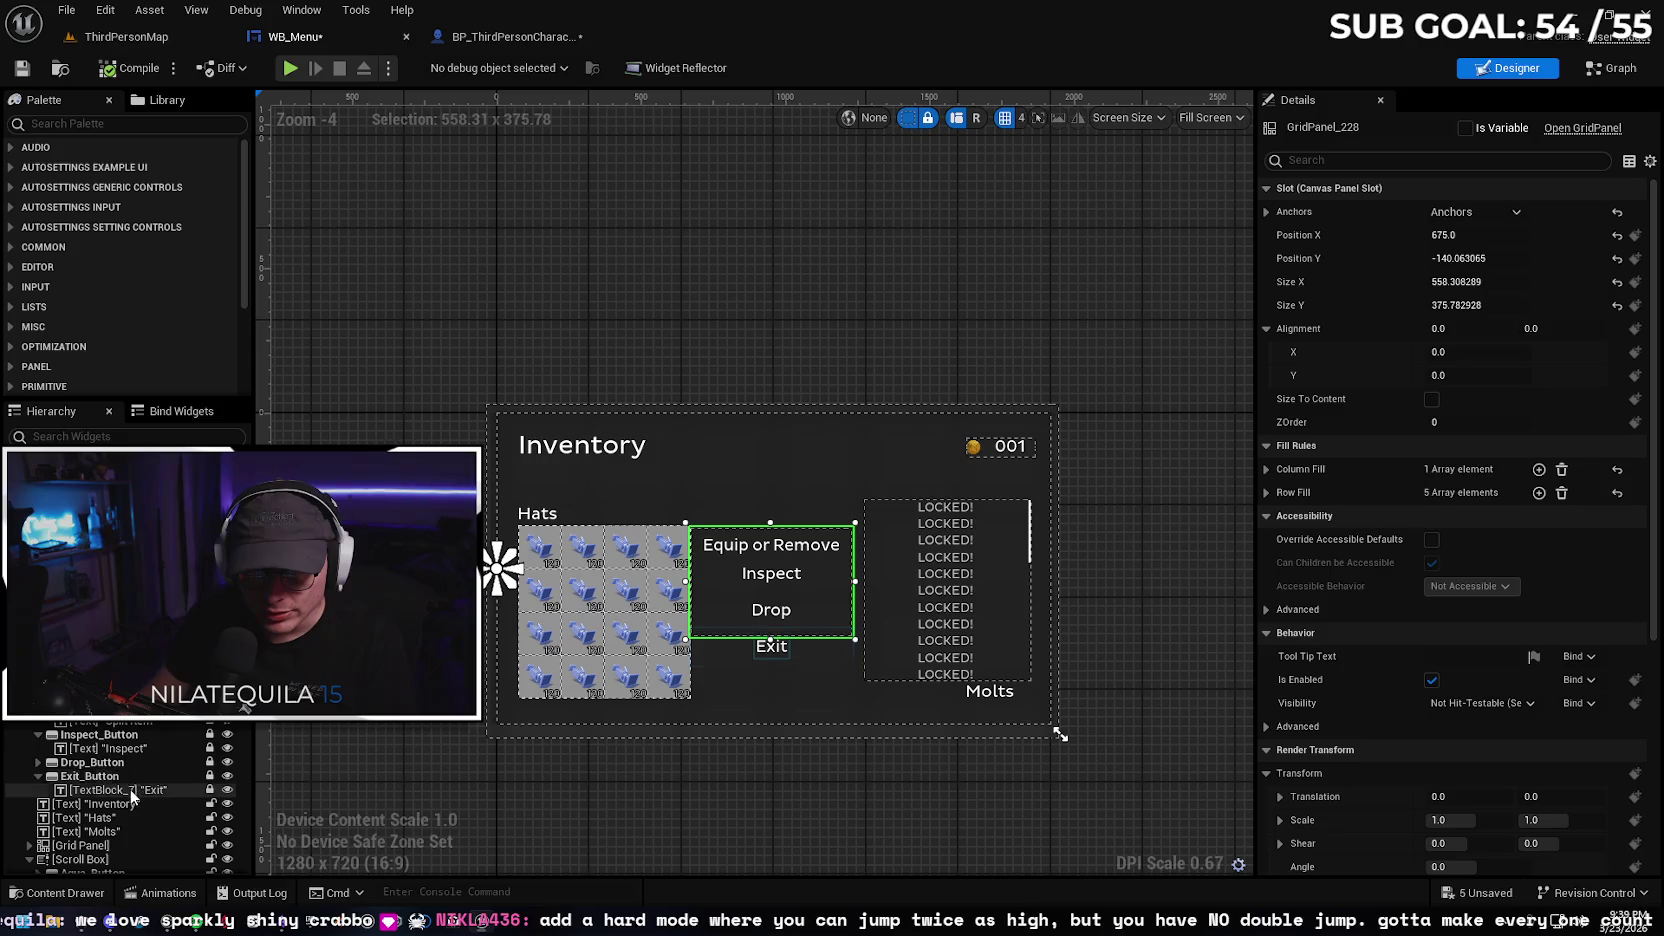
left_click(95, 776)
left_click(1466, 305)
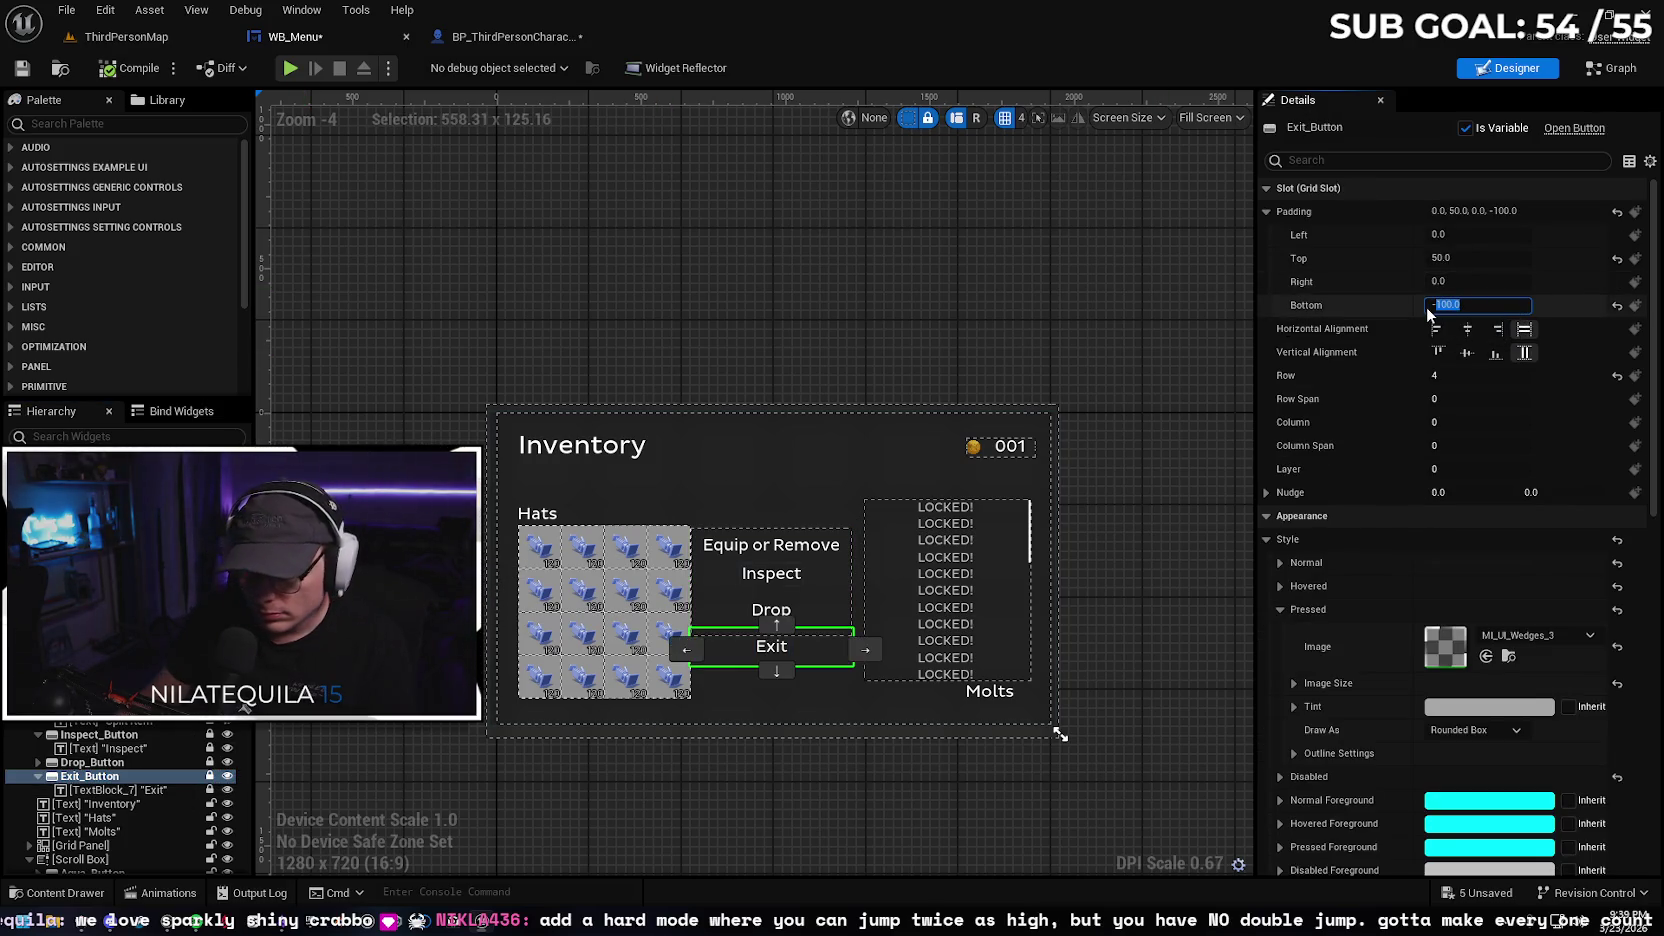
type("-50")
key("Return")
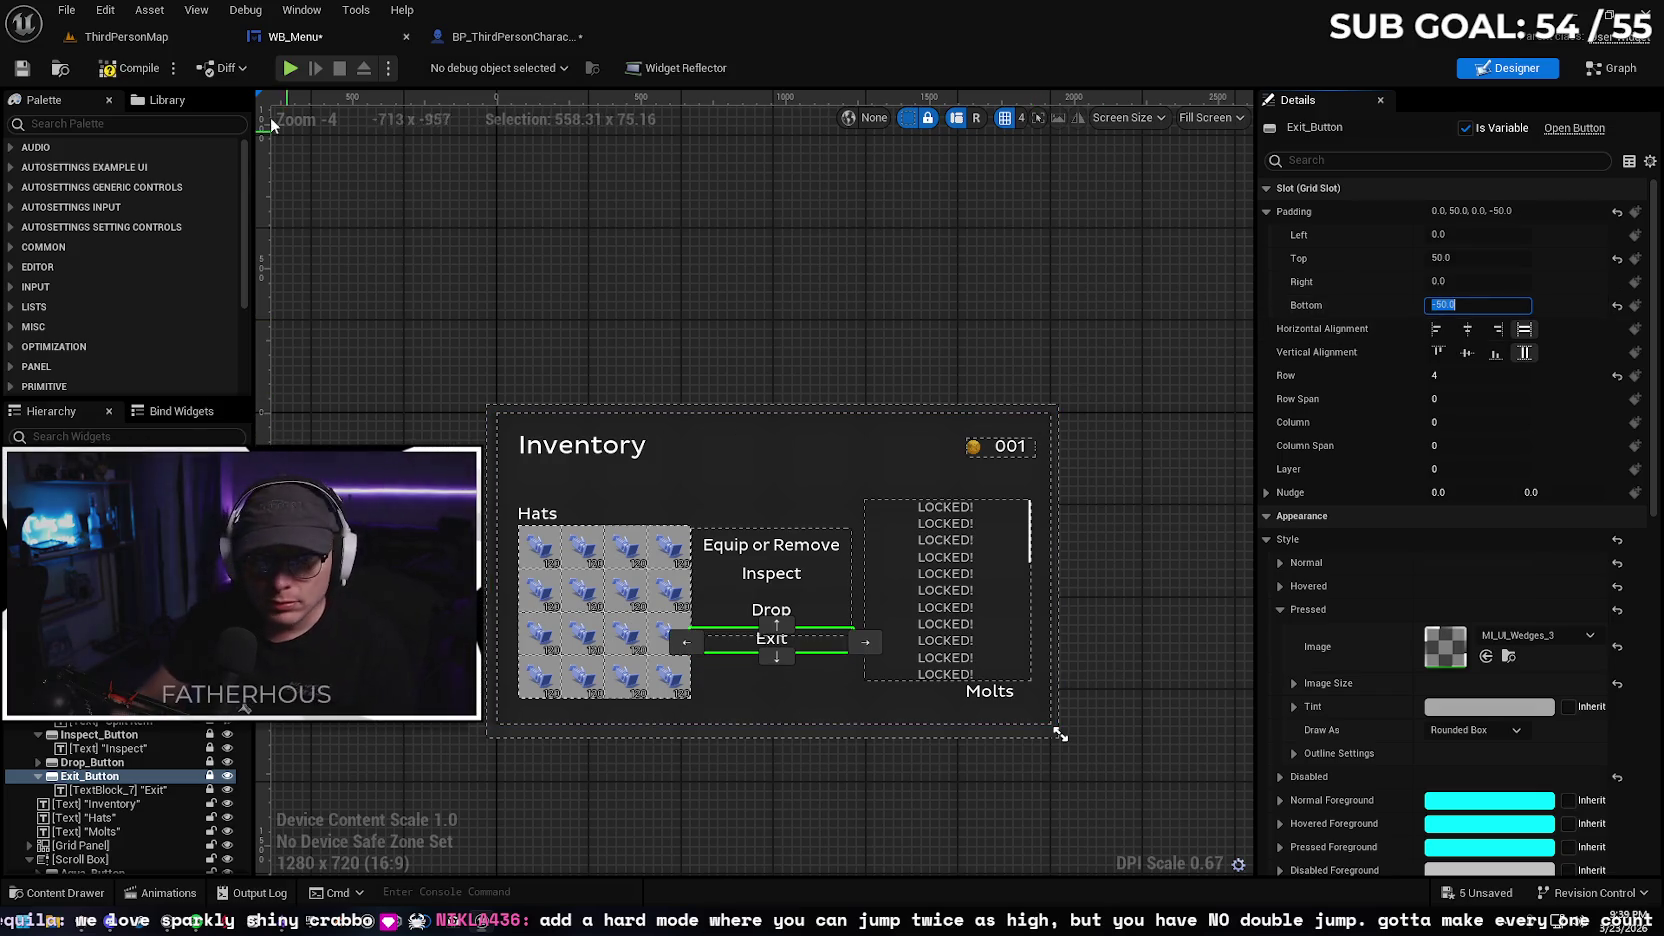
Play-test the level and open the inventory with I to check Exit beneath Drop
left_click(128, 36)
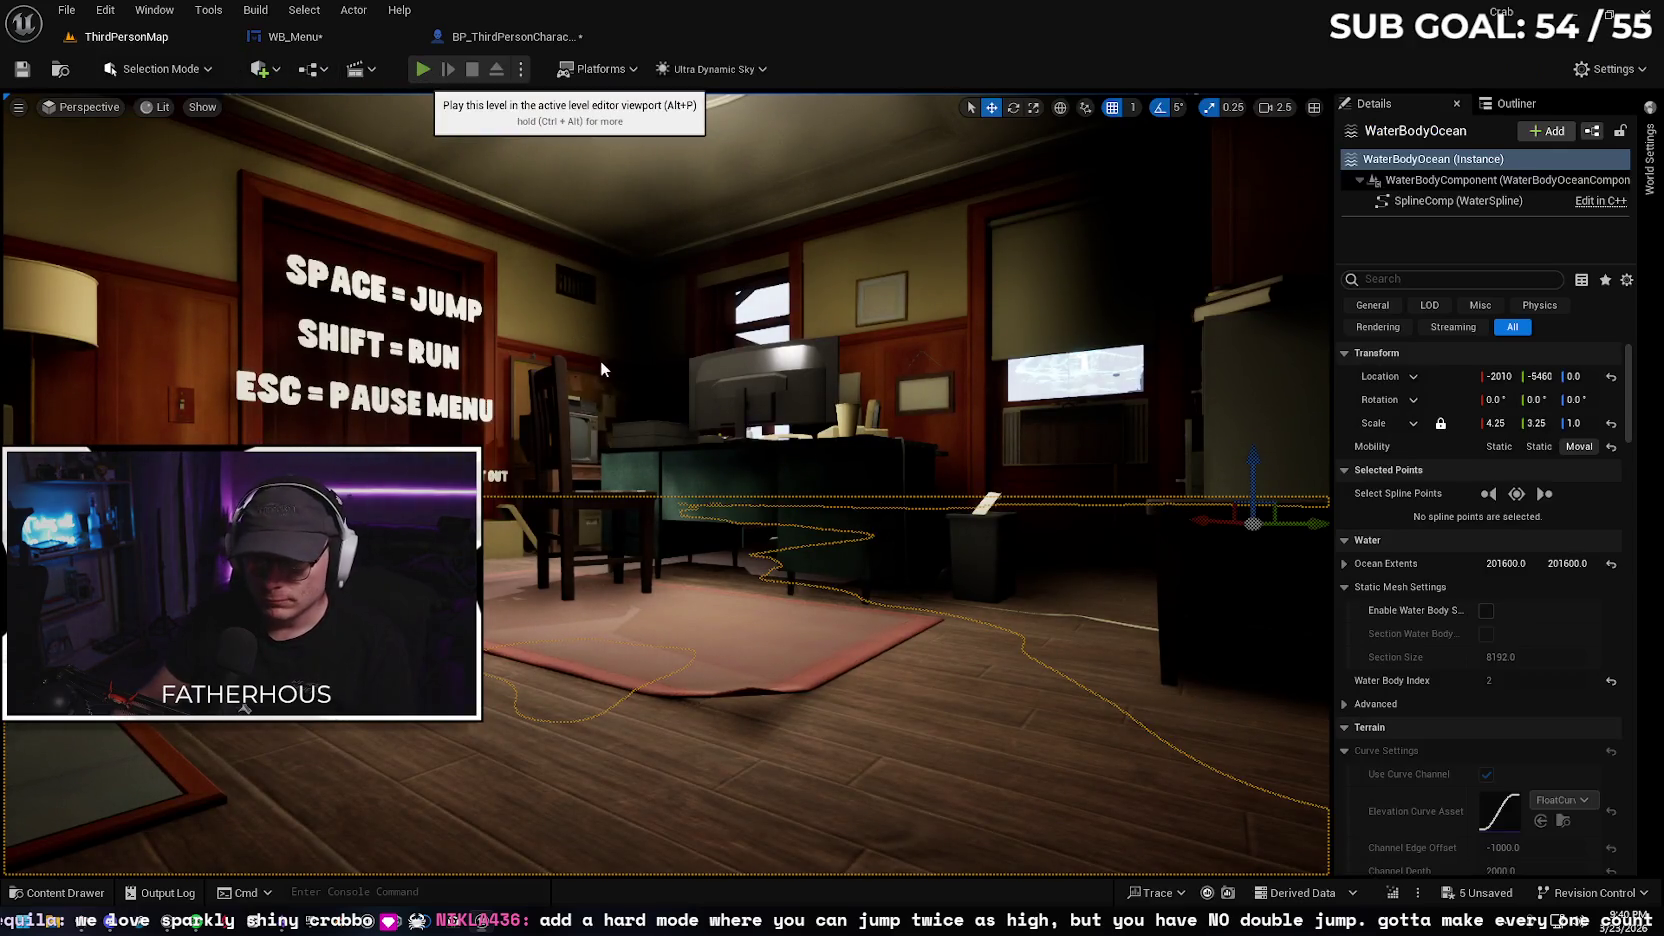
key("alt+p")
key("i")
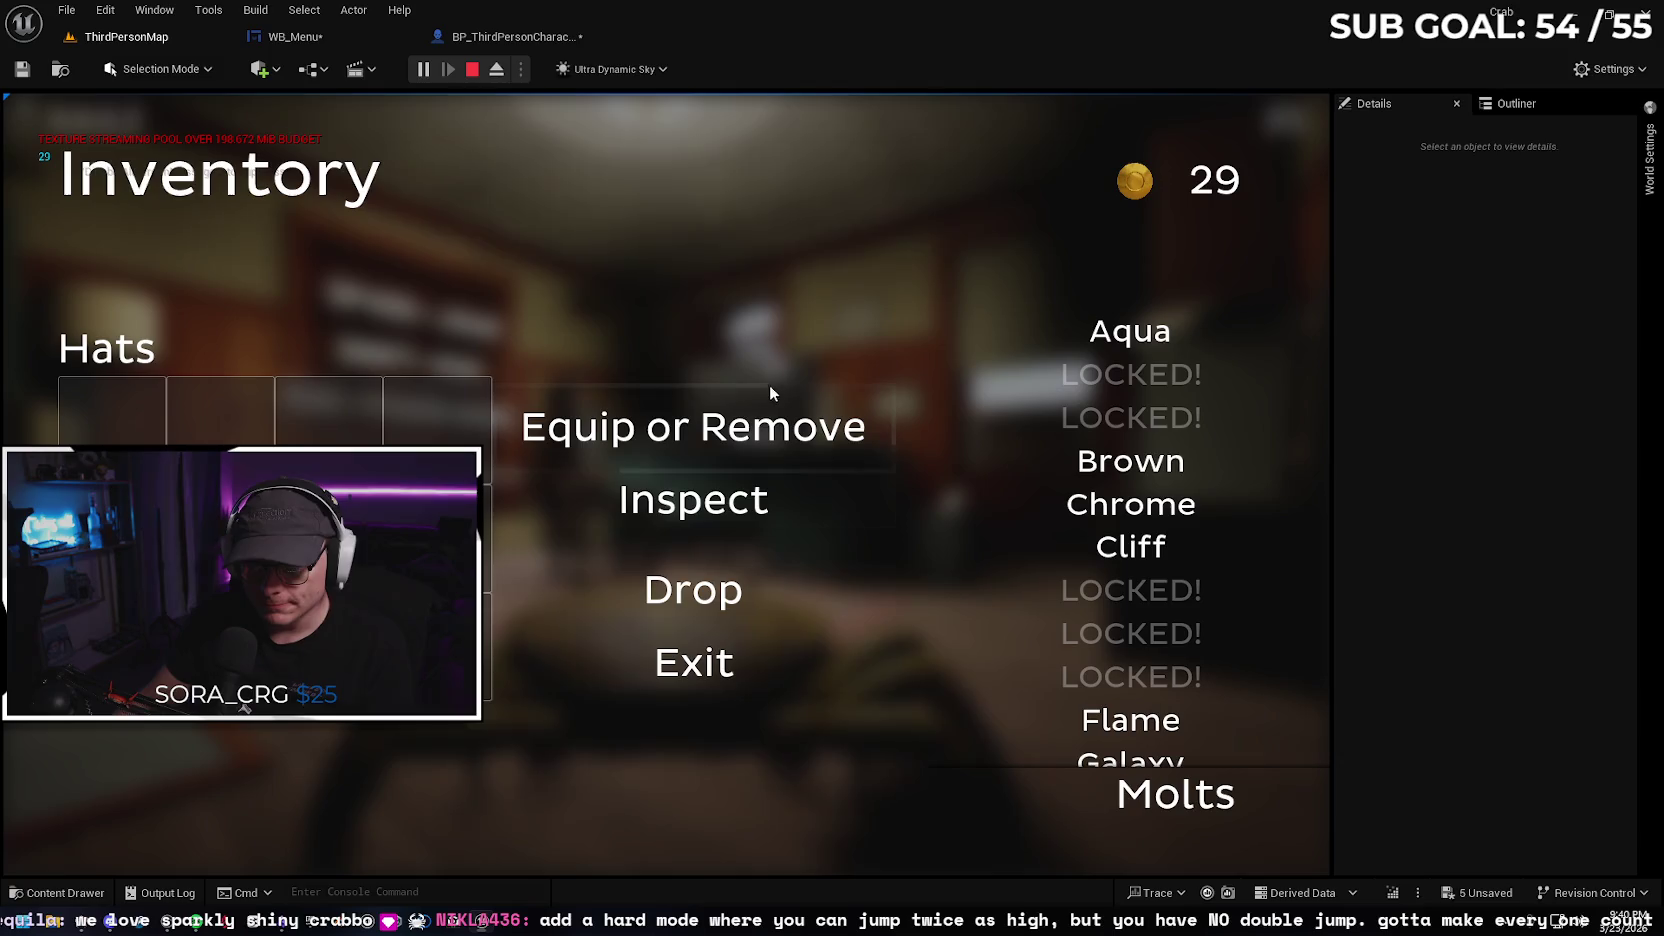
key("Escape")
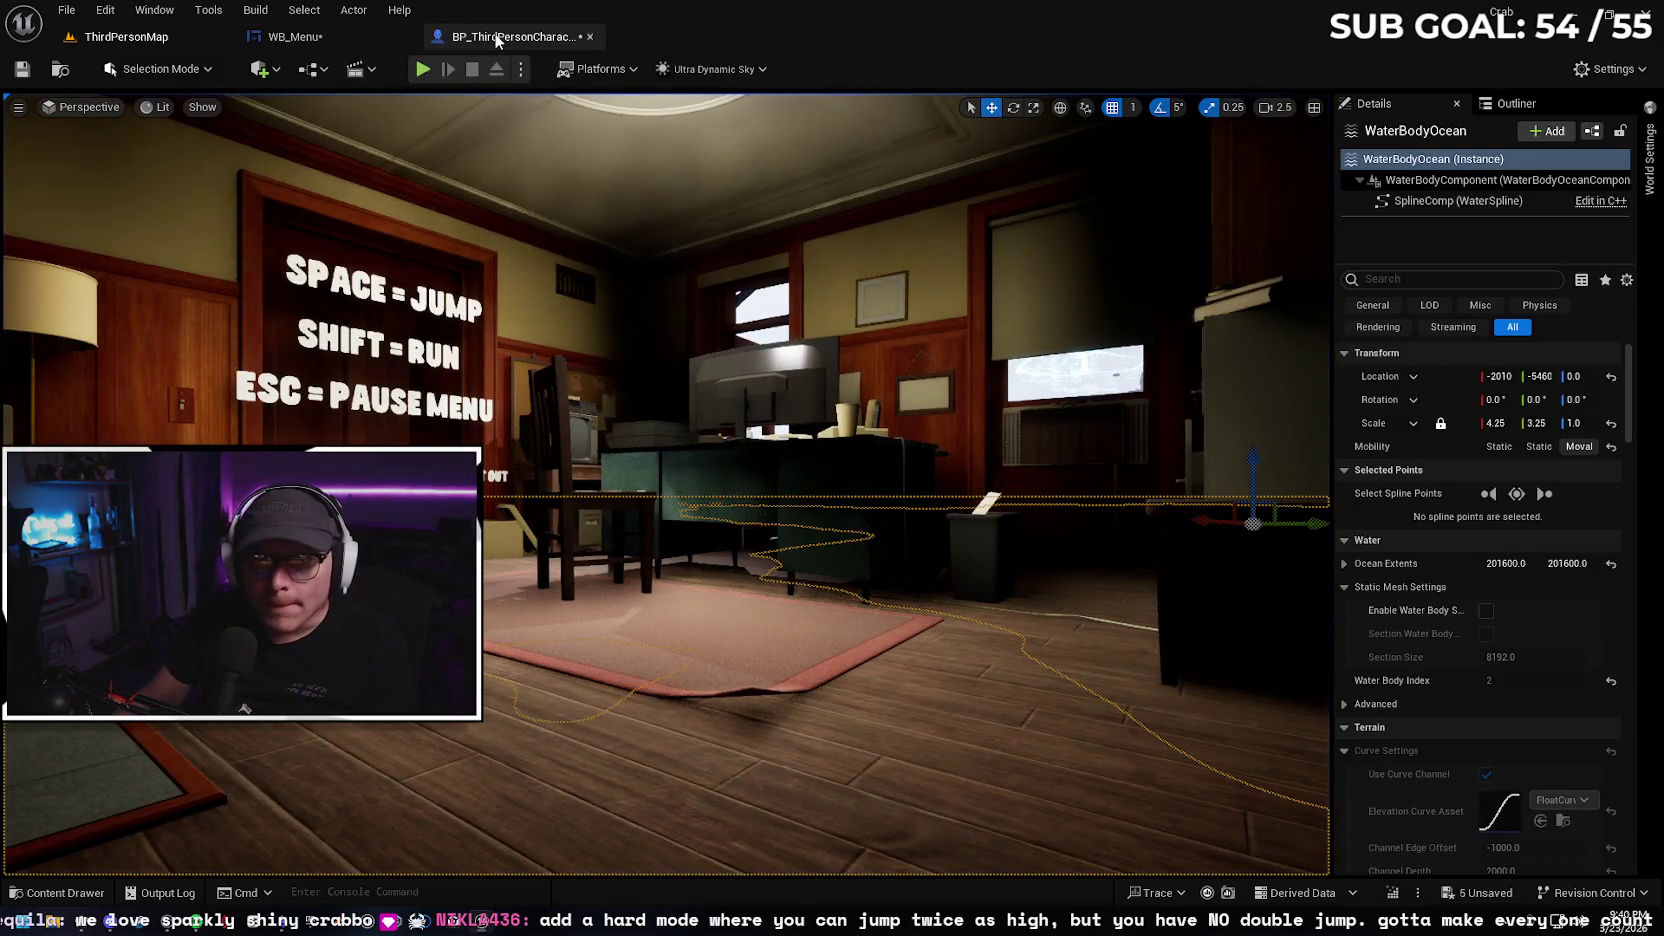
left_click(494, 41)
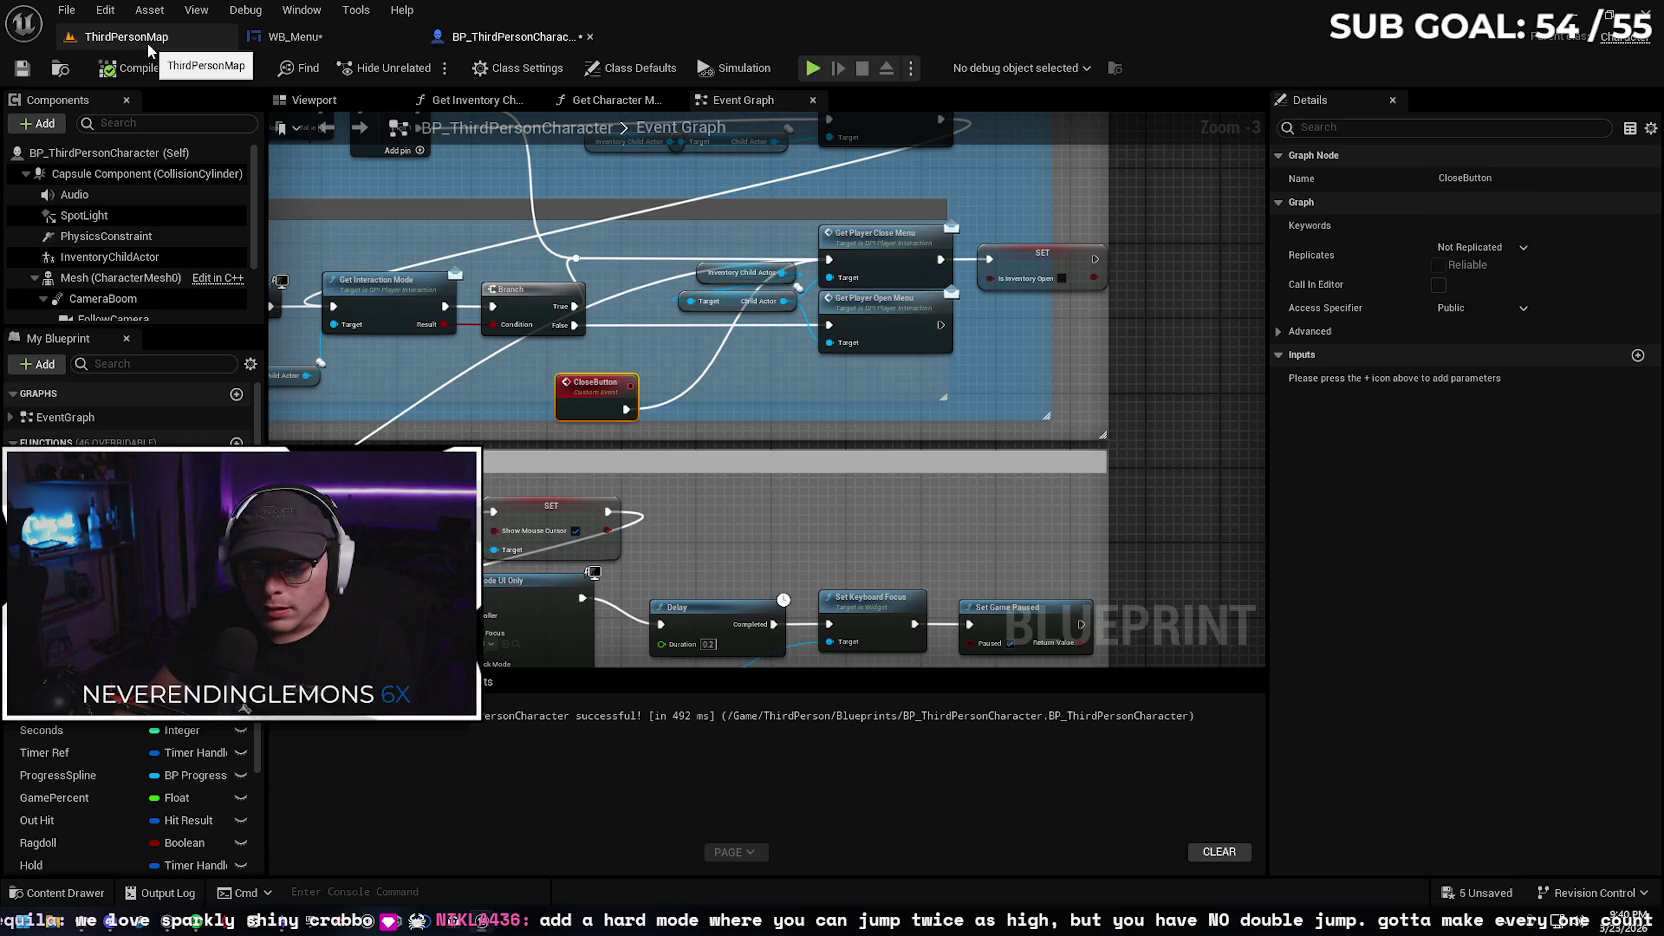
Save all and add an Exit_Button On Clicked event beside Get Player Character
left_click(290, 36)
left_click(24, 68)
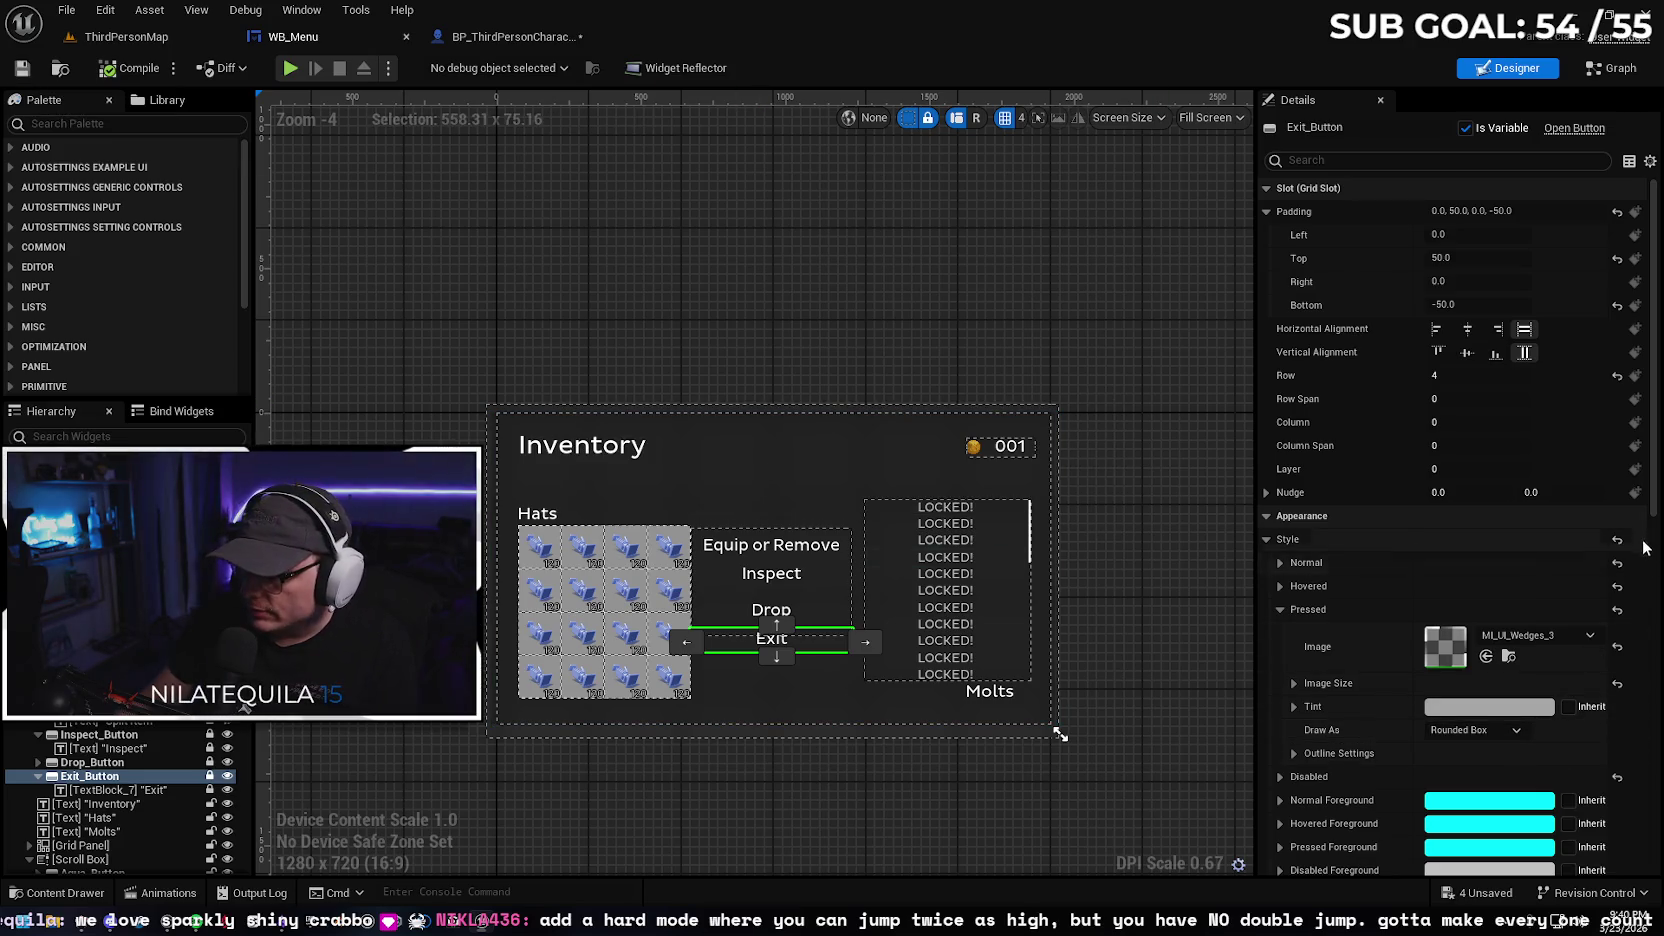
scroll(1655, 508, "down", 10)
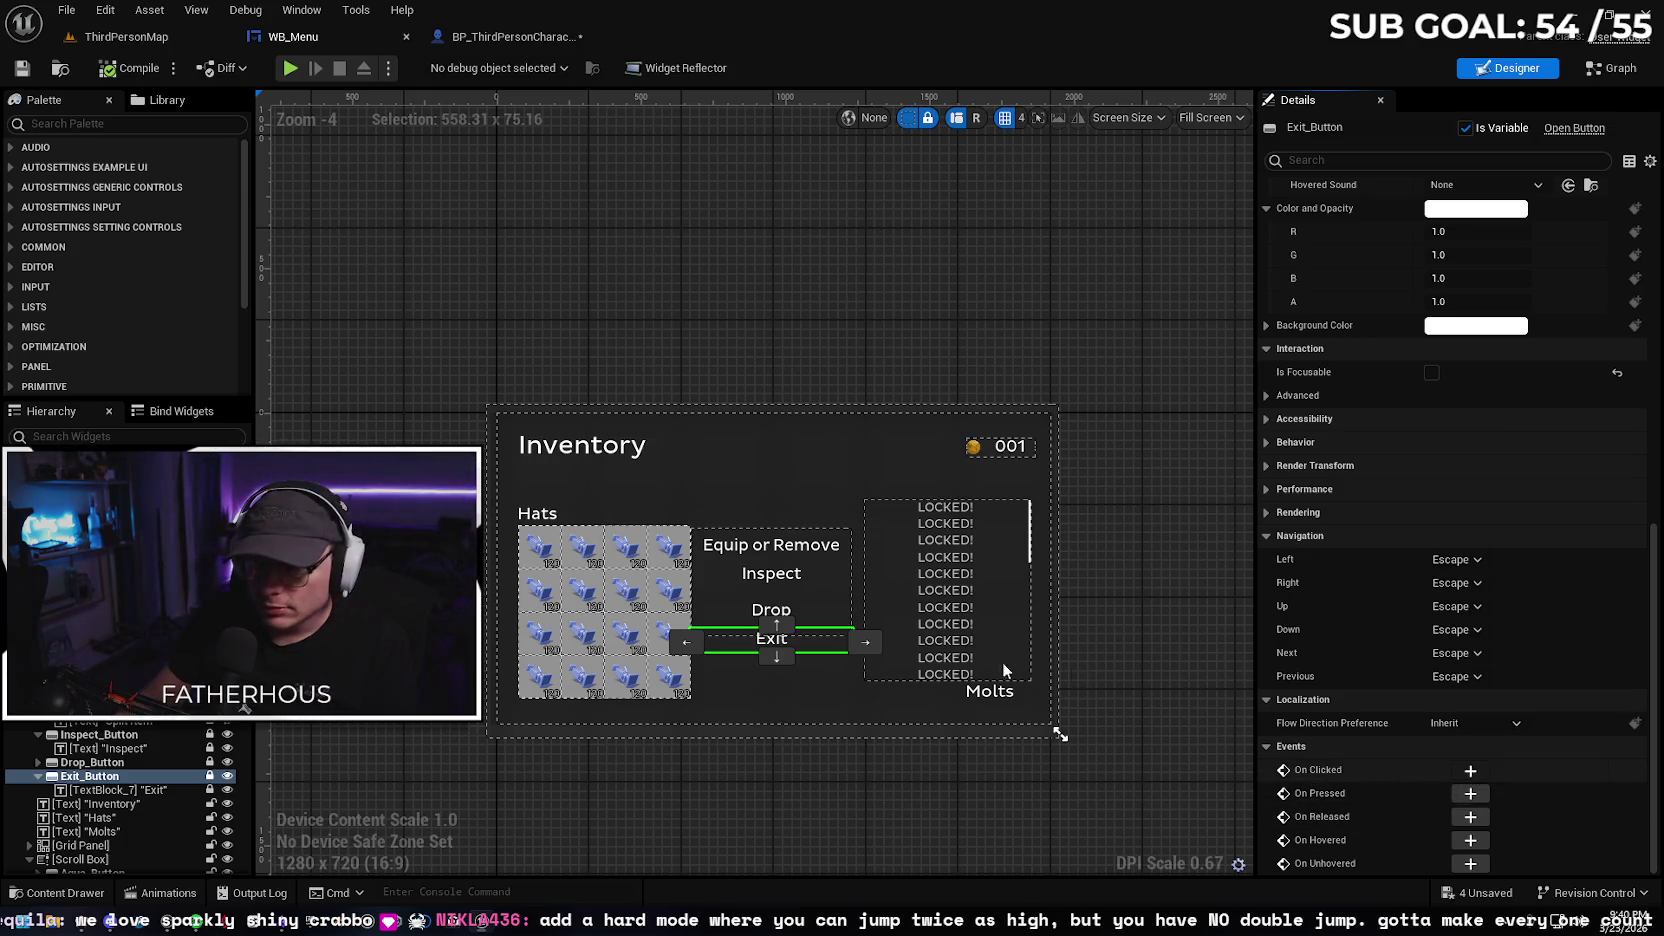
left_click(1469, 770)
mouse_move(1063, 510)
left_mouse_down()
mouse_move(1200, 447)
mouse_move(987, 91)
mouse_move(775, 284)
left_mouse_up()
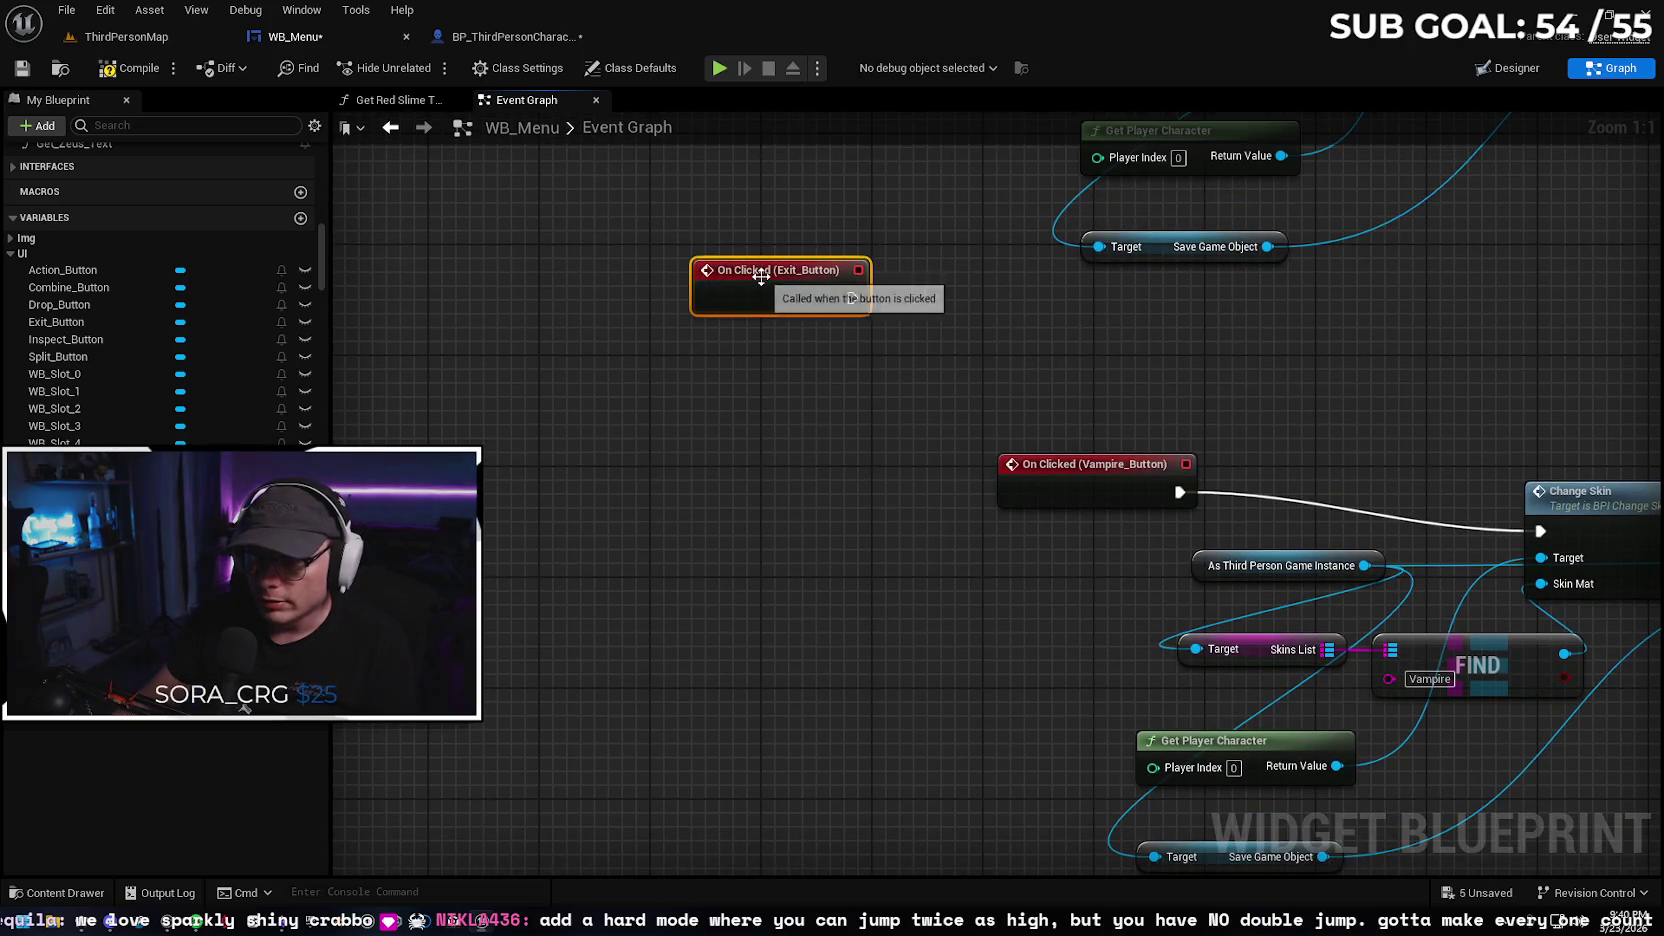
Place an Exit_Button getter near the Close Button logic and search graph actions for 'on cli'
scroll(852, 263, "down", 12)
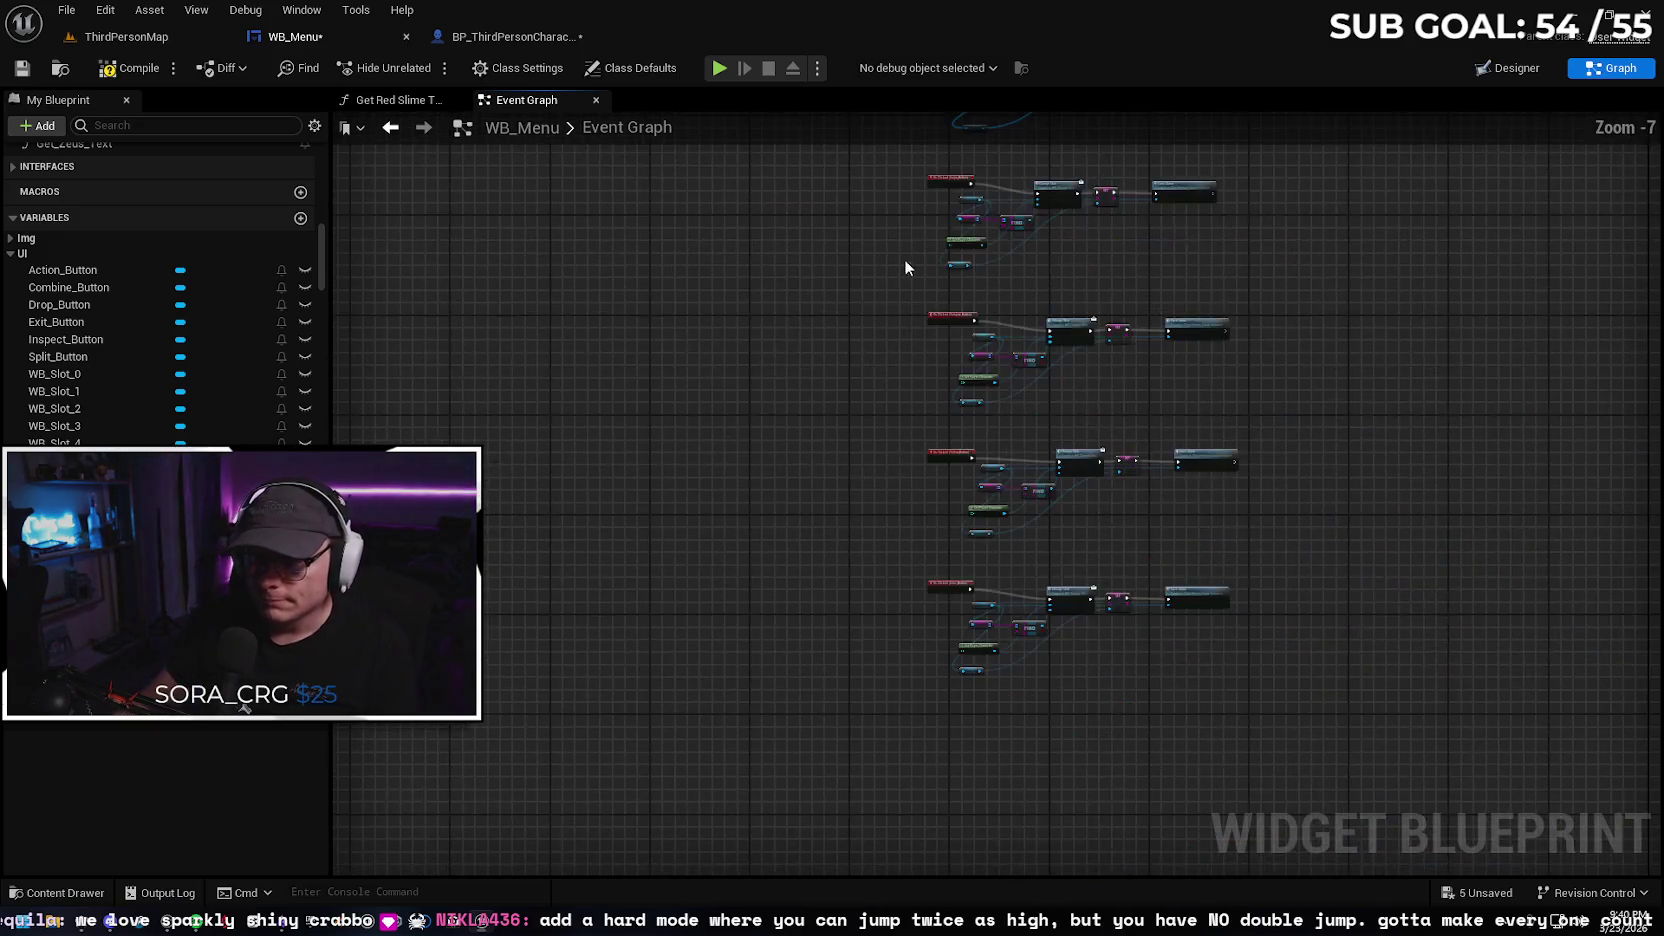
scroll(985, 855, "up", 3)
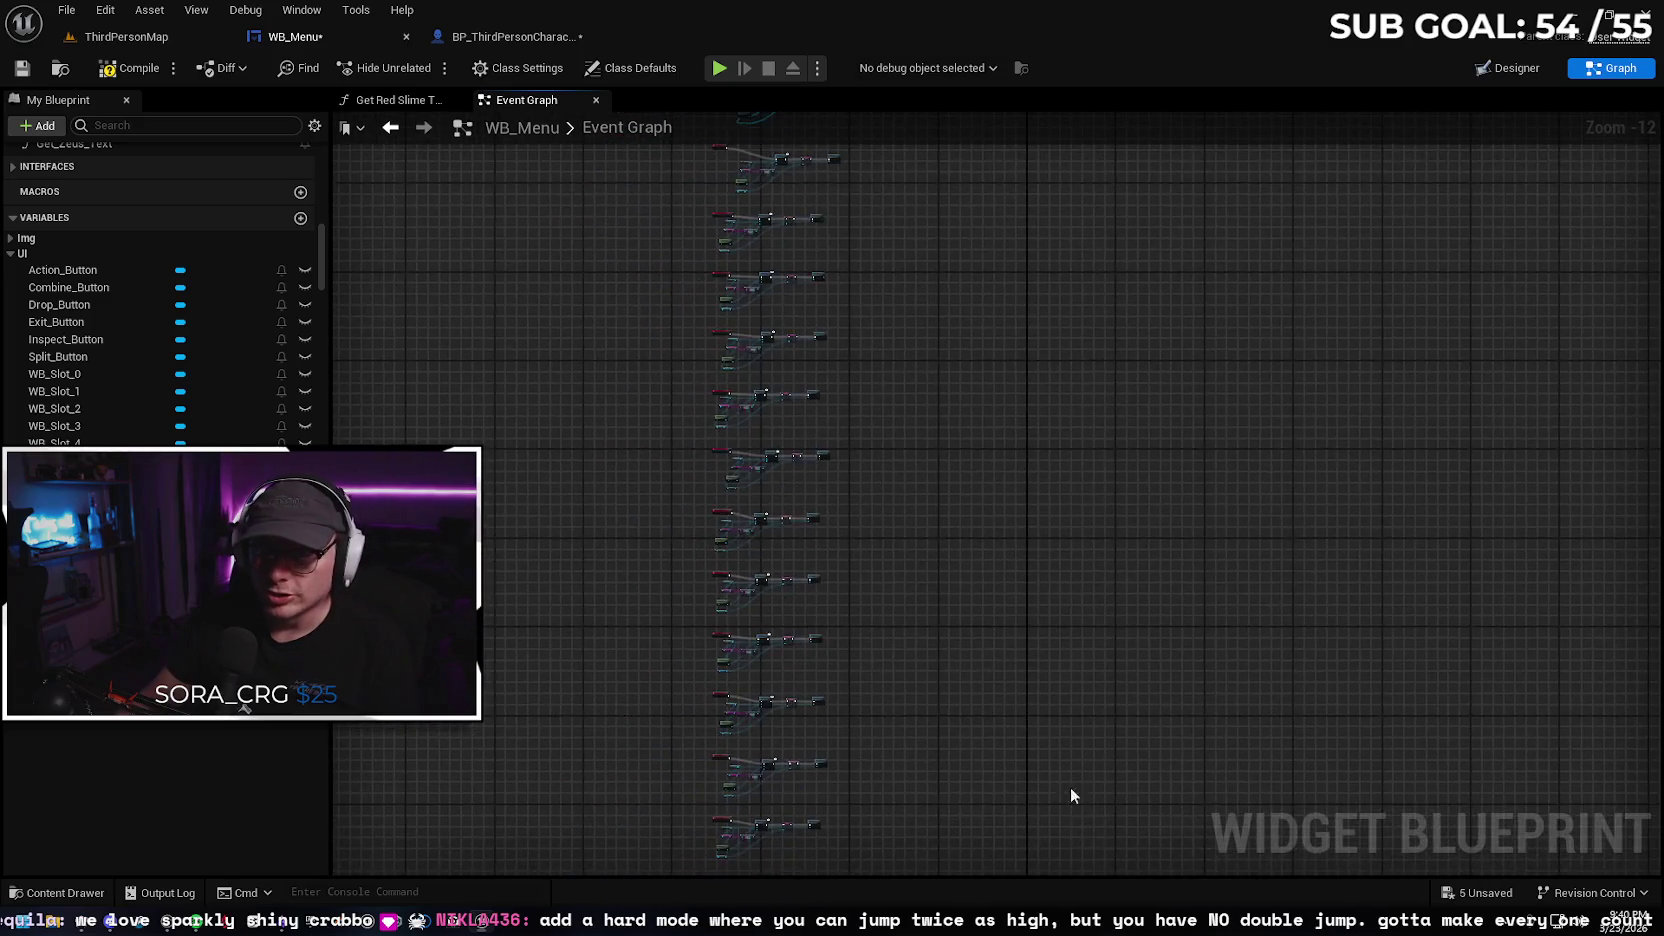
scroll(1070, 505, "down", 3)
scroll(1040, 506, "up", 2)
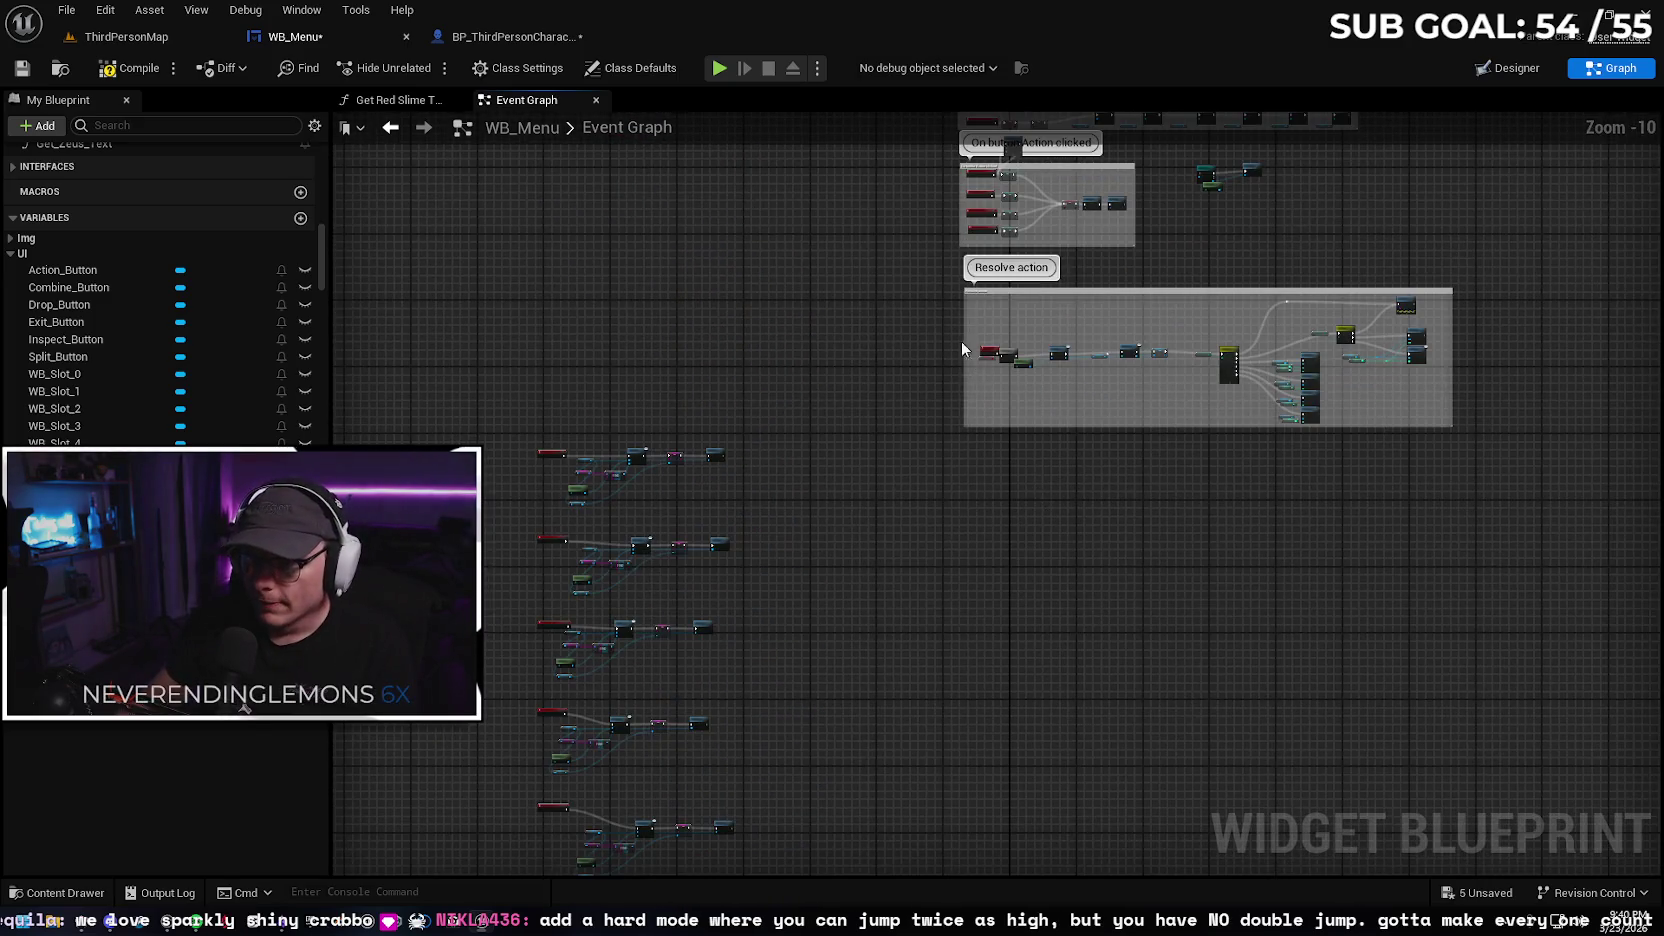
left_click_drag(968, 367, 533, 536)
scroll(863, 481, "up", 7)
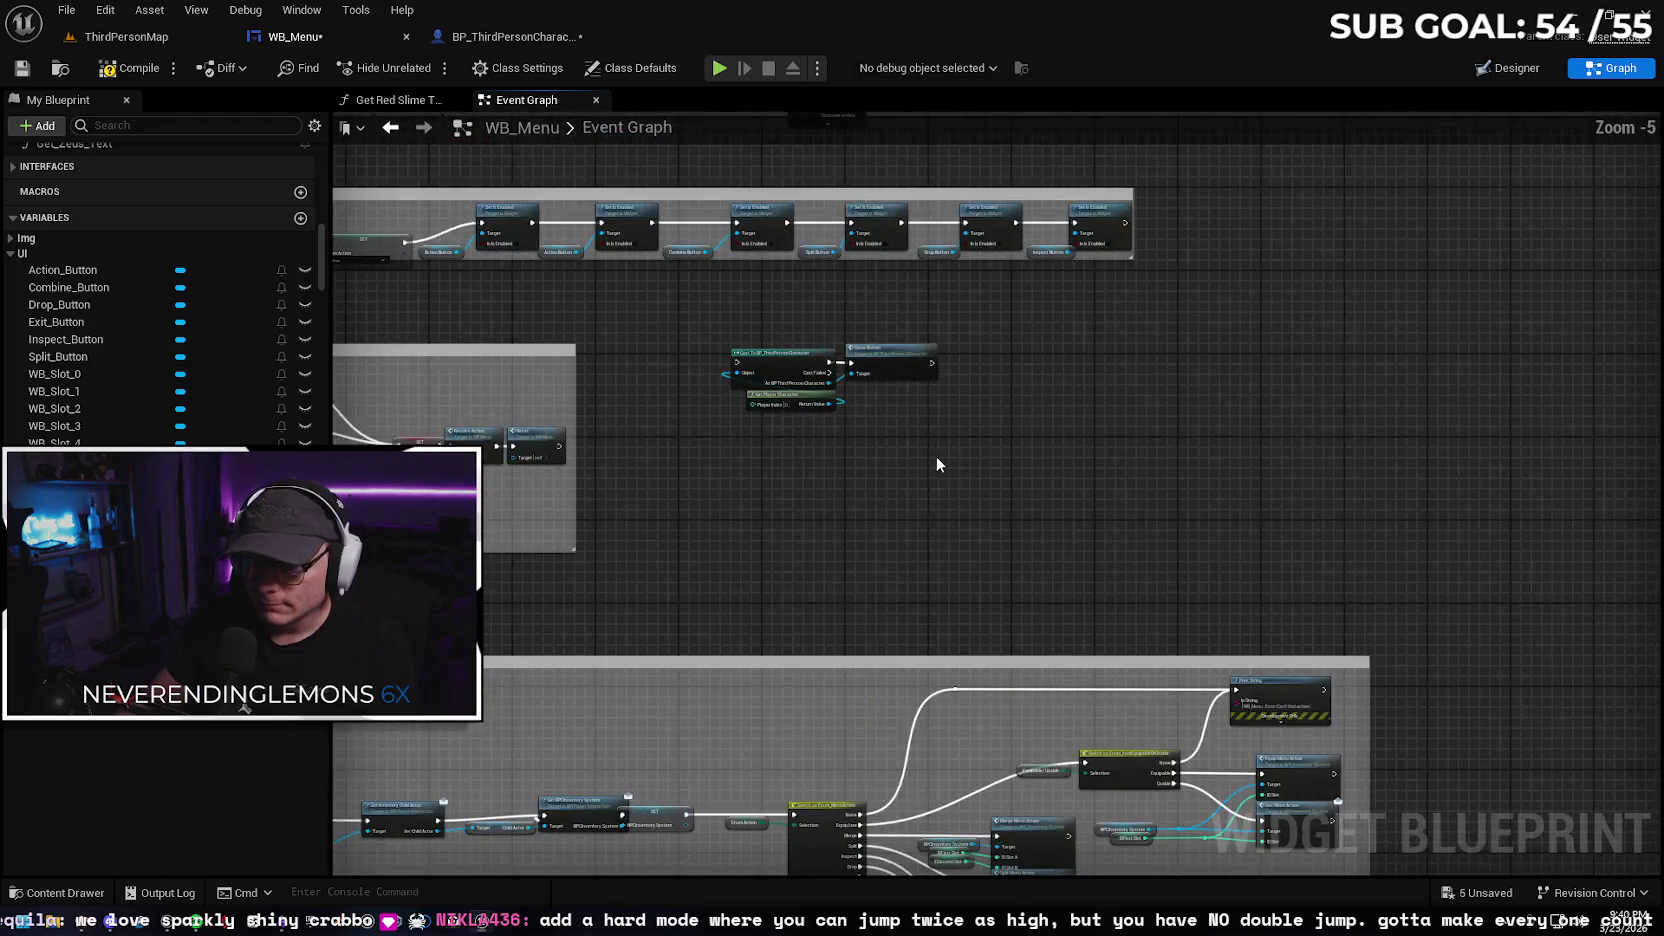
mouse_move(49, 321)
left_mouse_down()
mouse_move(387, 424)
mouse_move(490, 498)
left_mouse_up()
left_click(558, 520)
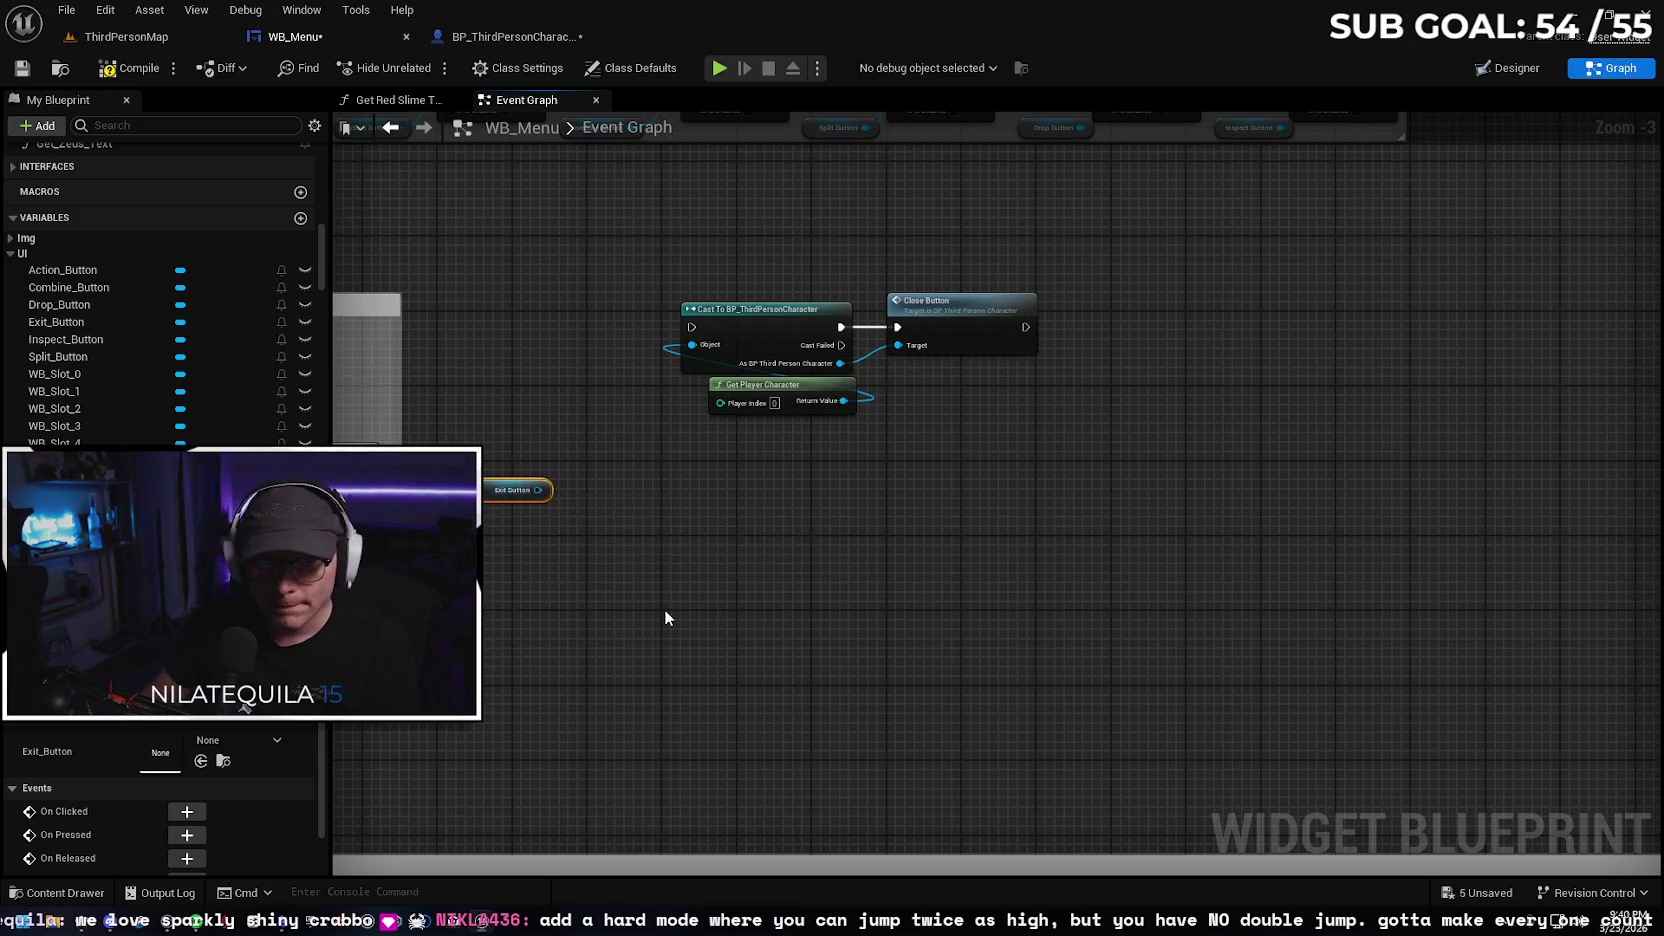
right_click(562, 516)
type("on cli")
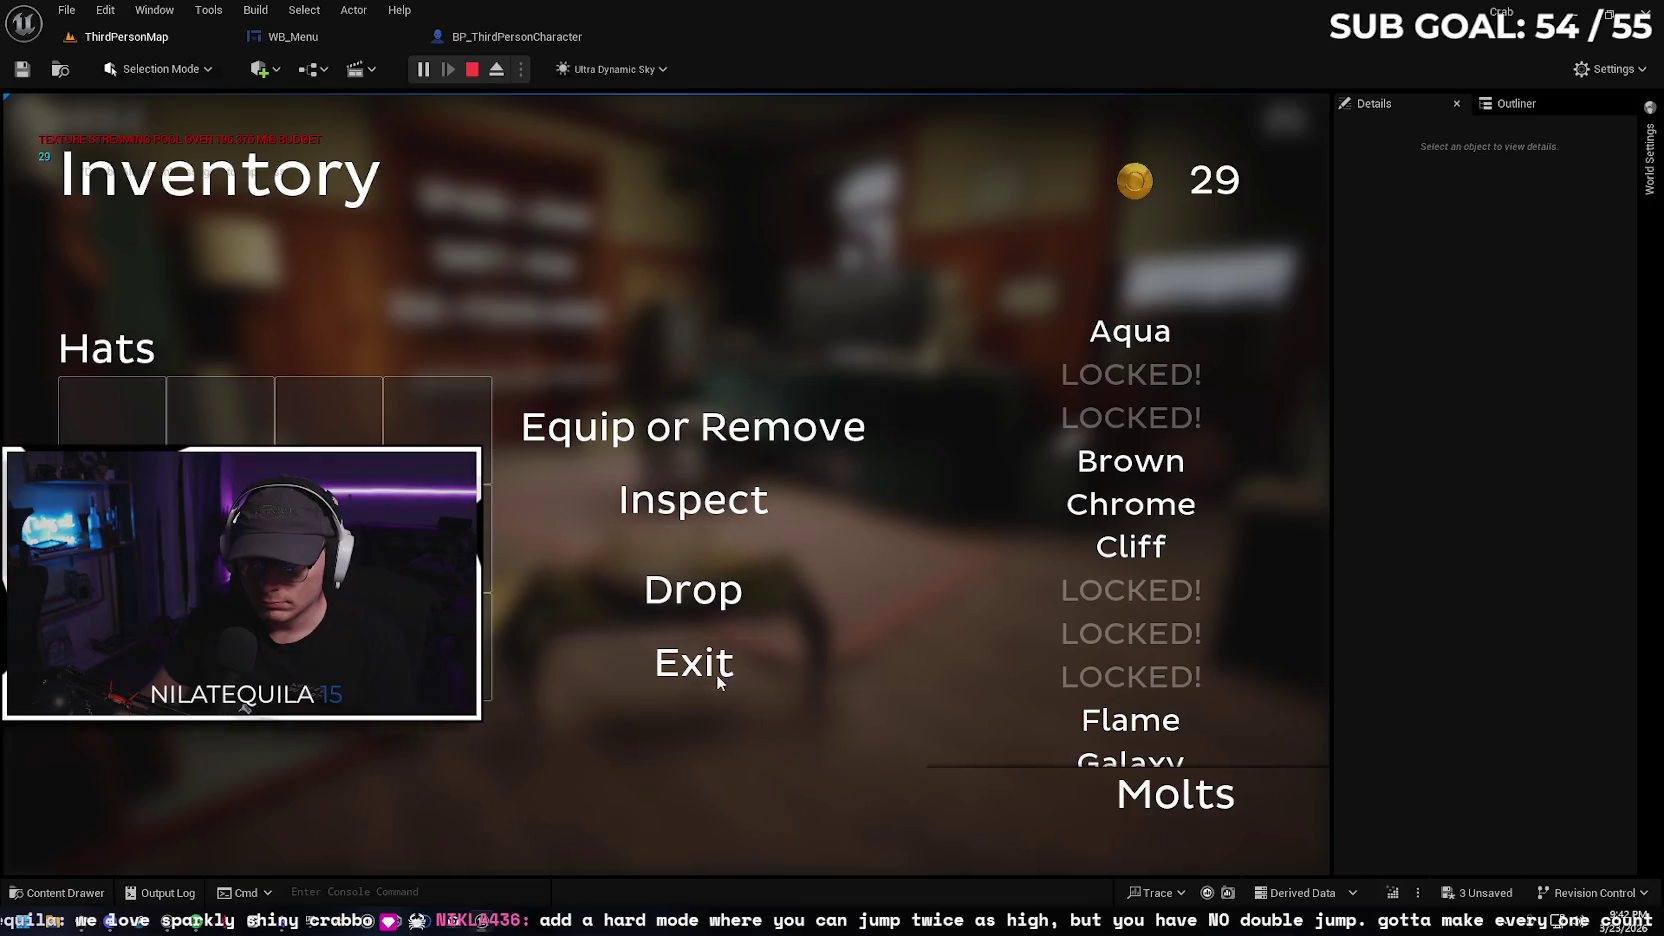
Resume play in full screen and walk the crab out the doorway along the walkway
left_click(705, 663)
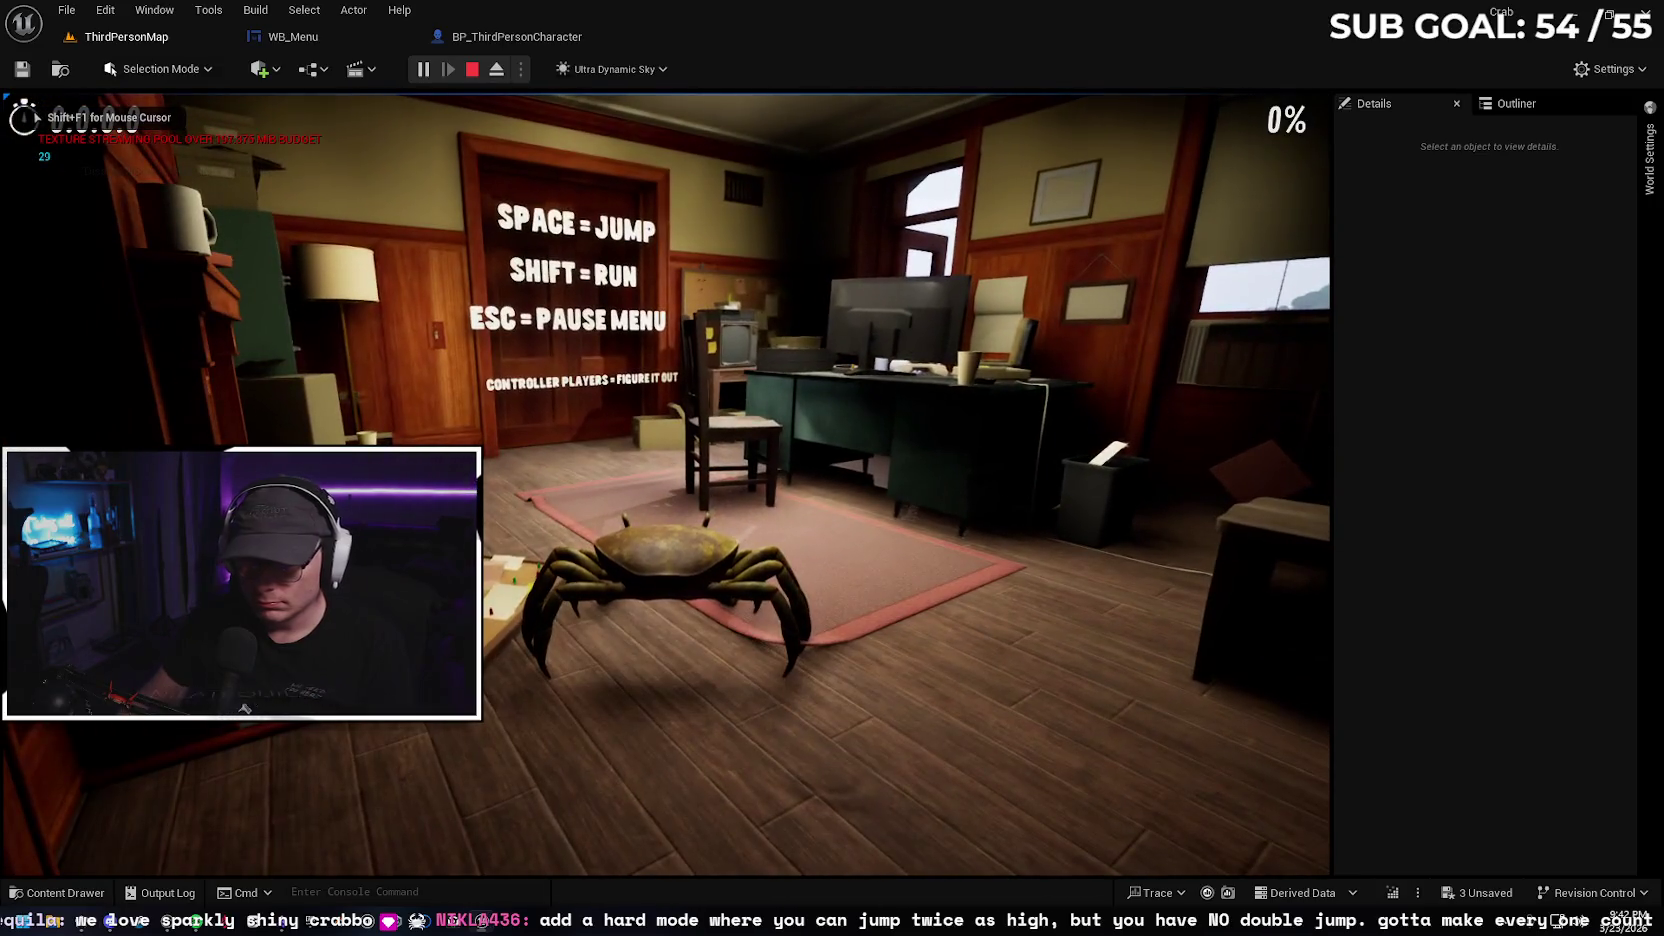
key("F11")
key("w")
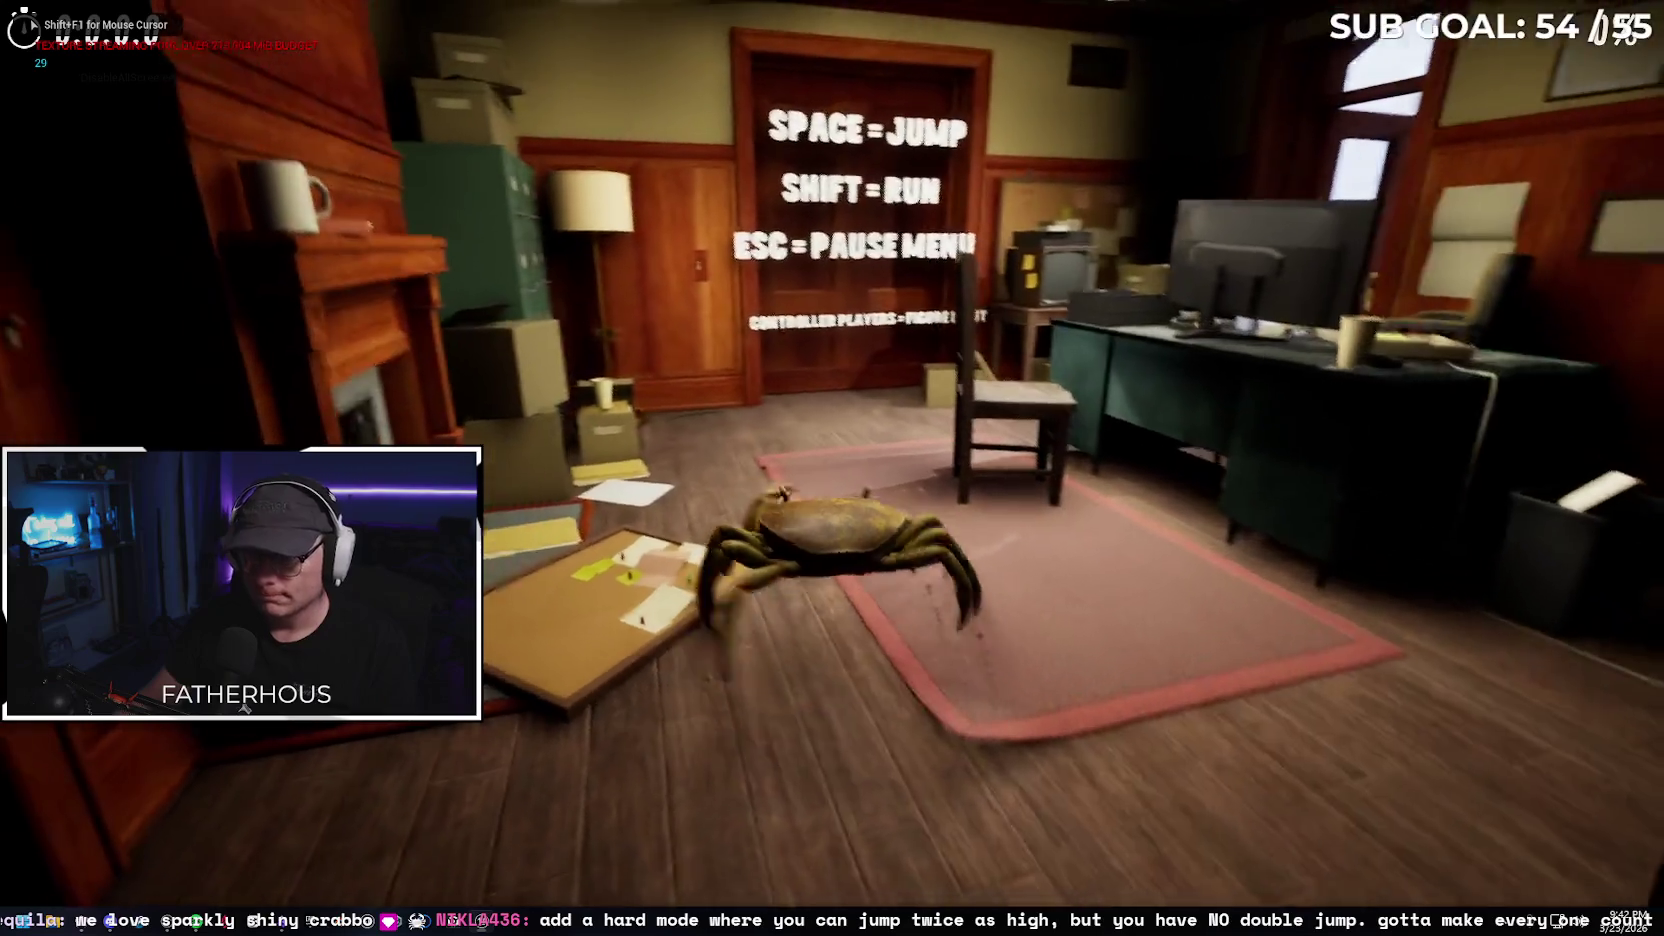
key("w")
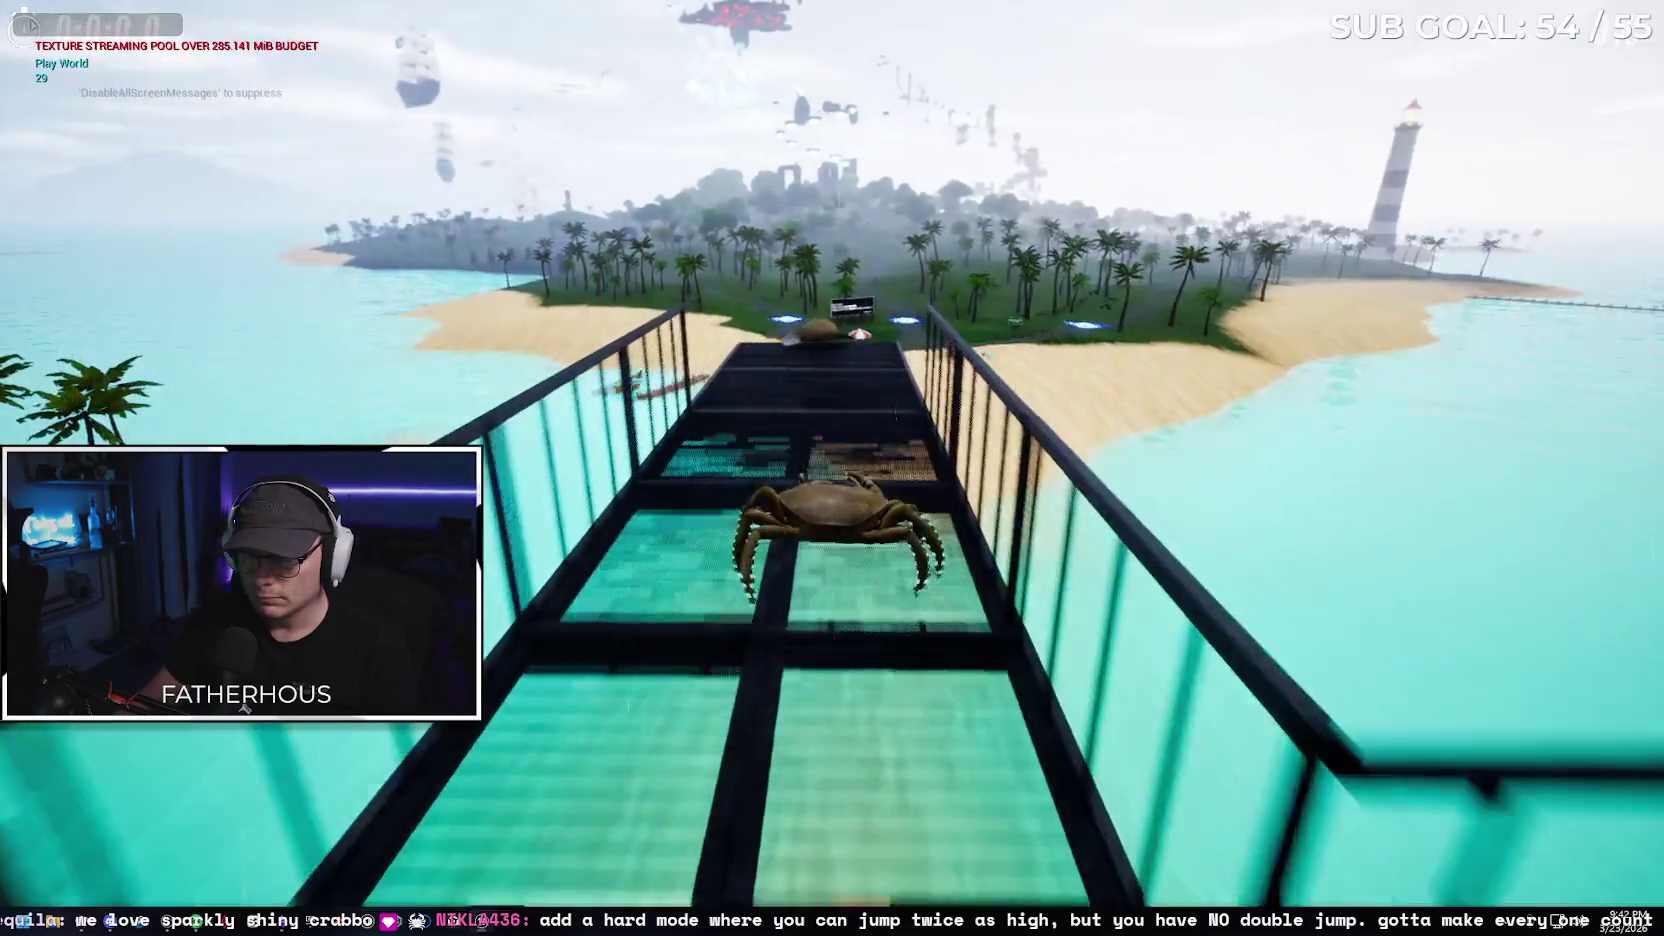
key("w")
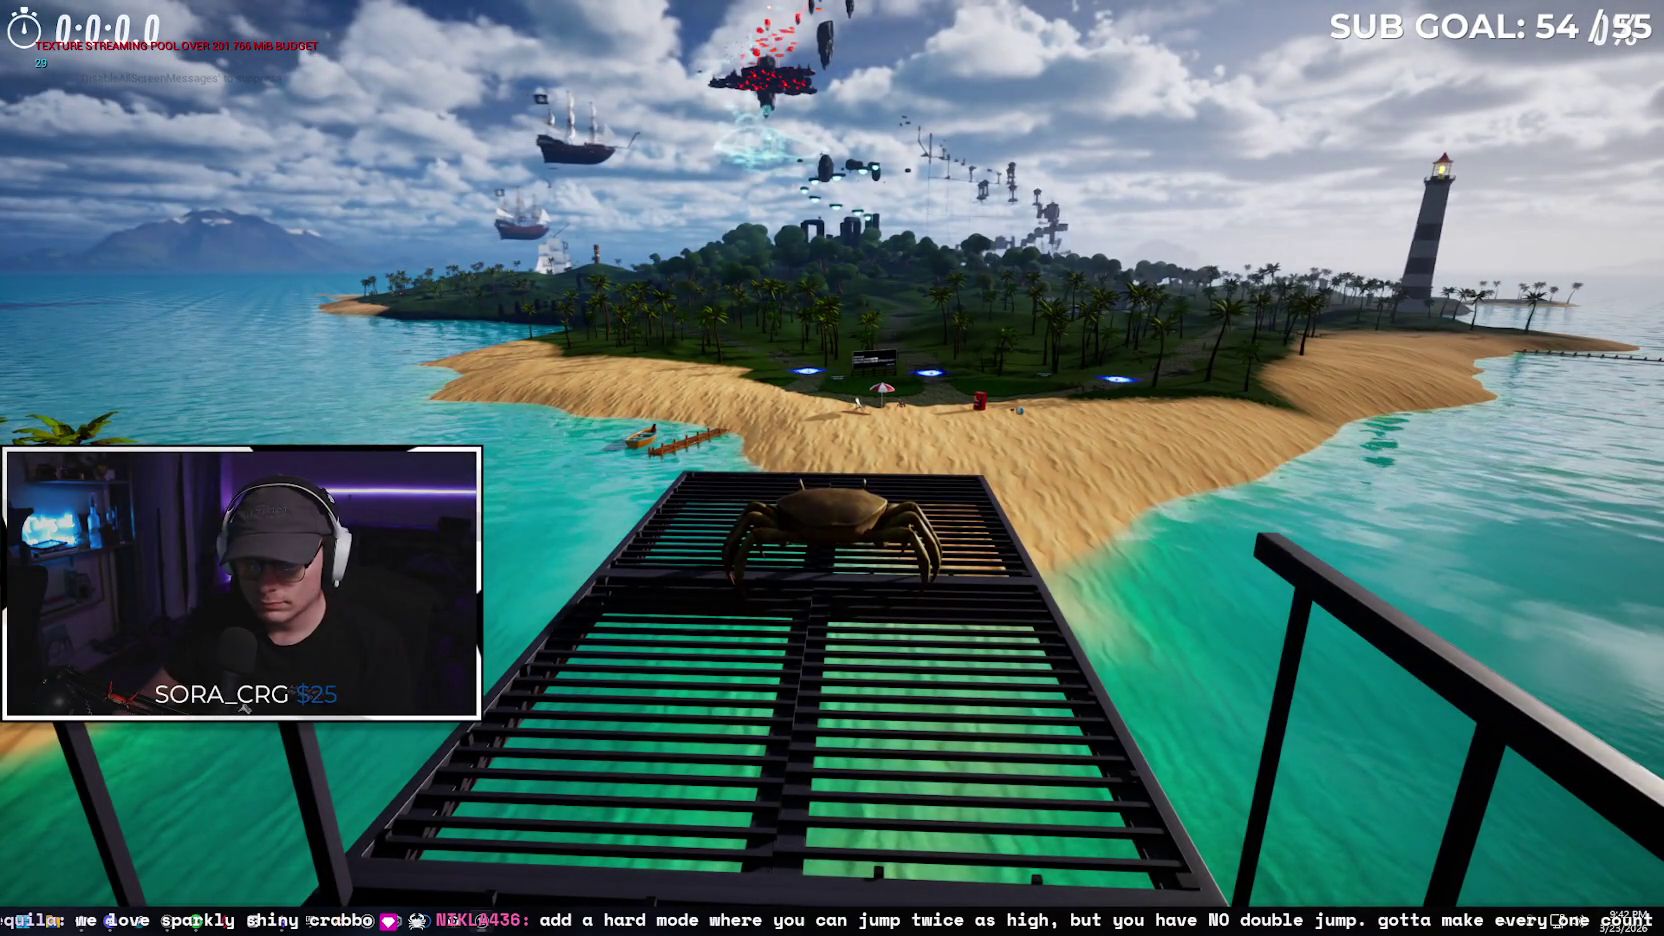
Equip the hat on the crab from the inventory, then reopen and close it
key("Tab")
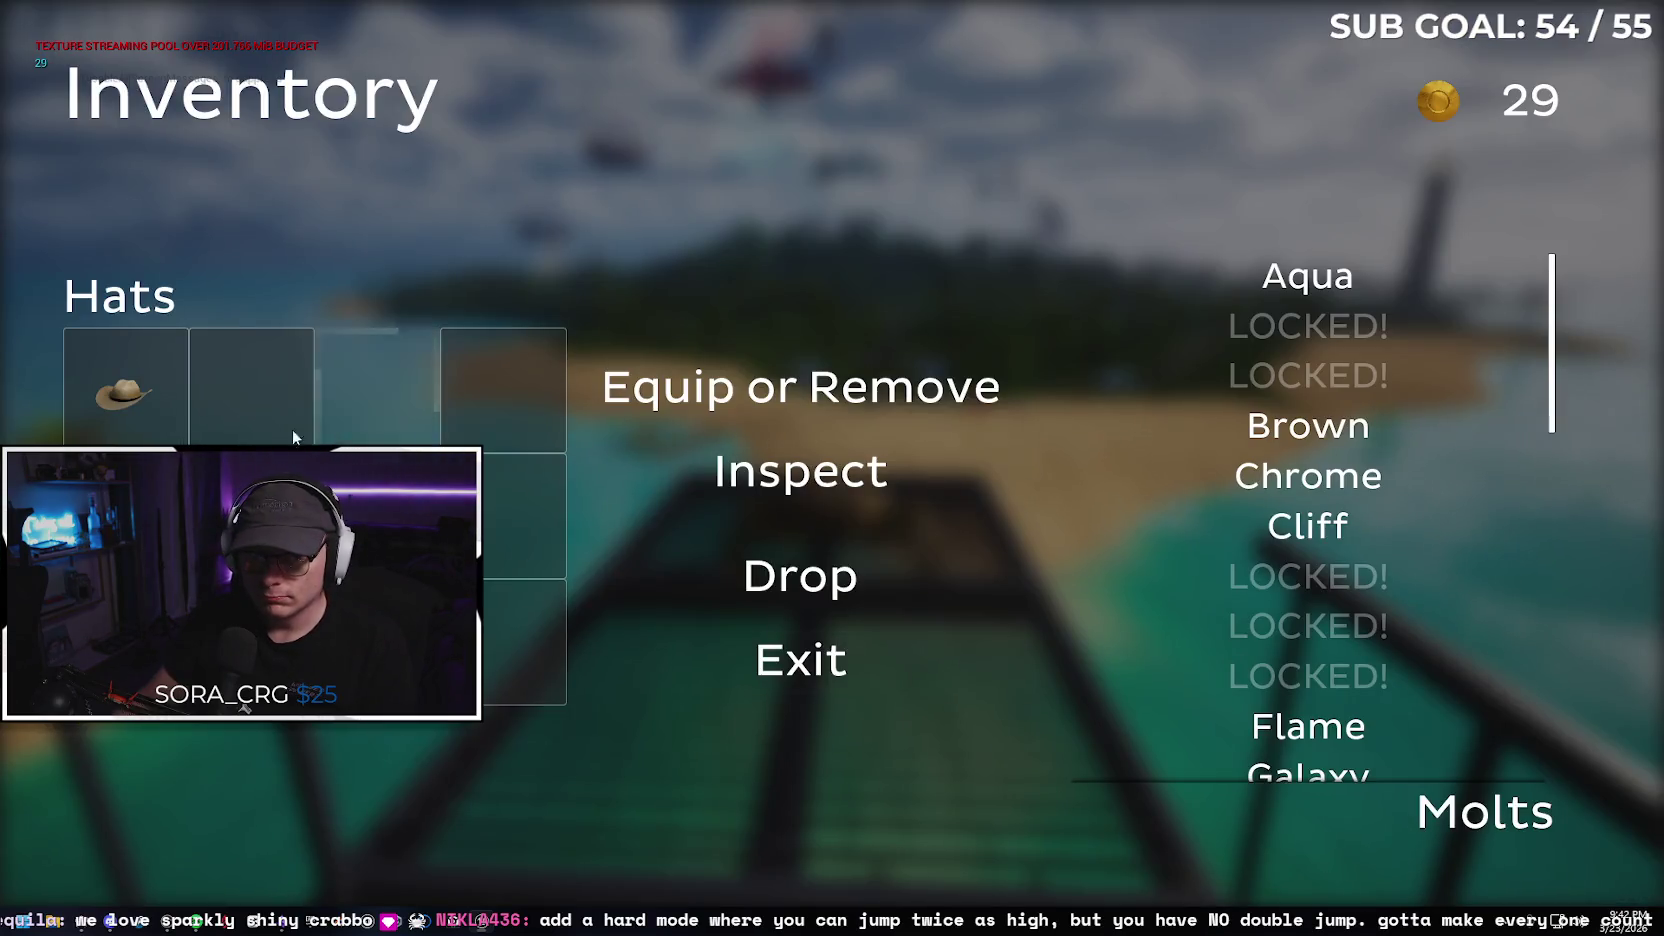
left_click(129, 395)
left_click(746, 408)
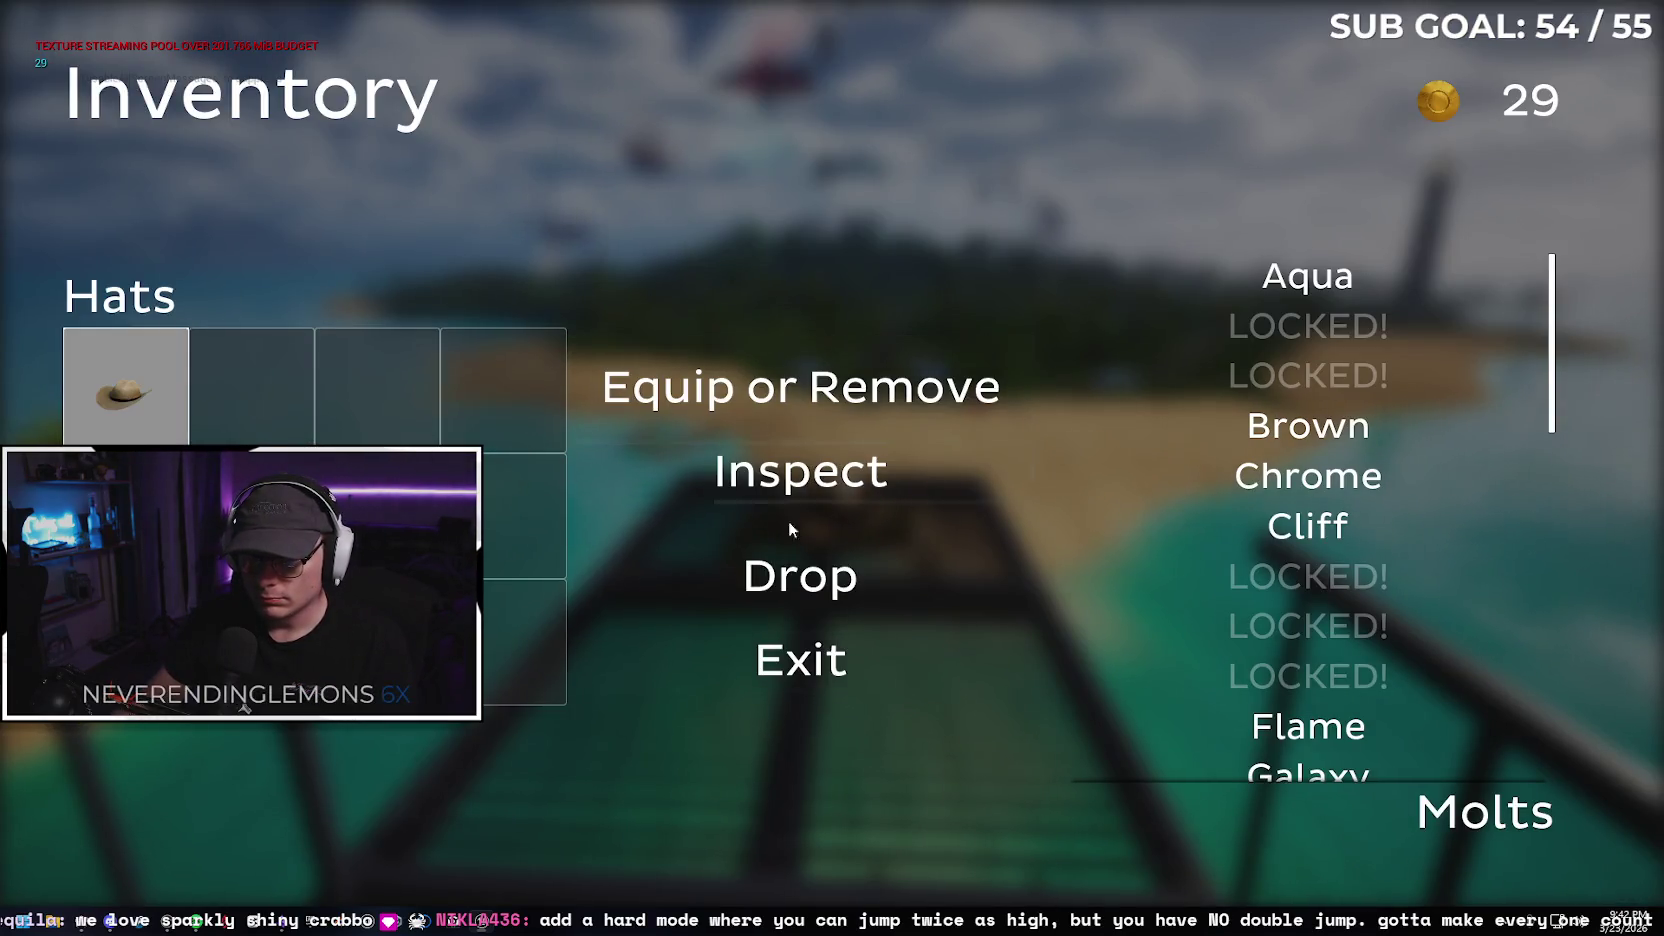
left_click(855, 651)
key("Tab")
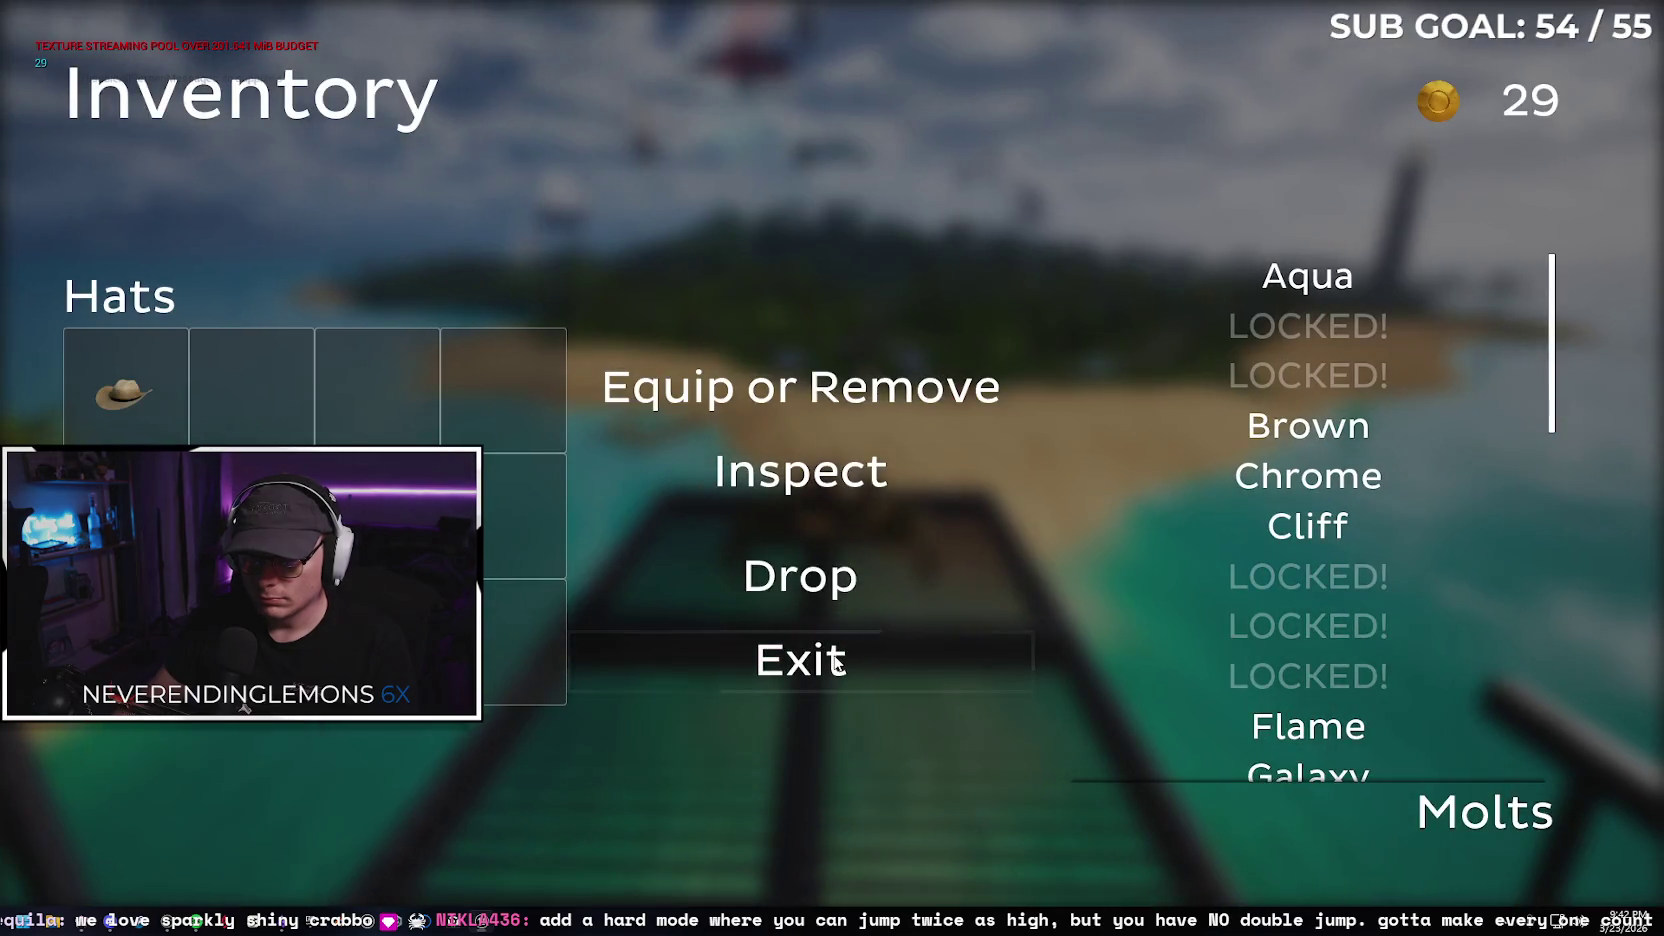
left_click(835, 664)
Walk the crab onto the beach and toggle its hat from the inventory while in the water
key("w")
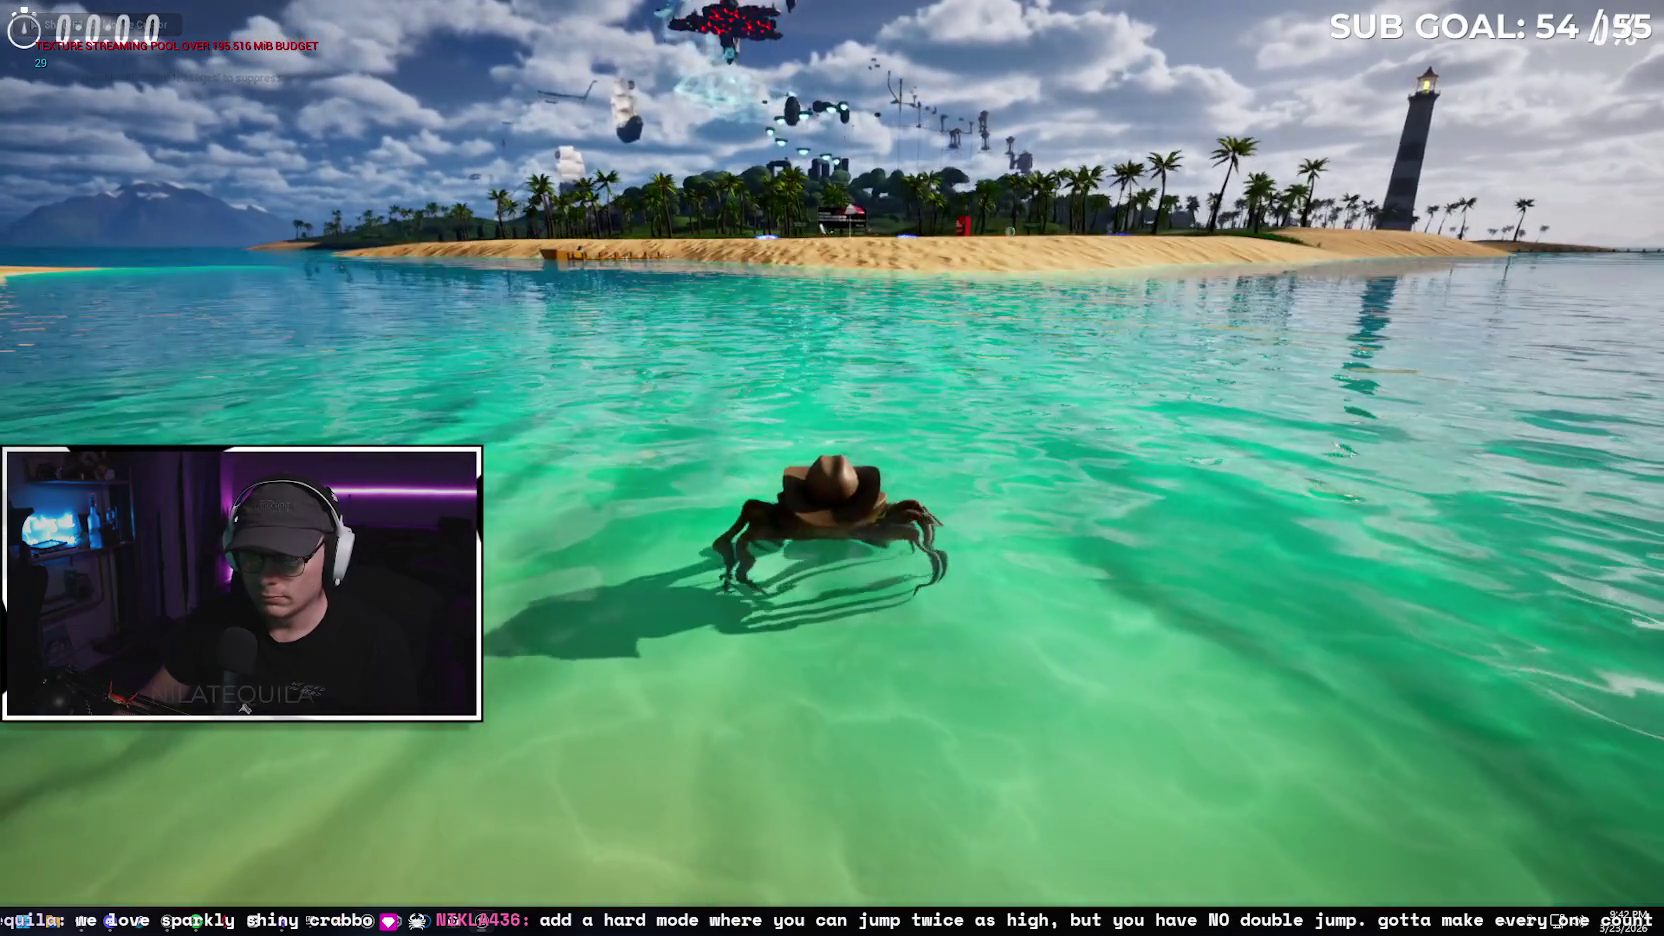
key("Tab")
left_click(116, 374)
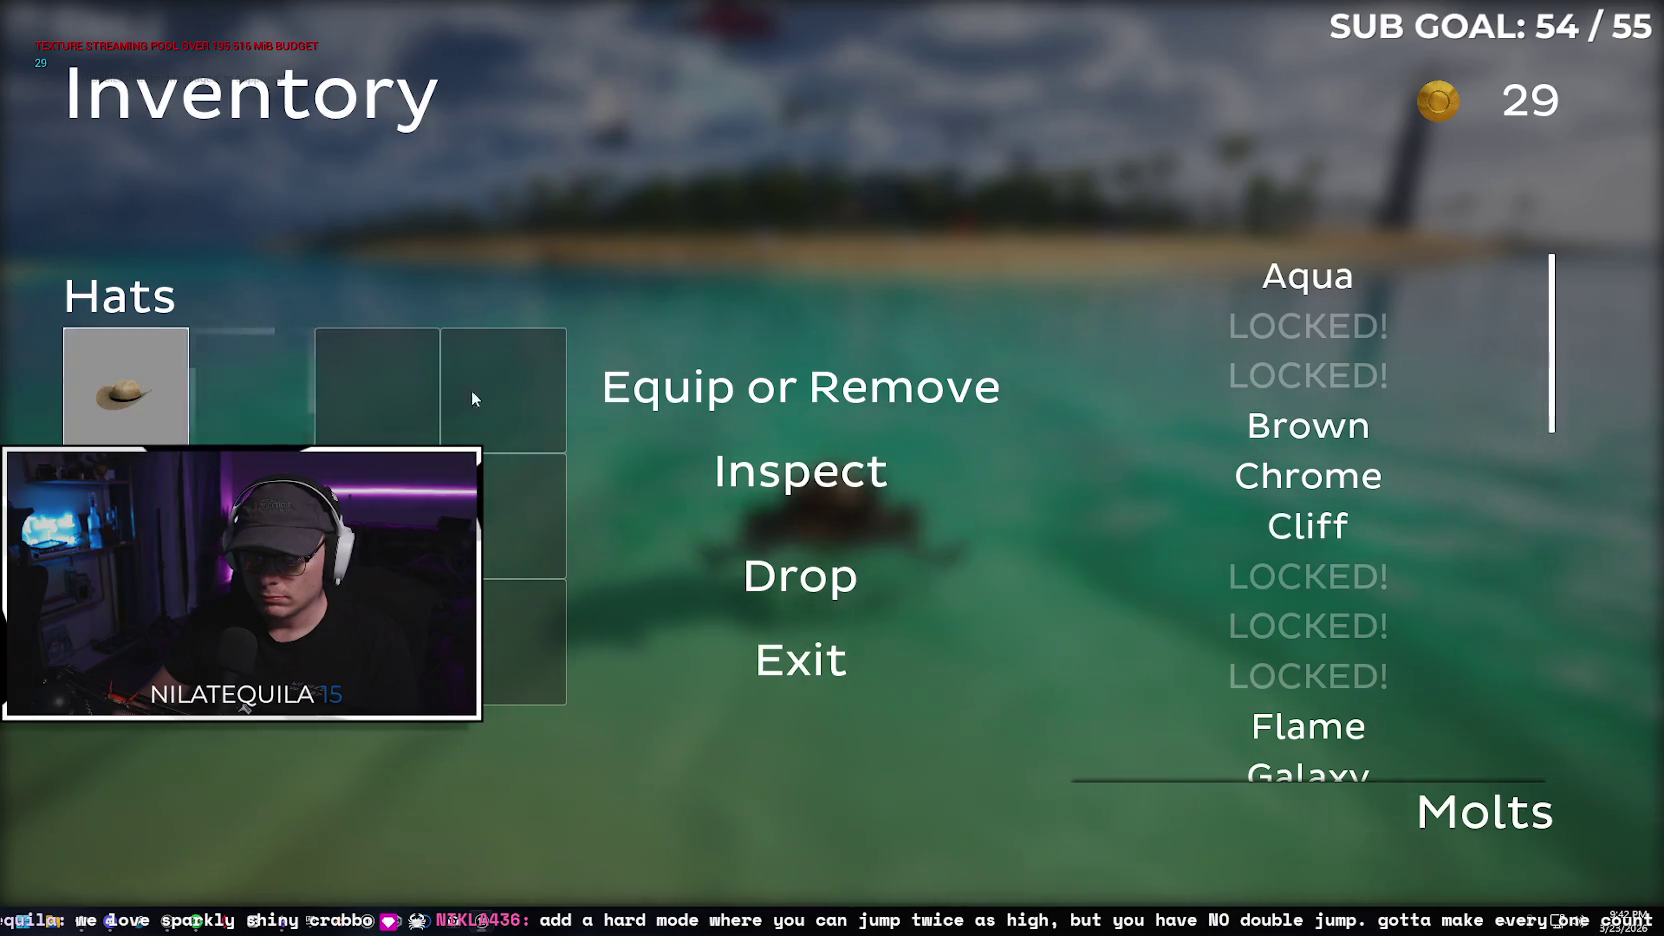
left_click(748, 403)
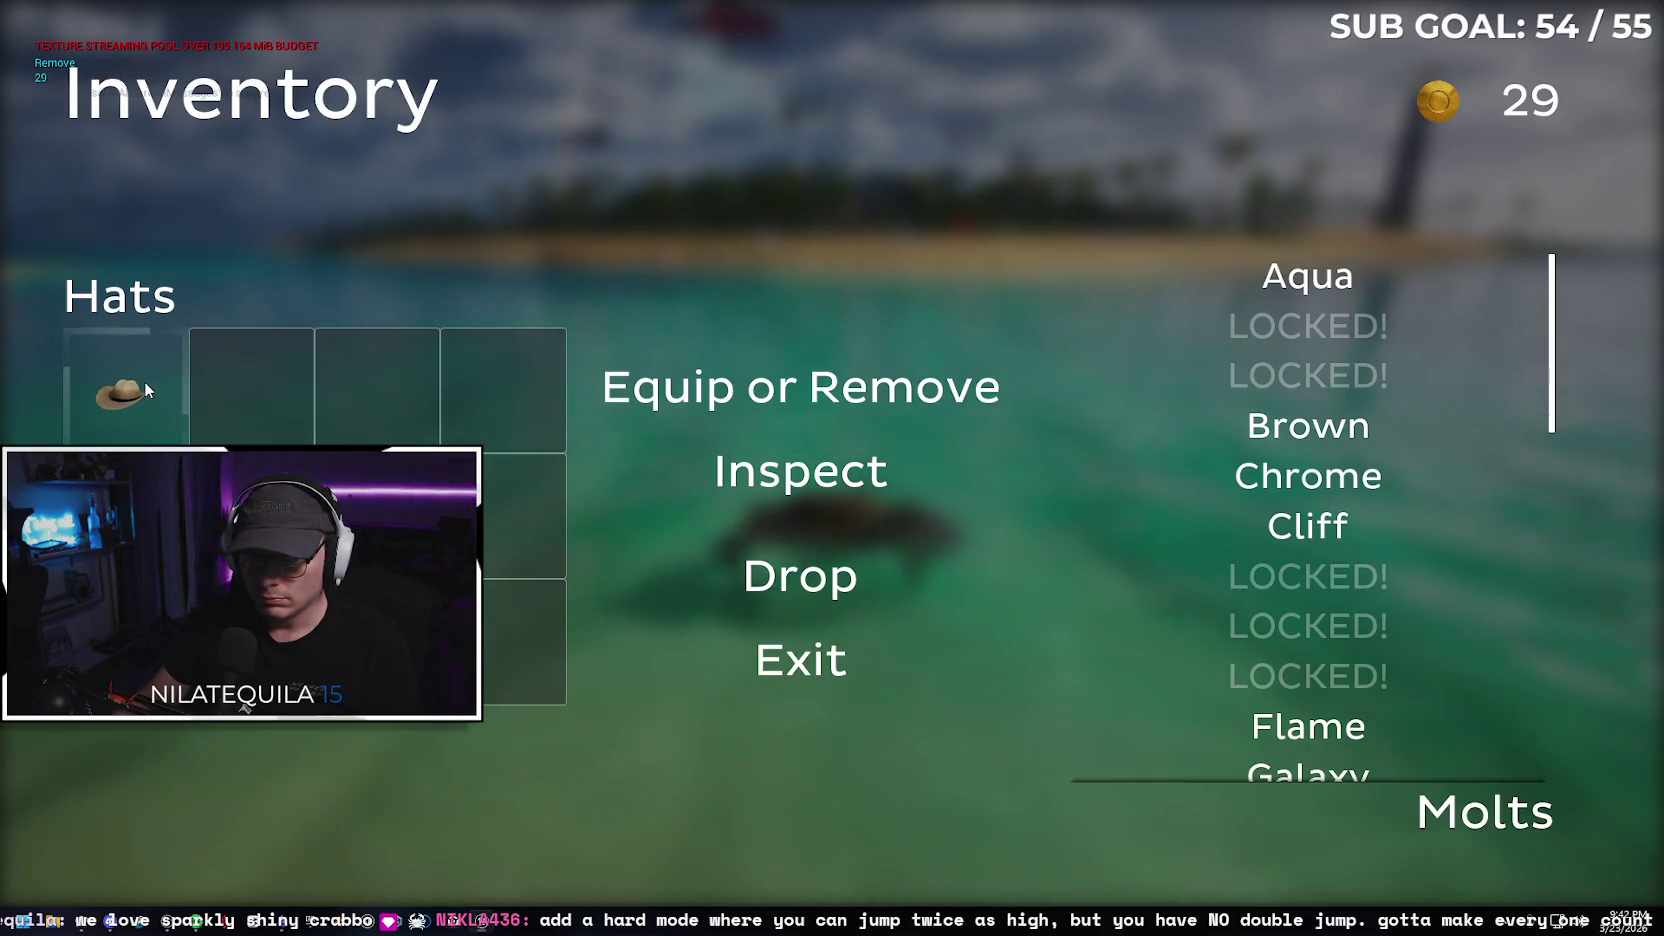
left_click(818, 675)
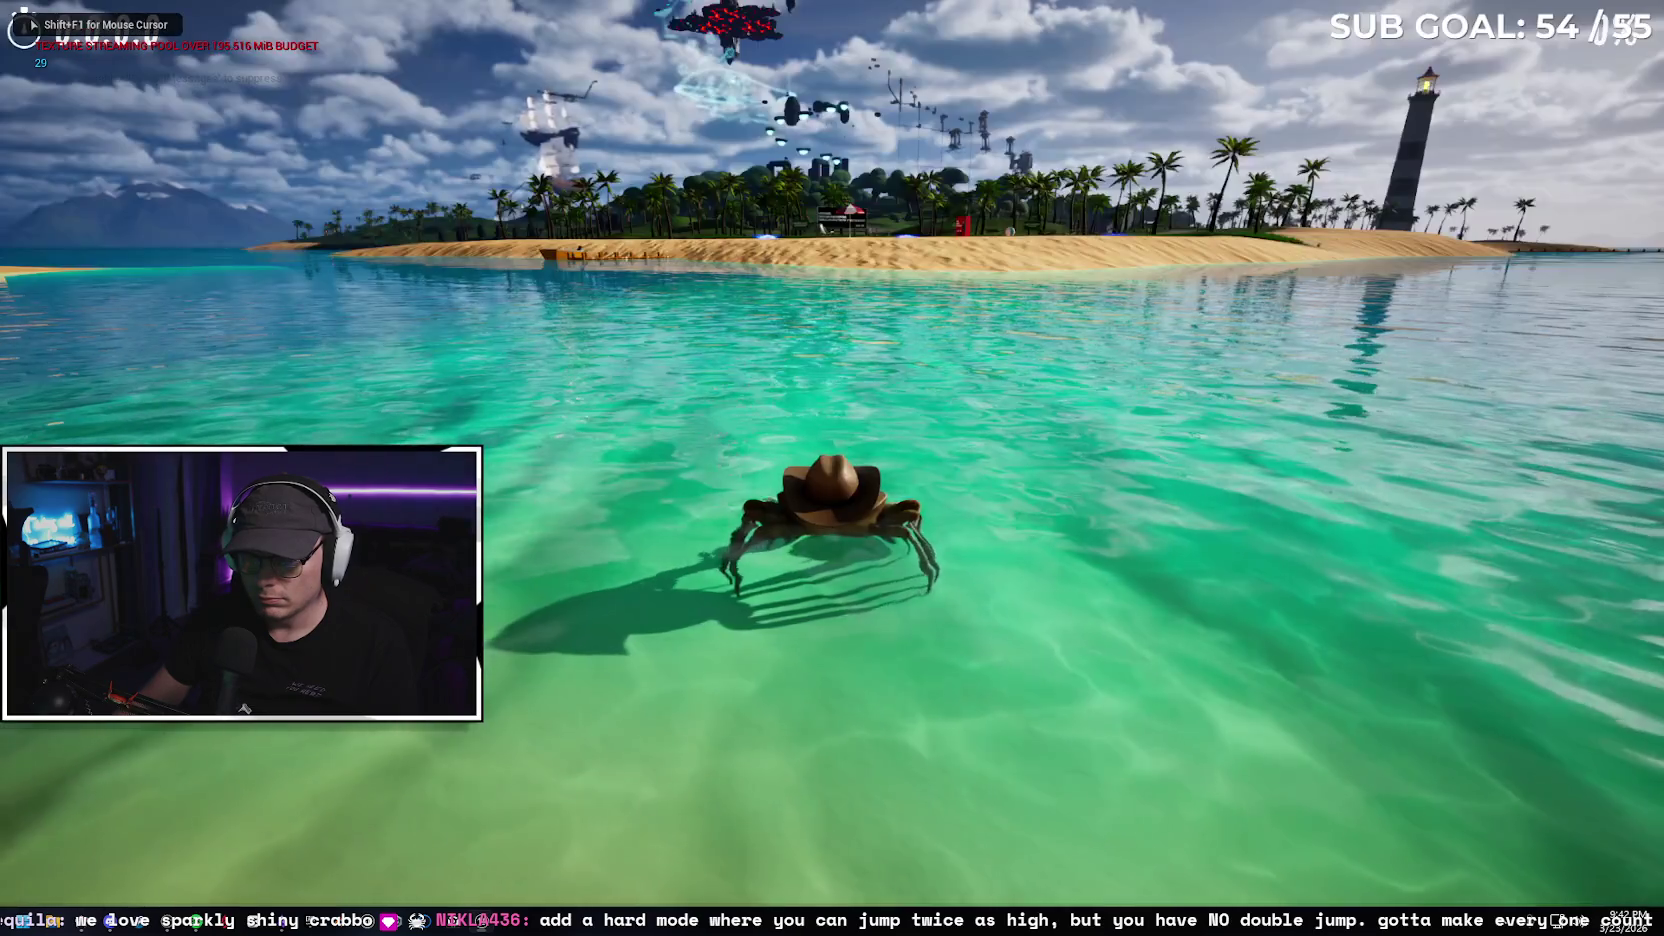
Swim ashore to the Molt Machine, view the new skin in the inventory, then stop play
key("w")
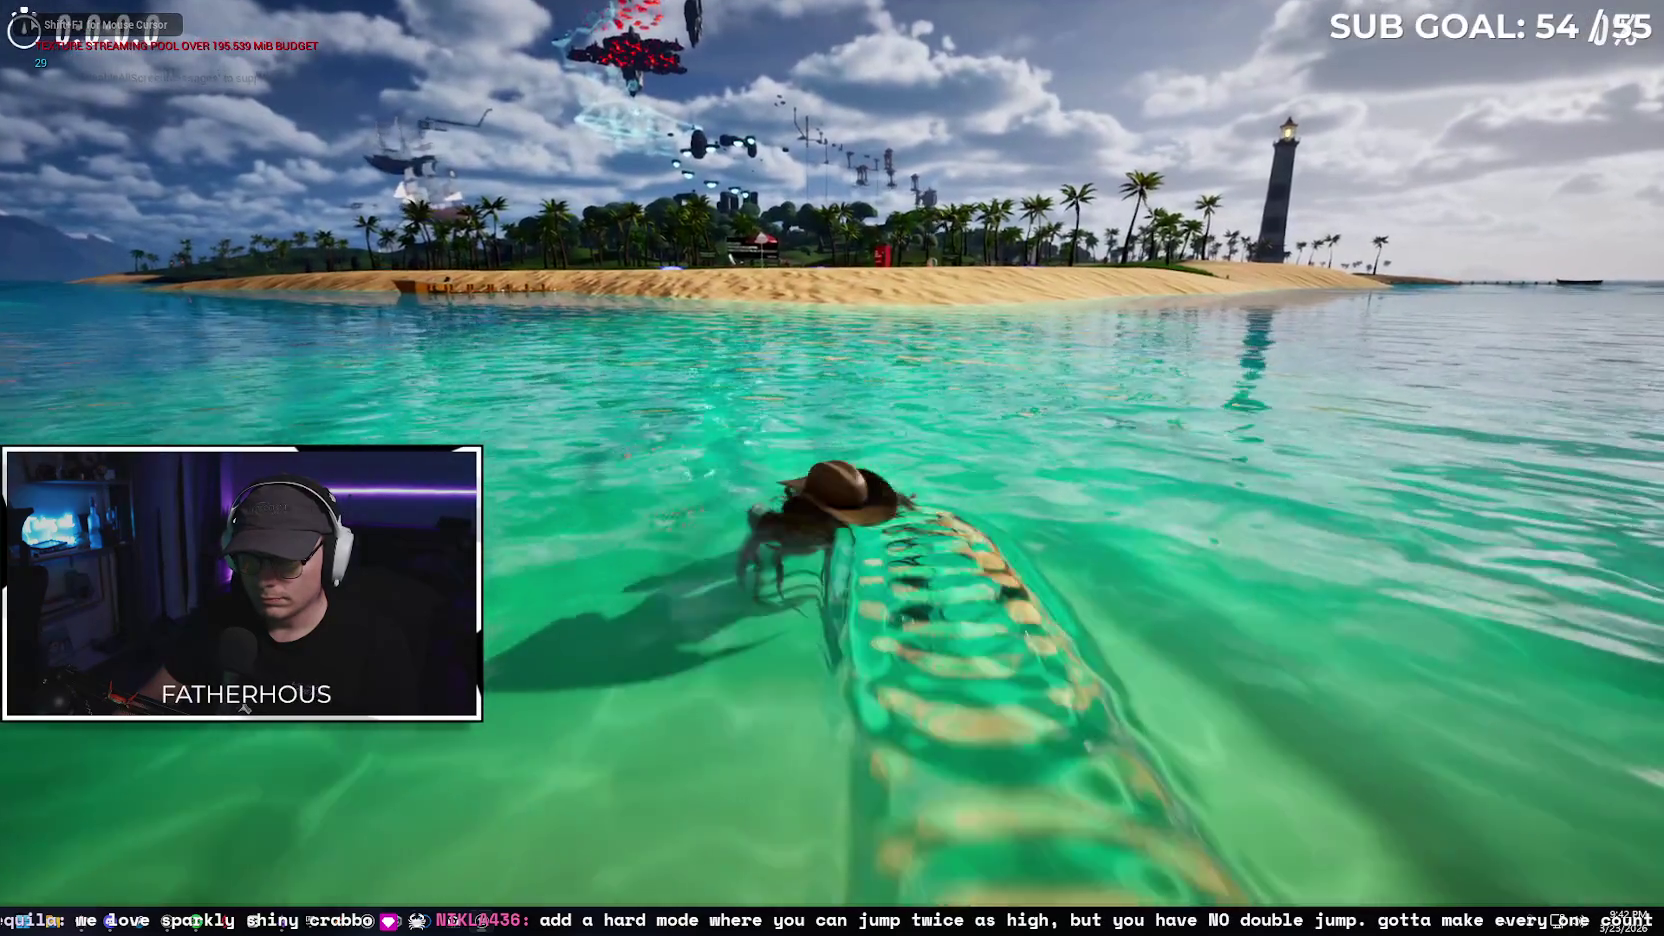
key("w")
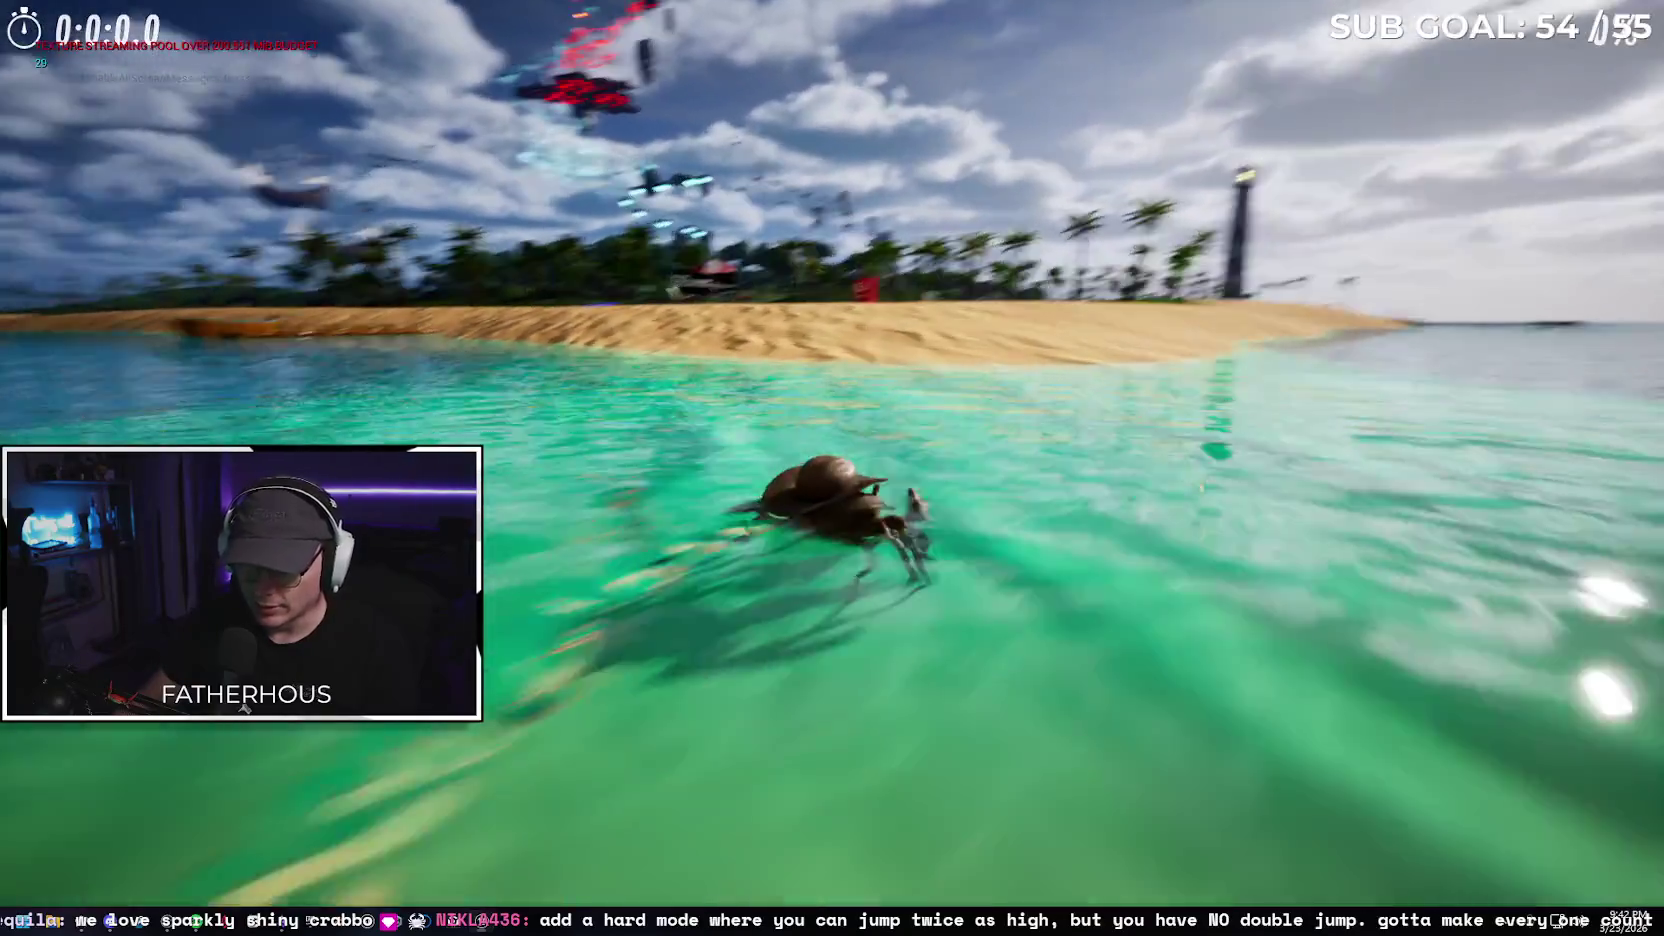
key("w")
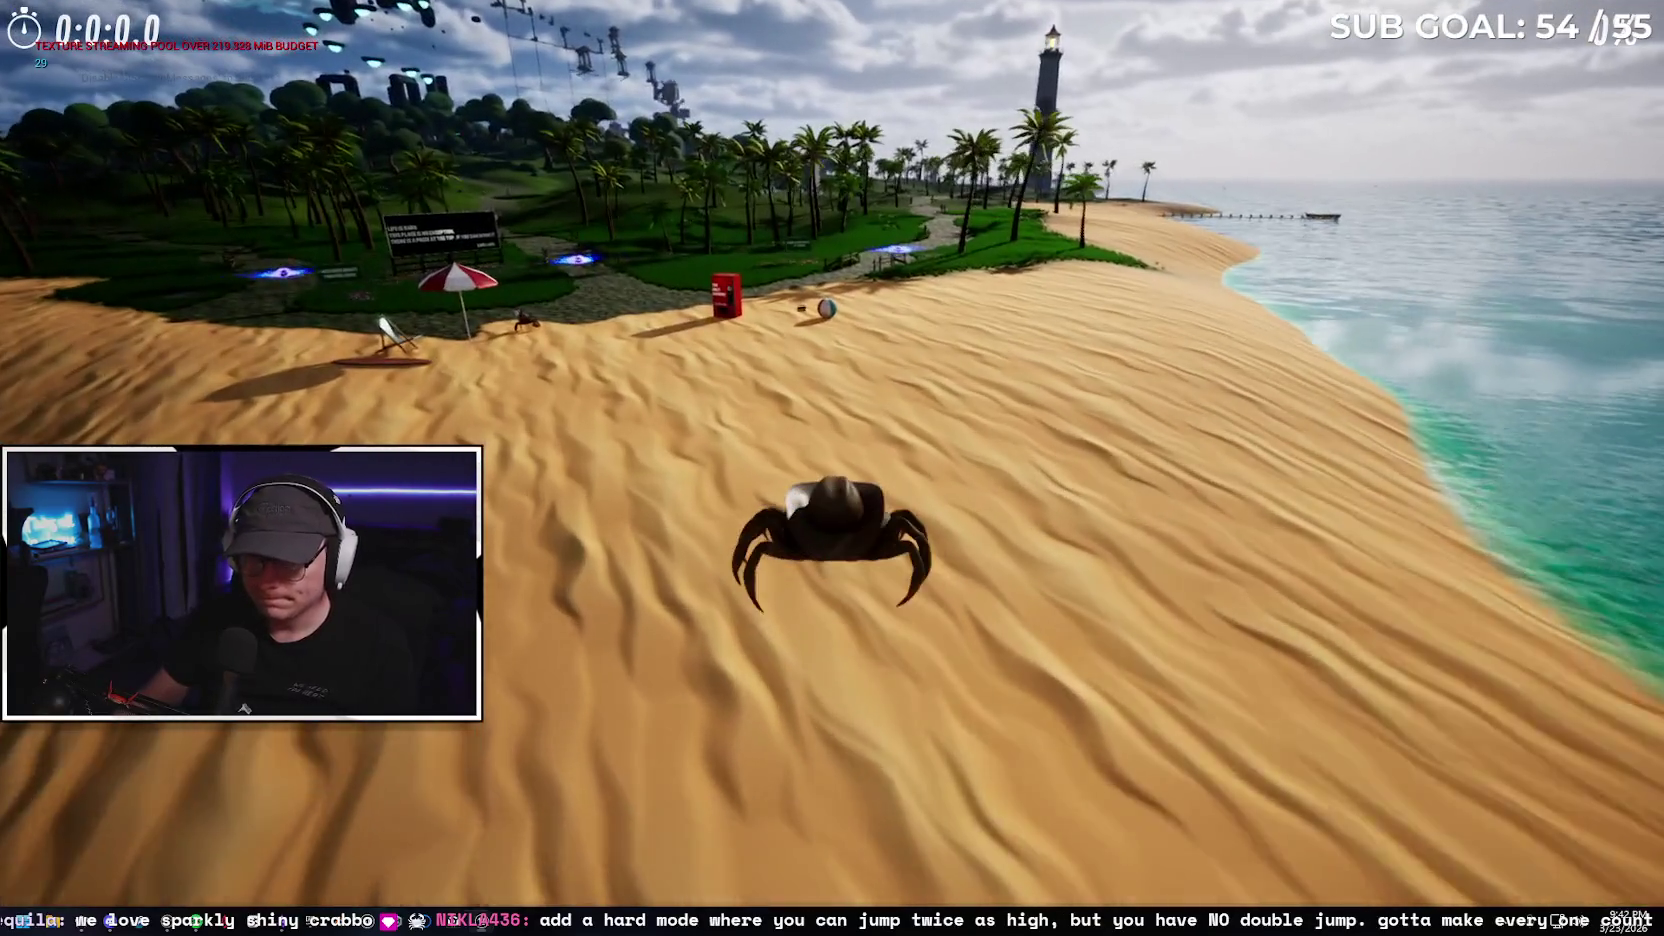
key("w")
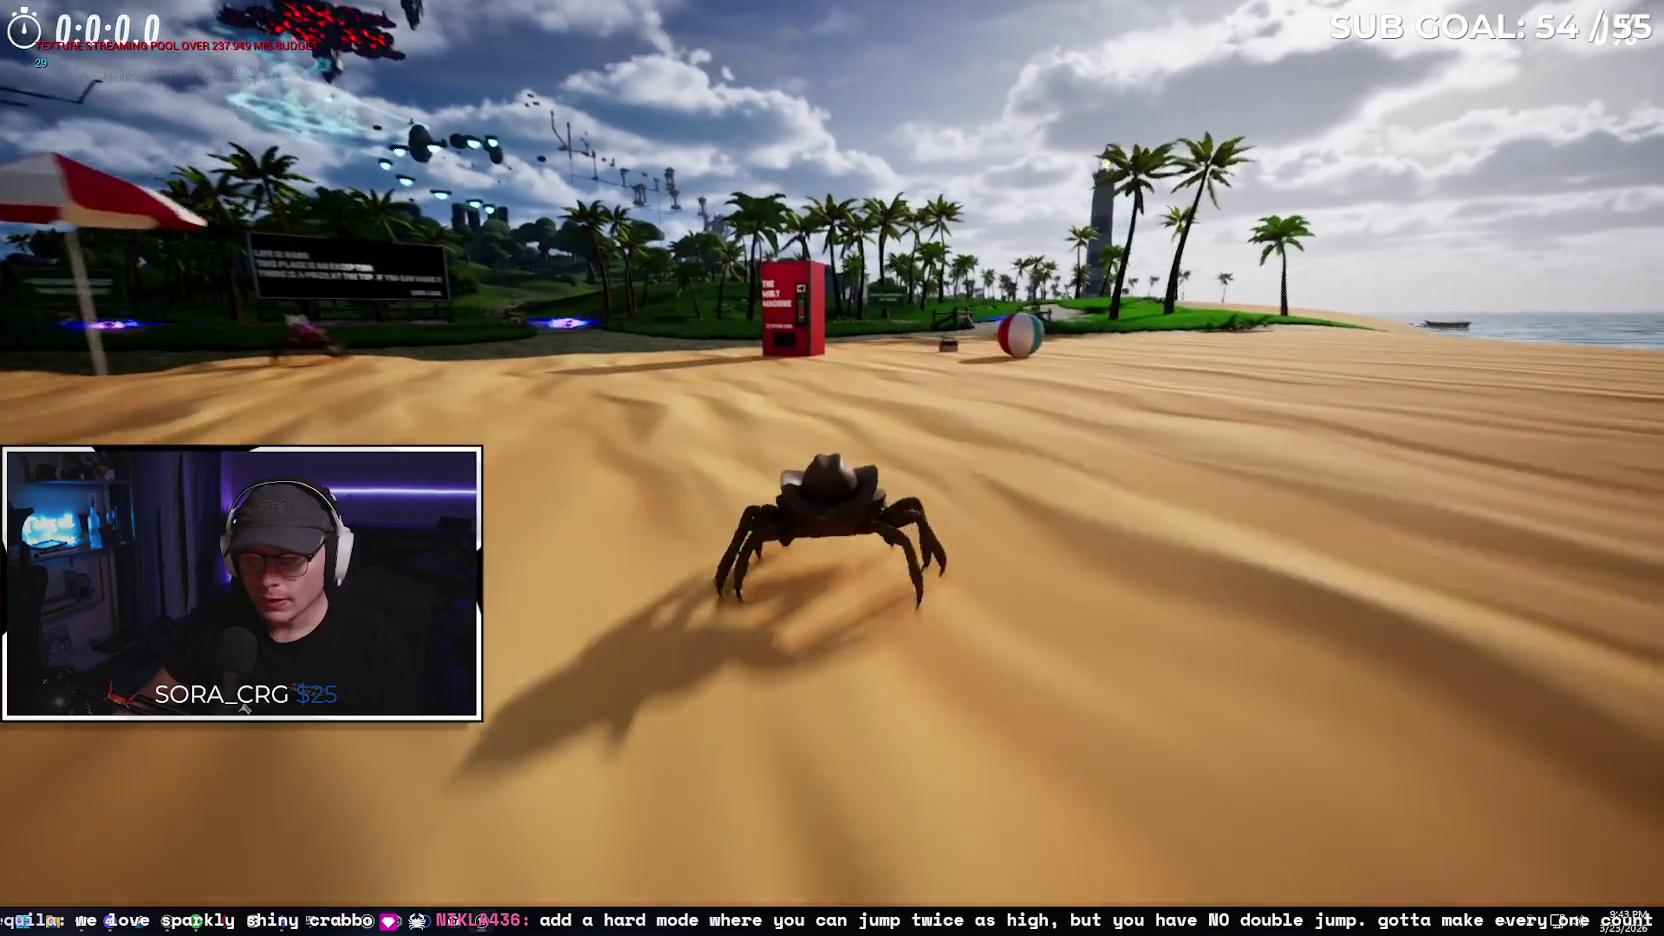
key("s")
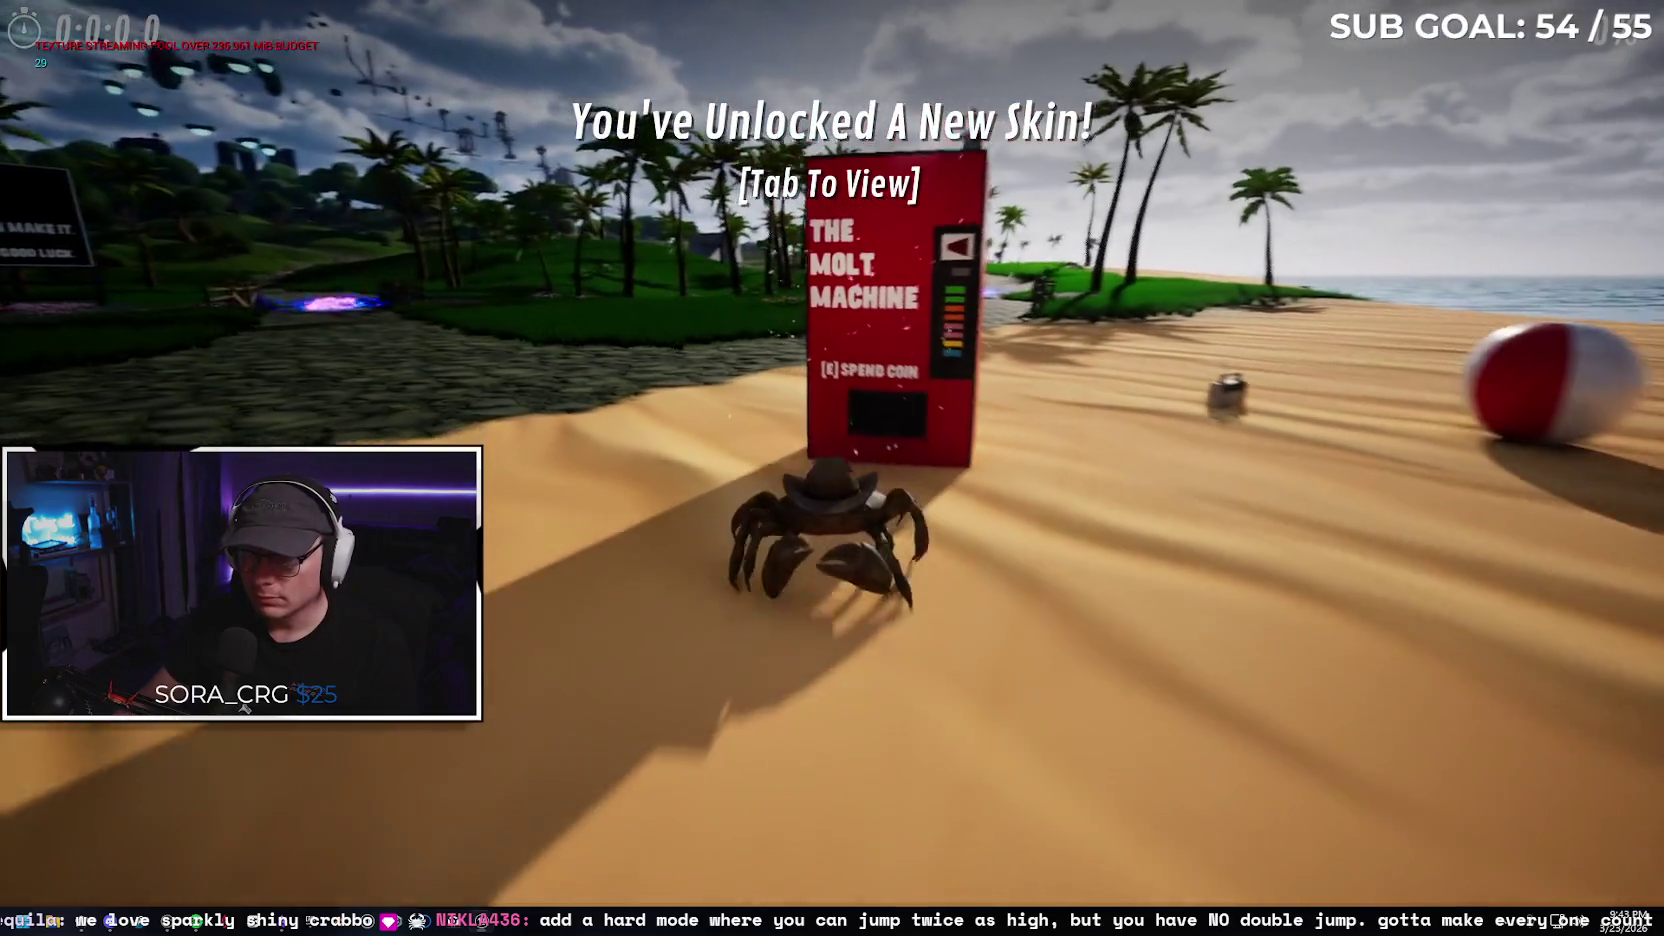
key("w")
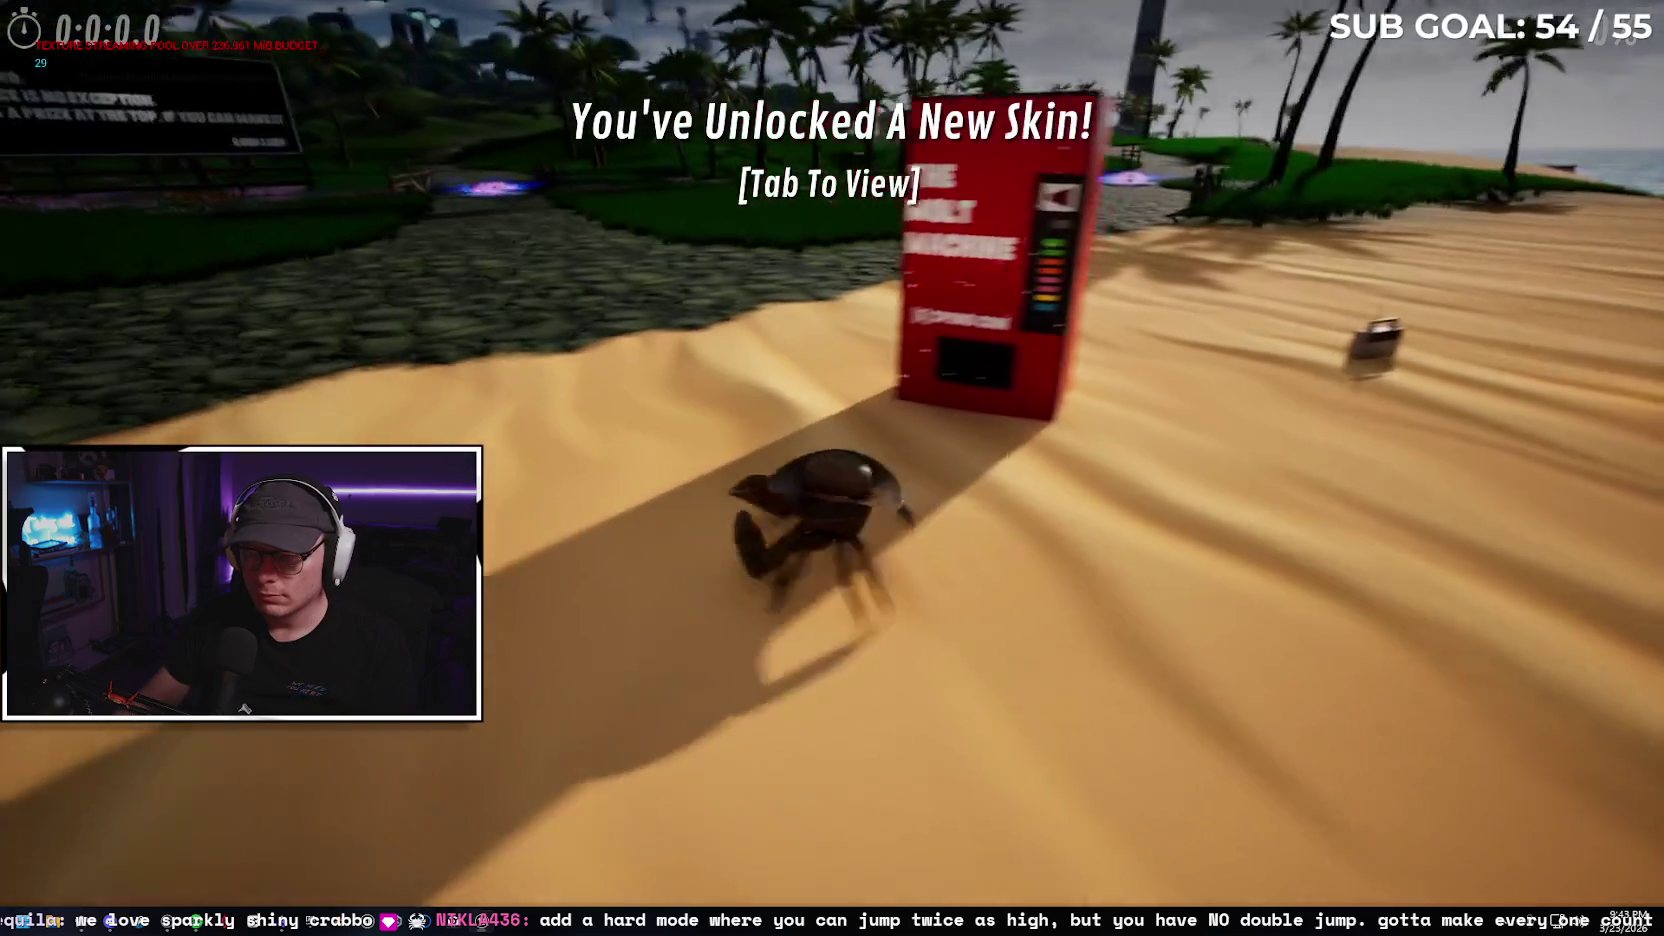
key("s")
key("w")
key("s")
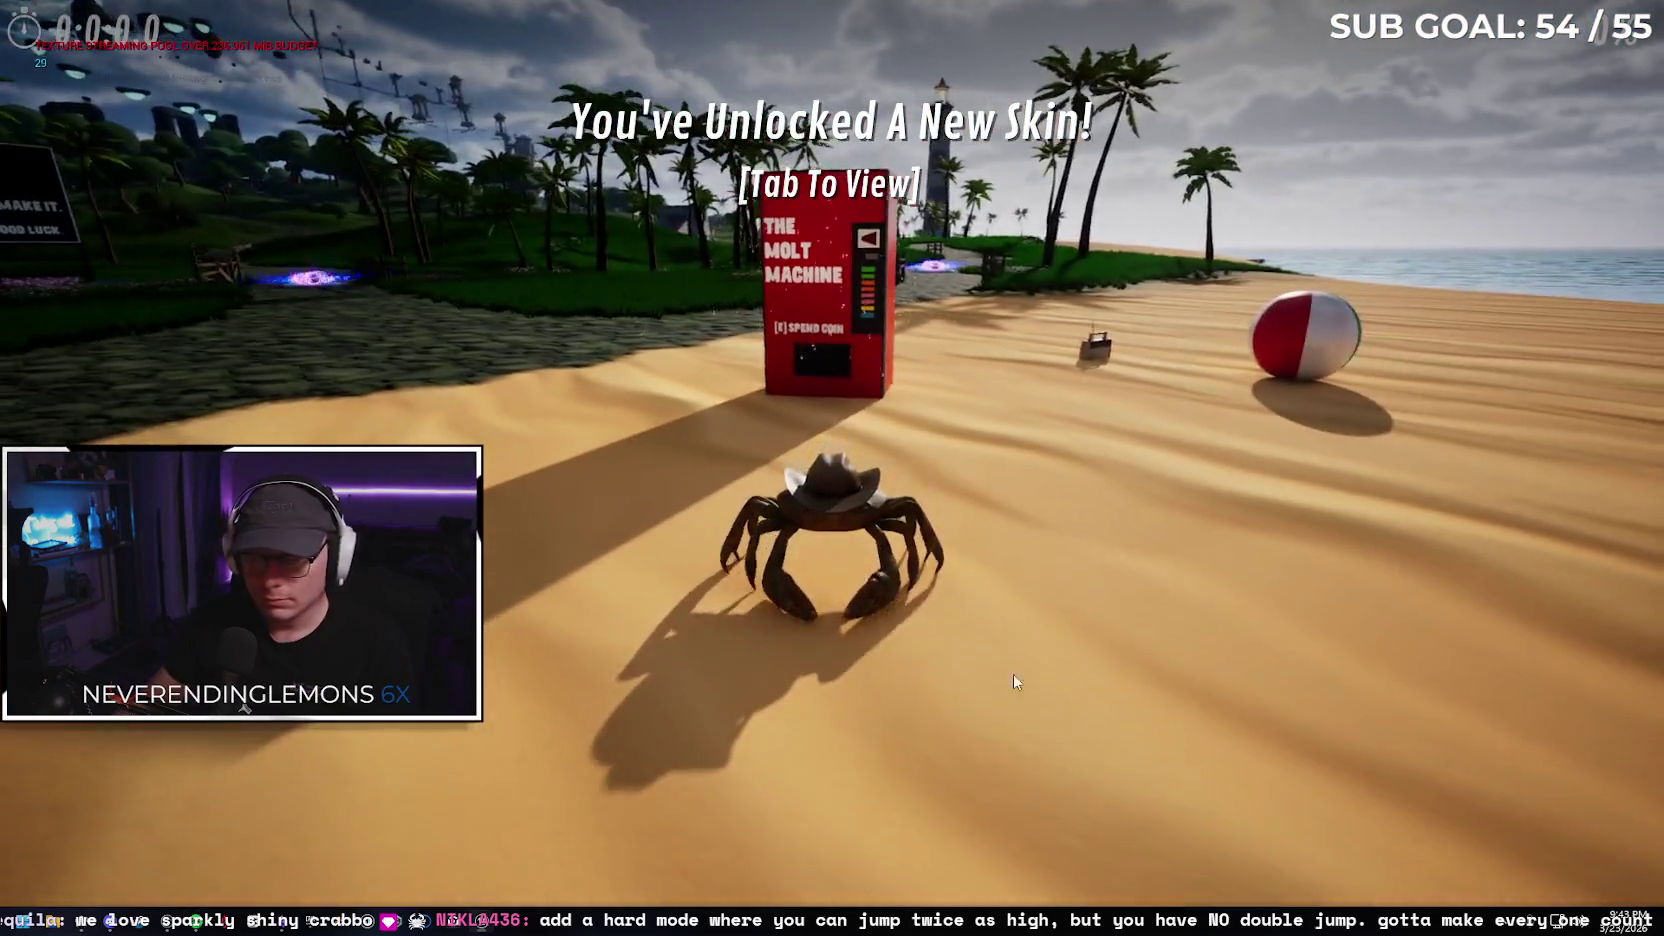
key("Tab")
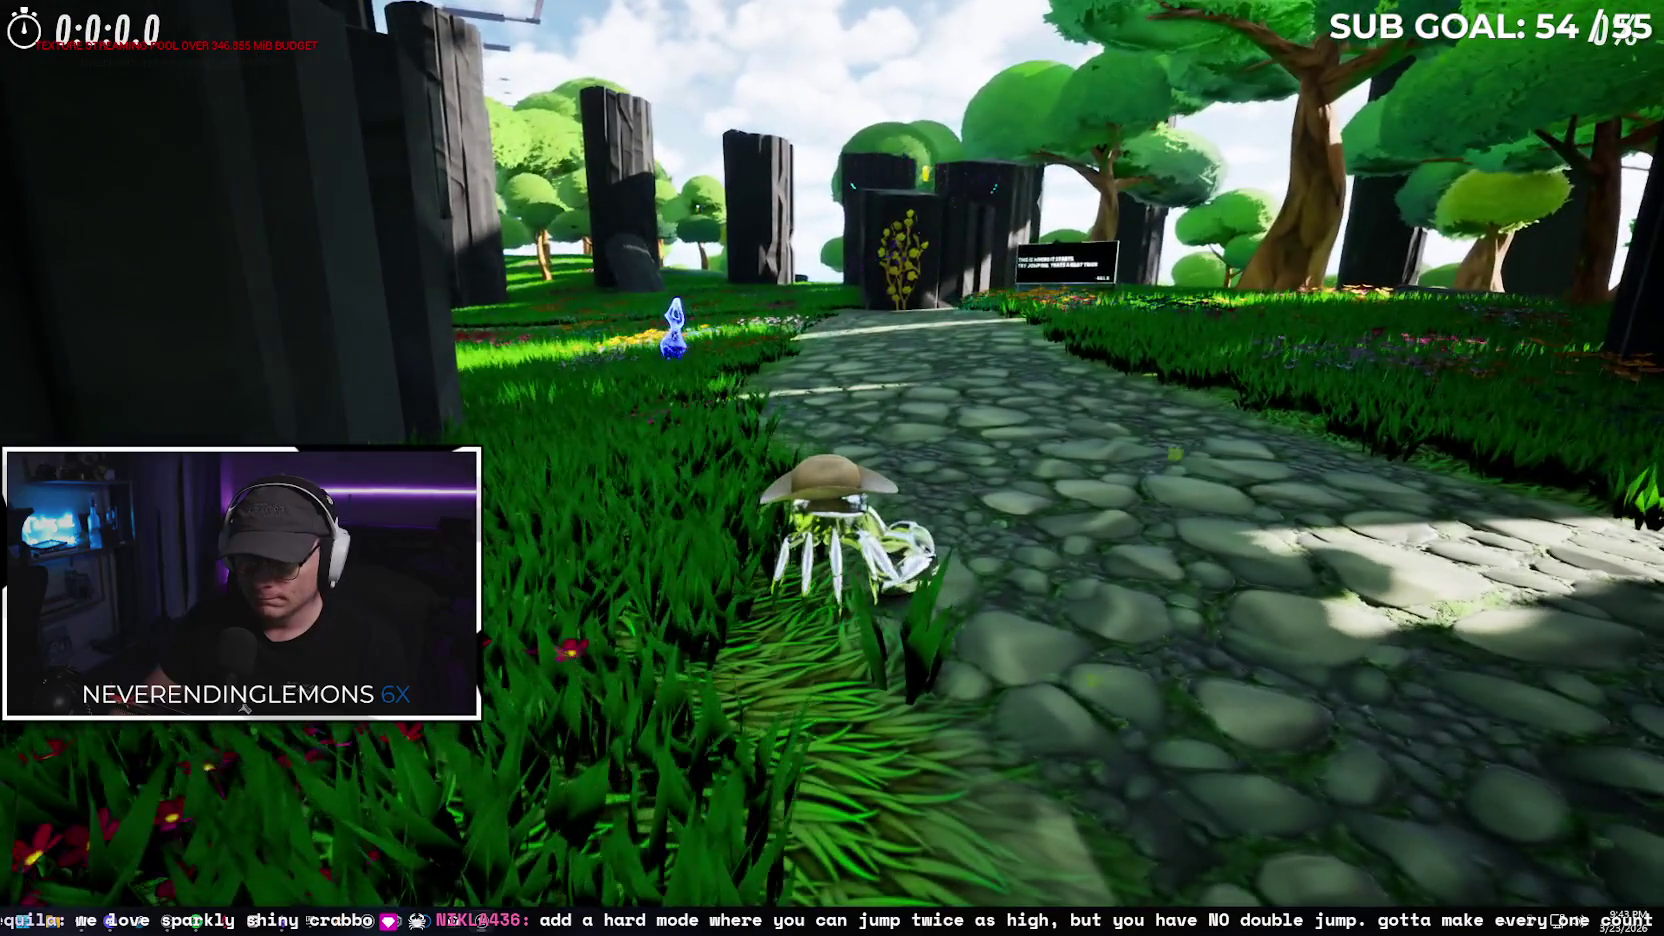
key("Escape")
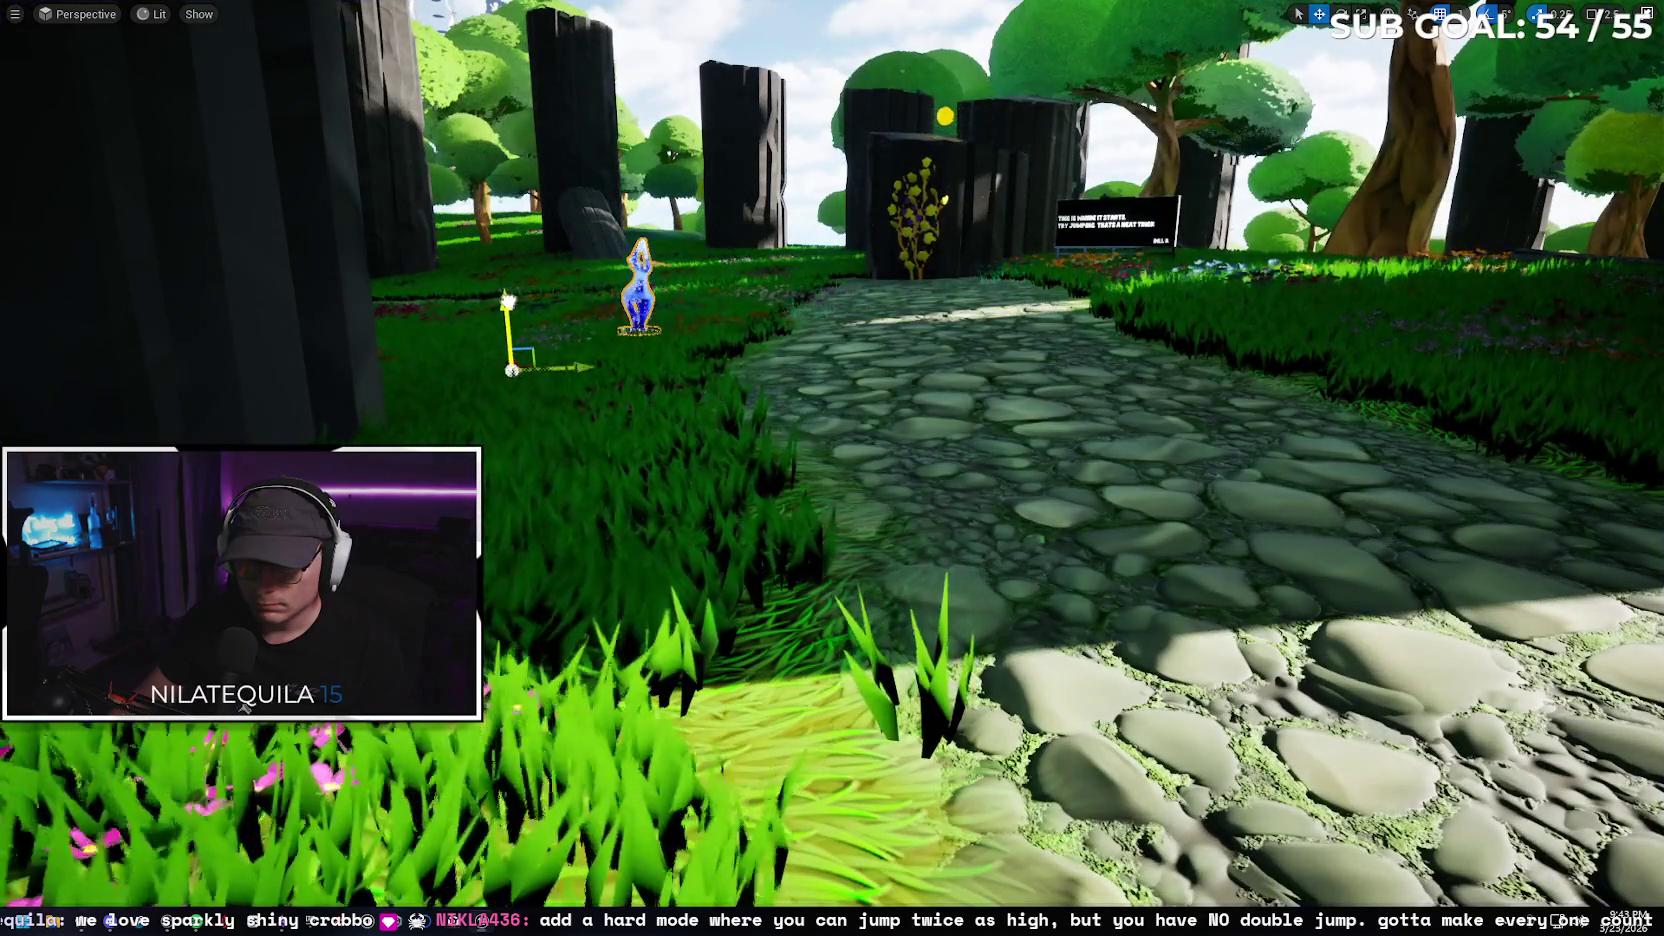
Move the blue statue right beside the path, drop it to the ground, and play with Alt+P
mouse_move(578, 369)
left_mouse_down()
mouse_move(740, 358)
mouse_move(700, 355)
left_mouse_up()
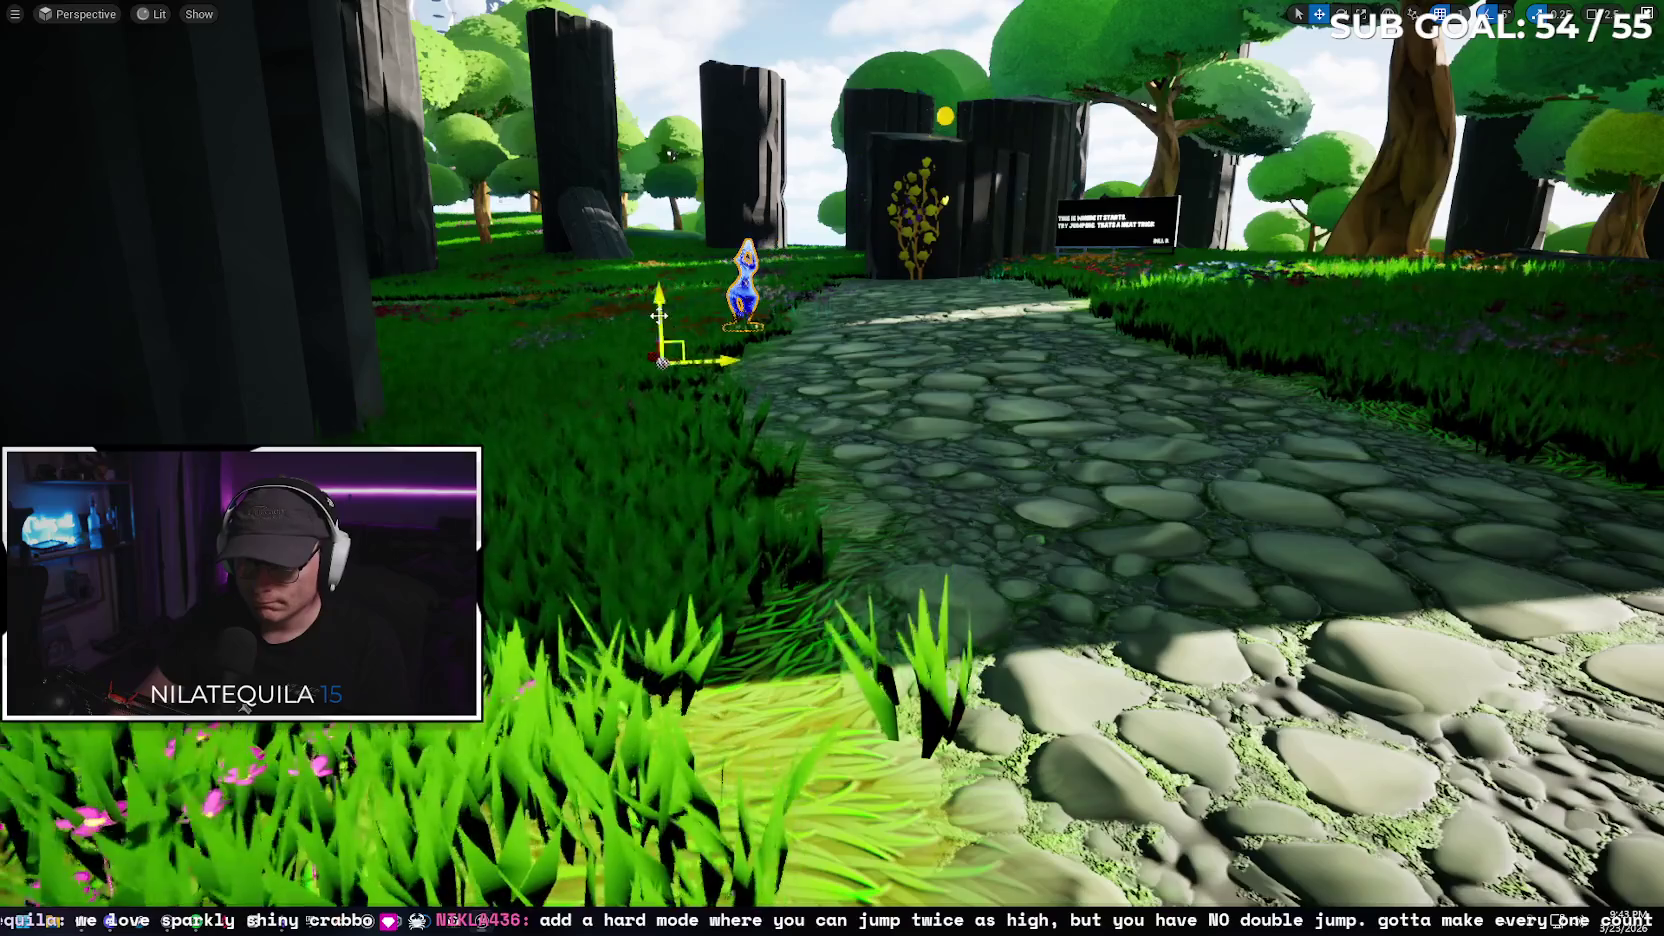
key("End")
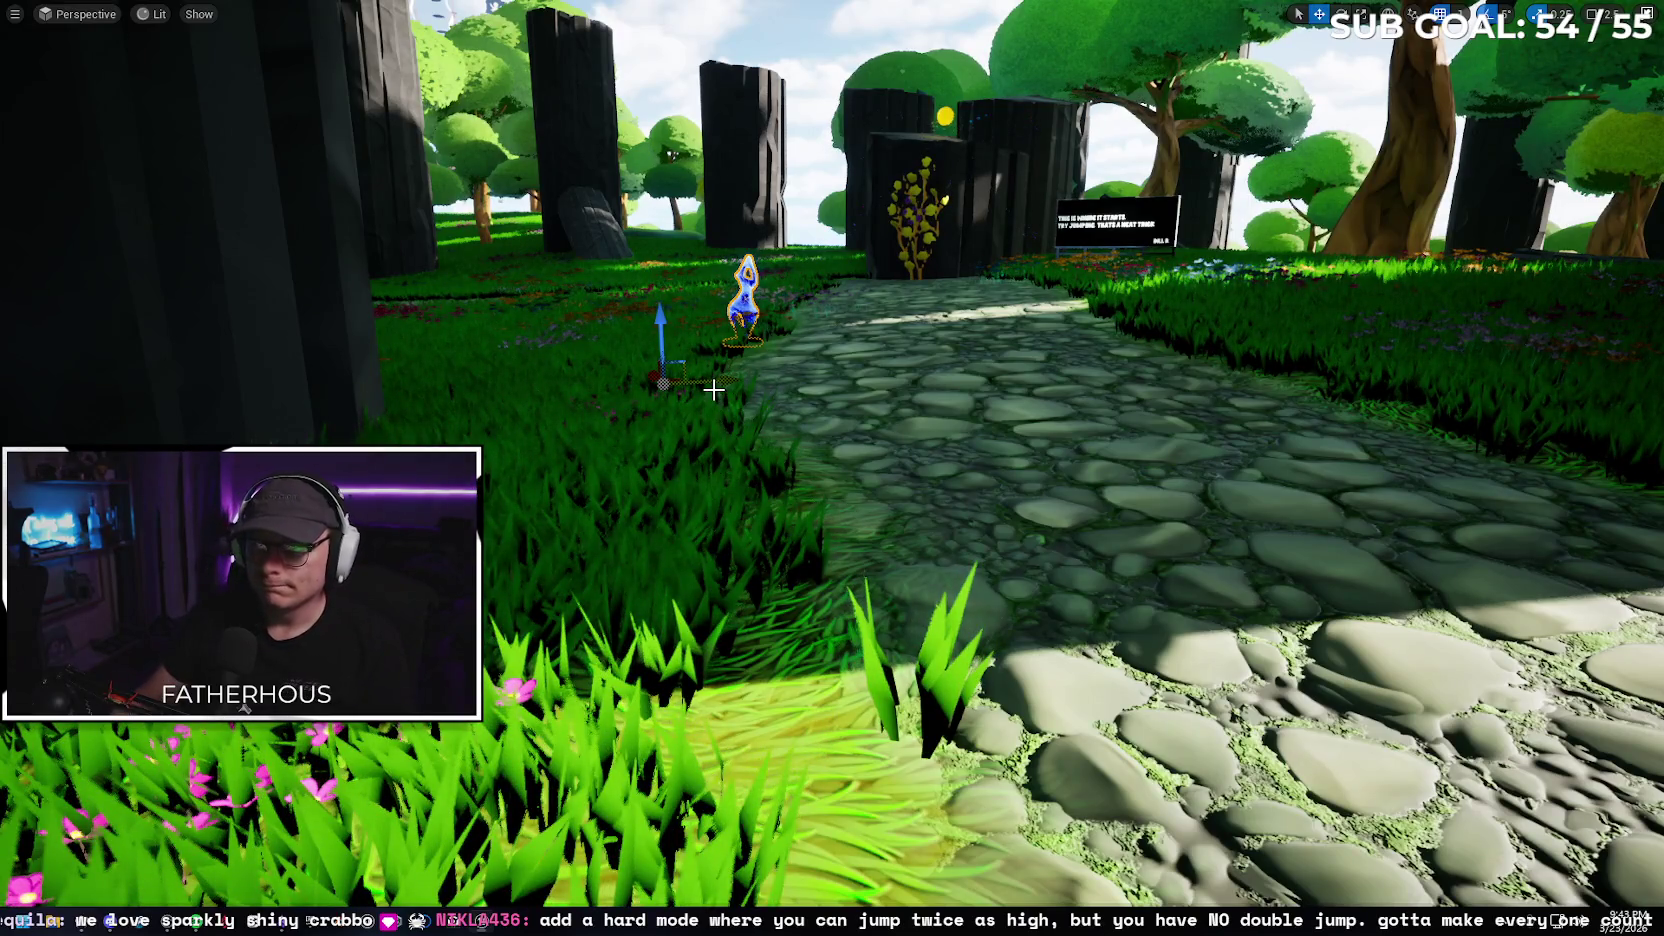
key("alt+p")
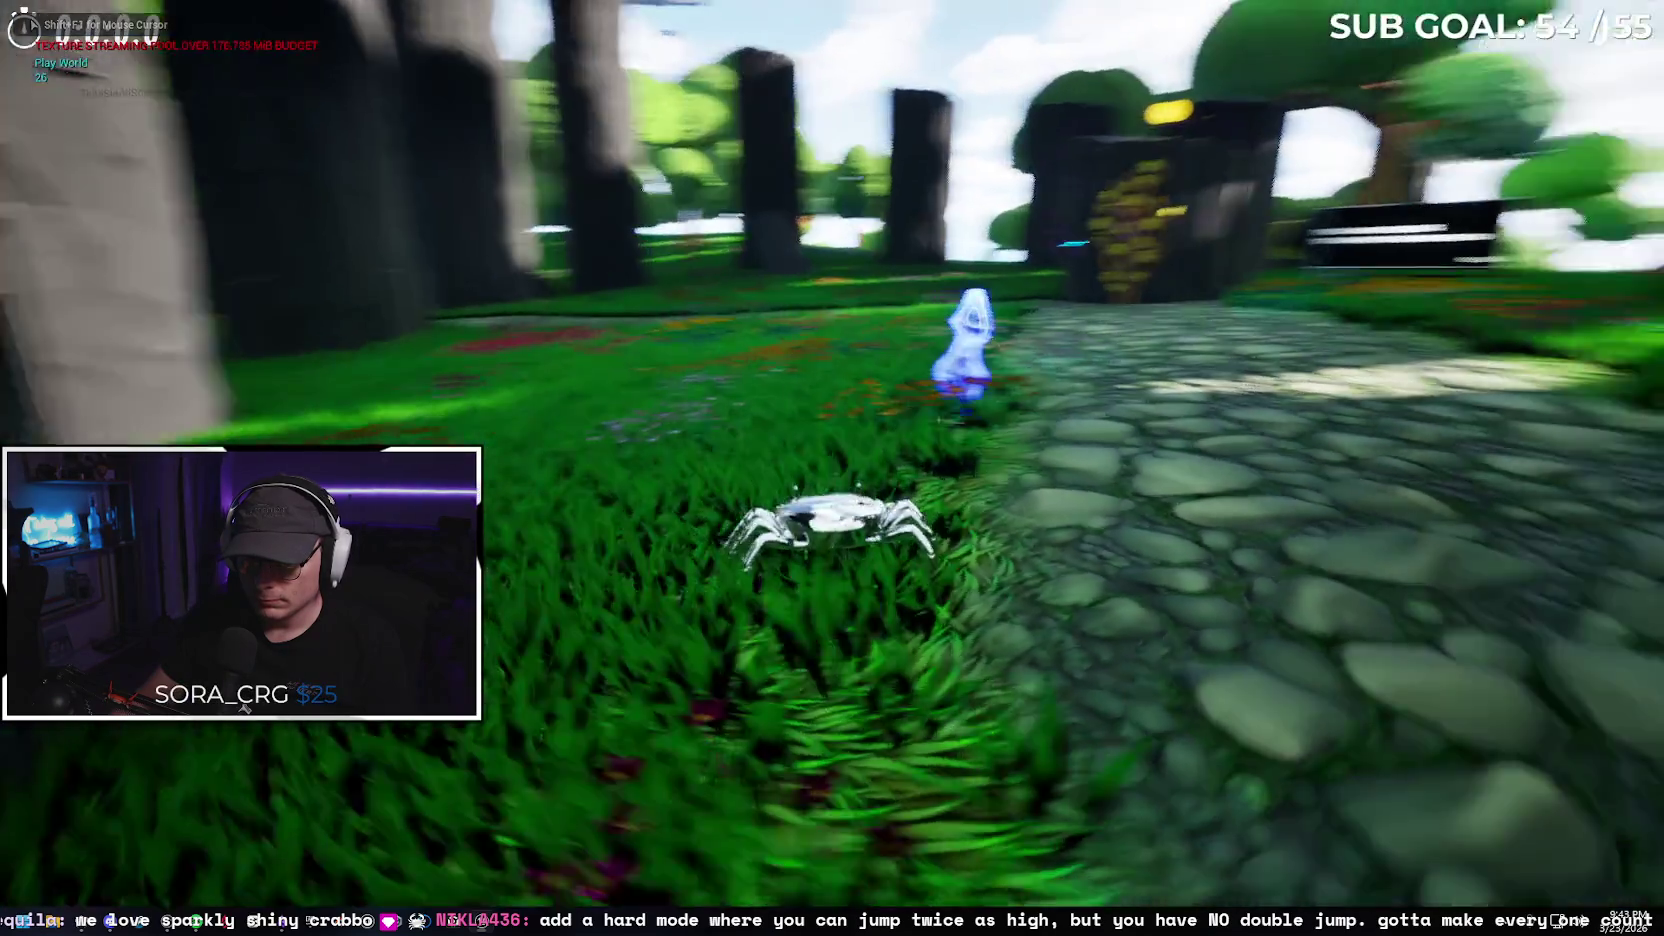
Check the inventory, run the crab down the stone path into the flowery grass, then exit play and full screen
key("w")
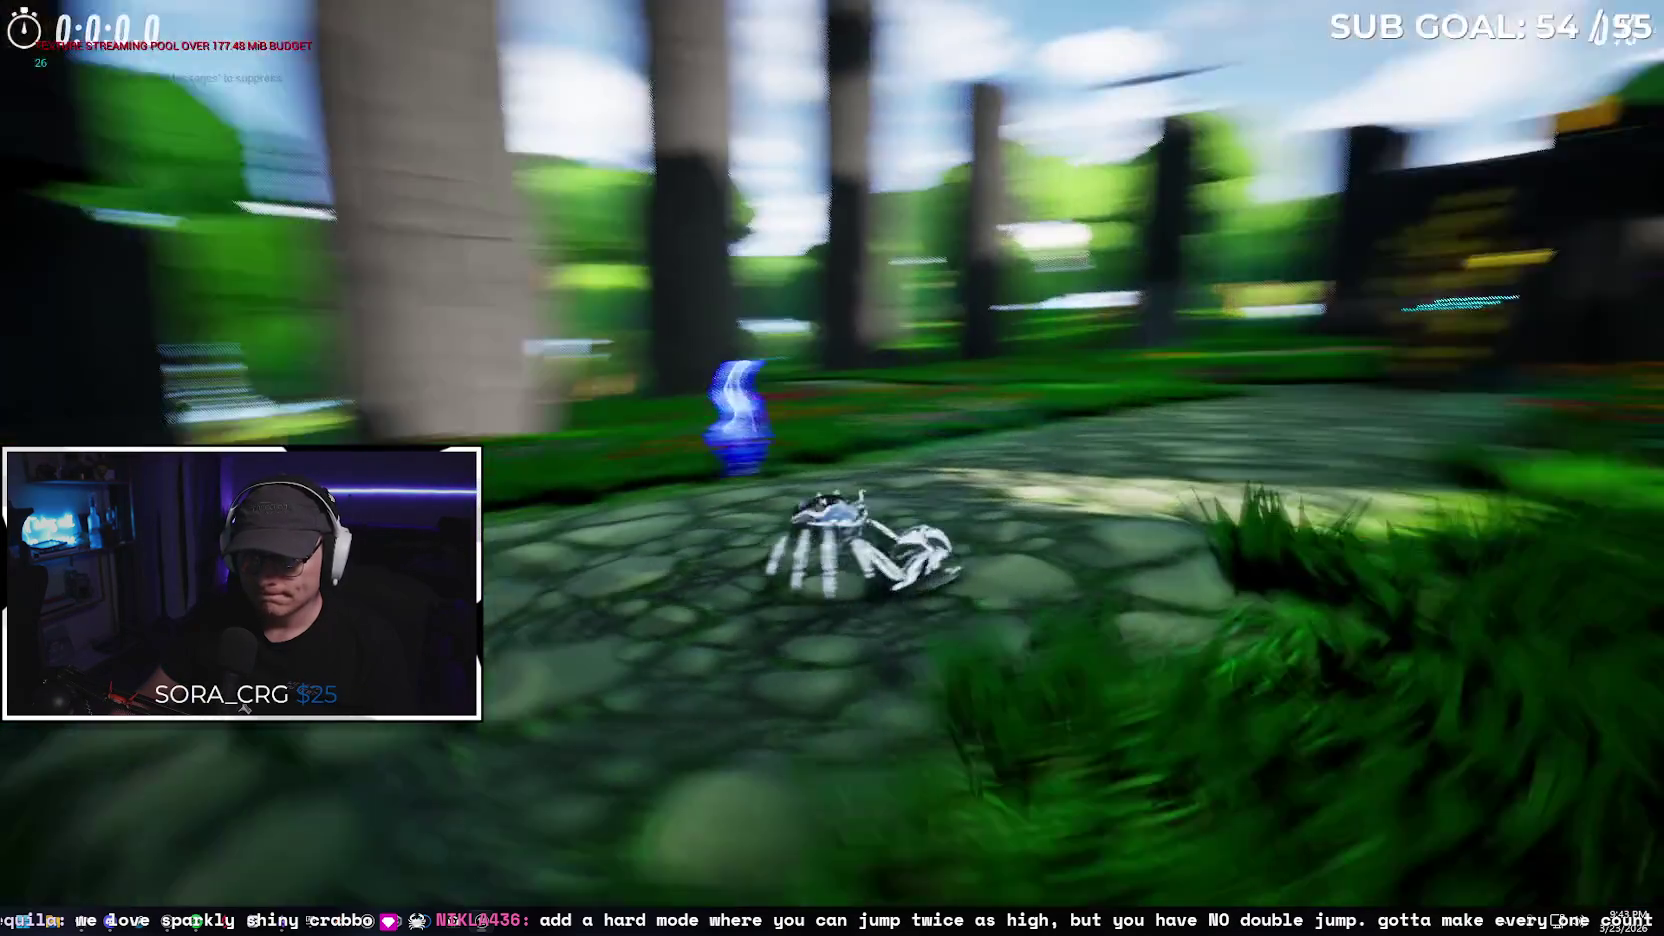
key("i")
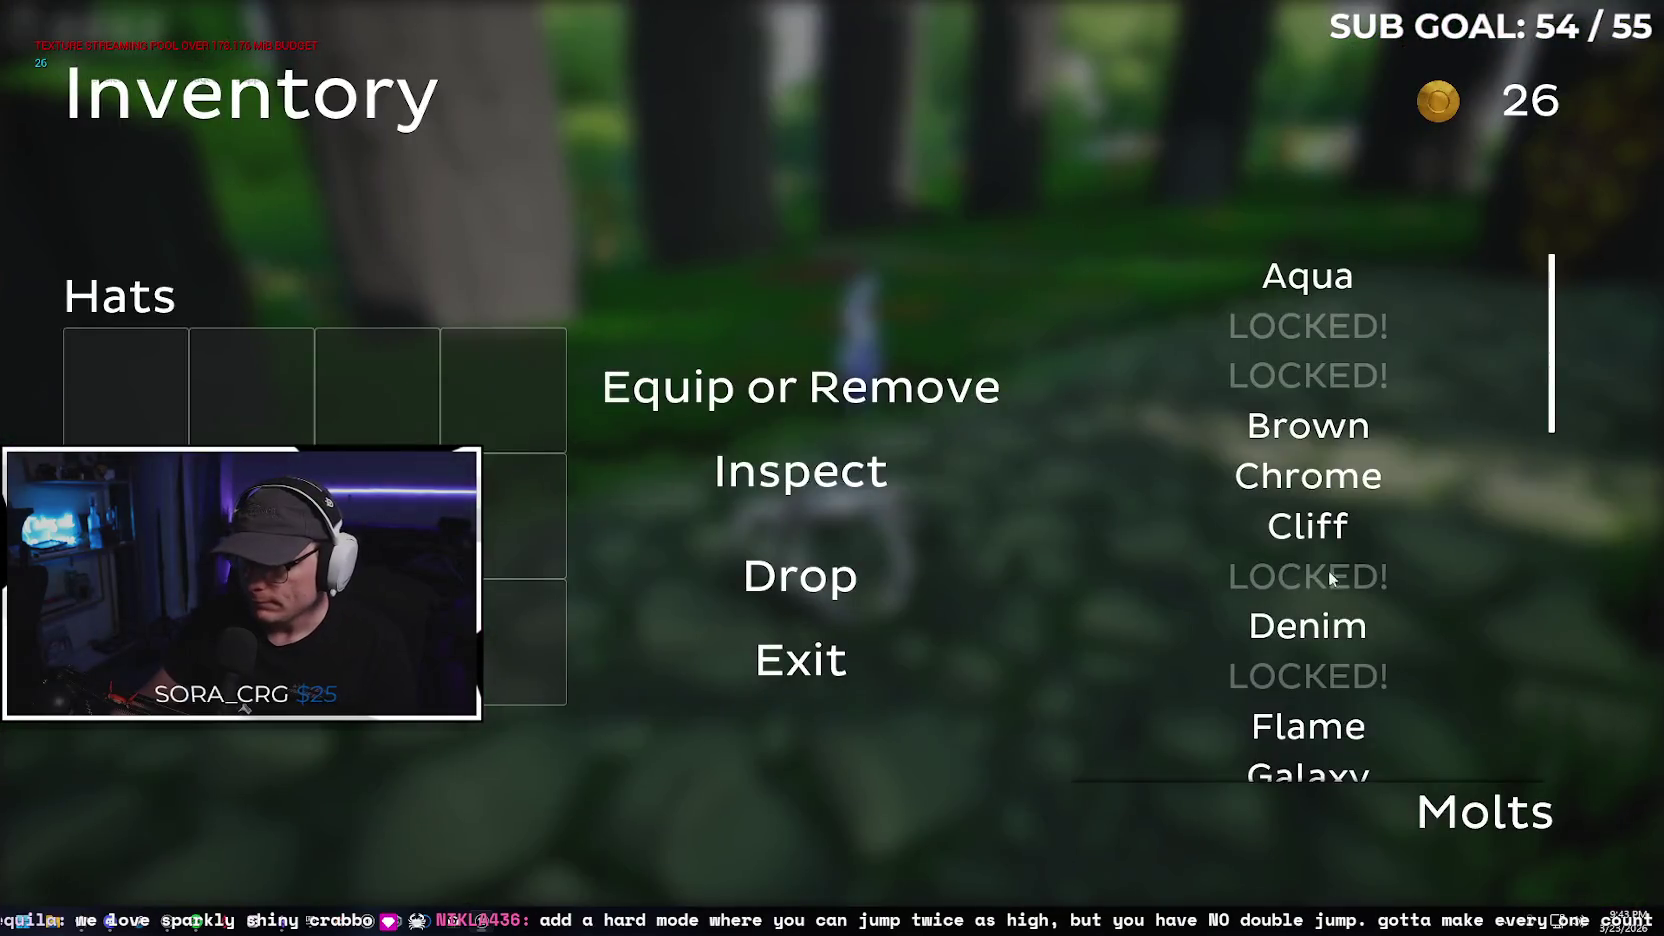
key("i")
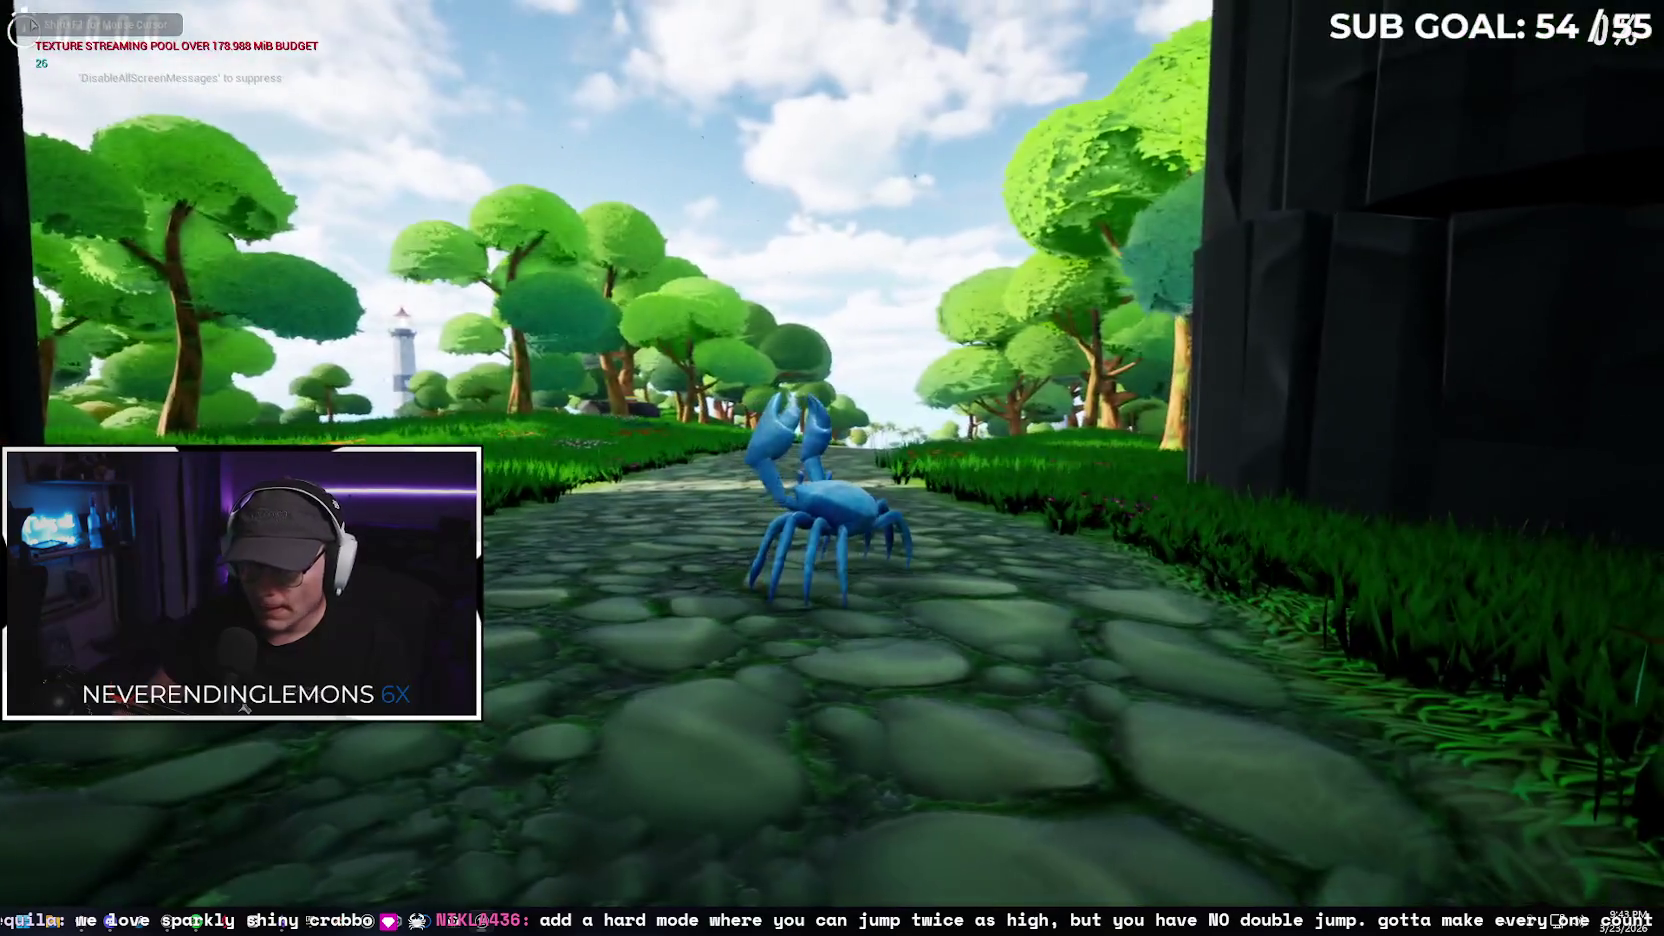
key("w")
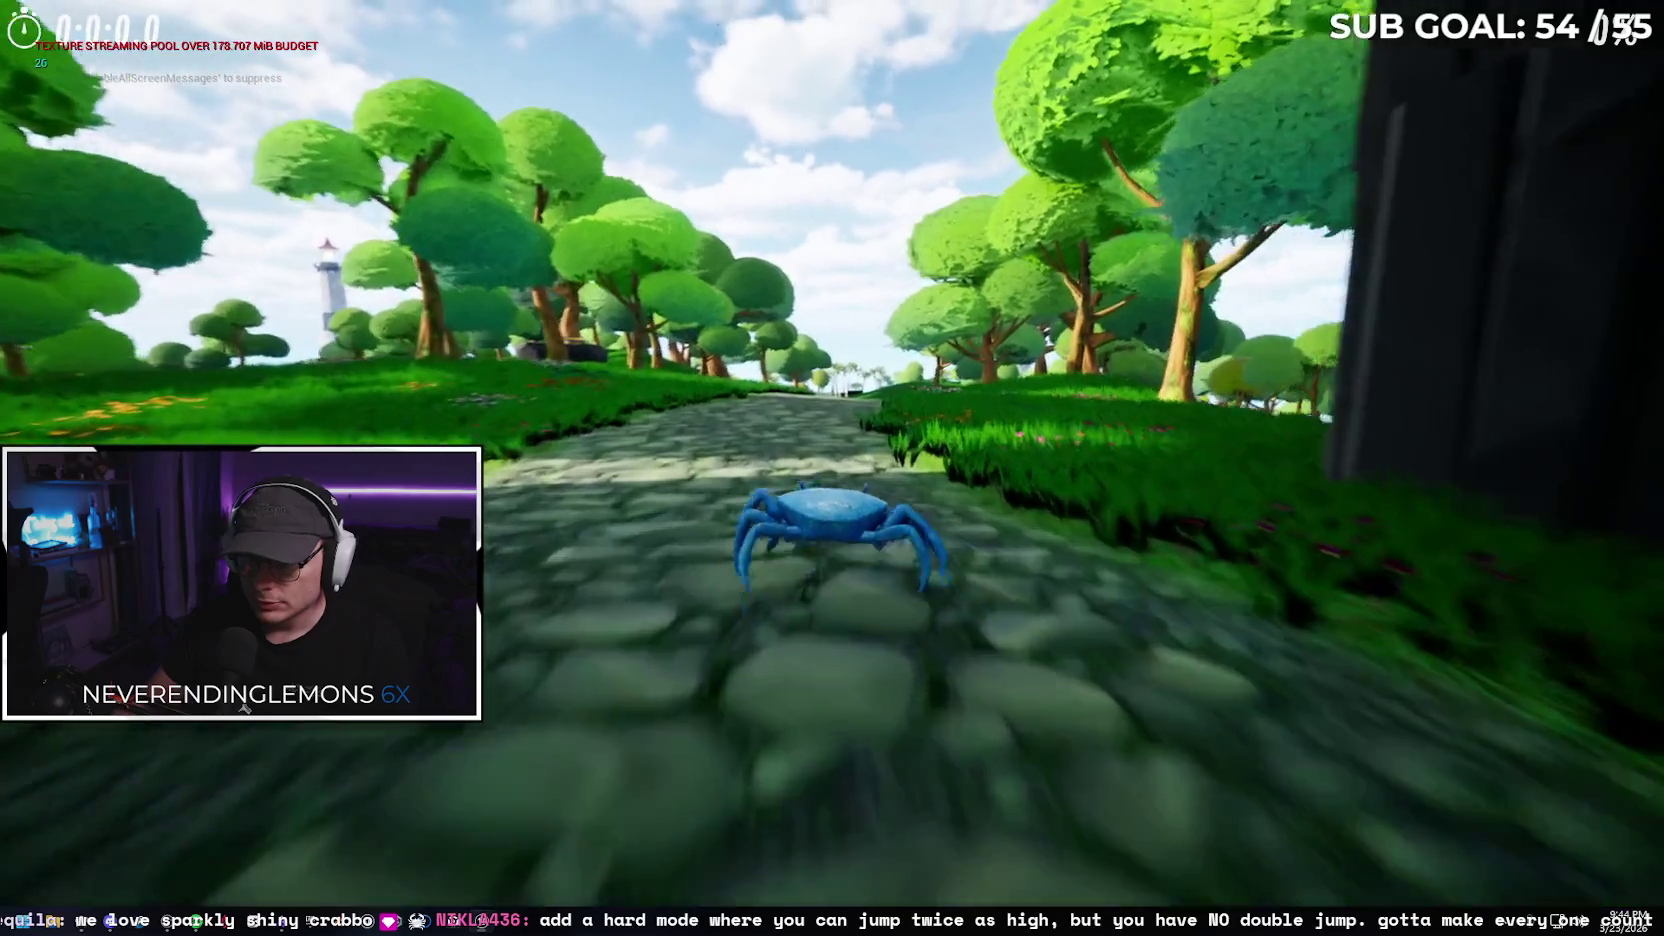
key("w")
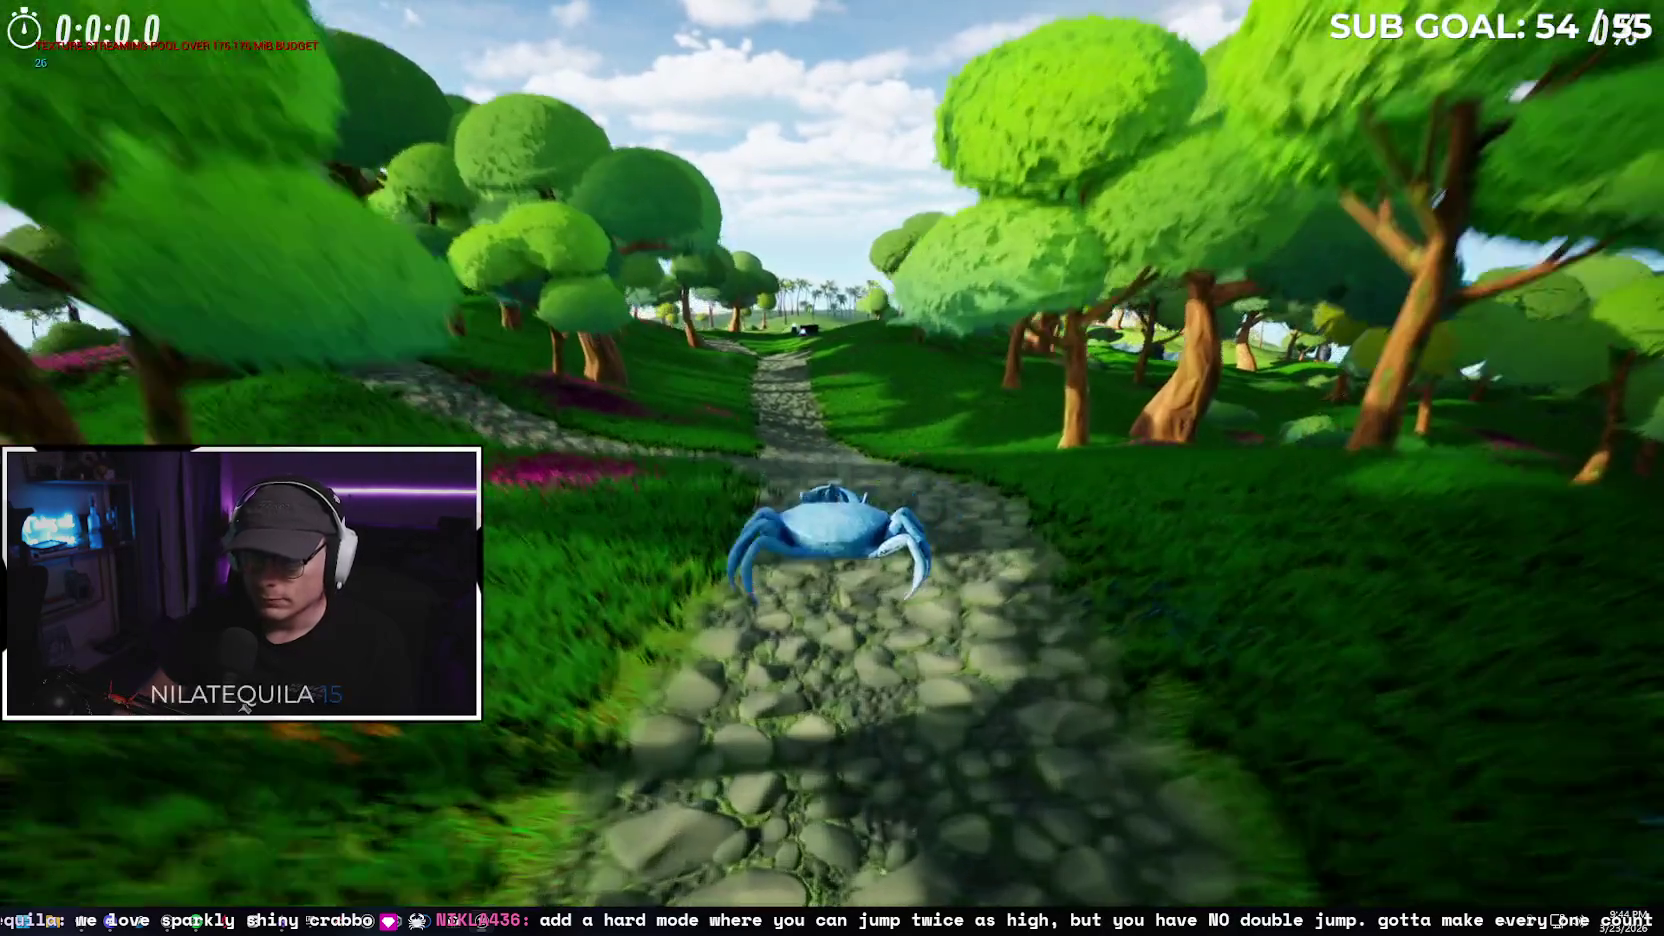
key("w")
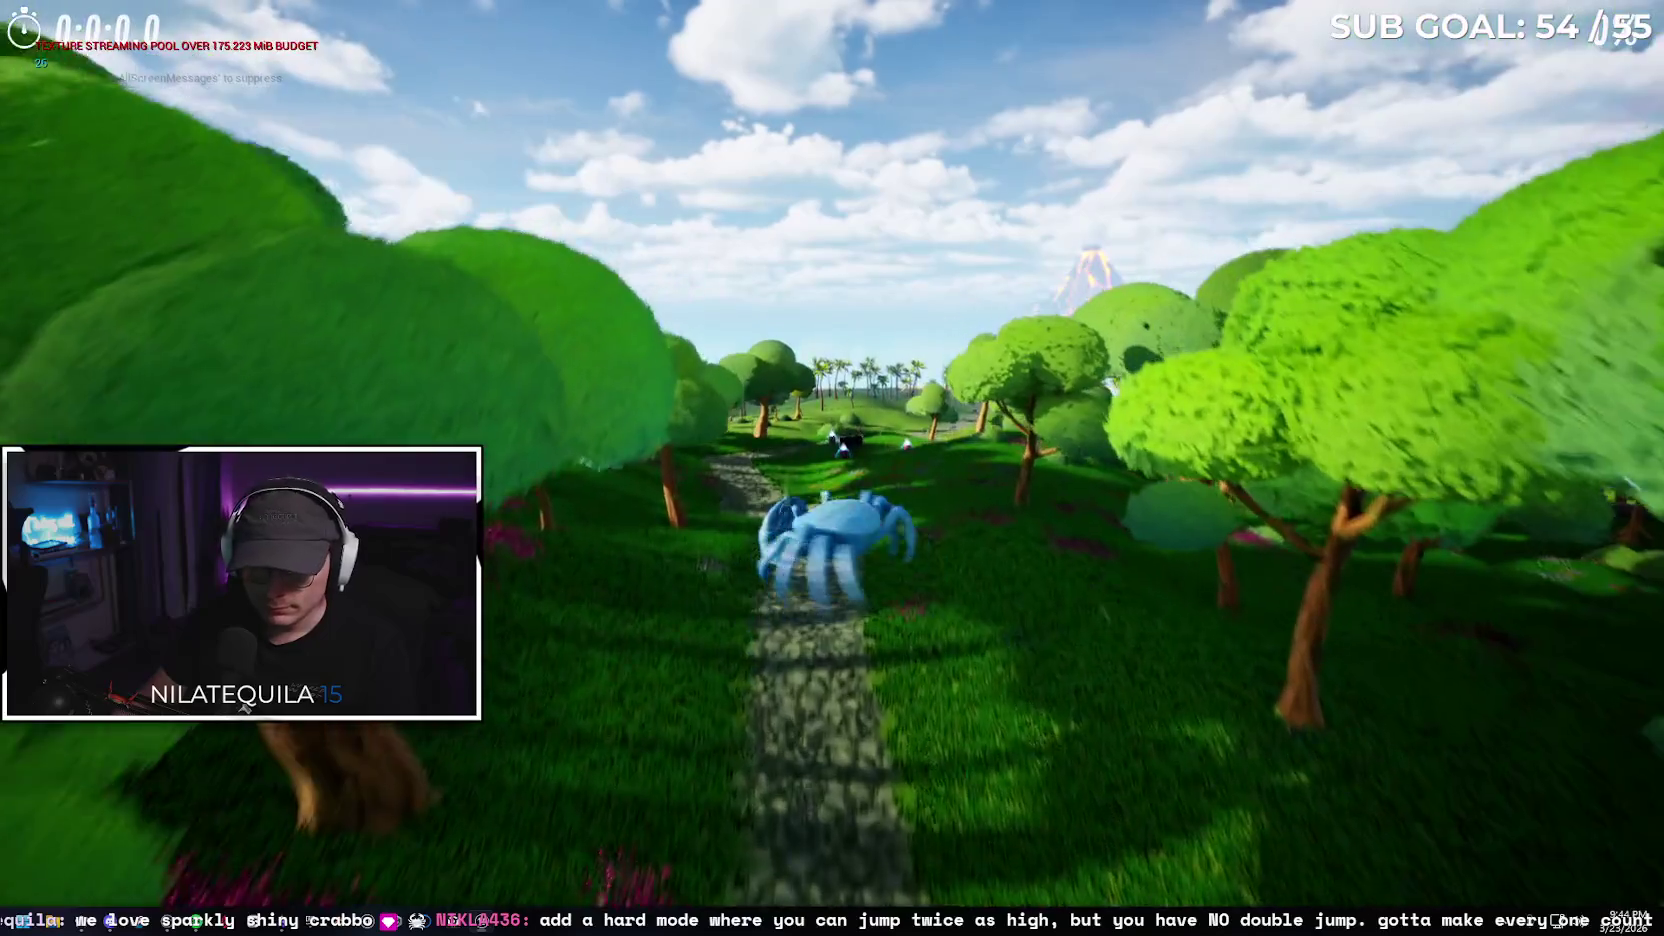
key("w")
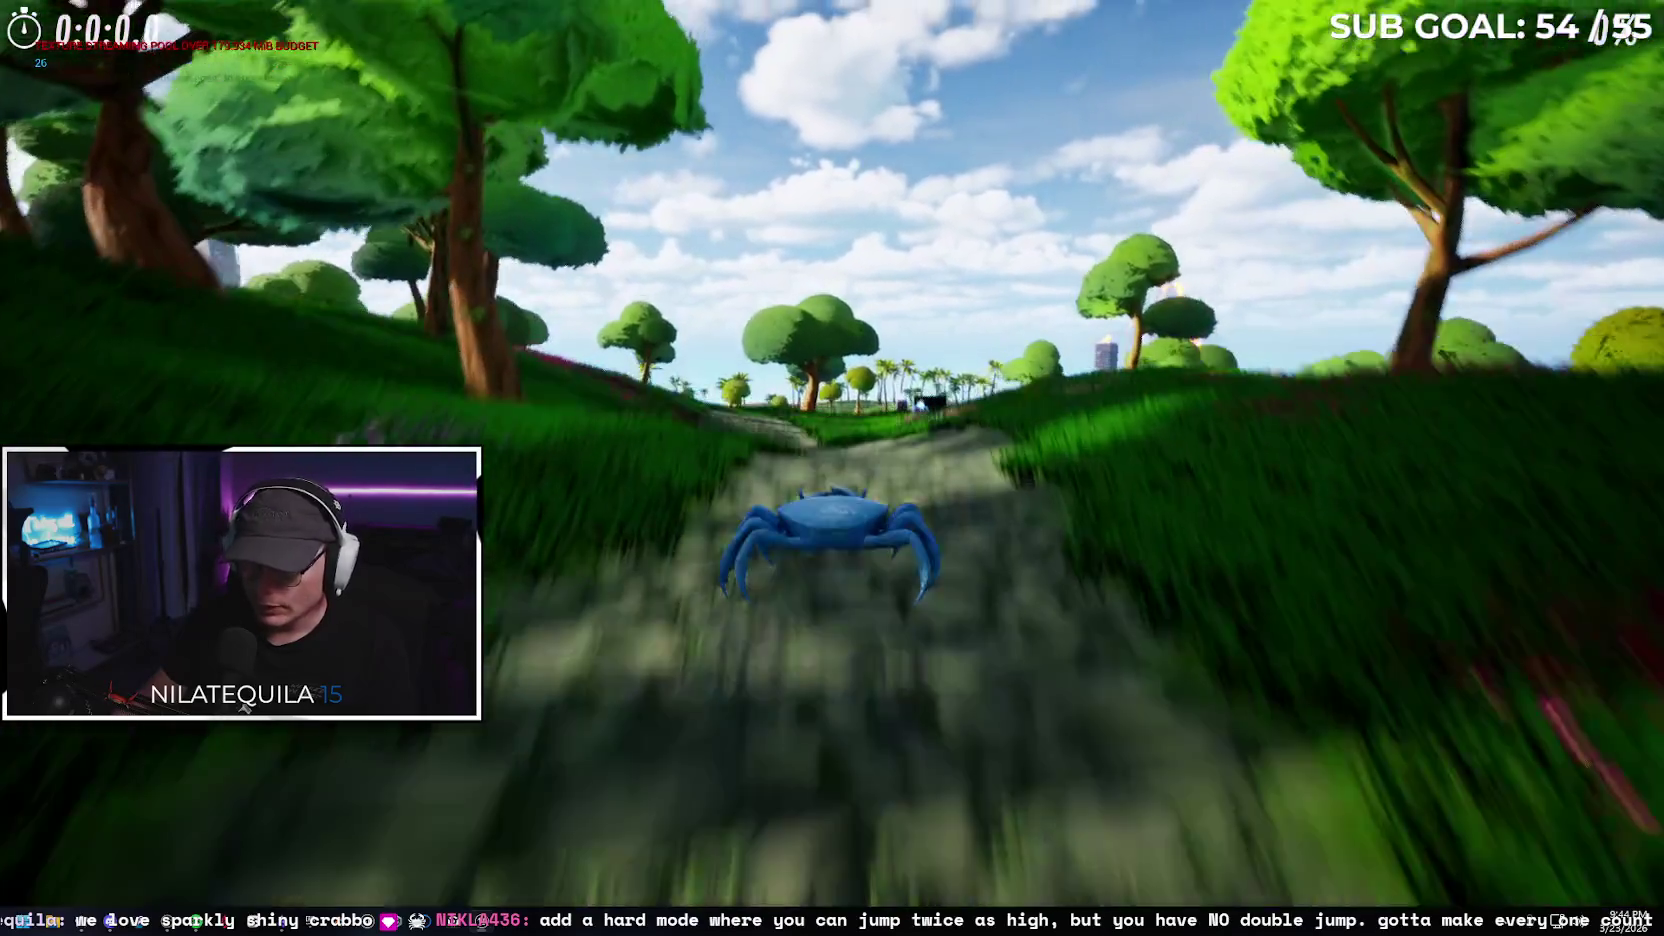
key("w")
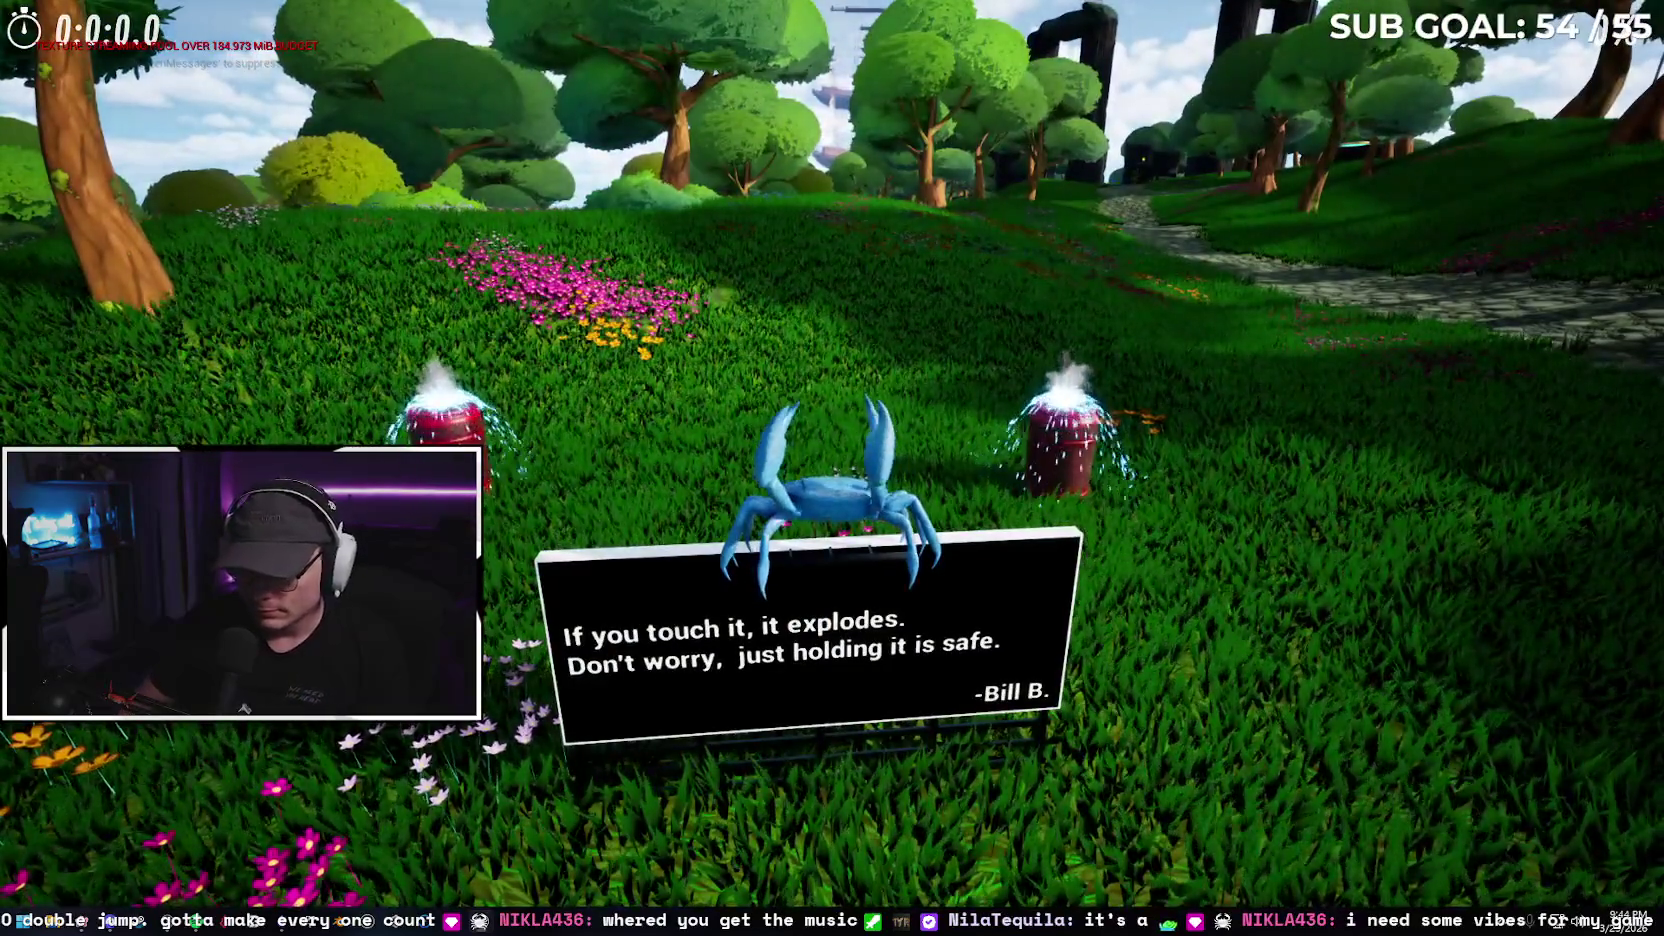
key("Escape")
key("F11")
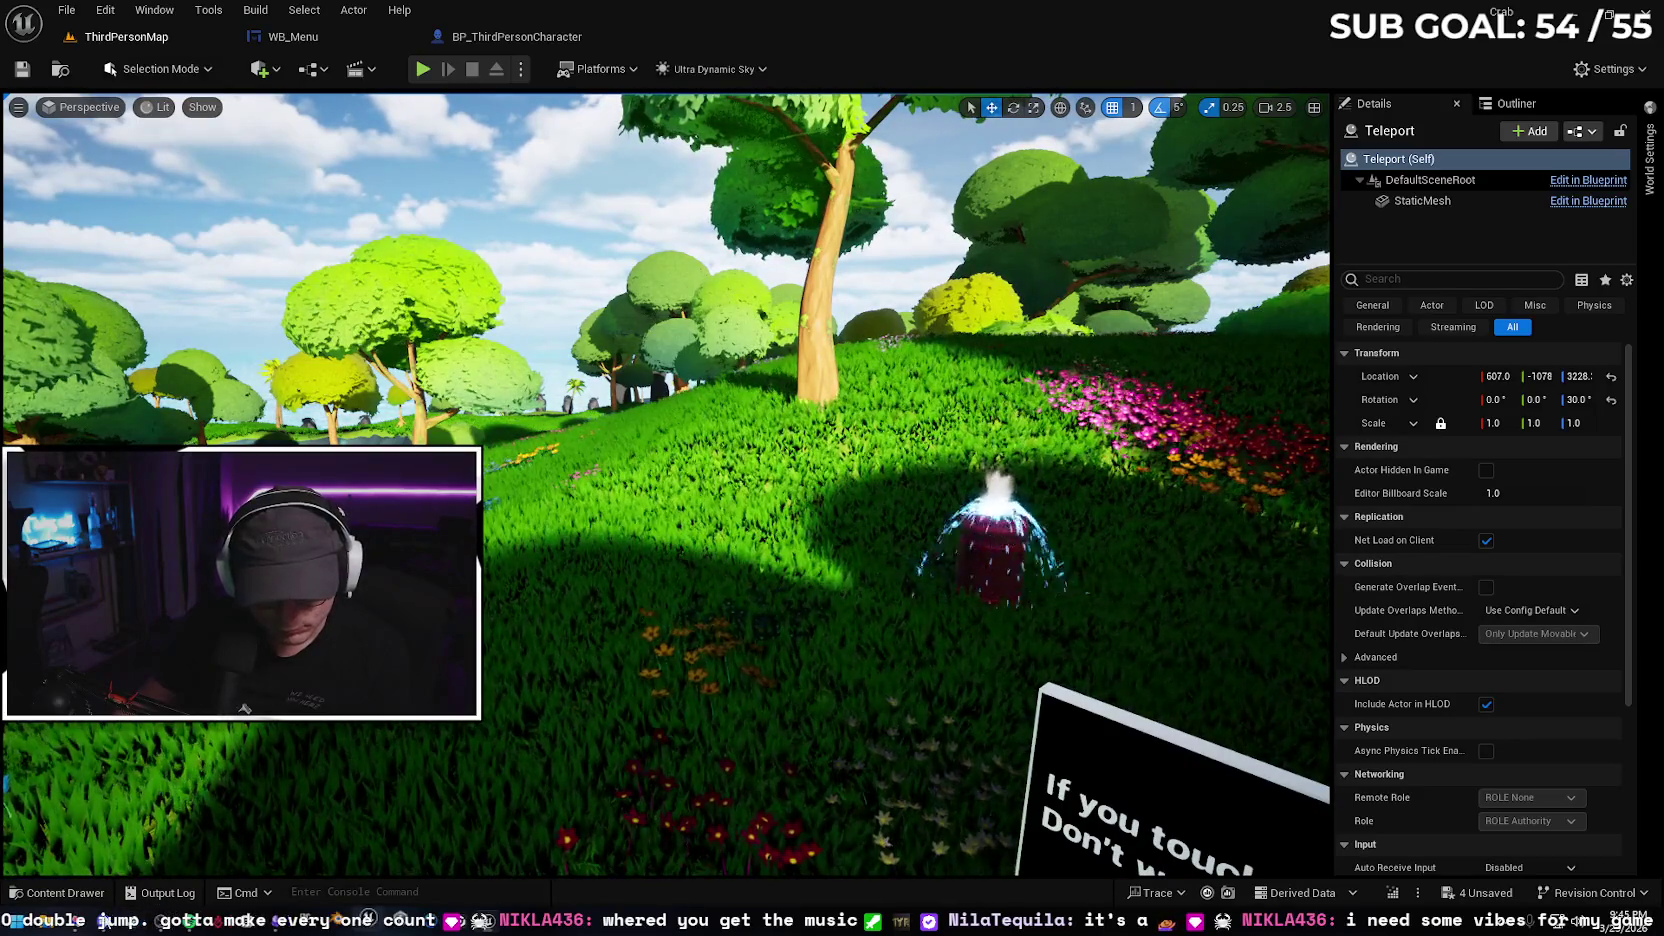
Switch to the browser's Gemini chat and open the Fab tab from the sidebar
key("alt+Tab")
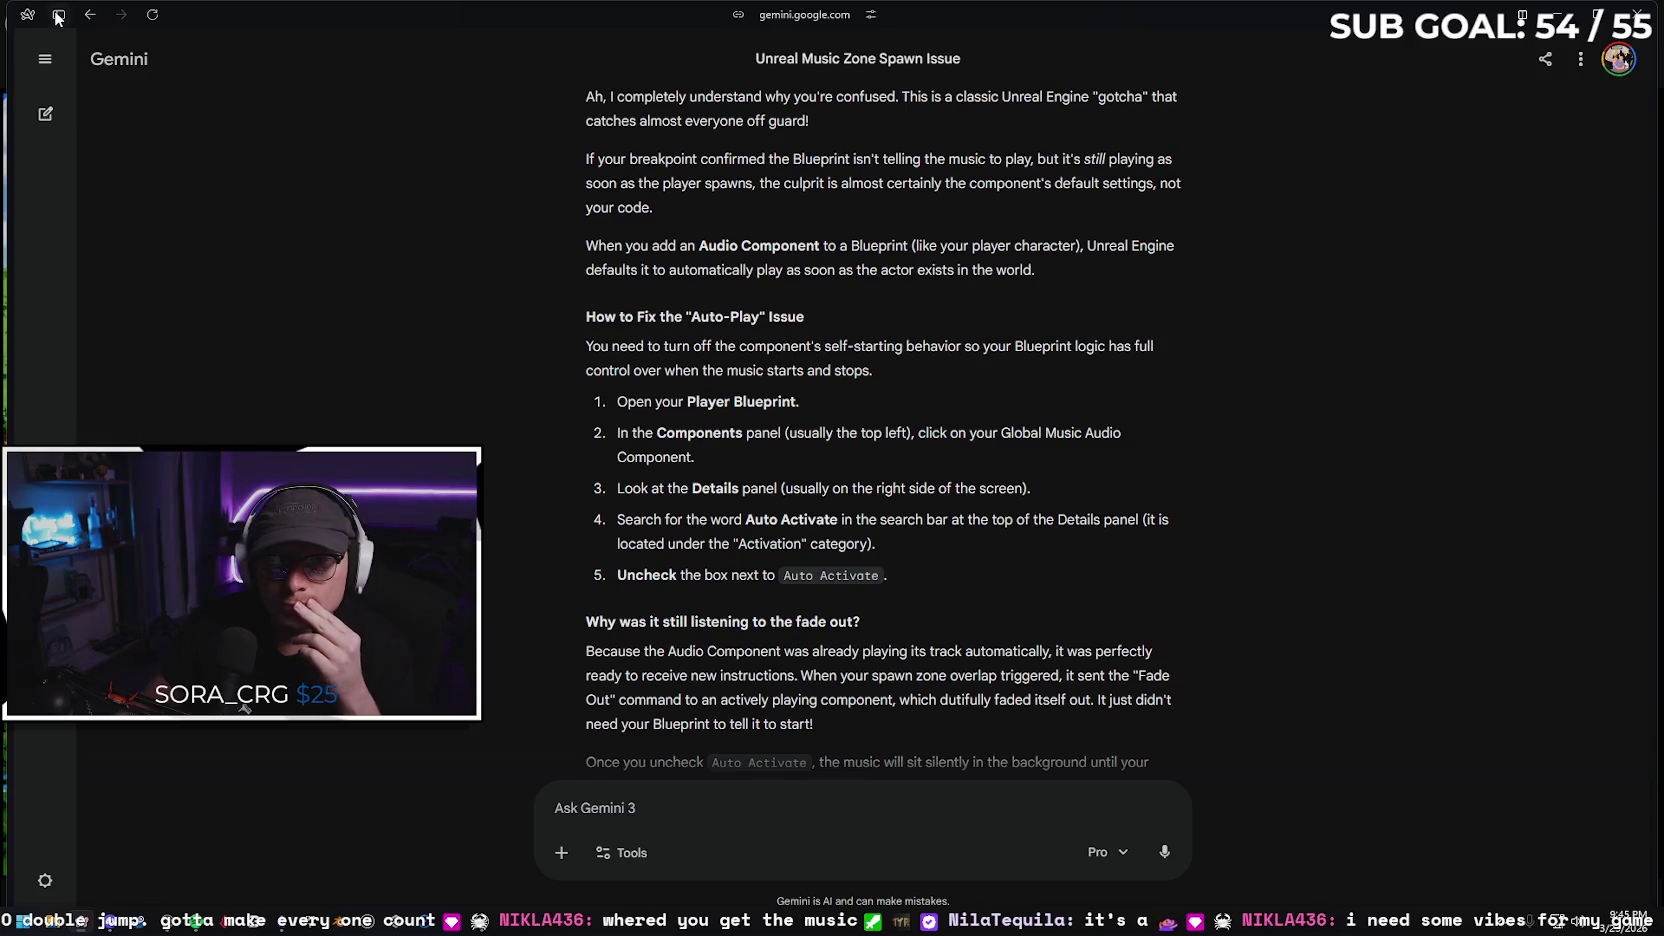
mouse_move(121, 101)
left_click(84, 211)
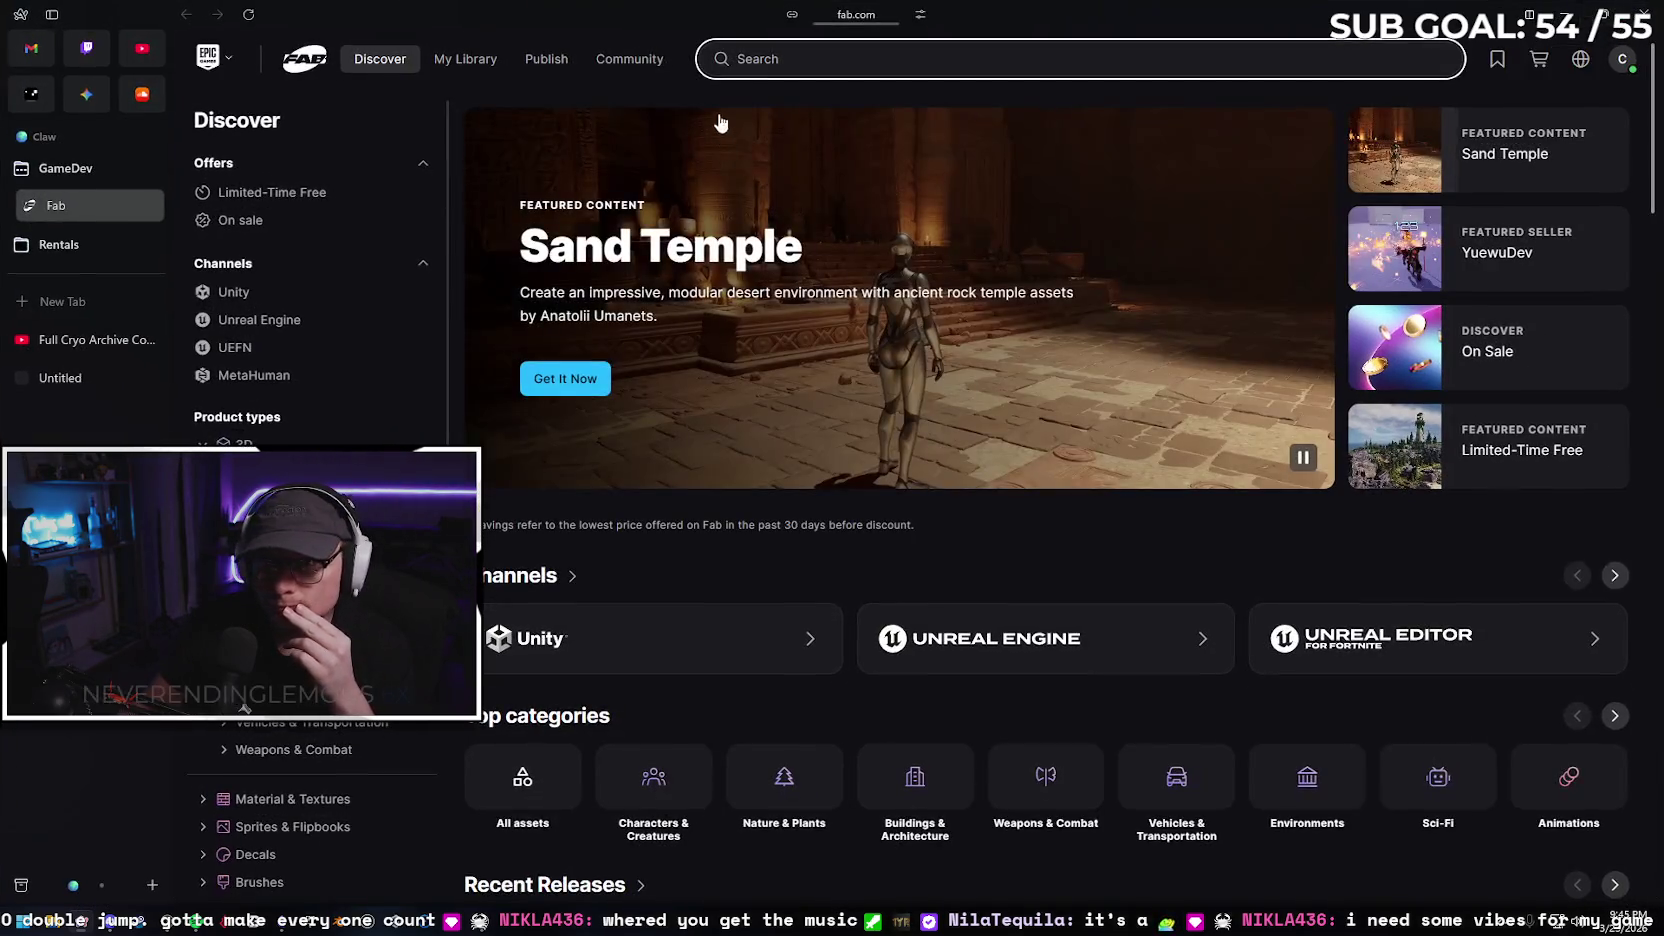
Search Fab for '3d platformer music' and open the 3D Platformer Music product page
left_click(776, 59)
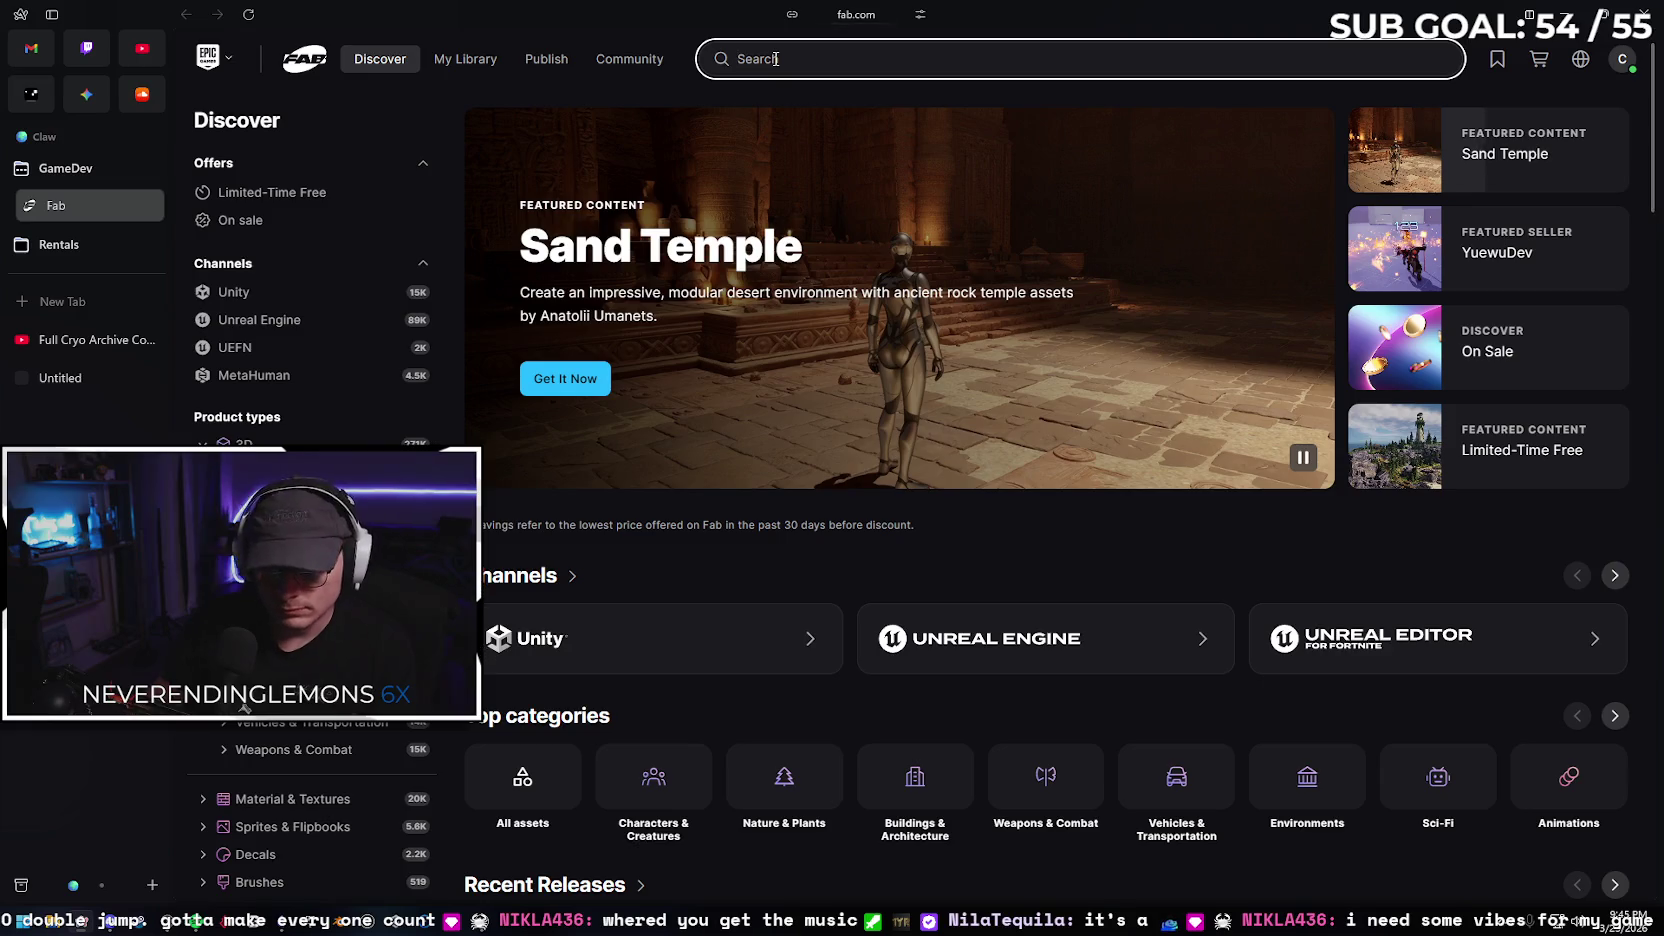
type("3d platformew")
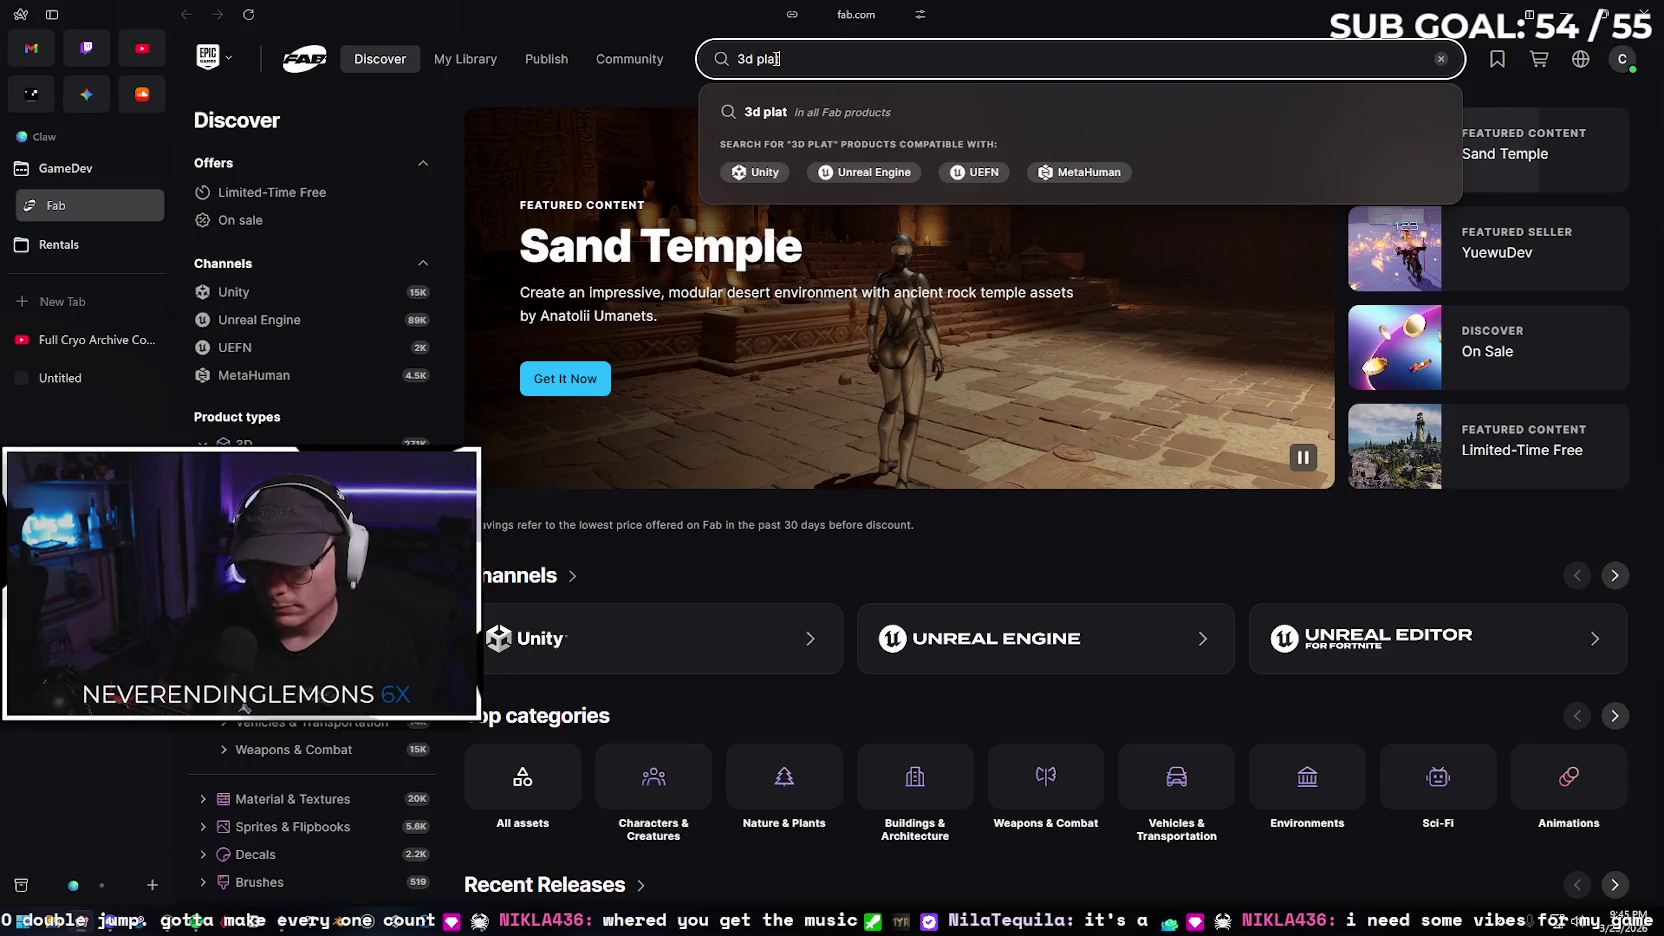
key("BackSpace")
type("r music")
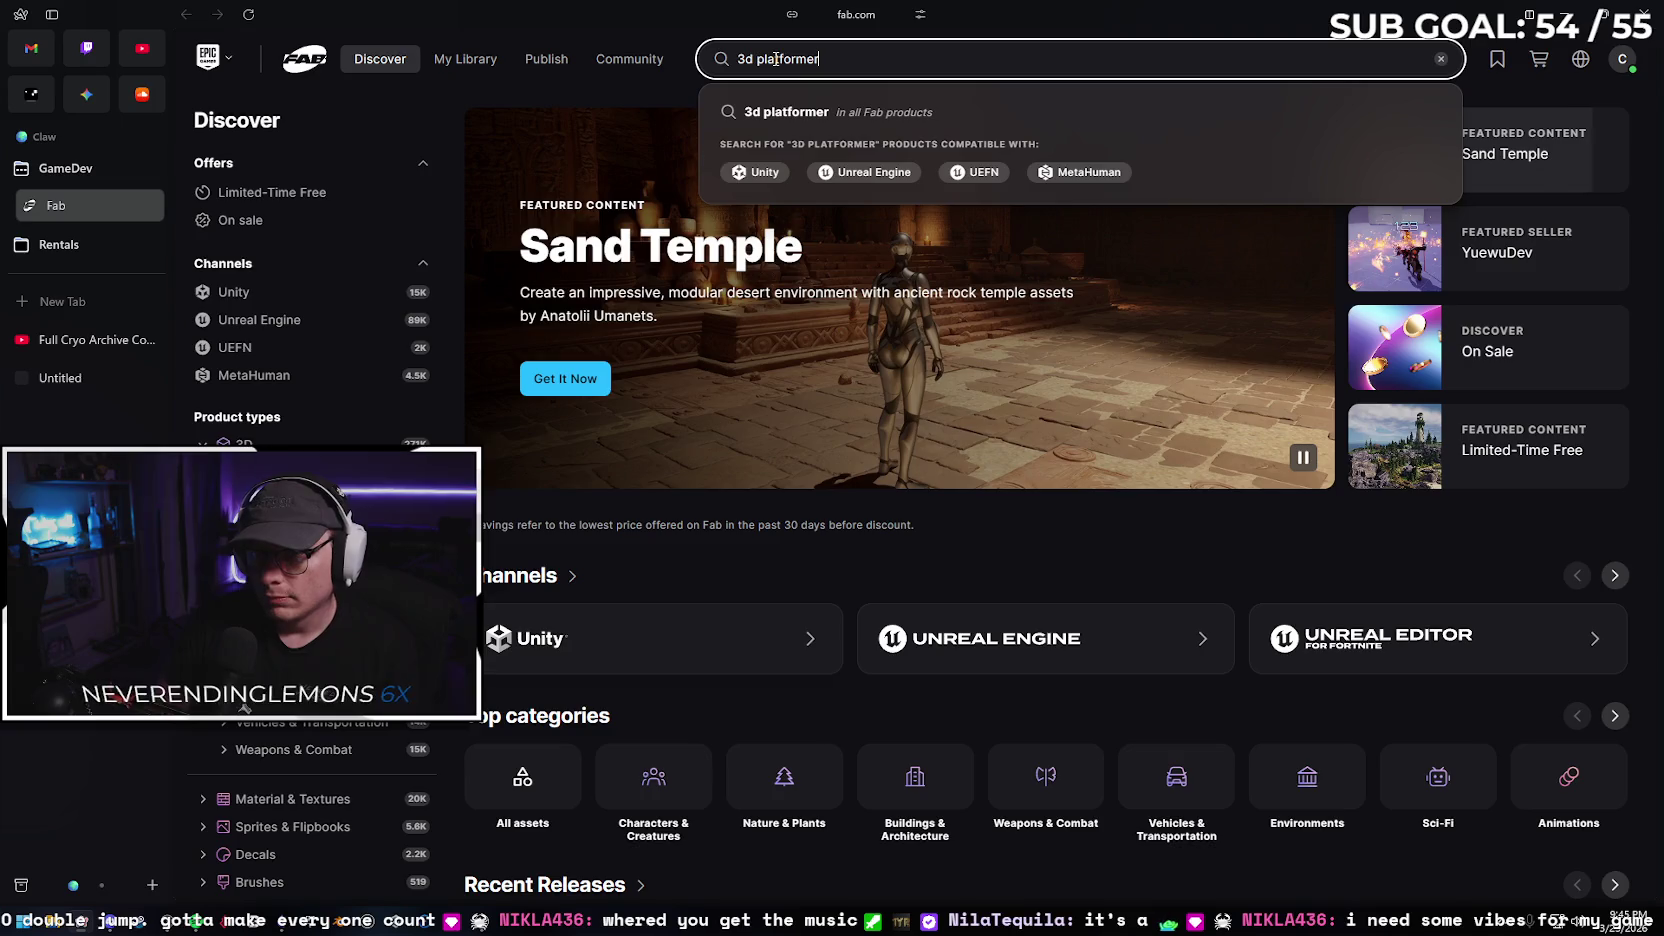
key("Return")
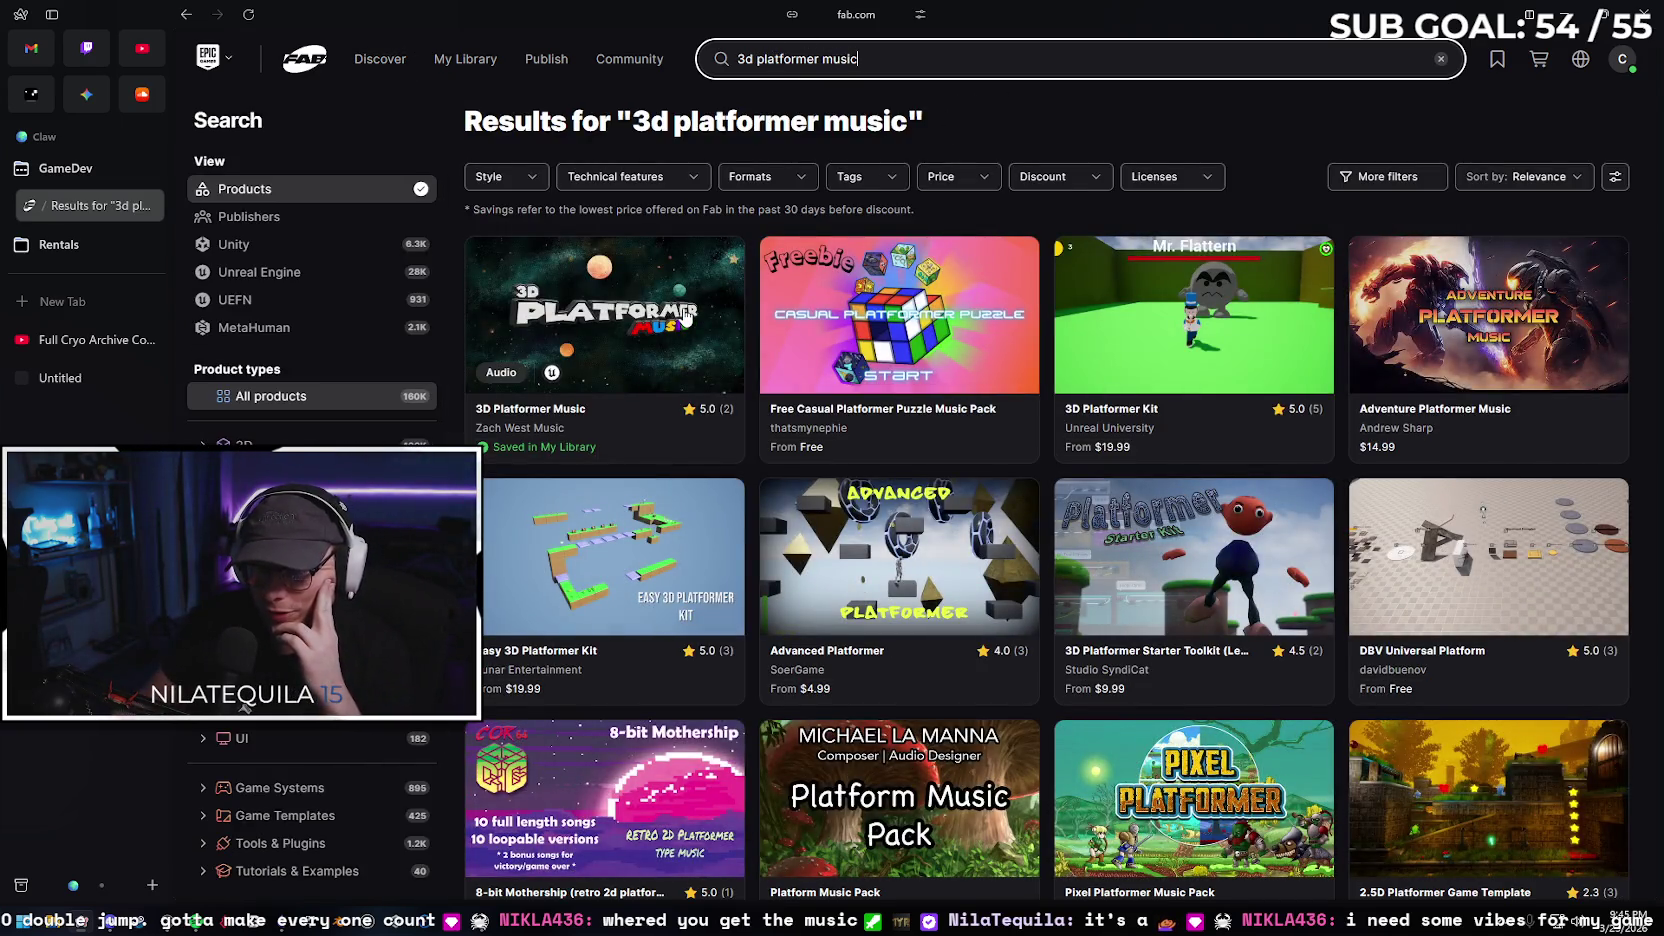
left_click(623, 259)
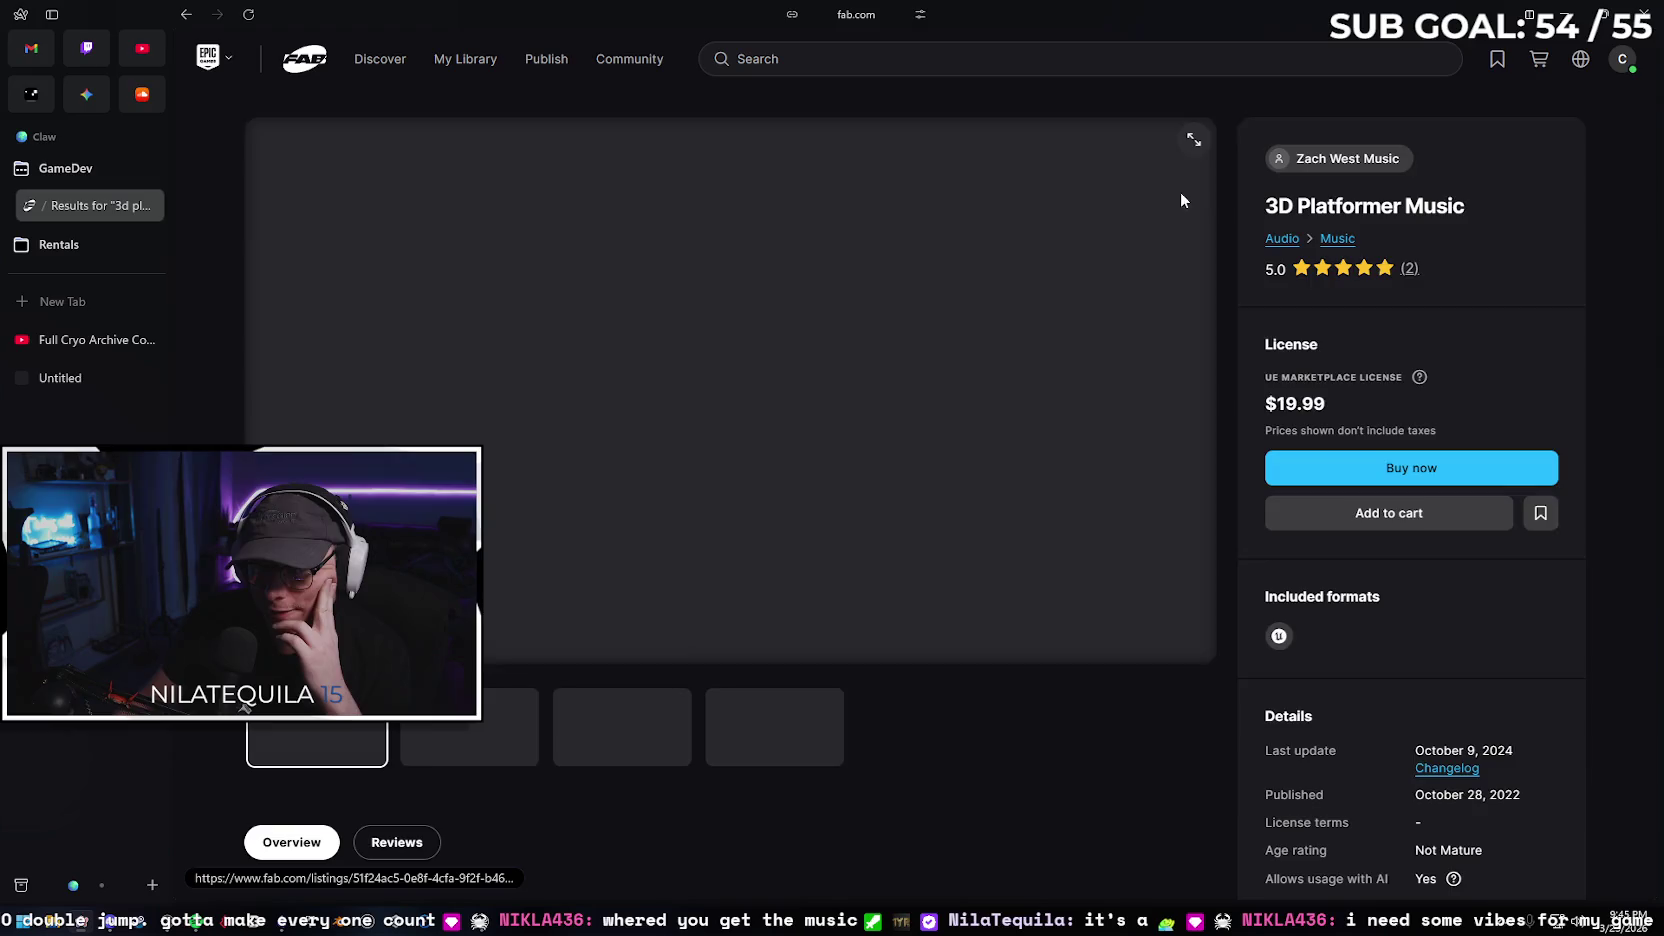
Look through the pack's images, including its Unreal editor screenshot and cover image
scroll(1041, 507, "down", 3)
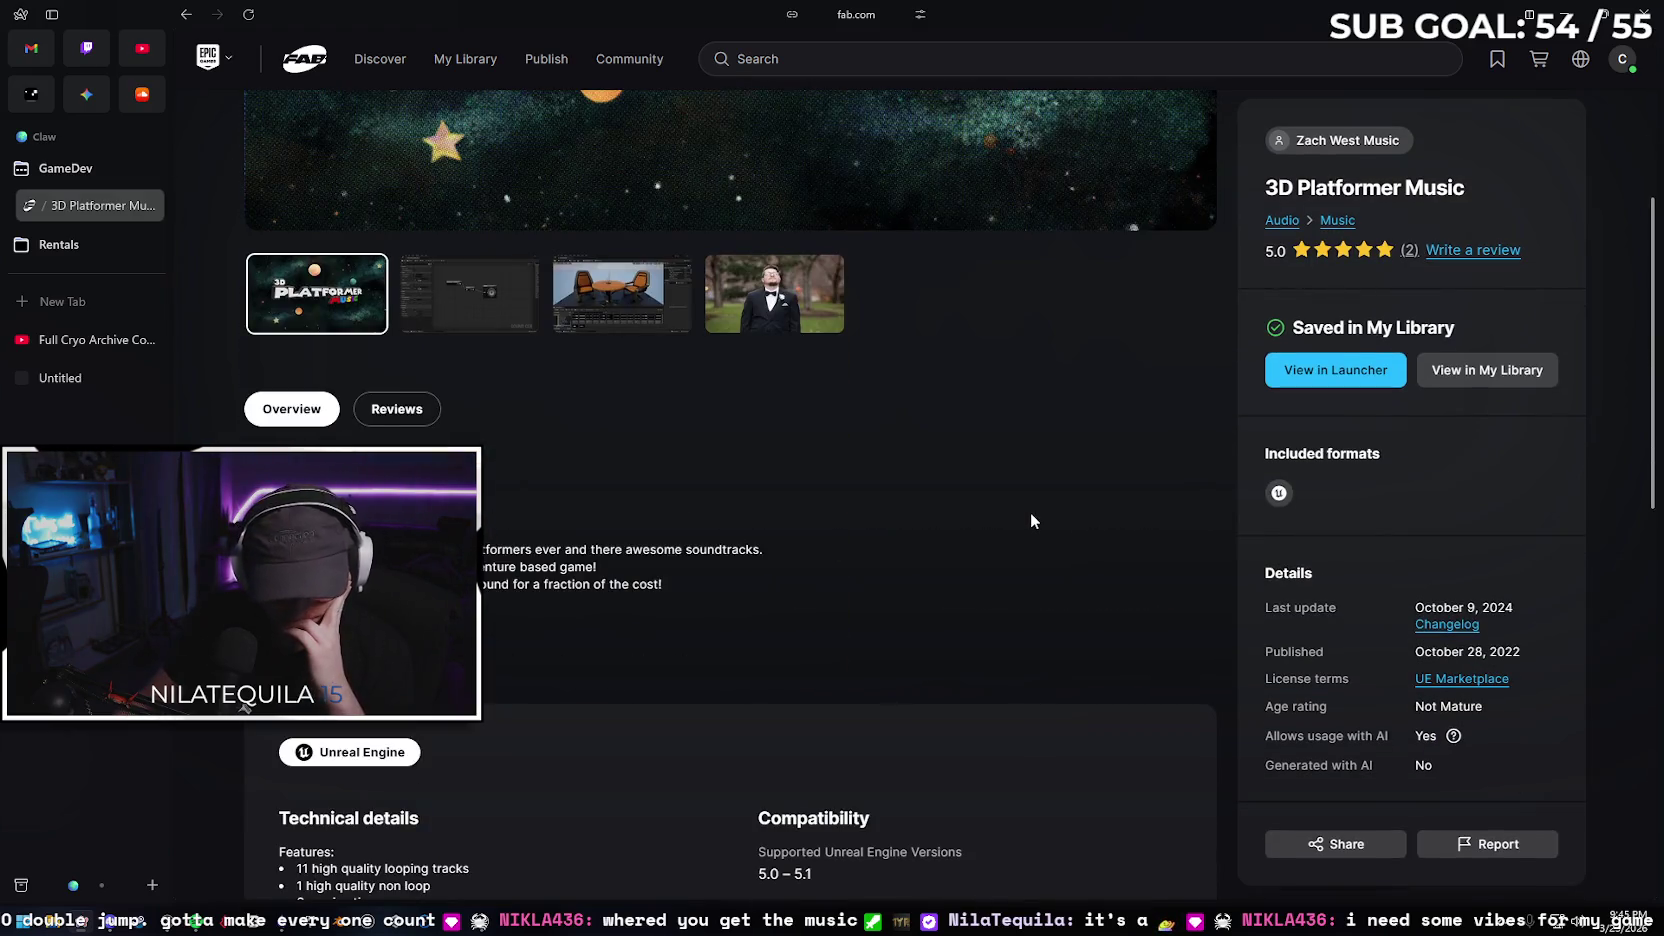
scroll(1027, 504, "down", 2)
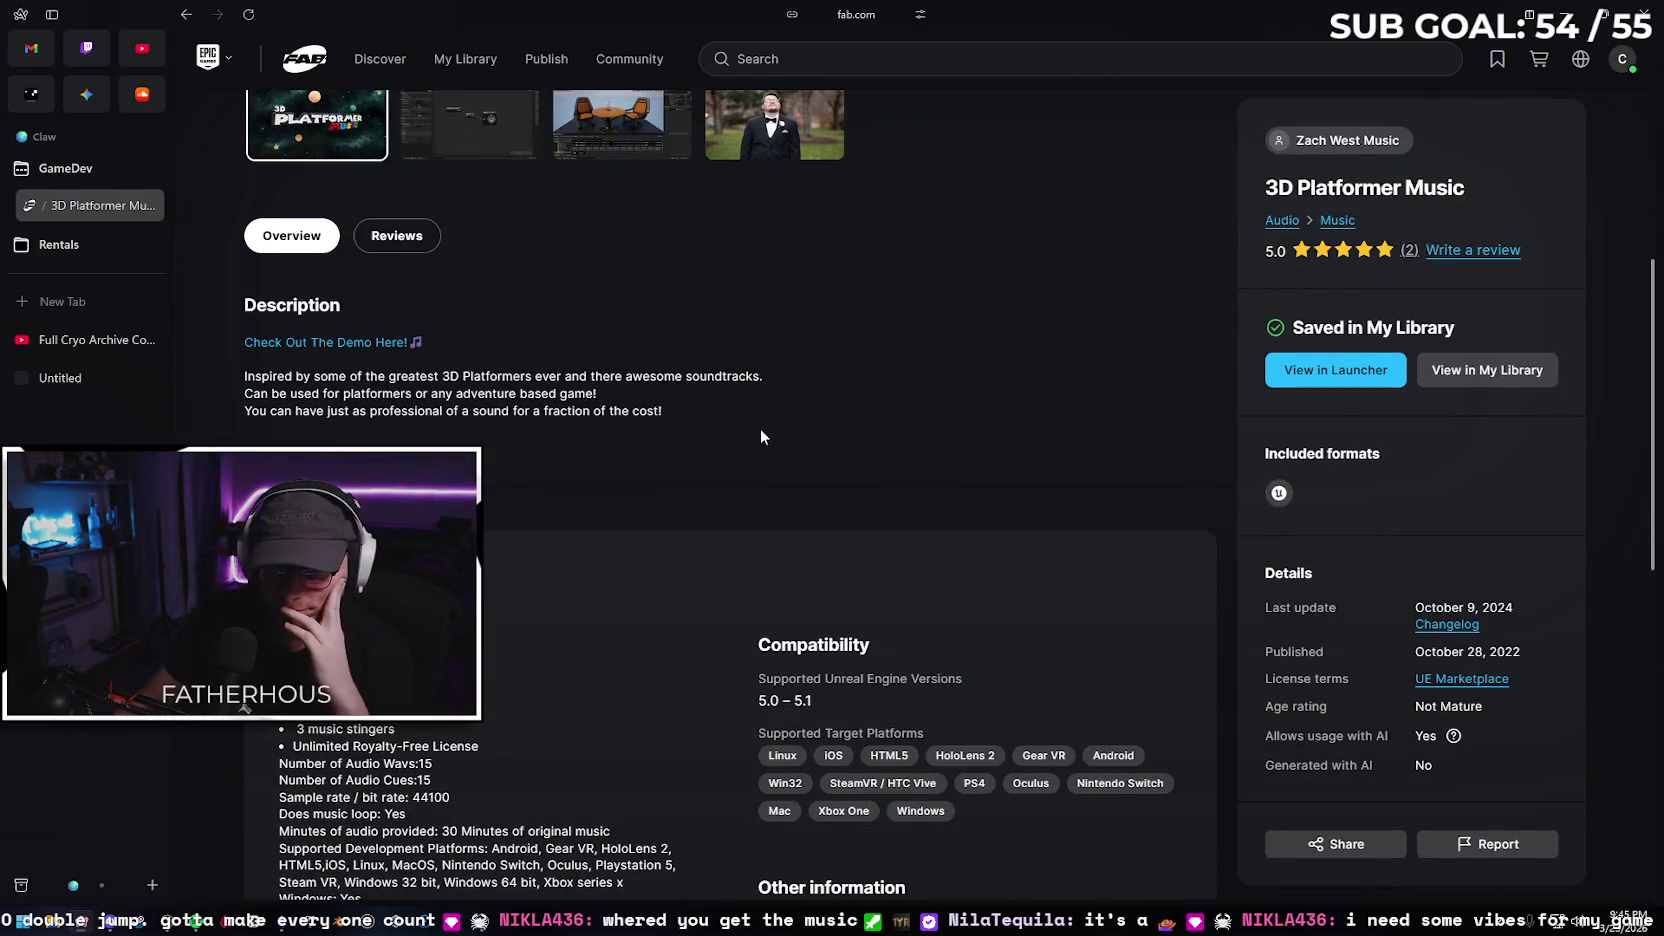
scroll(760, 437, "up", 3)
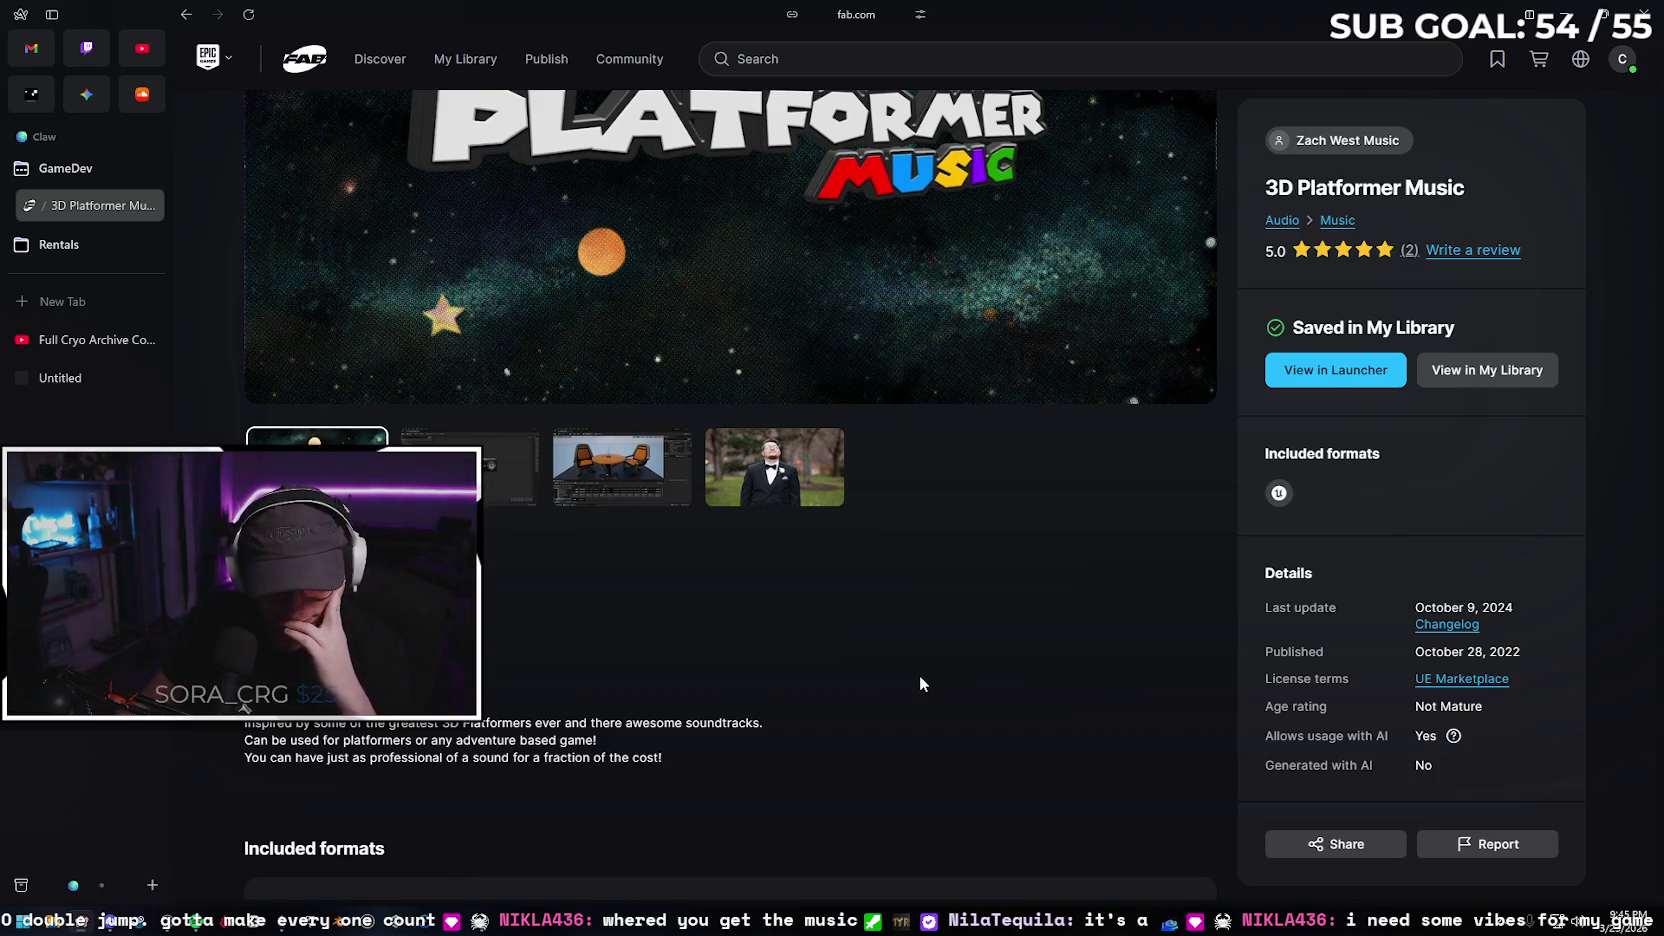
left_click(620, 467)
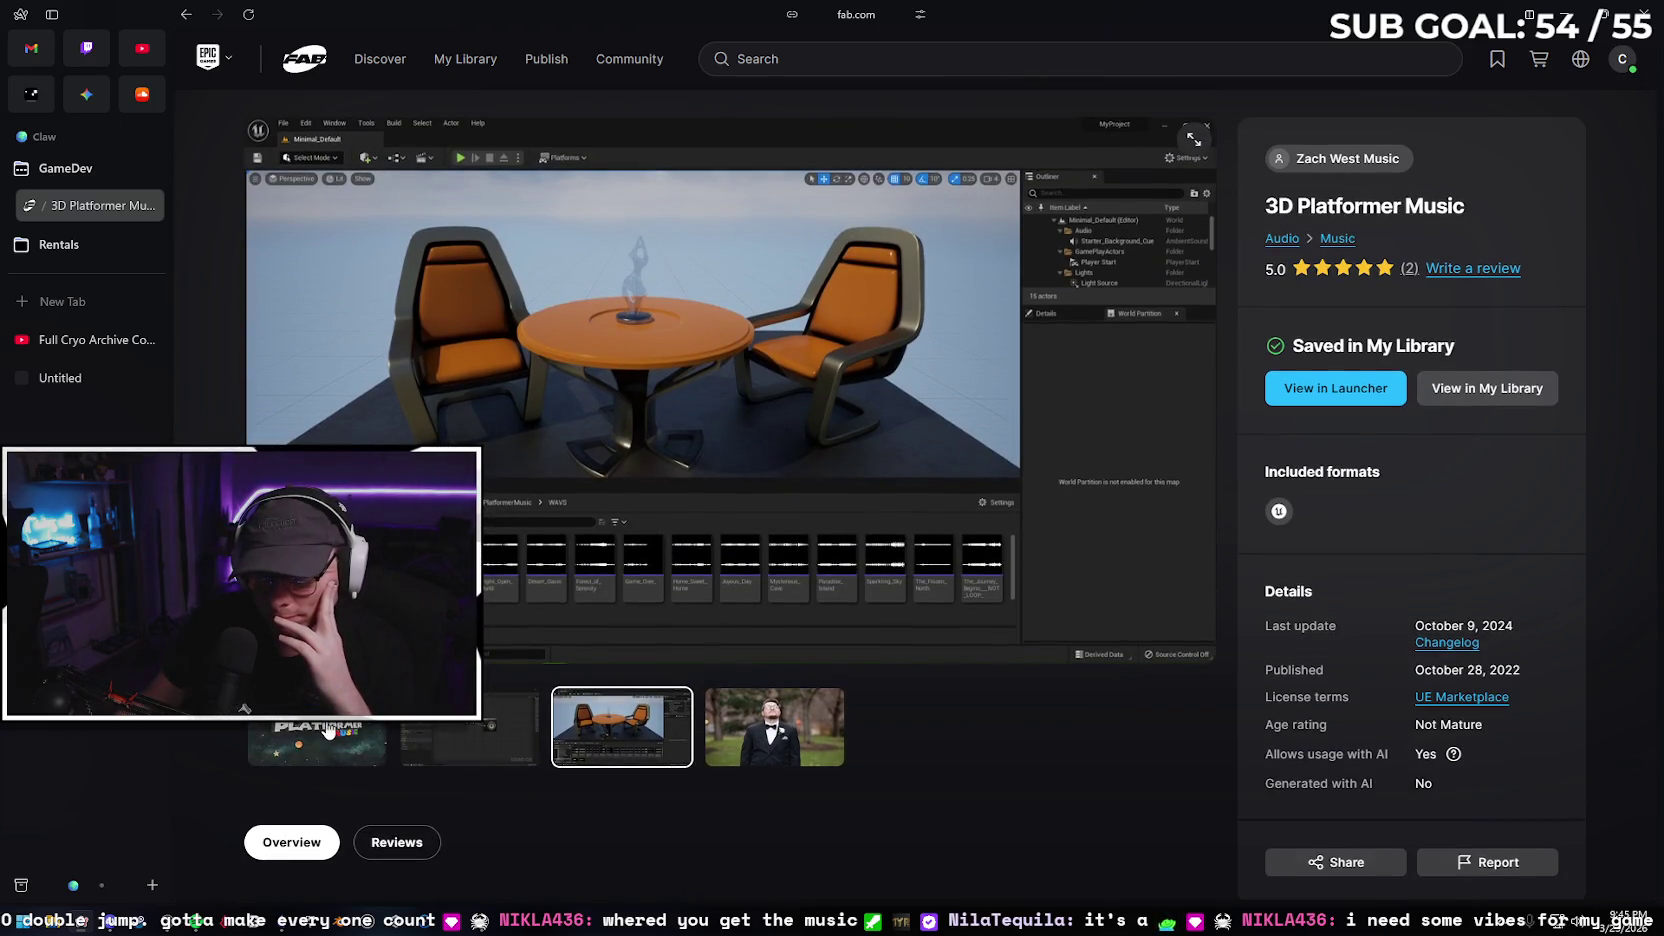
left_click(328, 731)
Read the pack's details, including the Generated with AI row, then return to Unreal Editor
scroll(870, 740, "down", 5)
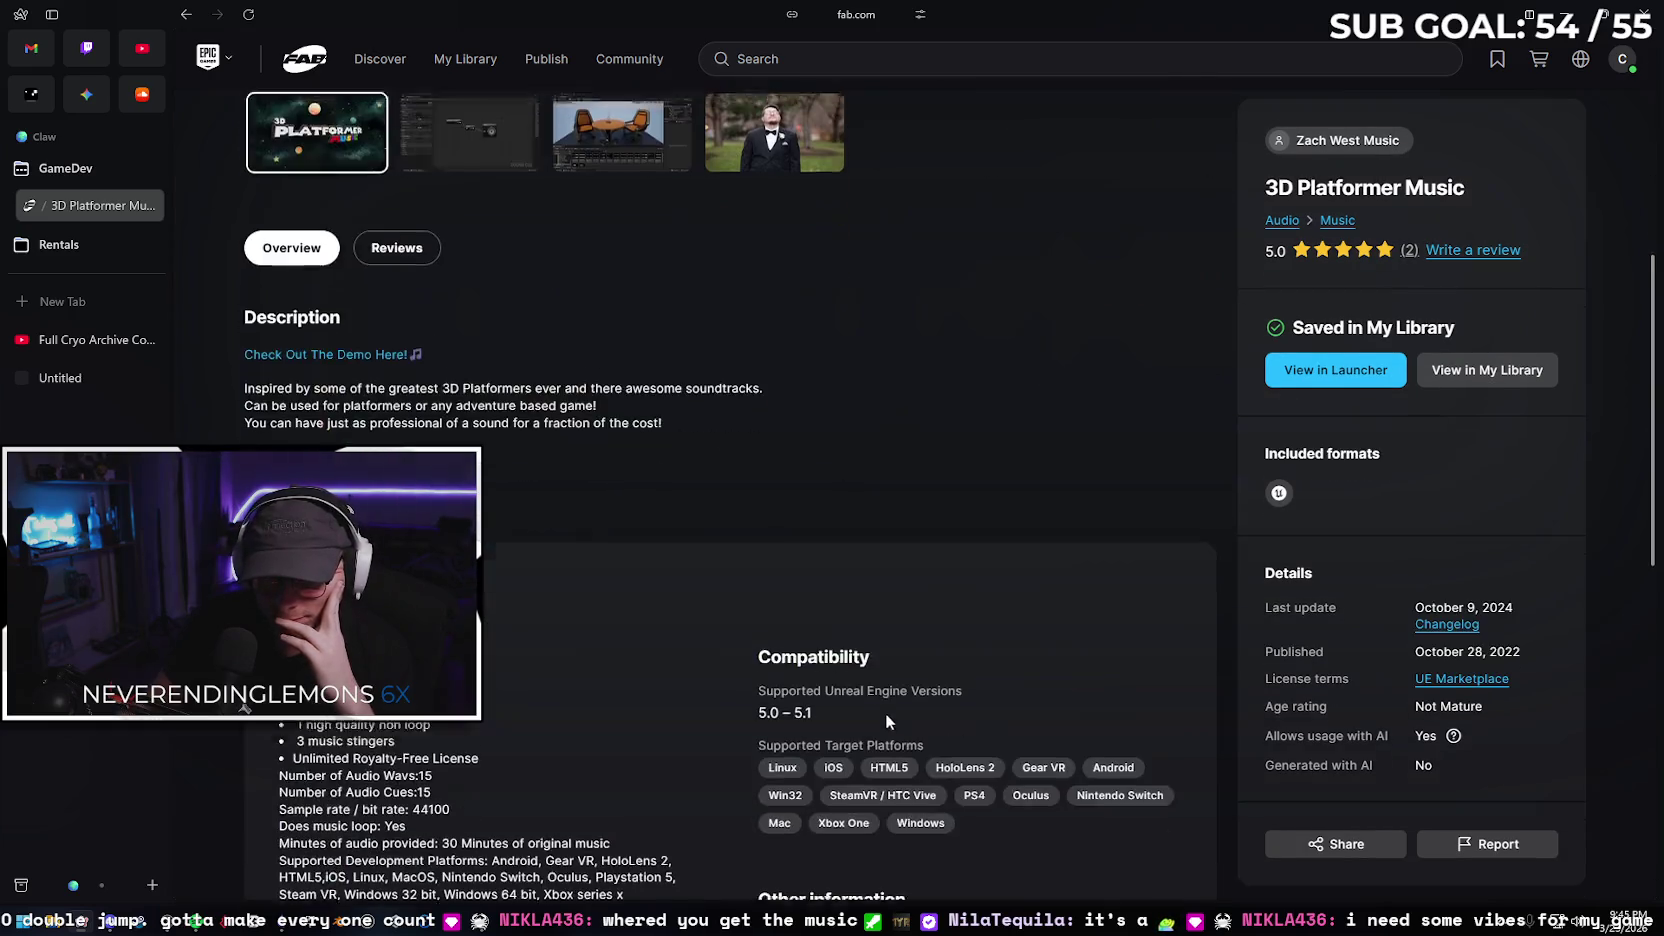
scroll(646, 560, "down", 4)
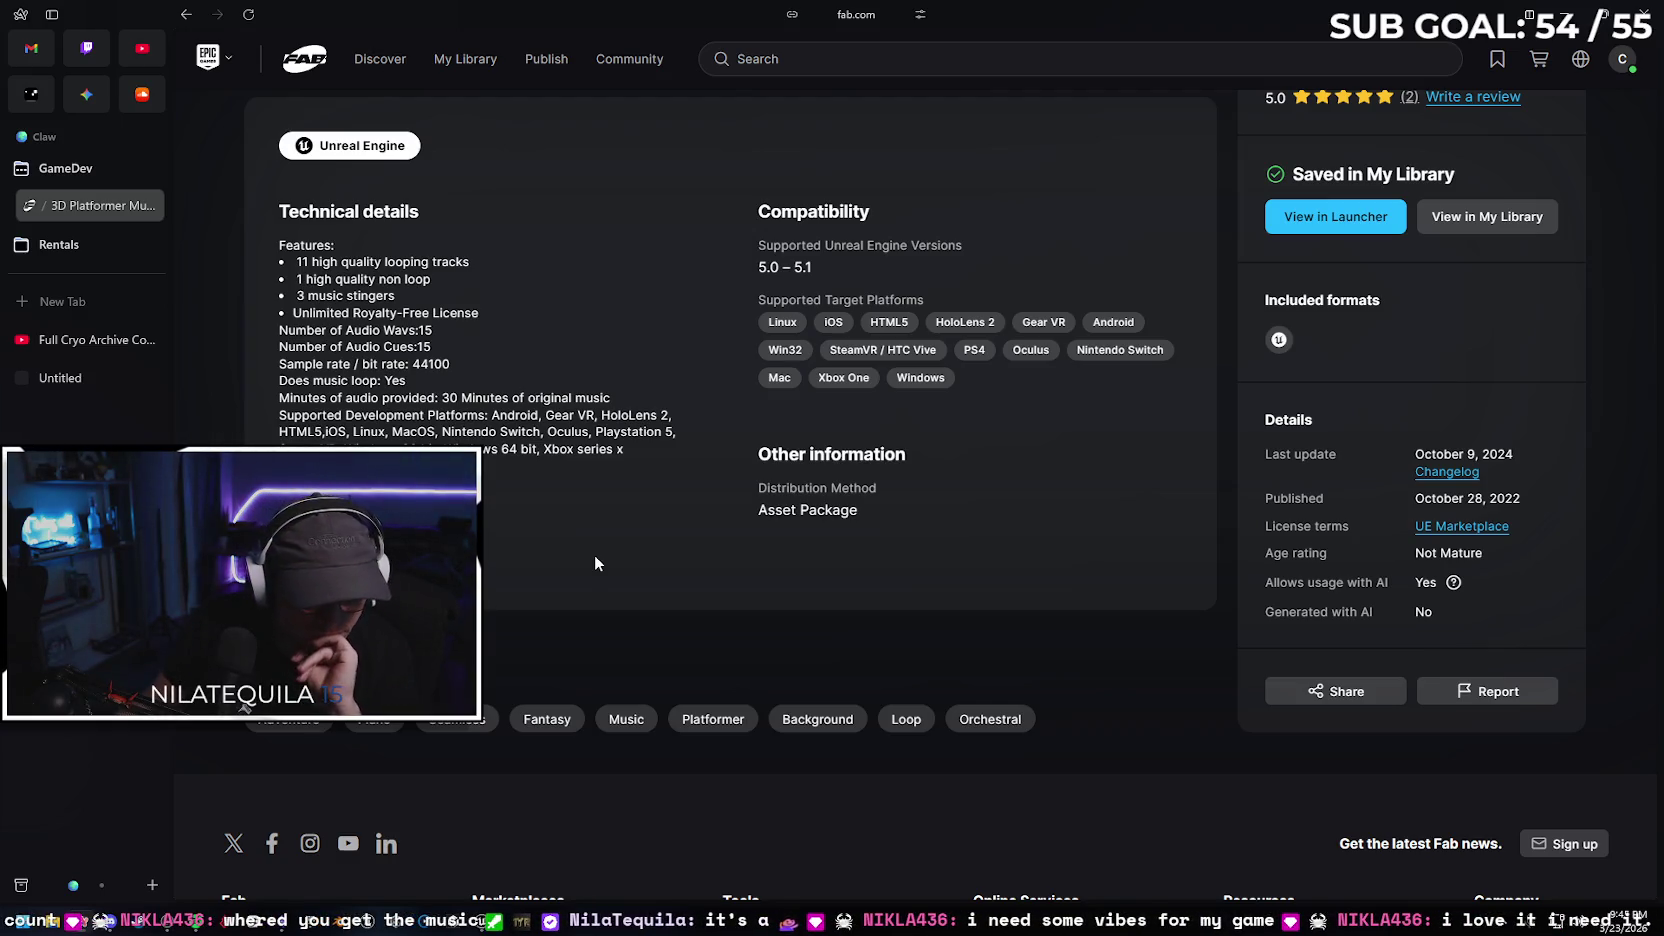
scroll(640, 510, "down", 2)
scroll(650, 521, "up", 10)
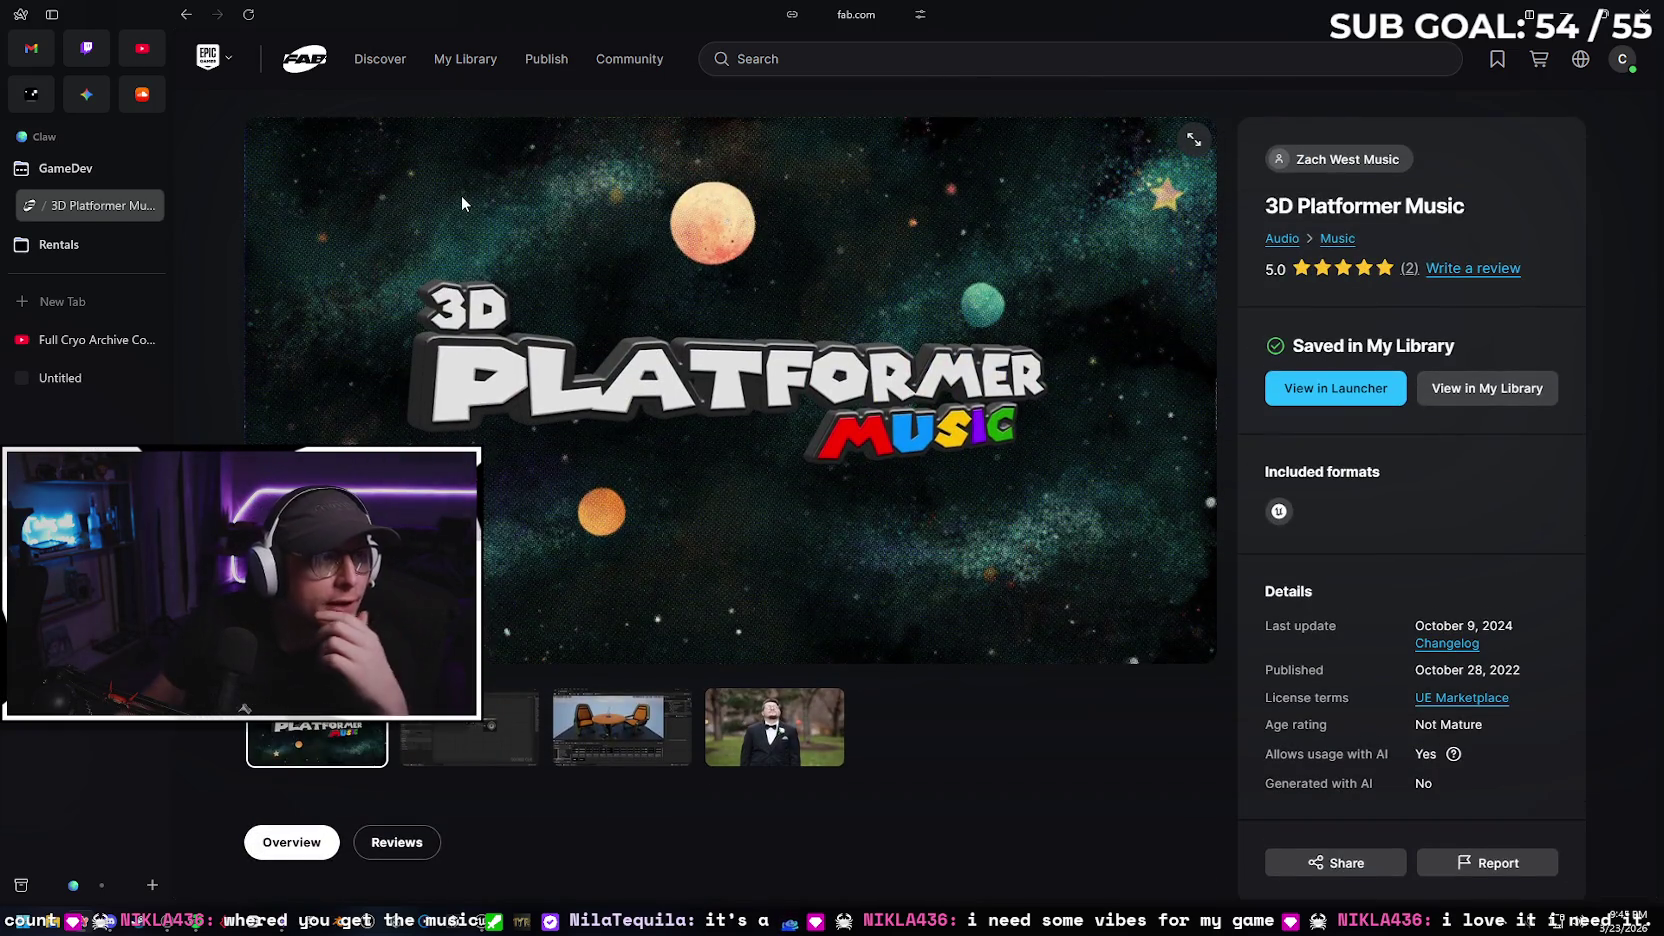
scroll(1070, 660, "down", 5)
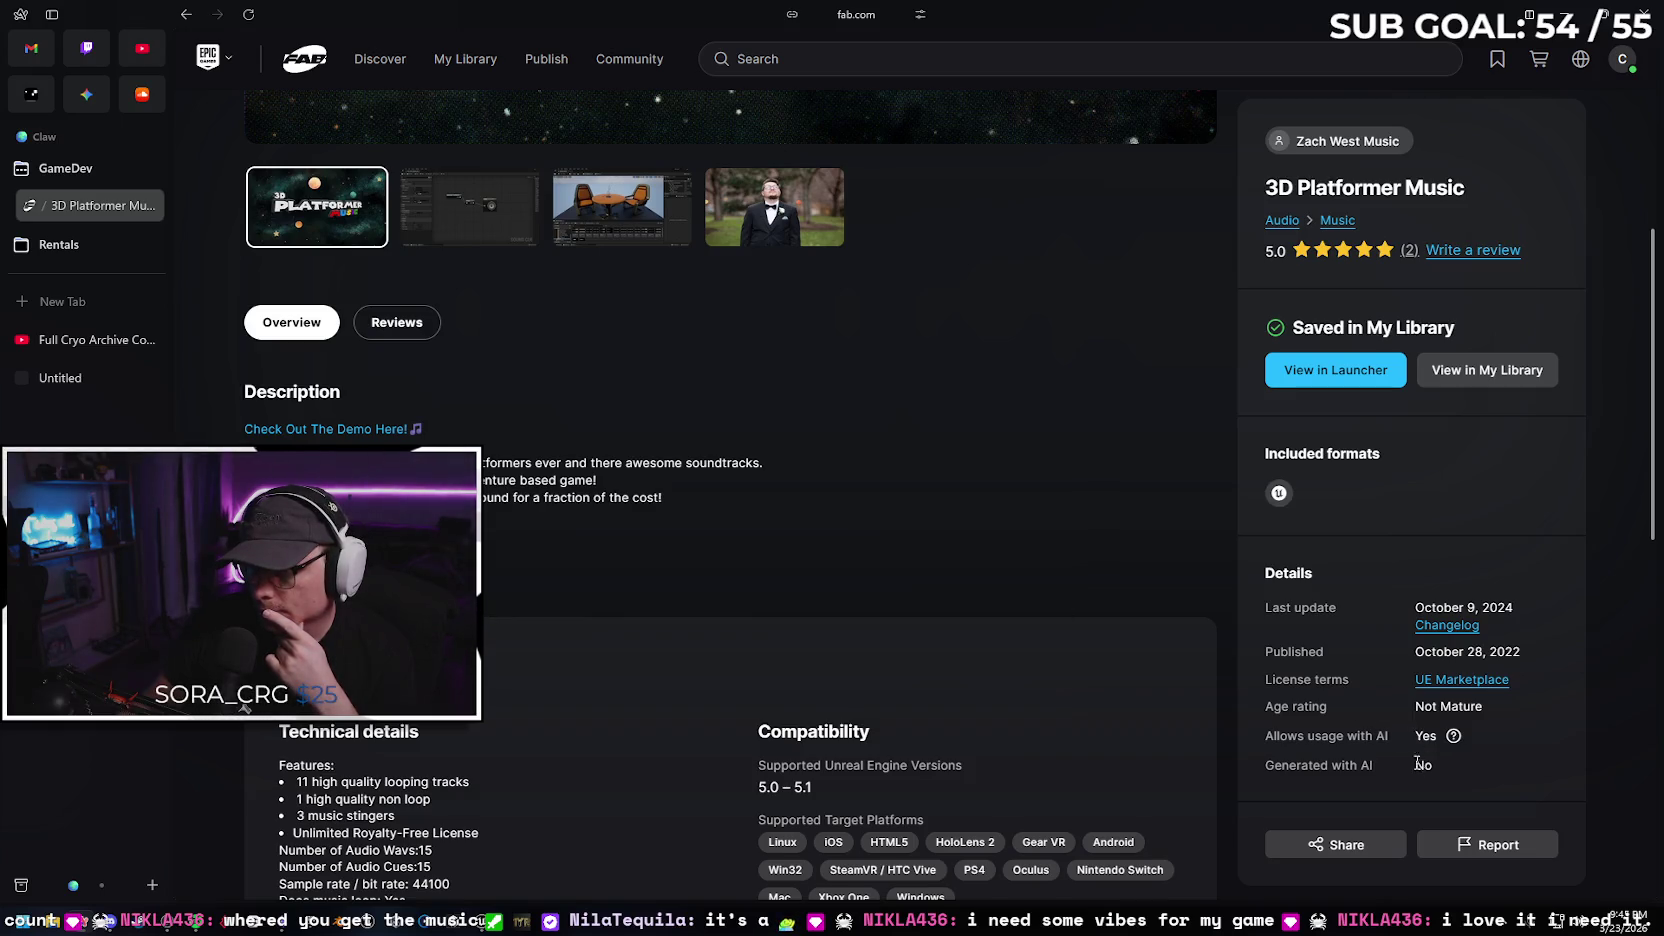
mouse_move(1426, 780)
left_mouse_down()
mouse_move(1222, 770)
mouse_move(1251, 770)
left_mouse_up()
scroll(1011, 580, "down", 3)
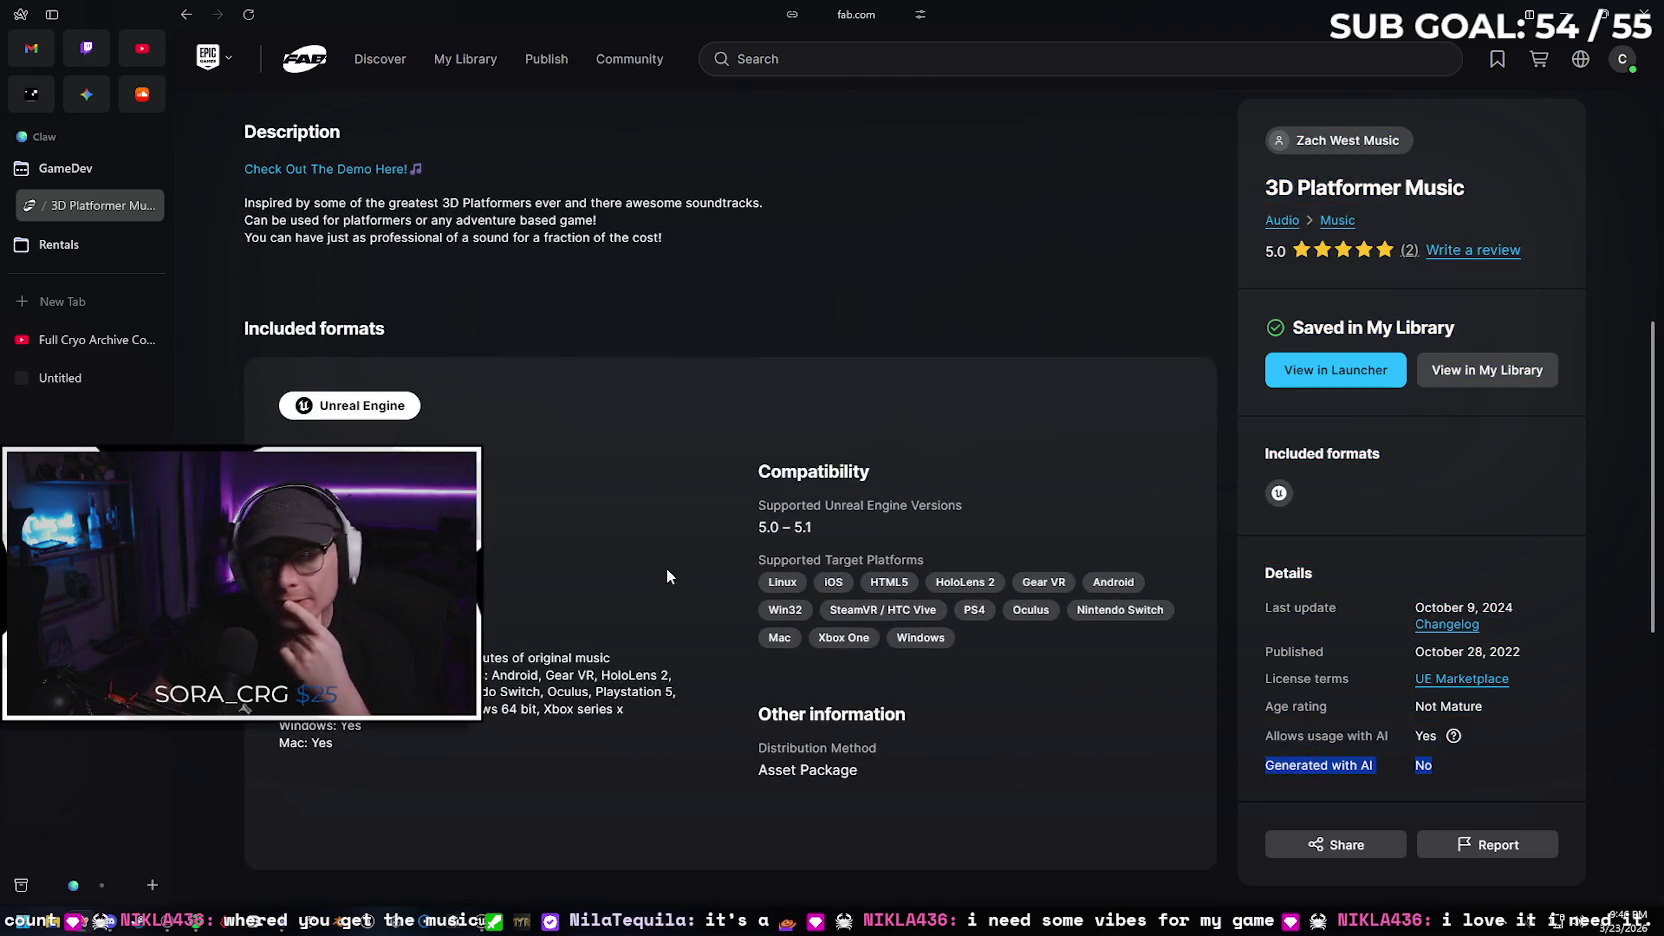
scroll(831, 590, "up", 7)
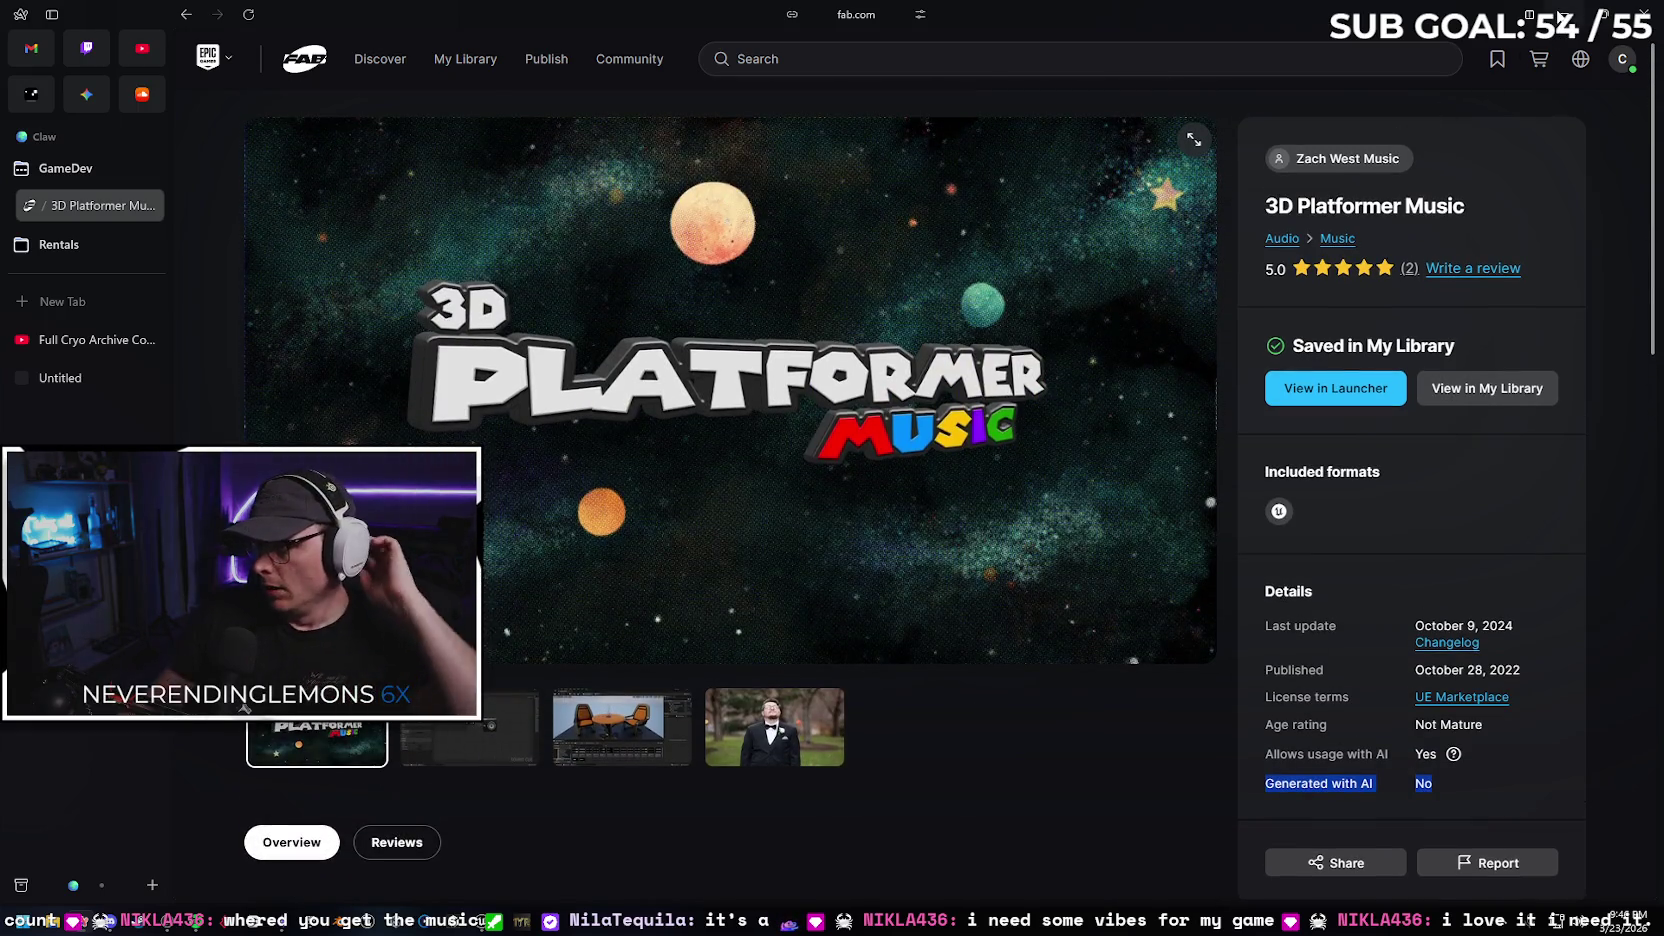
key("alt+Tab")
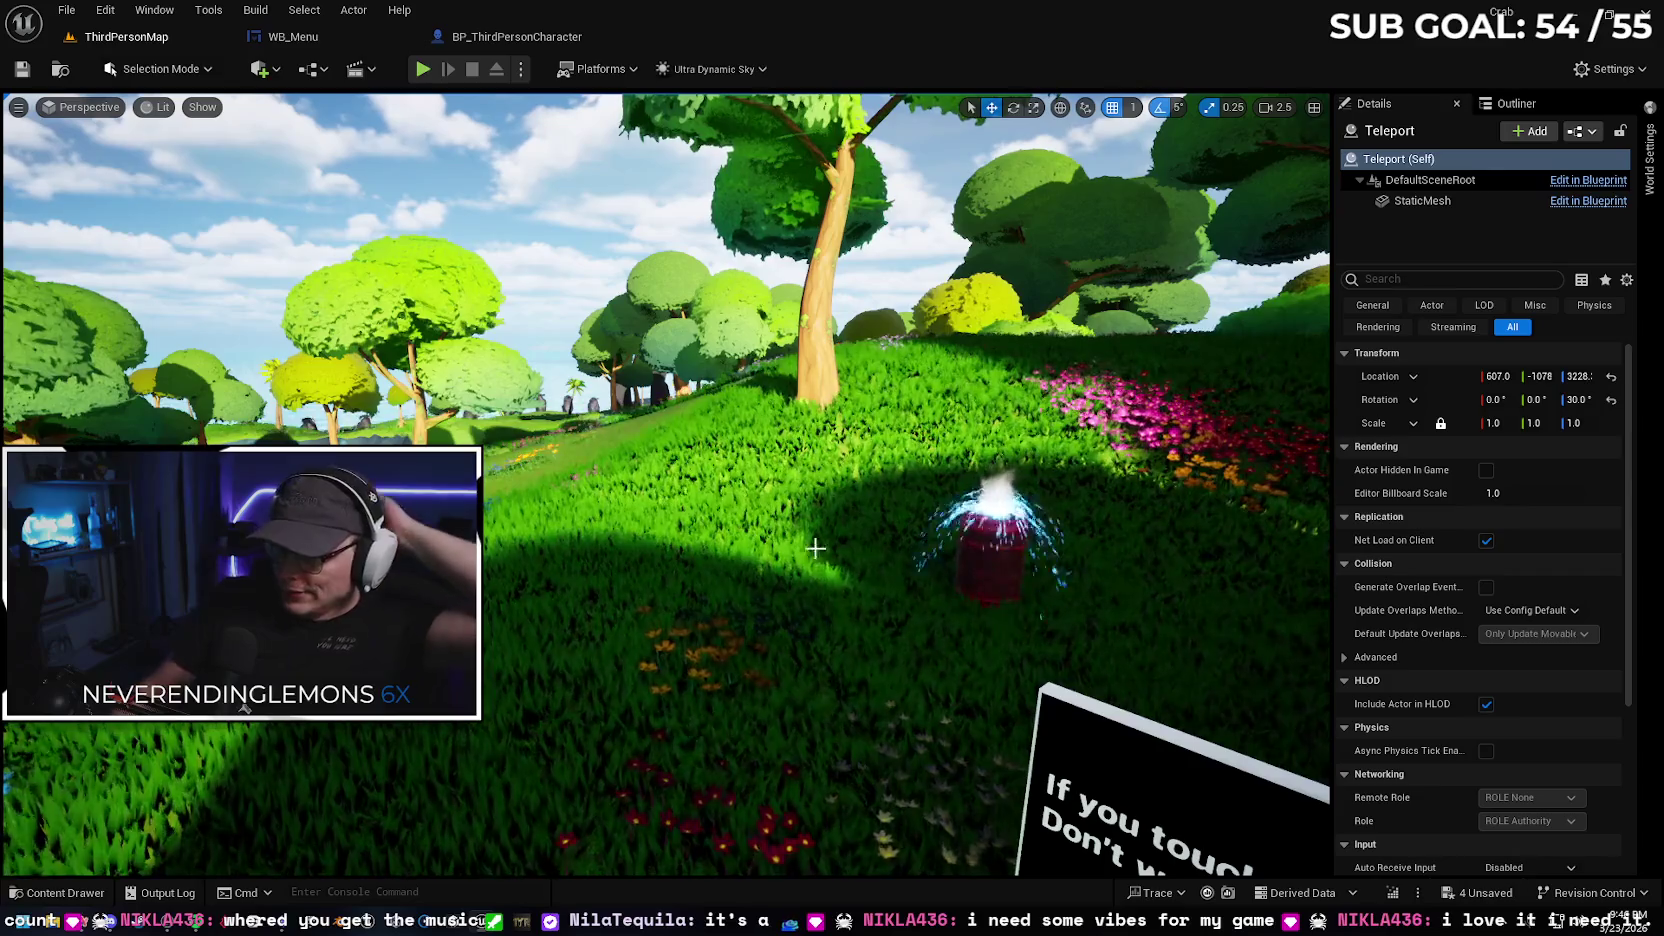
Fly to the 'Life is hard' sign and select its text to find its TropicalFont asset
mouse_move(815, 578)
left_mouse_down()
mouse_move(790, 540)
mouse_move(790, 400)
mouse_move(820, 280)
left_mouse_up()
mouse_move(611, 488)
left_mouse_down()
mouse_move(620, 470)
mouse_move(611, 488)
left_mouse_up()
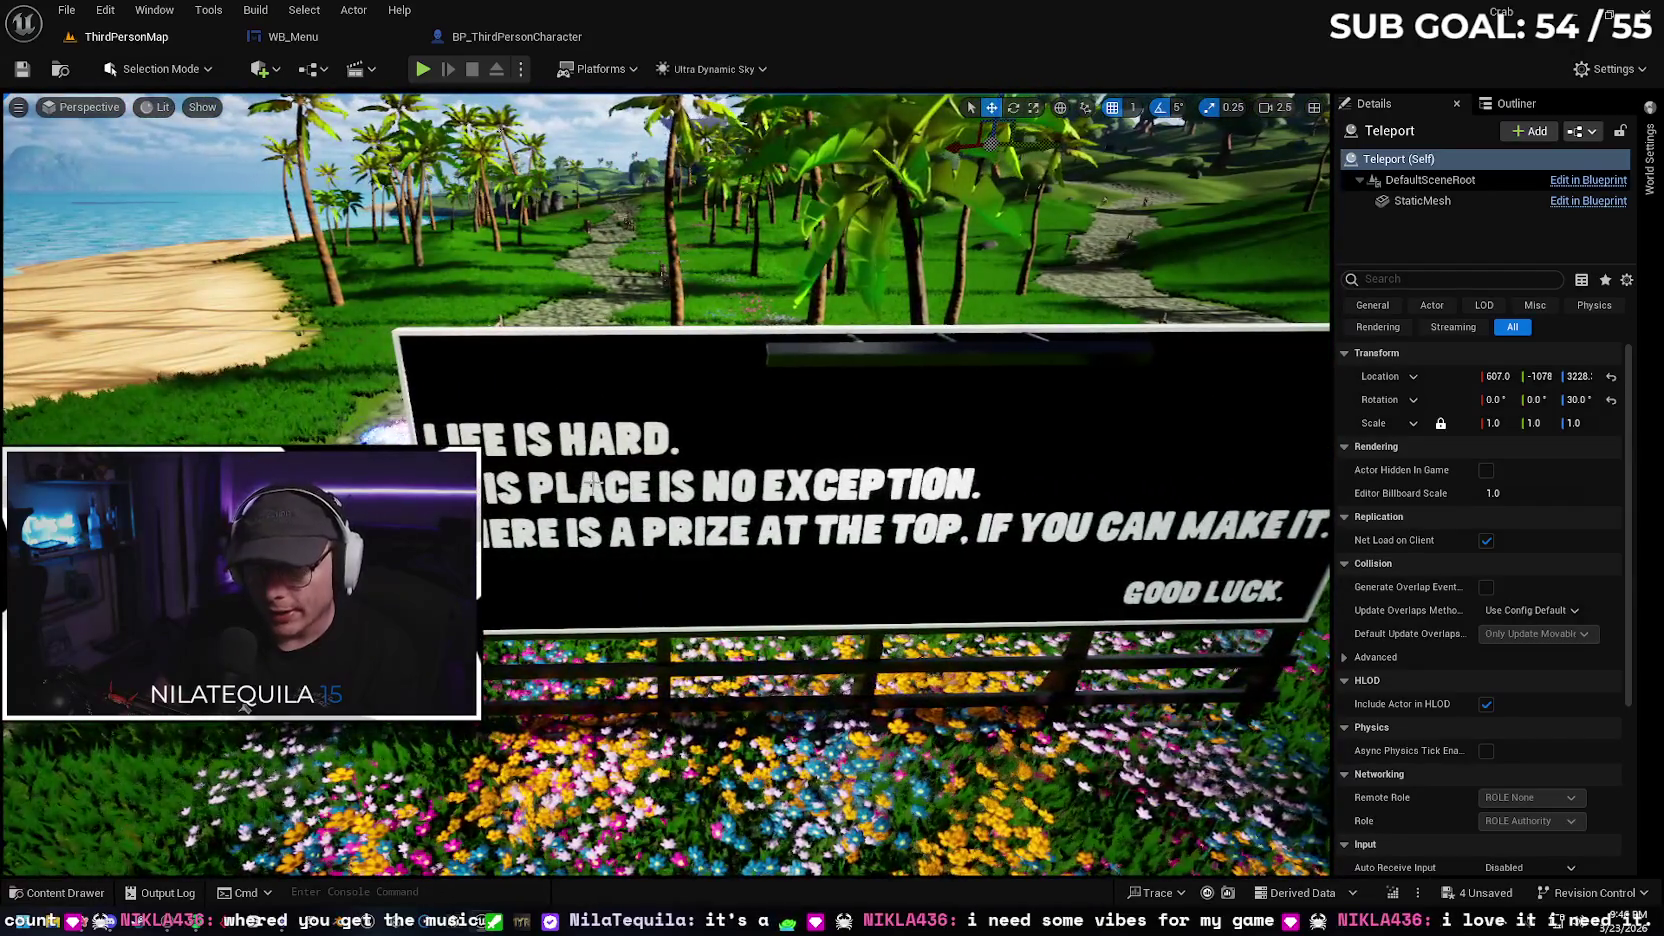
left_click(618, 489)
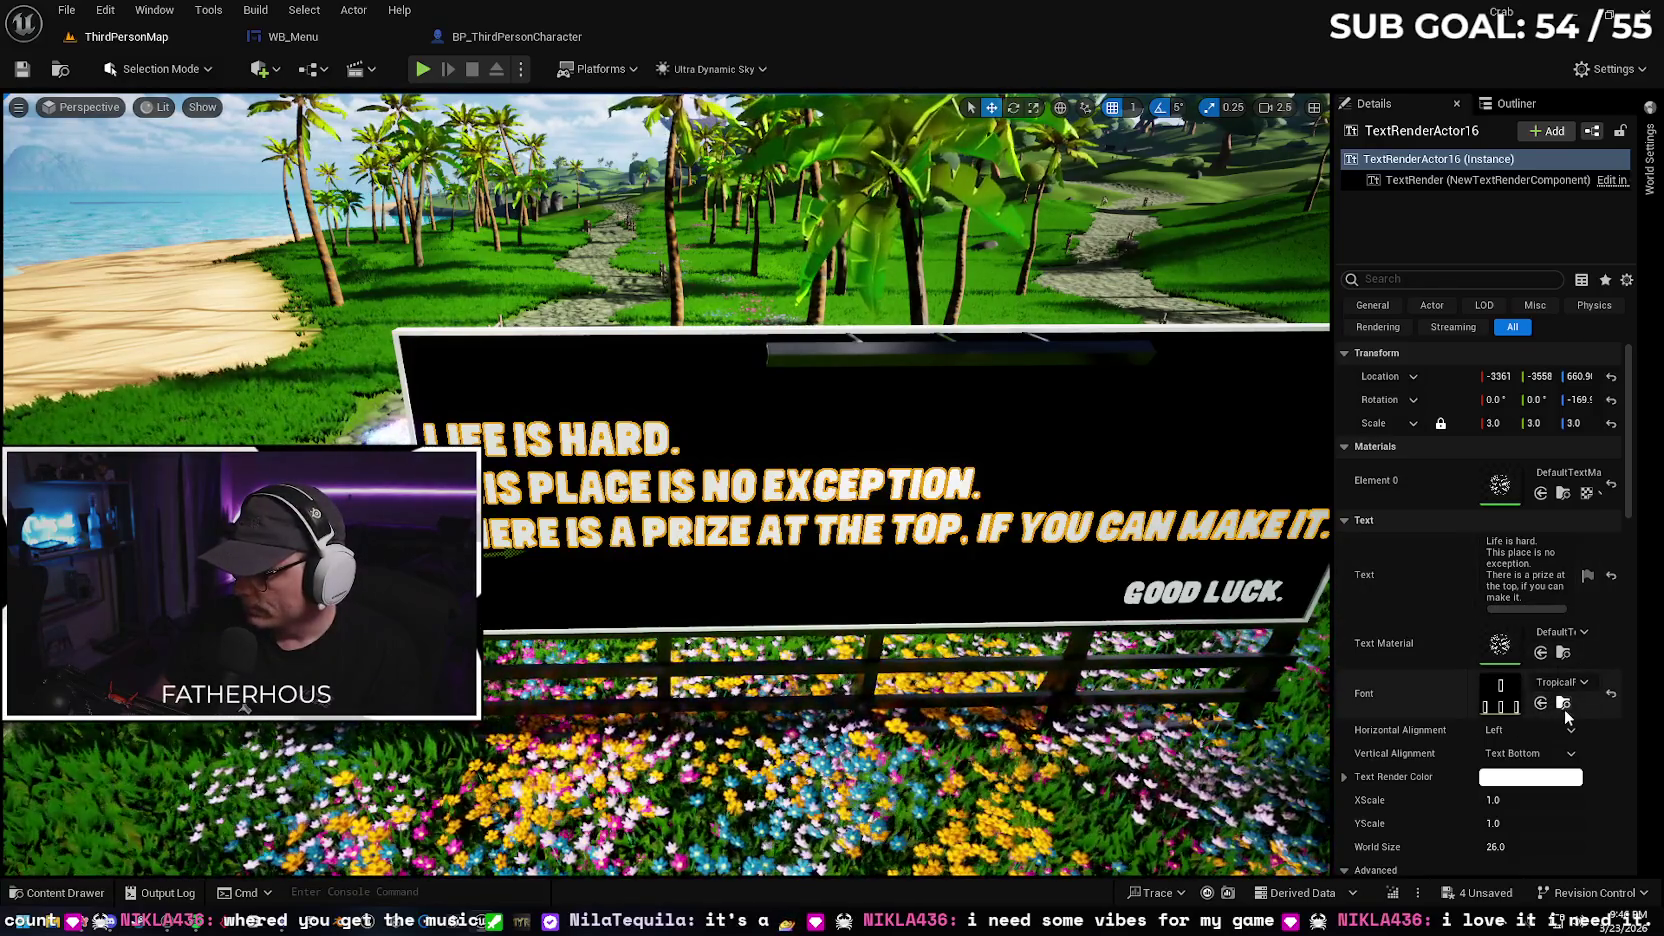
left_click(1564, 703)
Apply TropicalFont to the 'If you touch it' sign text and the '-Bill B.' signature
left_click_drag(922, 229, 865, 258)
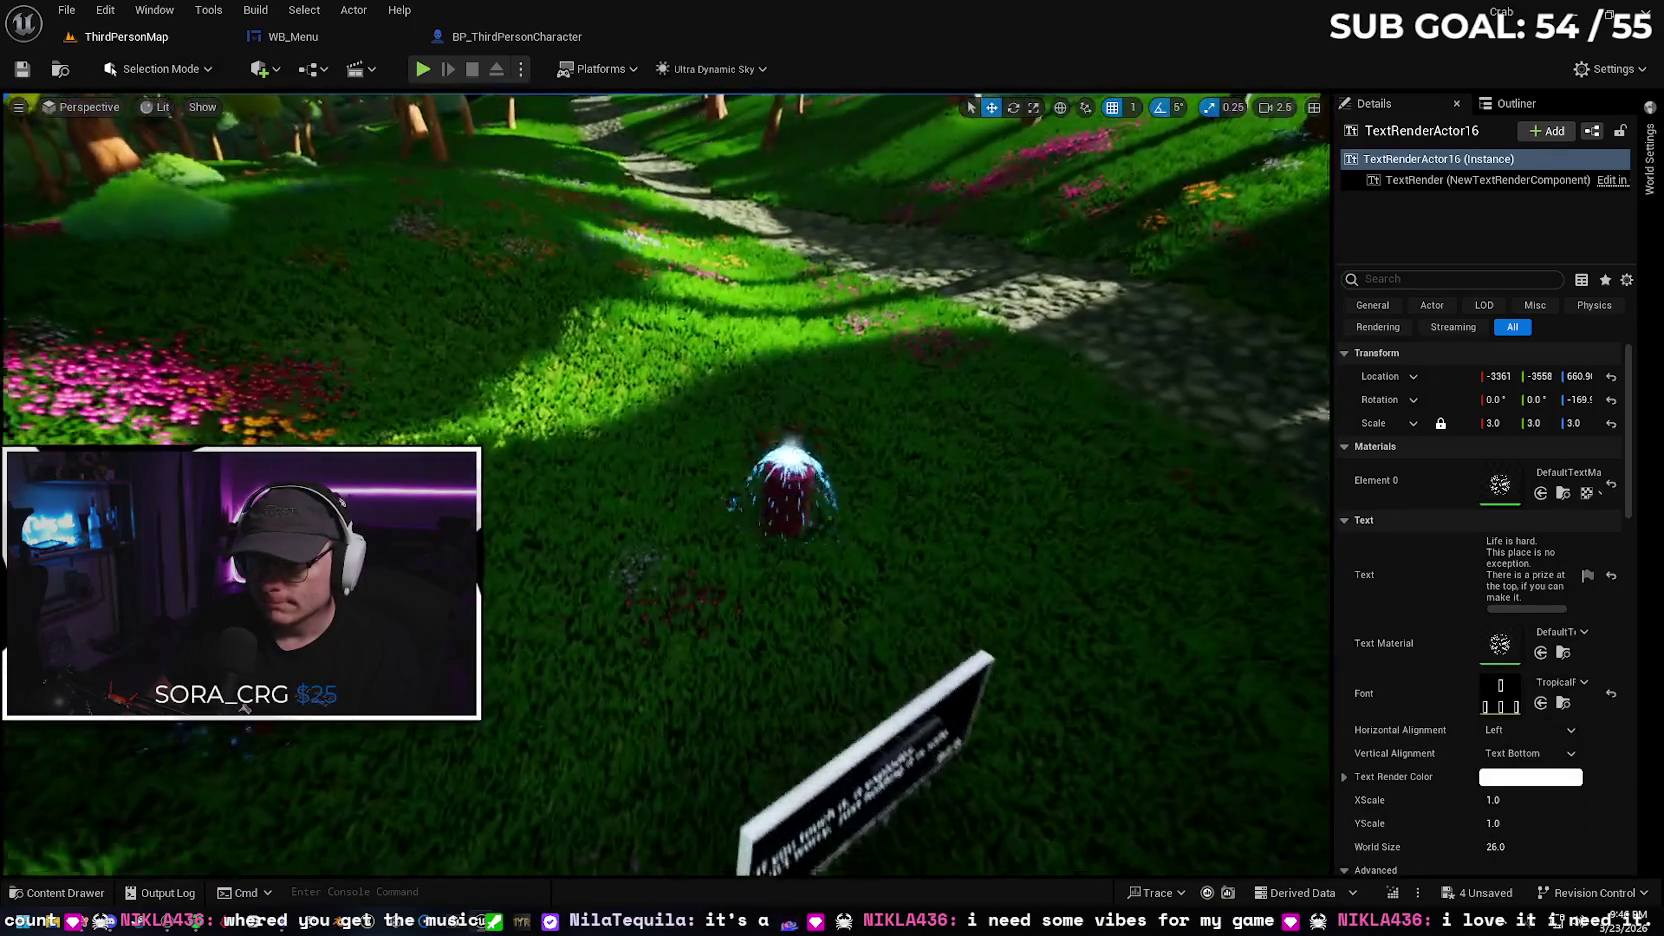
scroll(666, 484, "down", 2)
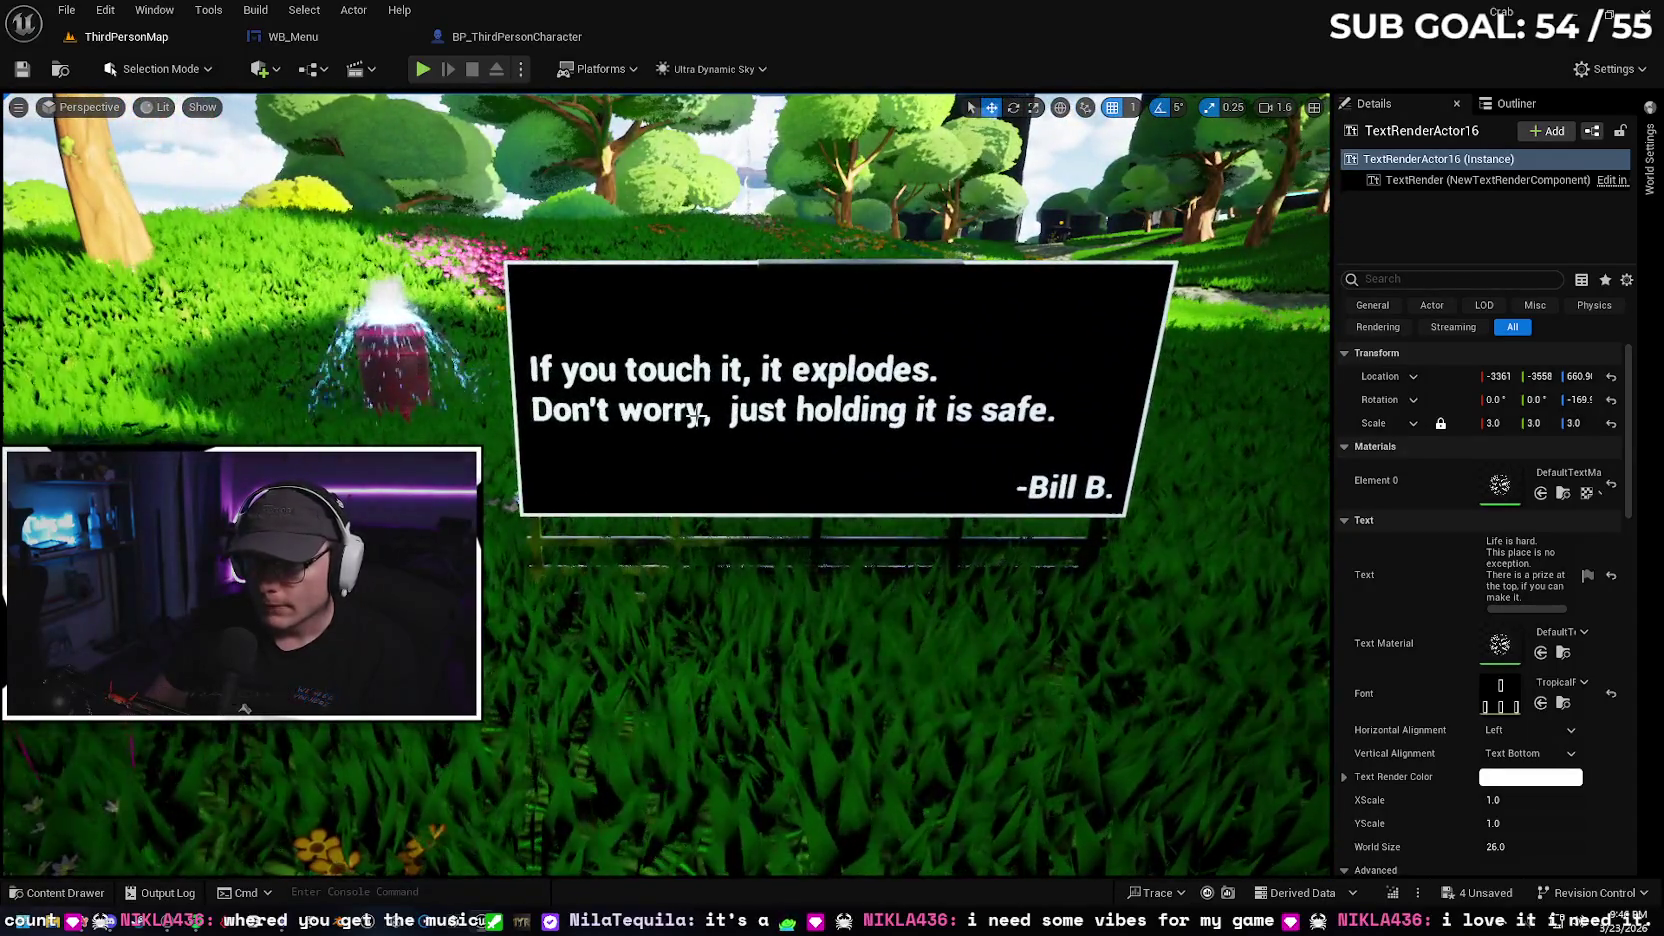
left_click(694, 418)
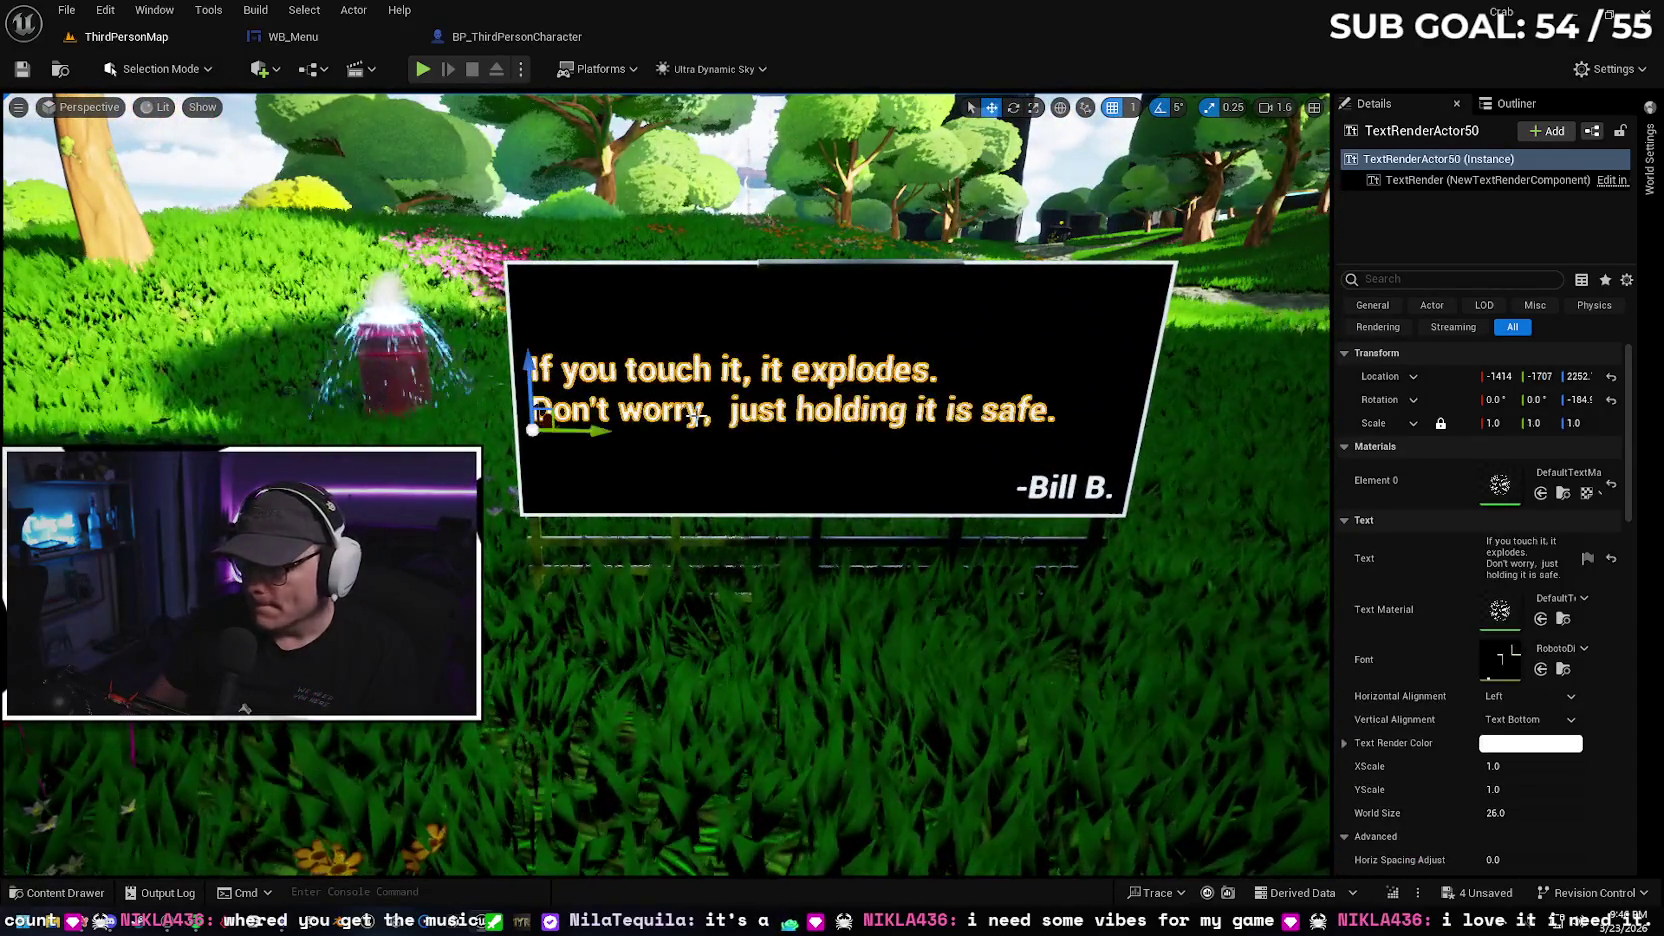
left_click(1541, 669)
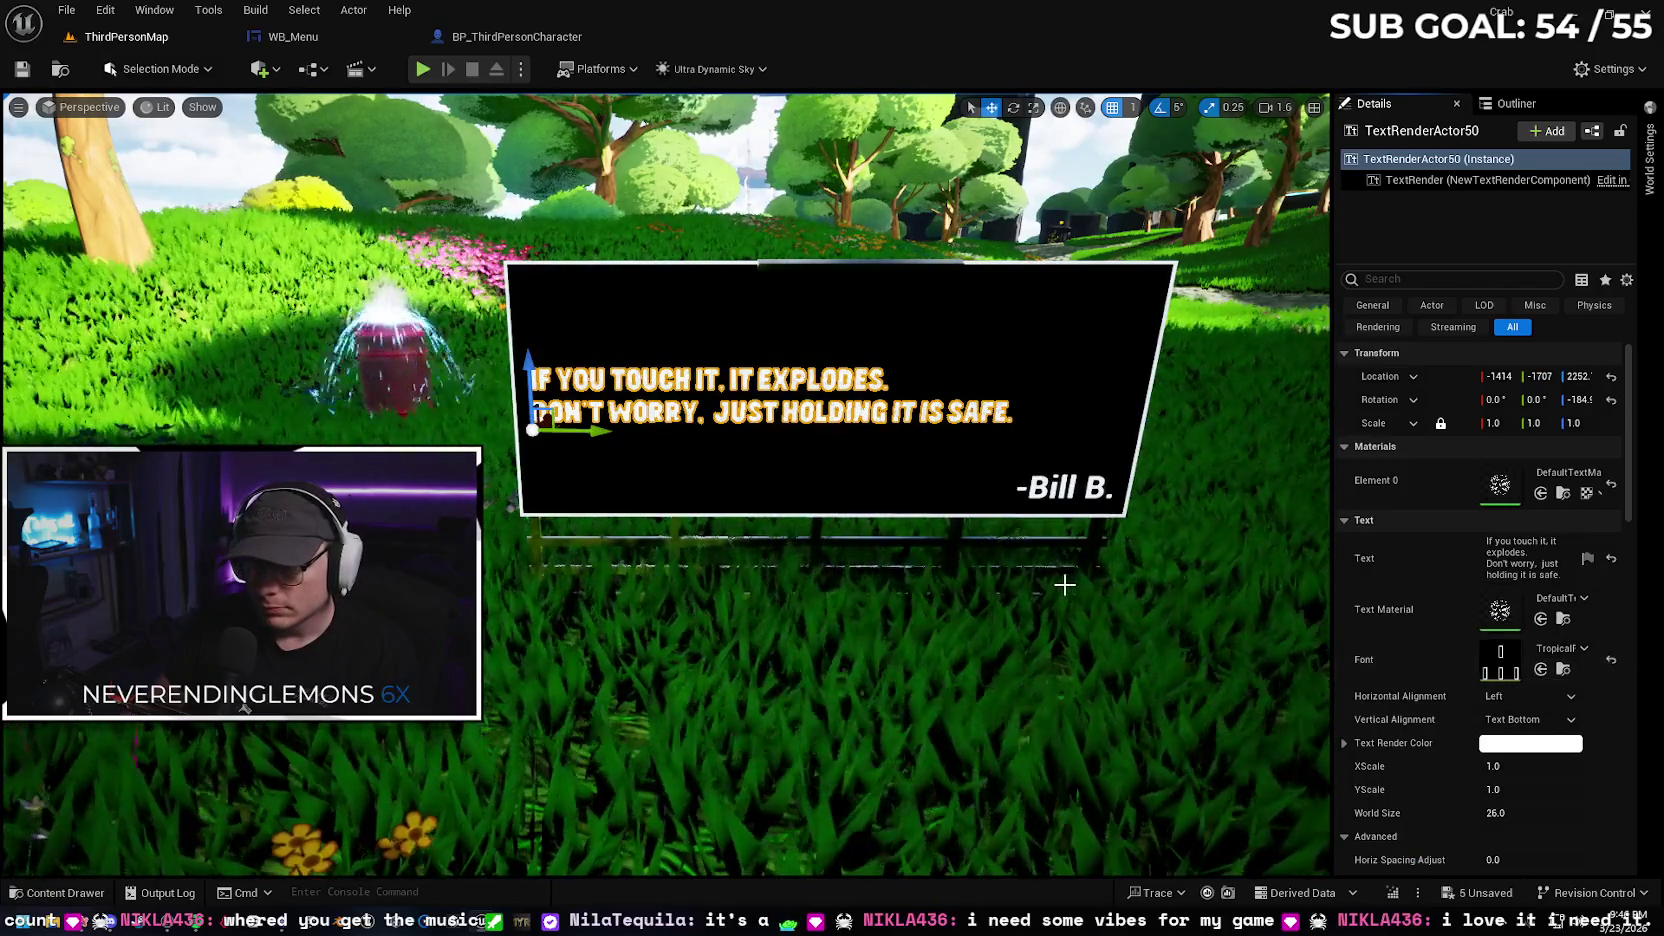
left_click(1070, 488)
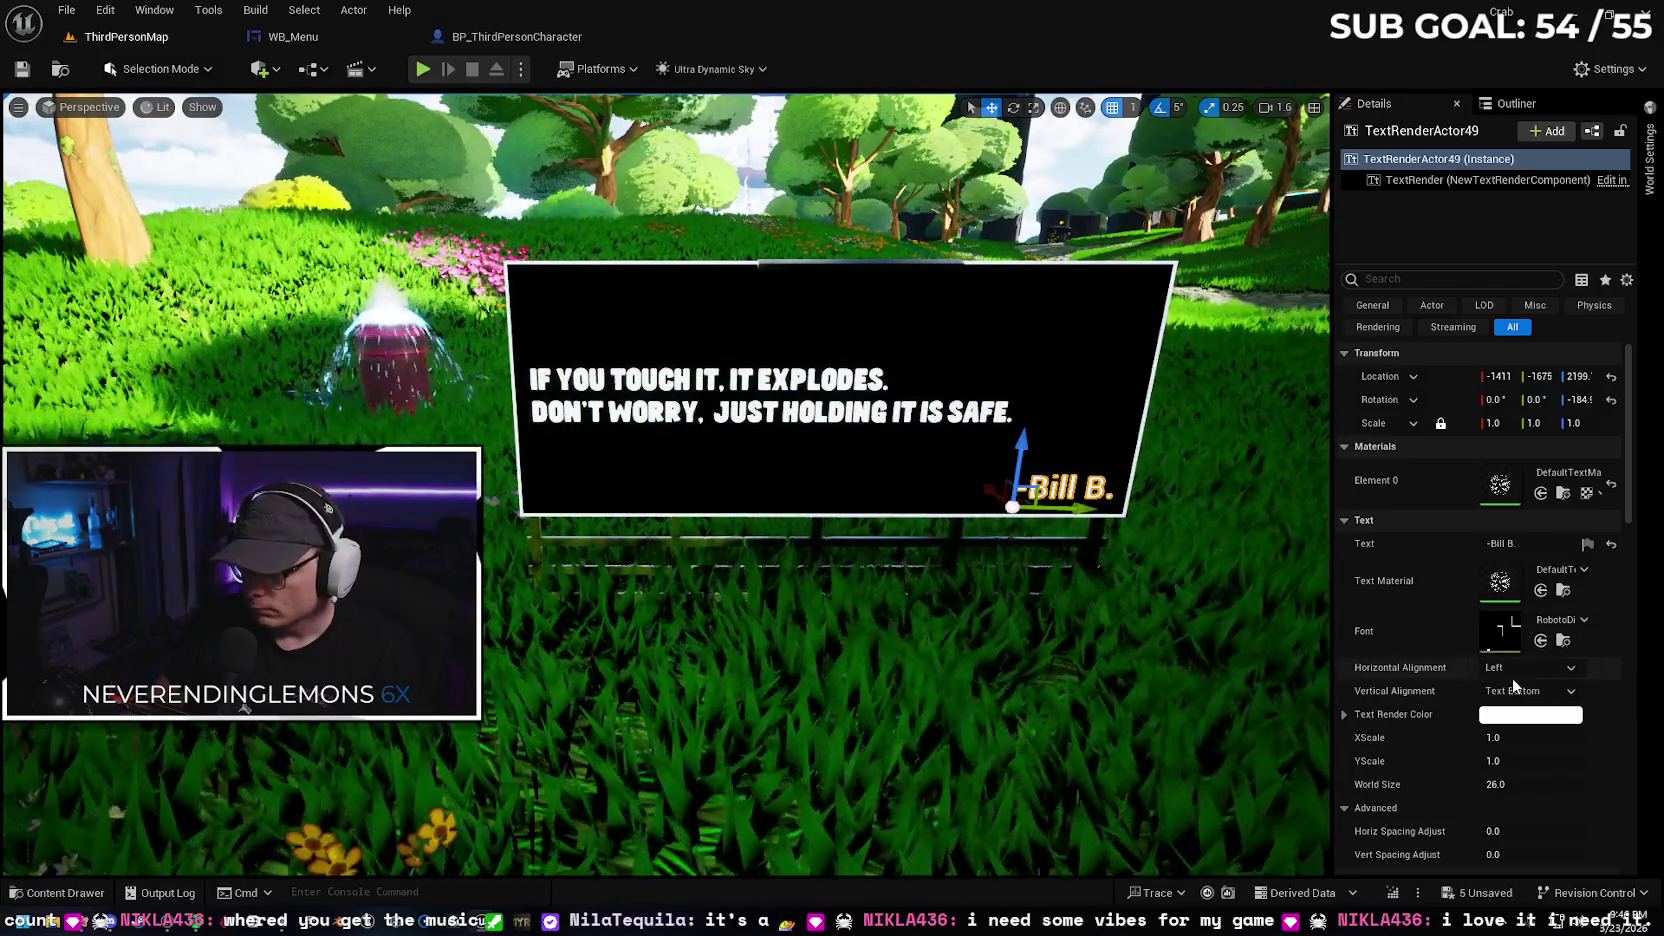
left_click(1541, 640)
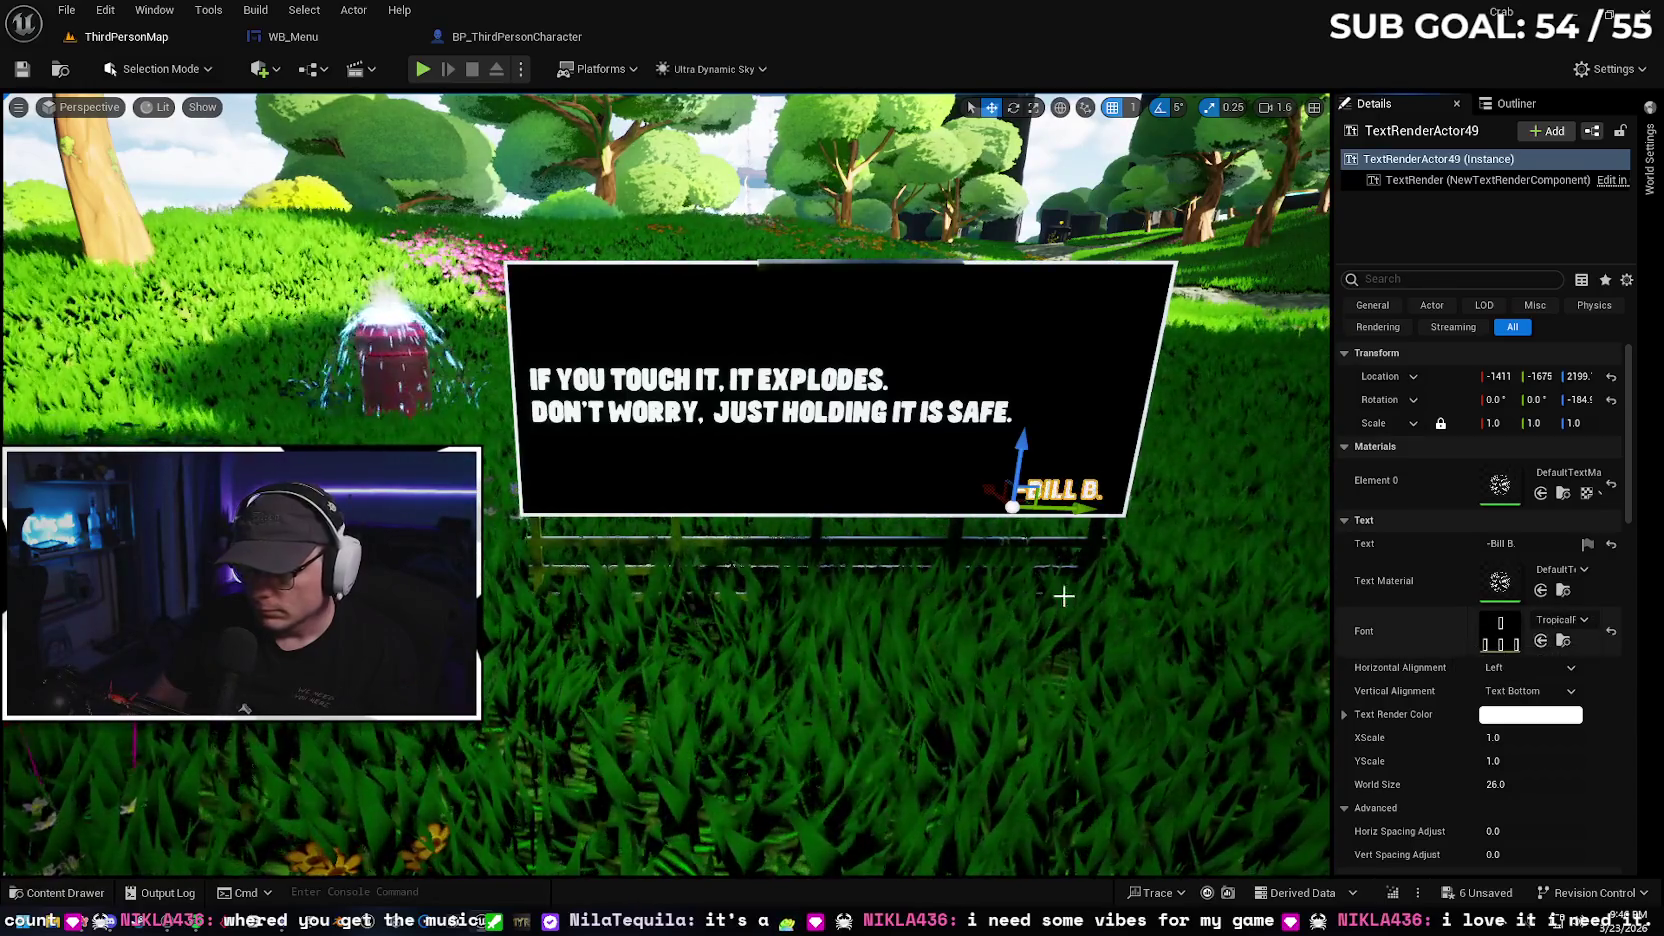
Review the main sign text's Details again, then select the island landscape
scroll(780, 602, "up", 3)
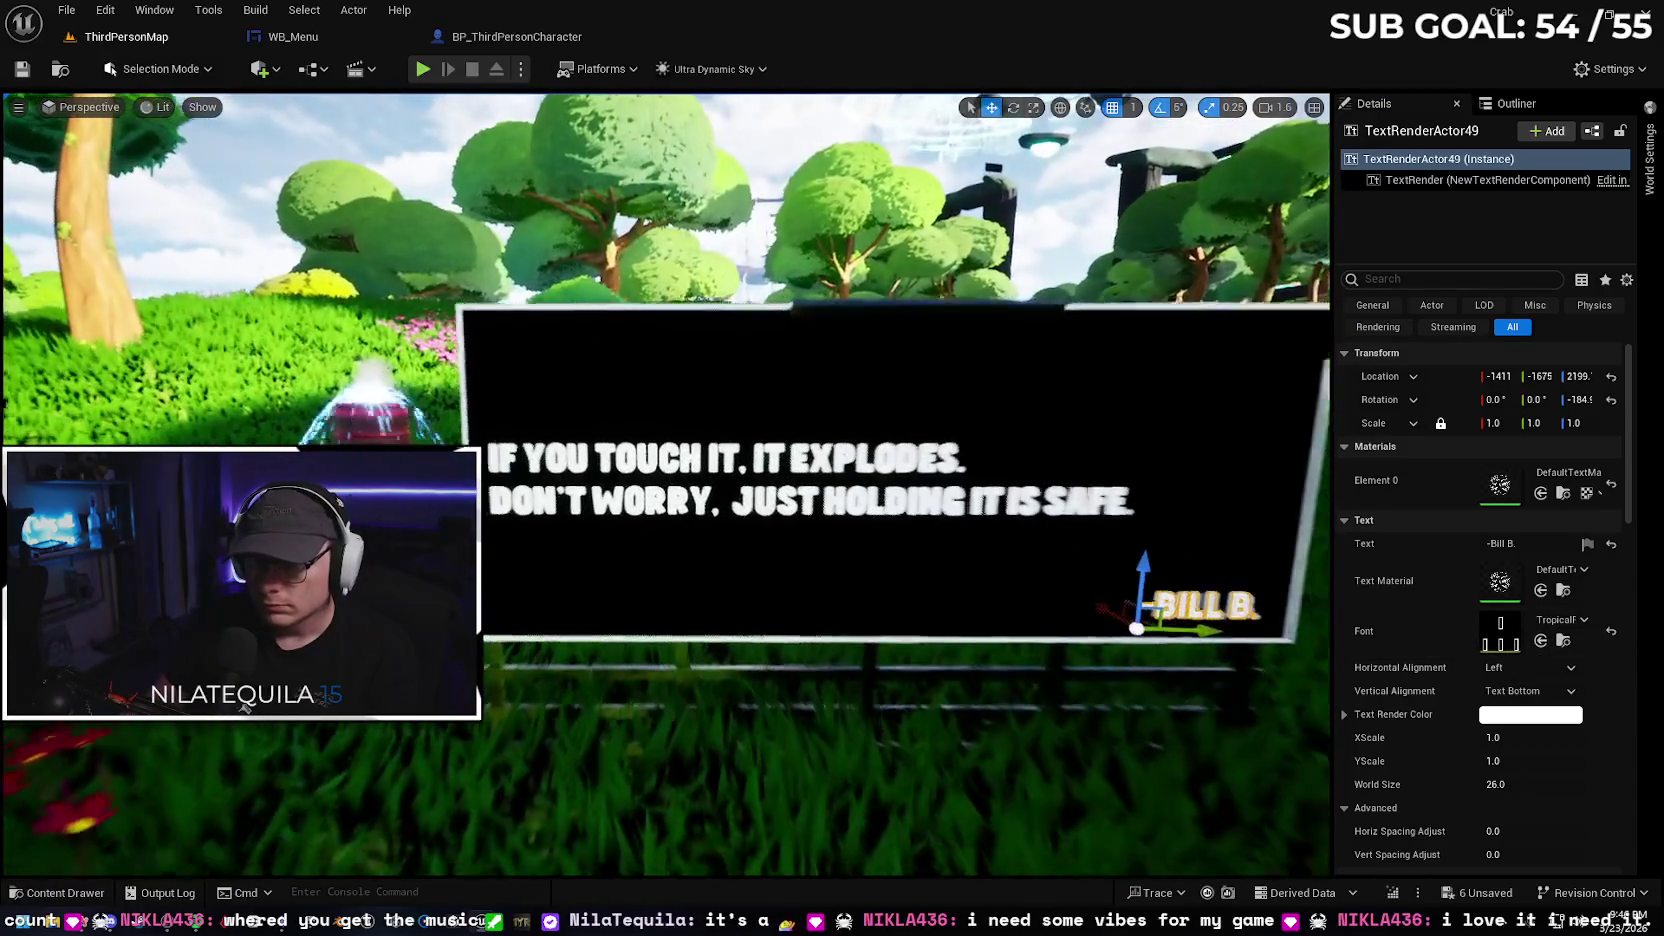
scroll(244, 706, "down", 4)
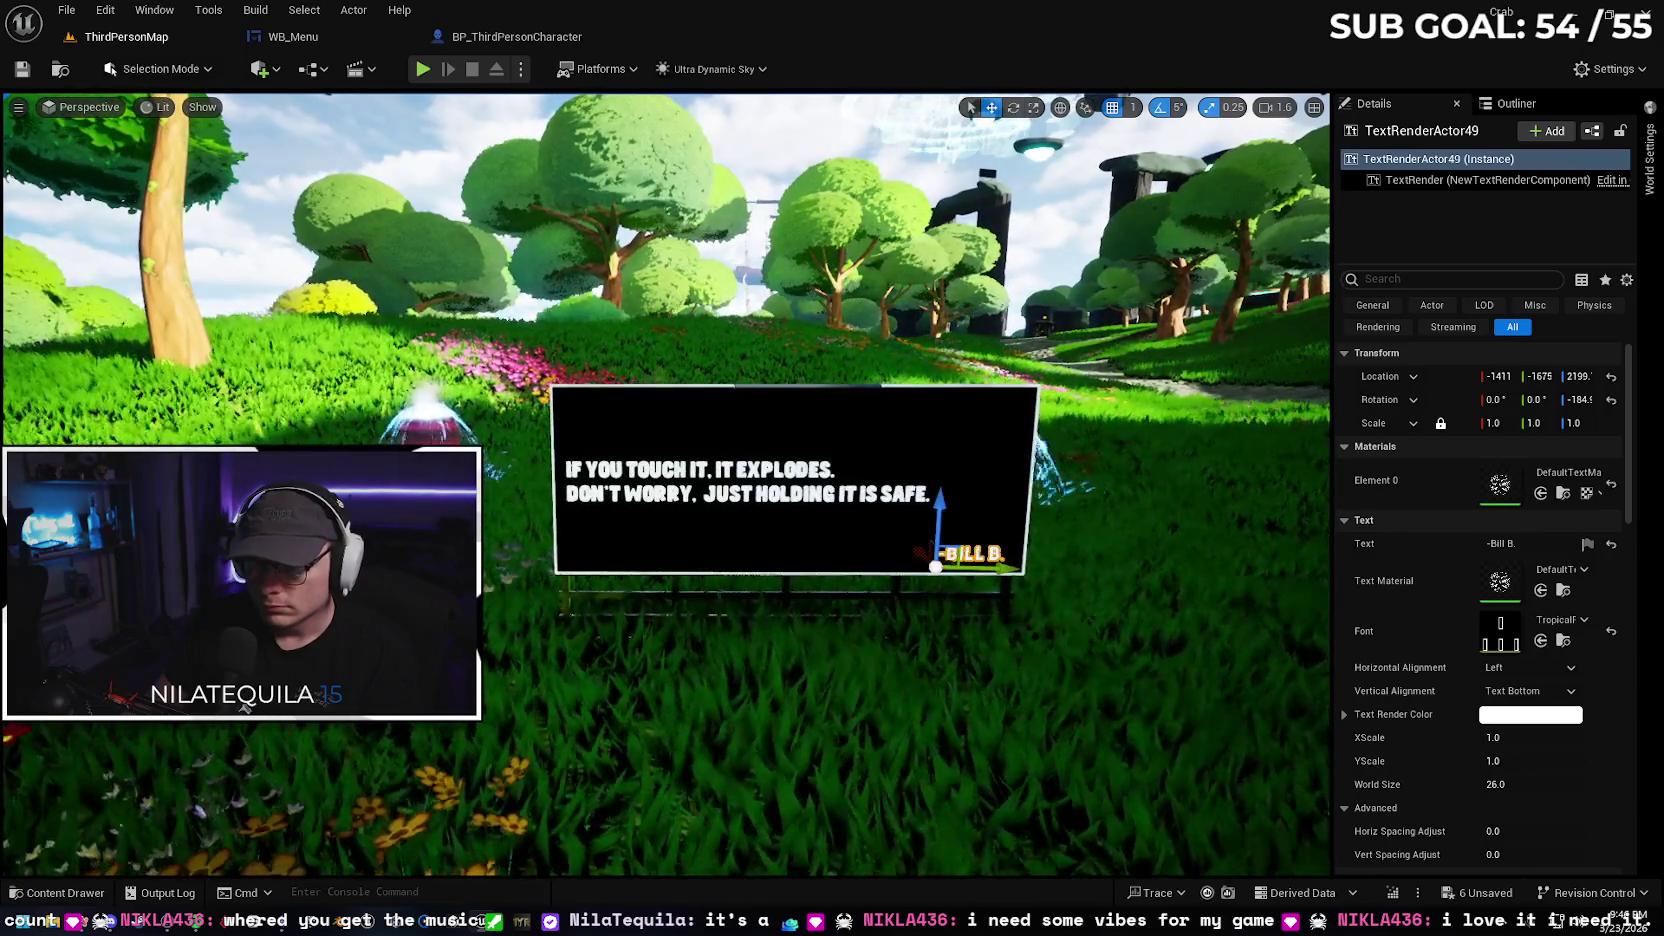
scroll(244, 706, "up", 4)
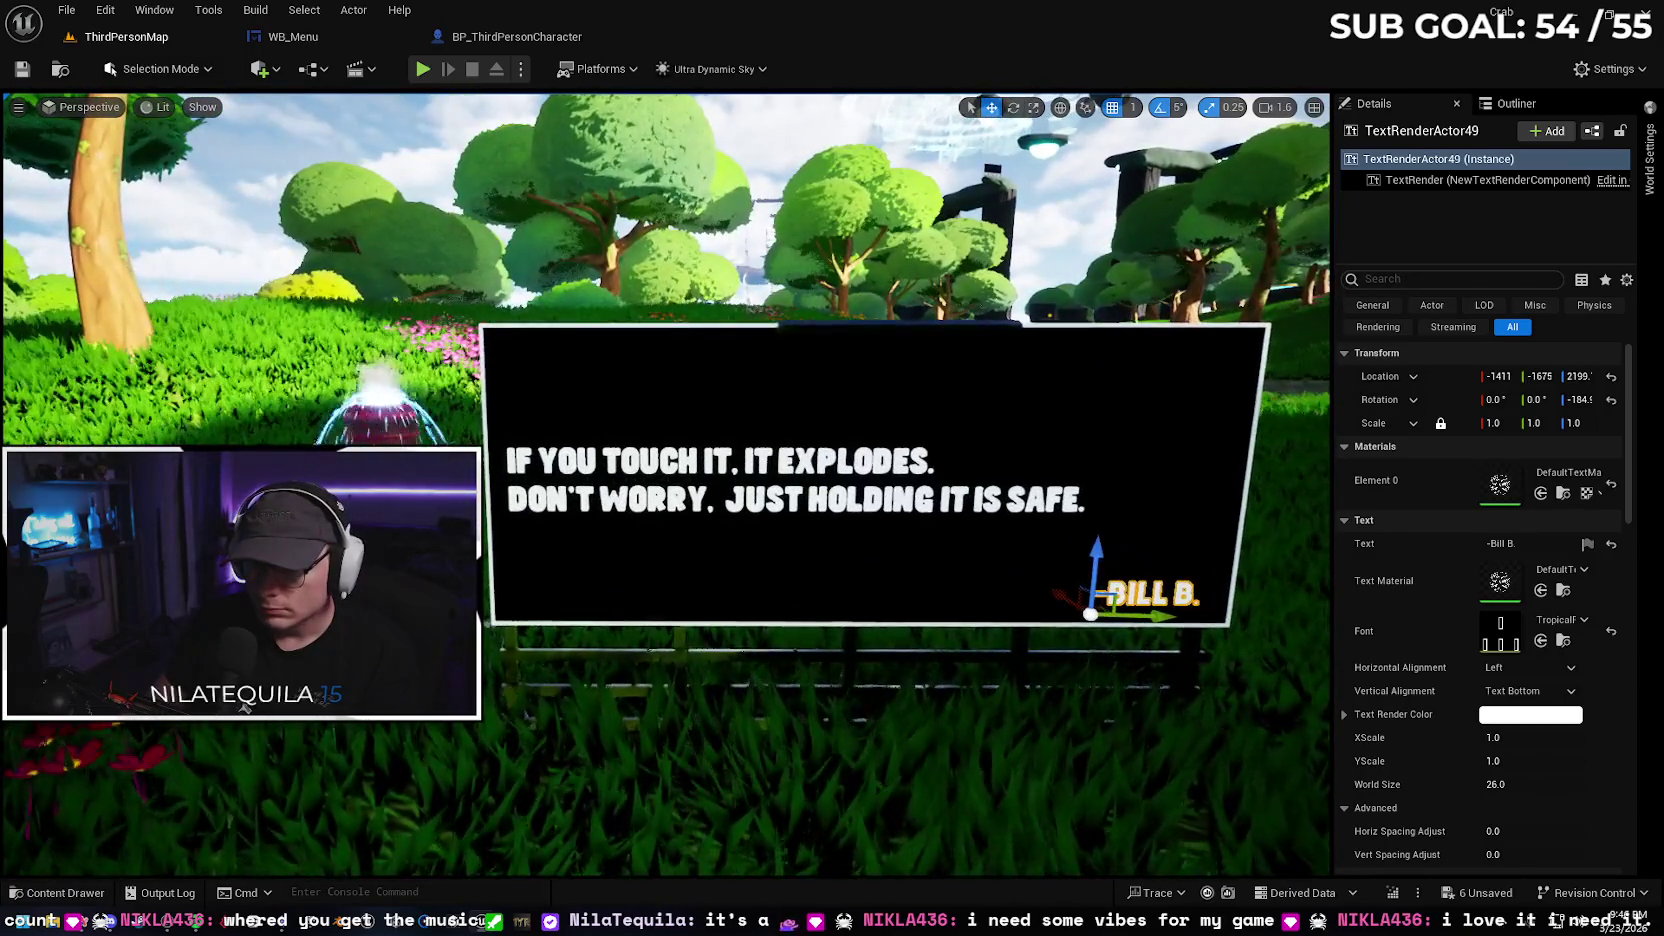
left_click(1153, 545)
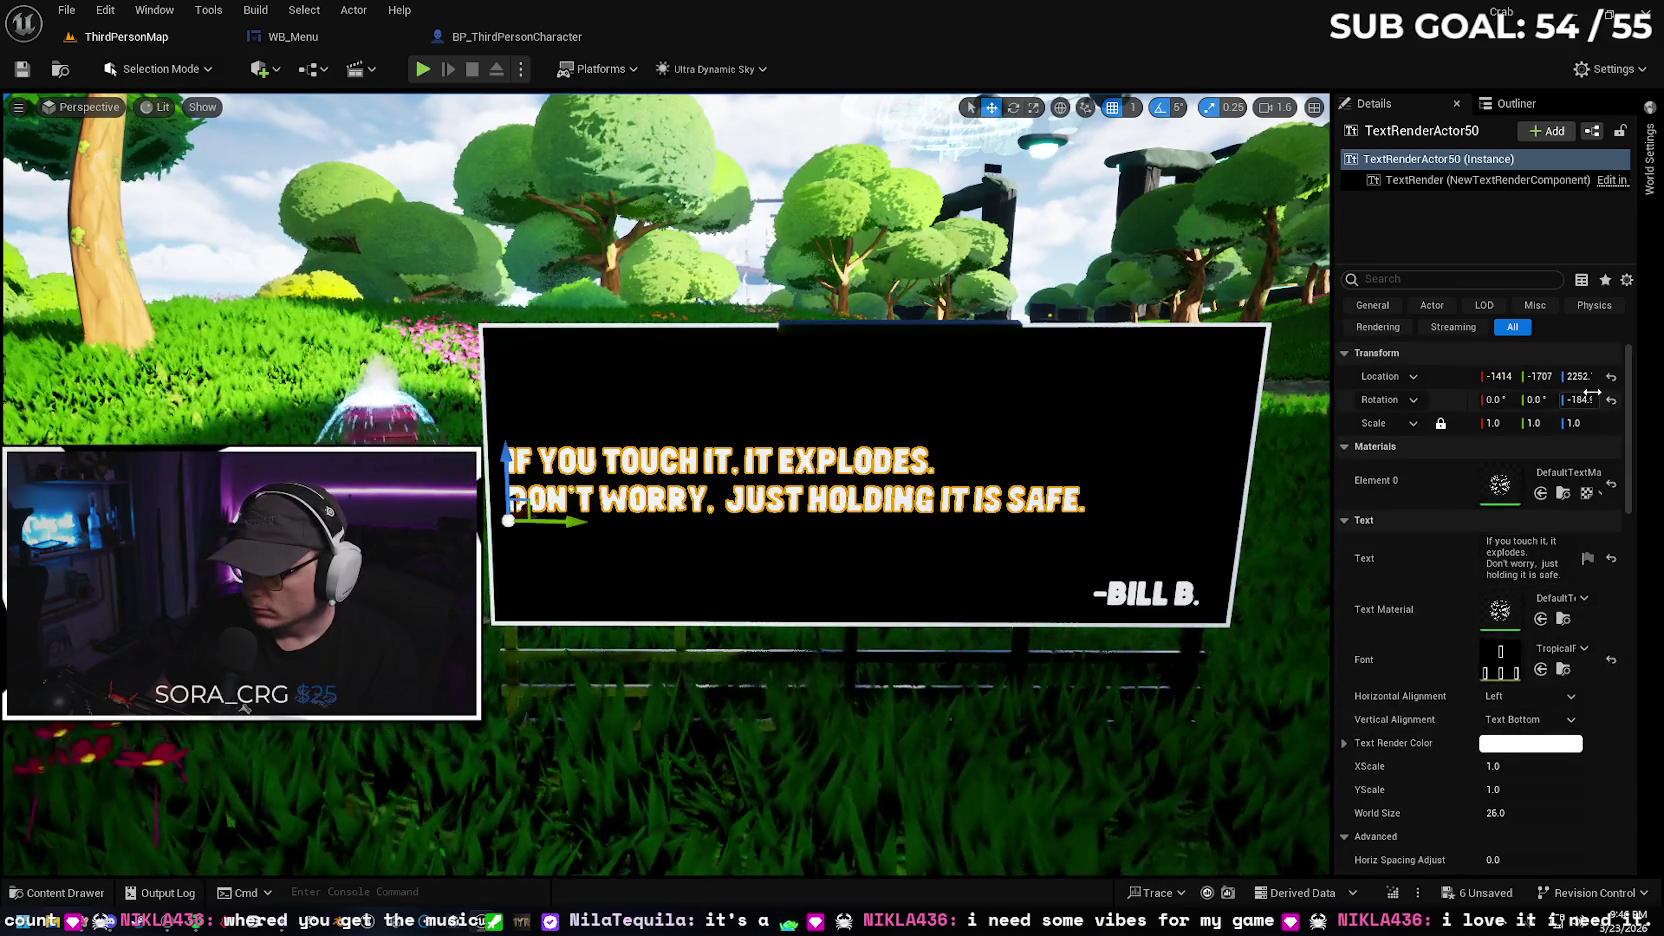
scroll(1633, 441, "down", 5)
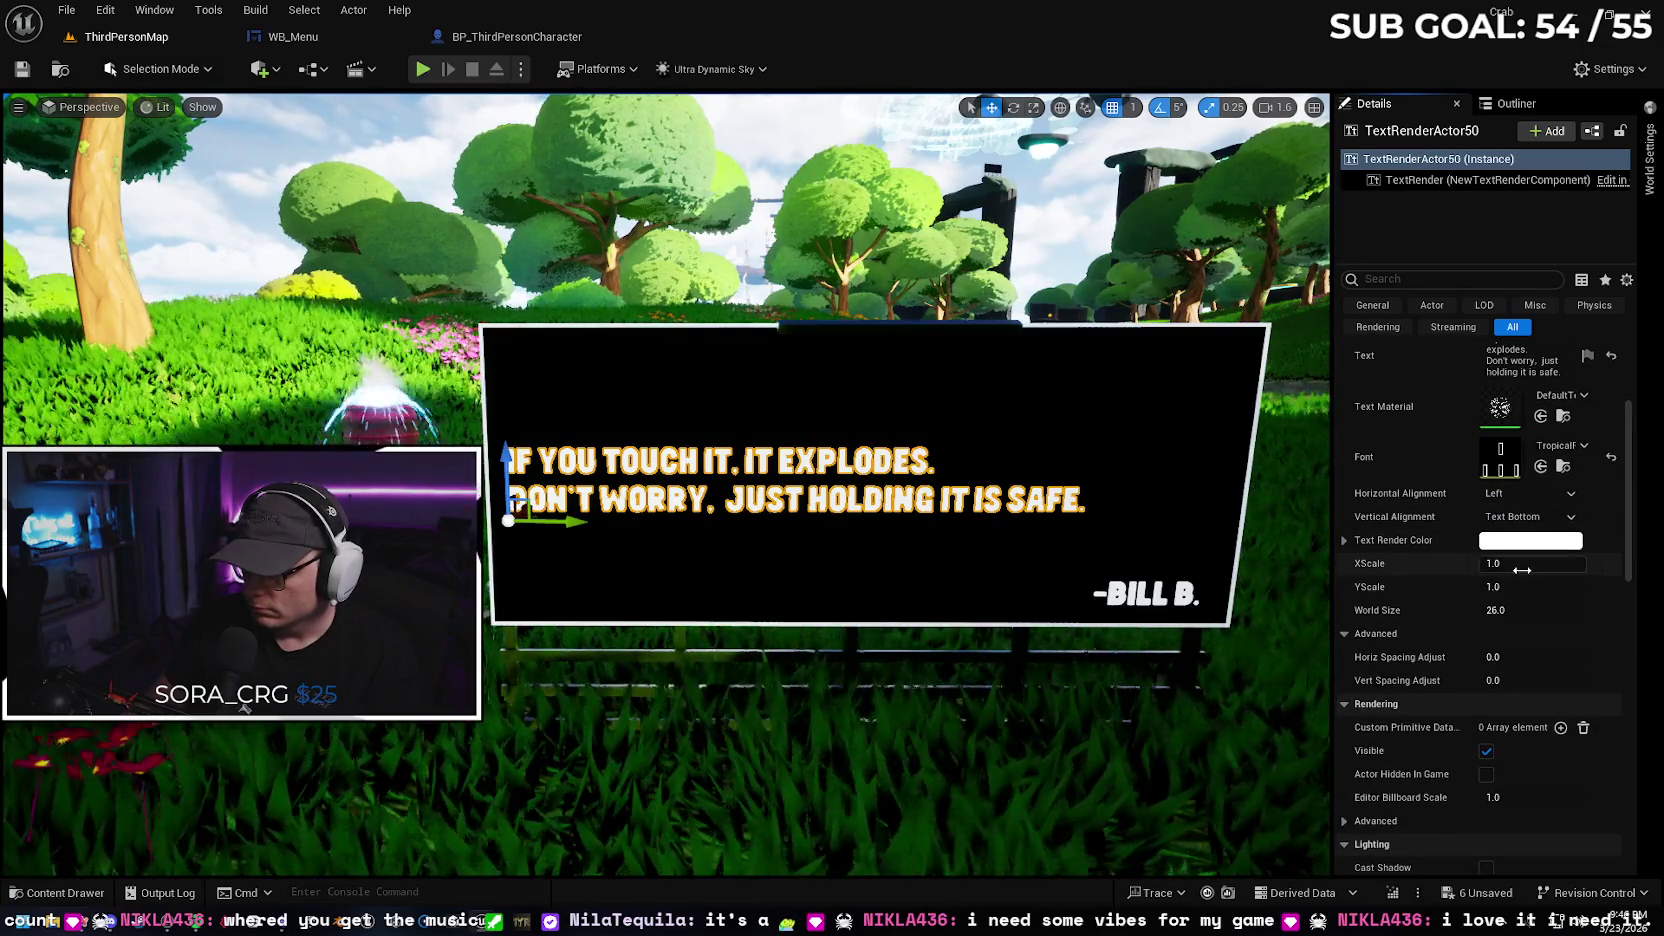
scroll(1625, 547, "down", 5)
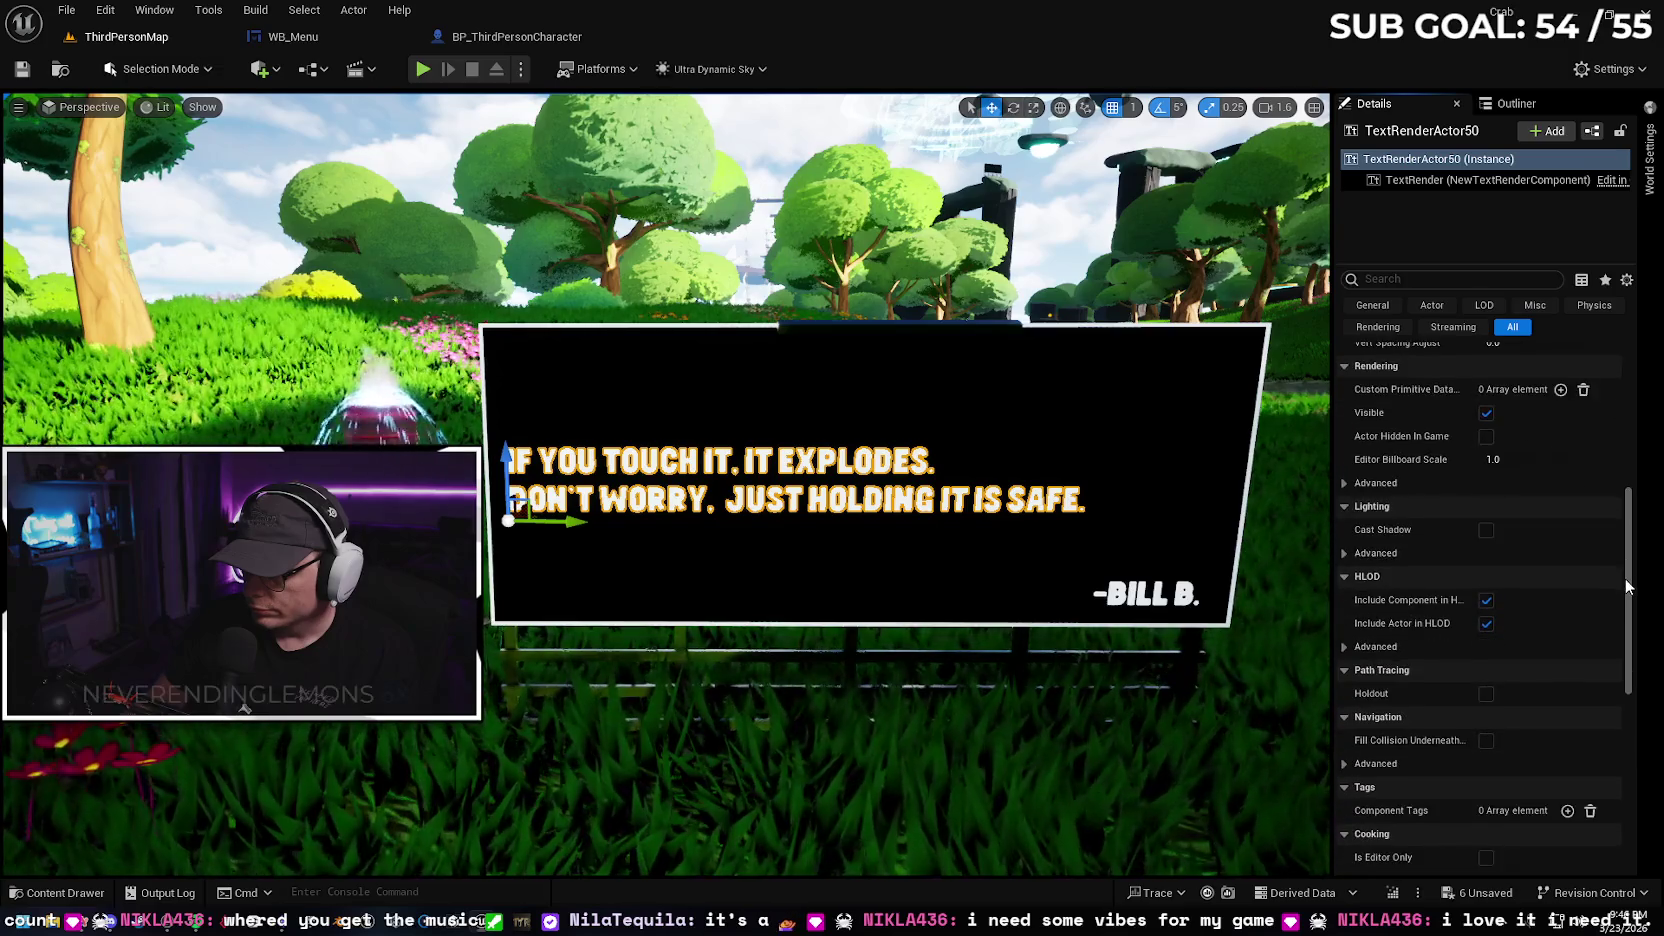
scroll(1637, 368, "up", 10)
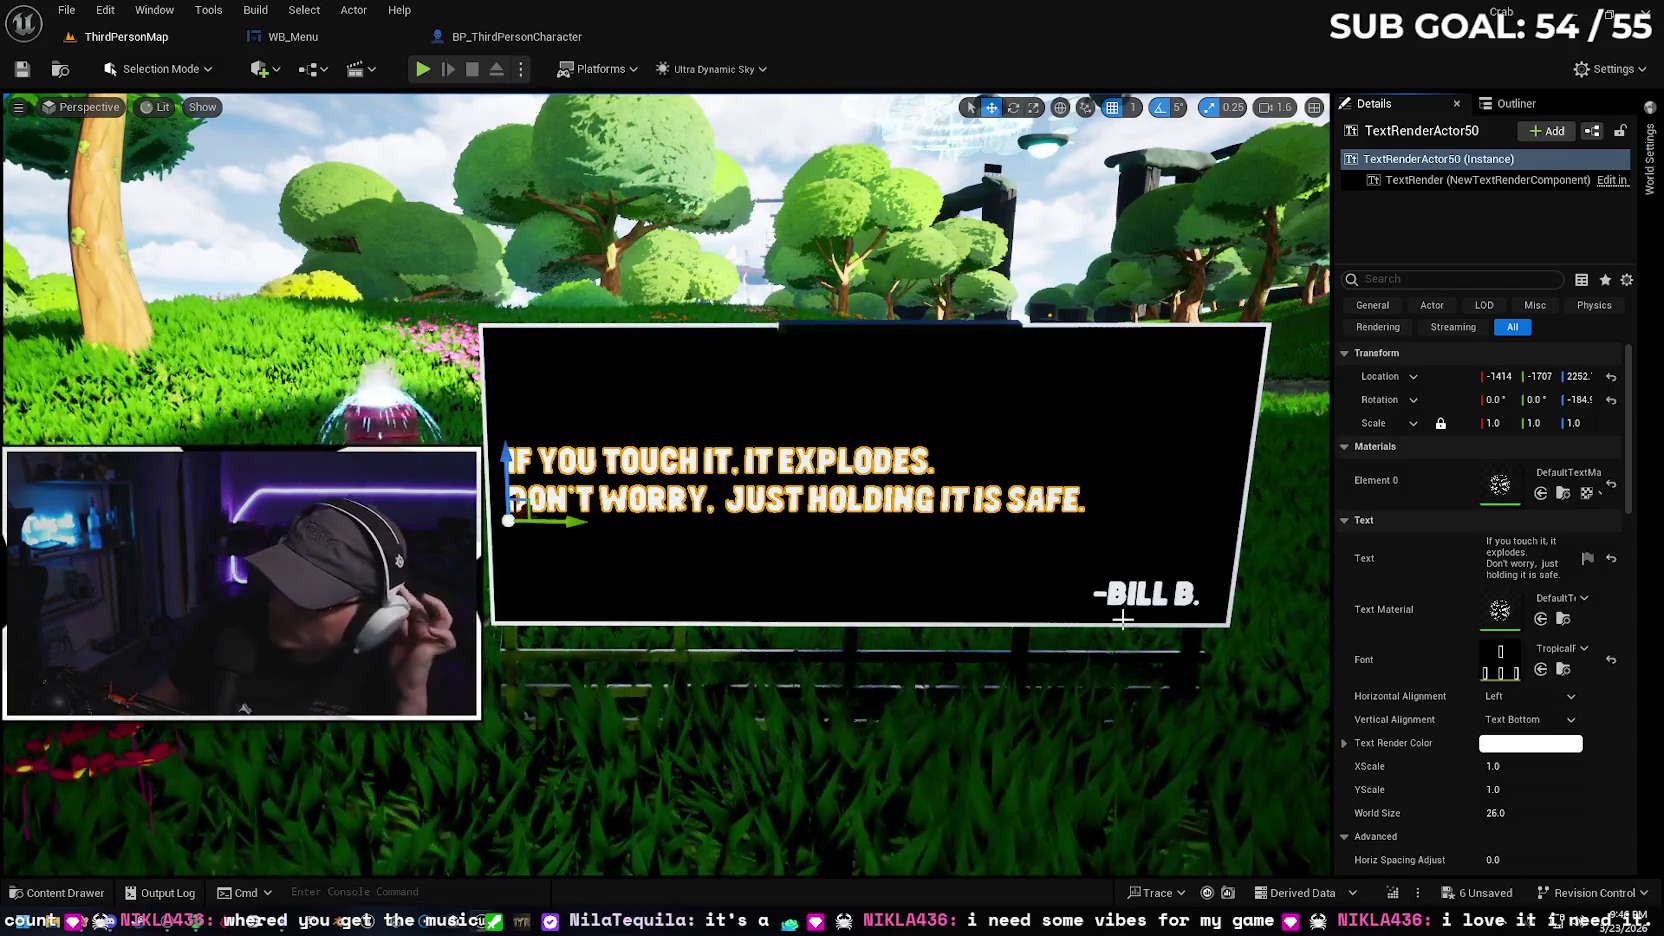
left_click(633, 688)
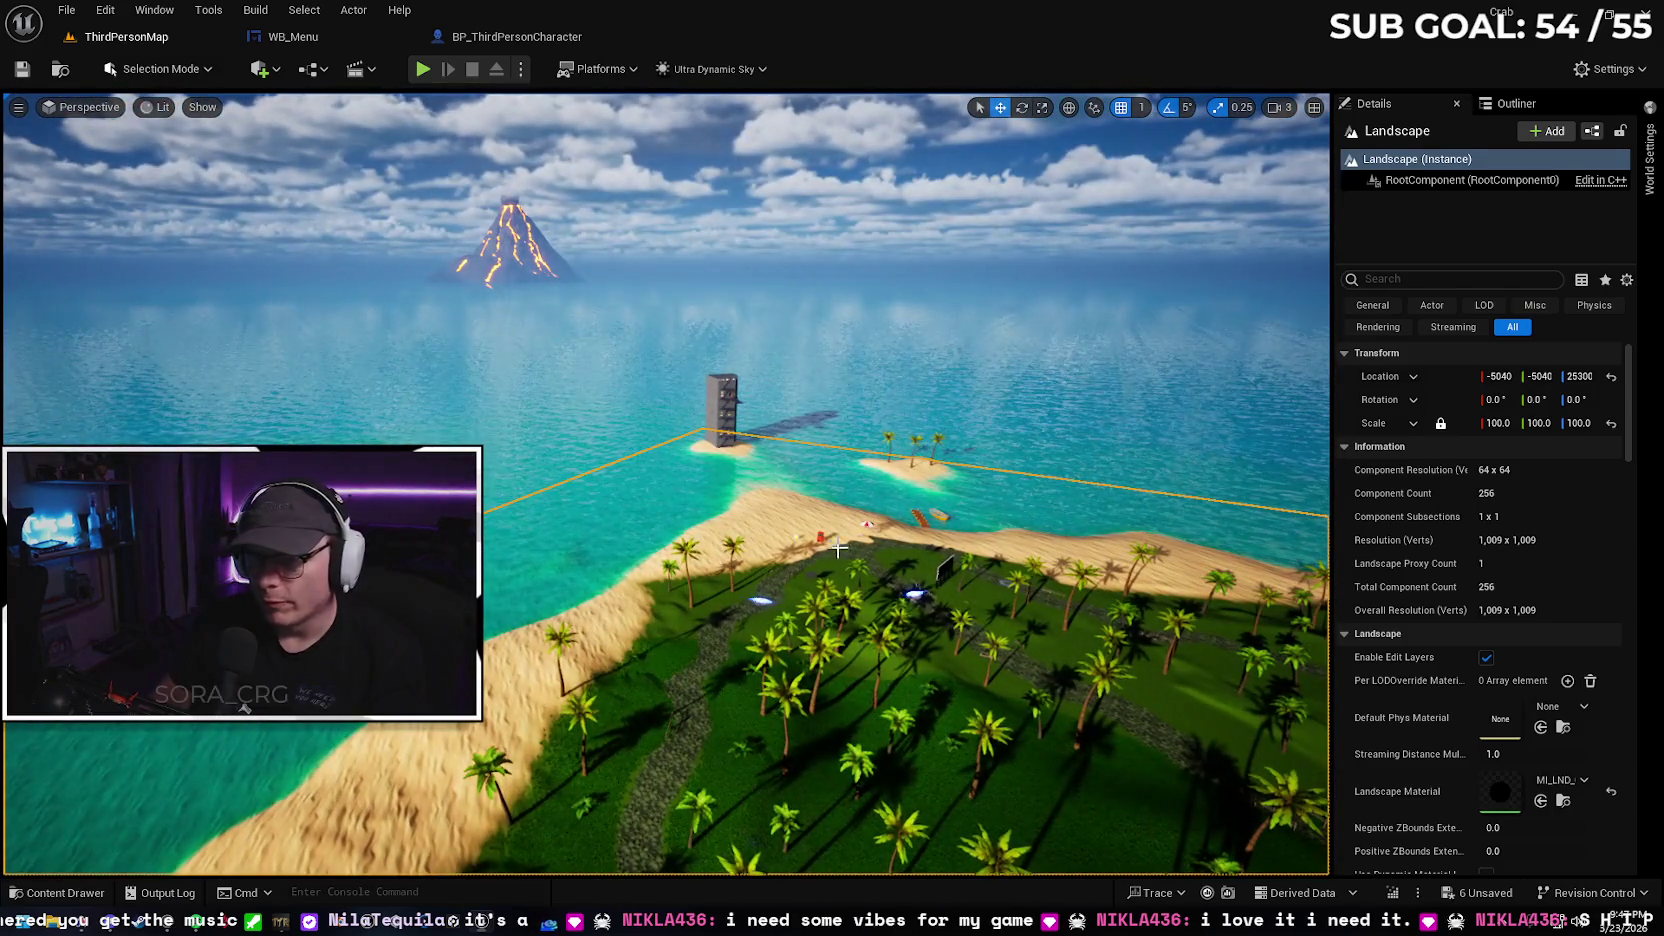
Select the palm foliage and ocean water, fly to the lighthouse beach, then switch to BP_ThirdPersonCharacter
left_click(916, 438)
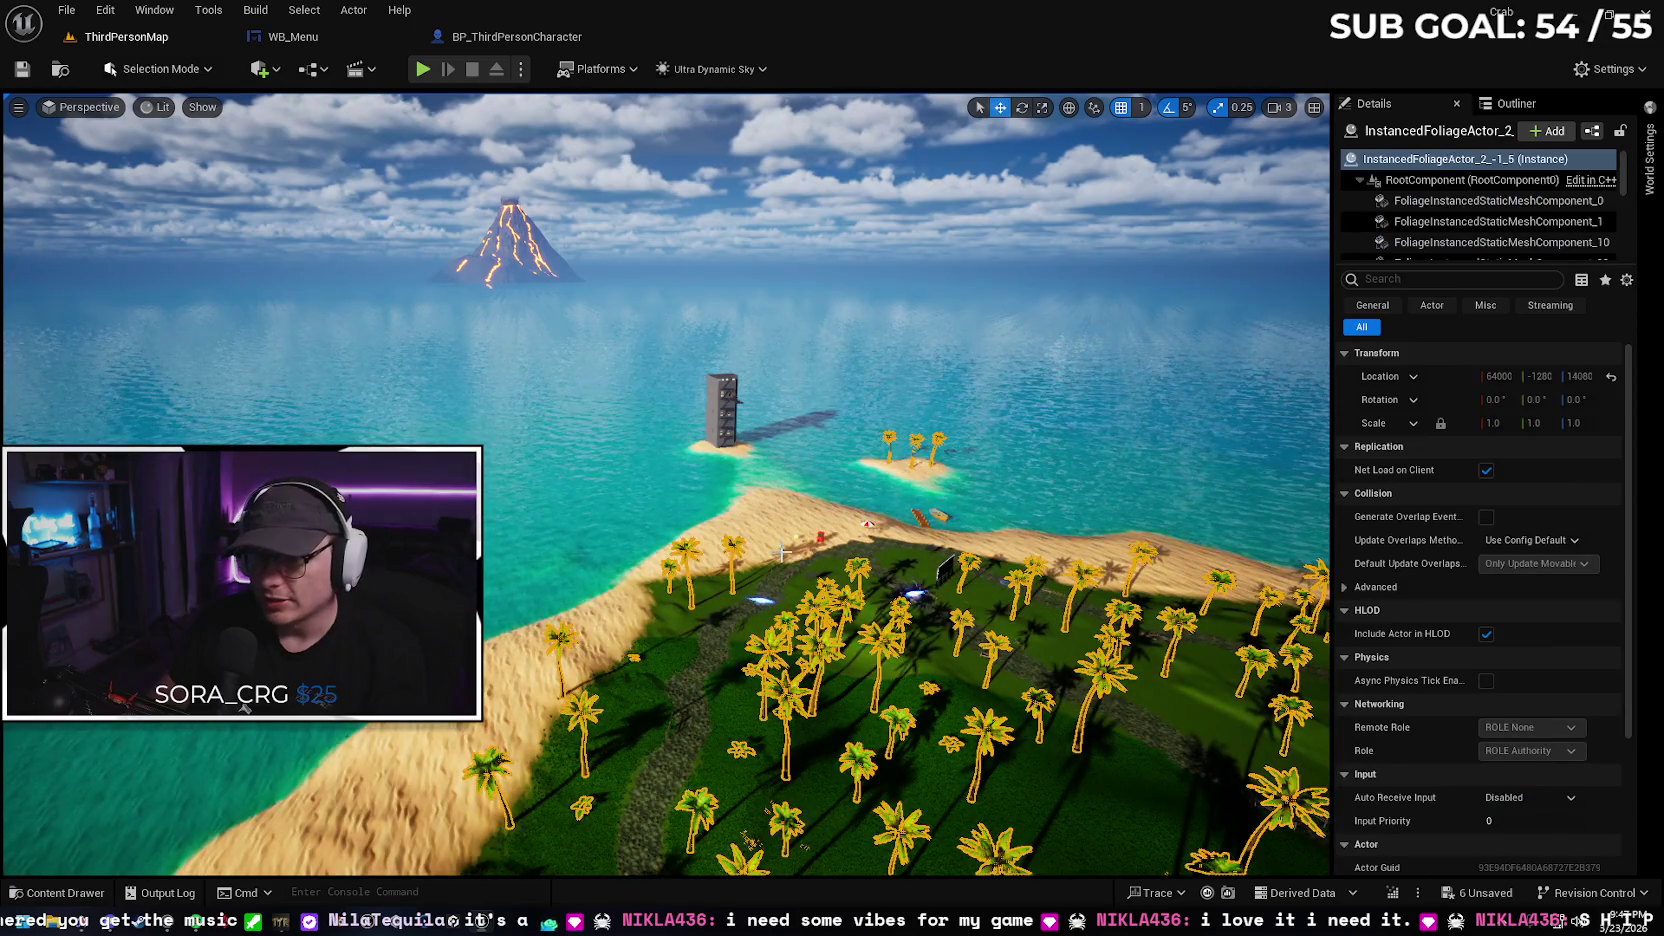
left_click(824, 498)
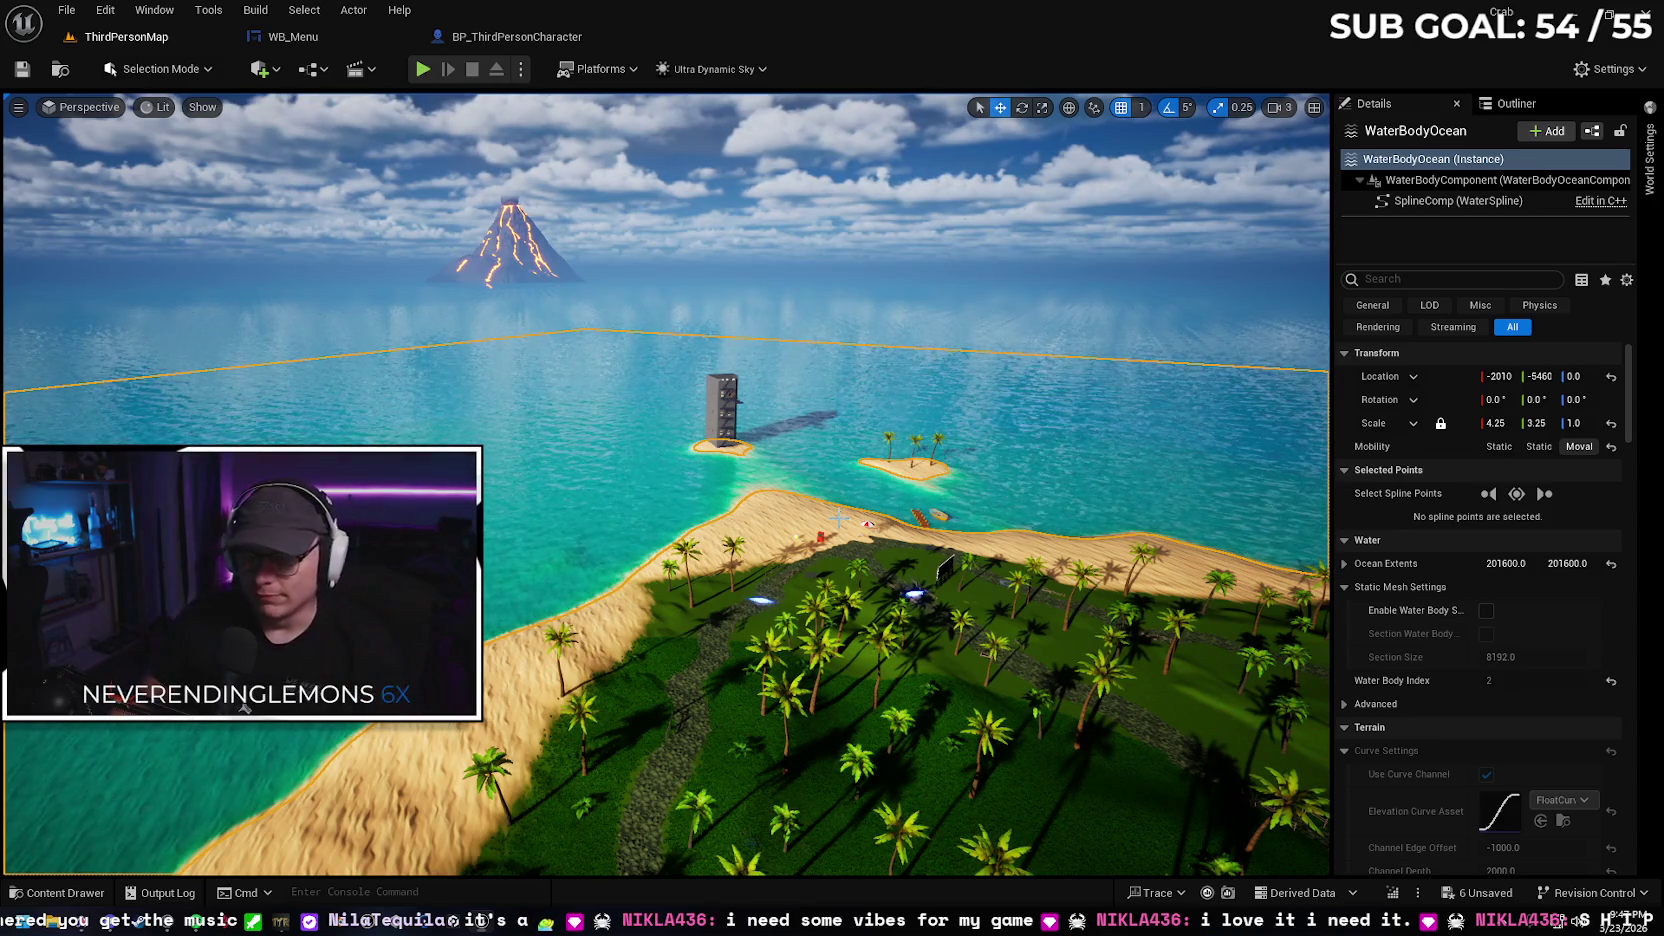
key("w")
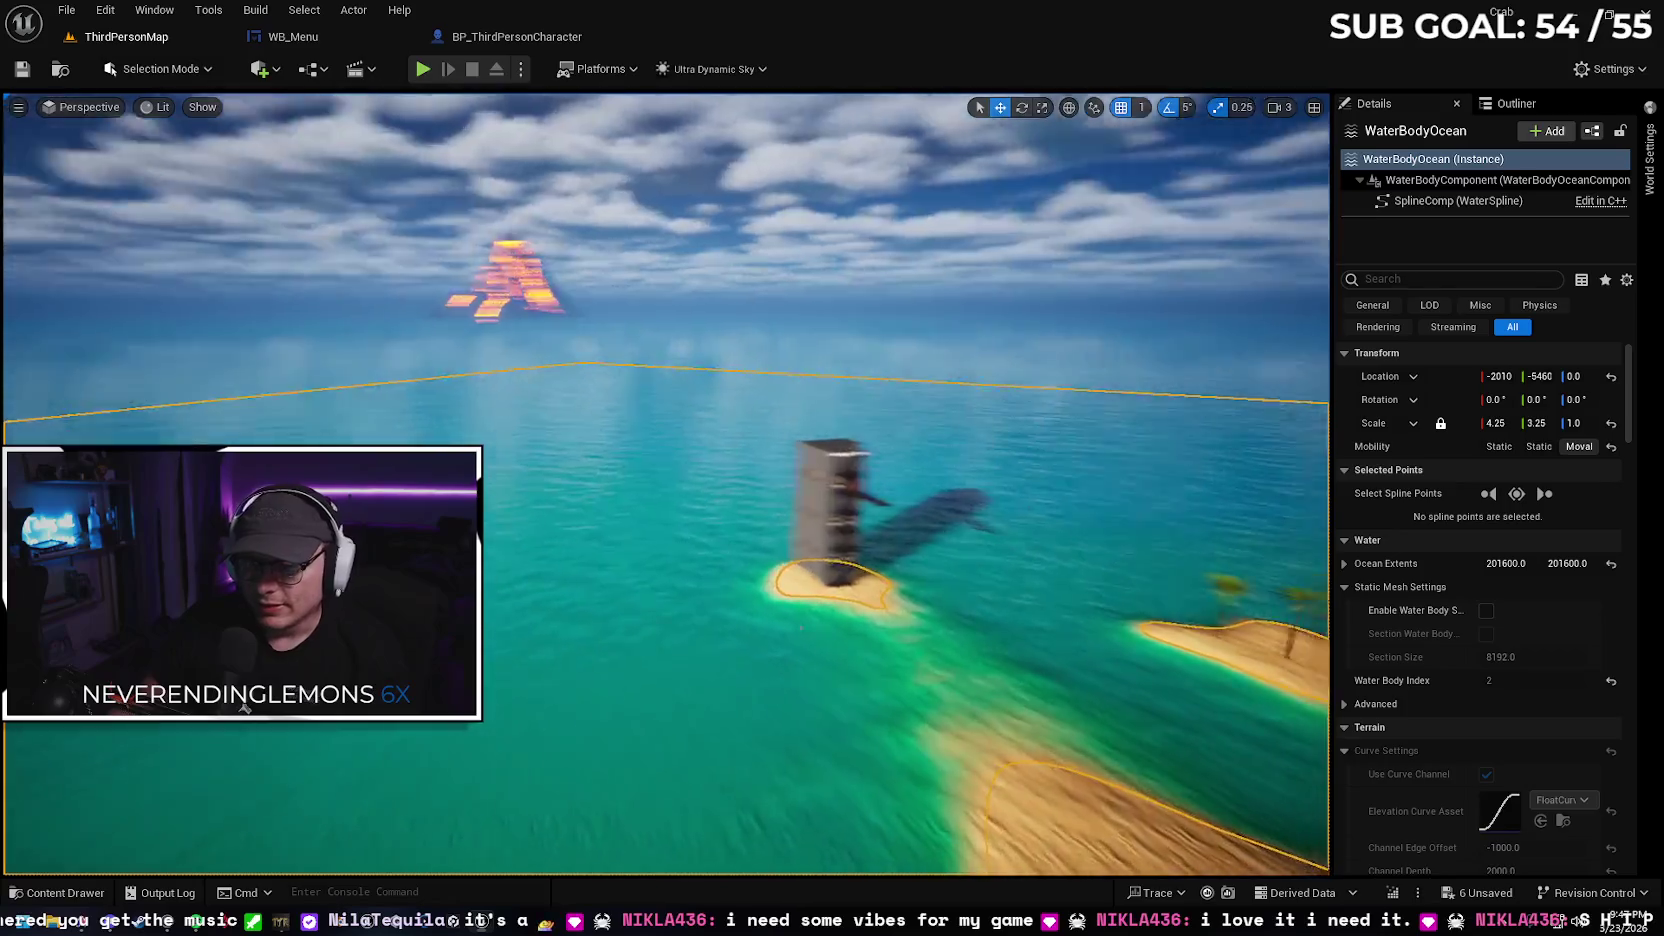
key("w")
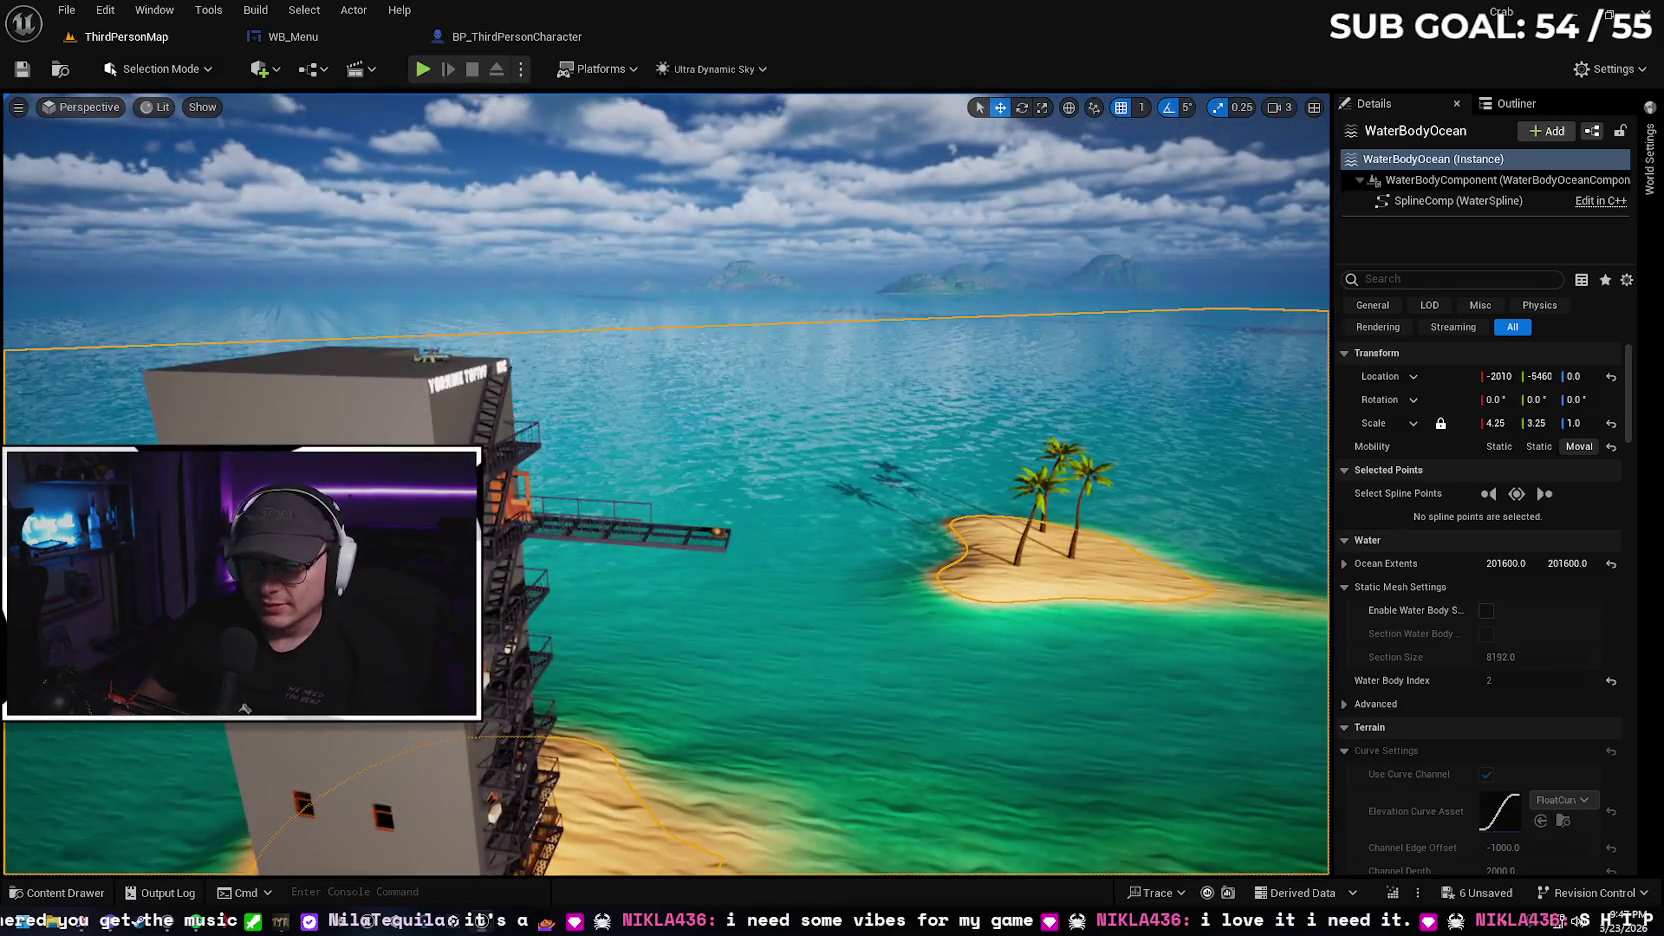
key("w")
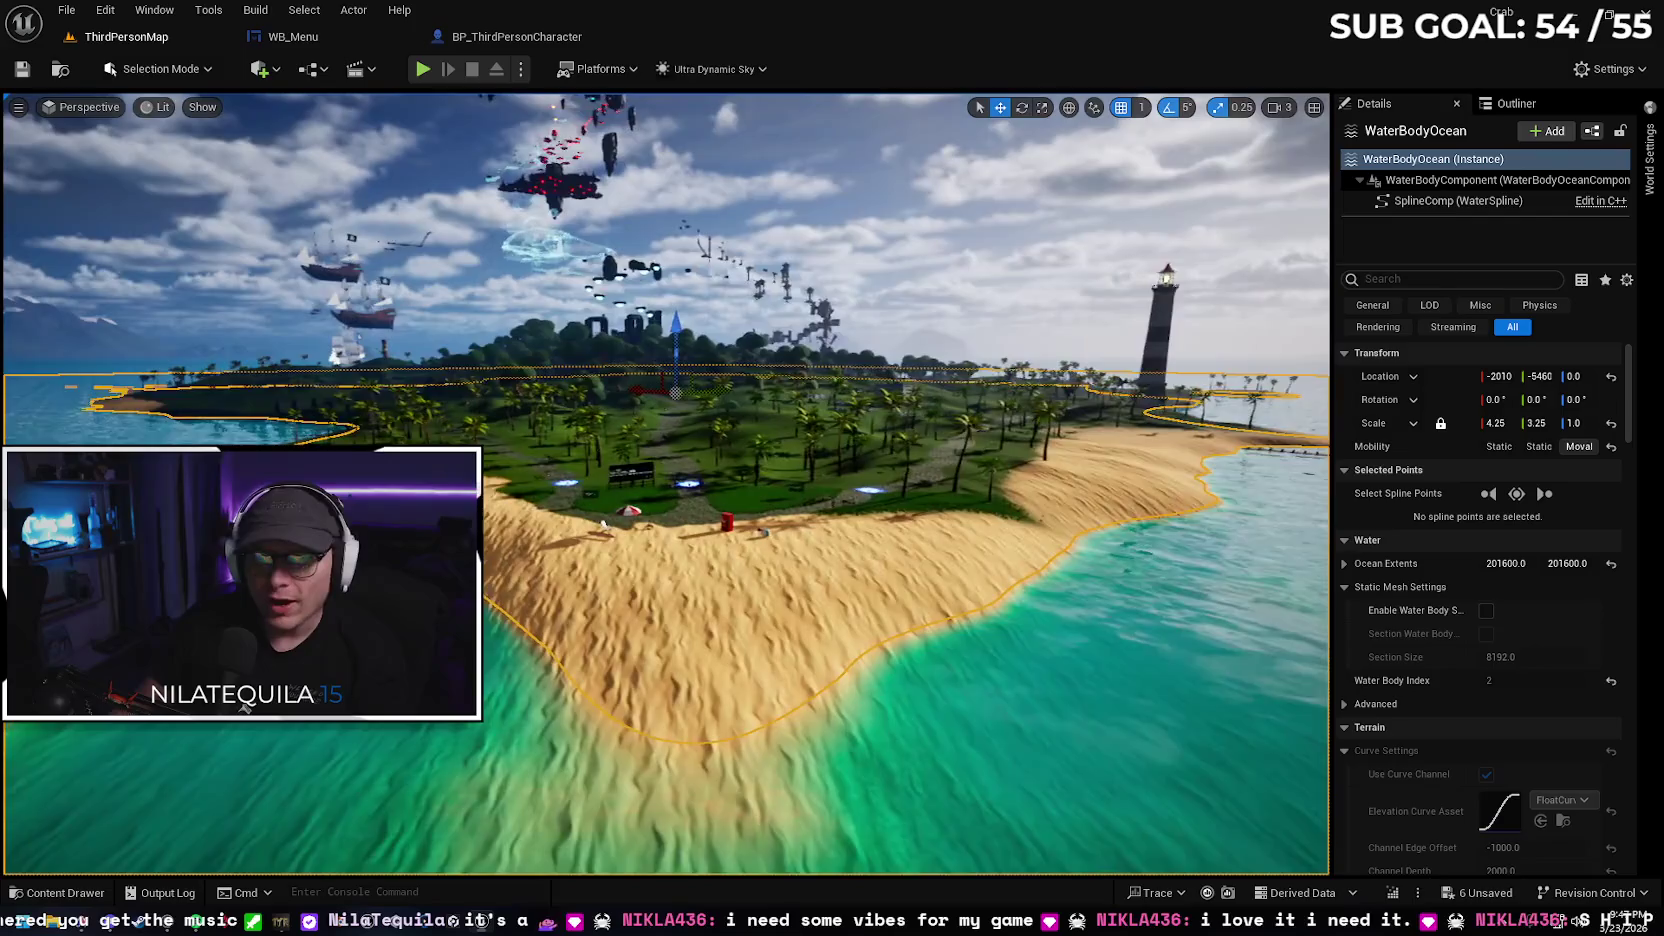
left_click(515, 40)
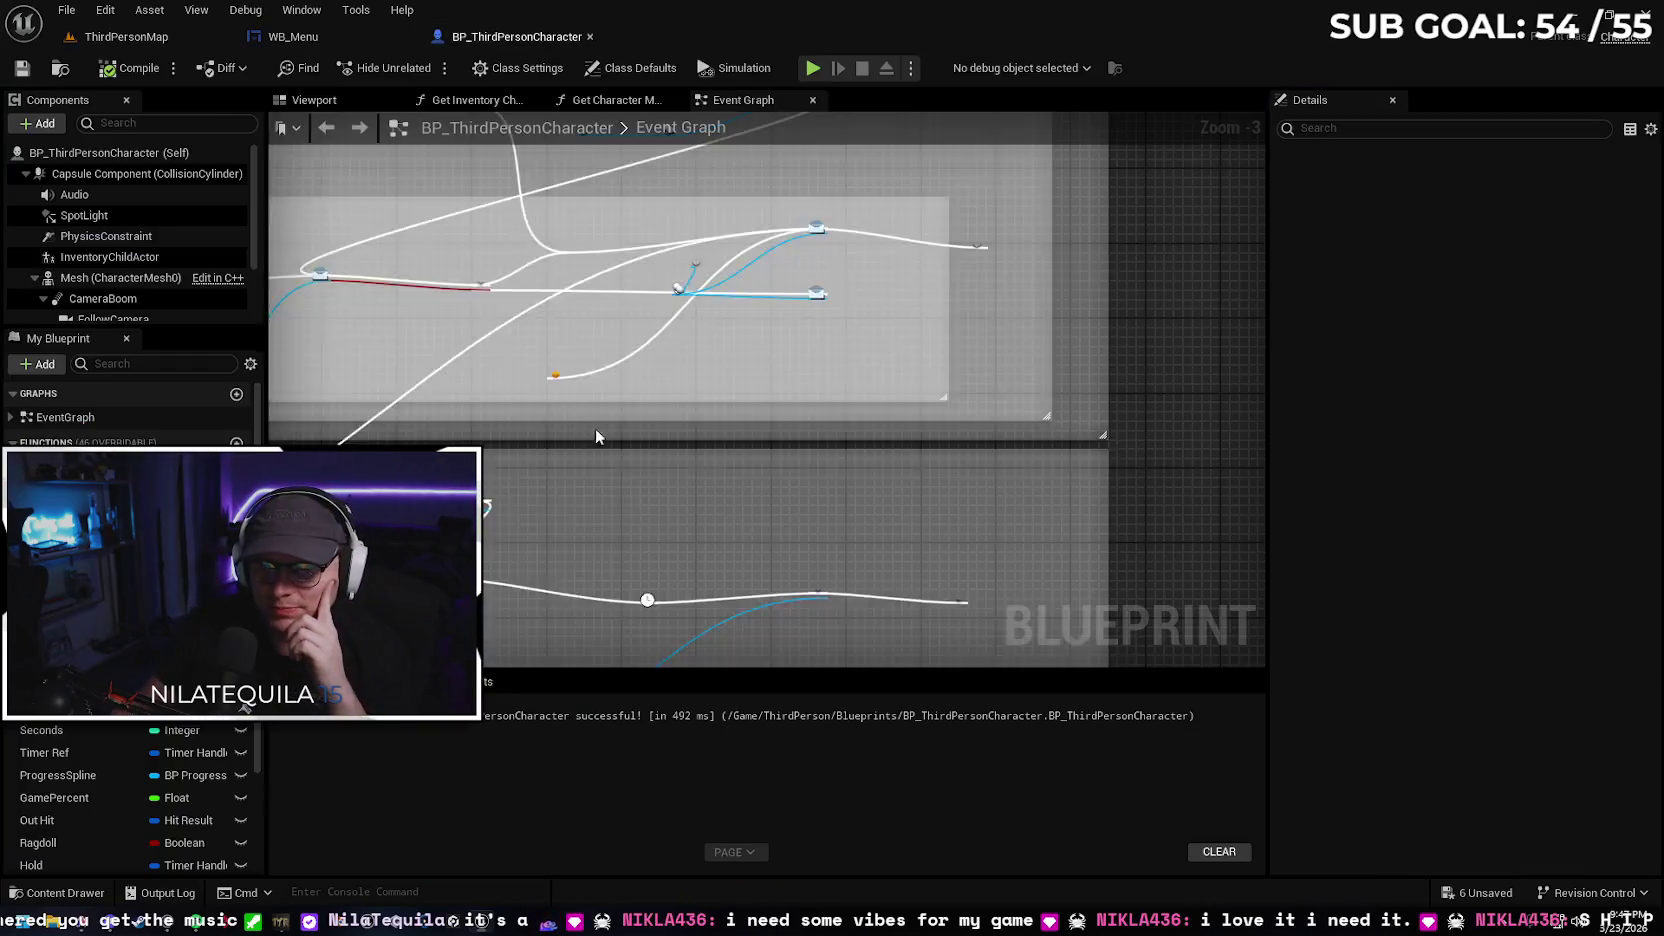
Pan through the Event Graph's input mapping, BeginPlay, Change Skin, Movement Input and Jump nodes
scroll(595, 428, "down", 5)
left_click(584, 575)
scroll(584, 575, "up", 3)
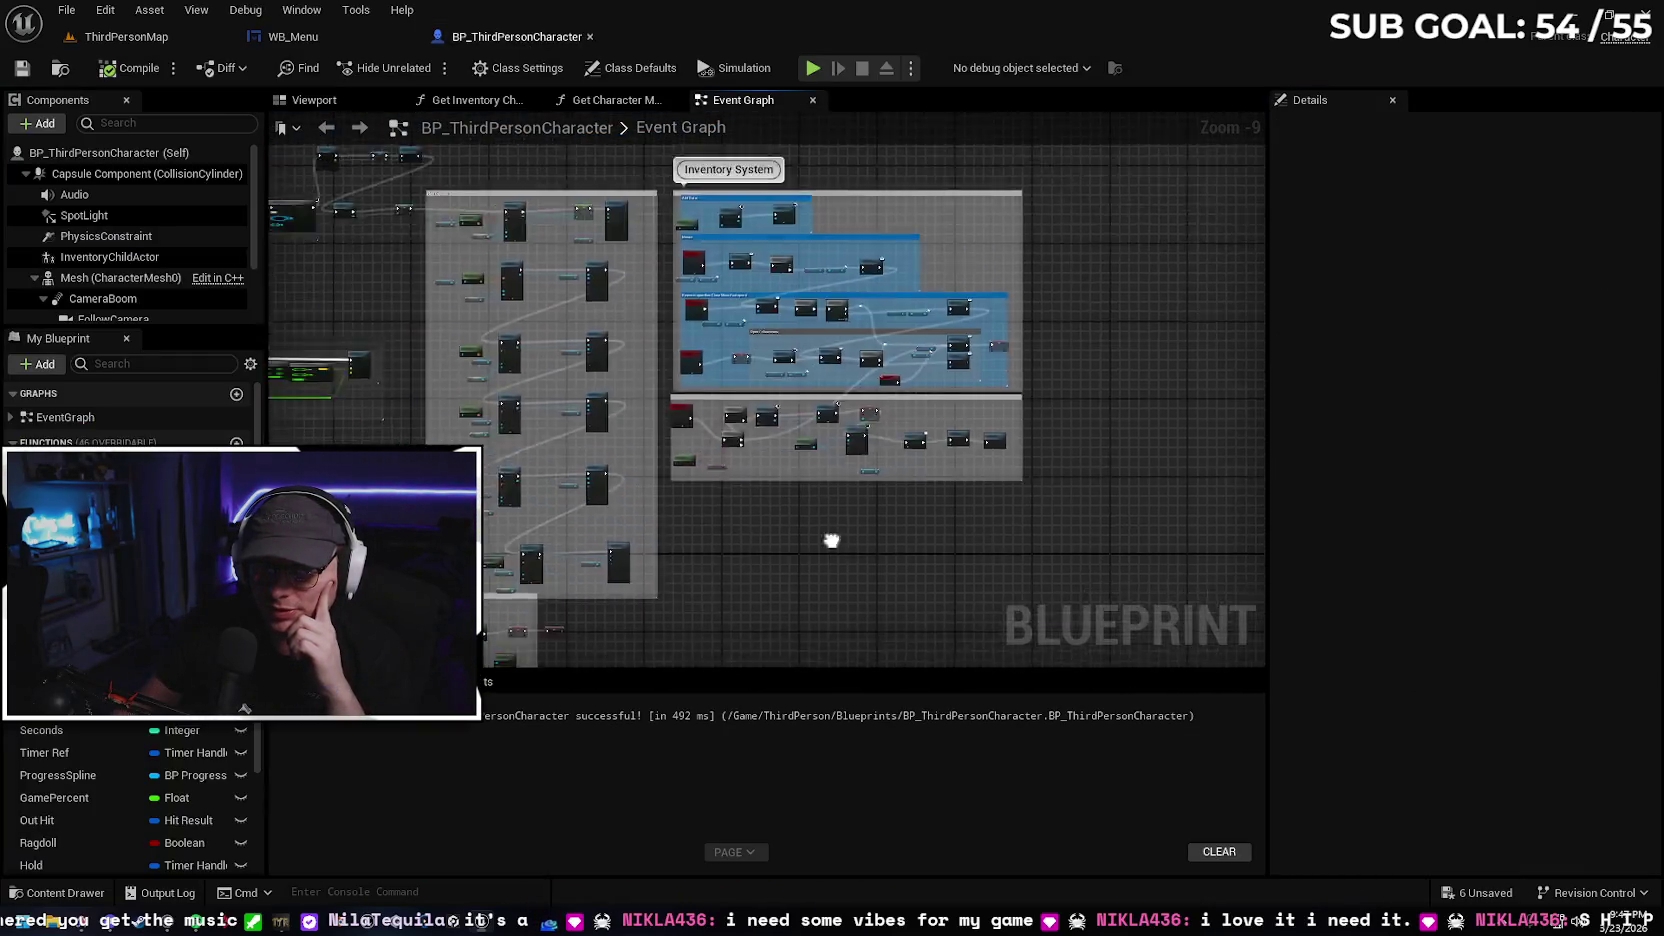
scroll(827, 362, "up", 2)
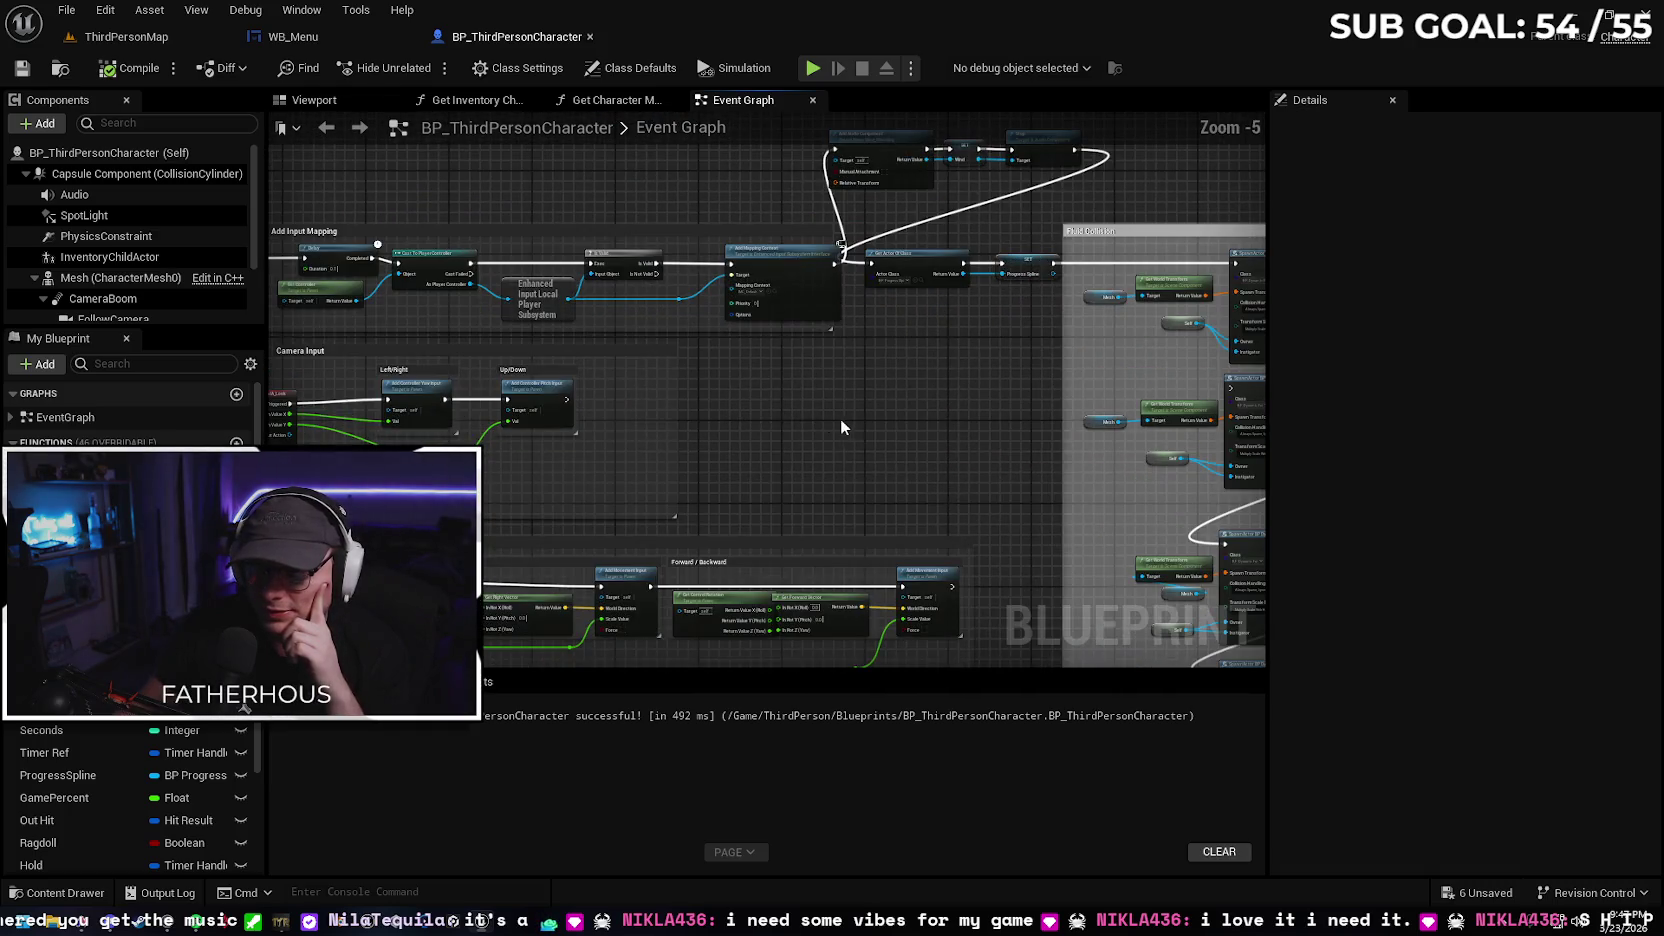
mouse_move(447, 429)
left_mouse_down()
mouse_move(644, 386)
mouse_move(683, 321)
left_mouse_up()
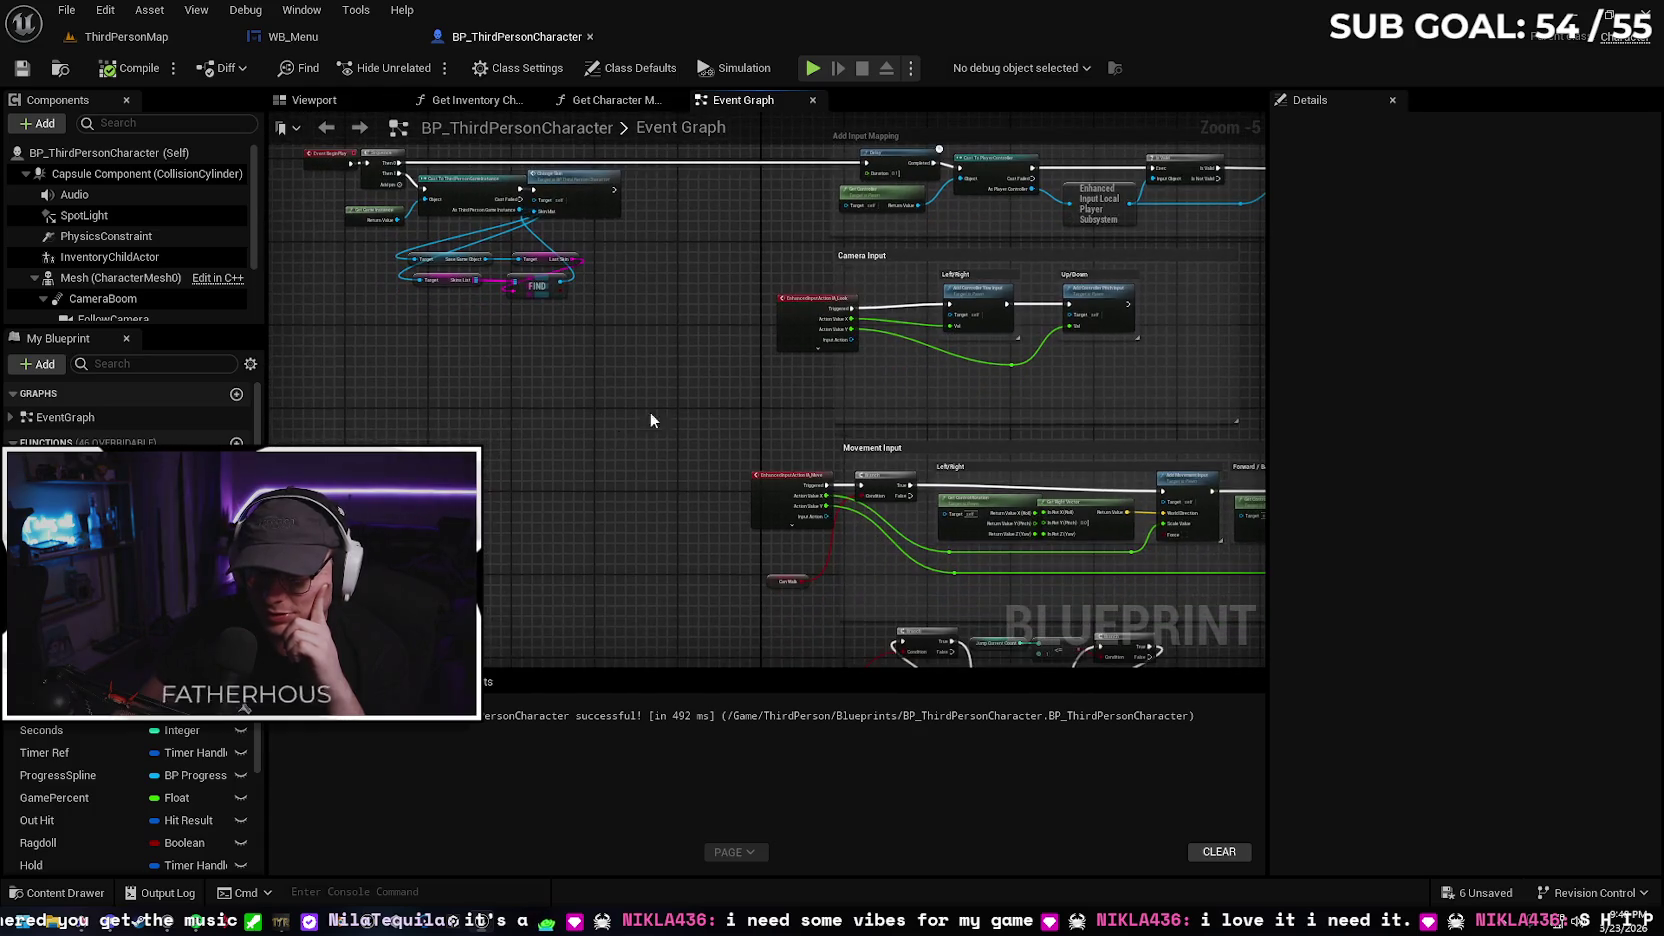
scroll(887, 462, "up", 2)
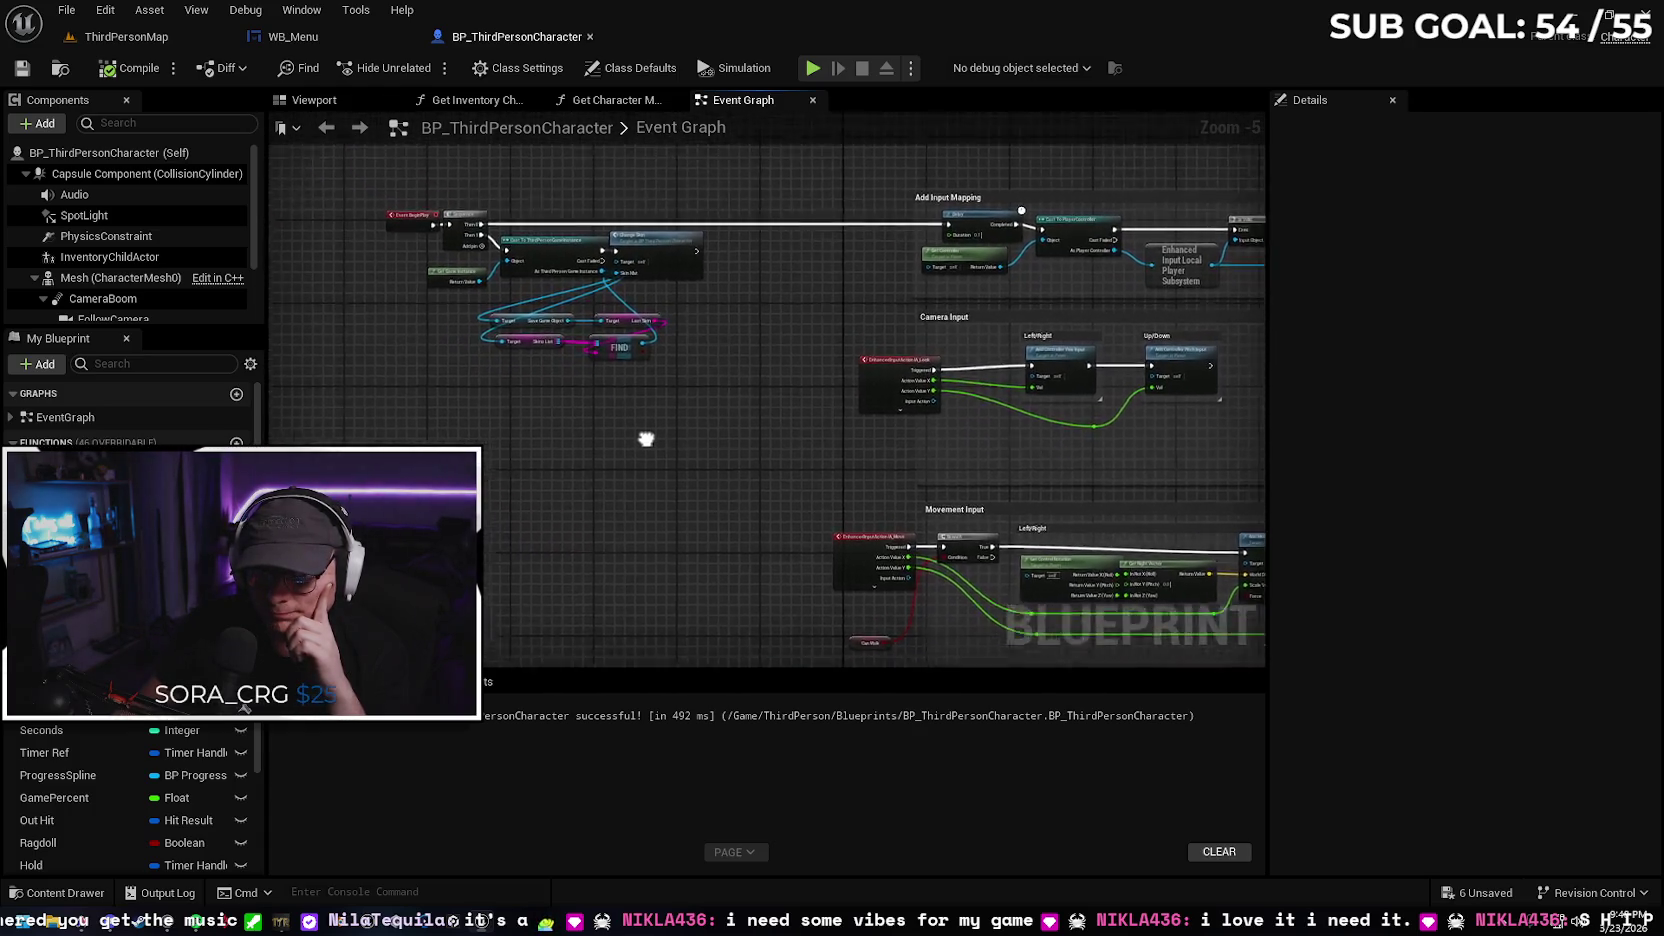
left_click_drag(932, 423, 920, 467)
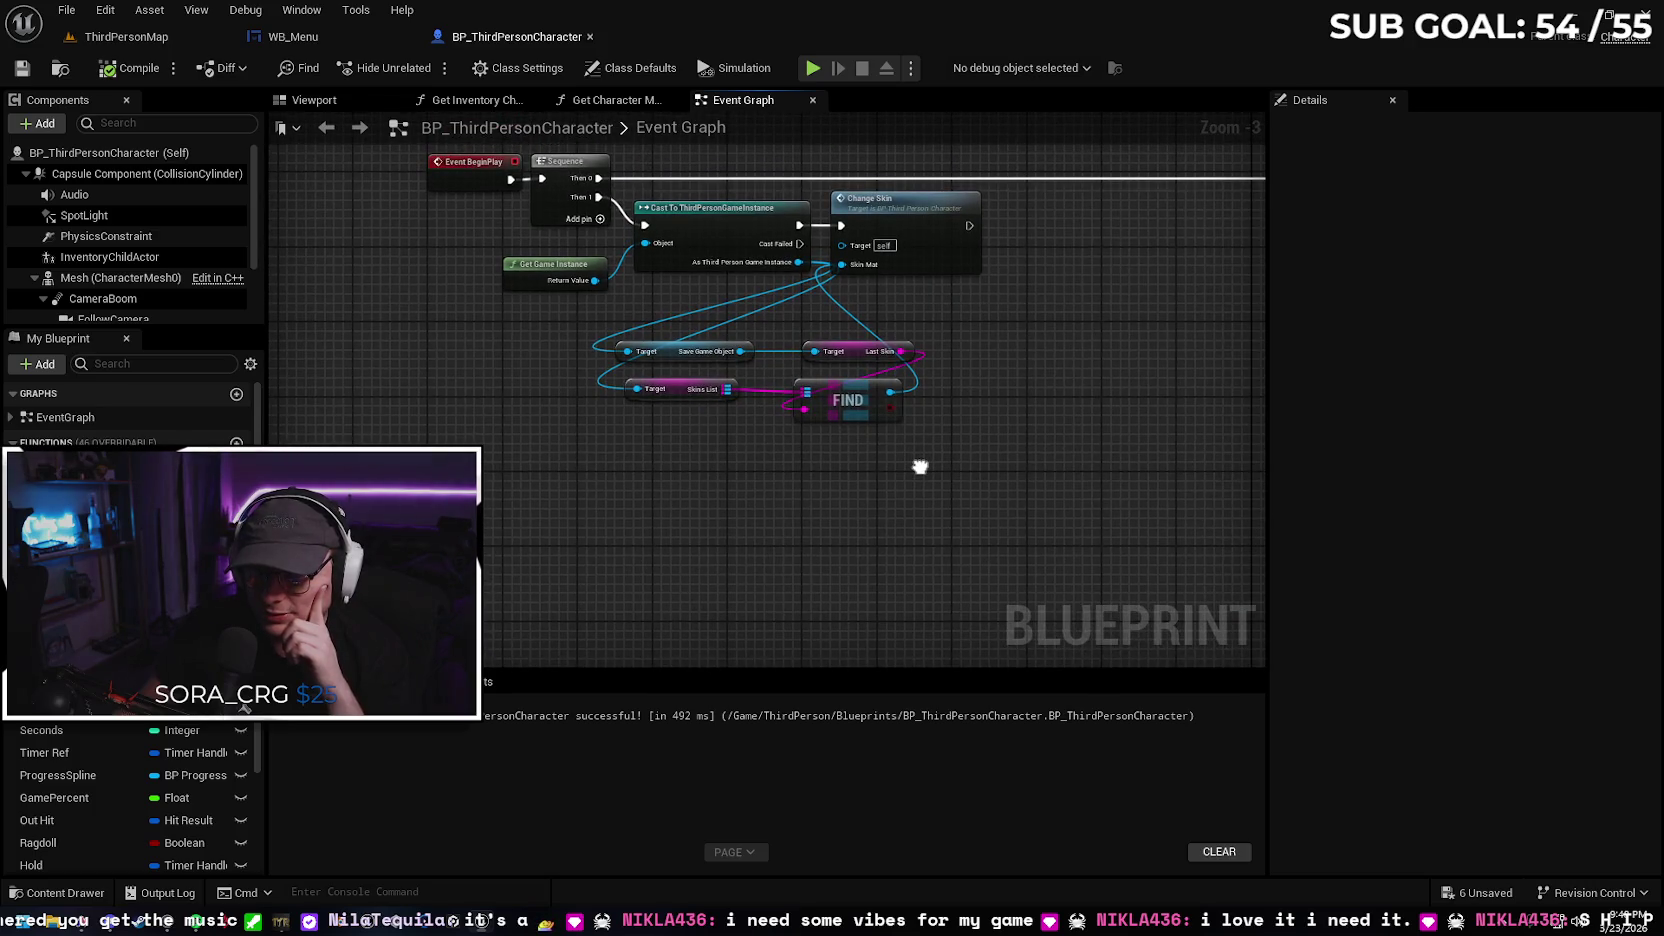
scroll(950, 466, "down", 2)
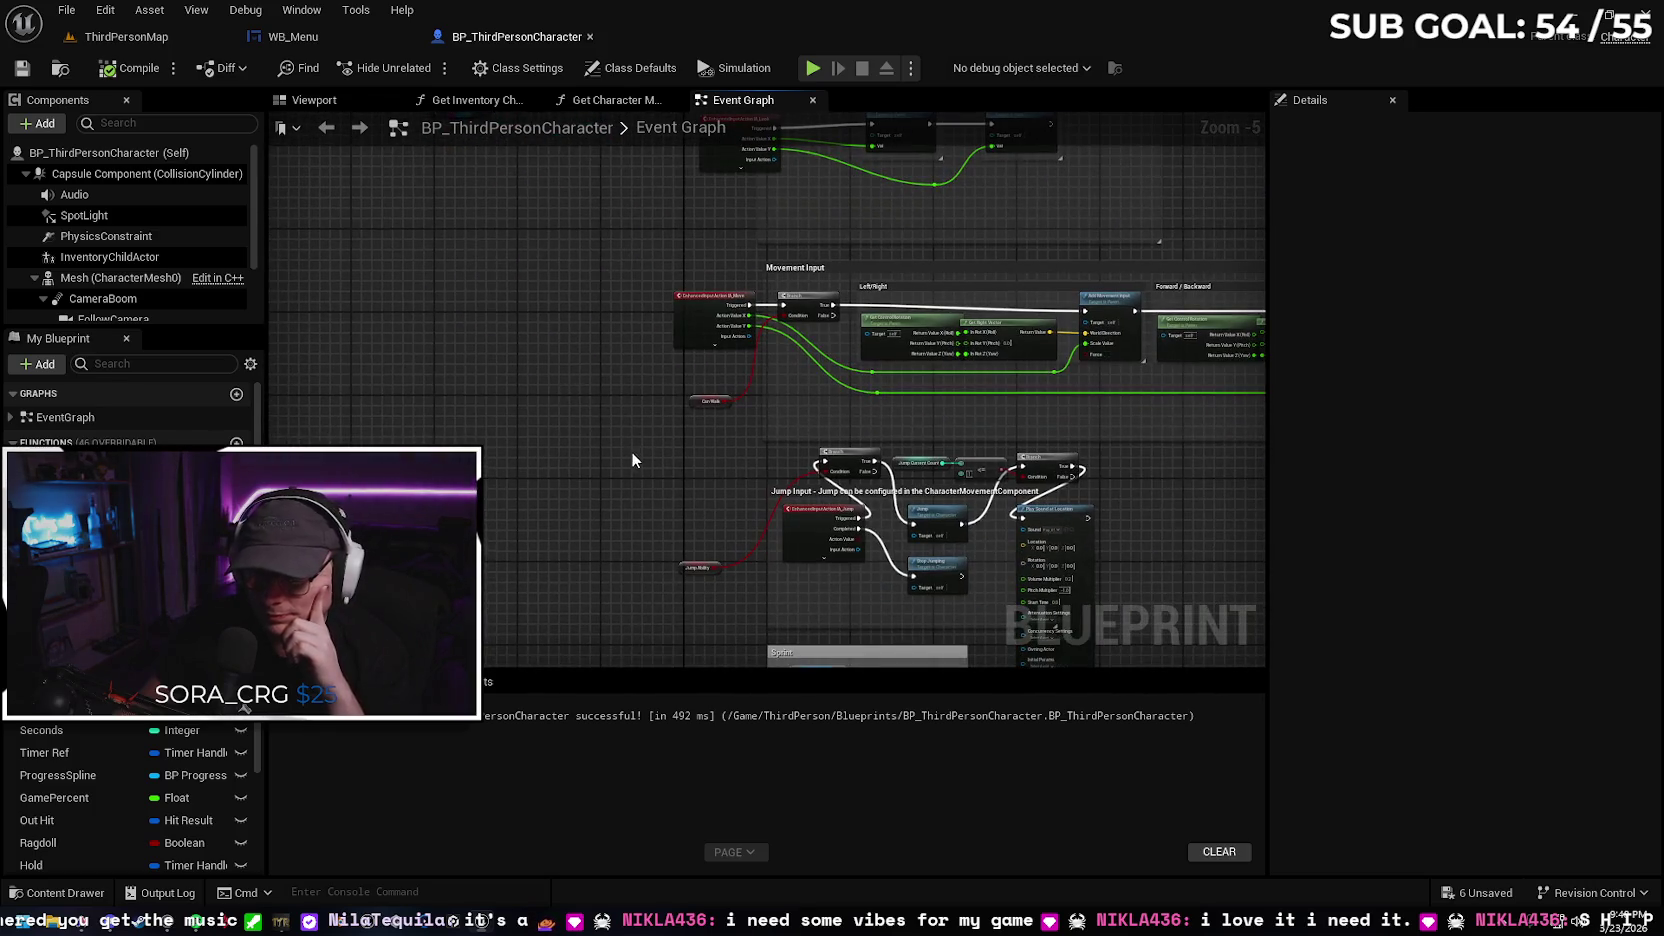
left_click_drag(632, 460, 485, 408)
Review the Sprint, Carrying Objects, Sphere Trace and Grab Powers groups, then return to ThirdPersonMap
mouse_move(1004, 490)
left_mouse_down()
mouse_move(958, 446)
mouse_move(951, 353)
mouse_move(958, 370)
left_mouse_up()
mouse_move(879, 436)
left_mouse_down()
mouse_move(755, 337)
mouse_move(730, 363)
left_mouse_up()
scroll(730, 363, "up", 1)
left_click_drag(876, 510, 853, 511)
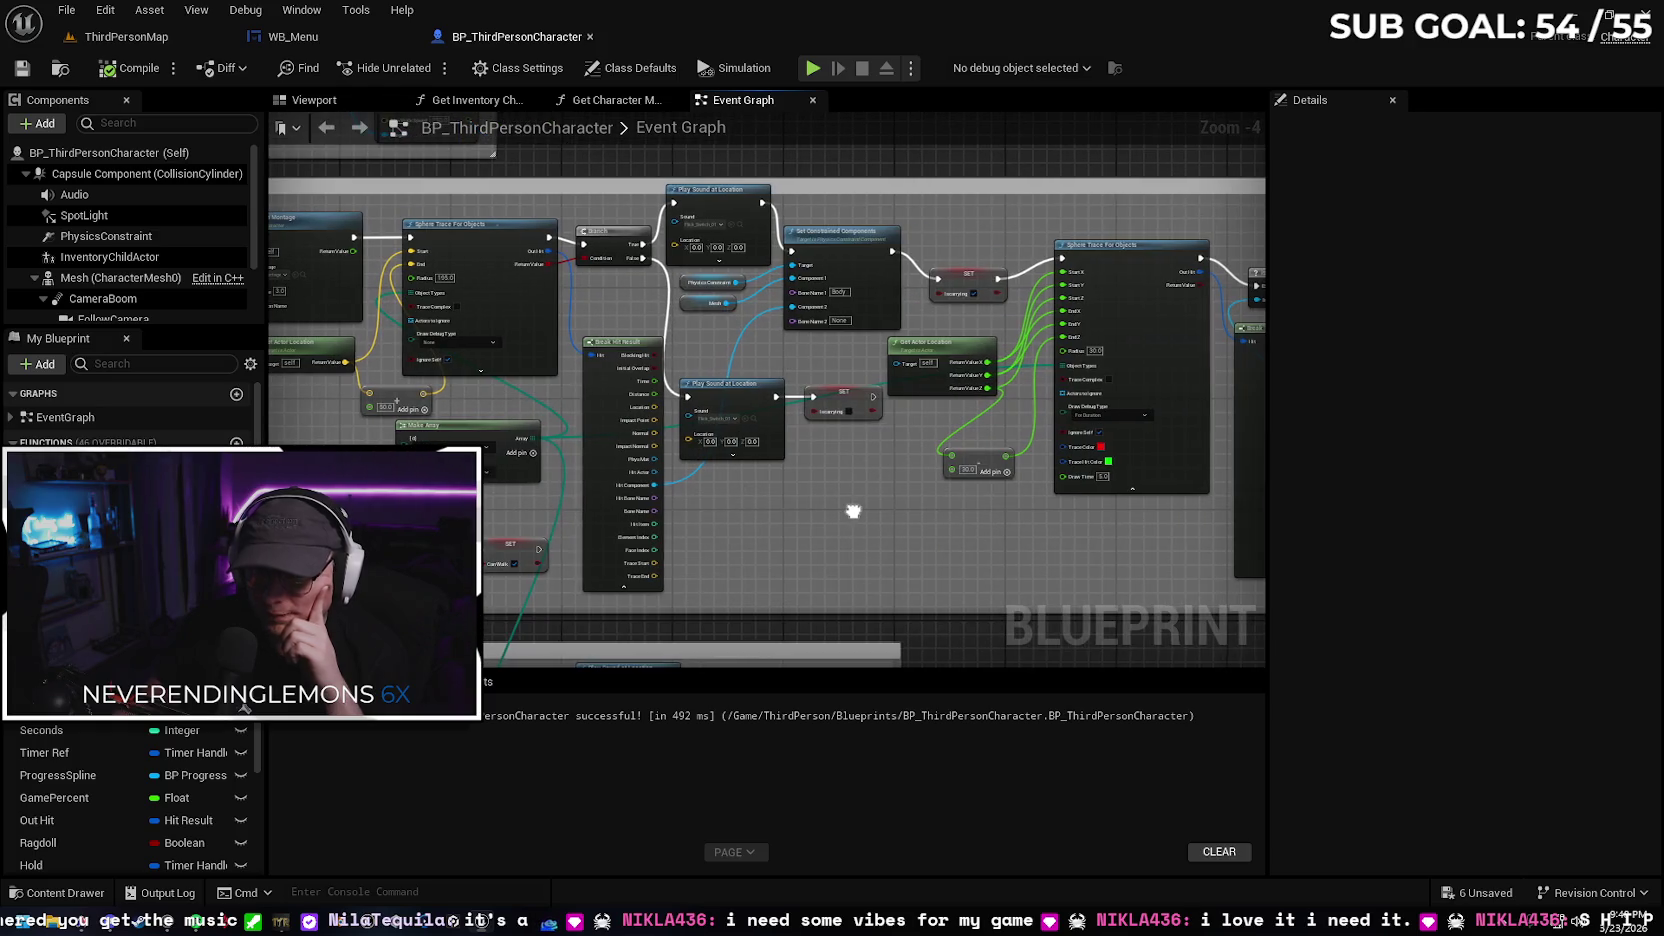
left_click_drag(621, 588, 148, 523)
scroll(507, 532, "down", 2)
mouse_move(507, 532)
left_mouse_down()
mouse_move(587, 438)
mouse_move(485, 313)
left_mouse_up()
scroll(563, 398, "up", 2)
left_click_drag(521, 445, 573, 462)
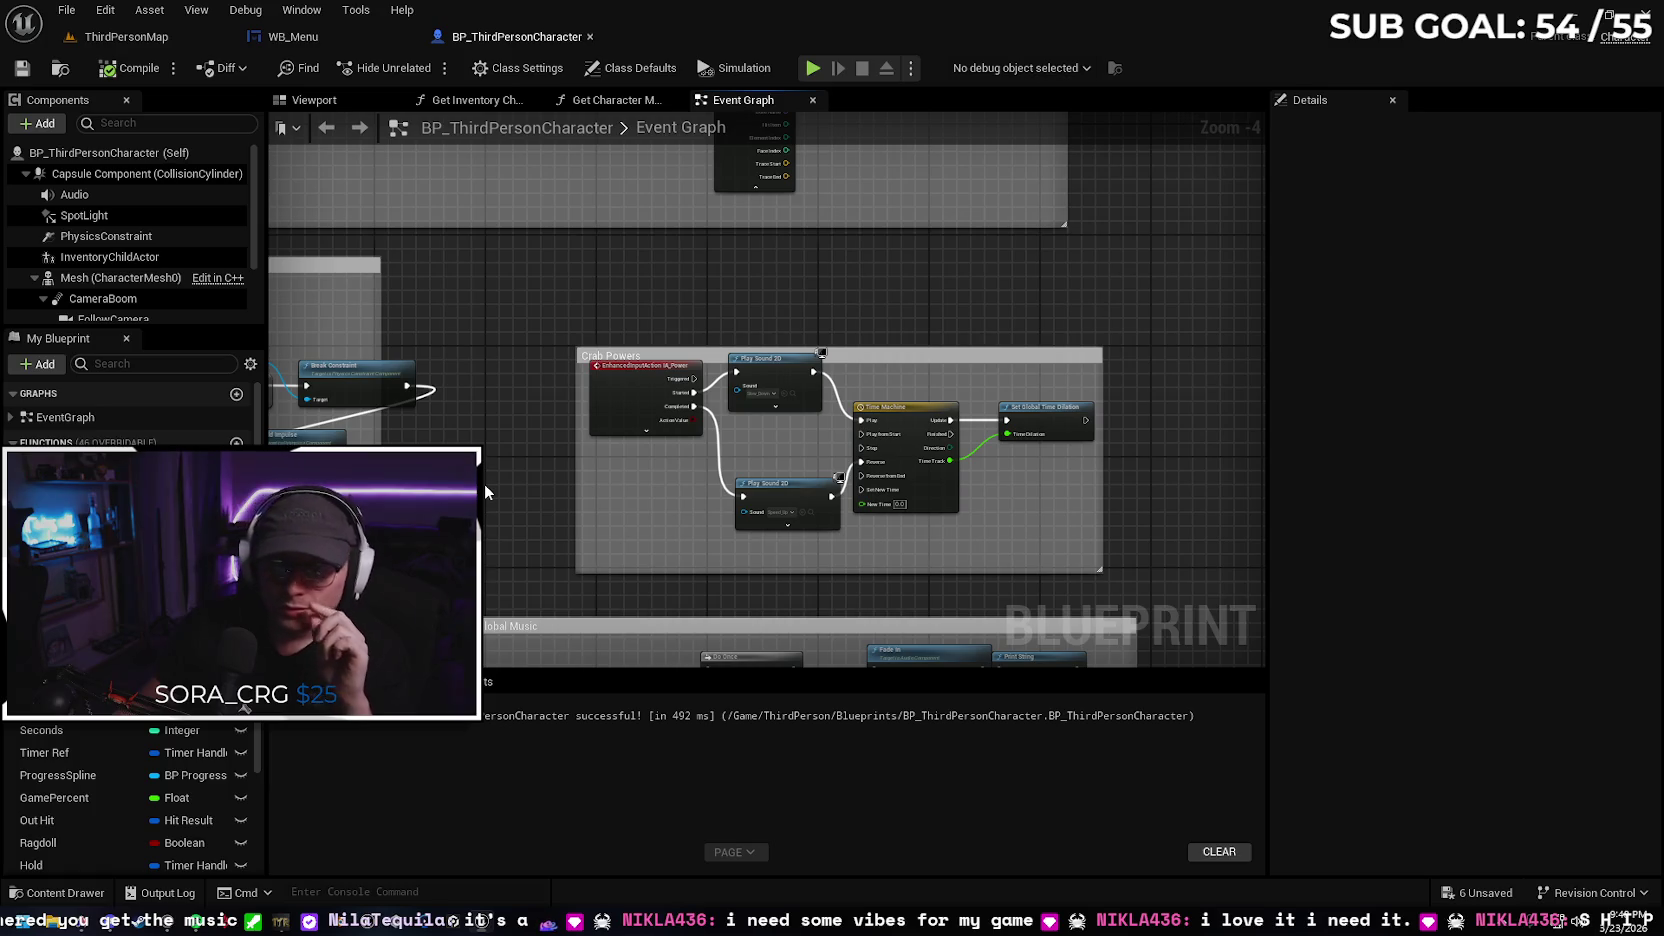
left_click(130, 38)
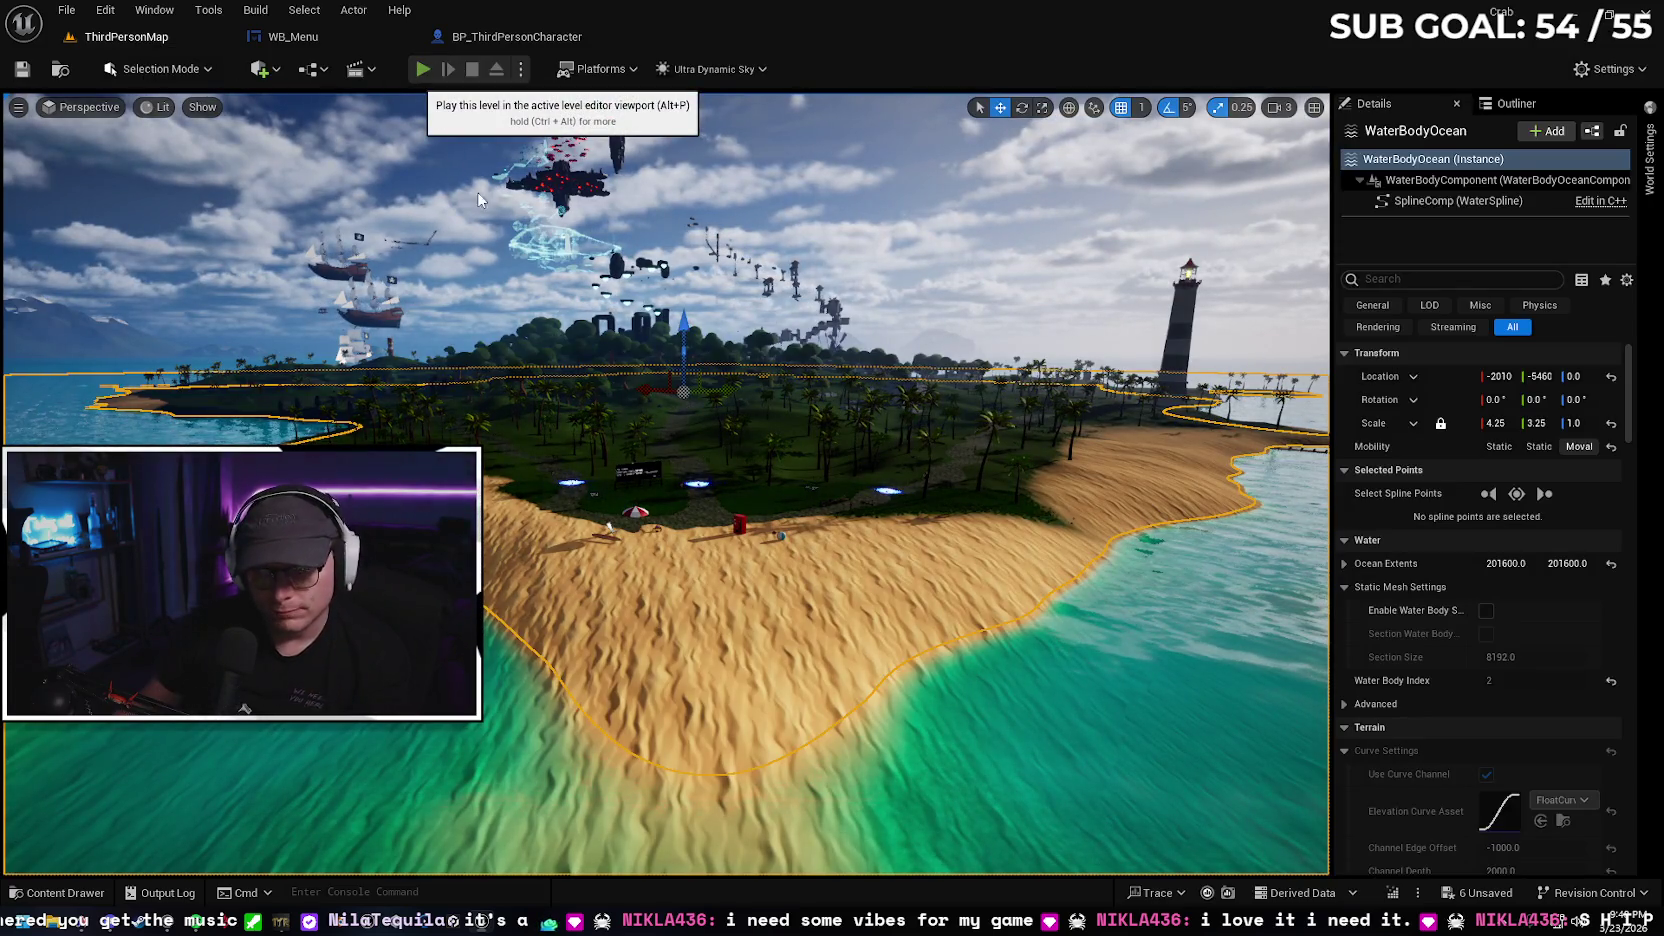
Start a Play-In-Editor session with Alt+P and resume from the pause menu
key("alt+p")
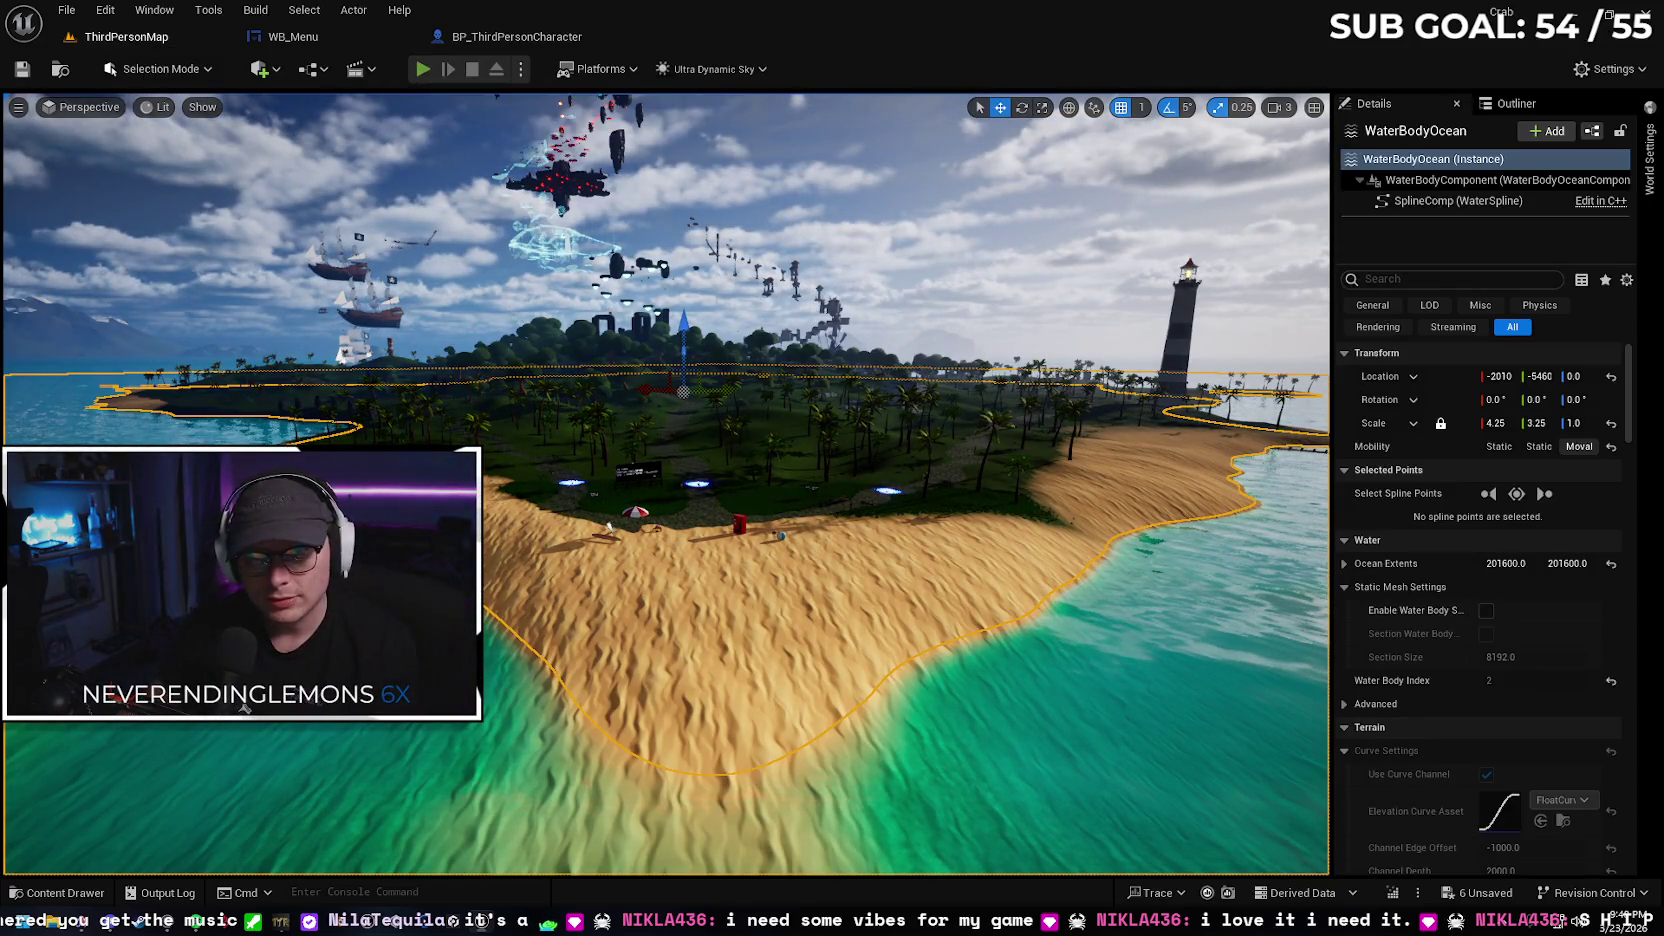
key("Escape")
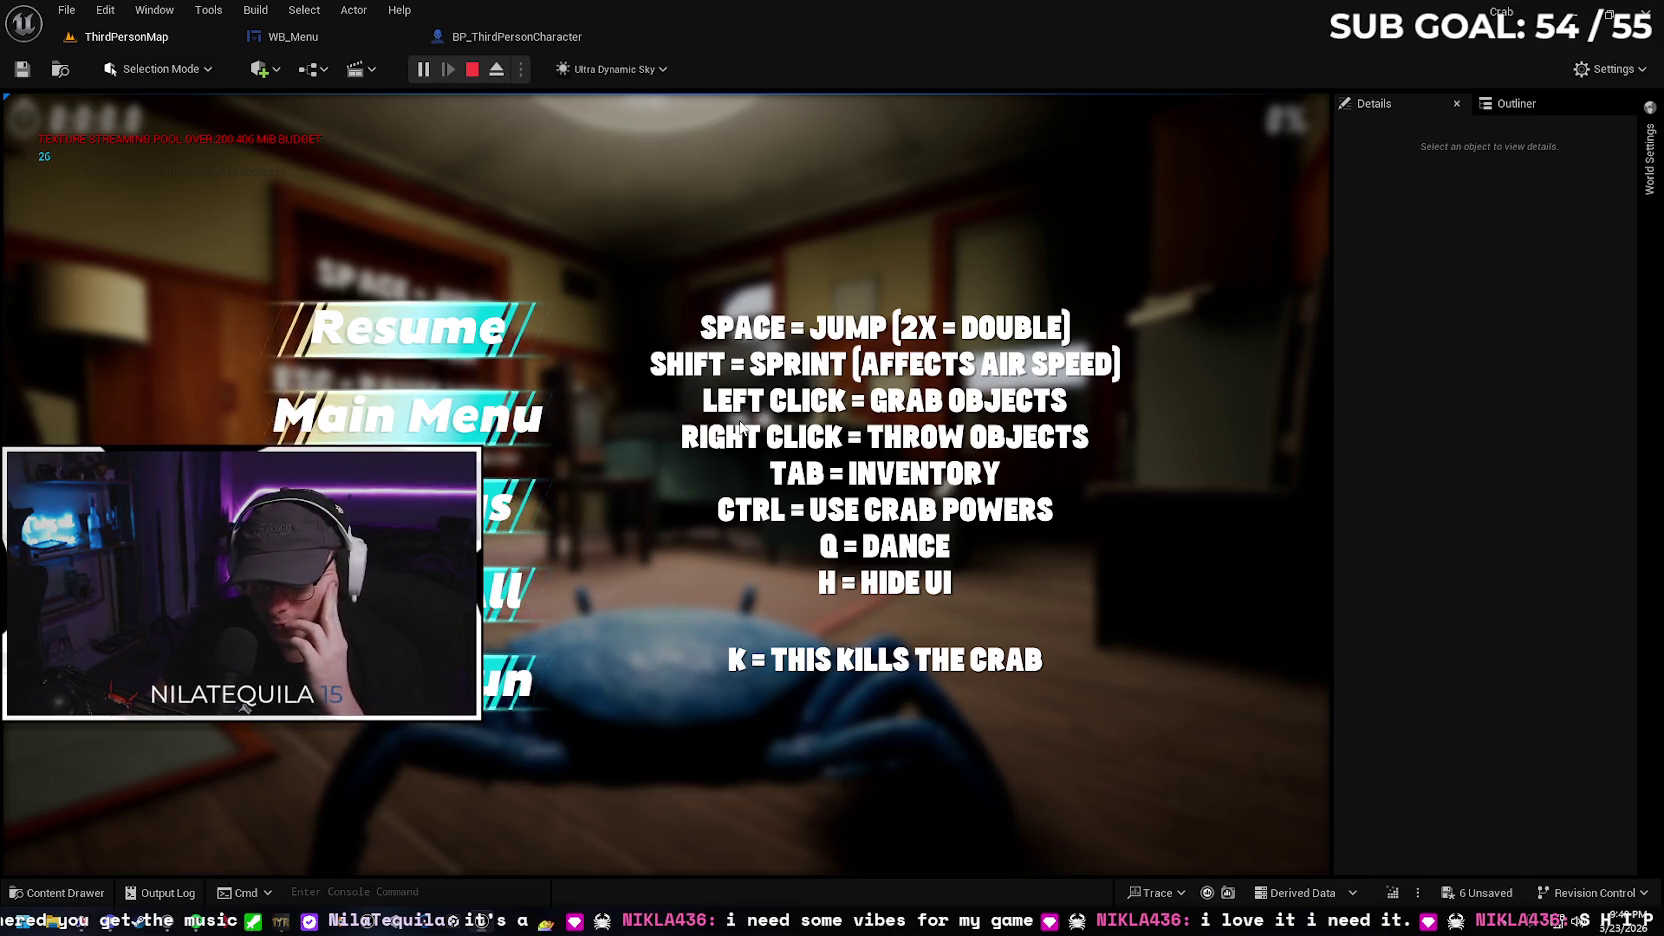
left_click(493, 351)
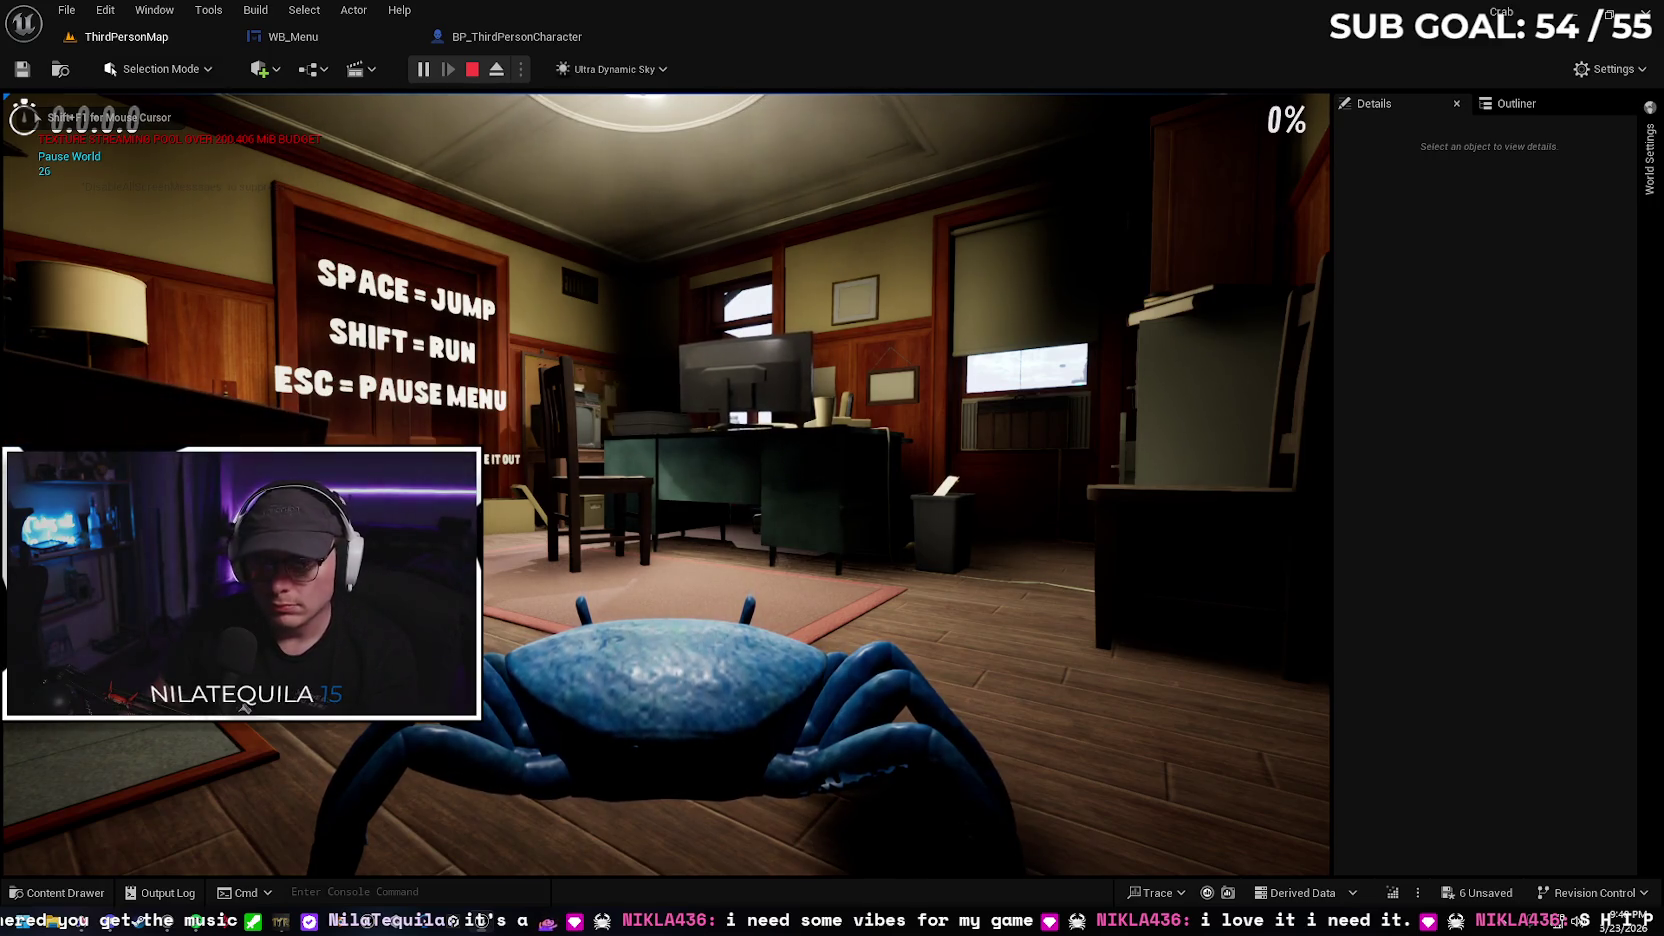
Walk the crab past the desk and out along the walkway, then select the first inventory hat
key("w")
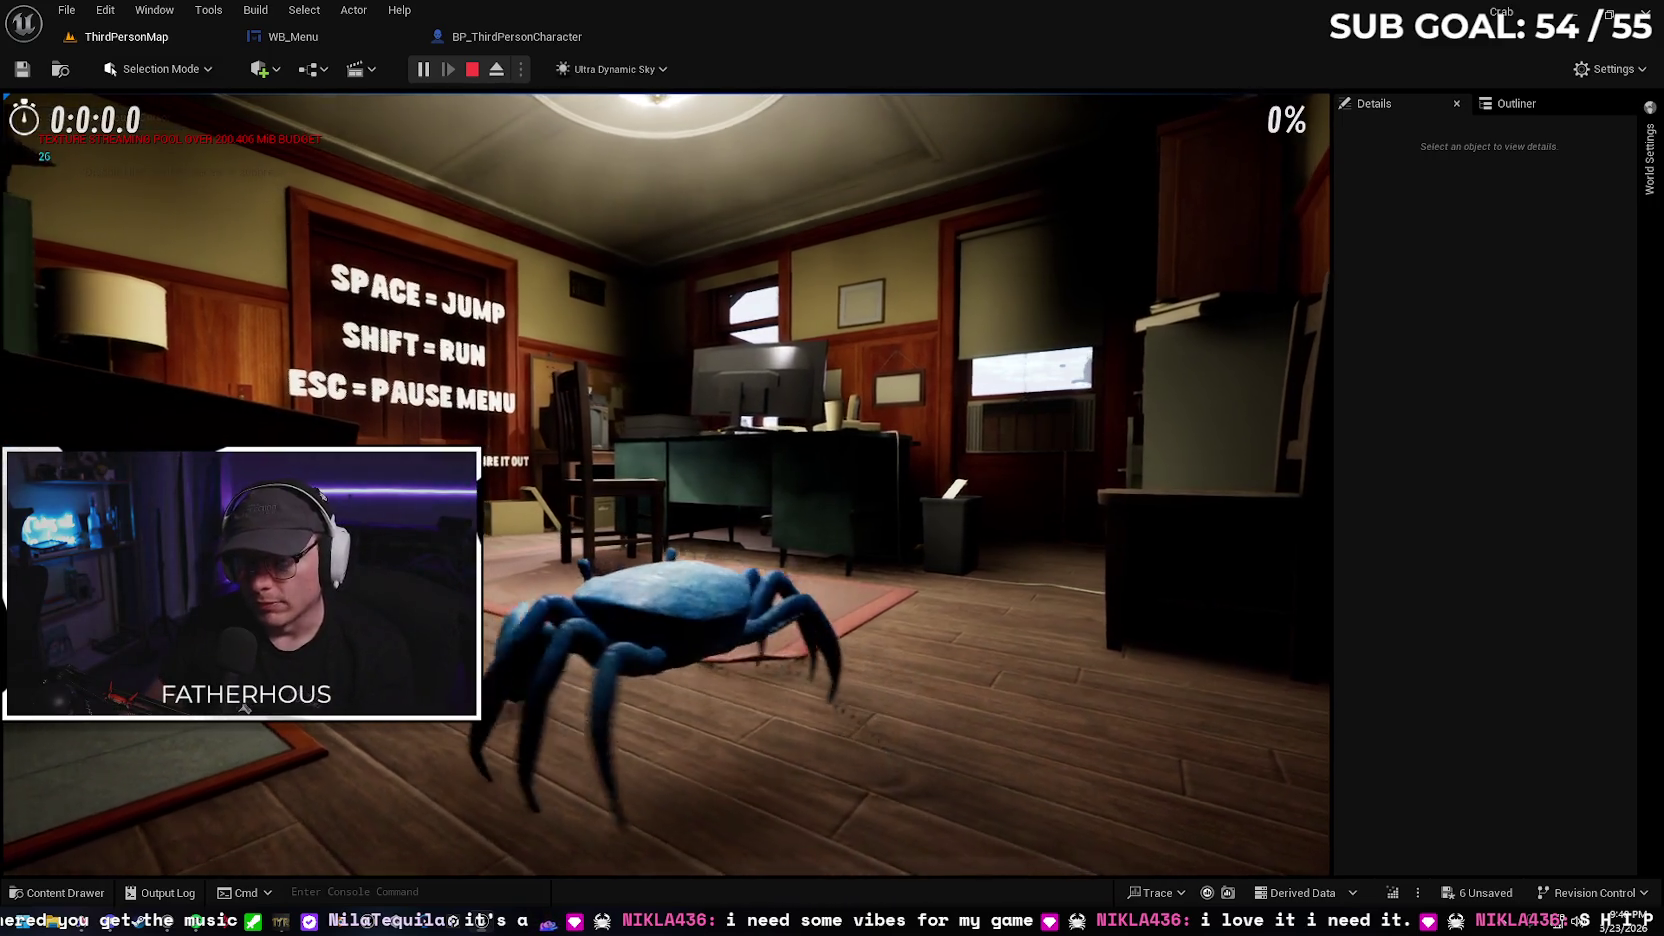
key("w")
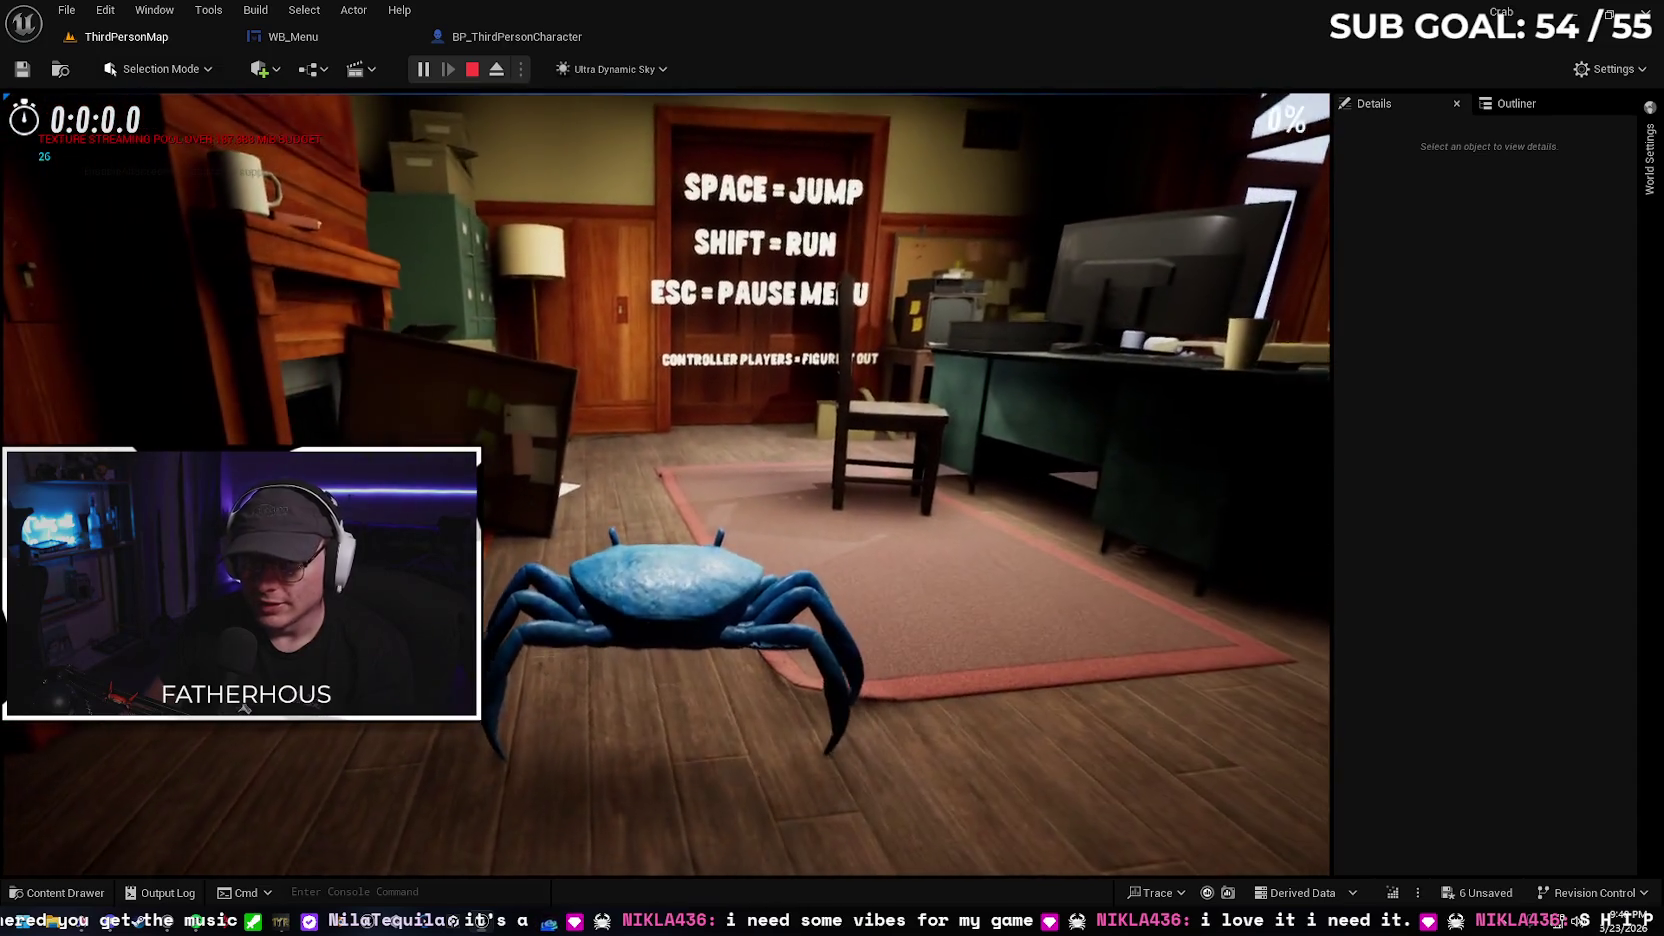
key("w")
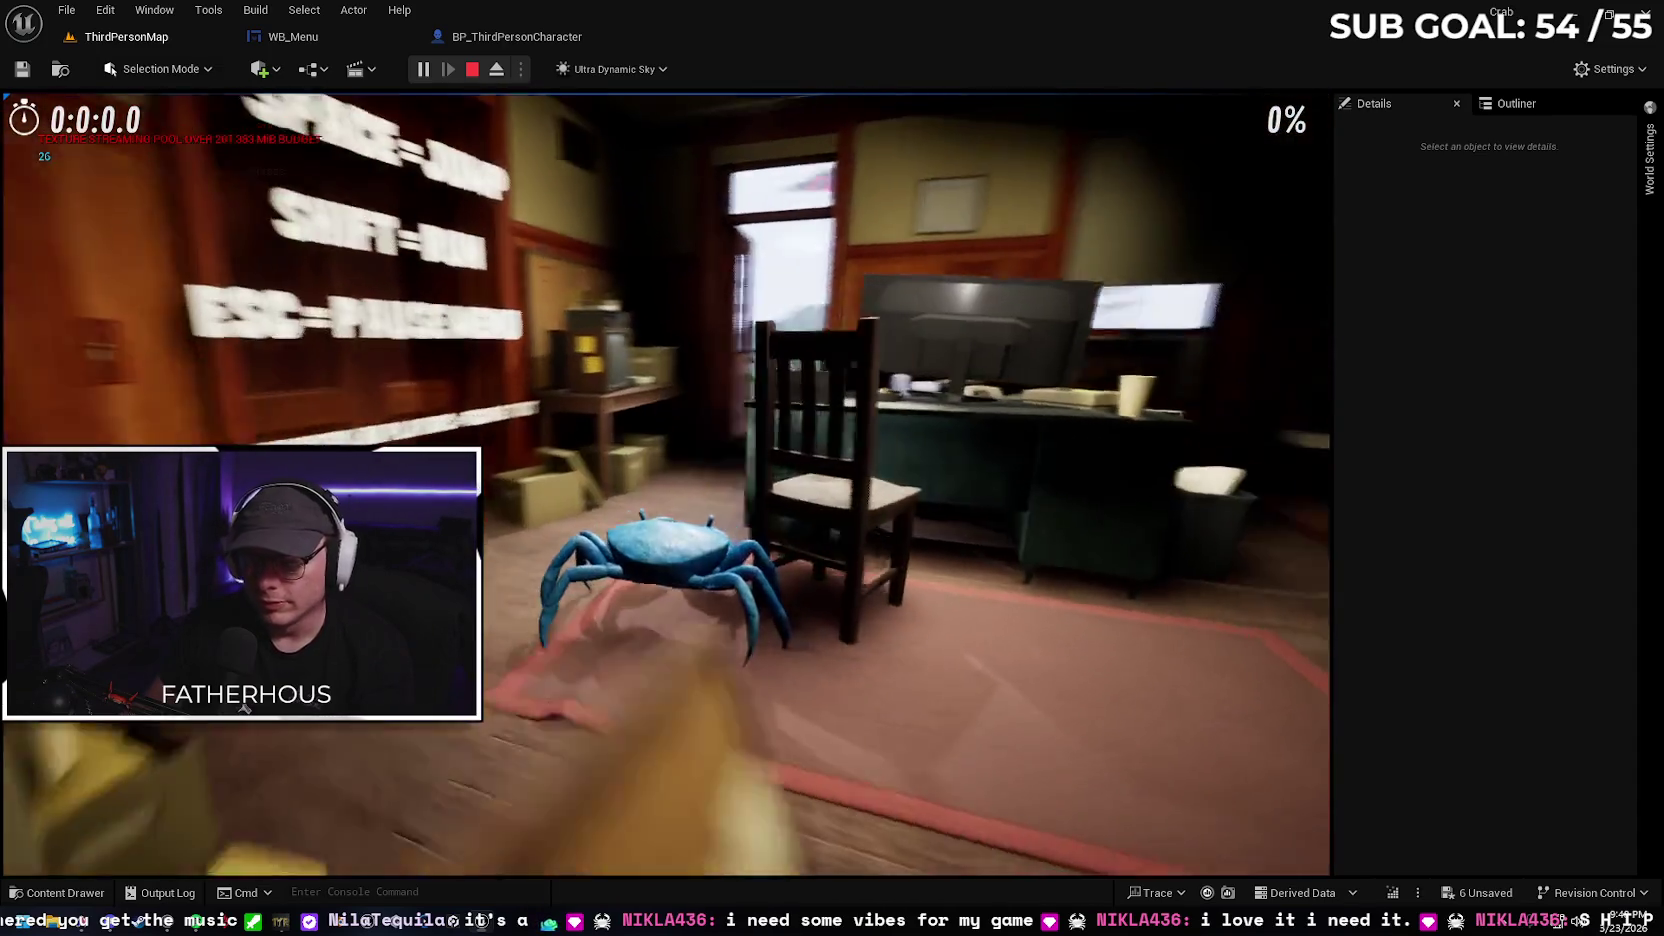
key("w")
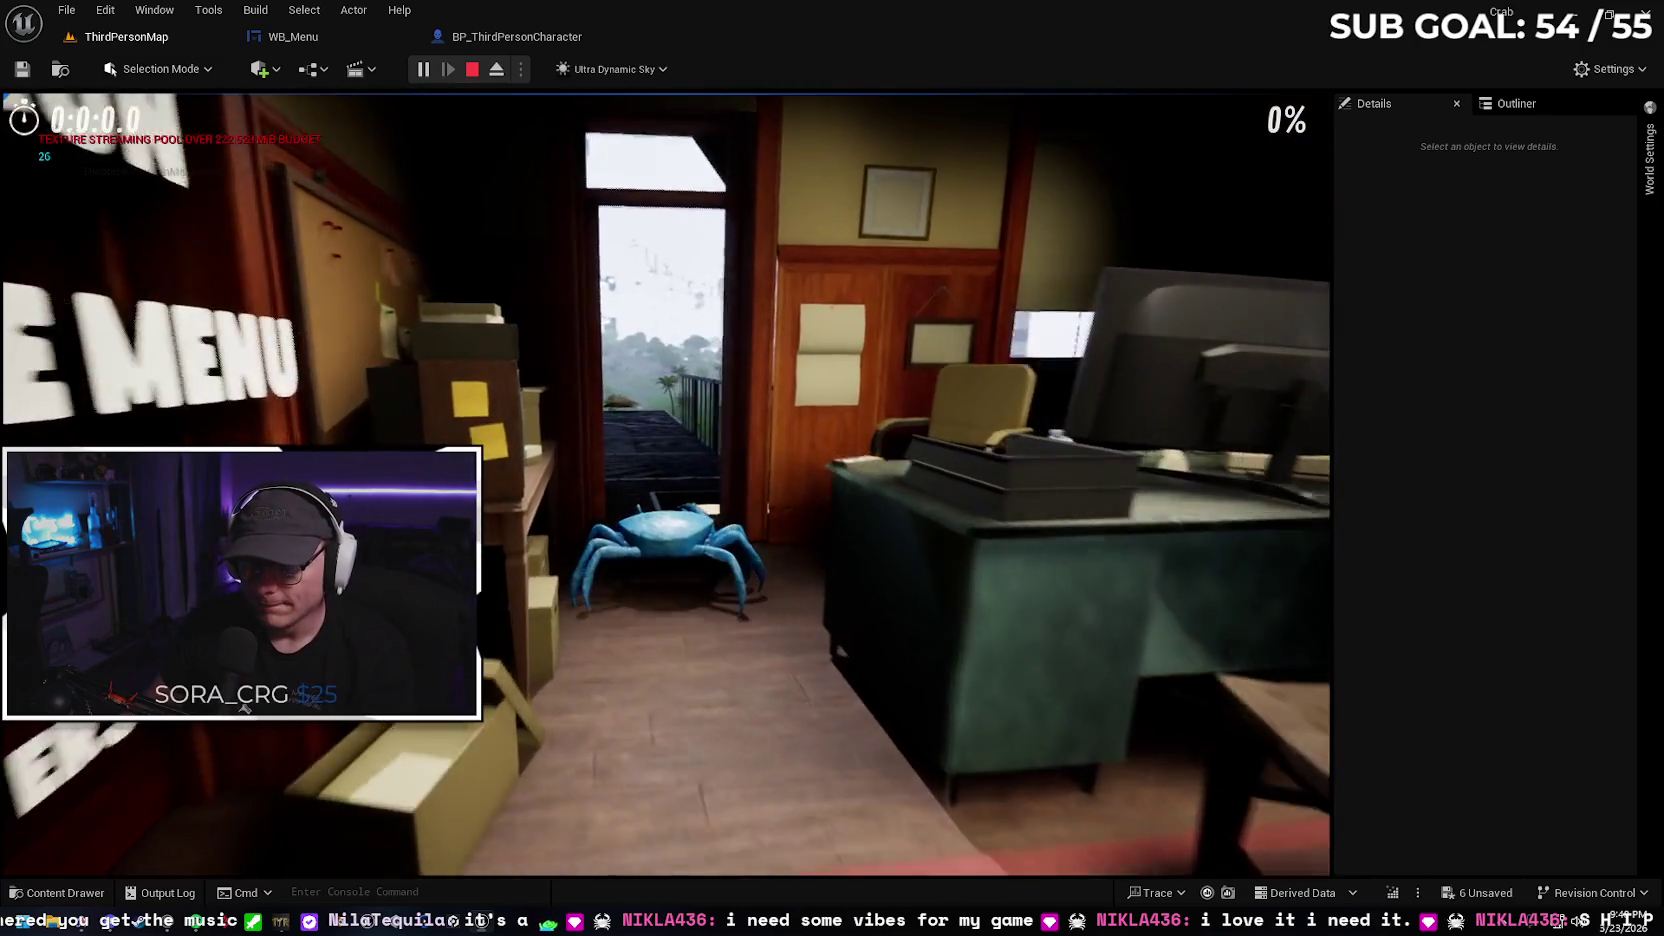
key("w")
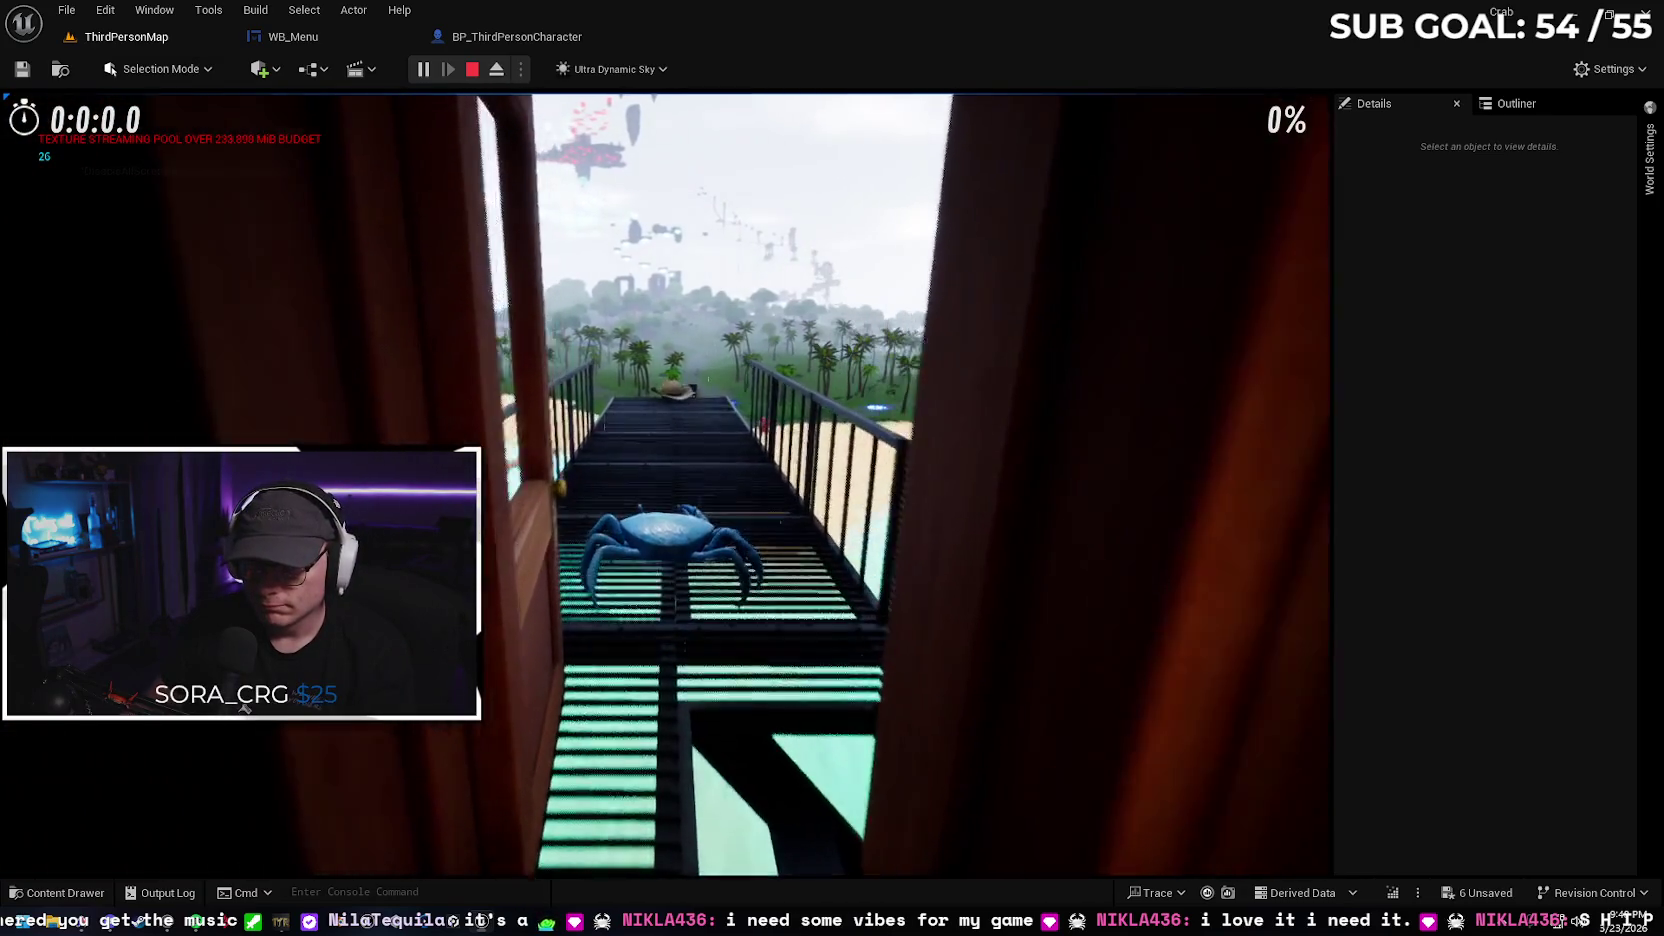
key("w")
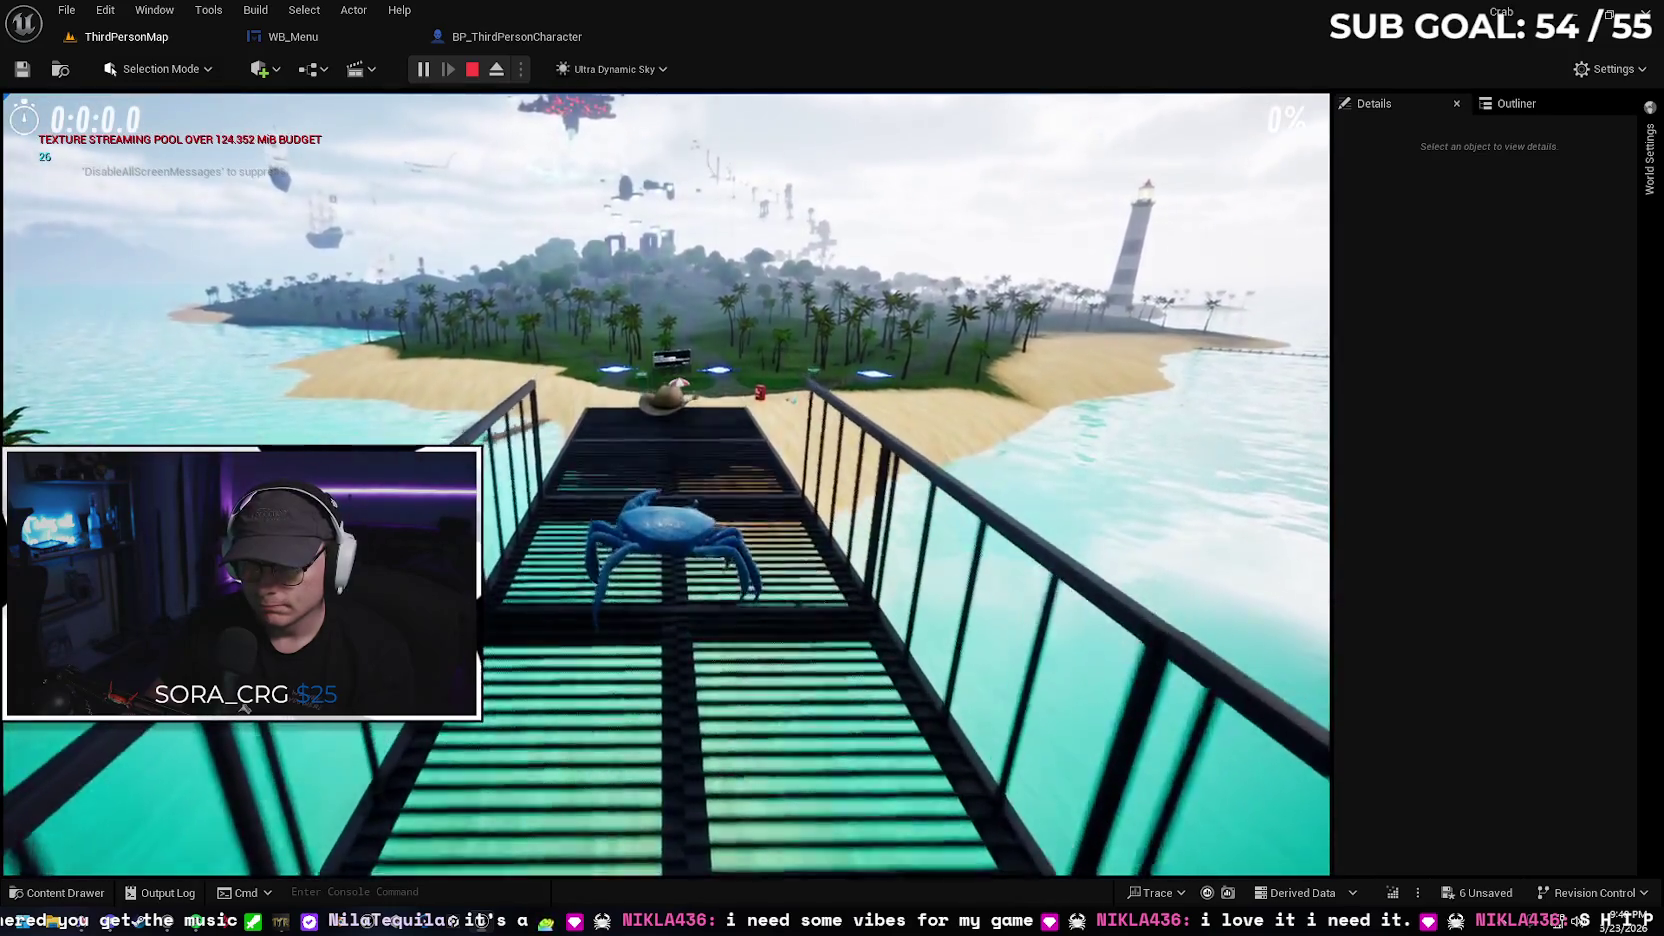
key("w")
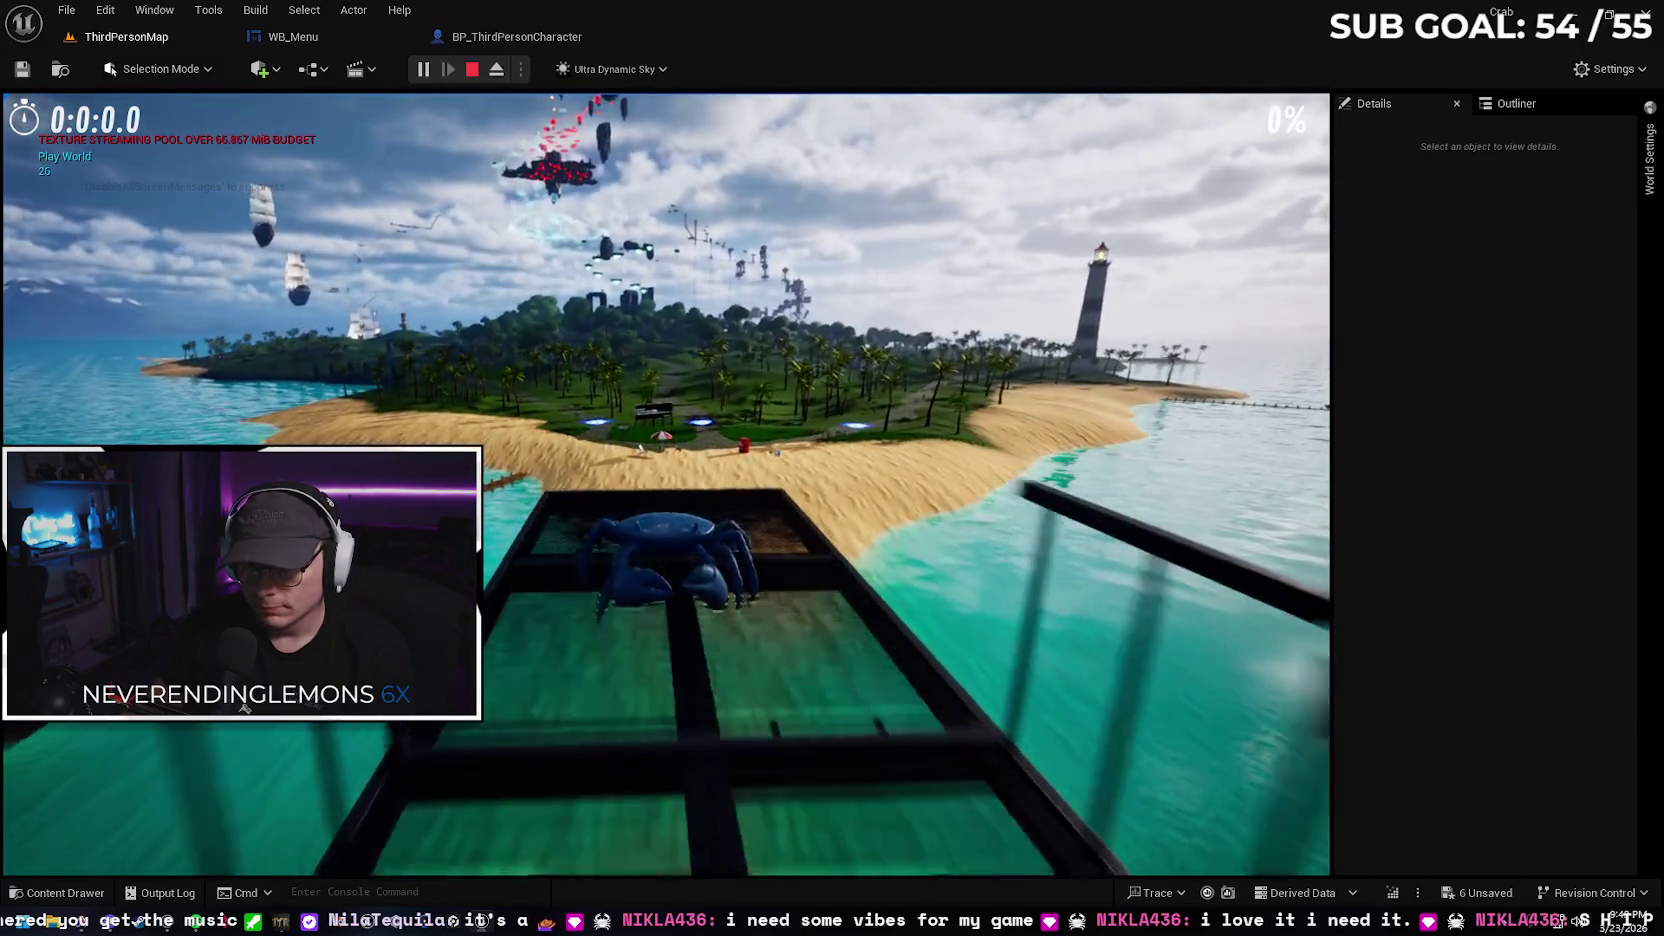
key("i")
left_click(148, 405)
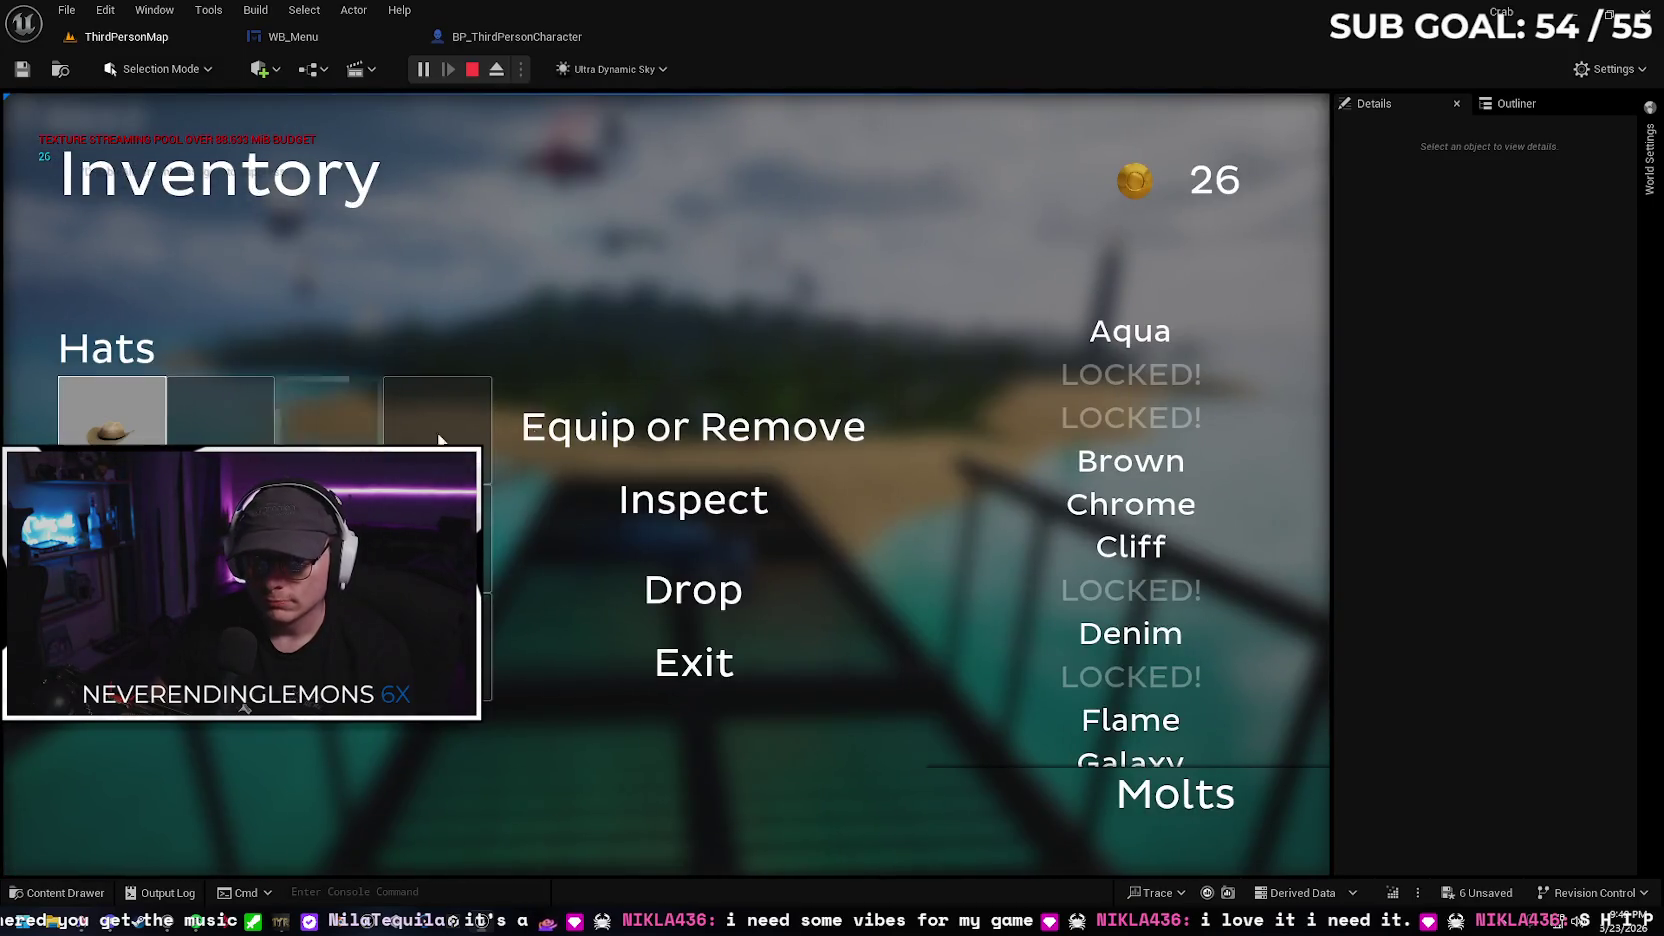
Put the selected hat on the crab and resume the game after a glance at Fab
left_click(707, 668)
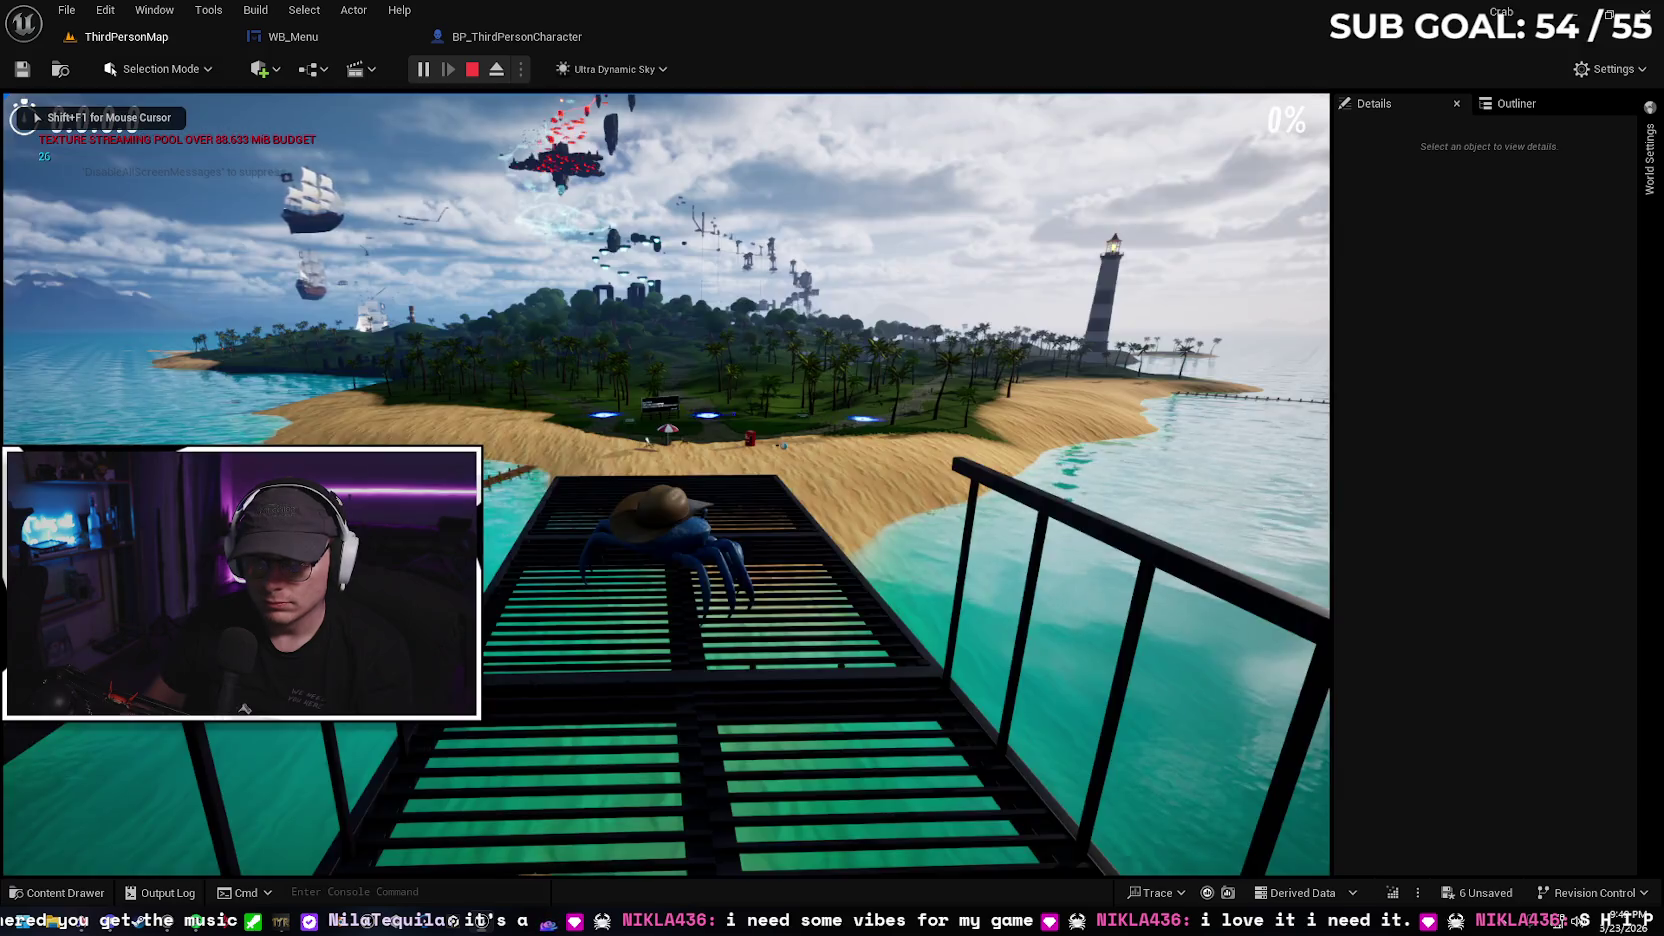
key("w")
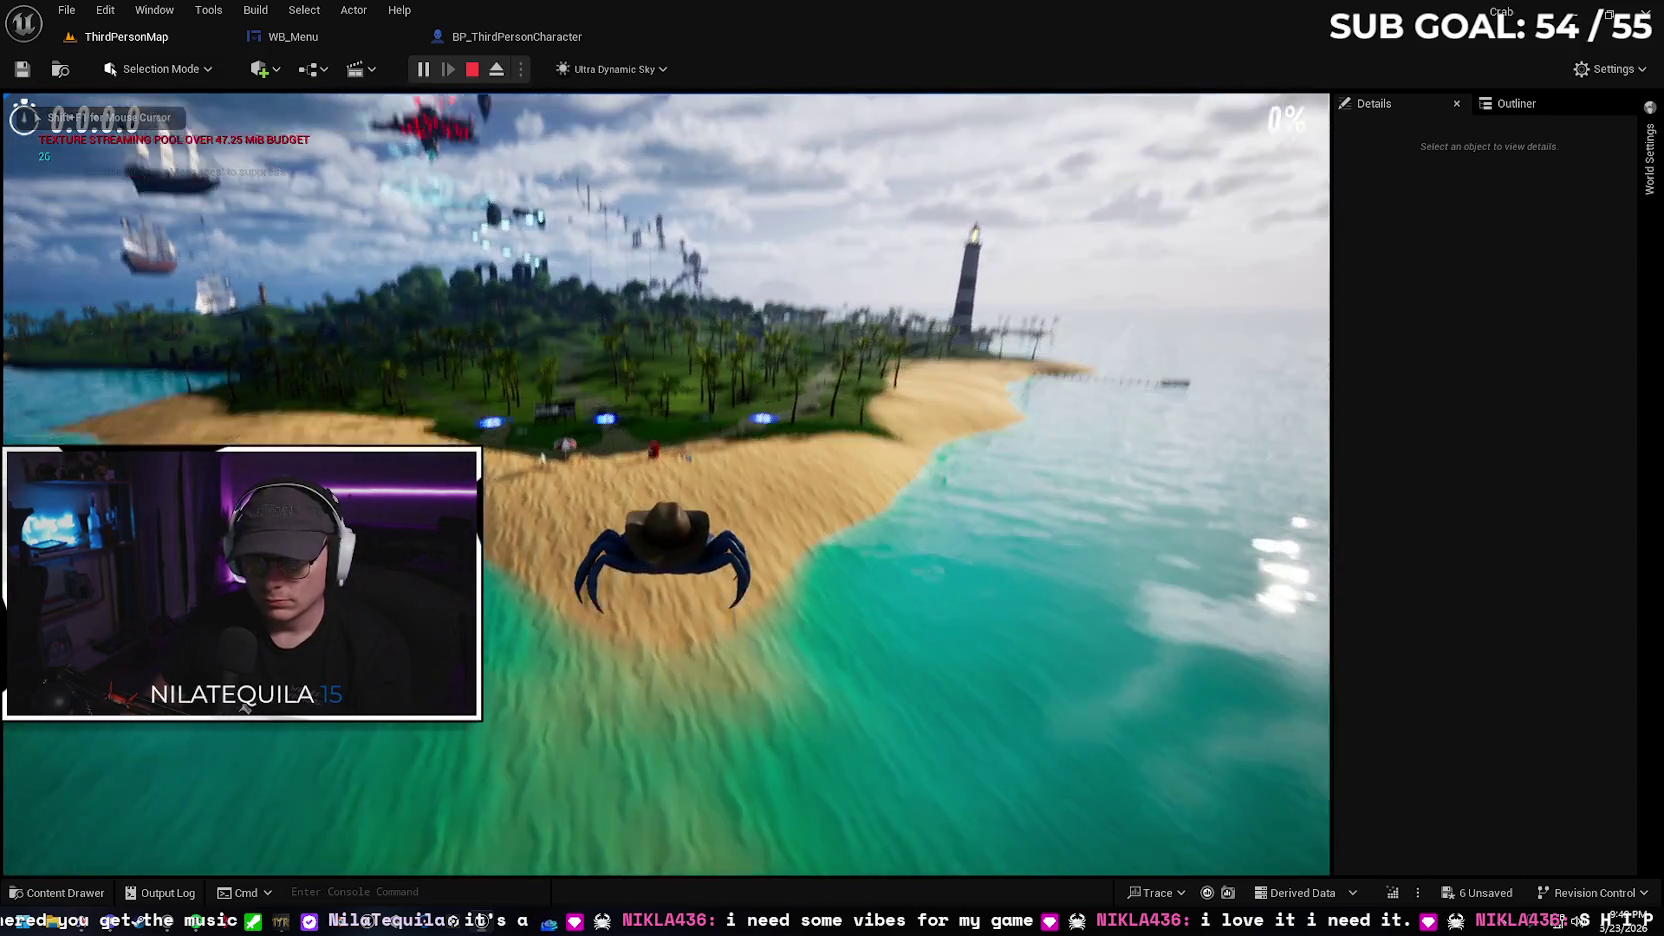
key("alt+Tab")
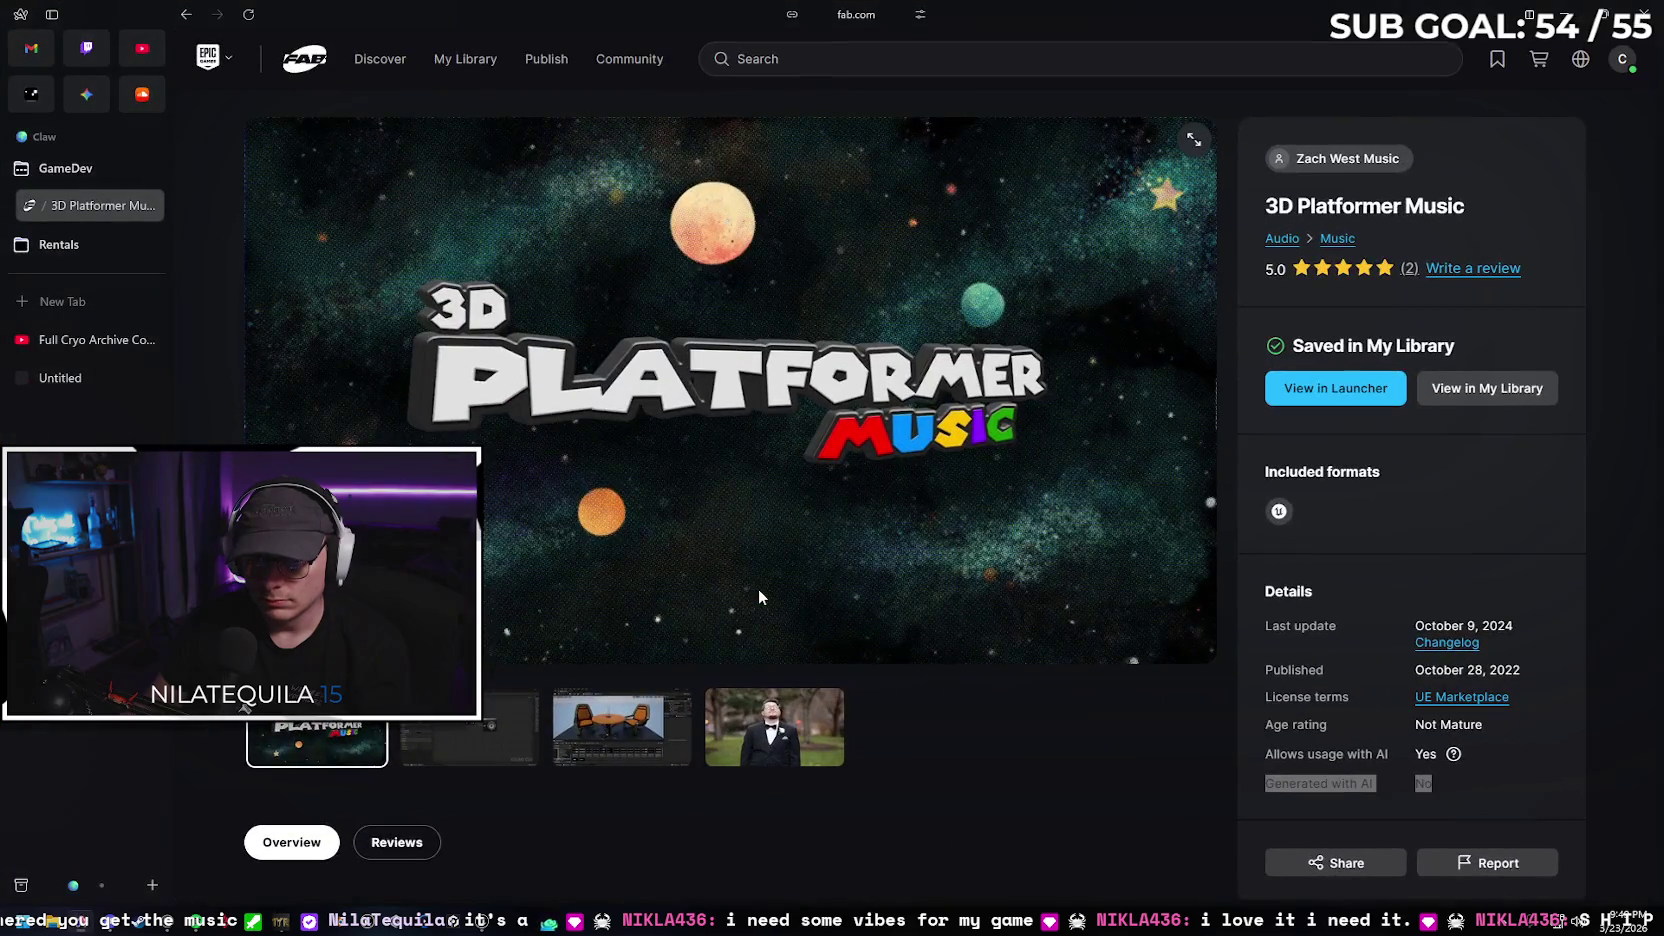
left_click(490, 925)
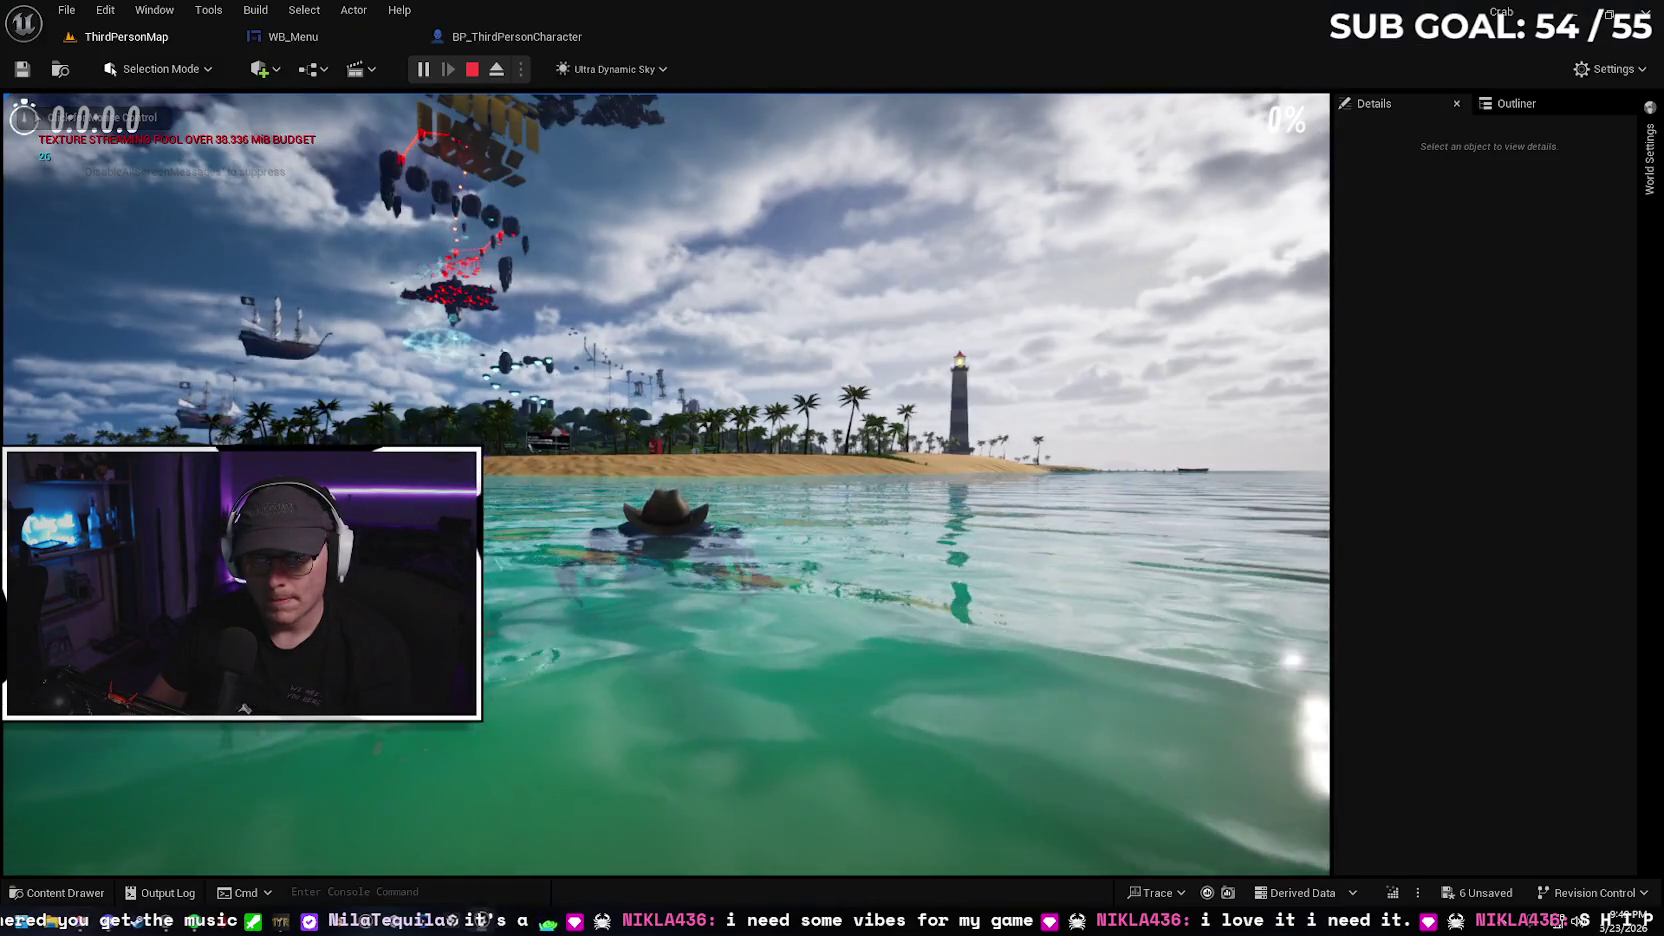
Swim the crab ashore and walk it across the beach to the red Molt Machine
key("w")
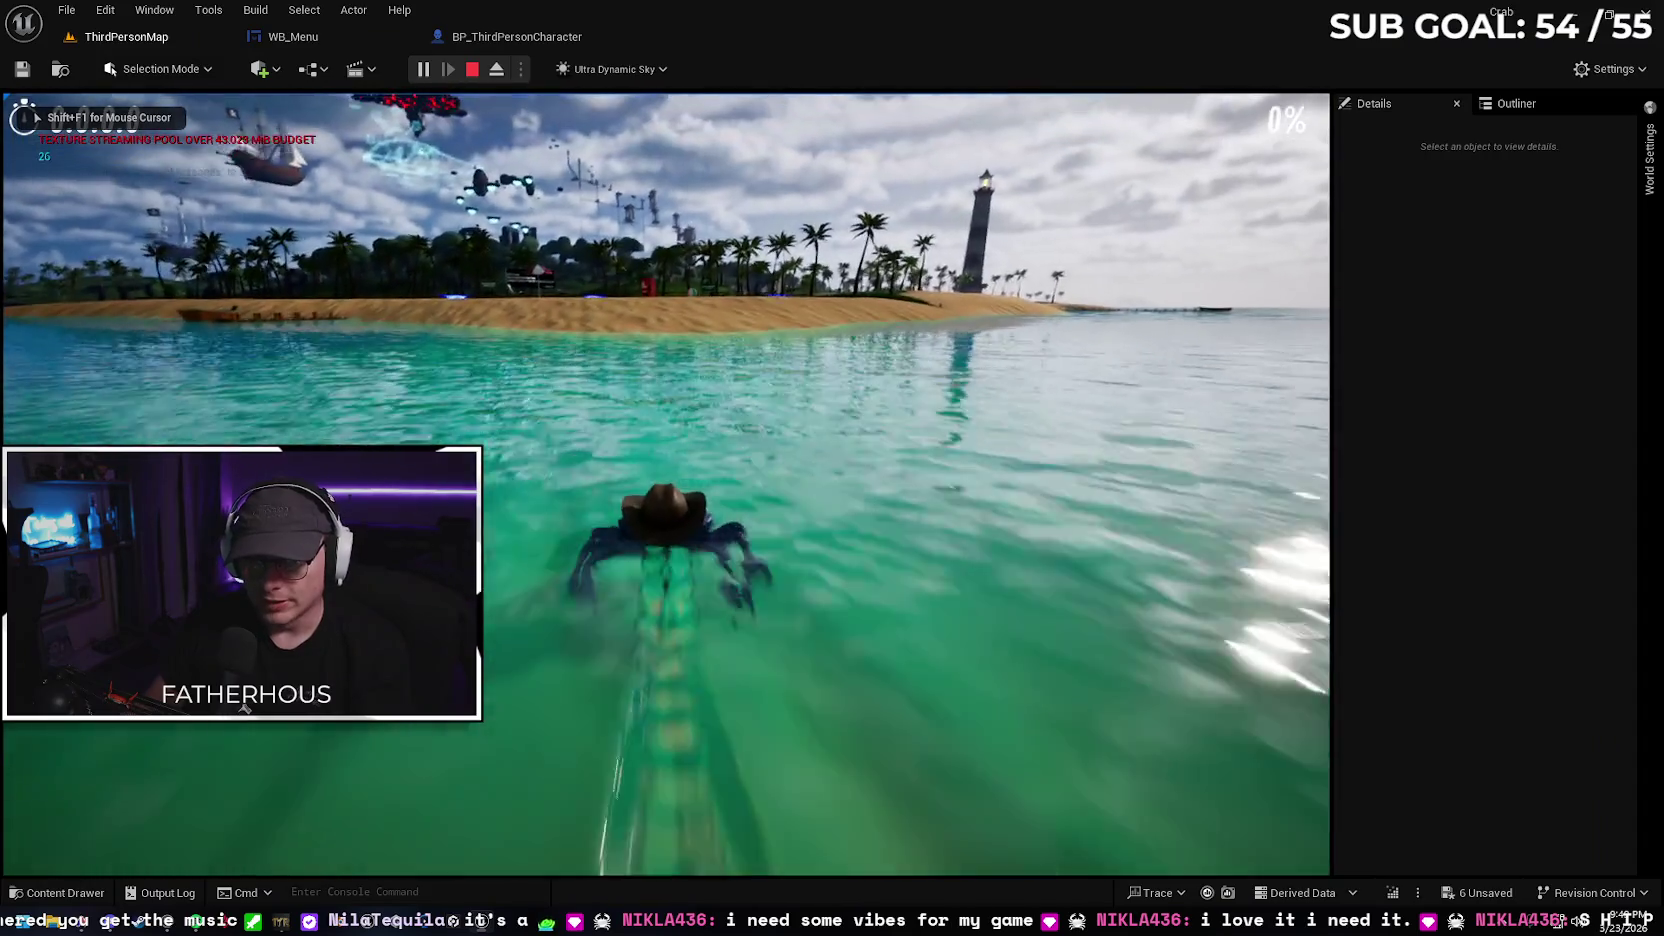
key("w")
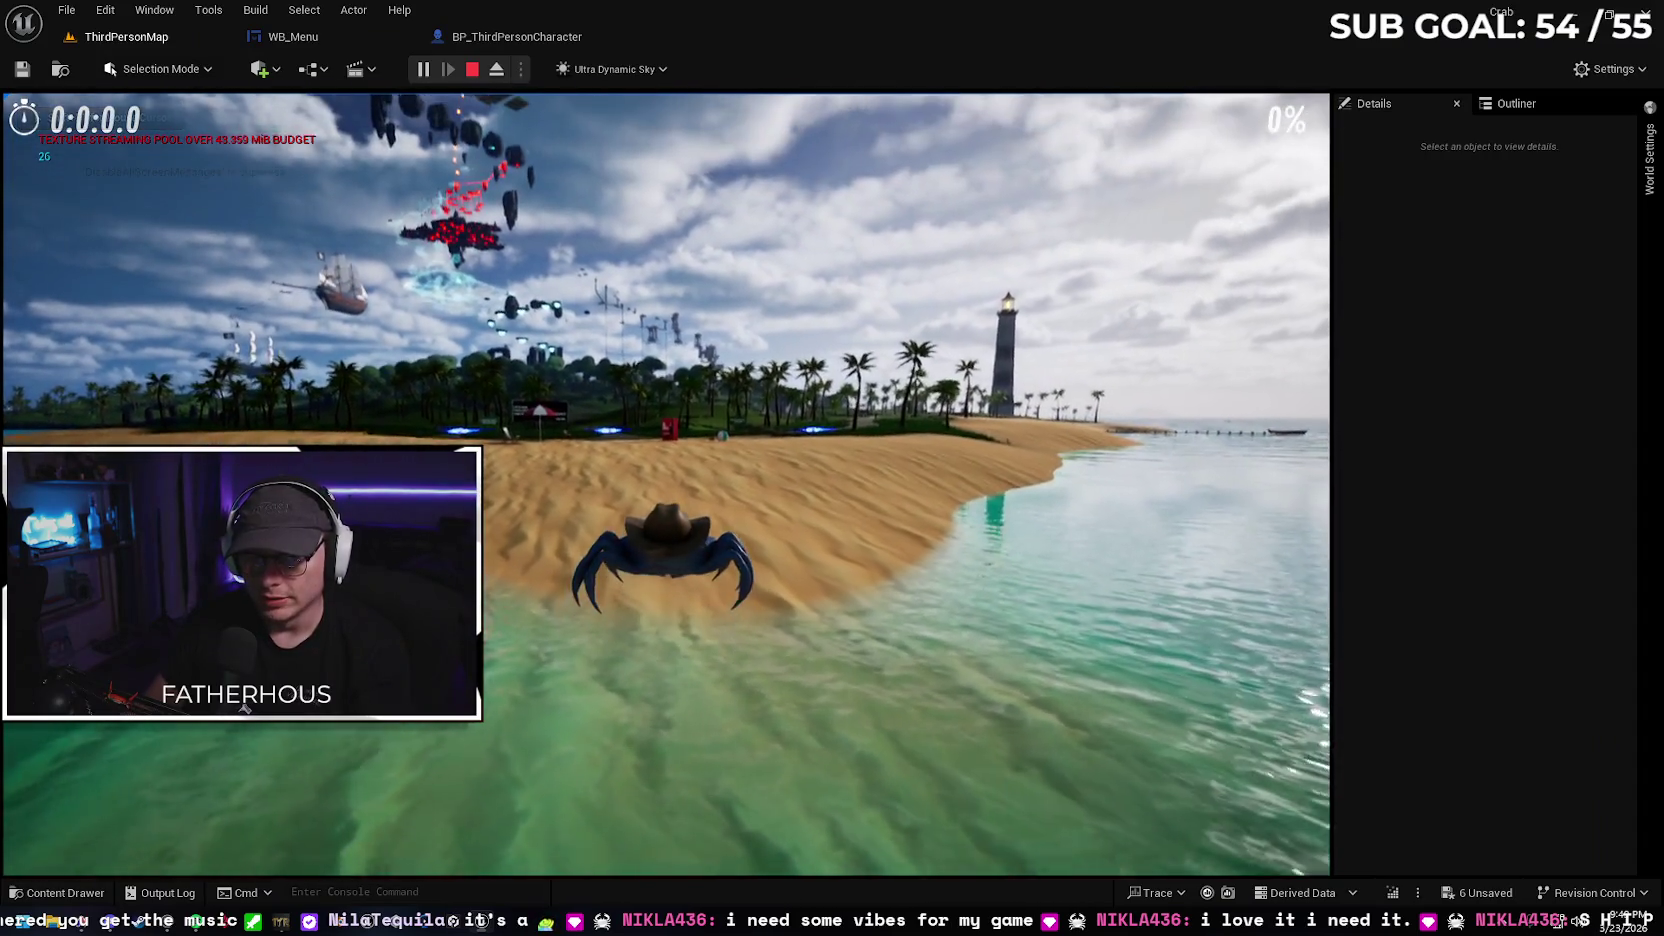
key("w")
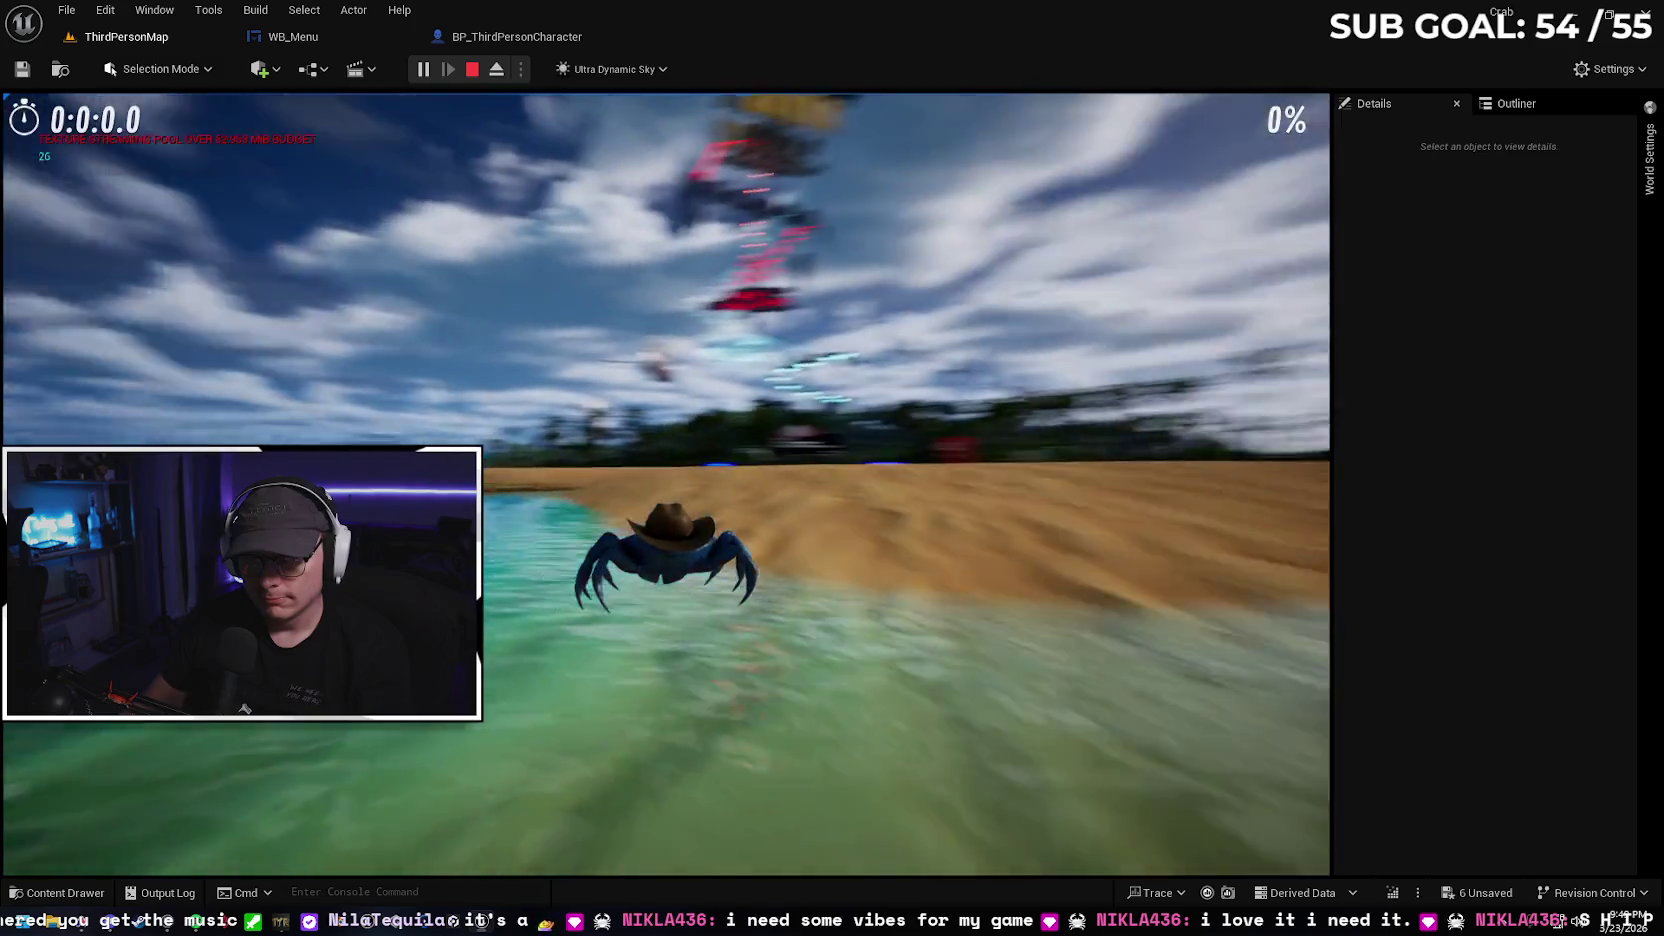
key("w")
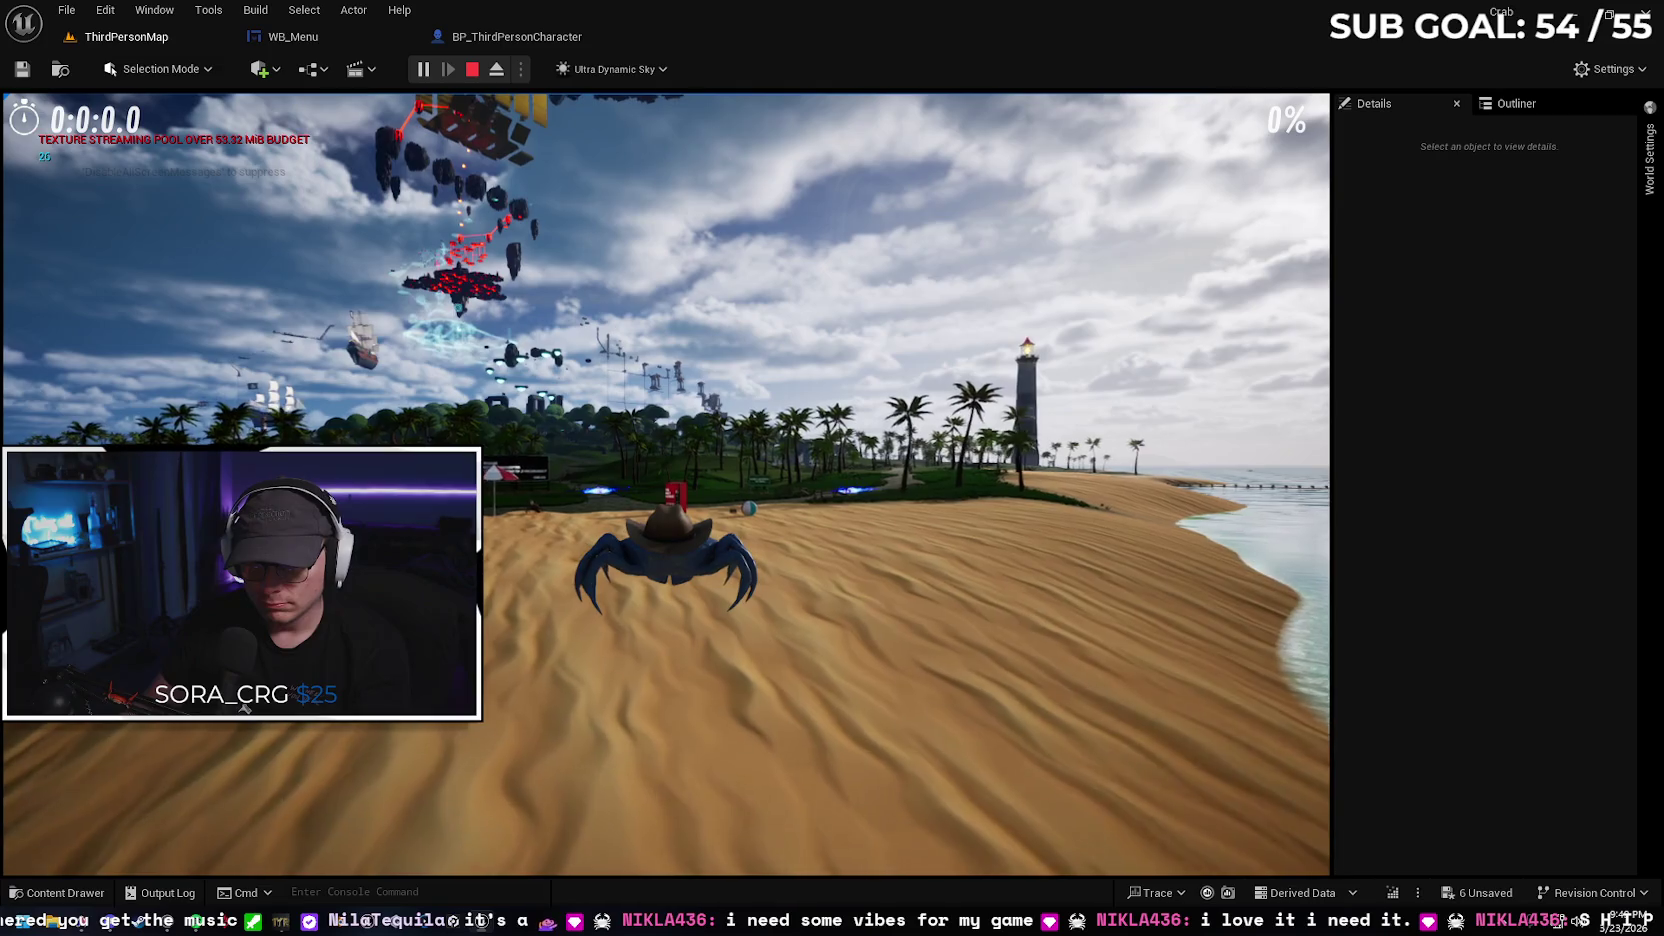
key("w")
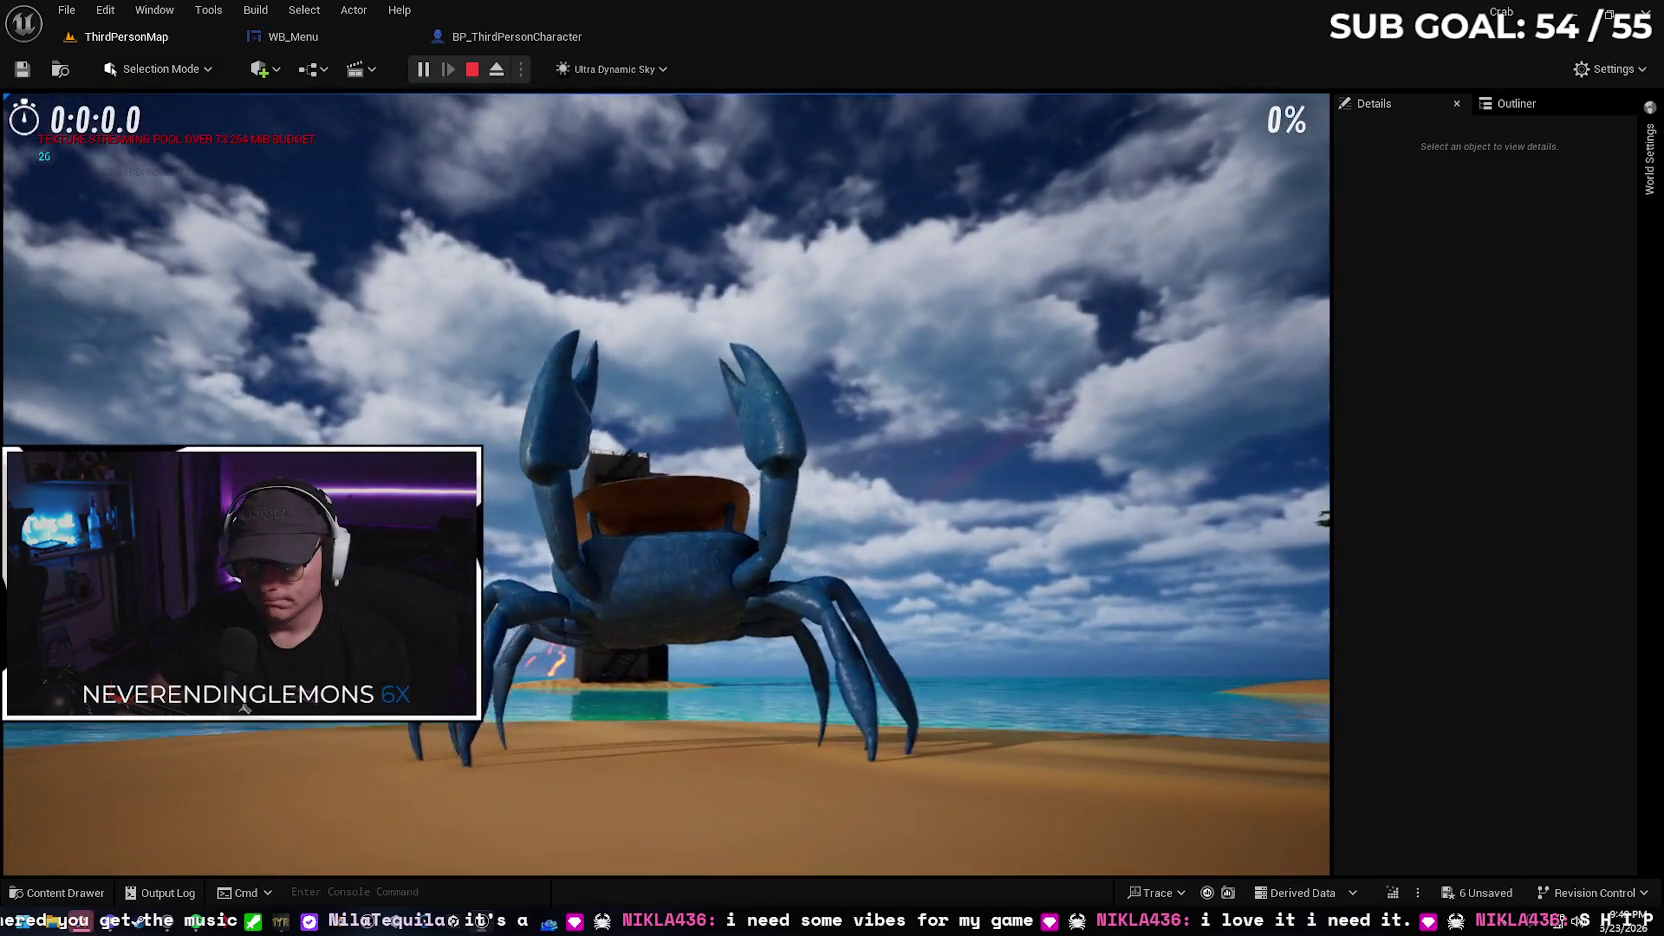
key("w")
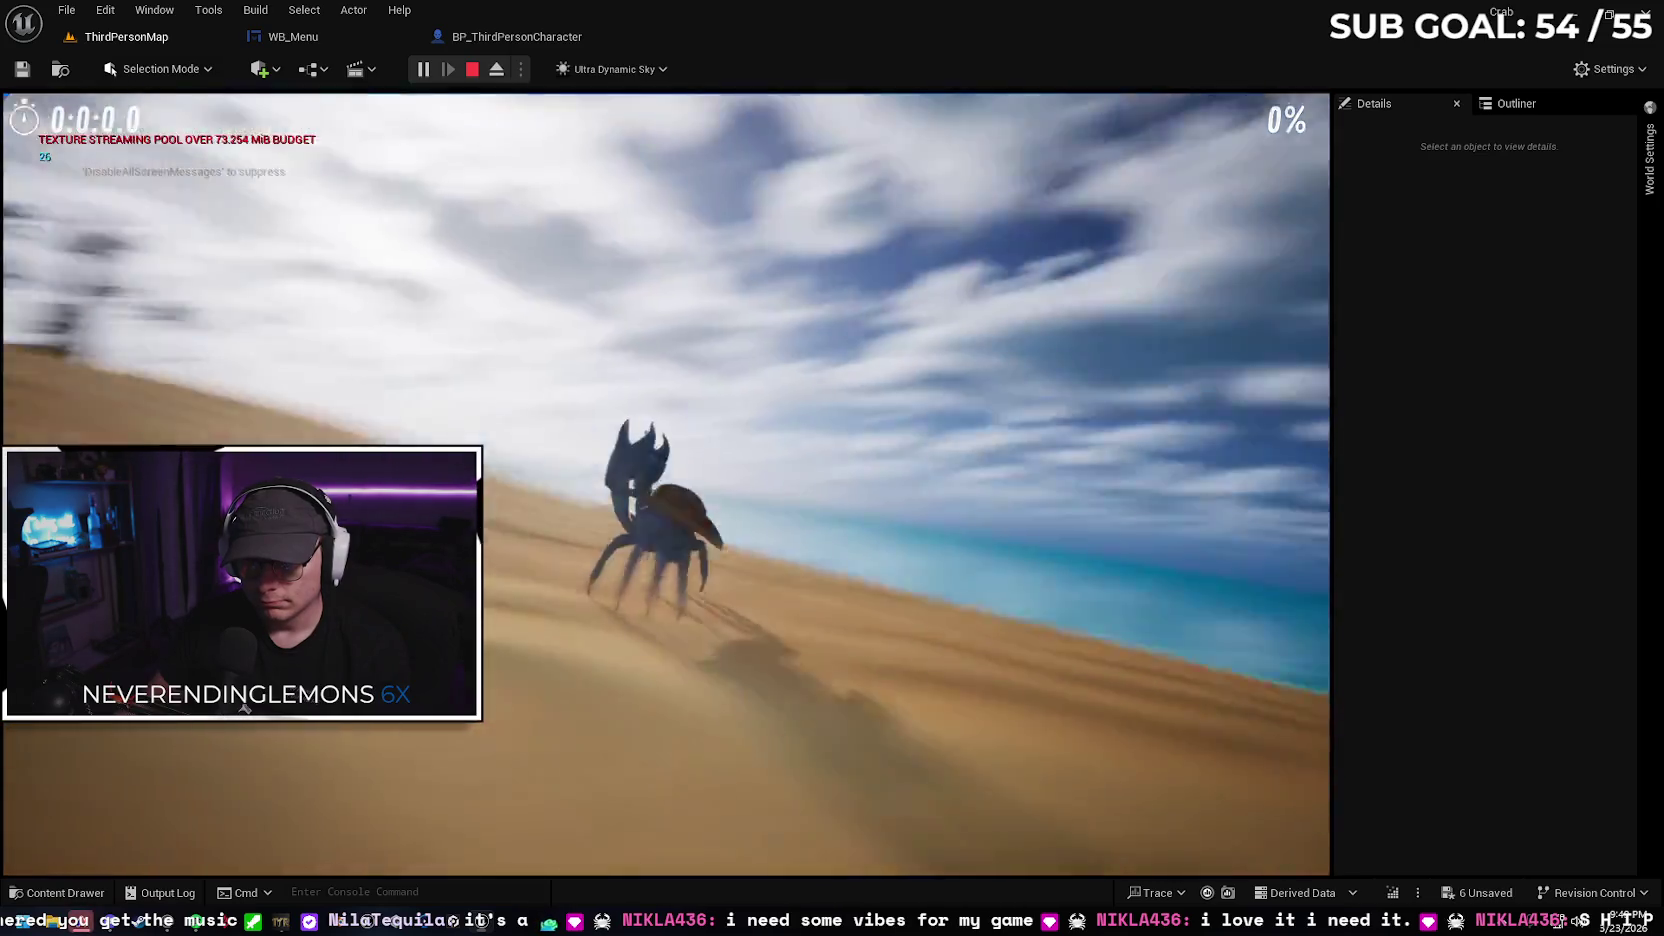
key("w")
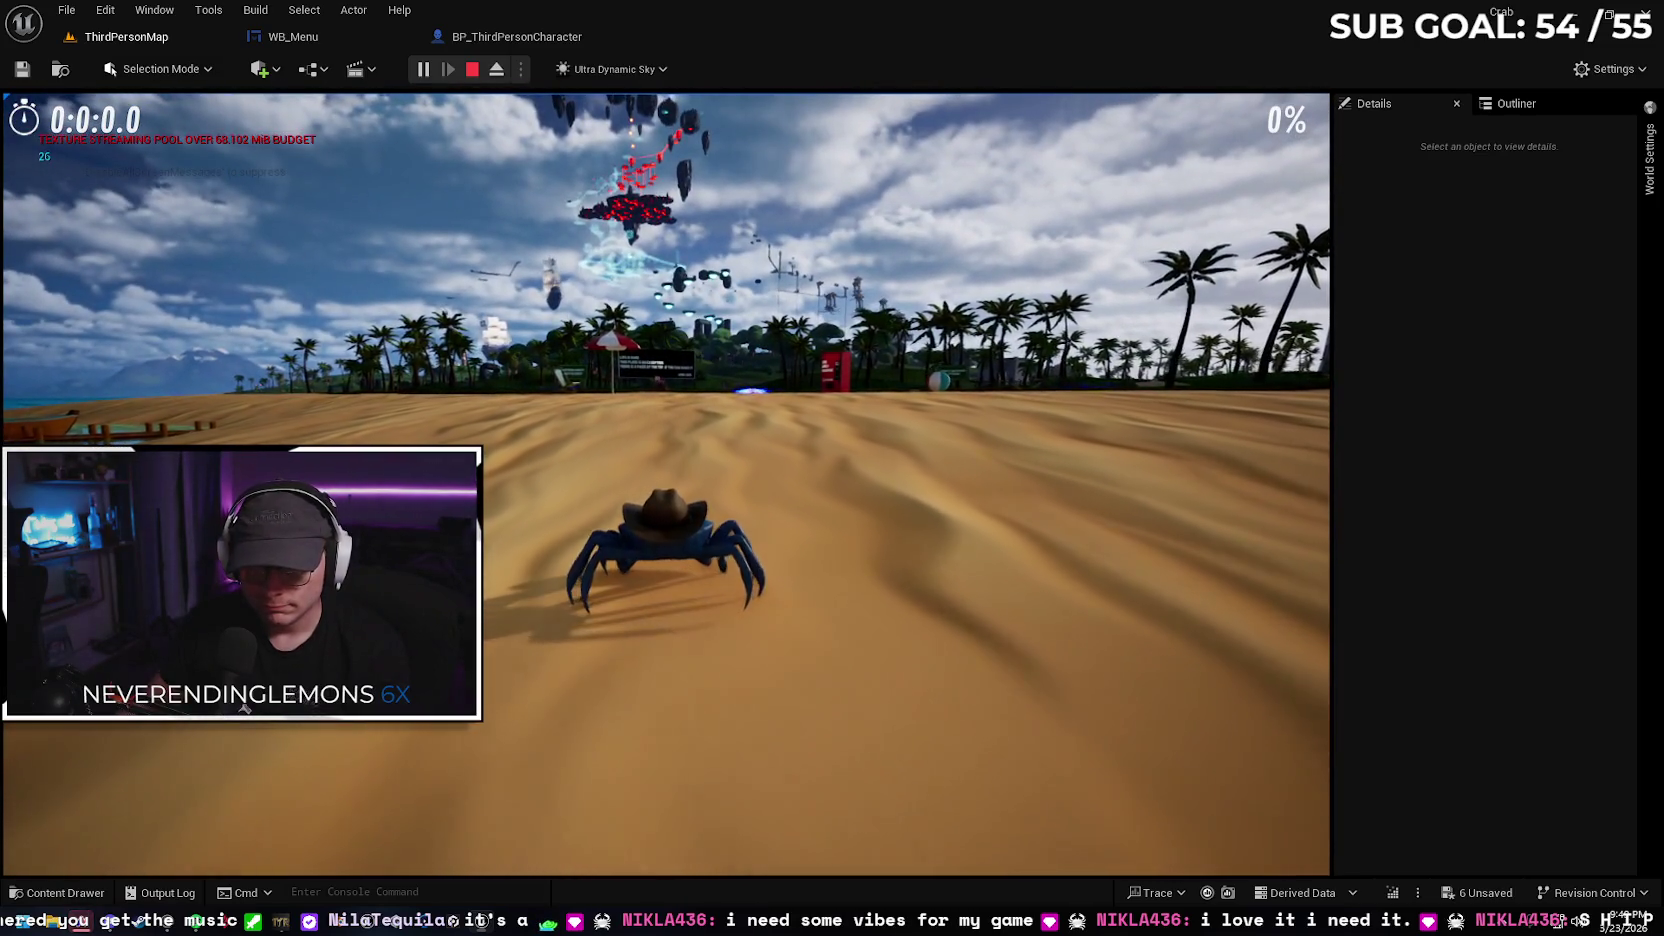
key("w")
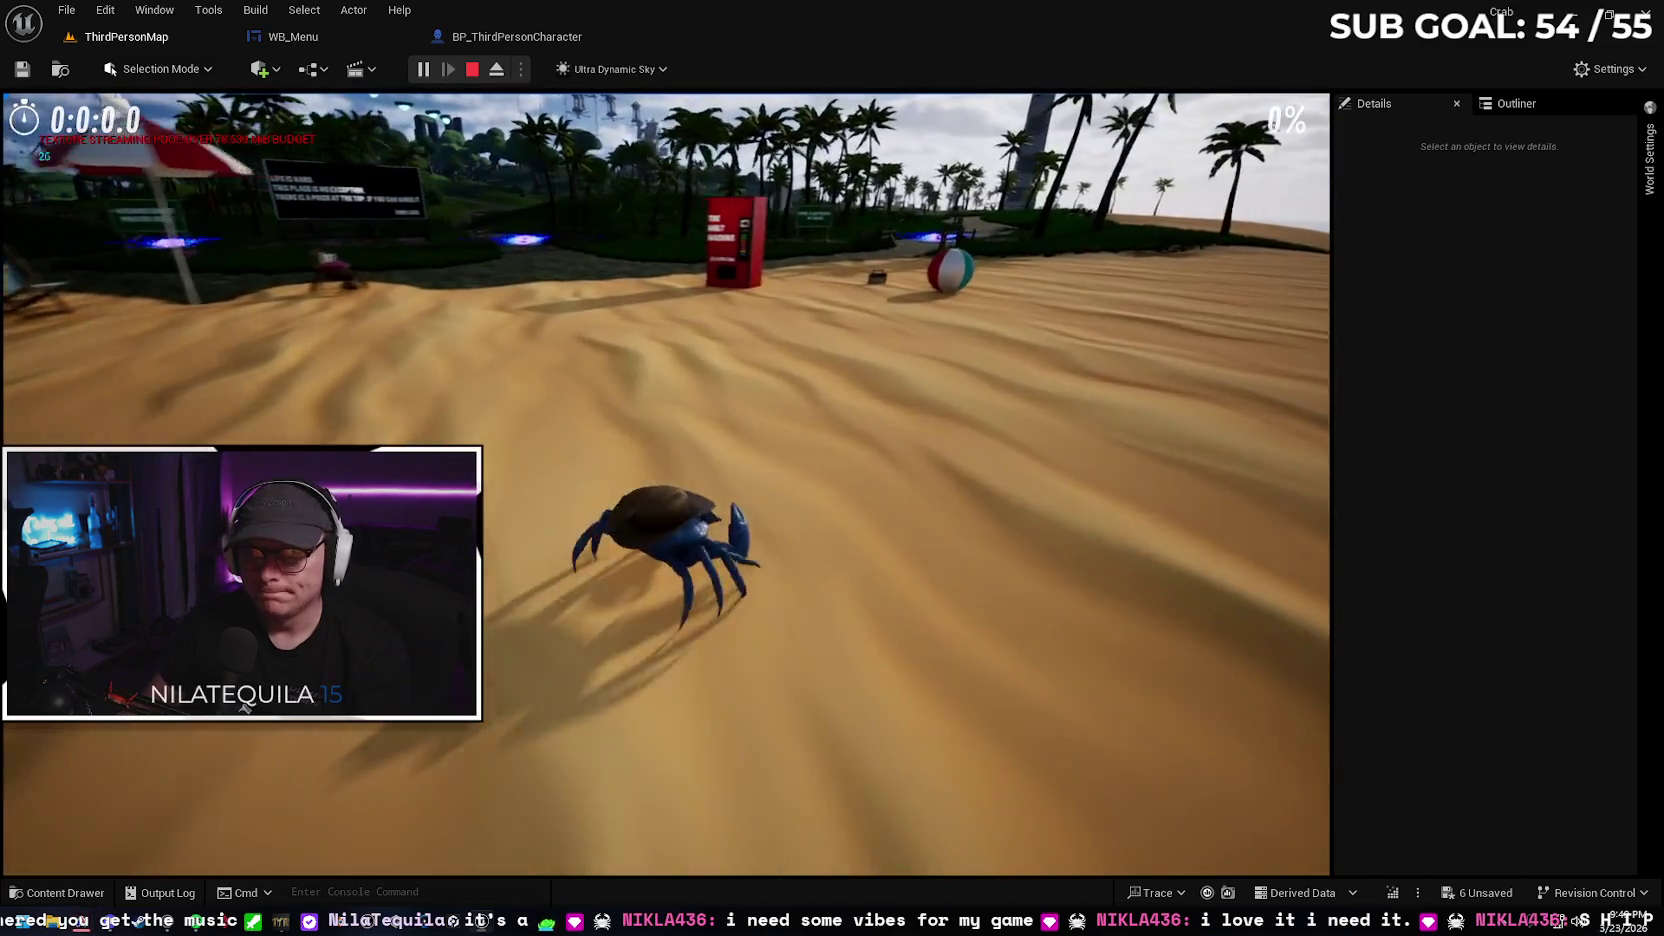
key("w")
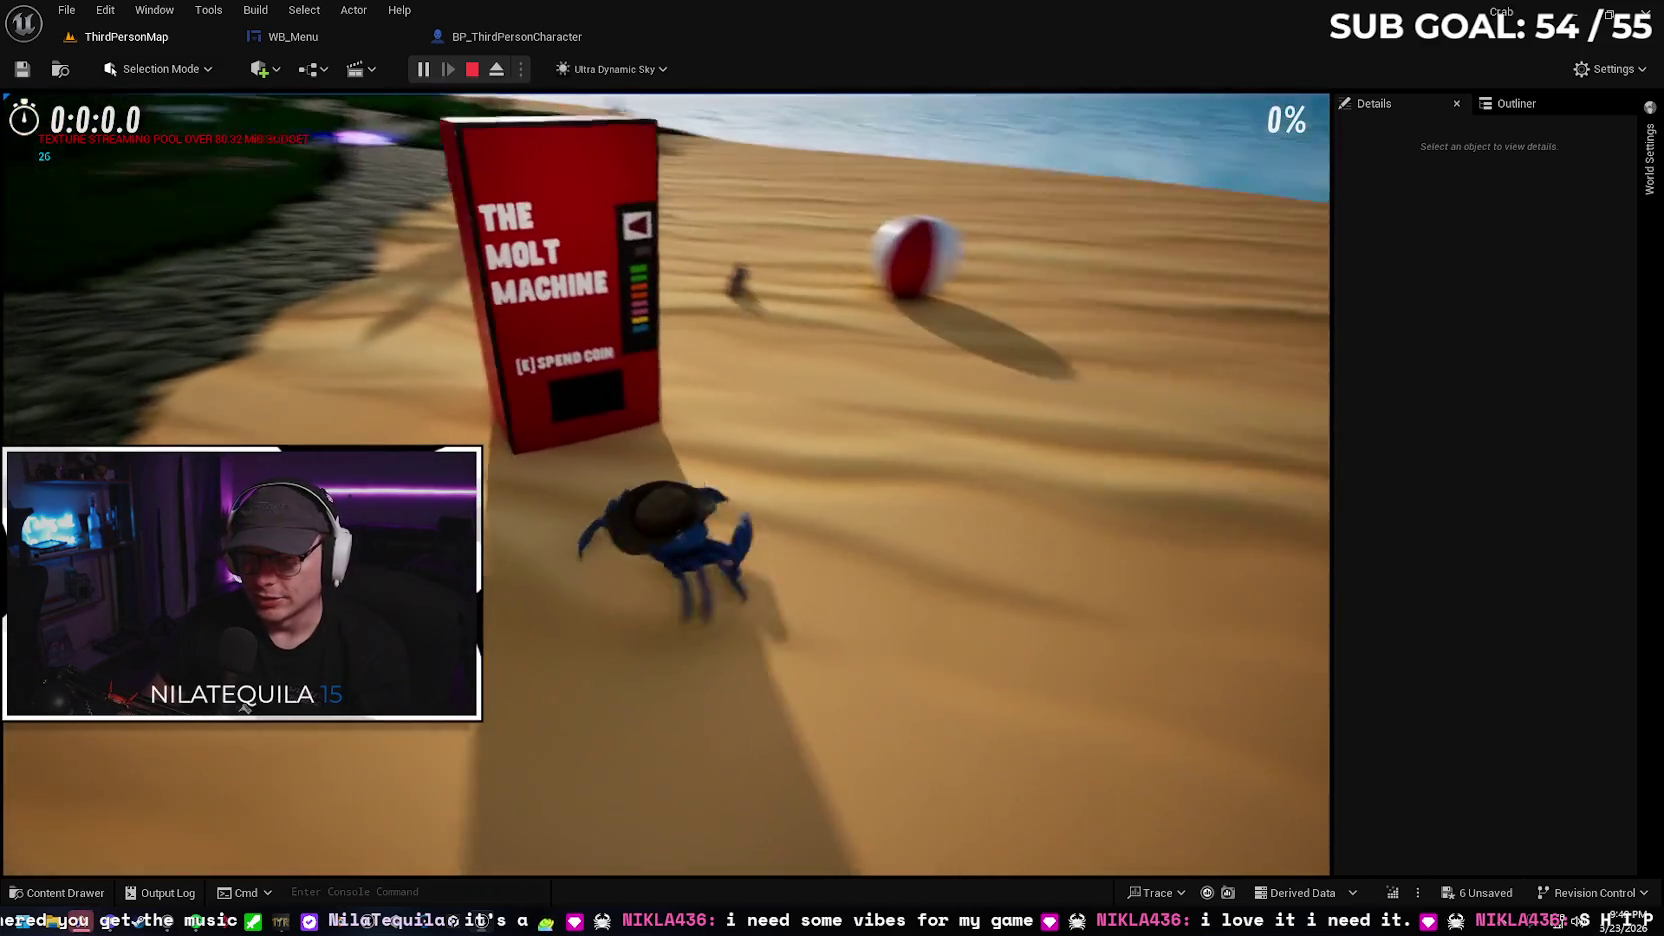
Unlock a skin at the Molt Machine with E, wear the Pastel skin, then stop play
key("e")
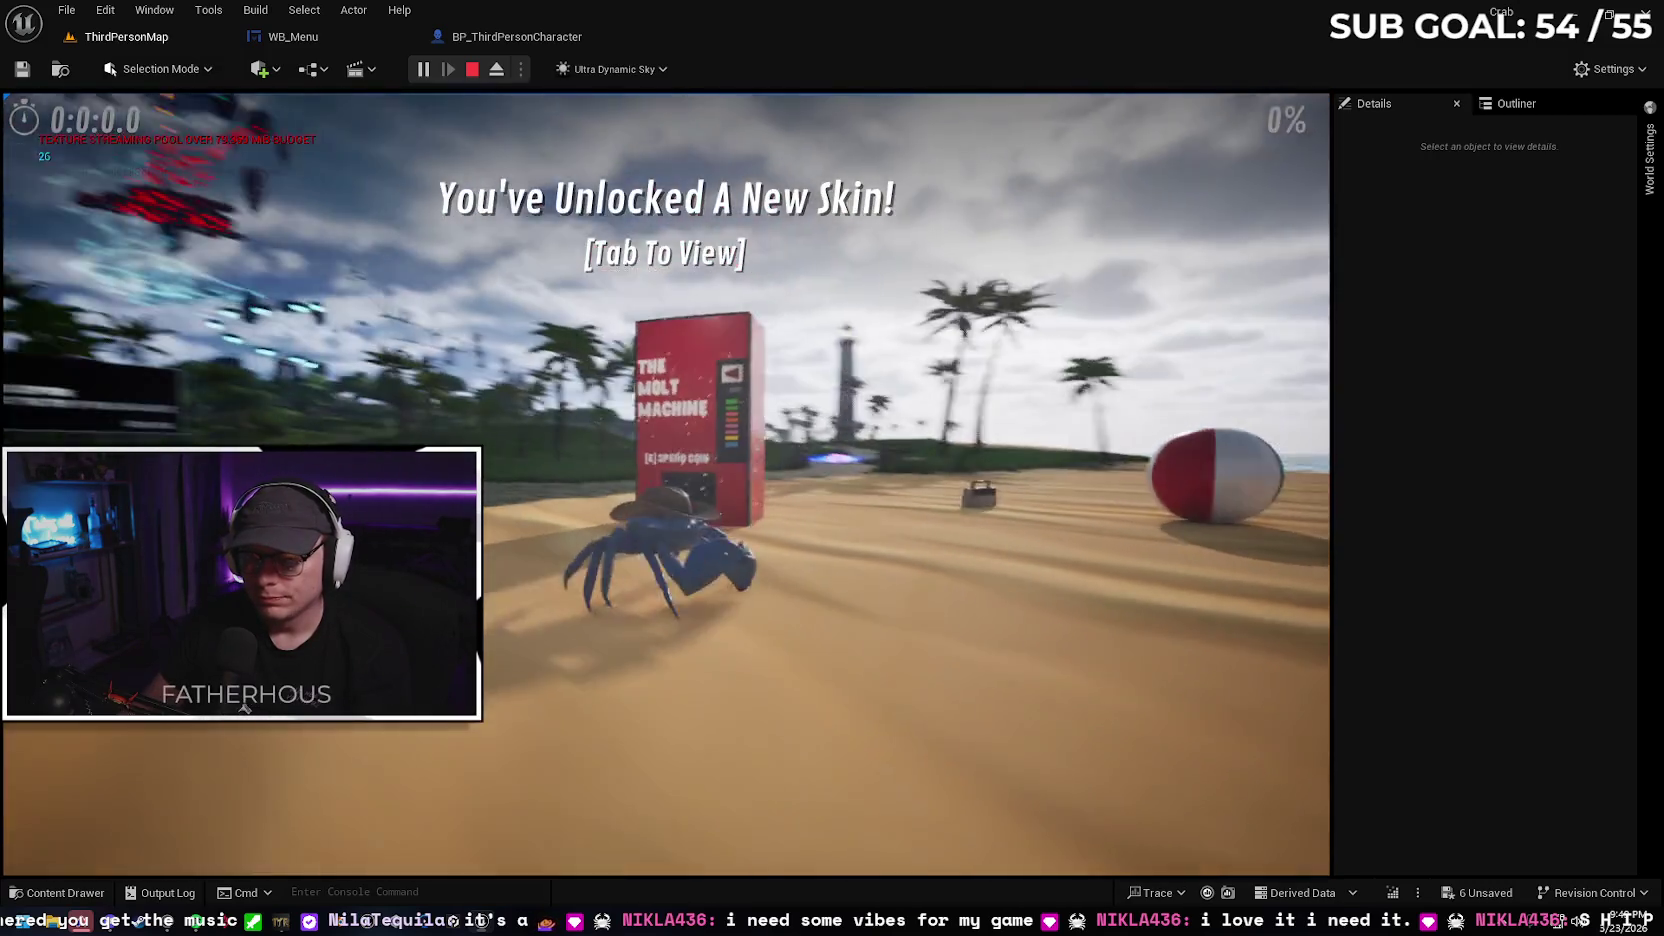
key("Tab")
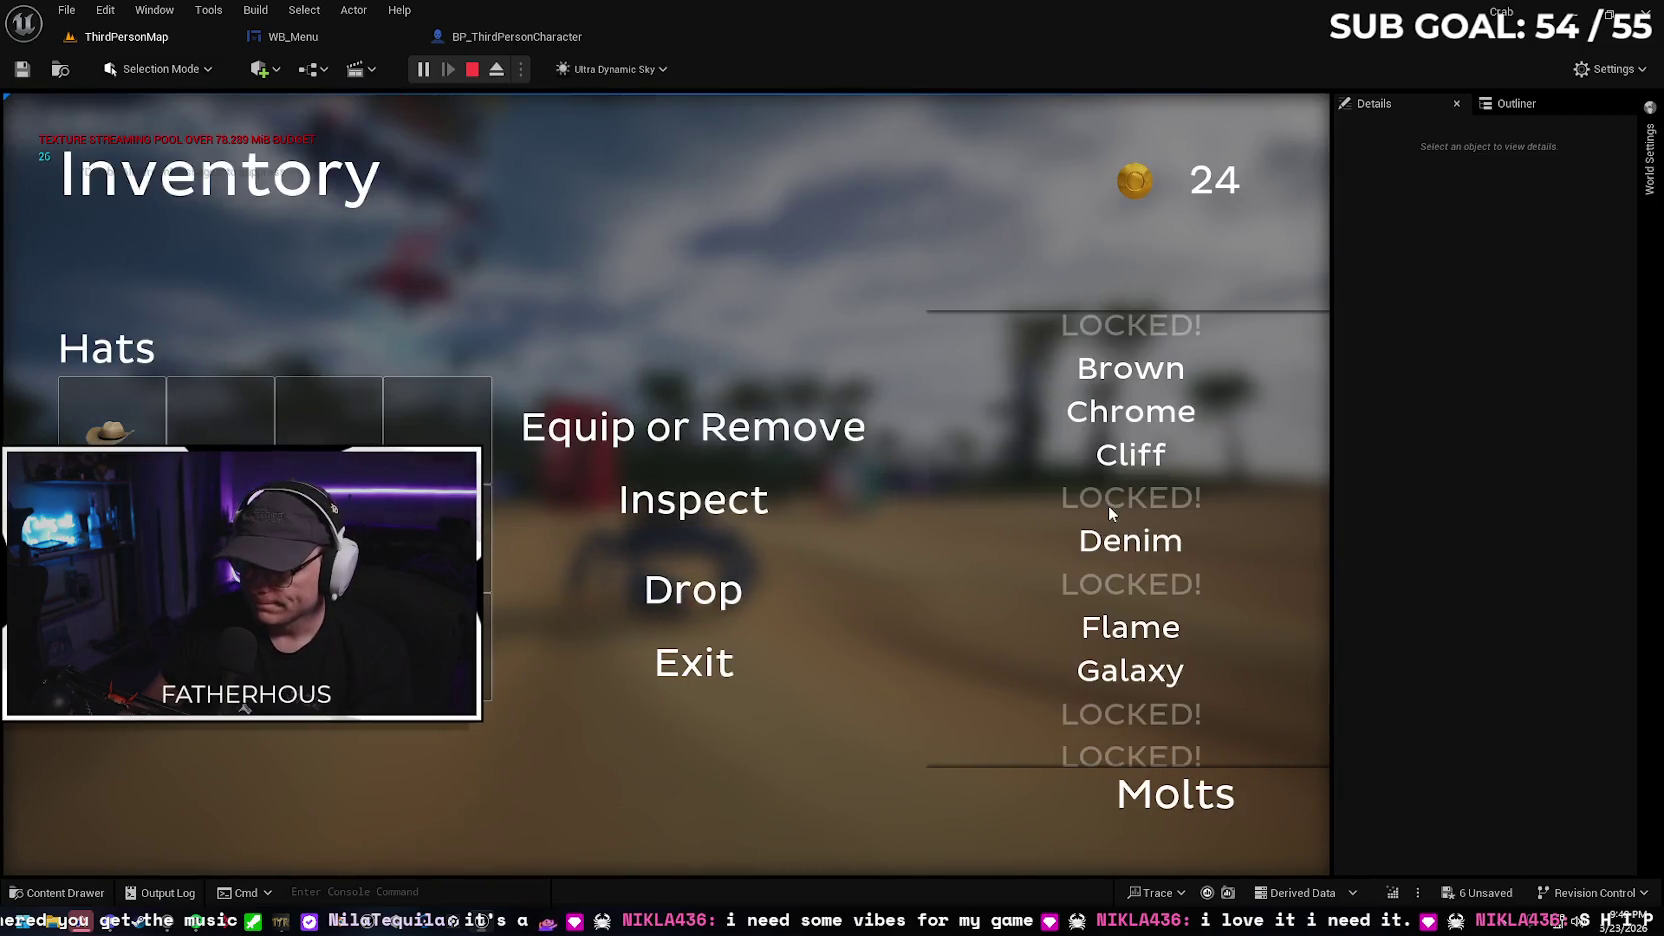
scroll(1190, 562, "down", 2)
scroll(1173, 581, "down", 5)
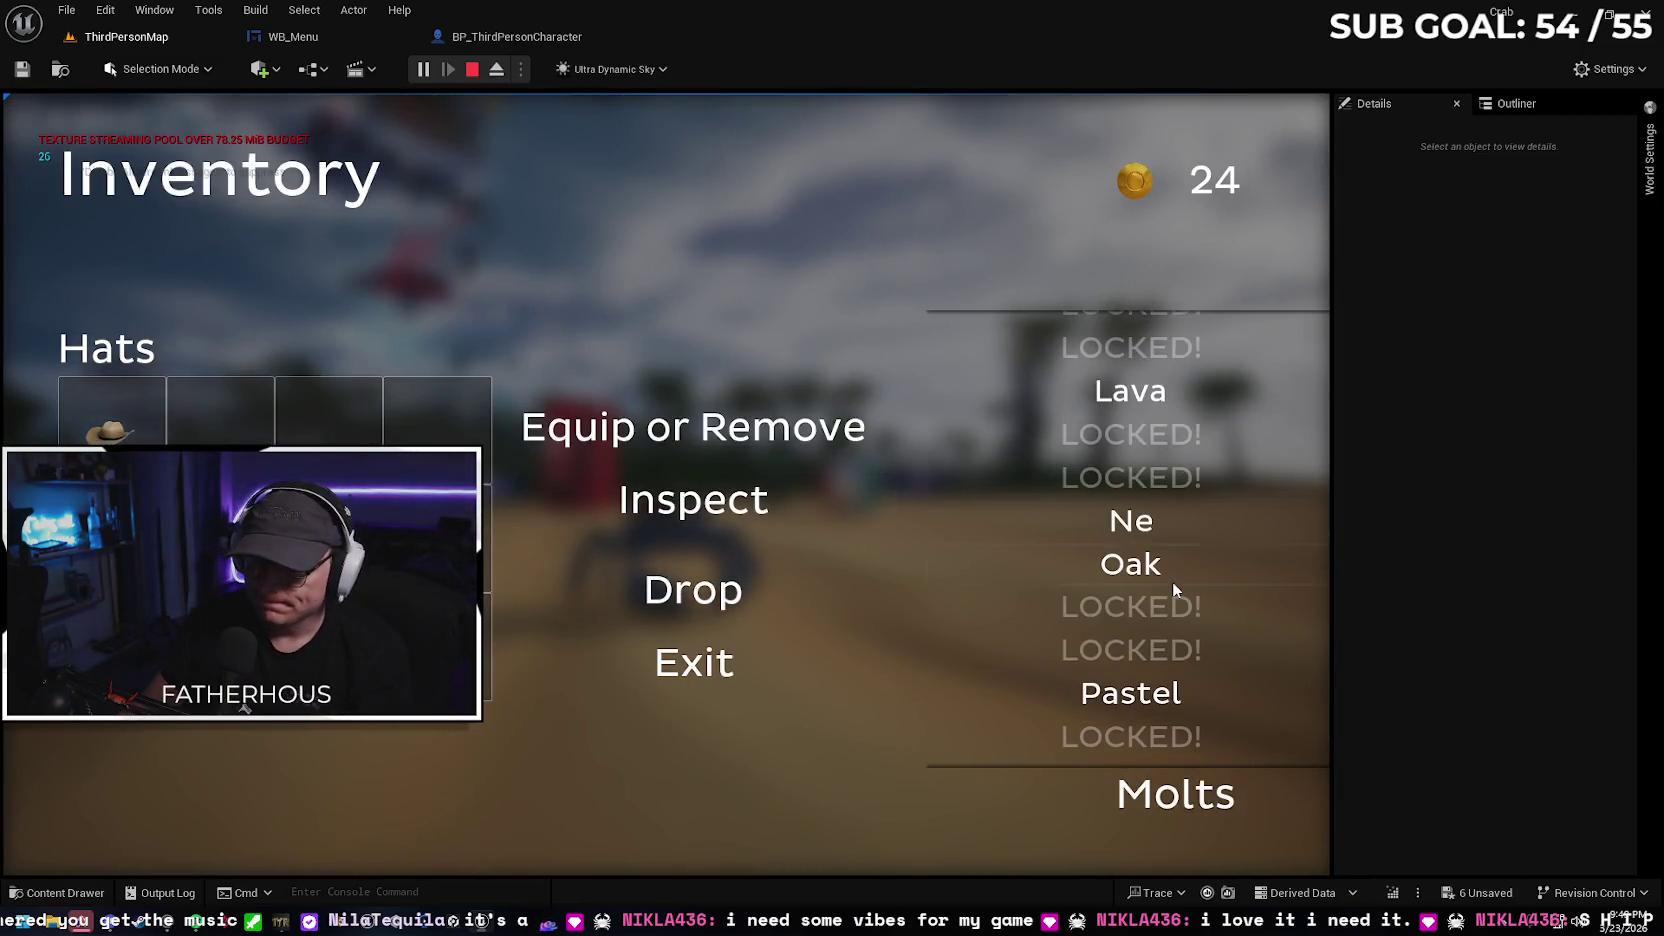
left_click(1145, 464)
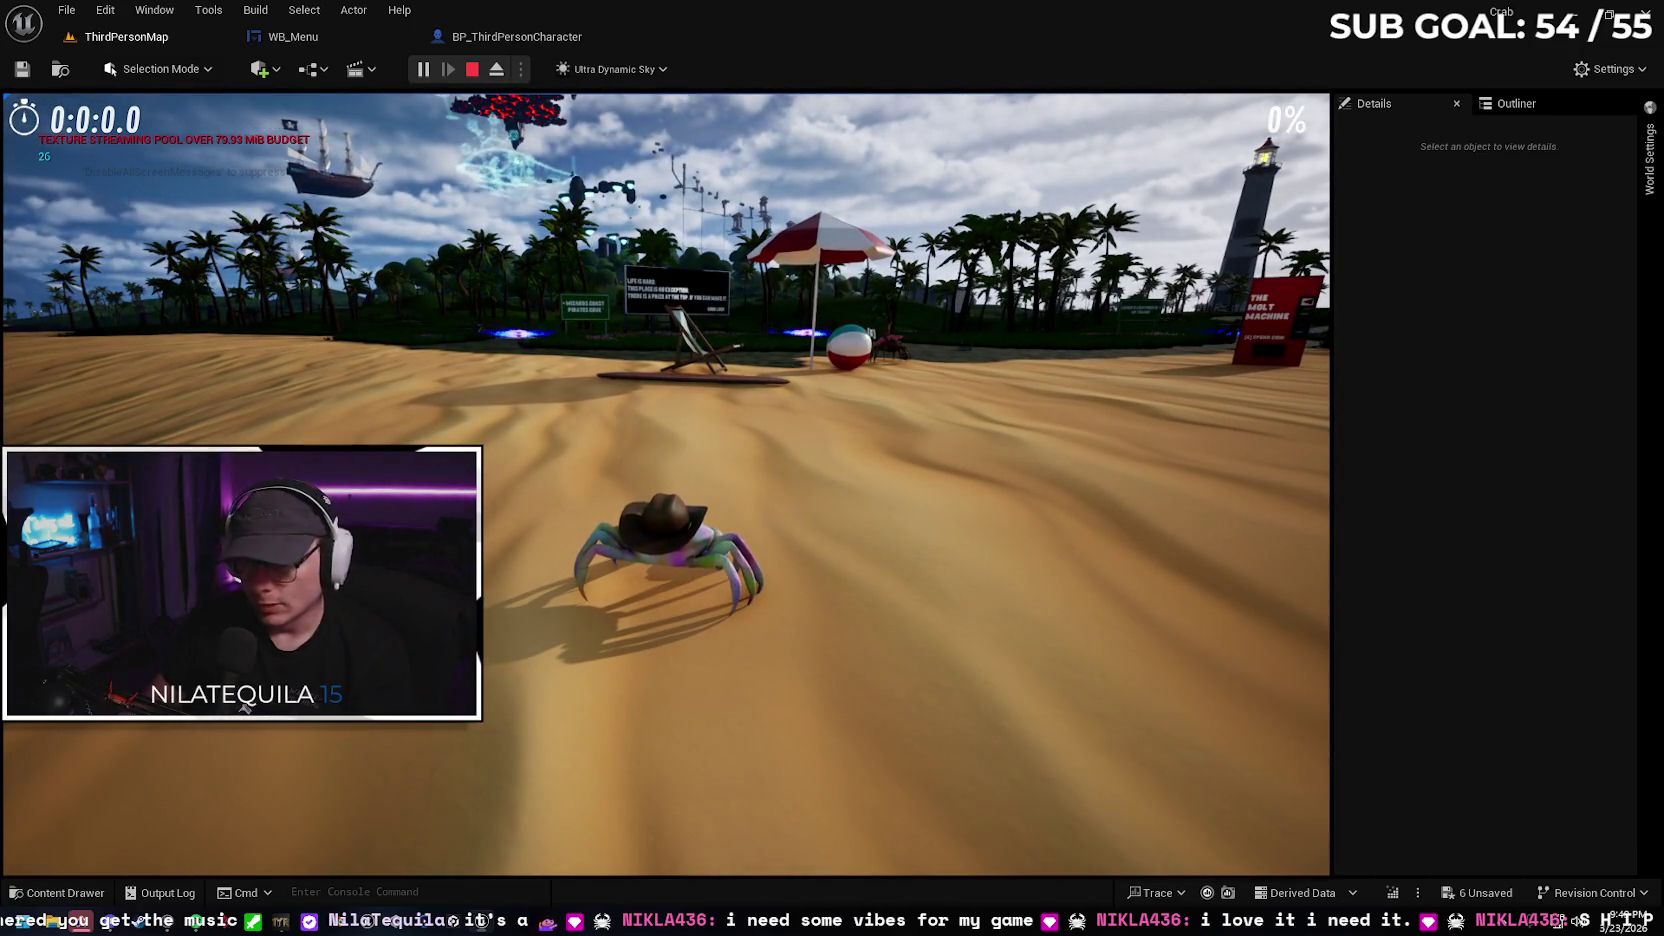
key("Escape")
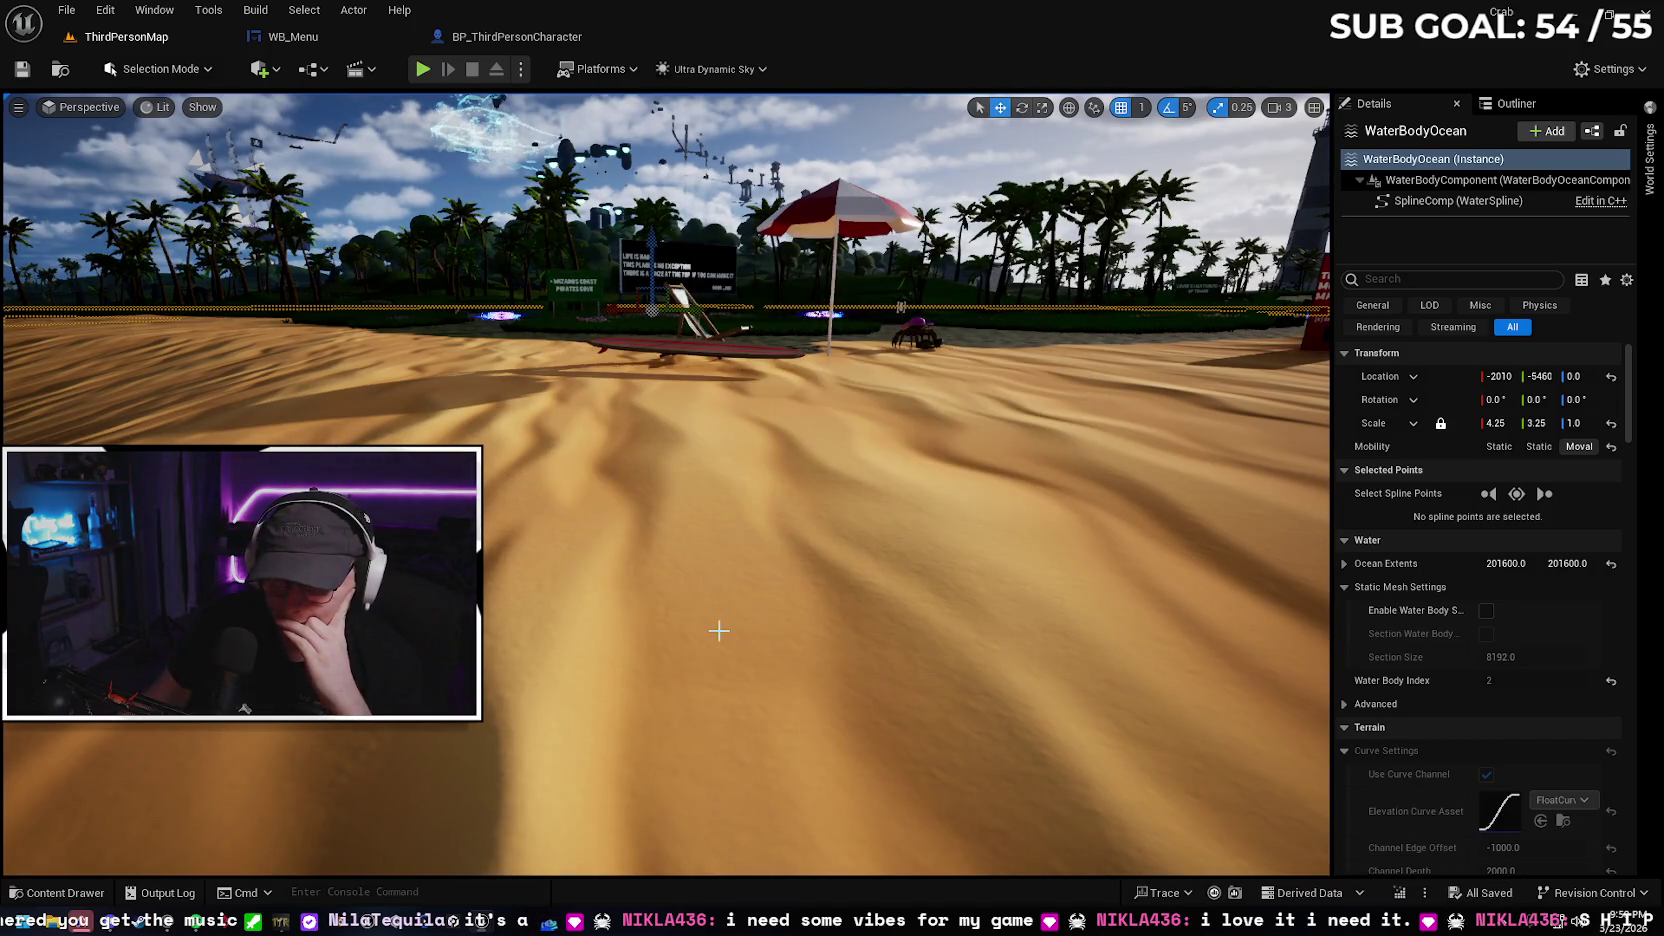
Fly the viewport across the beach to the grassy path by the Lover's Lighthouse sign
left_click_drag(808, 514, 808, 514)
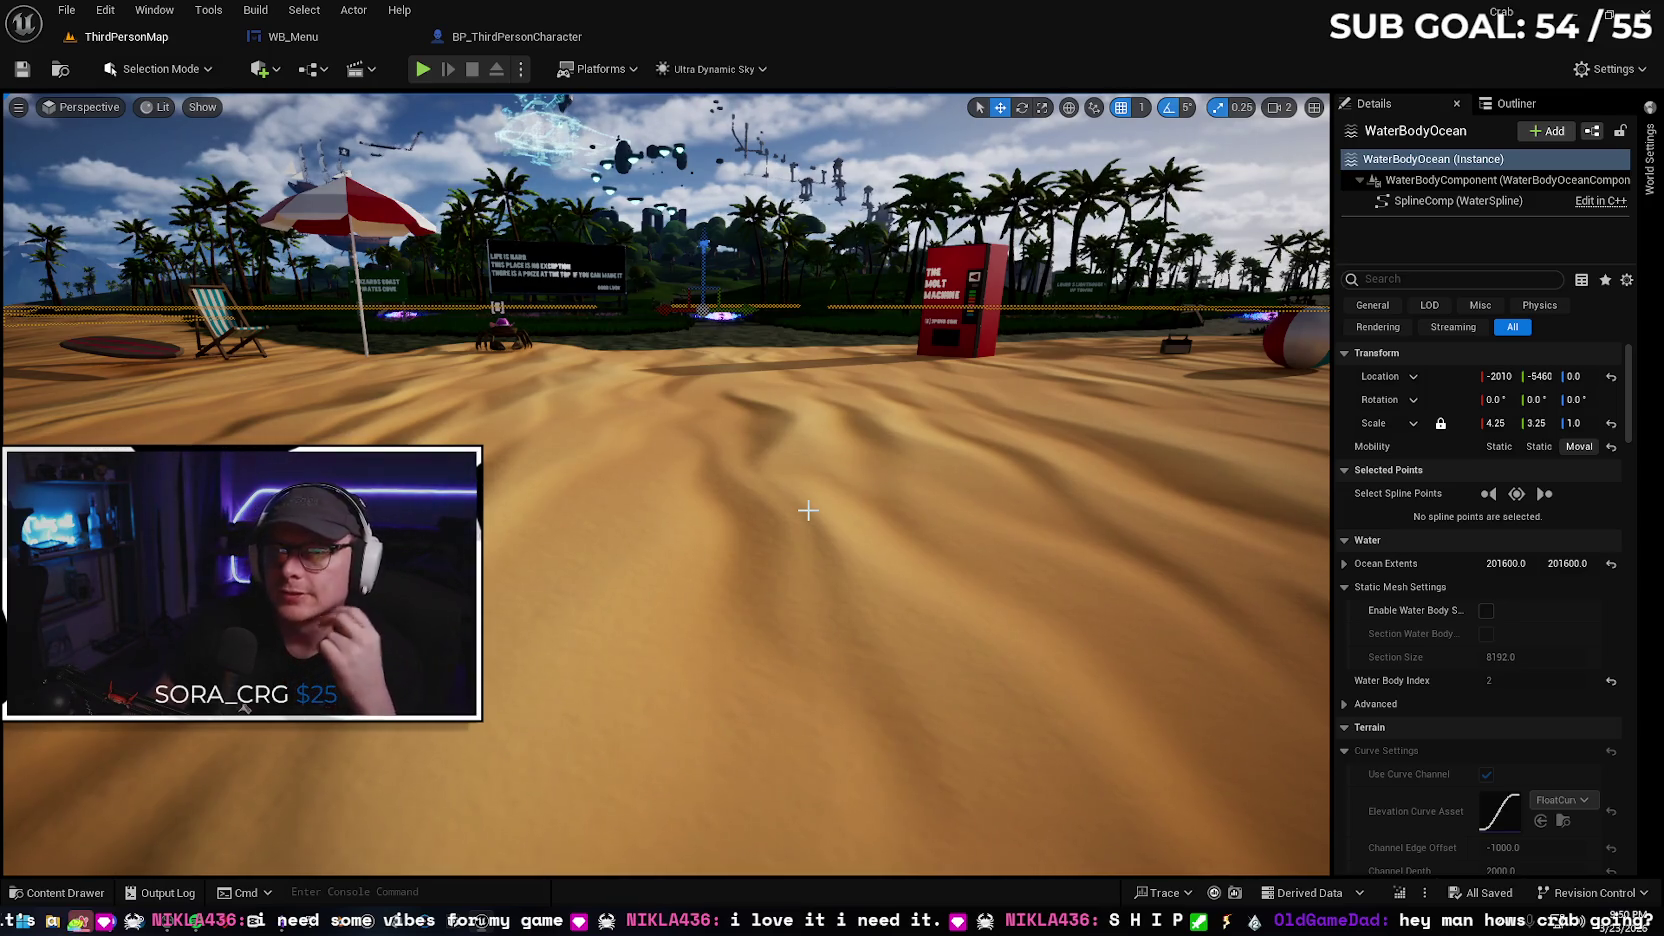
left_click_drag(769, 522, 769, 522)
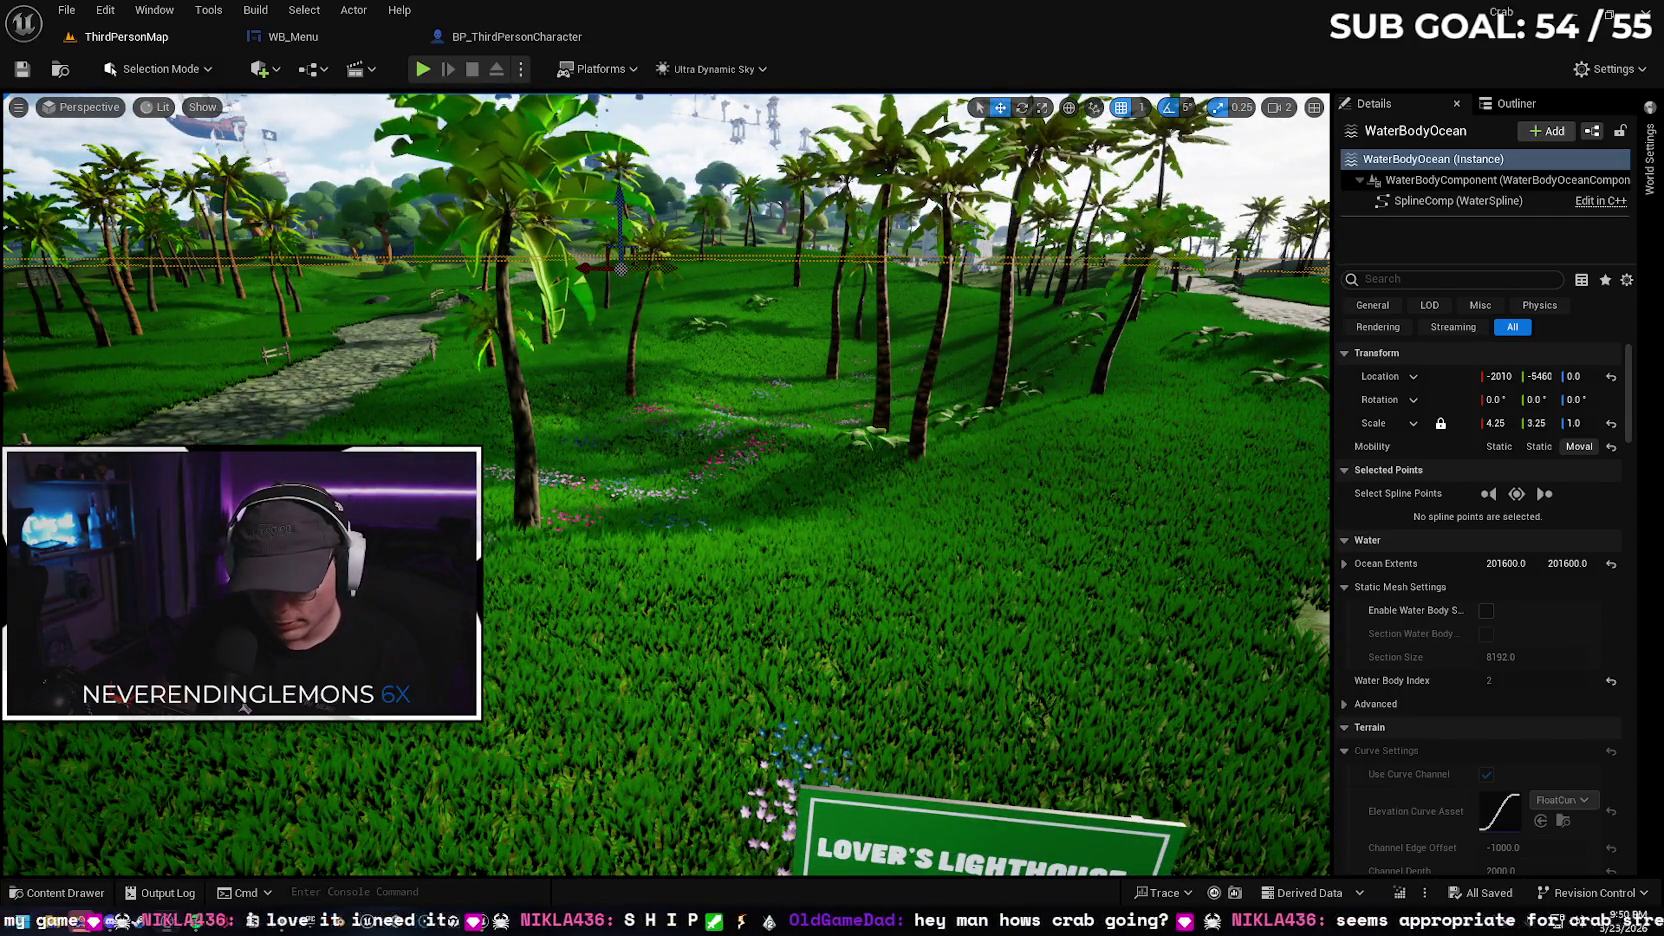
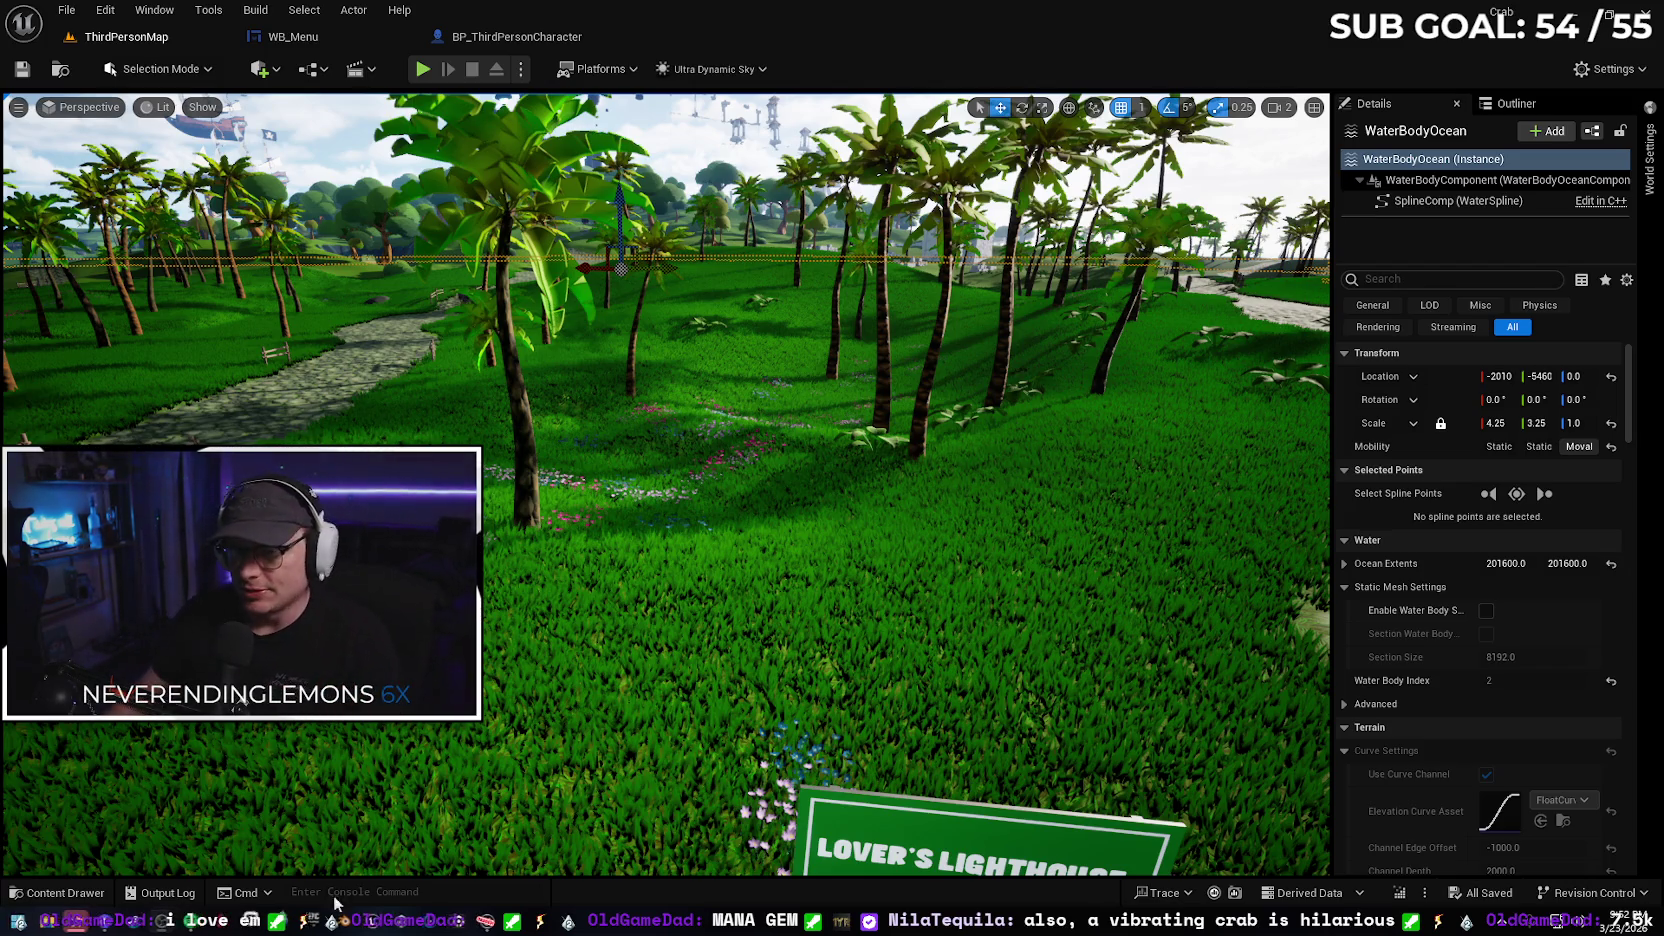
Fly toward the beach, back out to view the floating structures, then in toward the beach again
key("w")
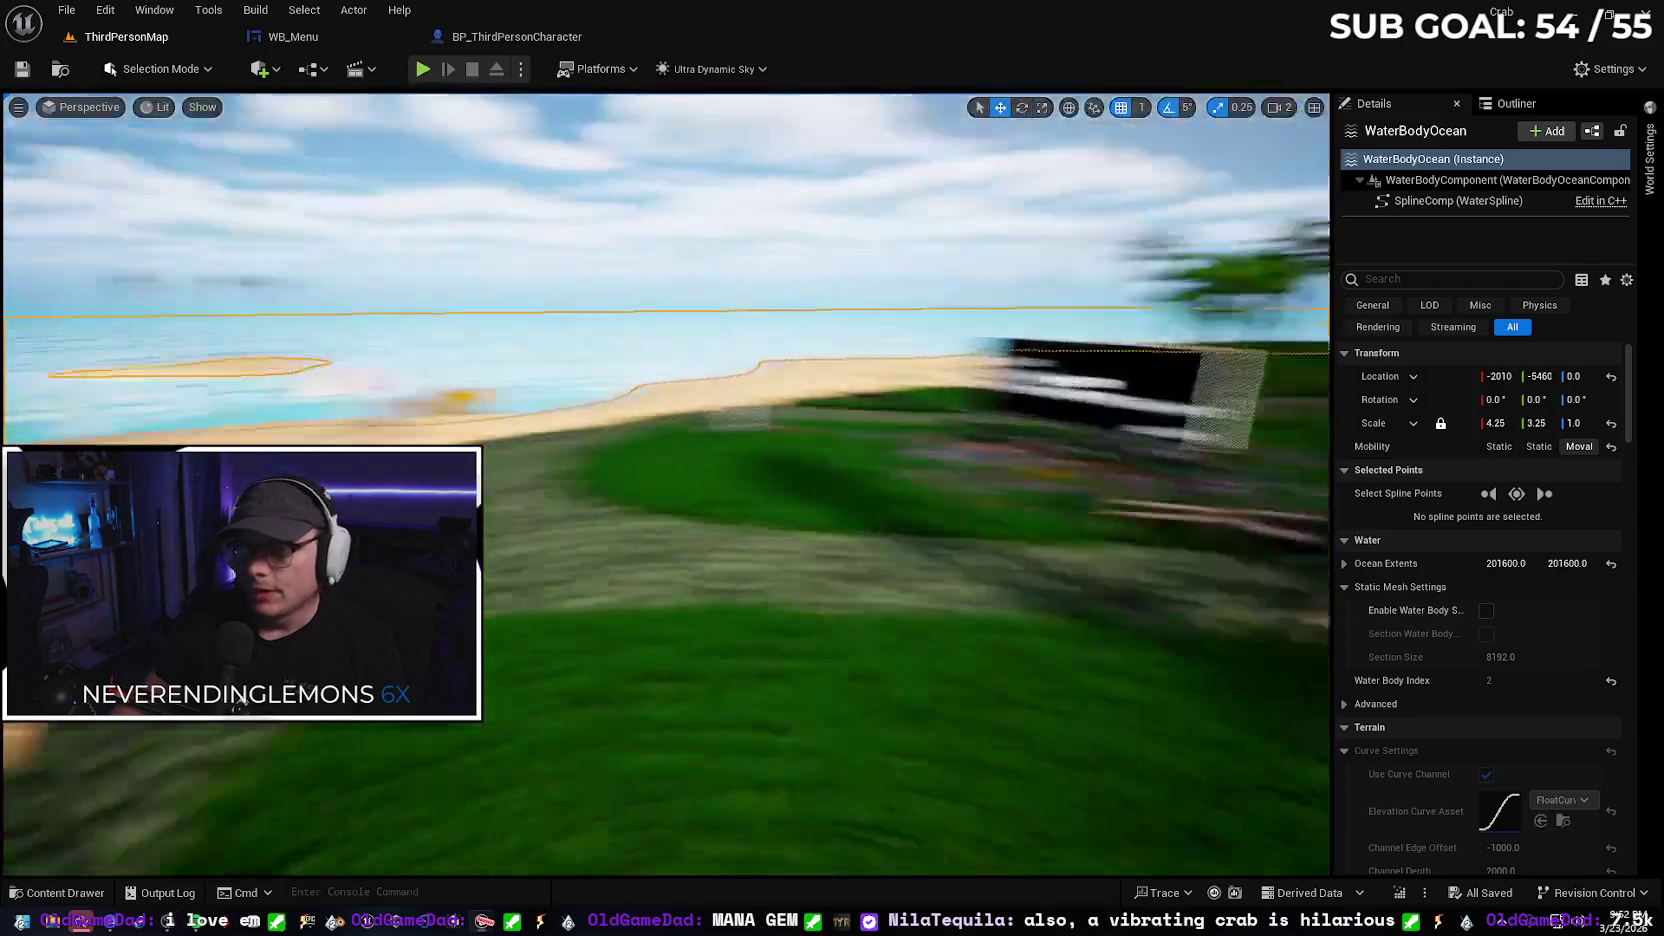
scroll(666, 485, "down", 1)
key("s")
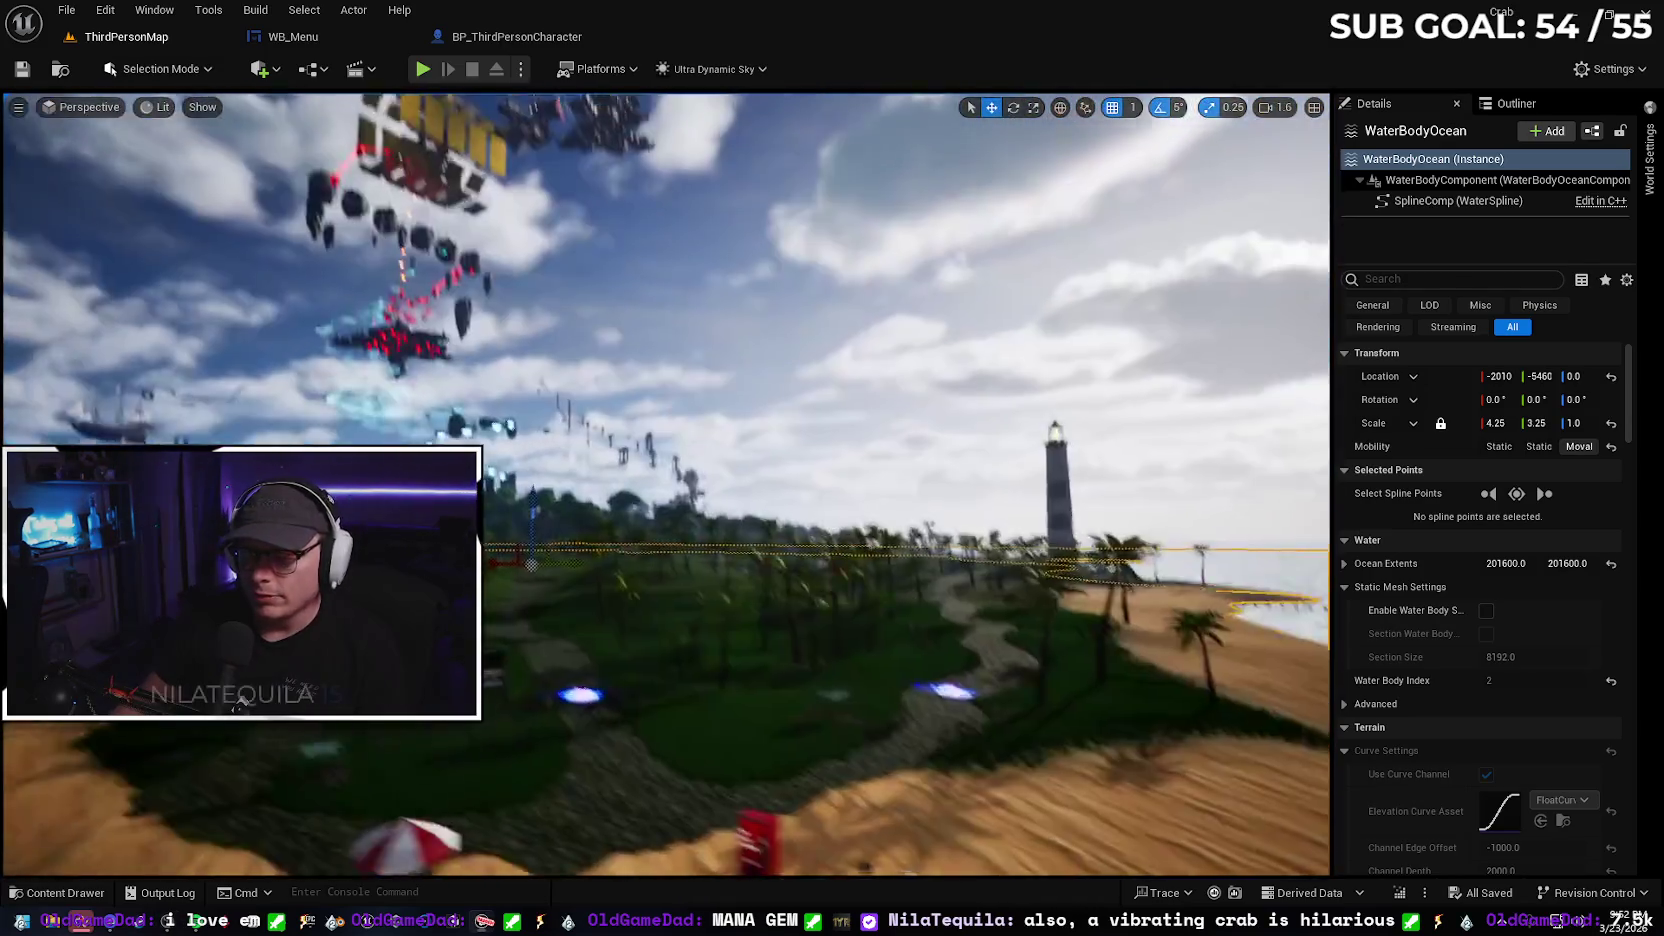
key("s")
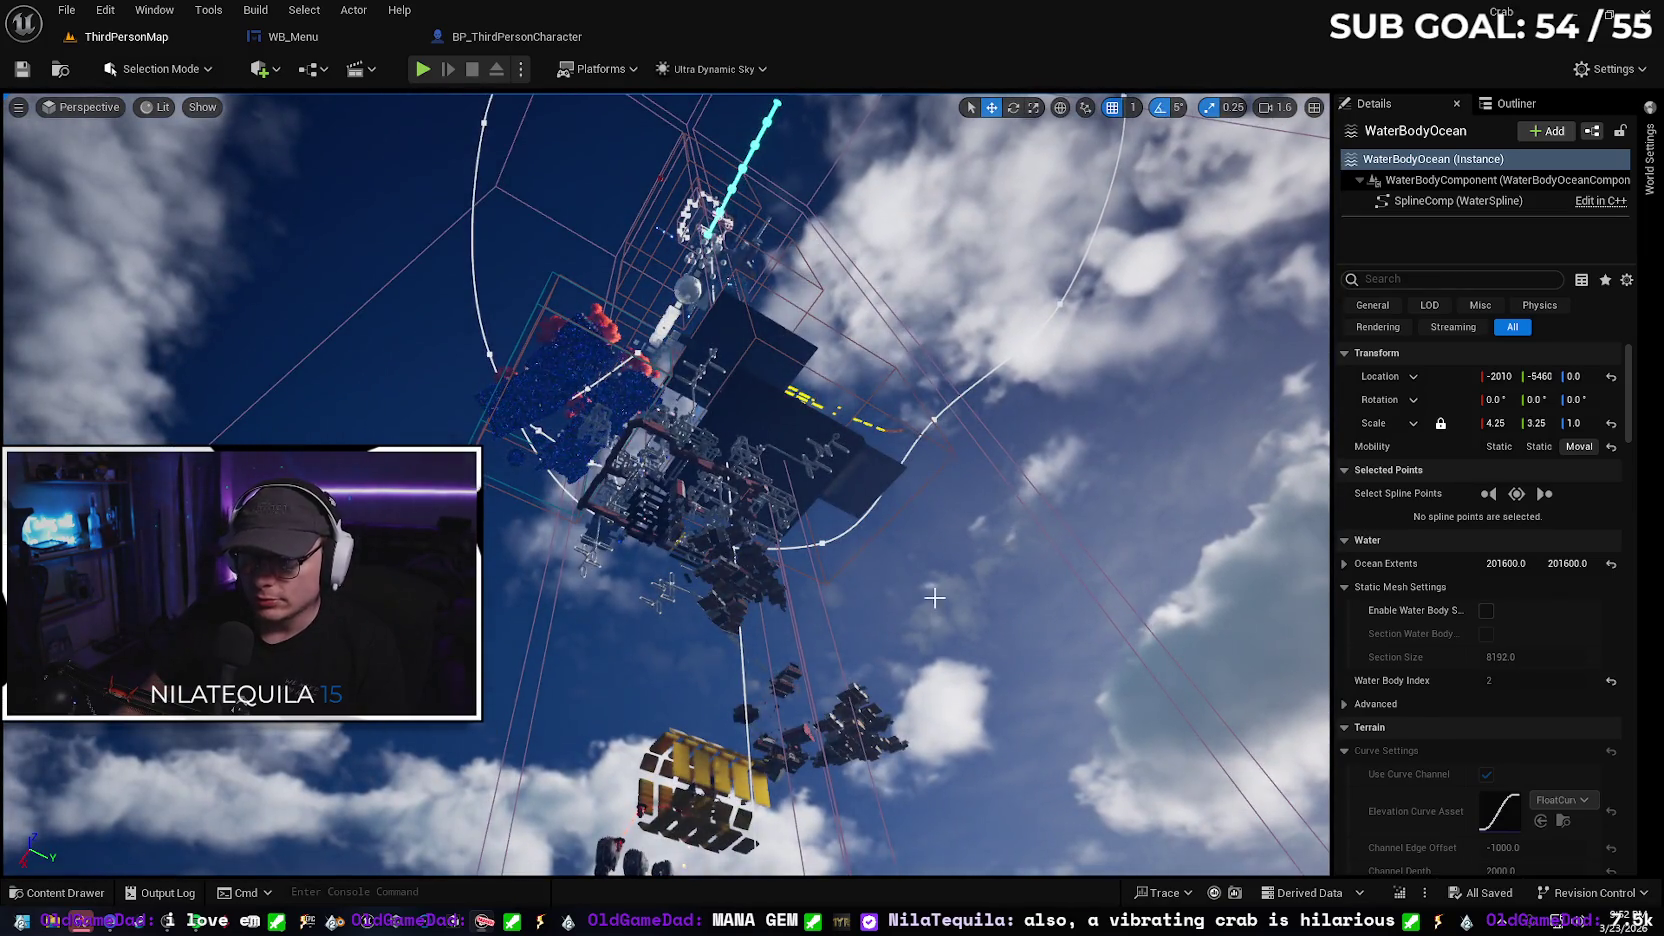
key("s")
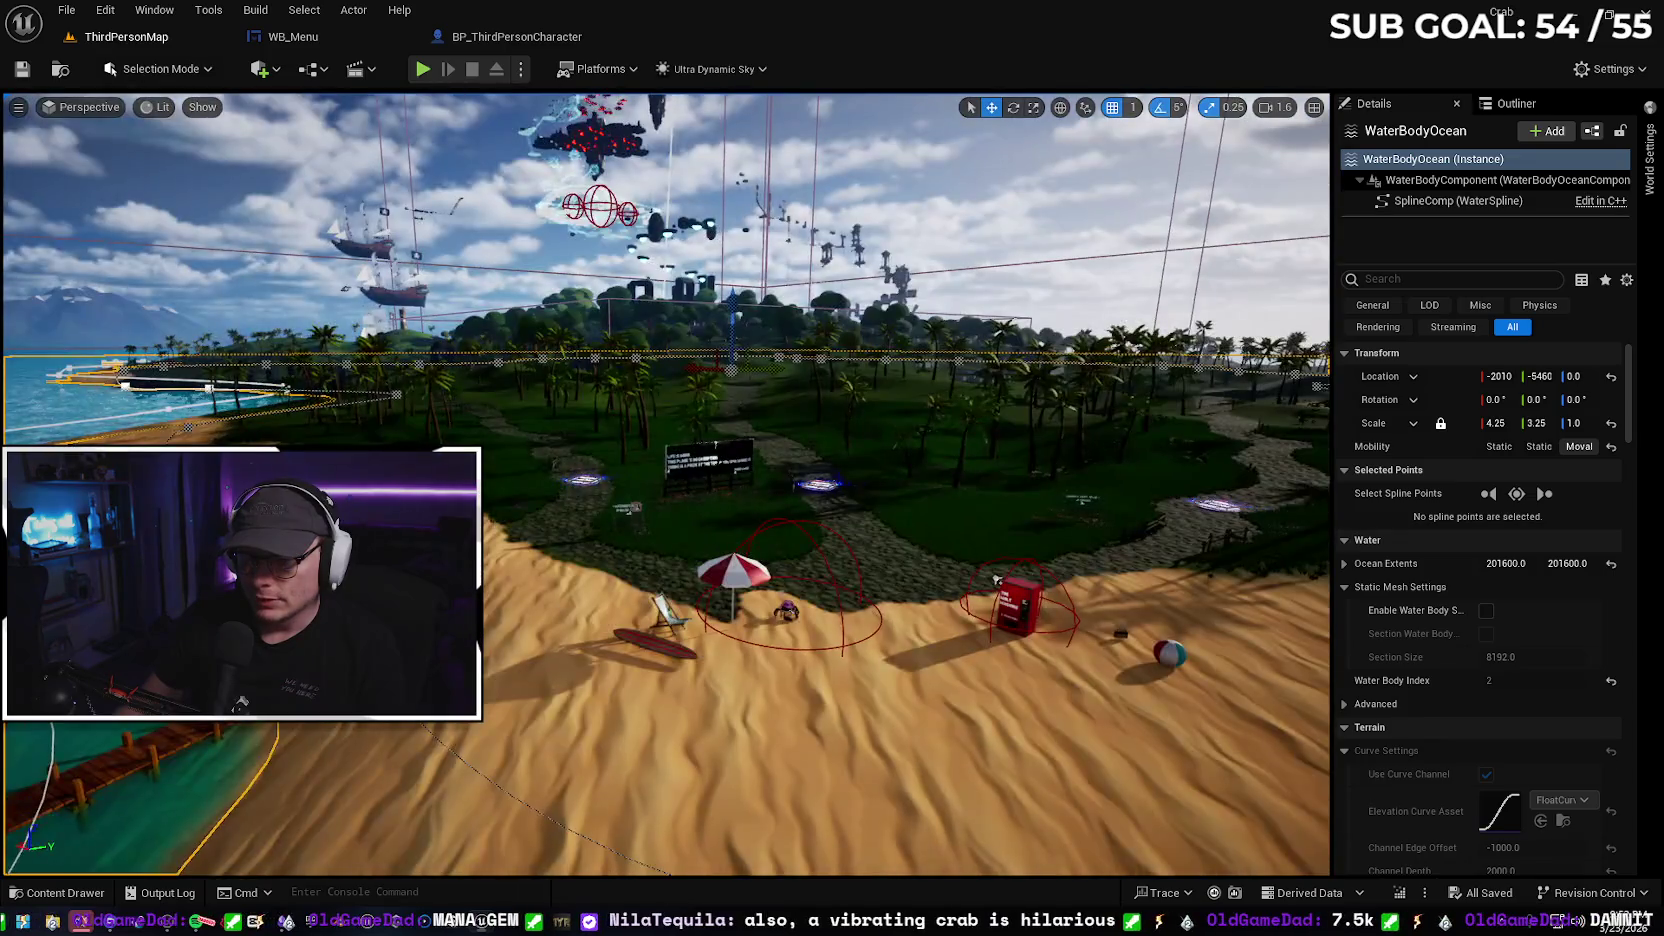
key("w")
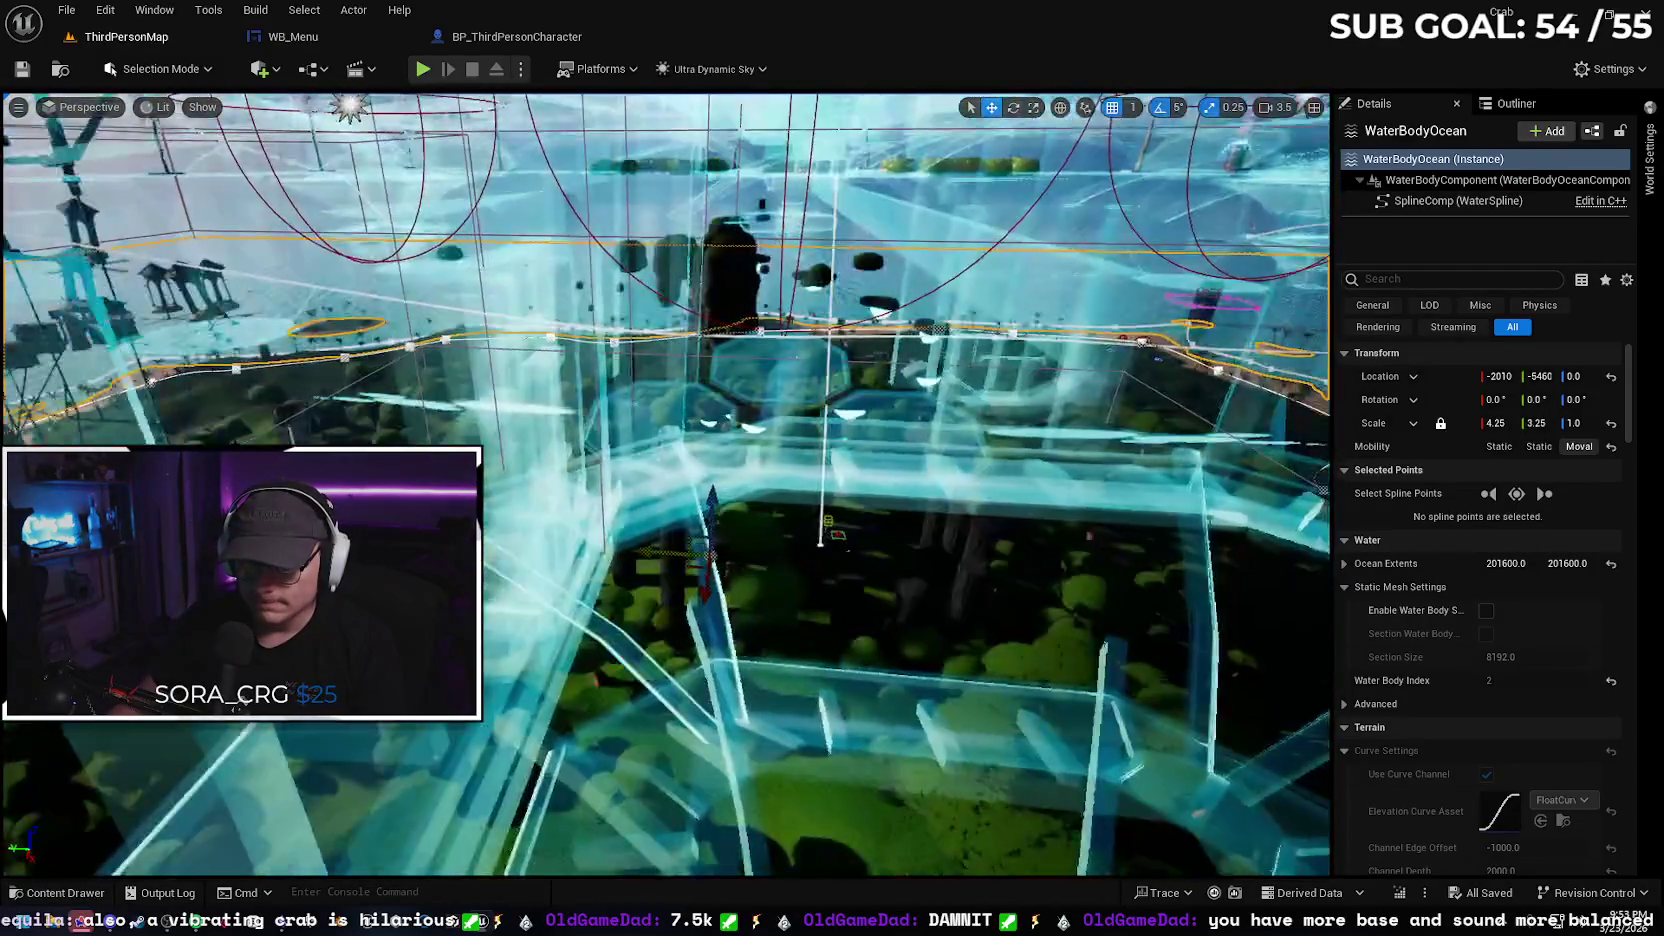
Set both the billboard quote and the '-Bill B.' attribution to the outlined TropicalF font
scroll(809, 490, "up", 5)
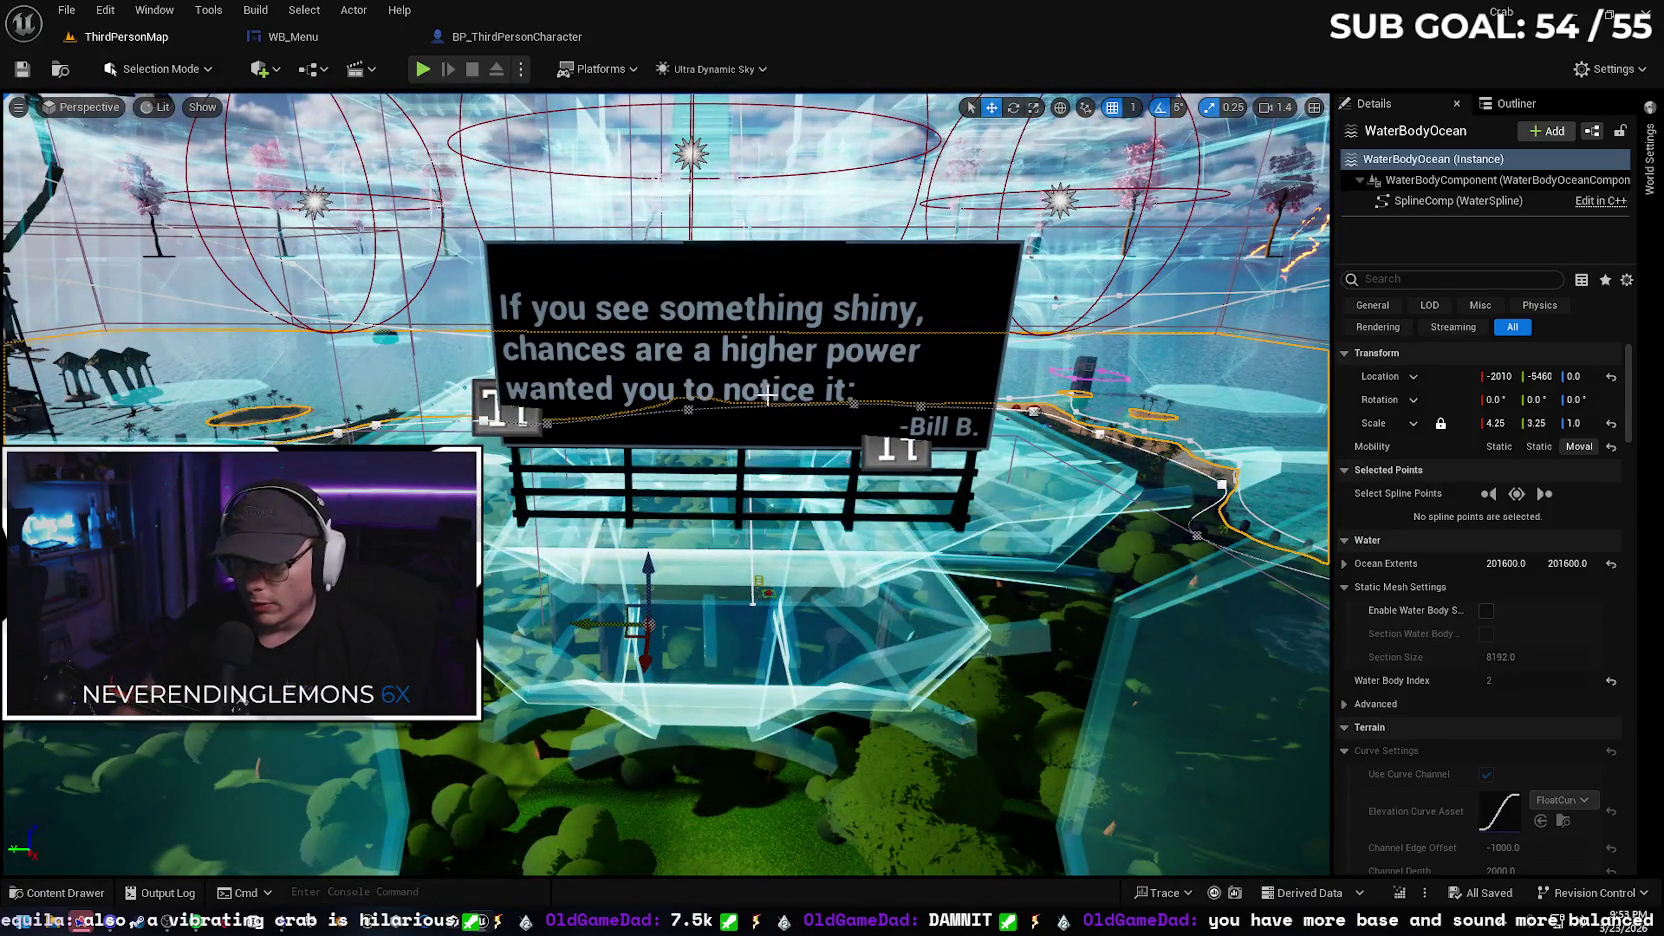
left_click(775, 393)
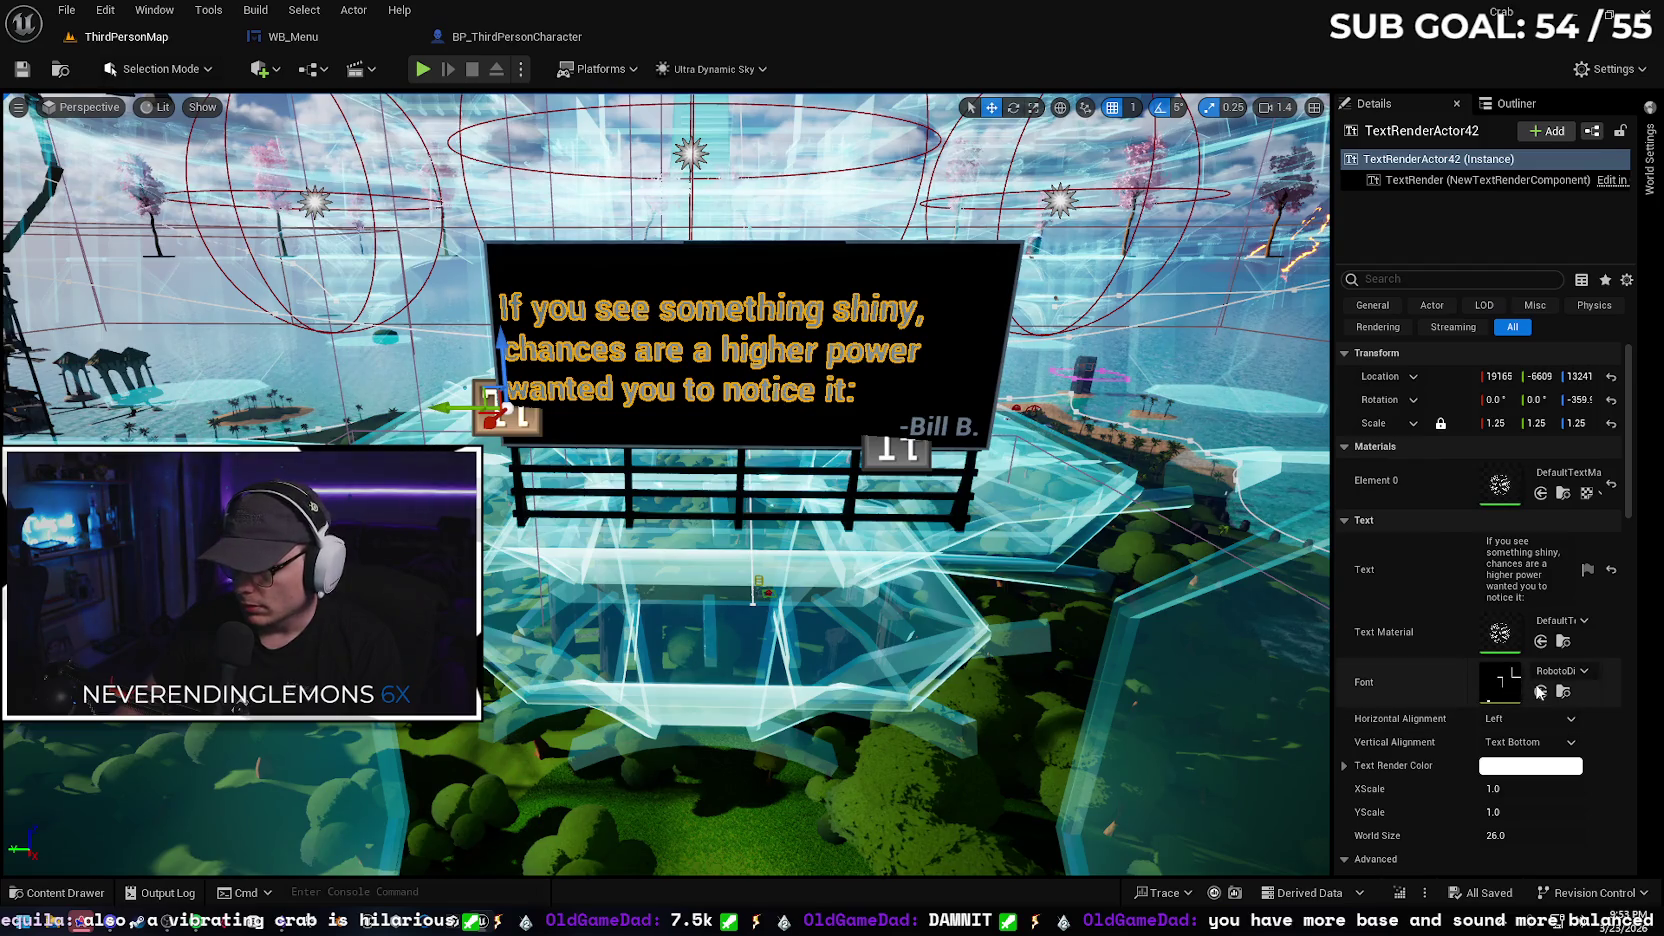
left_click(1540, 690)
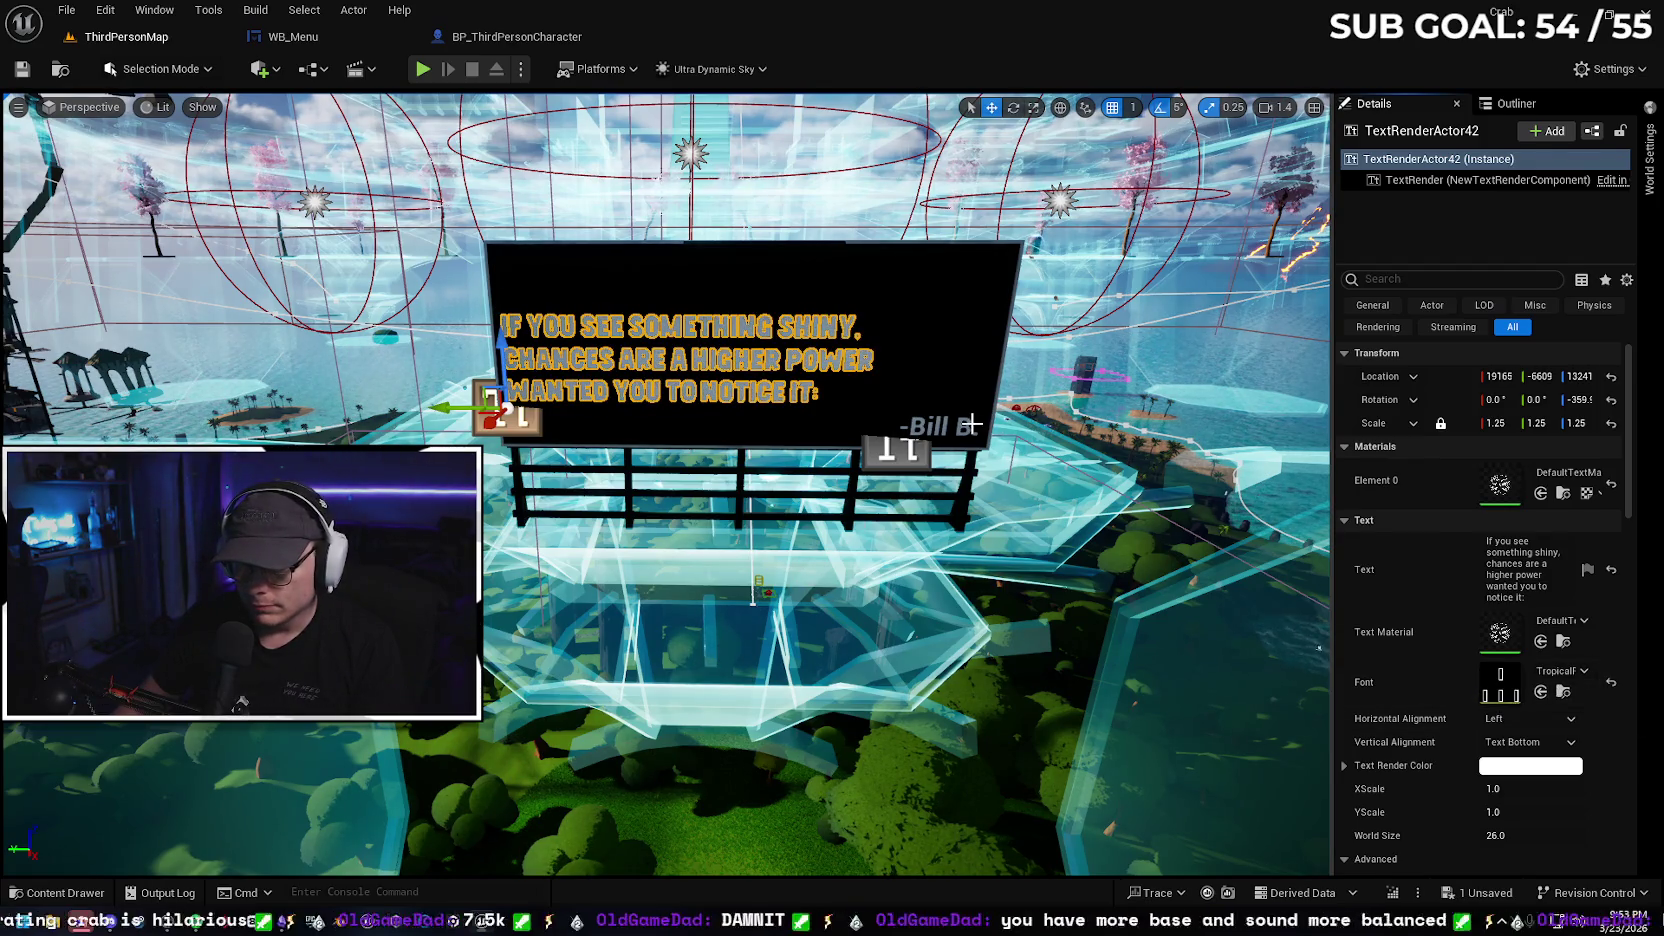
left_click(940, 428)
left_click(1540, 641)
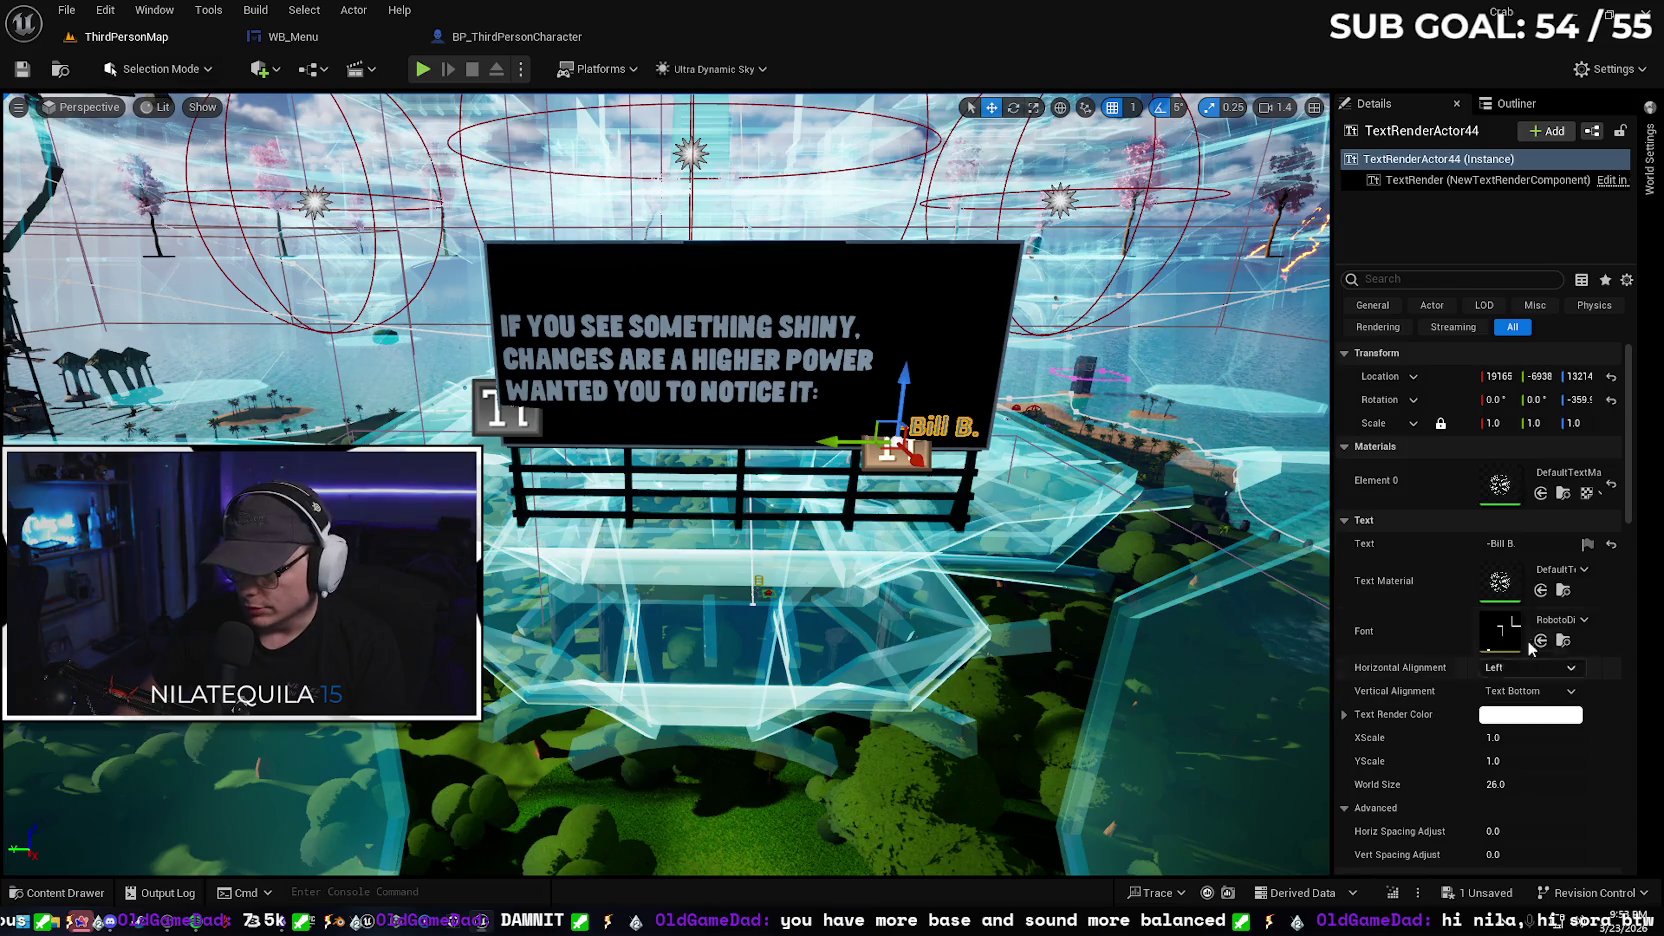
Undo an accidental move of the quote text and begin saving the sign texts
left_click(541, 352)
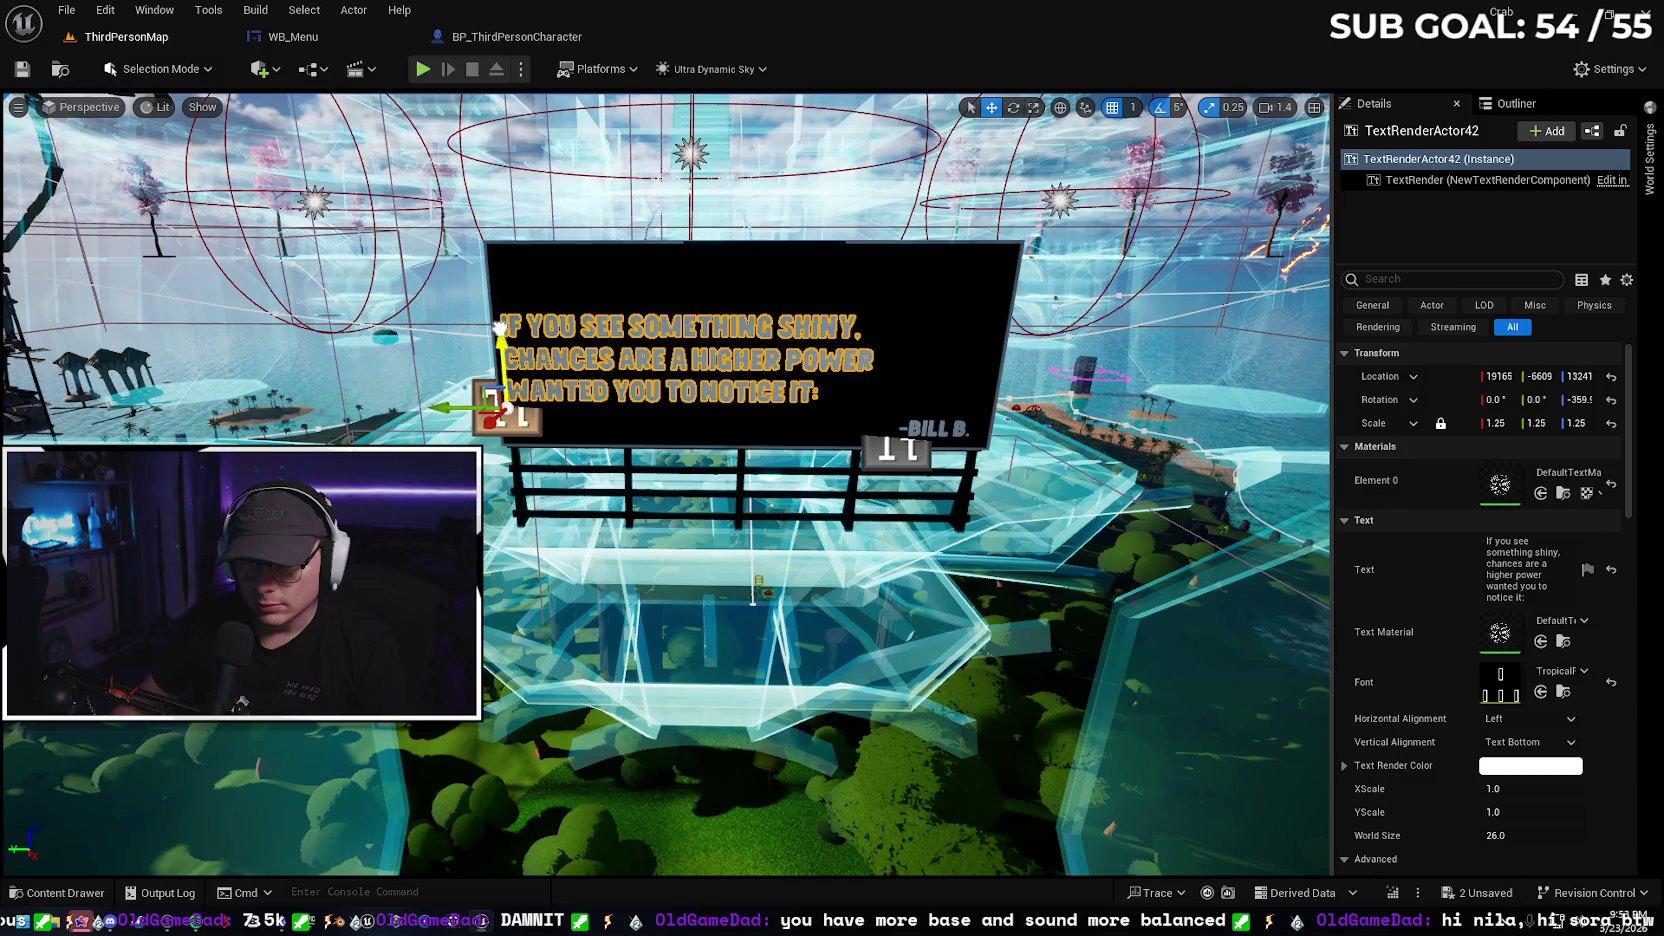
left_click_drag(498, 305, 507, 325)
key("ctrl+z")
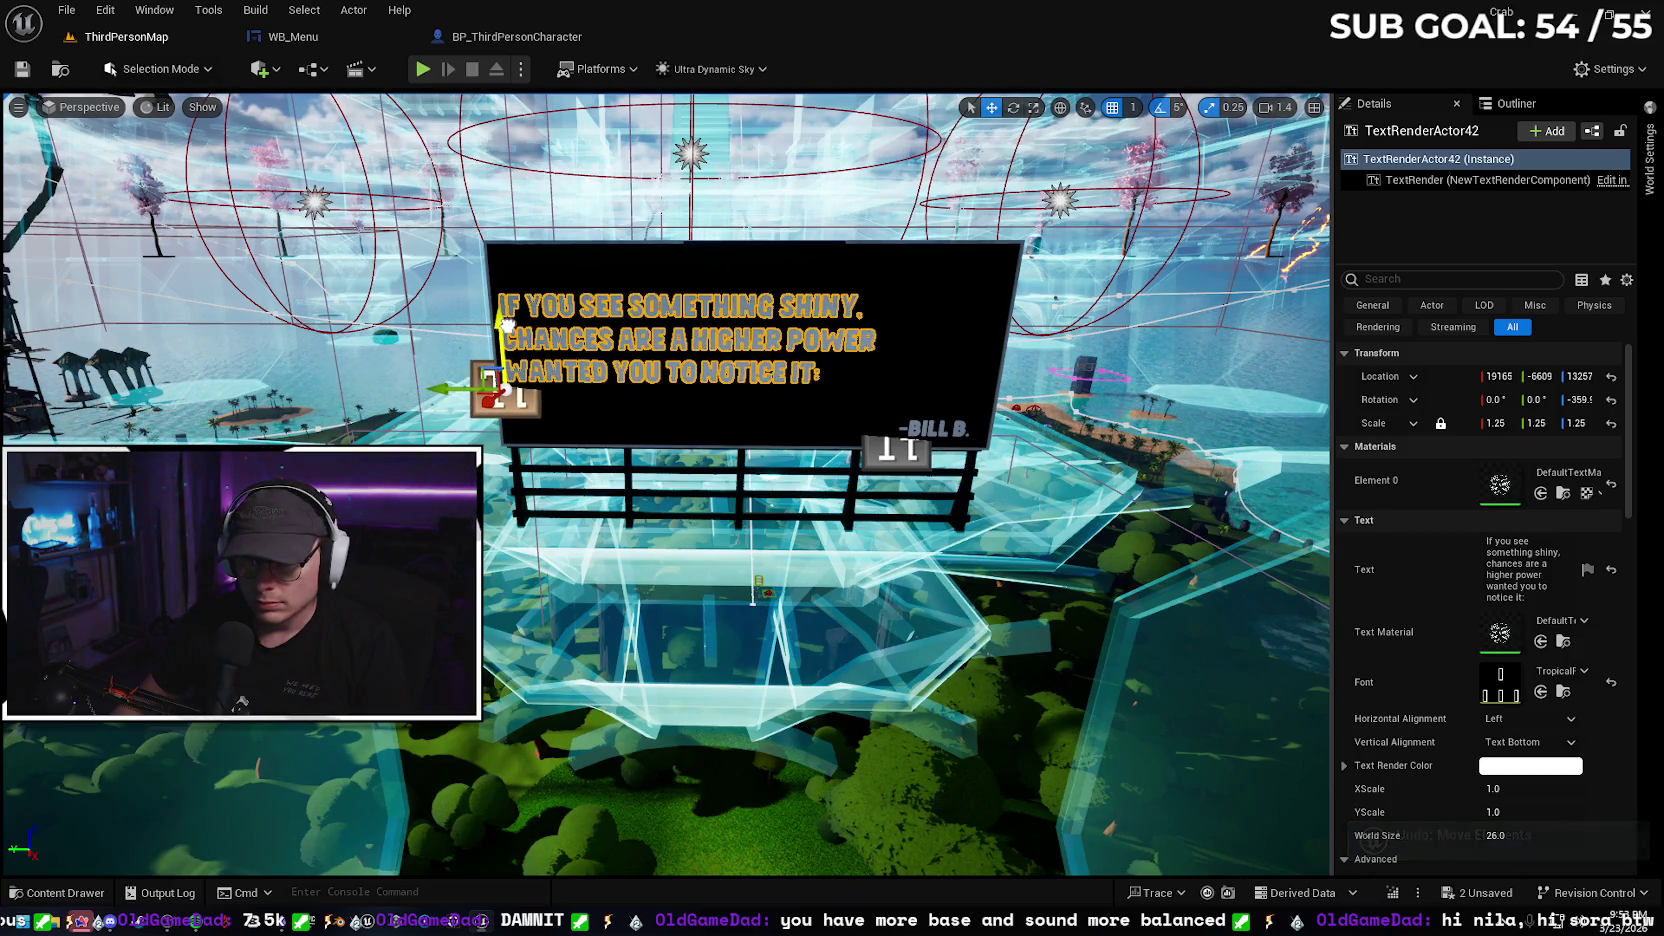
left_click(1478, 893)
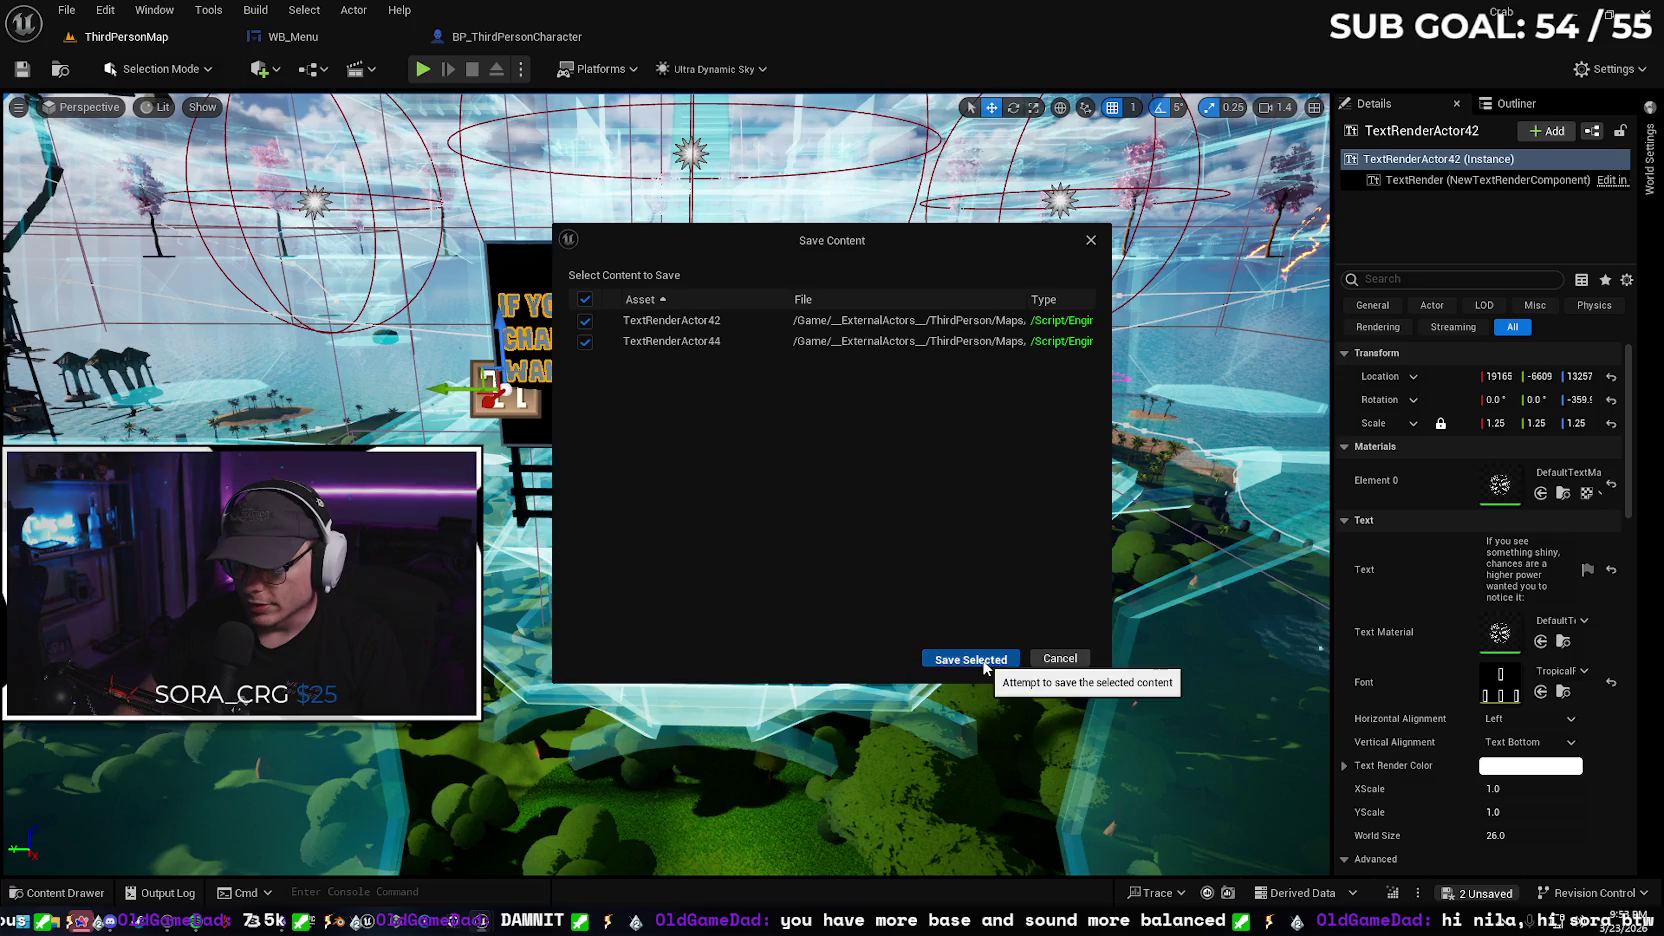
Save both edited text actors with Save Selected and turn the view toward the trees
left_click(970, 660)
mouse_move(1020, 651)
left_mouse_down()
mouse_move(998, 552)
mouse_move(950, 541)
left_mouse_up()
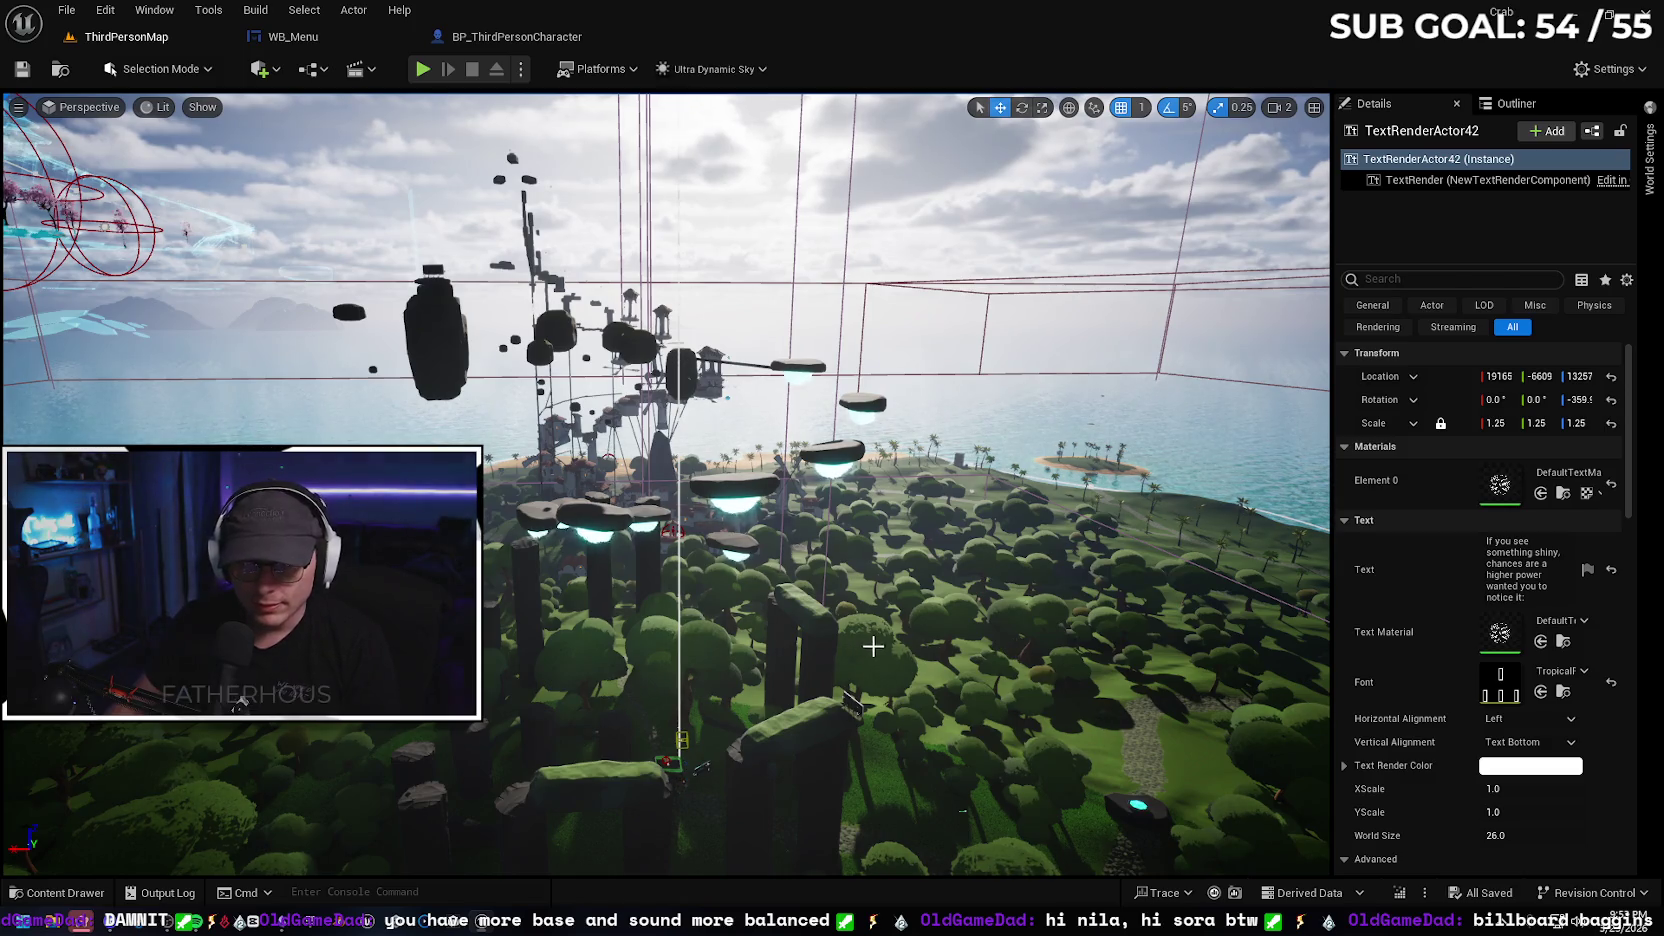
Fly through the floating structures and above the clouds down to the Congrats sign
scroll(873, 646, "up", 3)
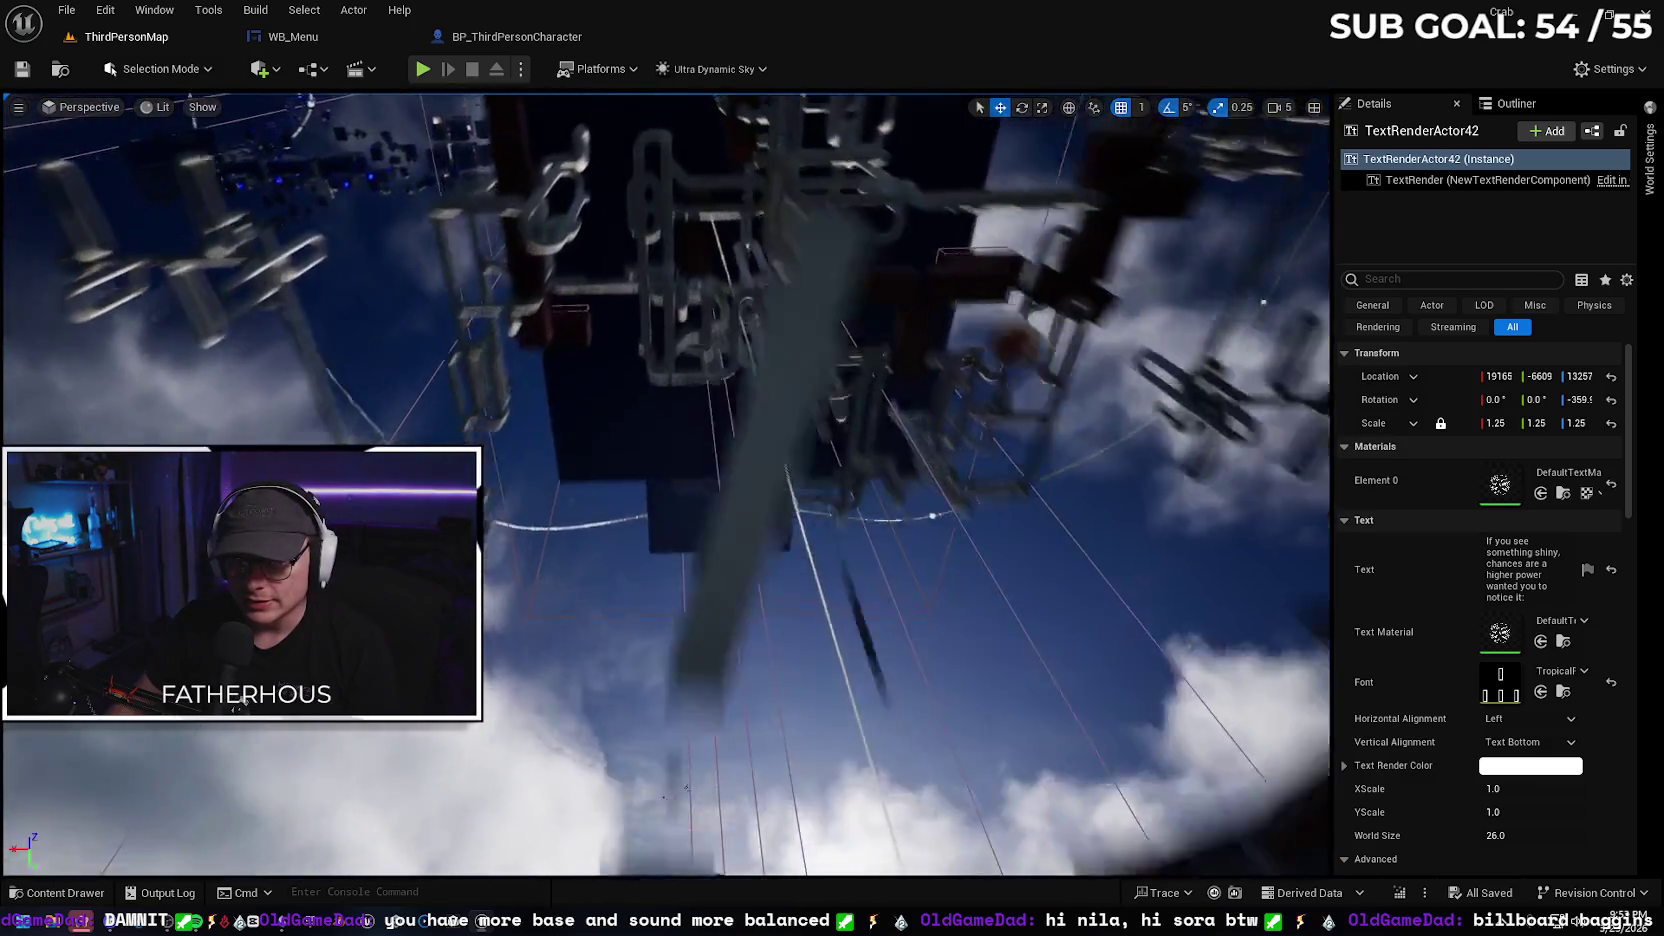
key("w")
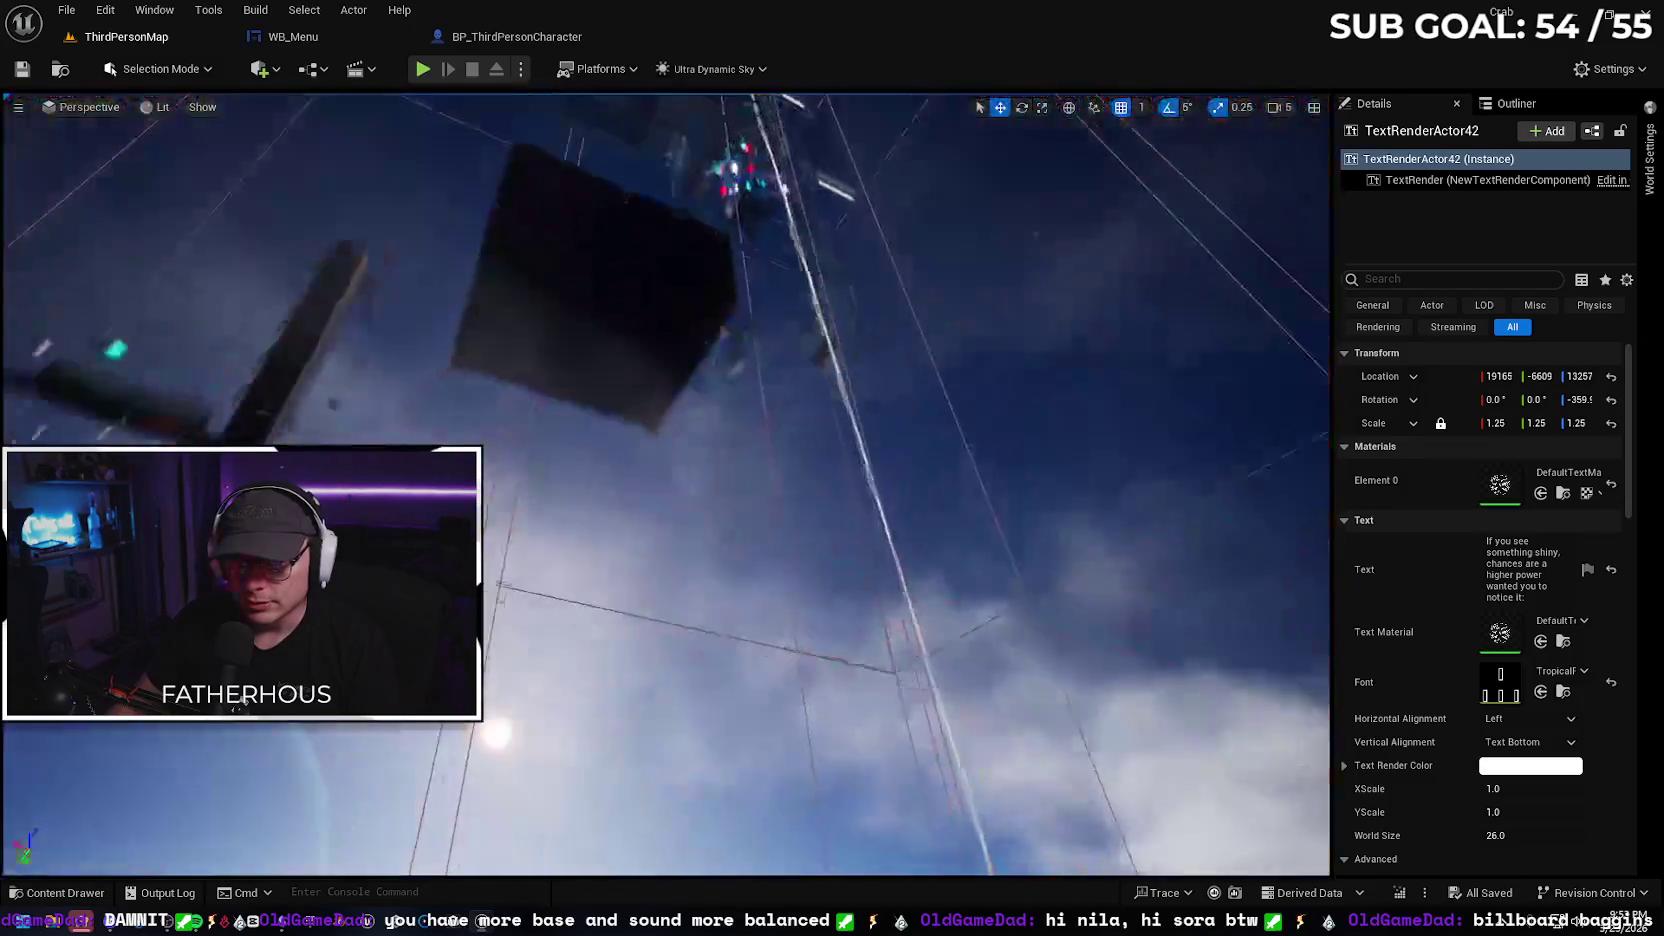
key("w")
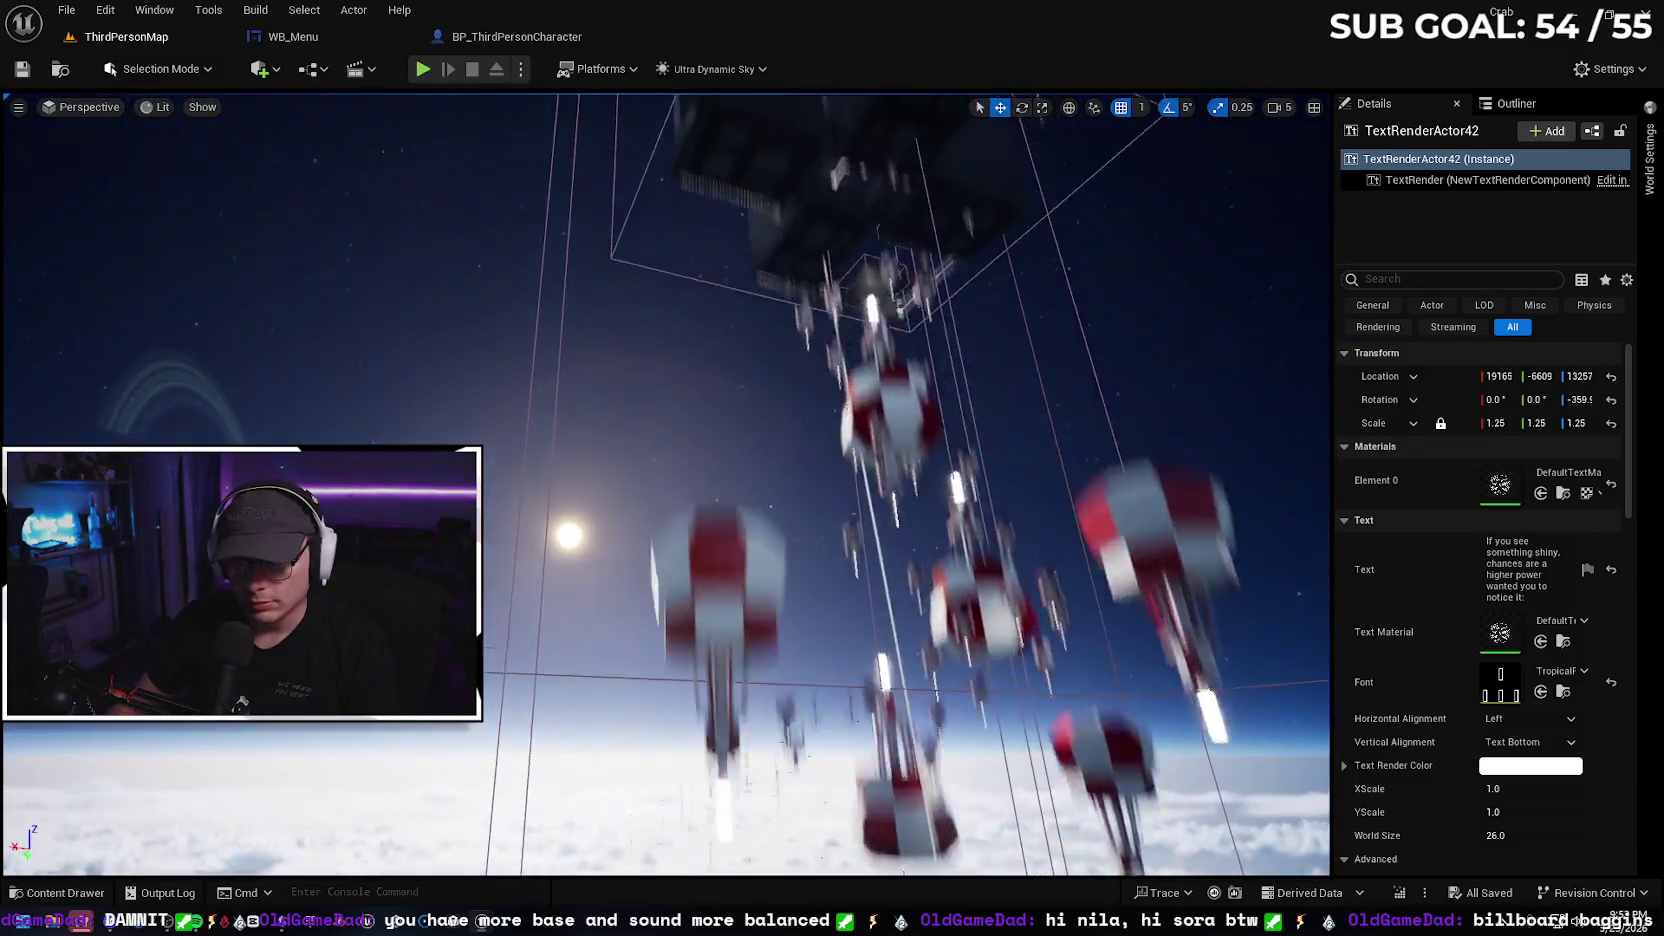
key("w")
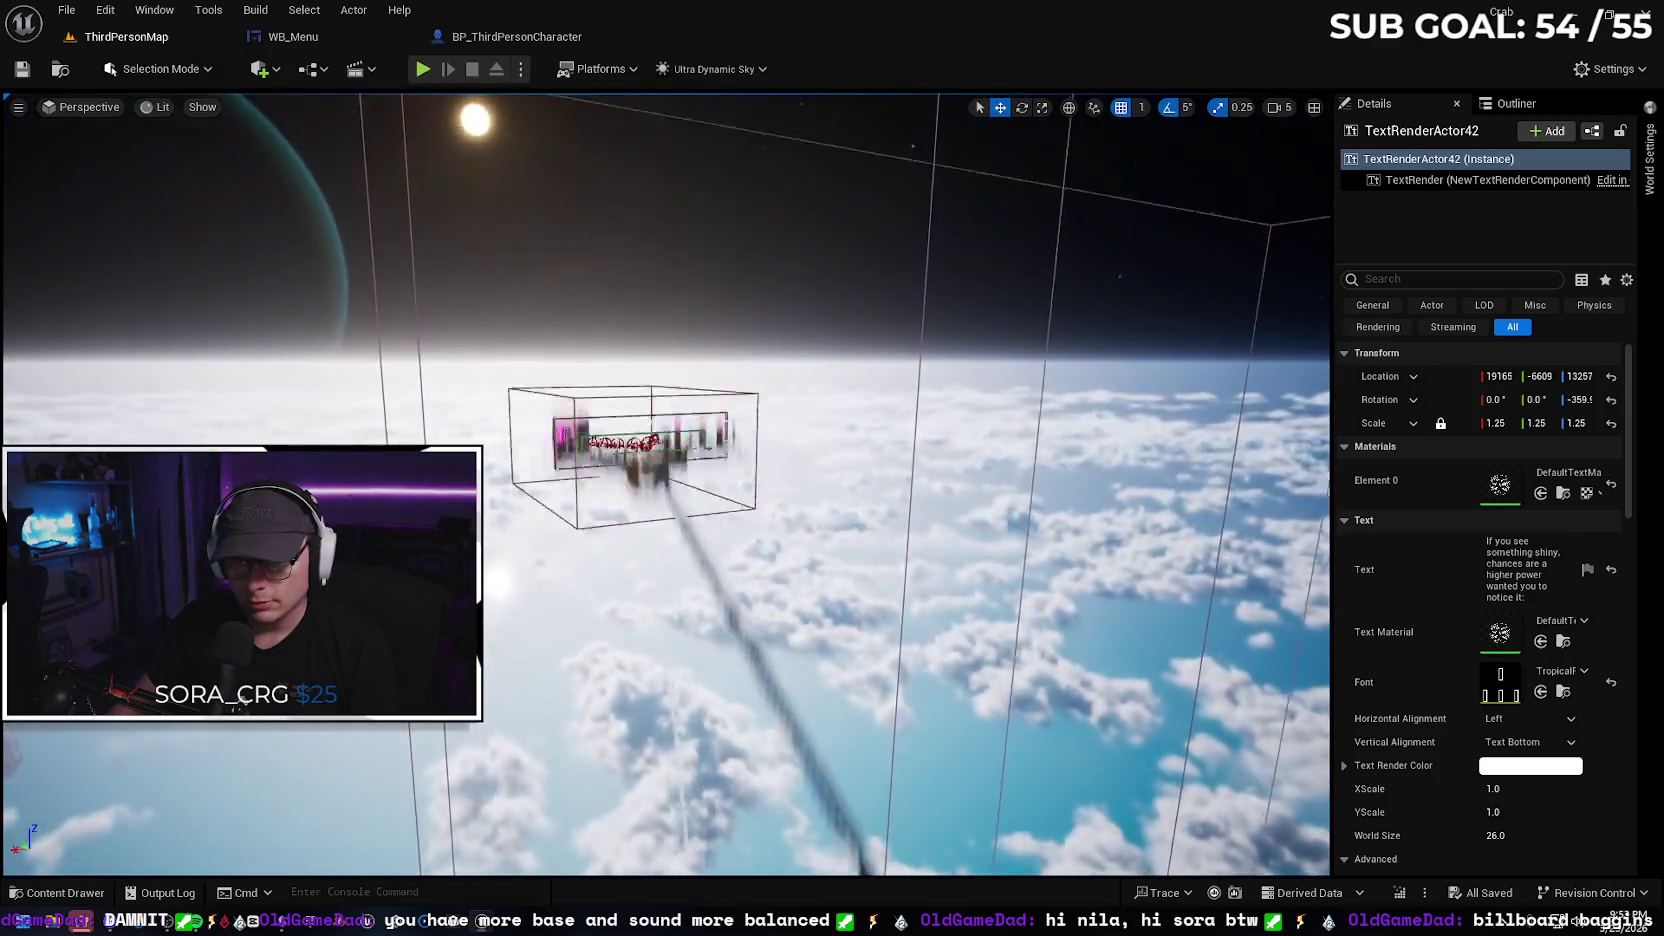
key("w")
scroll(666, 484, "down", 4)
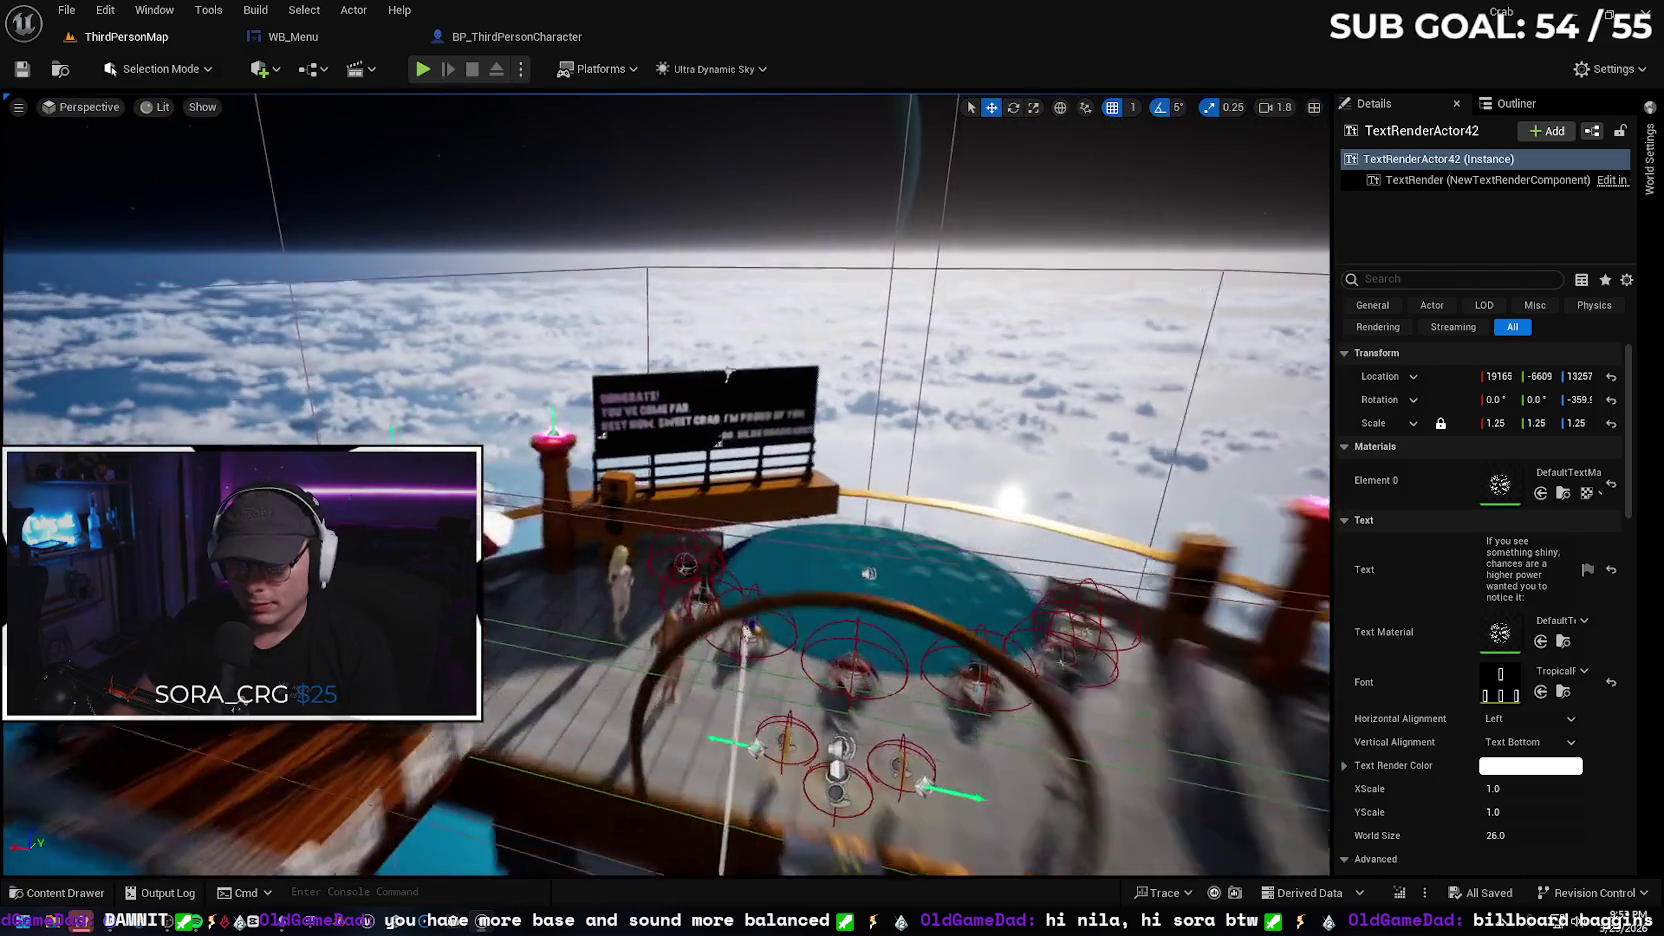
key("w")
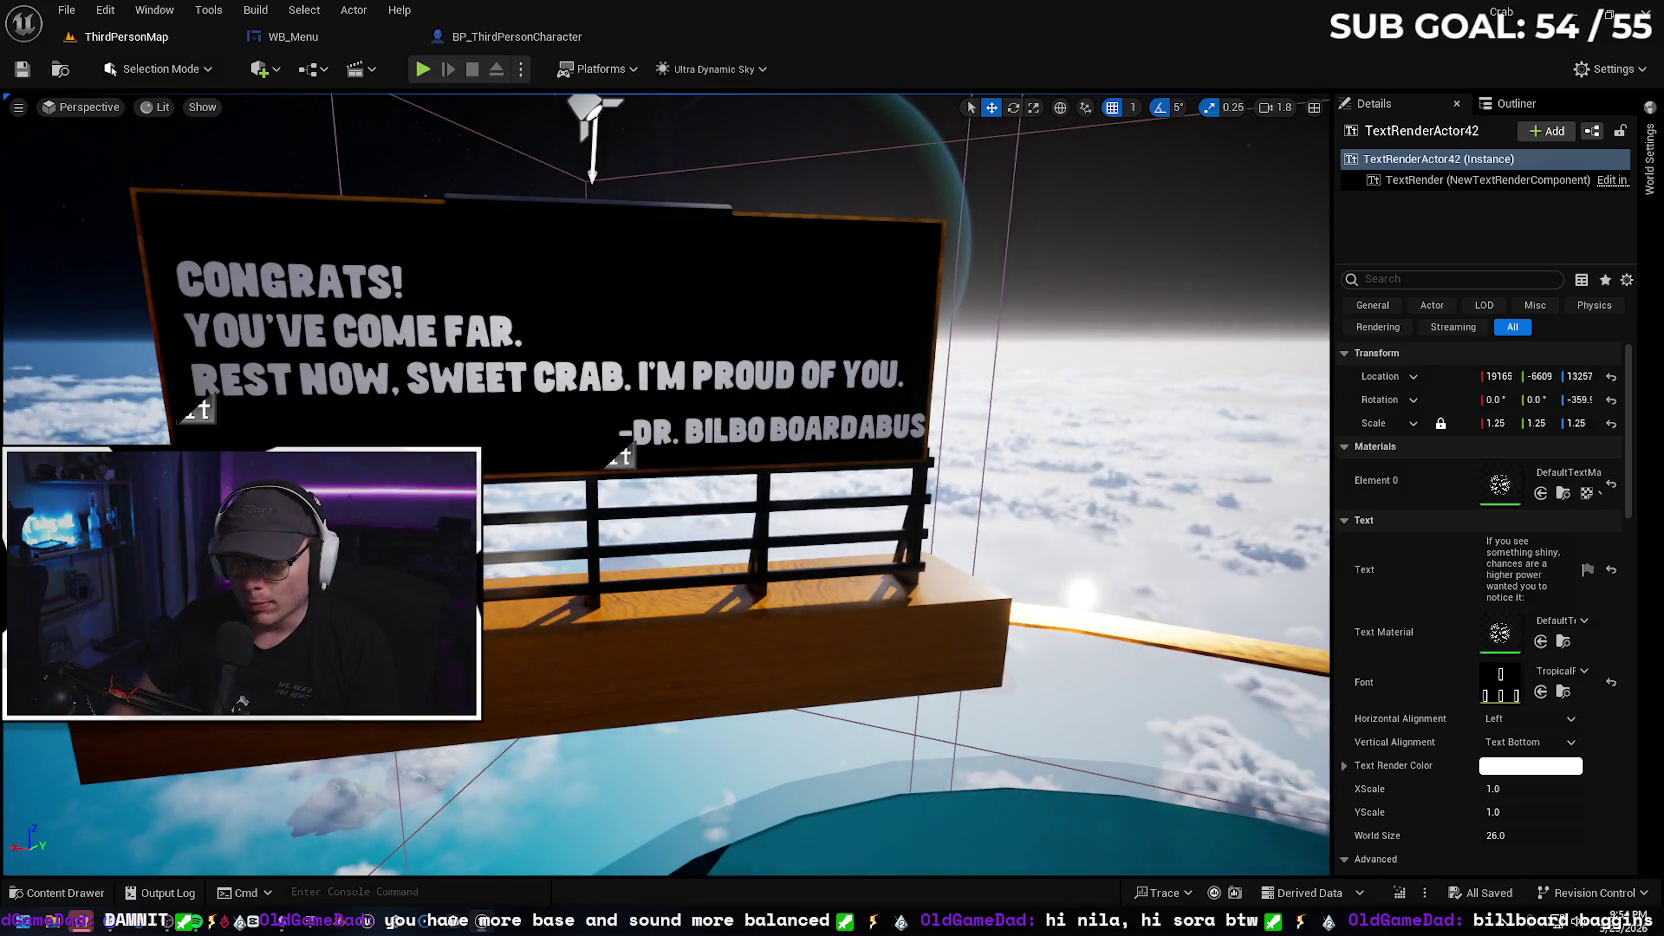
Re-frame the Congrats sign up close, then pull far back above the island
key("s")
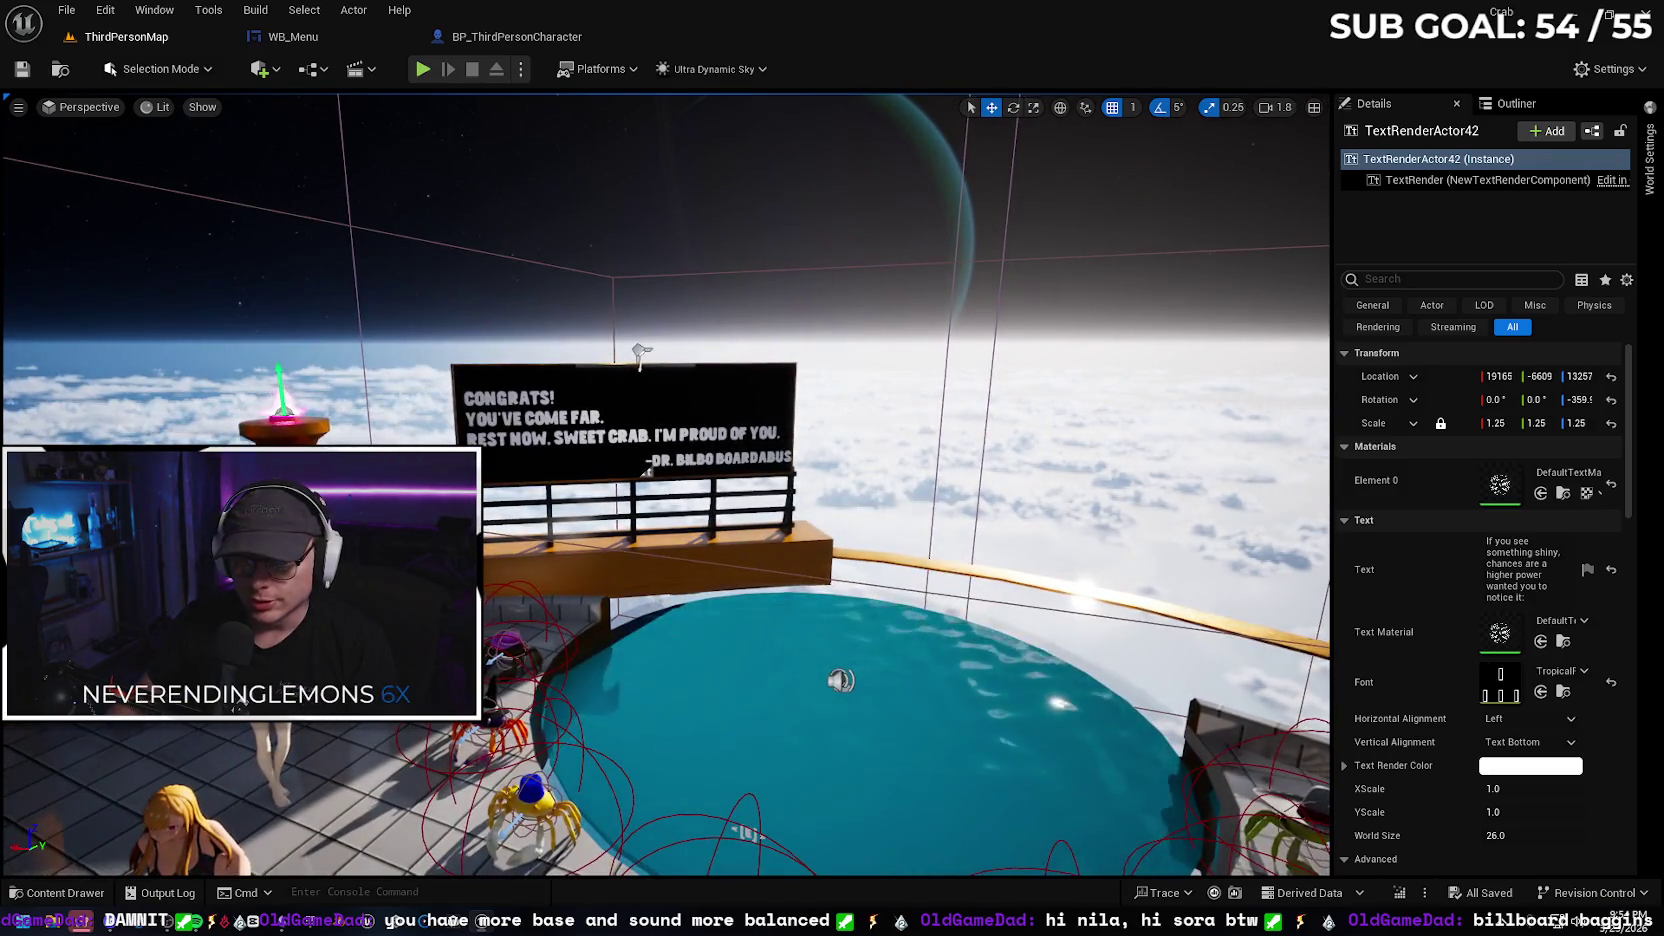
key("s")
key("w")
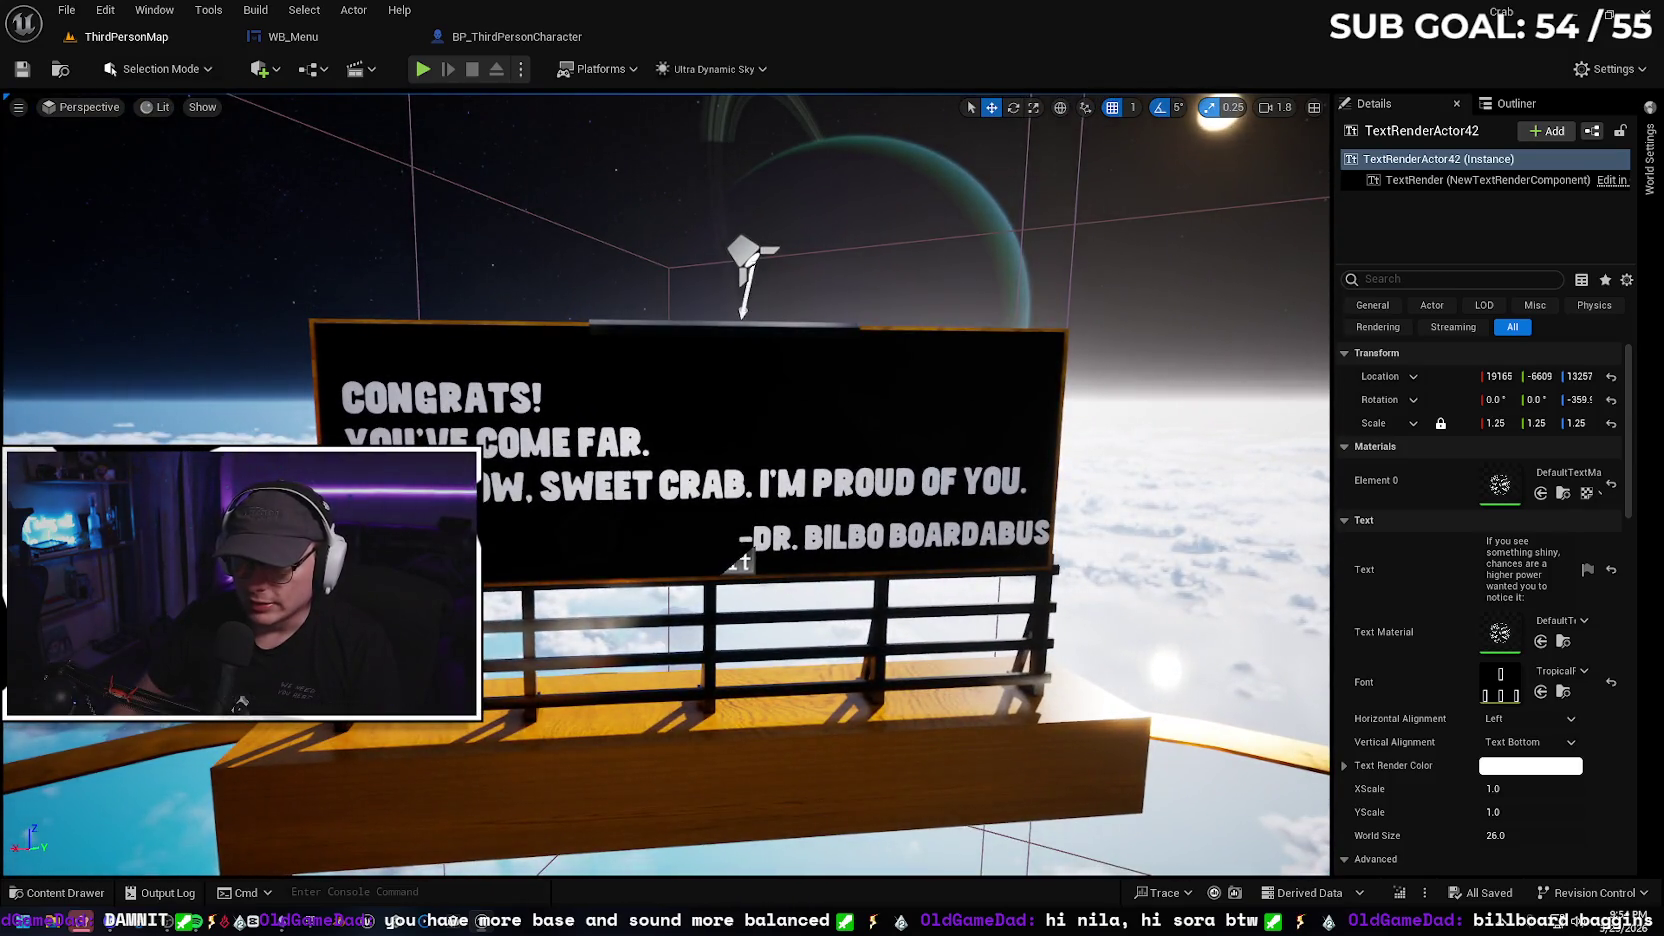
key("a")
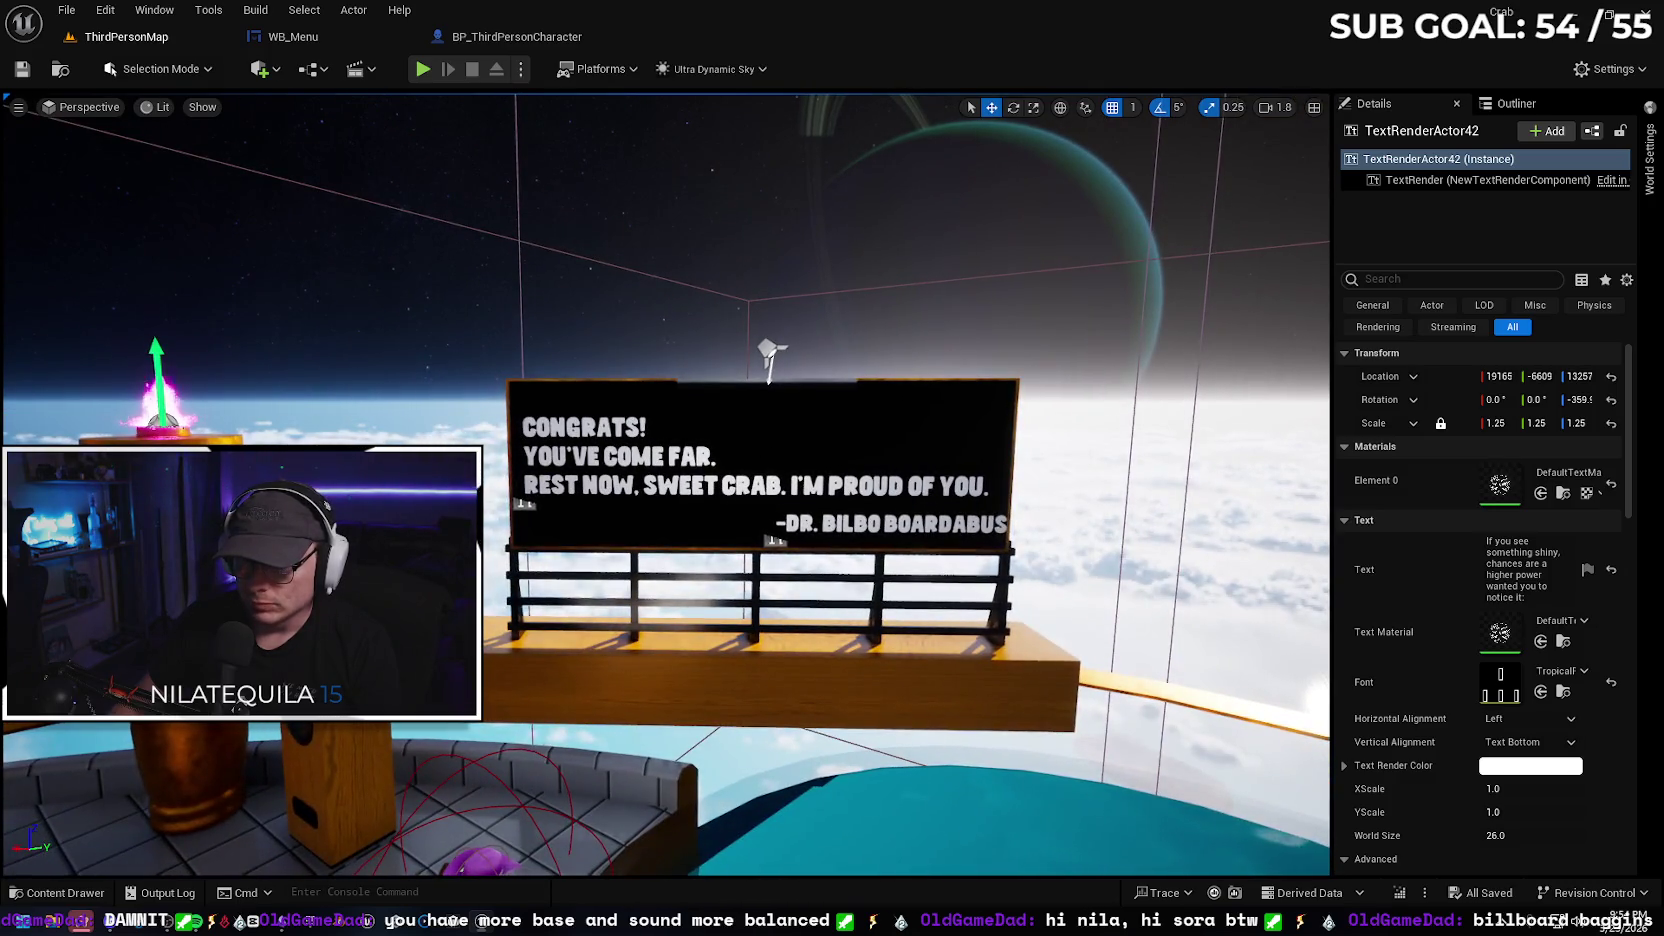
key("s")
scroll(666, 484, "up", 2)
key("s")
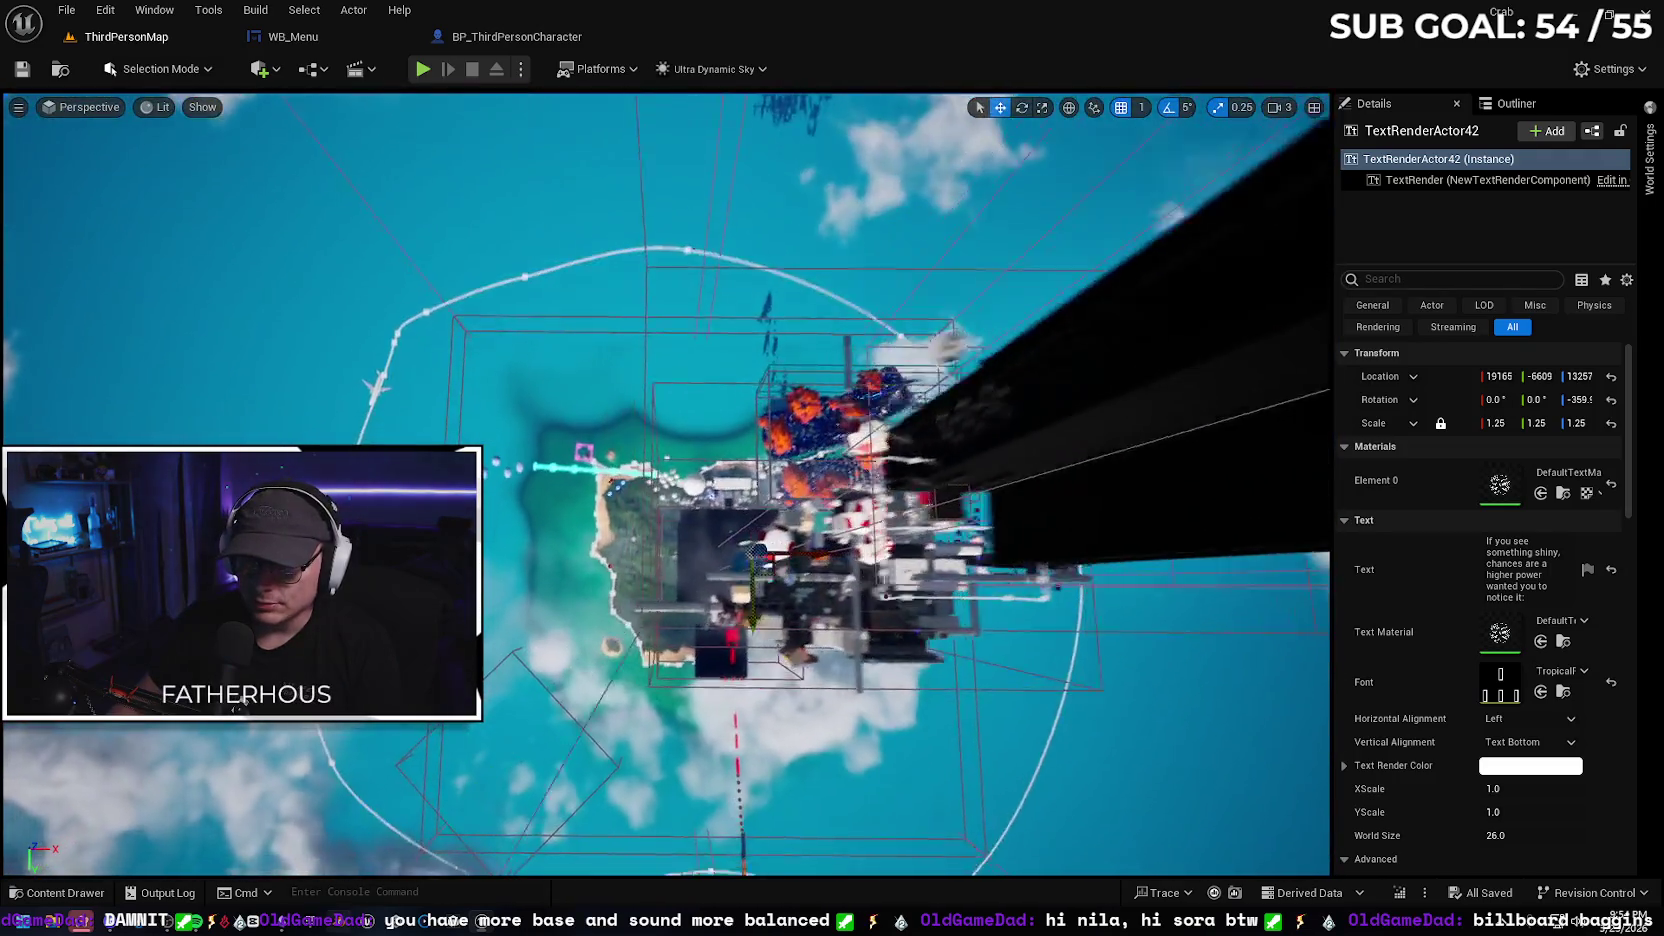
Fly over the island's cyan path and descend to a low view along the beach
scroll(843, 487, "up", 3)
key("w")
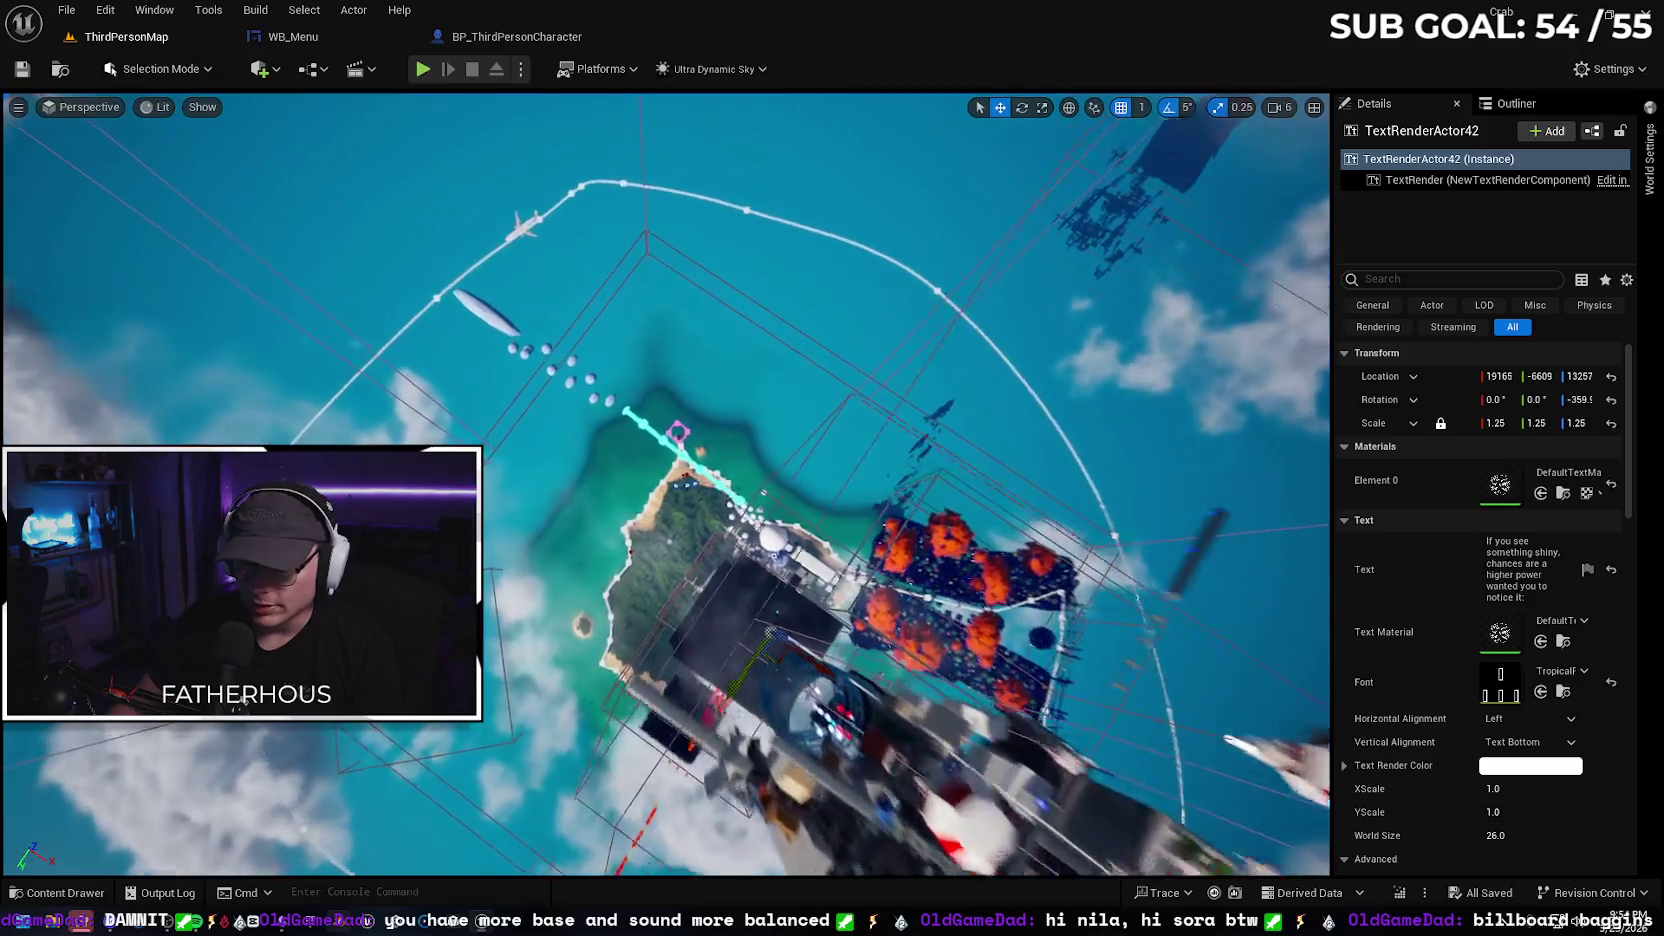
key("w")
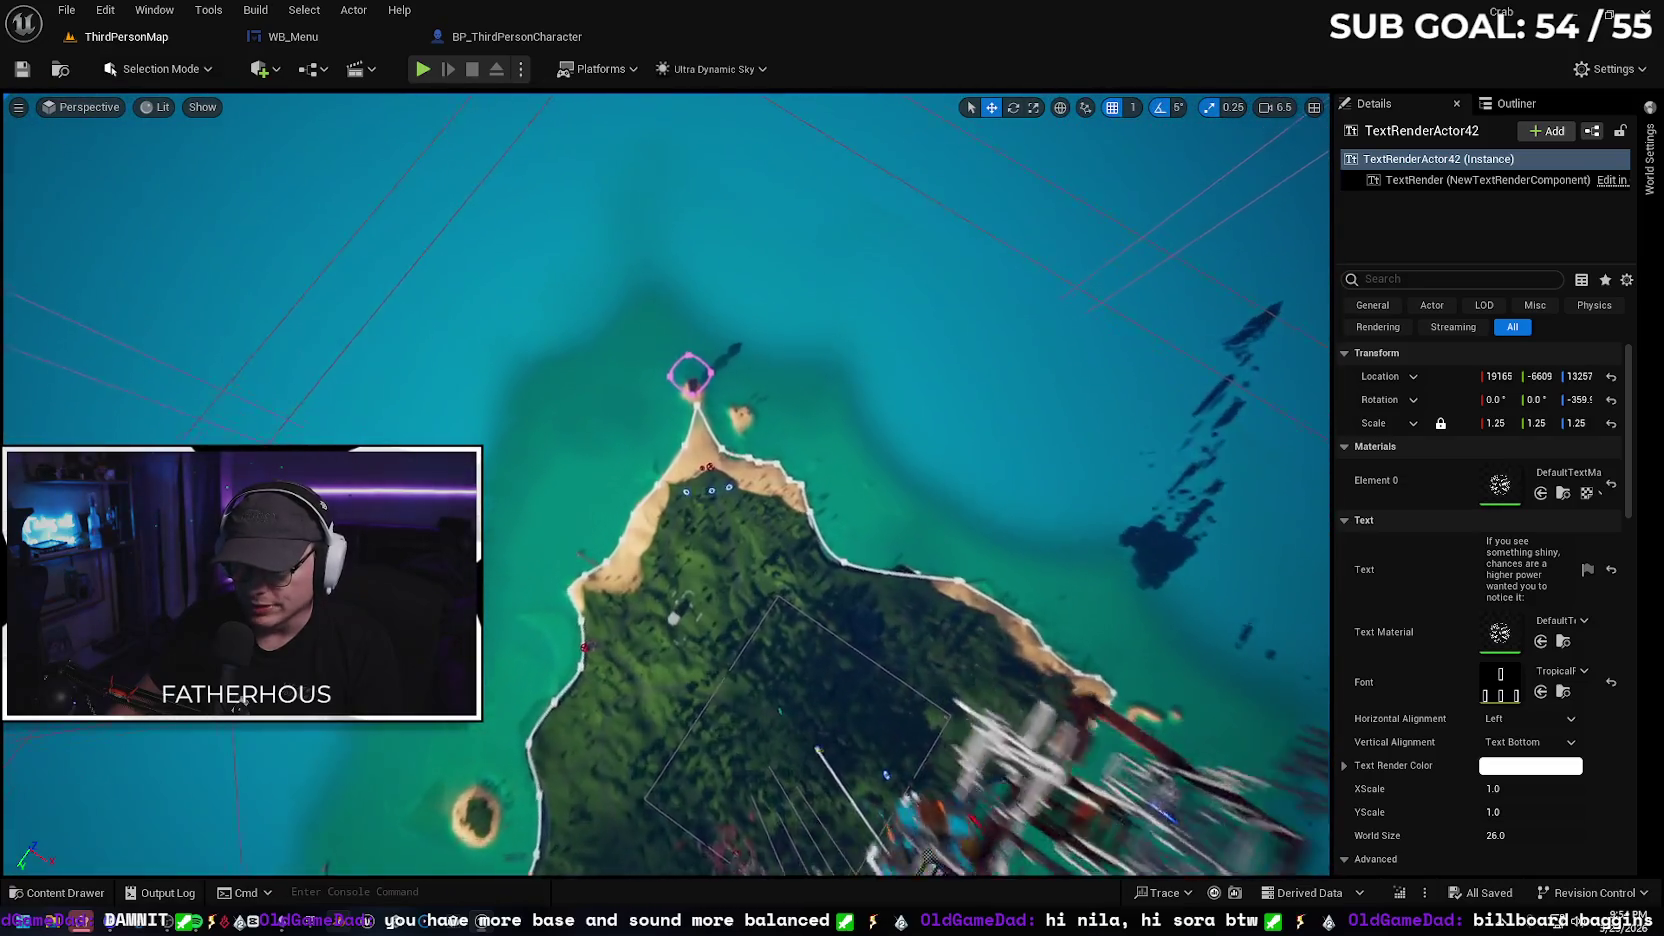
key("w")
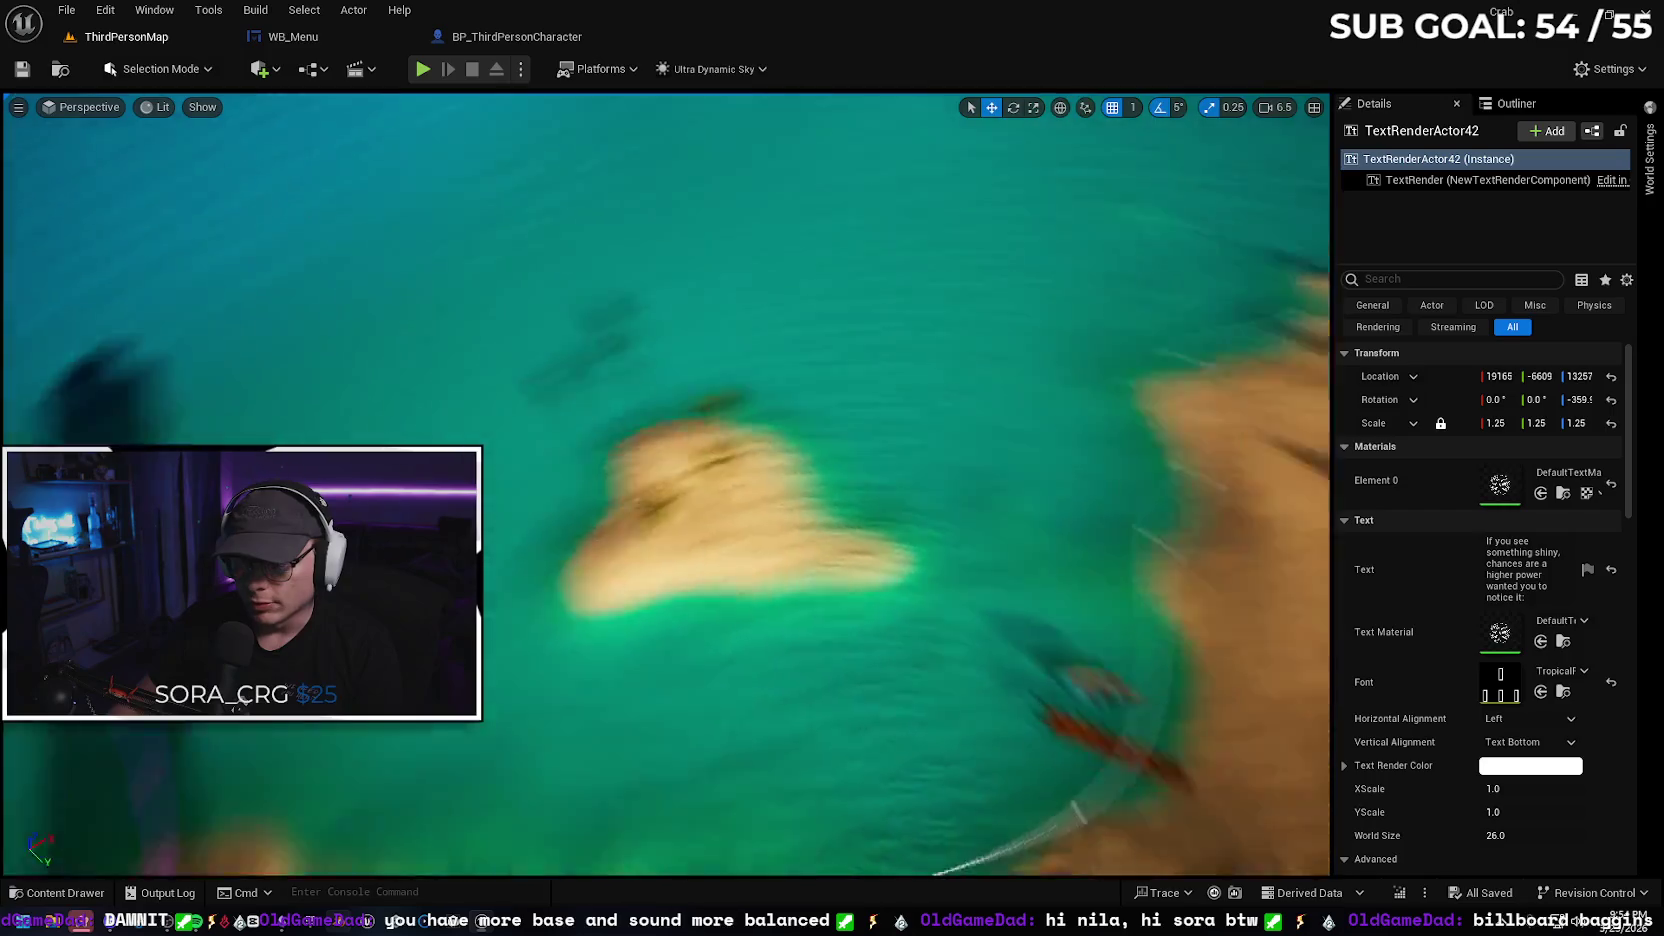
scroll(666, 484, "down", 1)
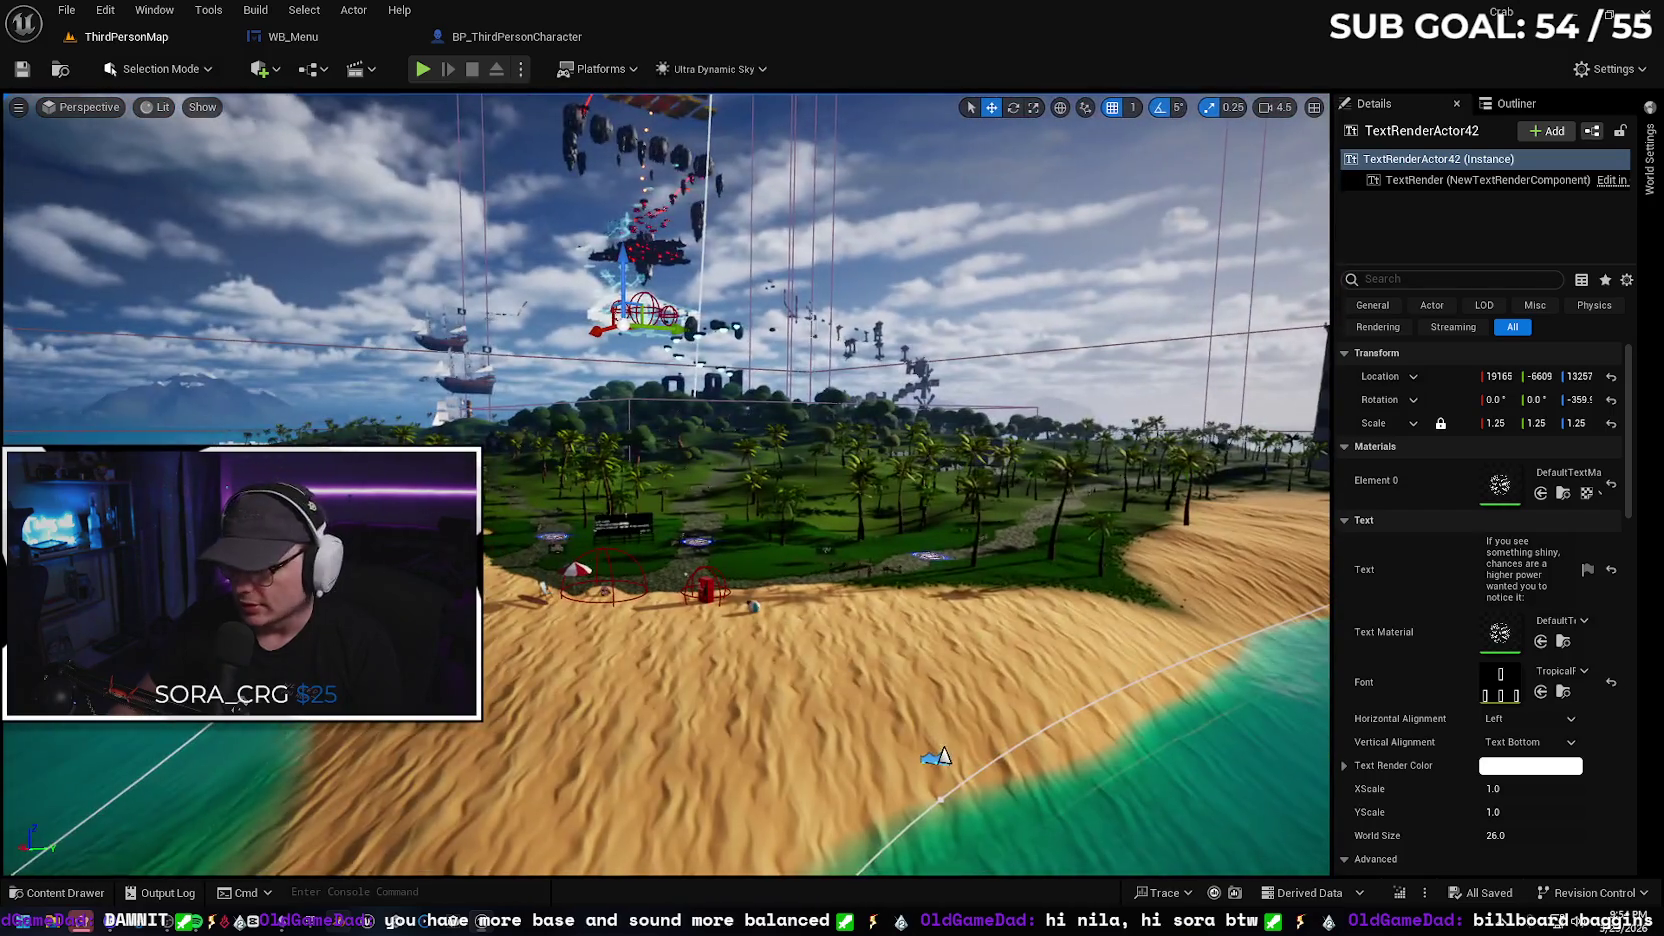
right_click(831, 487)
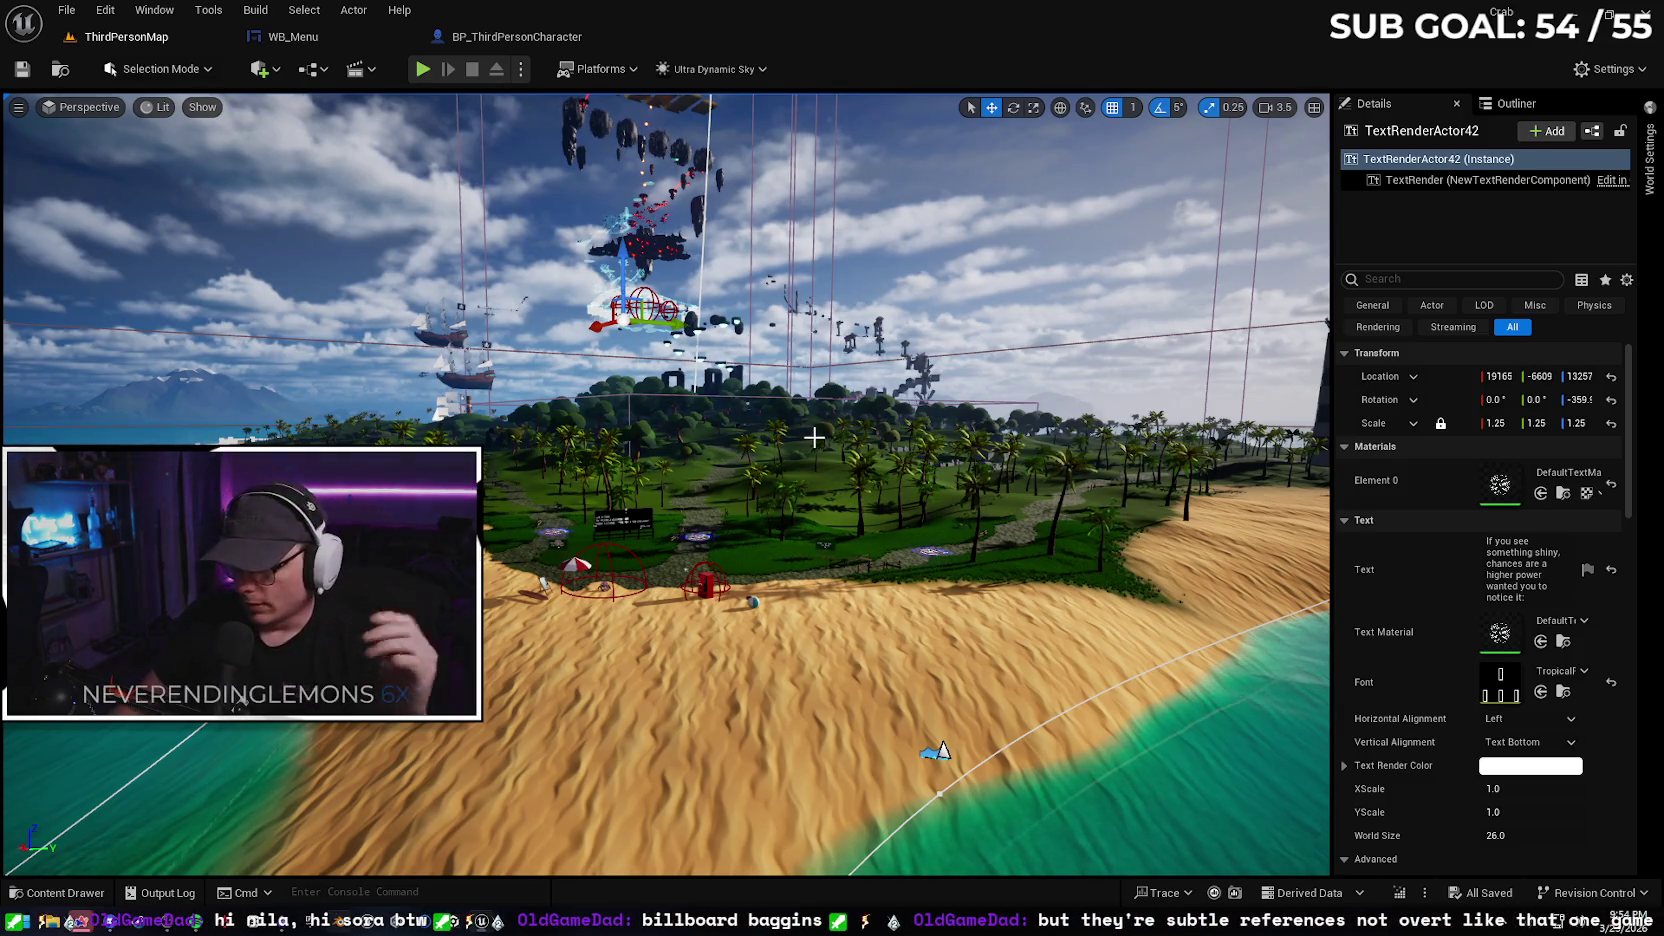
Package the project for Windows into Documents > Unreal Projects > Builds > Scuttle Up 1.2
left_click(628, 69)
mouse_move(648, 183)
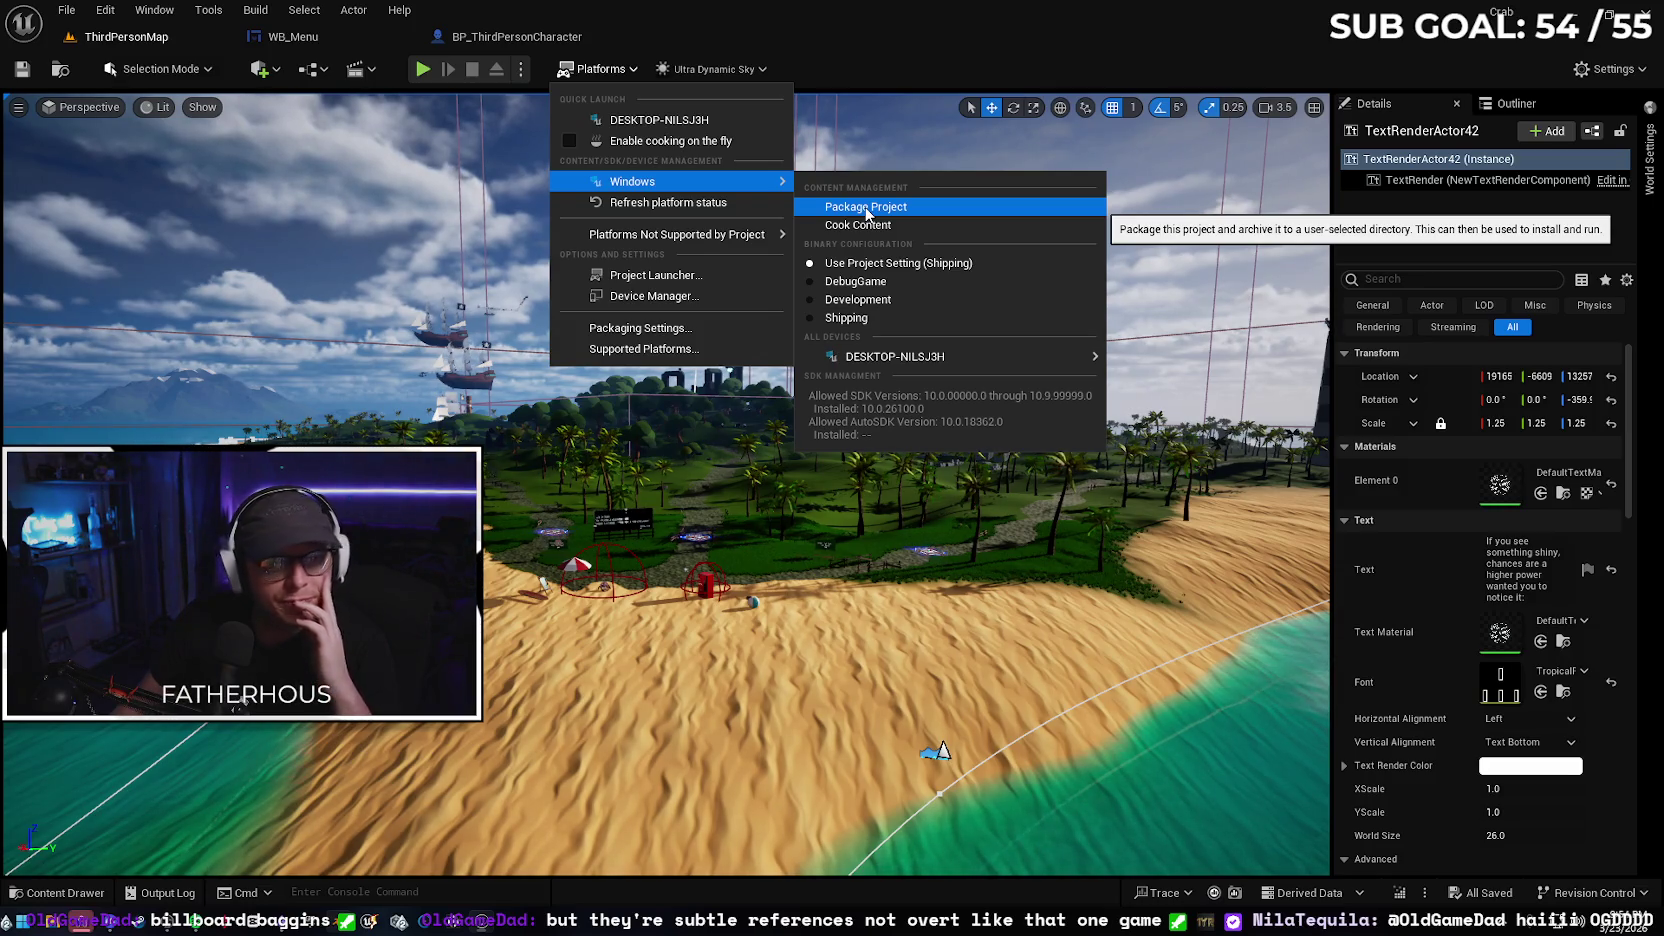
left_click(866, 208)
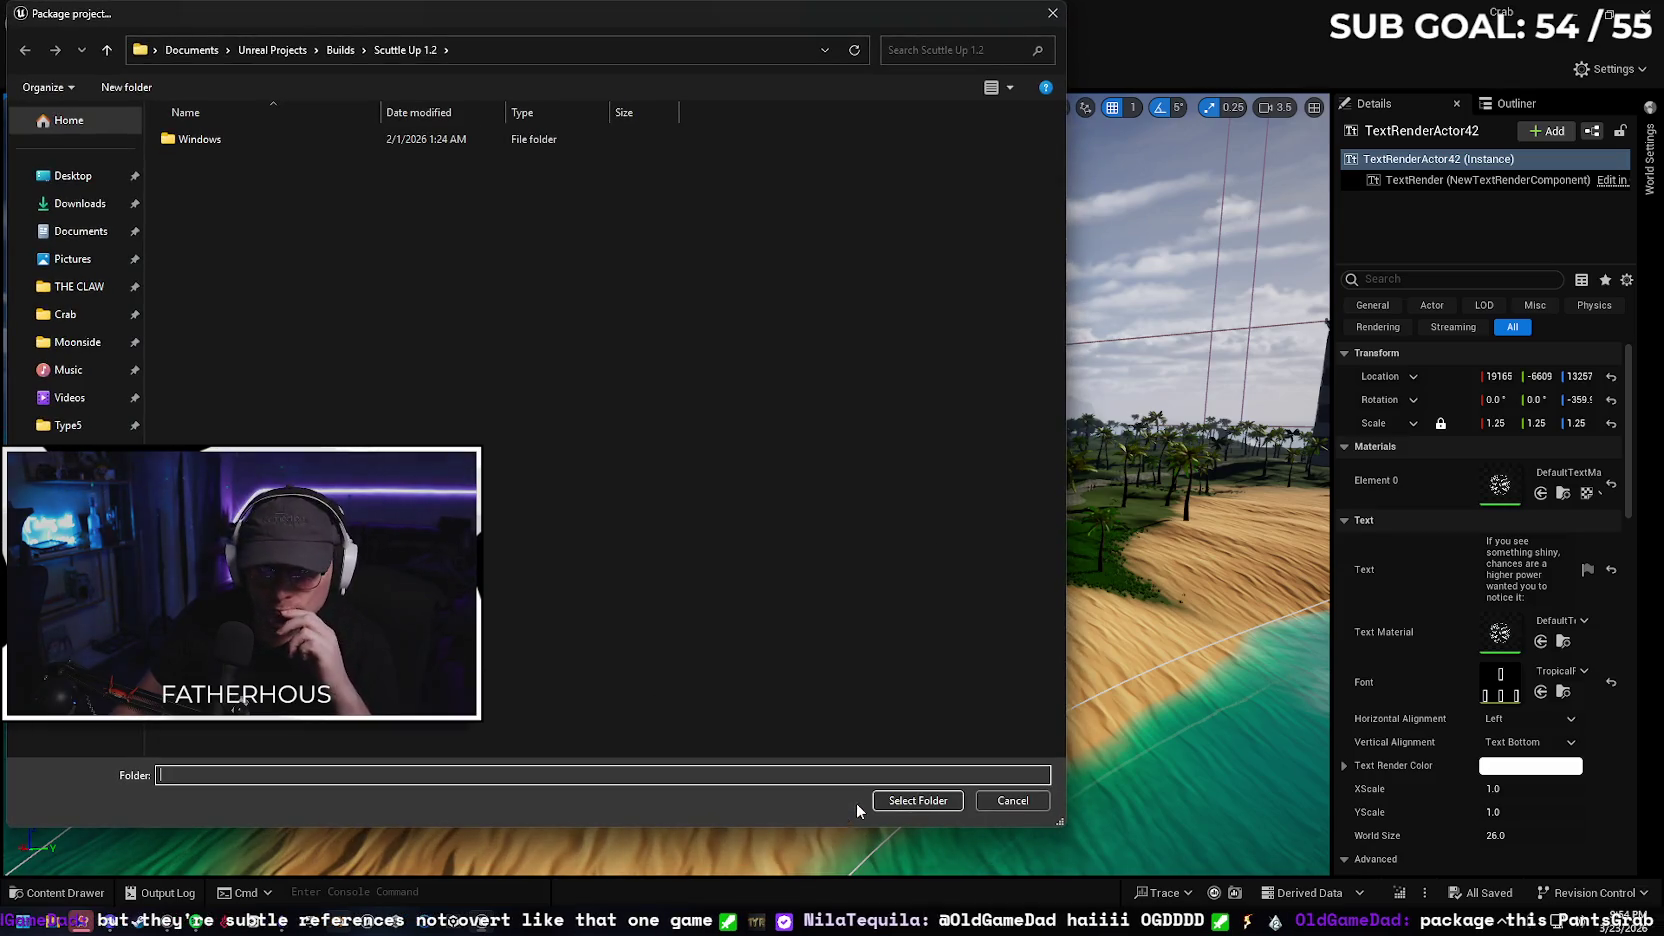
left_click(900, 801)
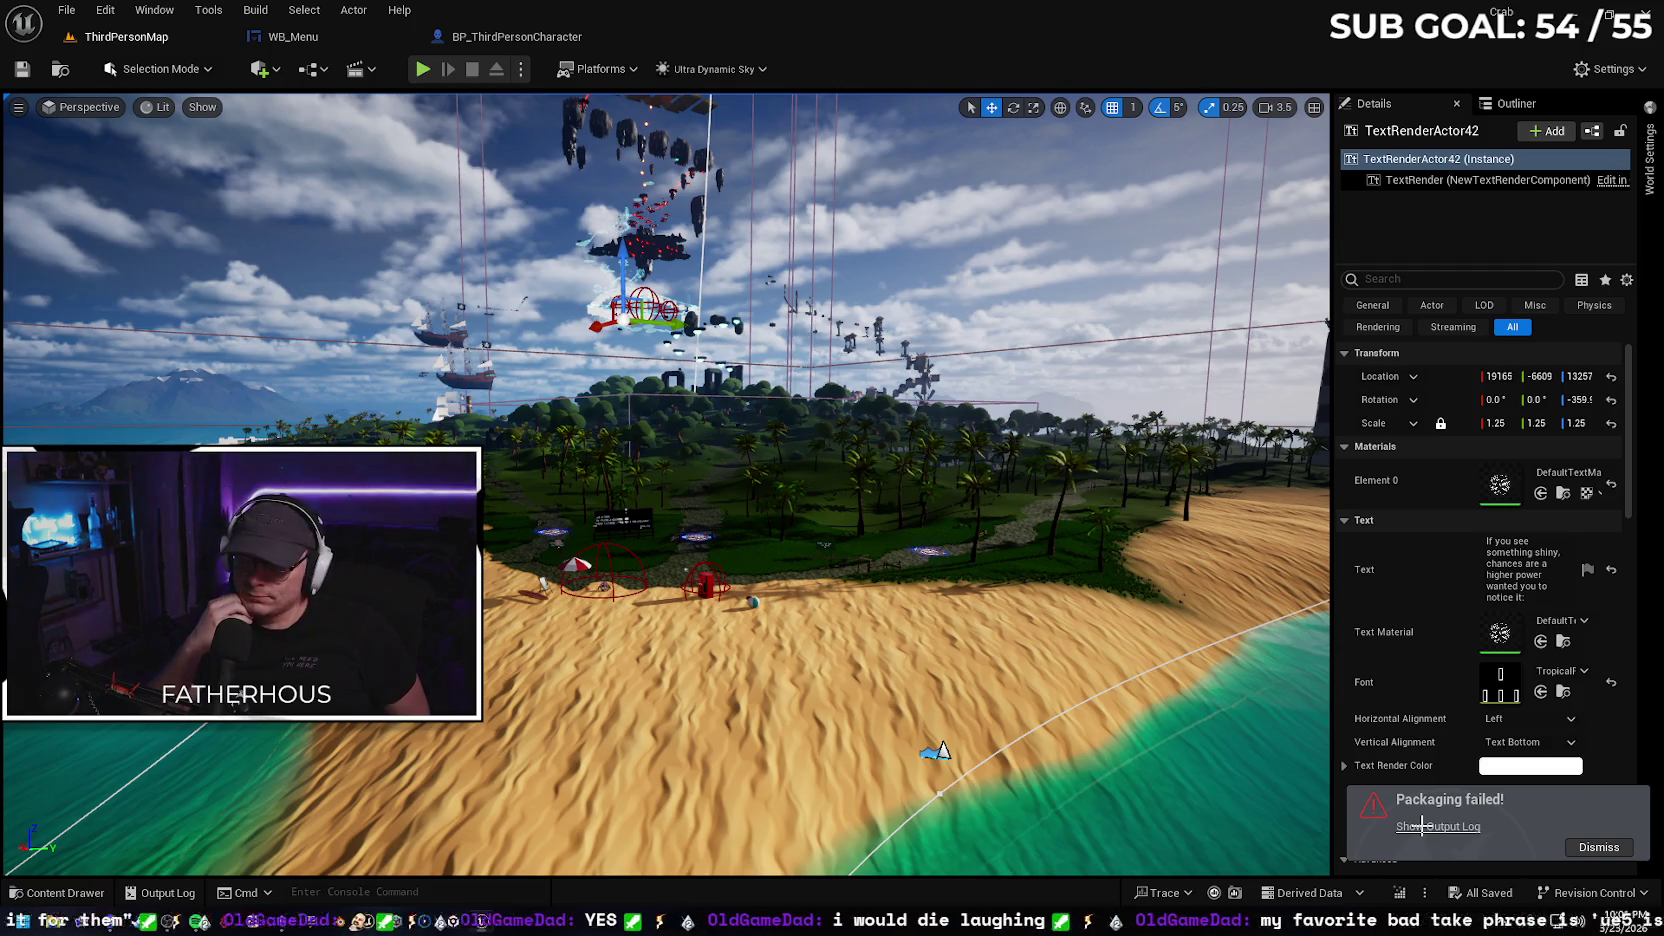
Read the packaging errors in the Output Log, then dismiss the Packaging failed alert
left_click(1422, 826)
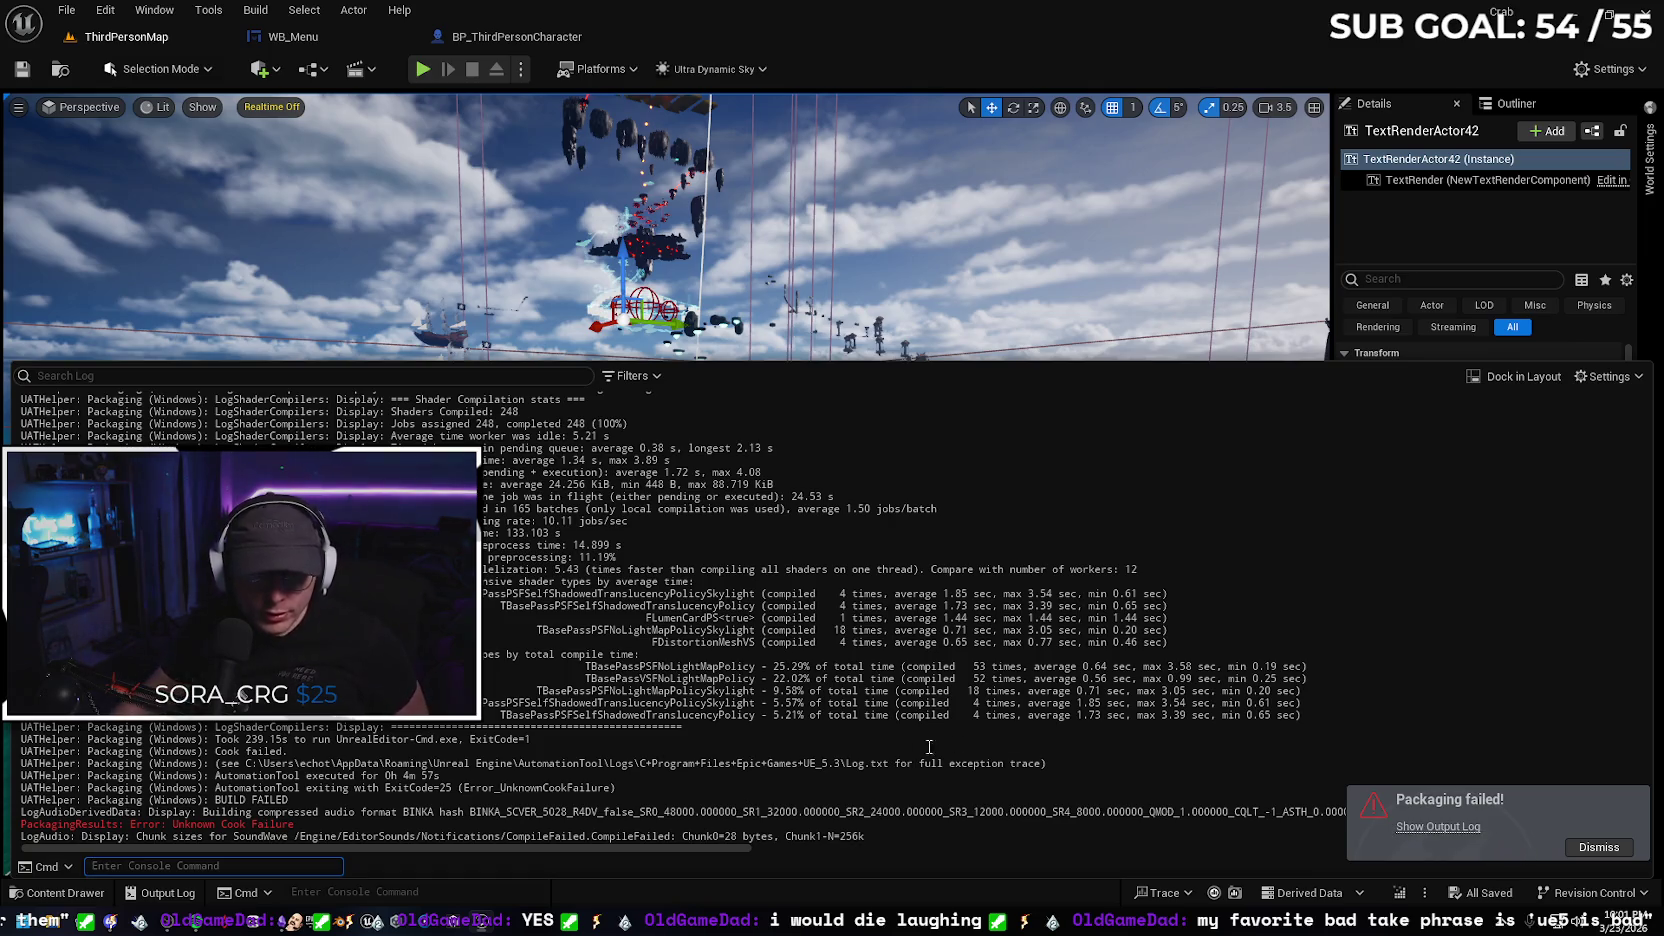
left_click(1600, 848)
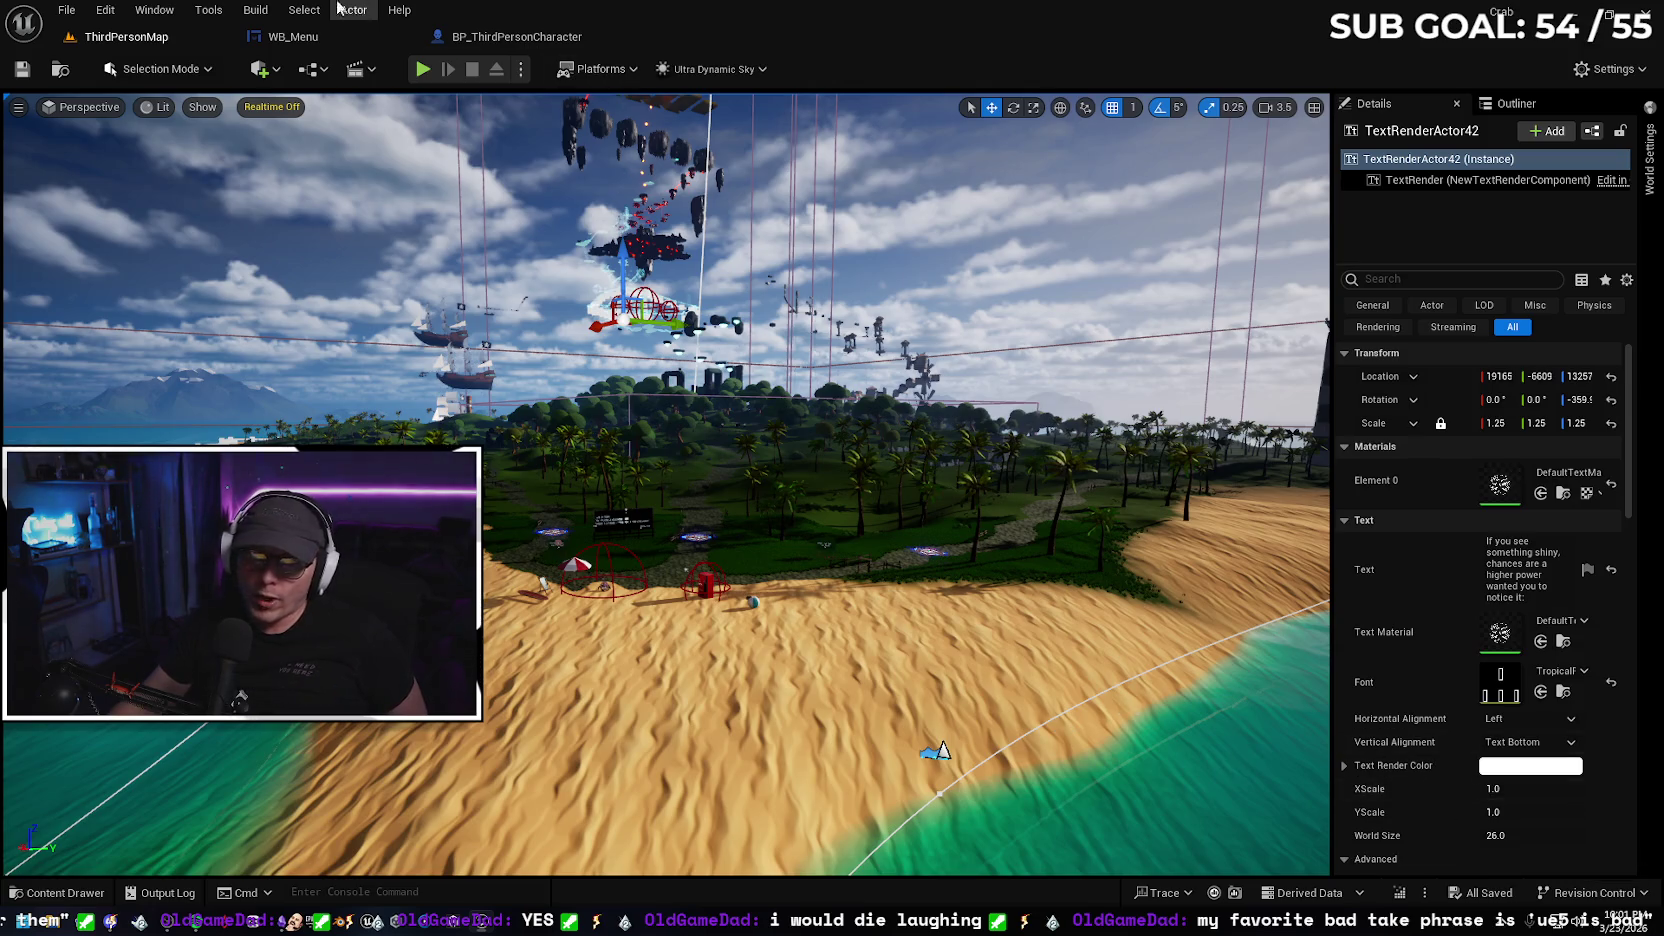
left_click(258, 11)
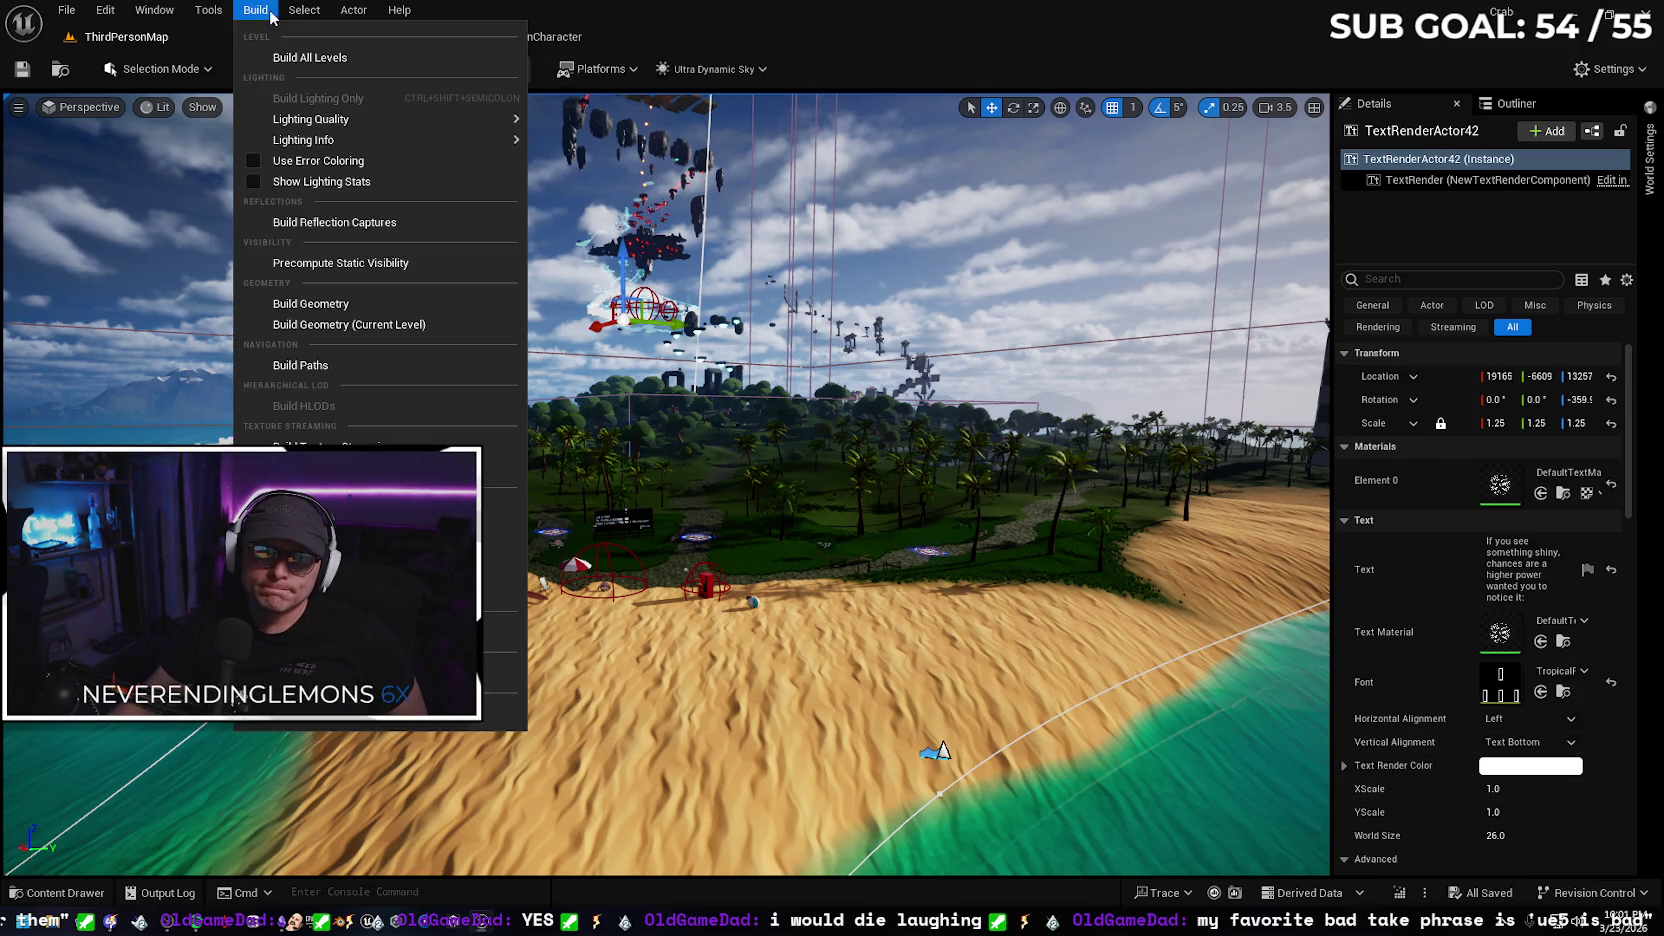
Run Cook Content for the Windows platform from the Platforms menu
left_click(636, 72)
mouse_move(662, 188)
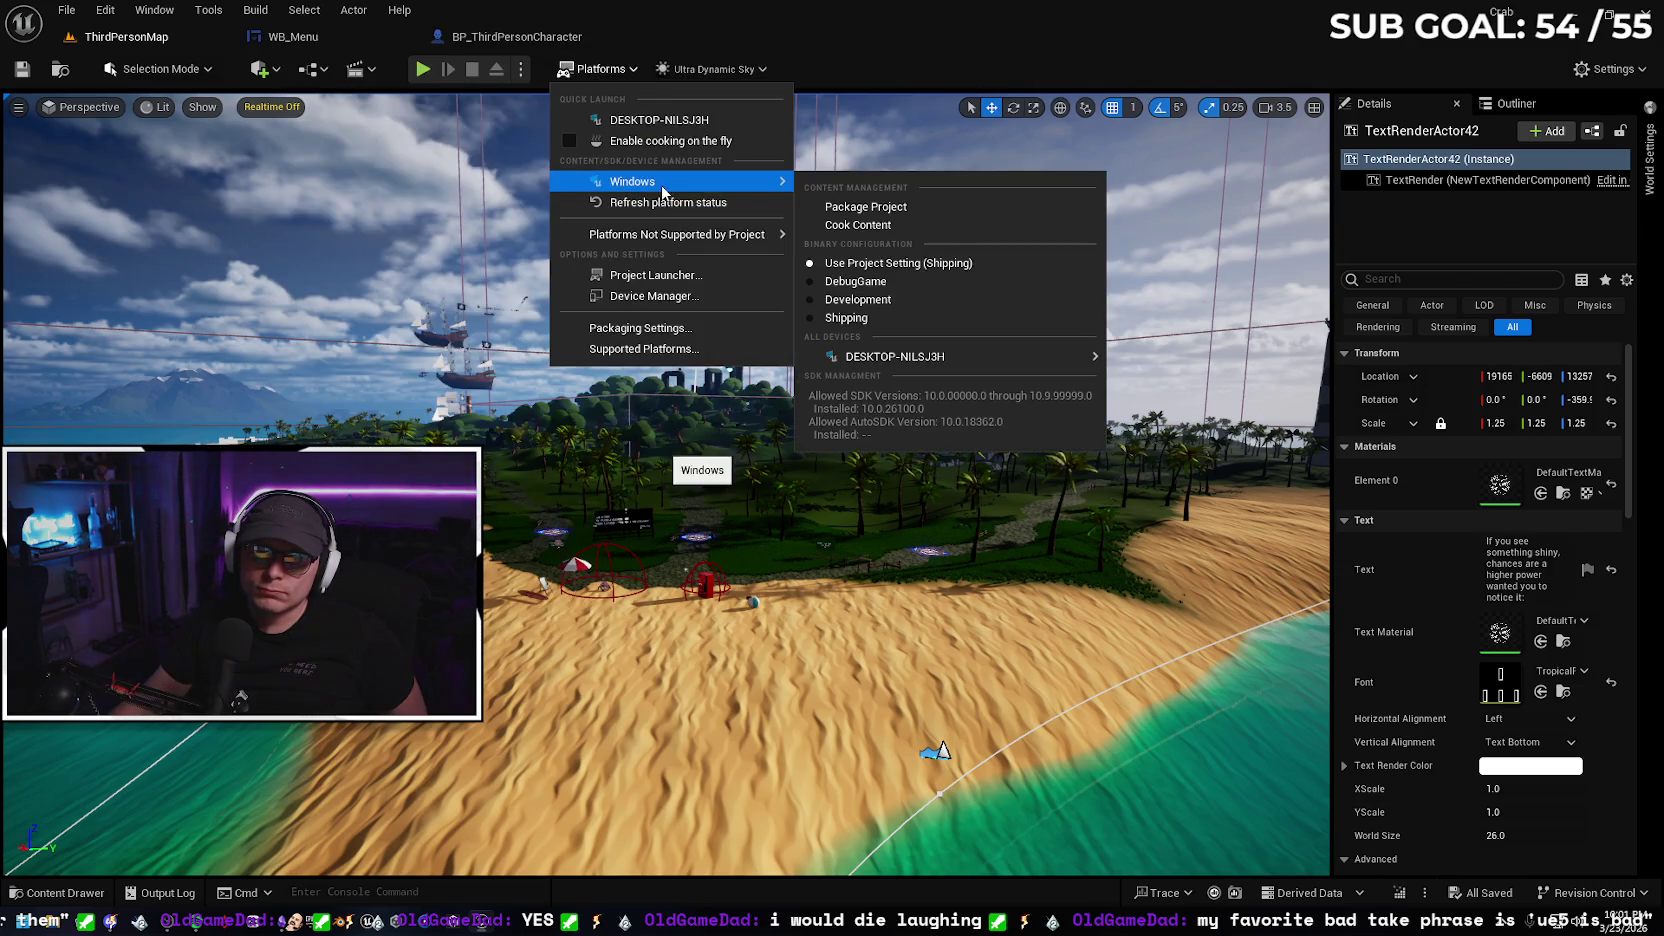
left_click(860, 226)
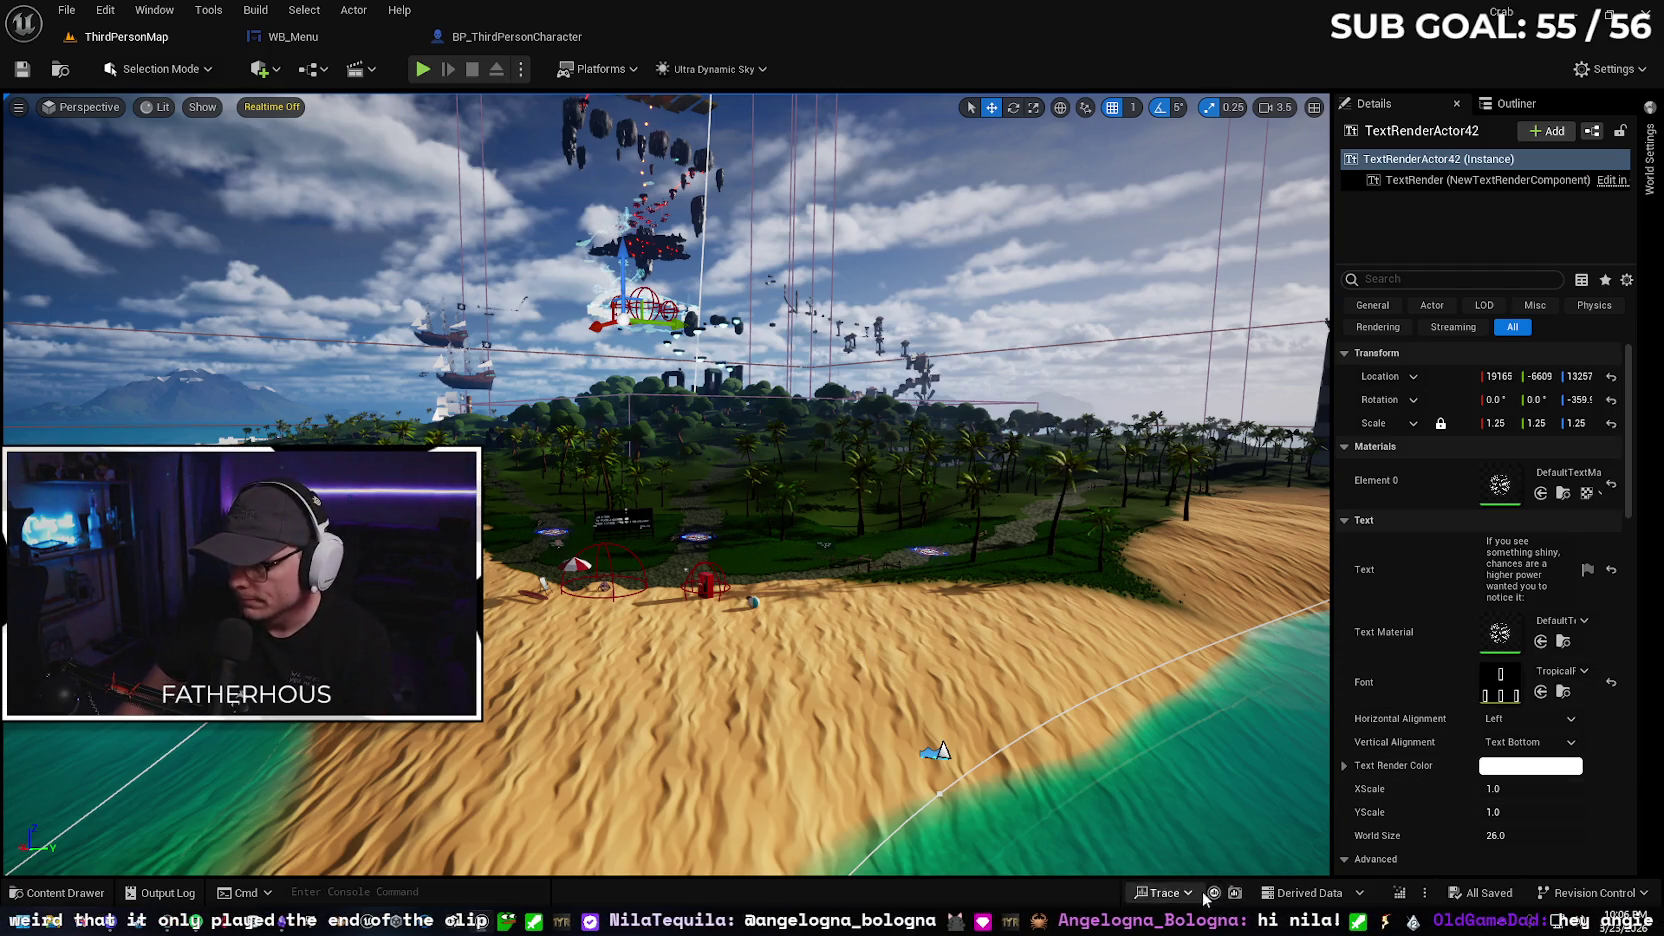
left_click(160, 892)
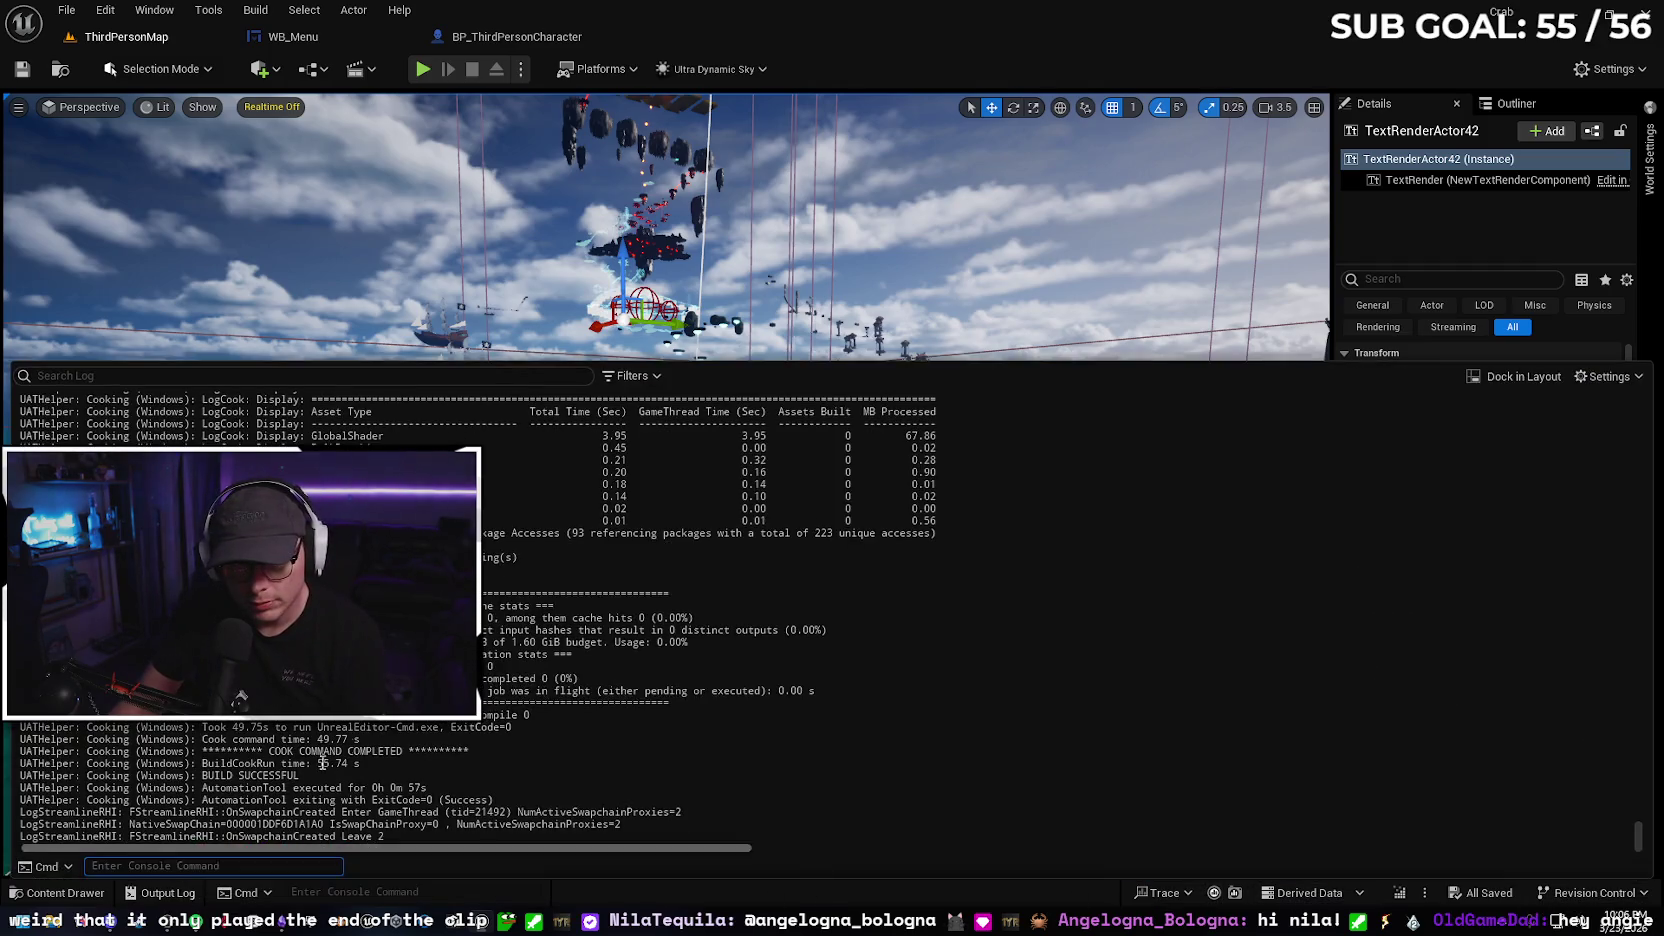
scroll(858, 754, "up", 4)
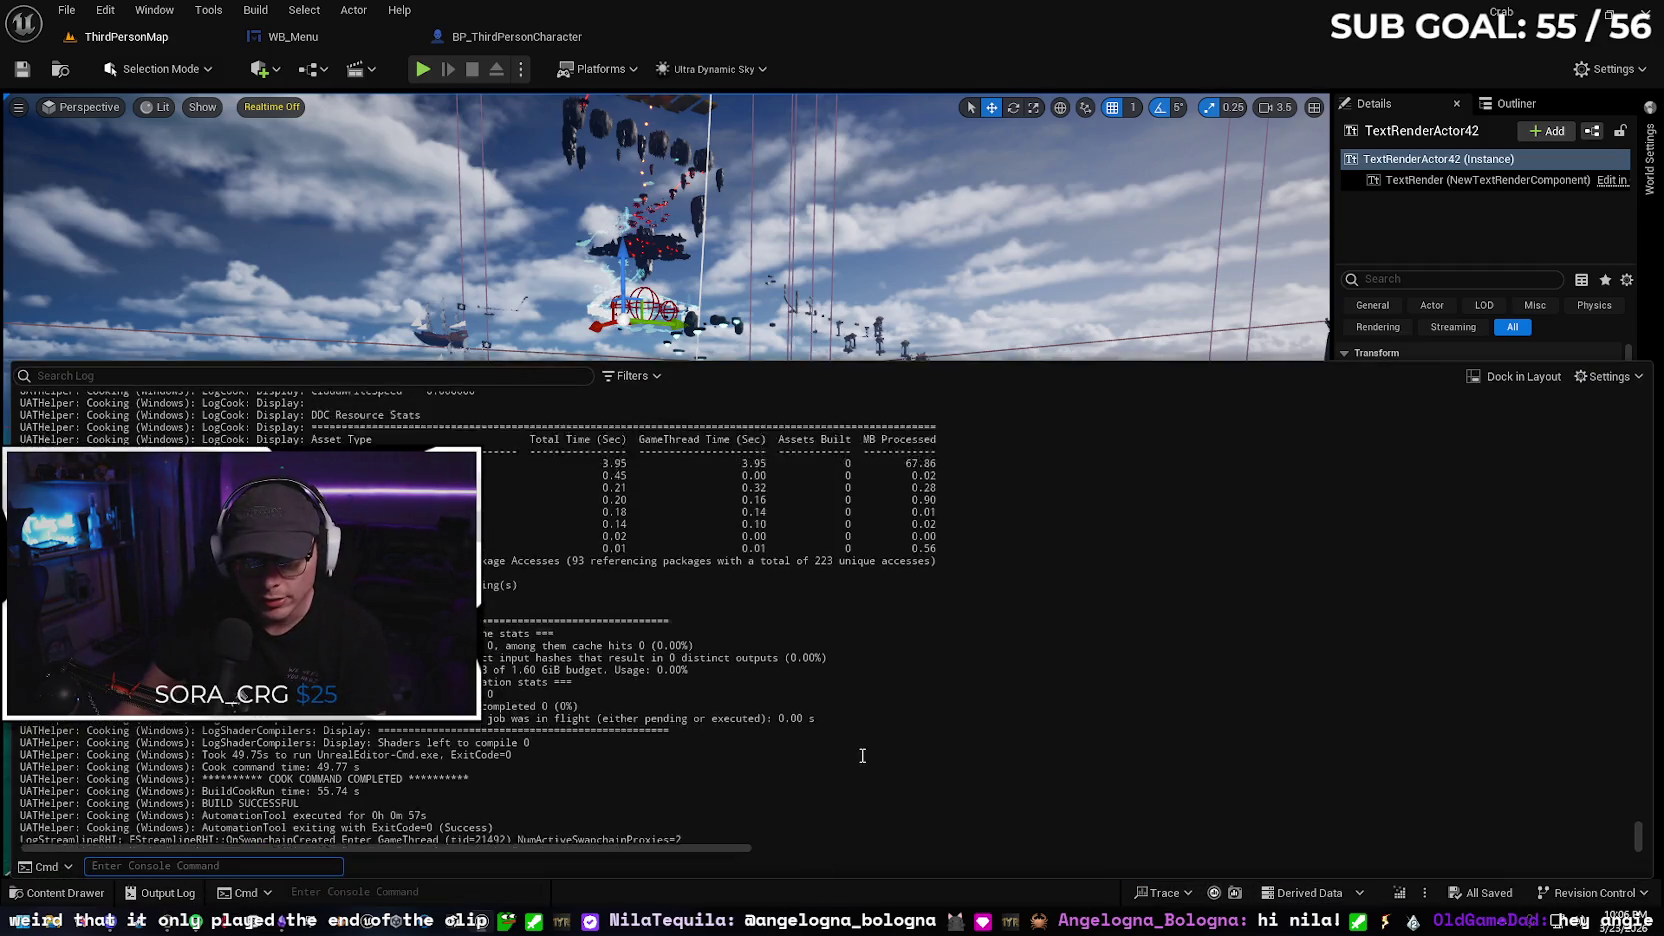
scroll(881, 768, "up", 10)
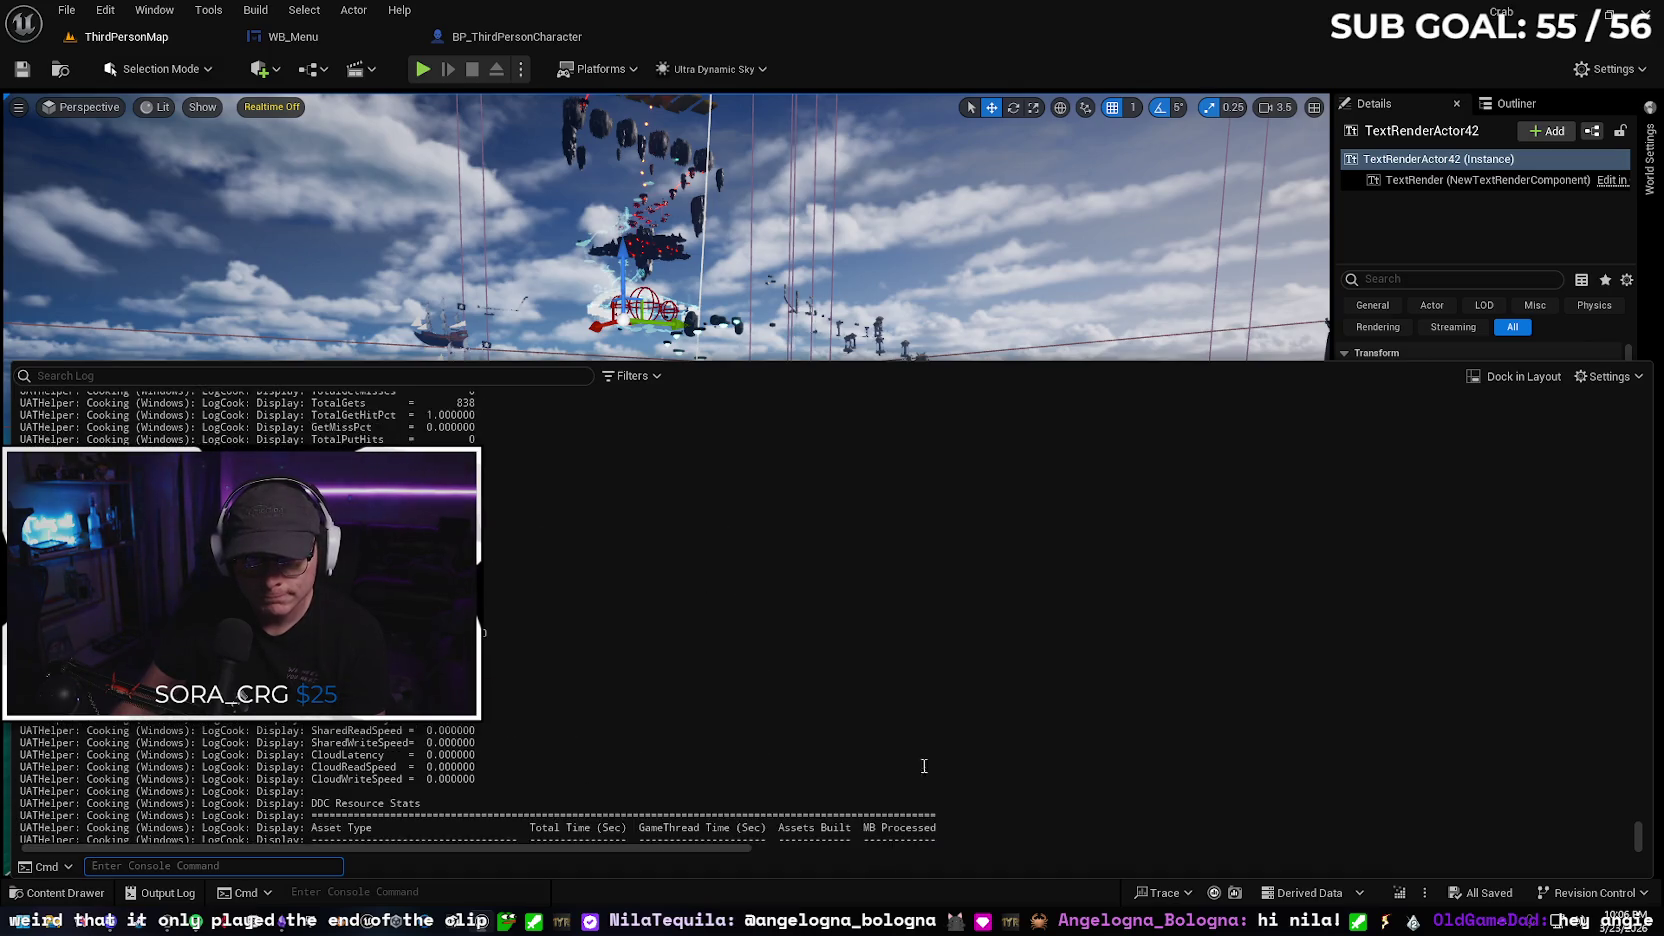
scroll(950, 760, "up", 4)
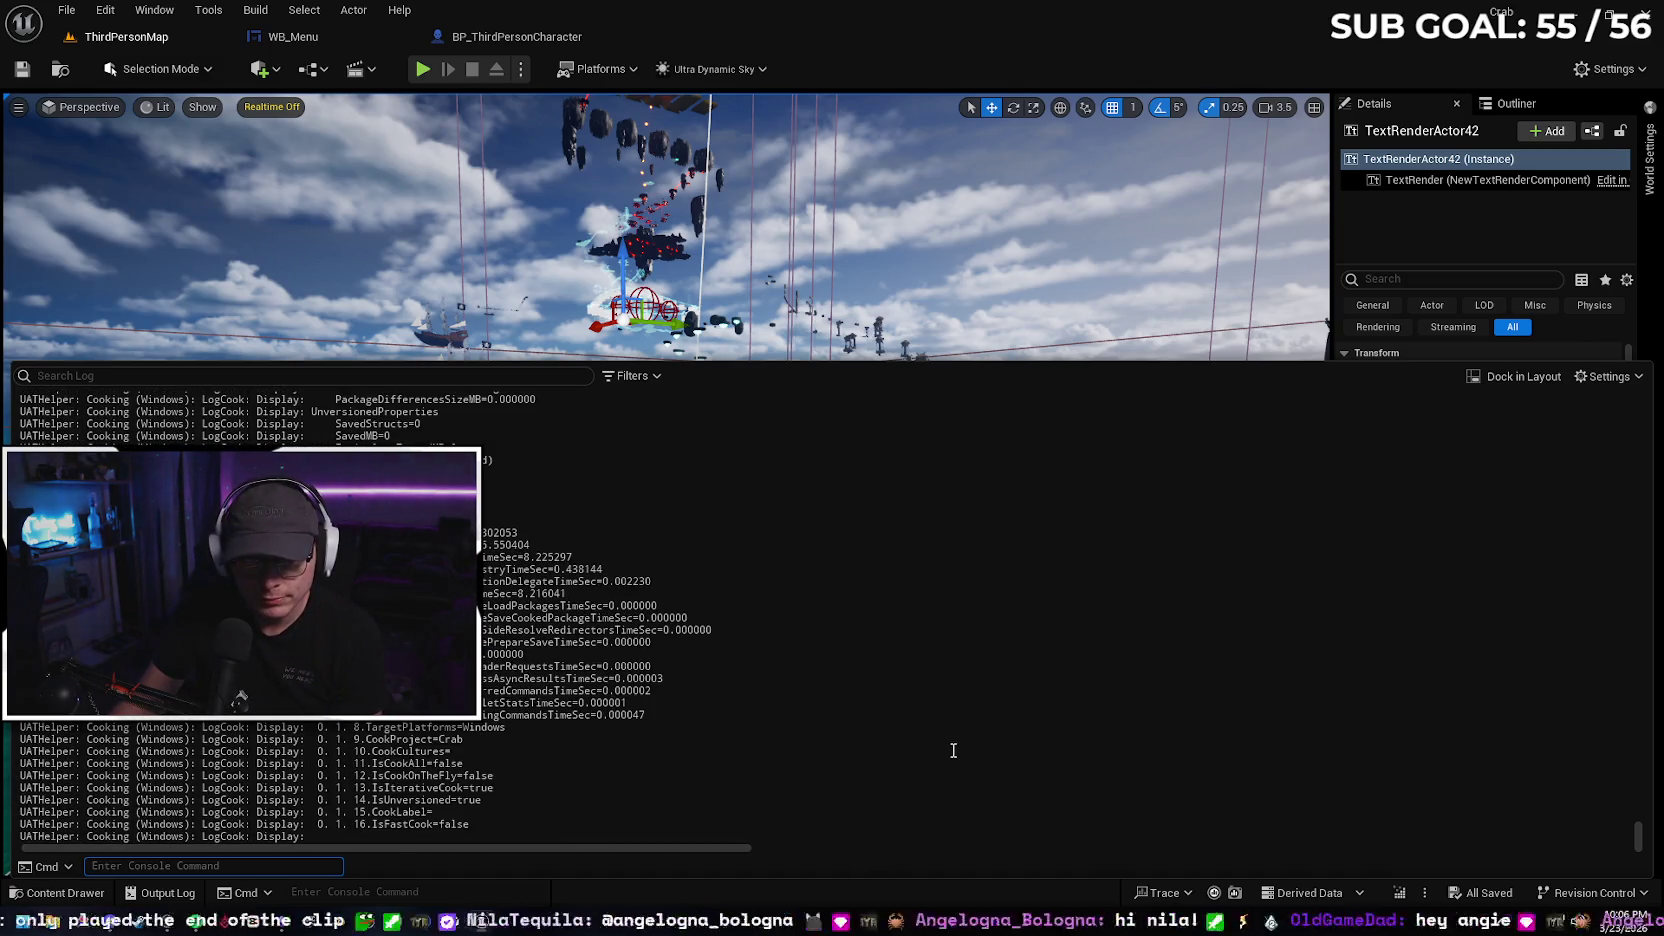
scroll(954, 750, "up", 4)
scroll(960, 745, "down", 10)
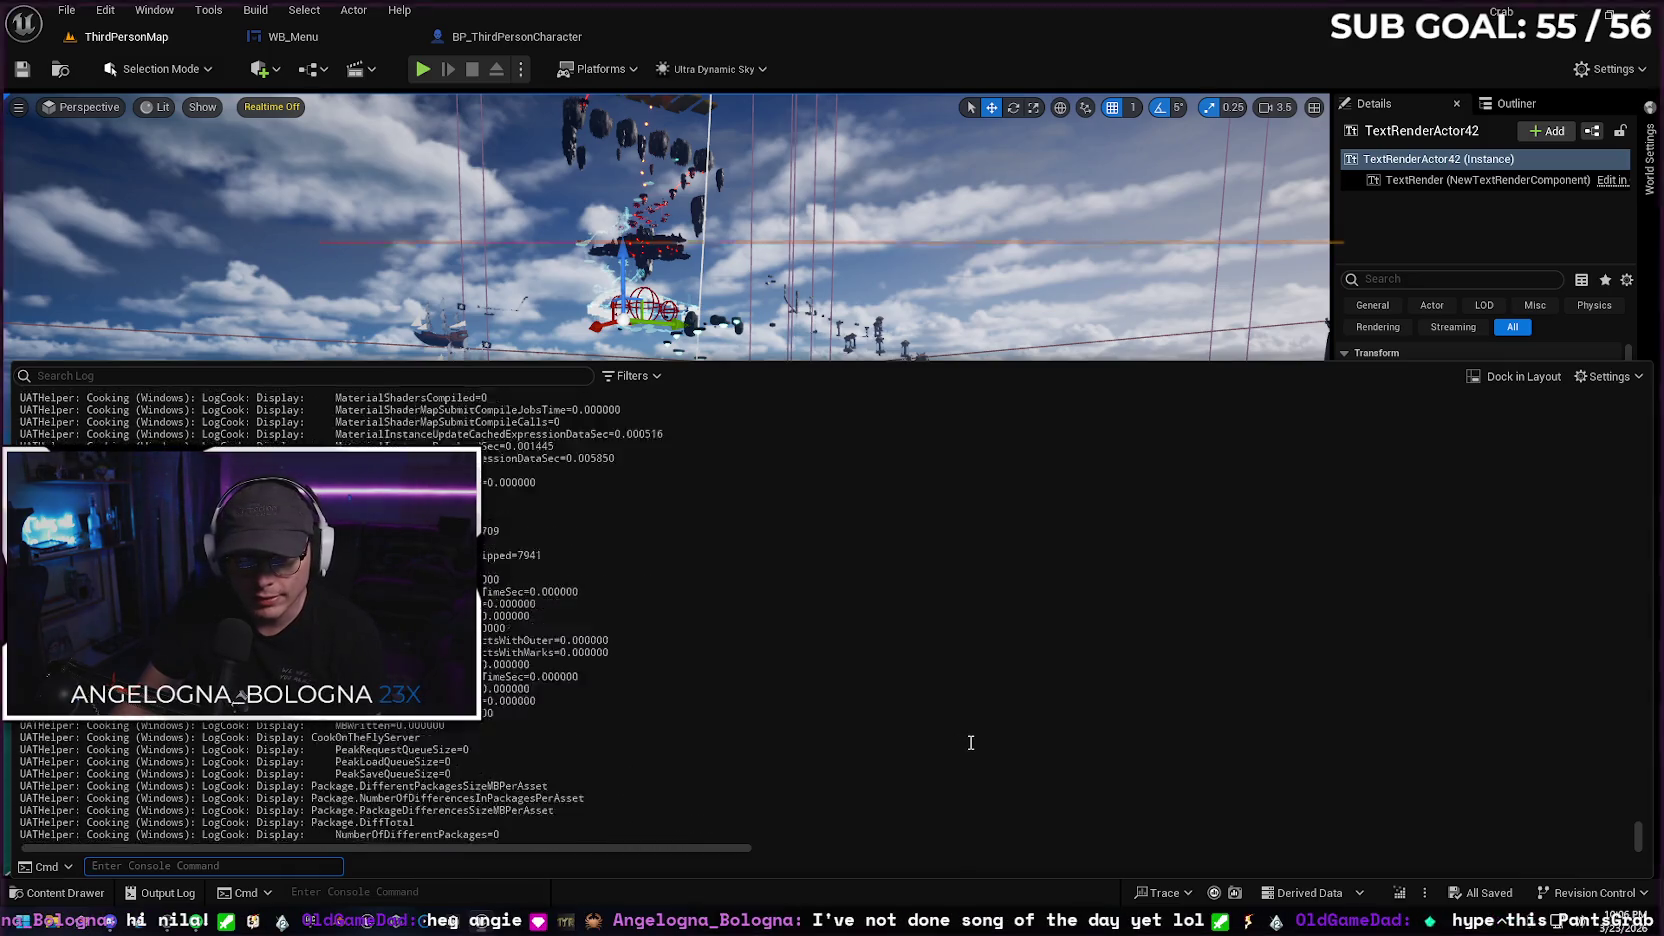
scroll(943, 728, "up", 10)
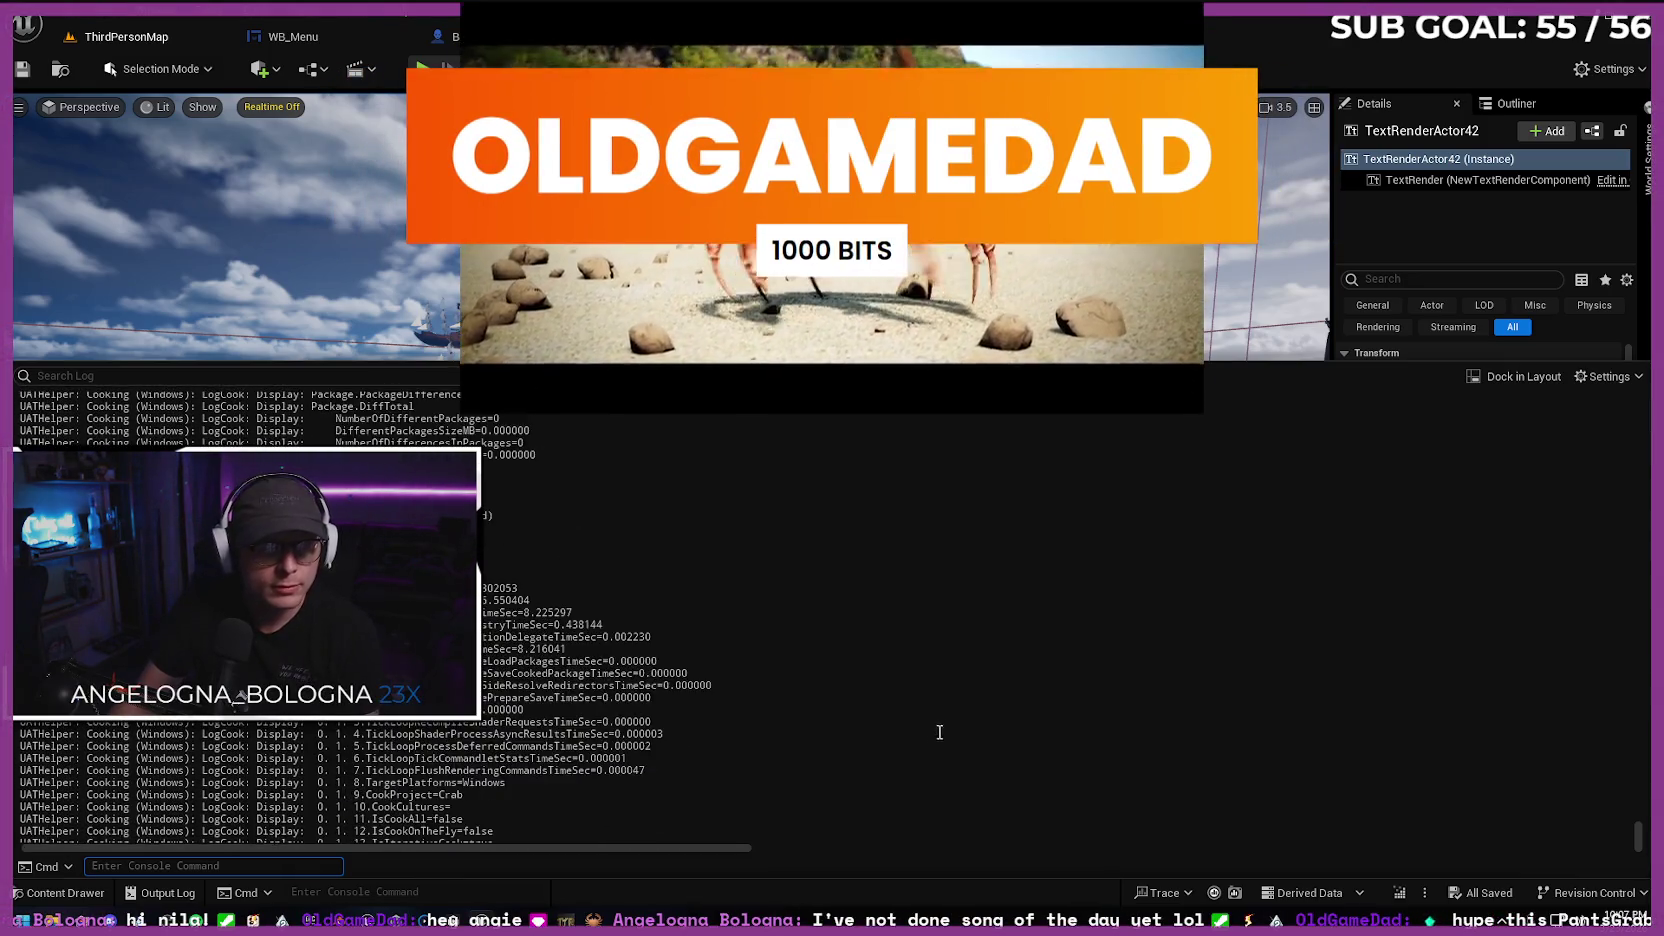
scroll(900, 707, "down", 15)
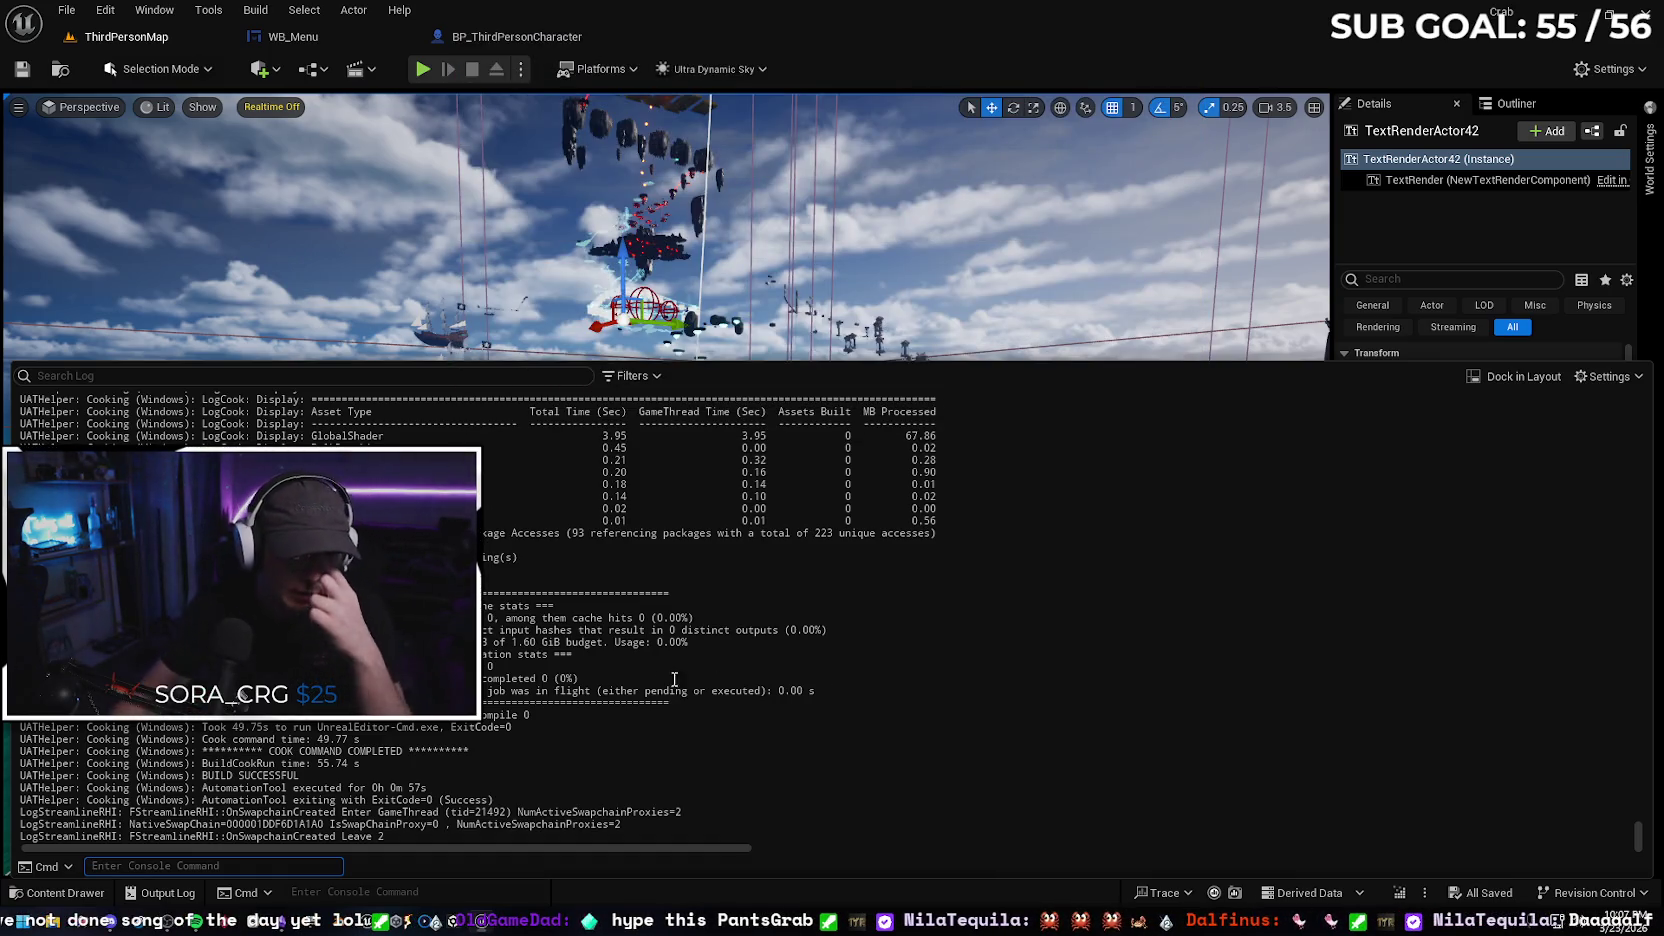
left_click(128, 862)
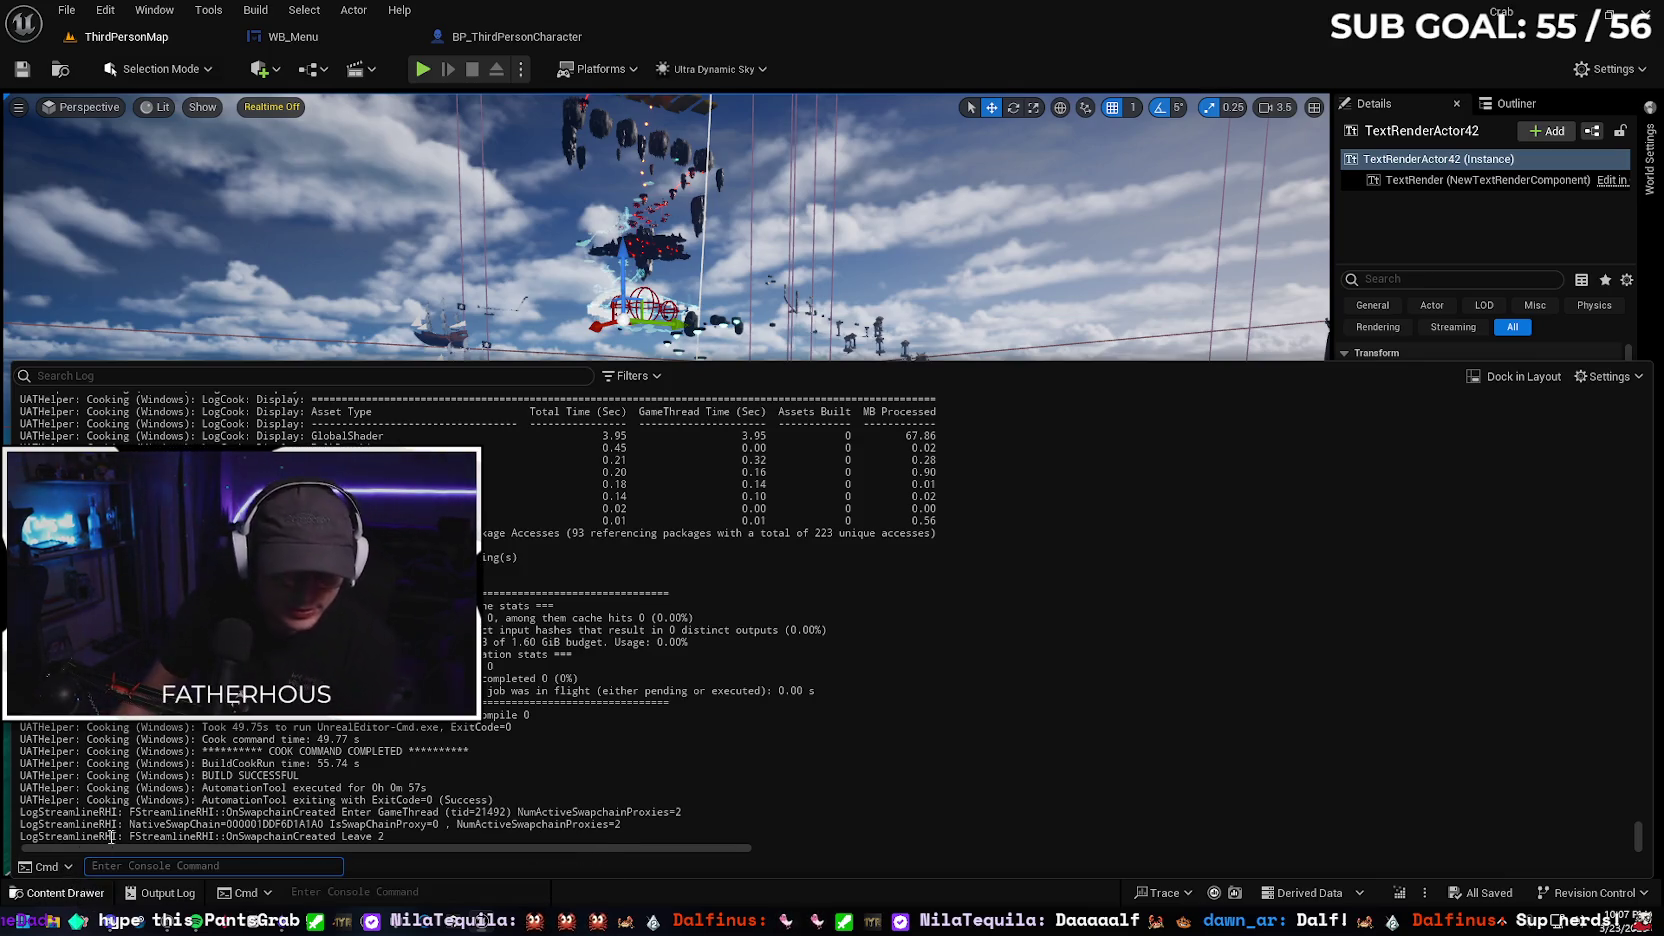
left_click(298, 803)
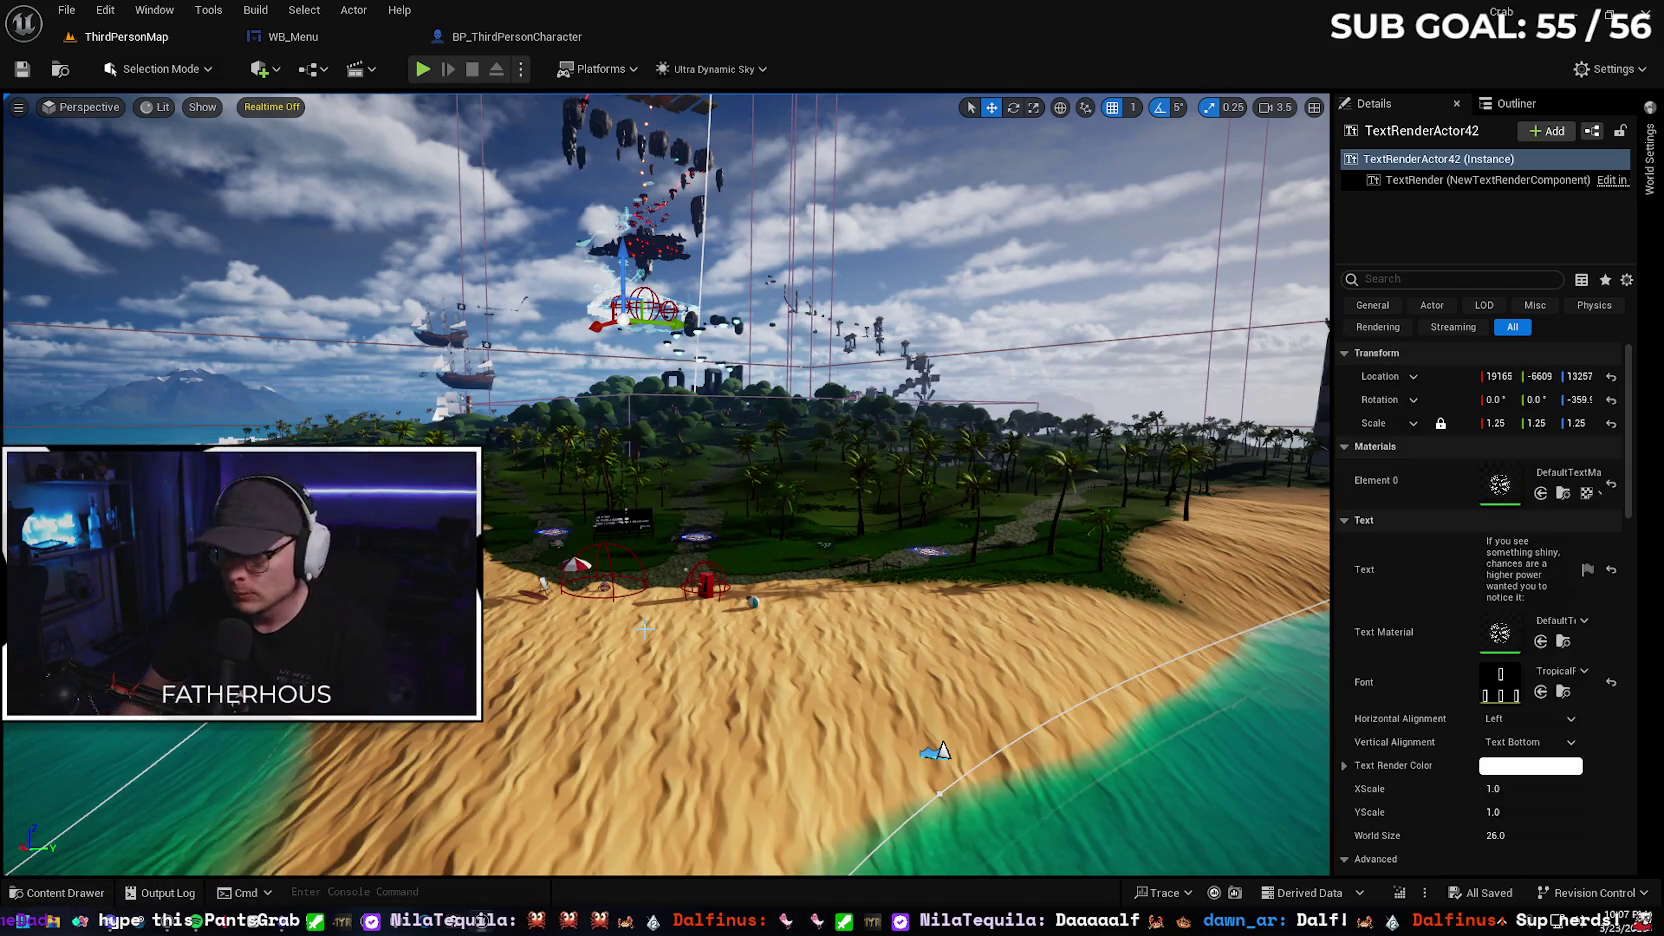
Run Build All Levels from the Build menu
left_click(262, 10)
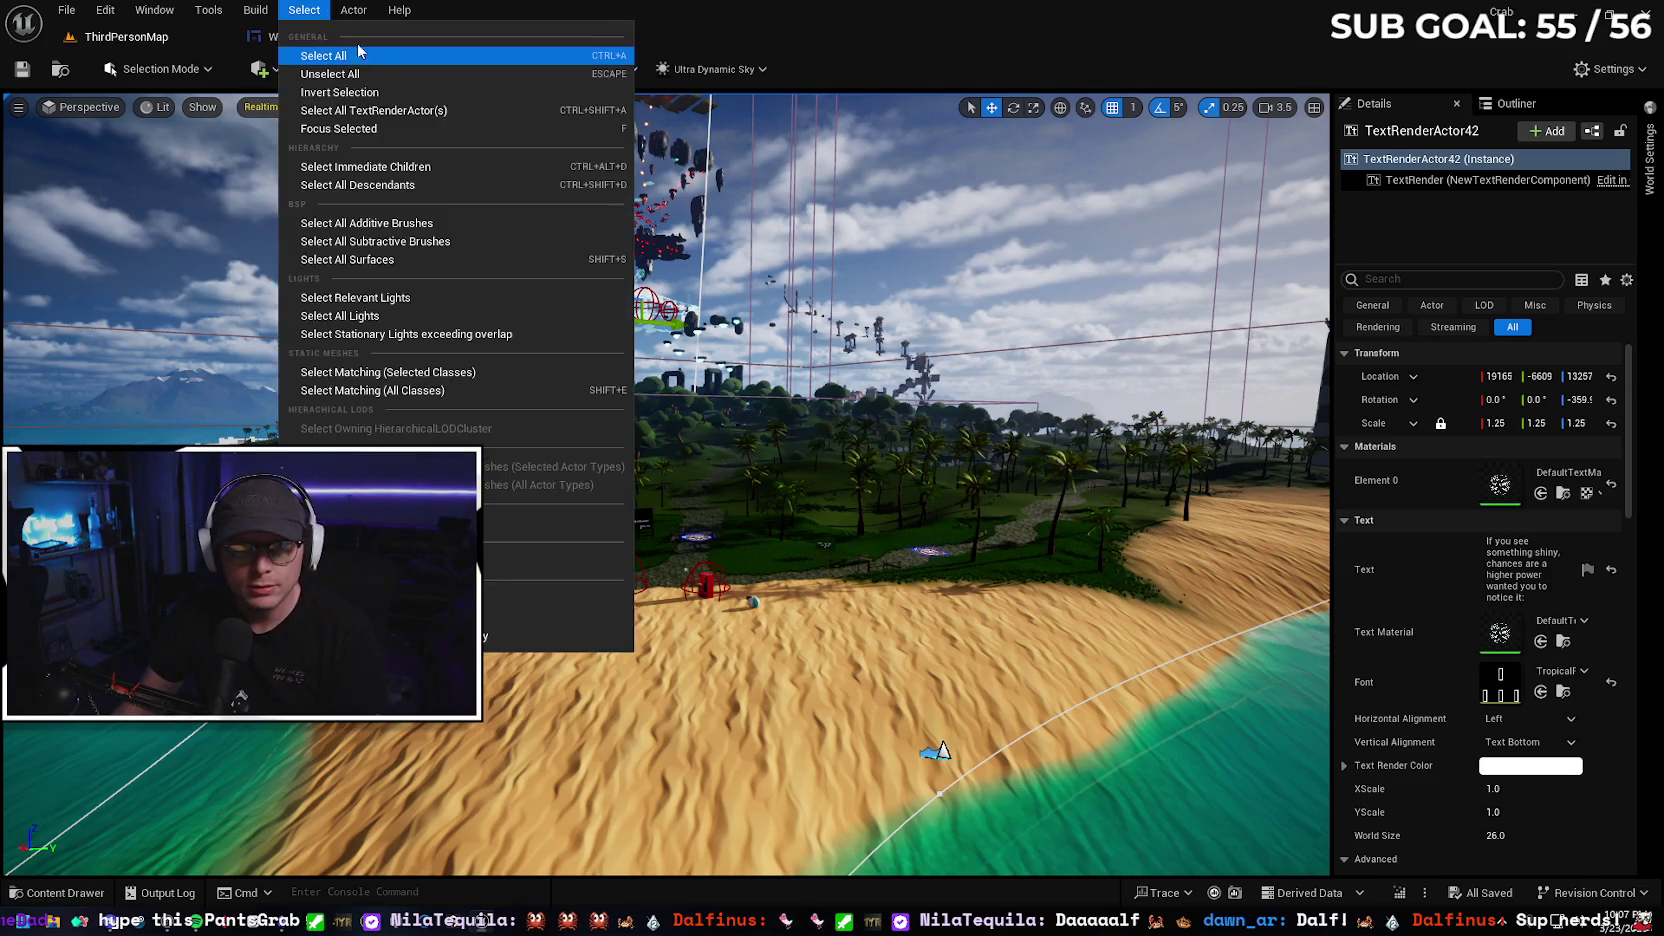
left_click(300, 57)
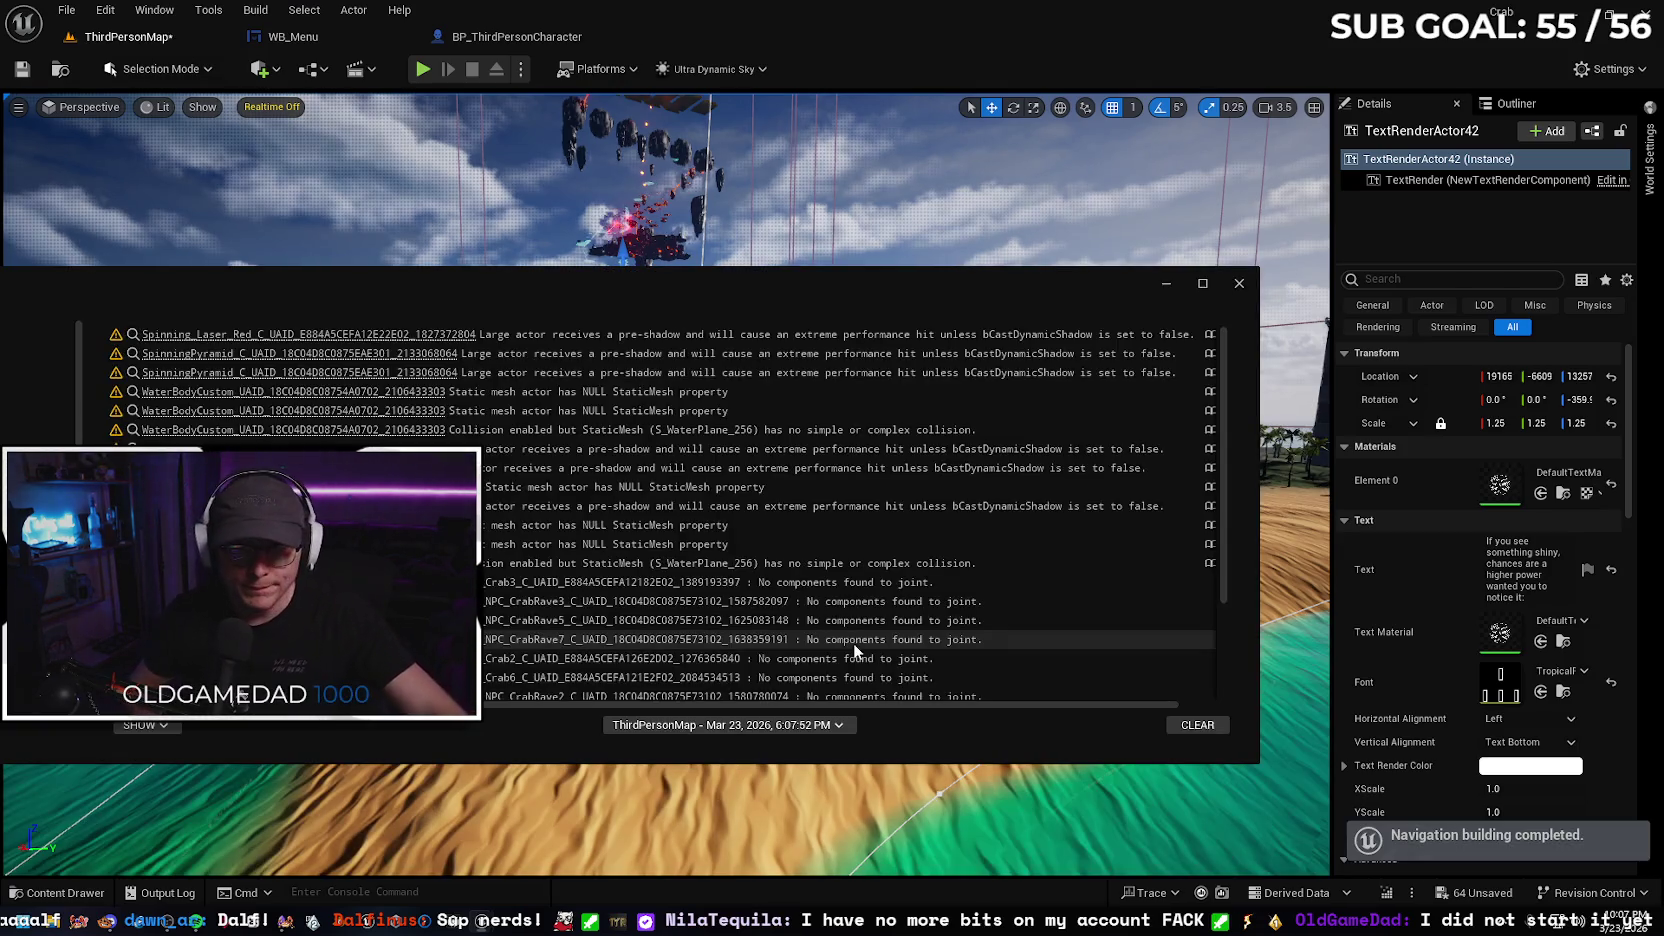
Scroll and resize the Message Log to read the 27 map-check warnings, then close it
scroll(1219, 481, "down", 3)
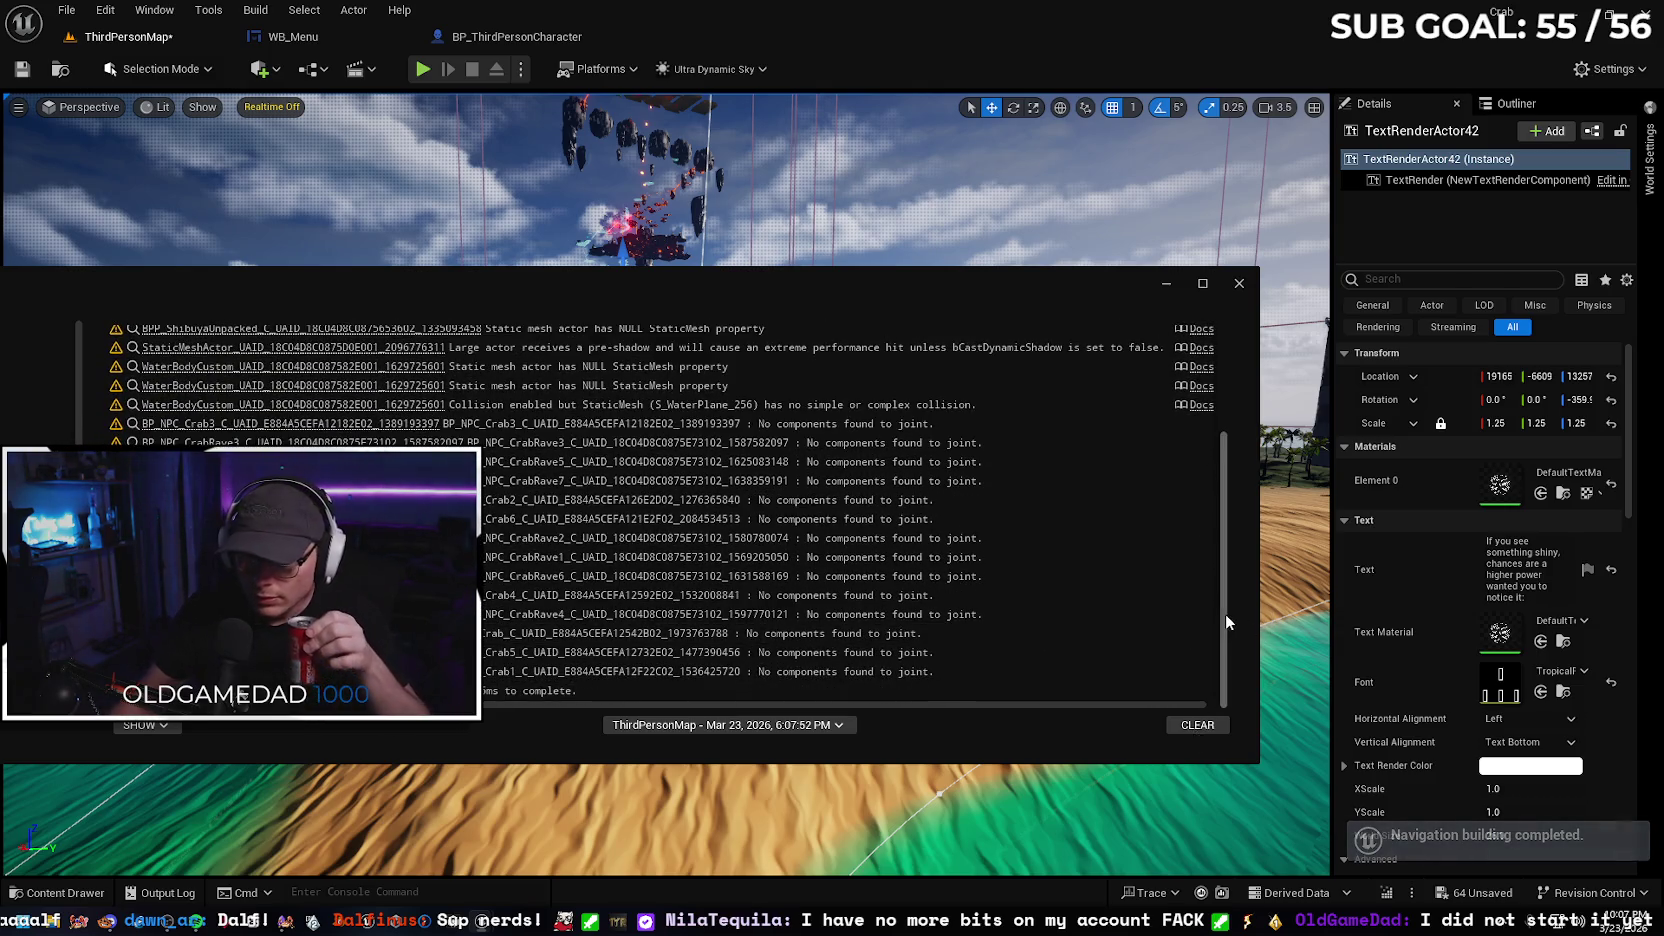
scroll(1216, 474, "up", 3)
left_click_drag(760, 284, 972, 255)
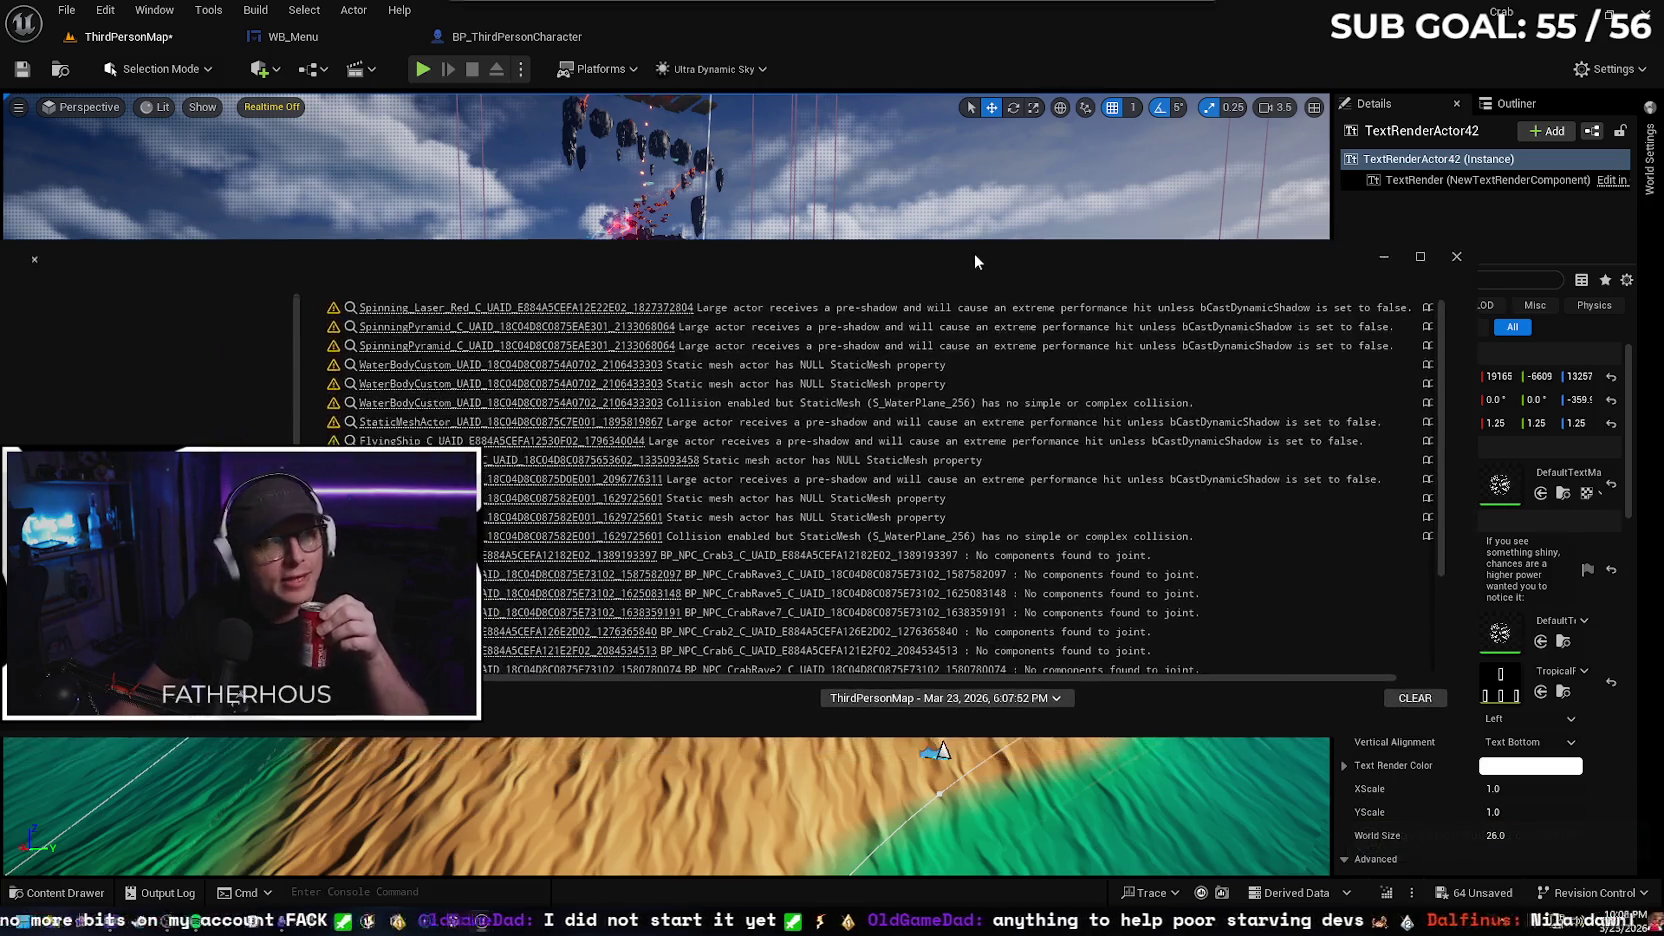
left_click_drag(1432, 483, 1145, 483)
left_click_drag(789, 256, 1072, 274)
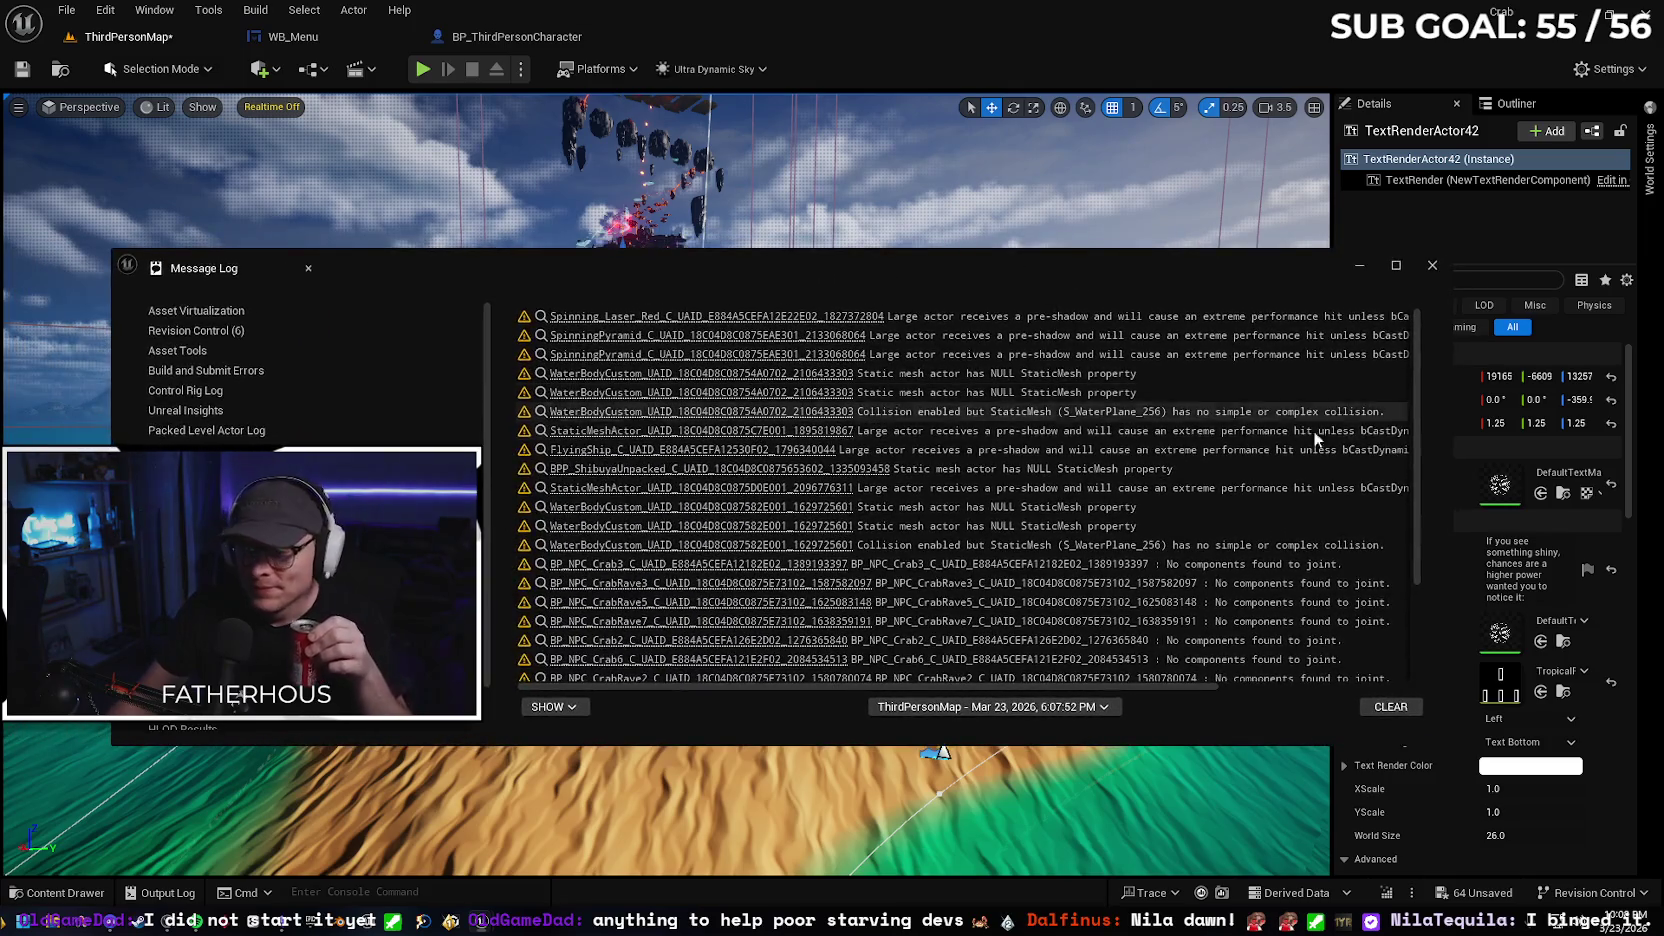
left_click_drag(1410, 481, 1408, 672)
mouse_move(1405, 610)
left_mouse_down()
mouse_move(1407, 488)
mouse_move(1410, 505)
left_mouse_up()
left_click(1433, 266)
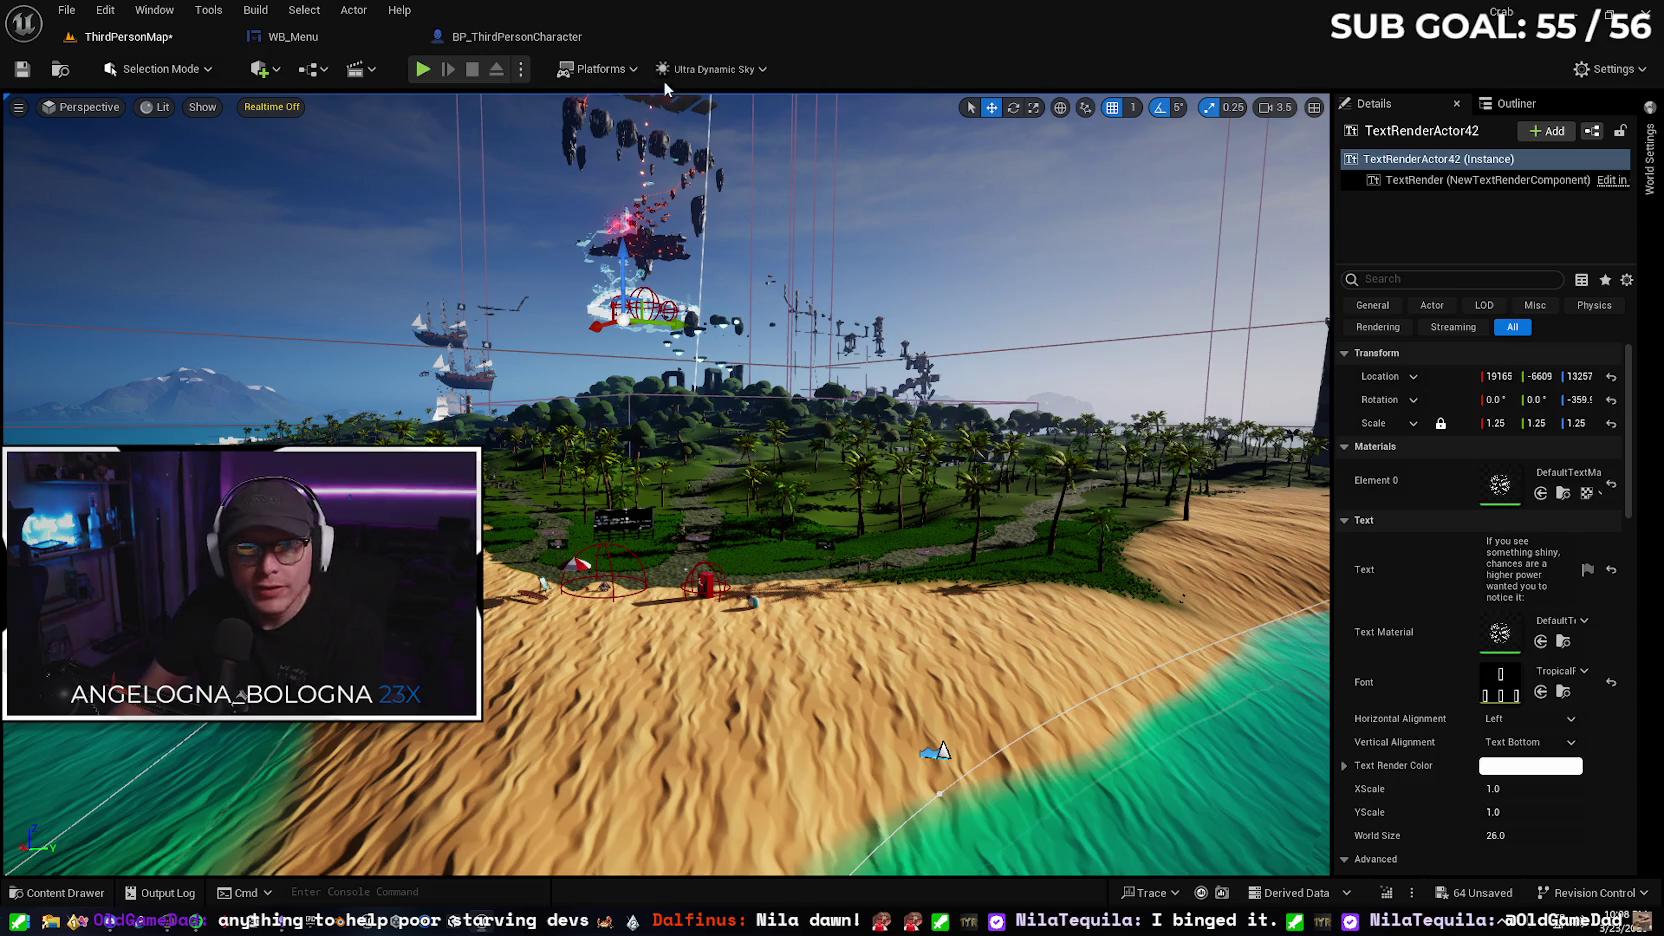
Package the project for Windows, choosing the builds folder as the destination
left_click(598, 68)
mouse_move(650, 181)
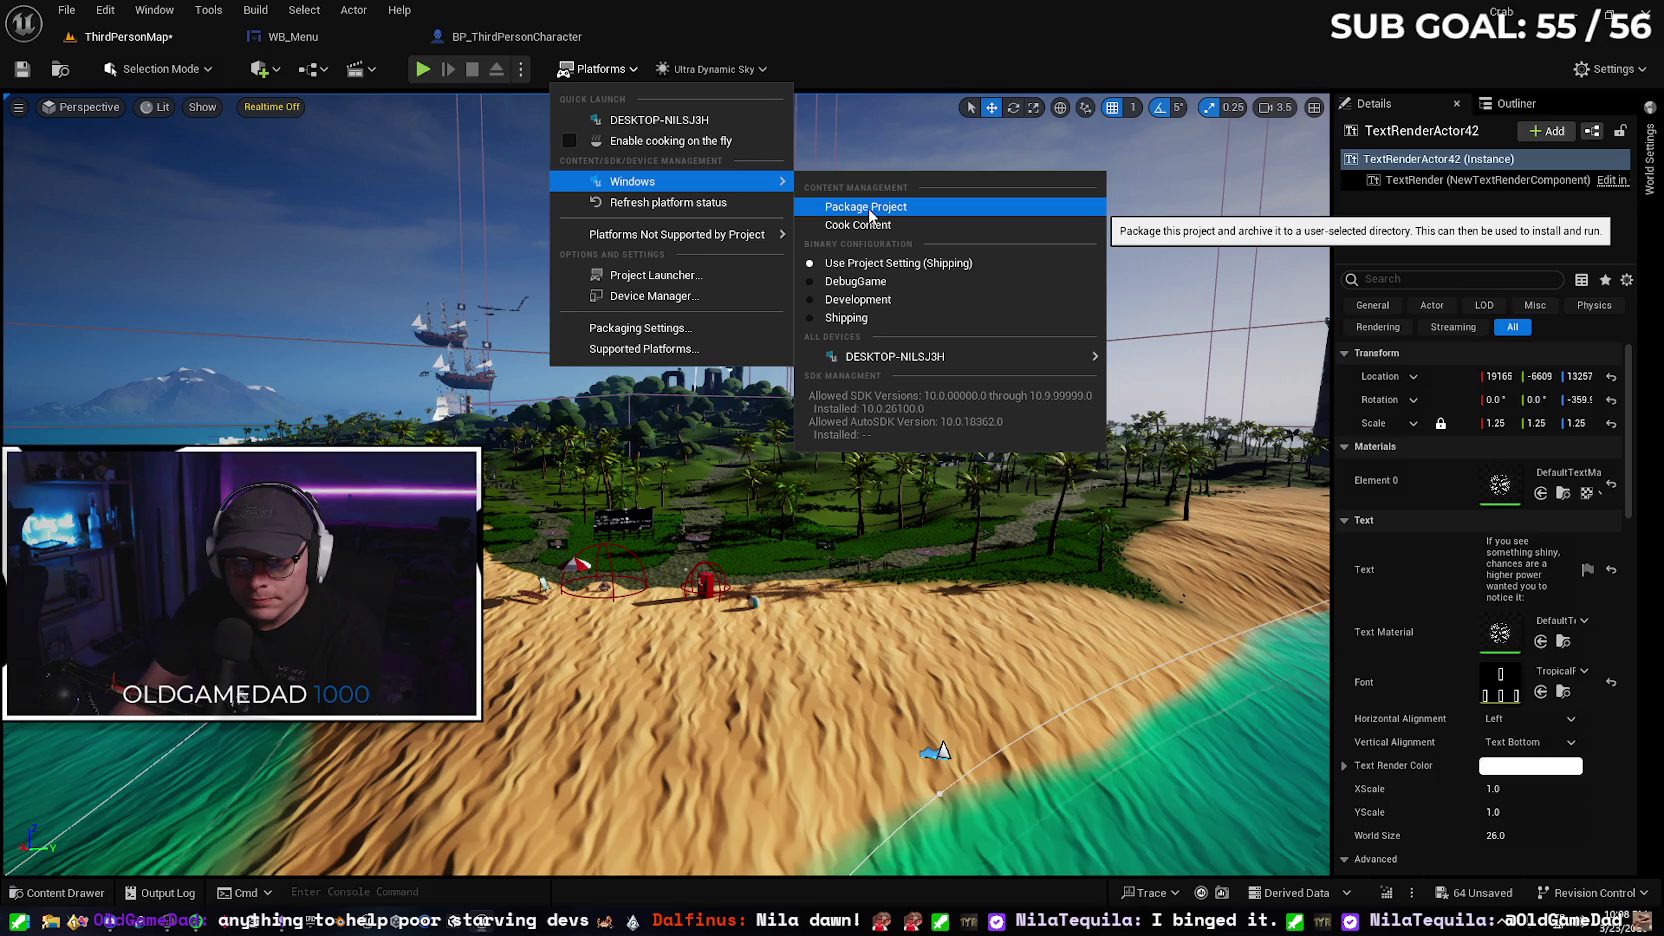
left_click(868, 208)
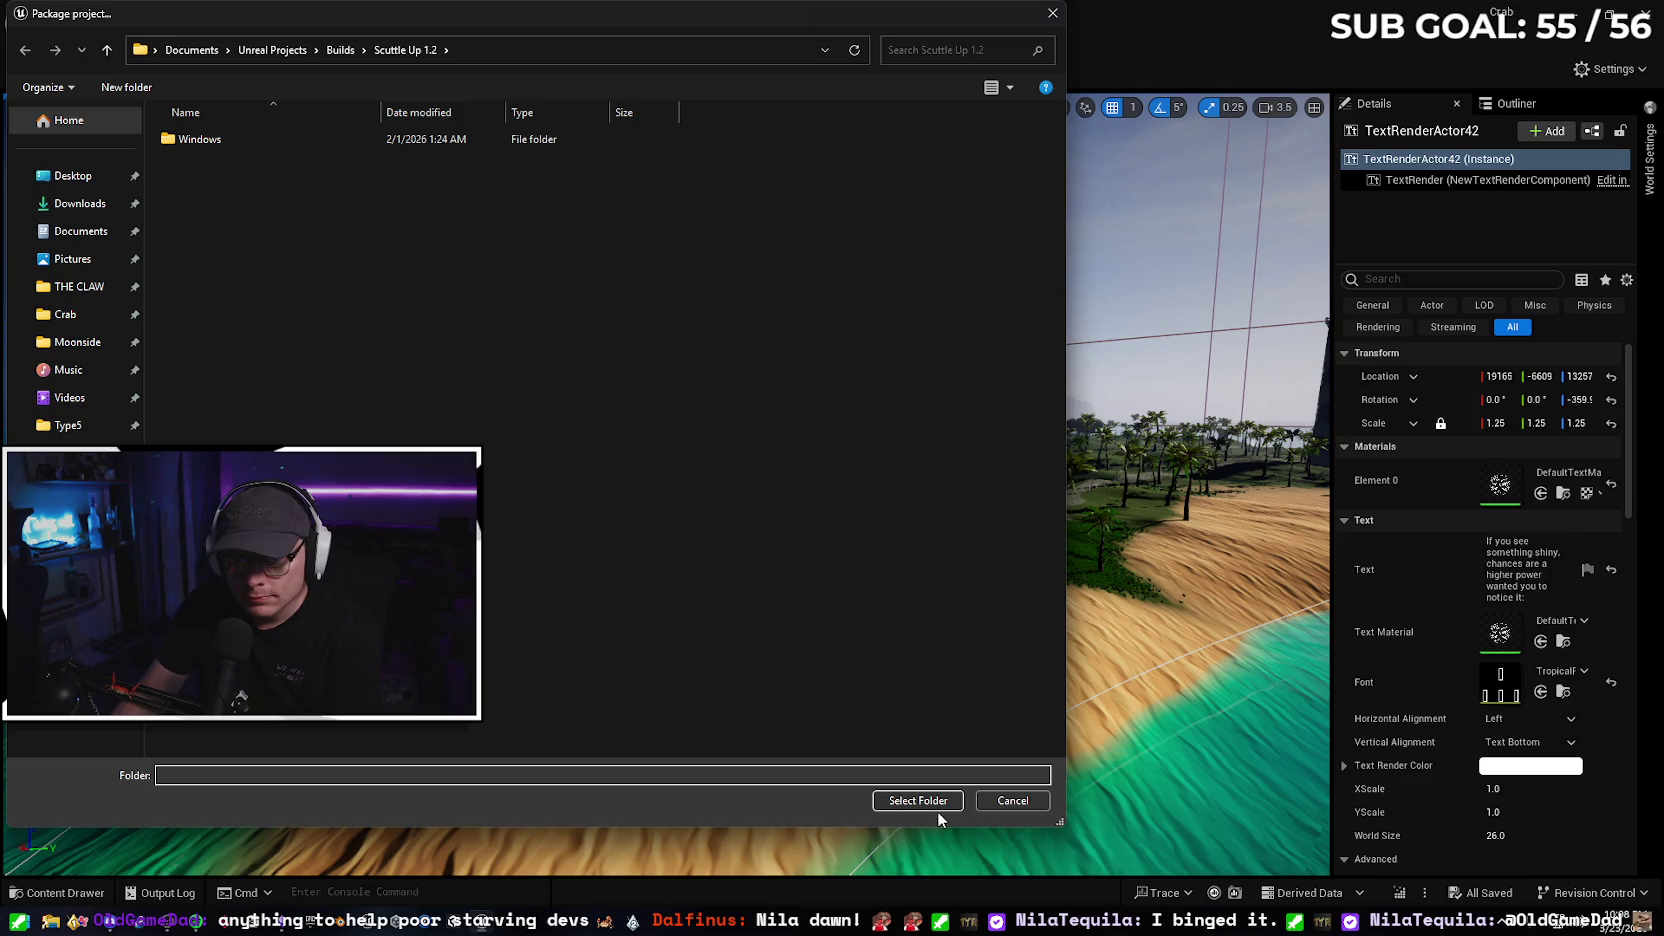
left_click(930, 800)
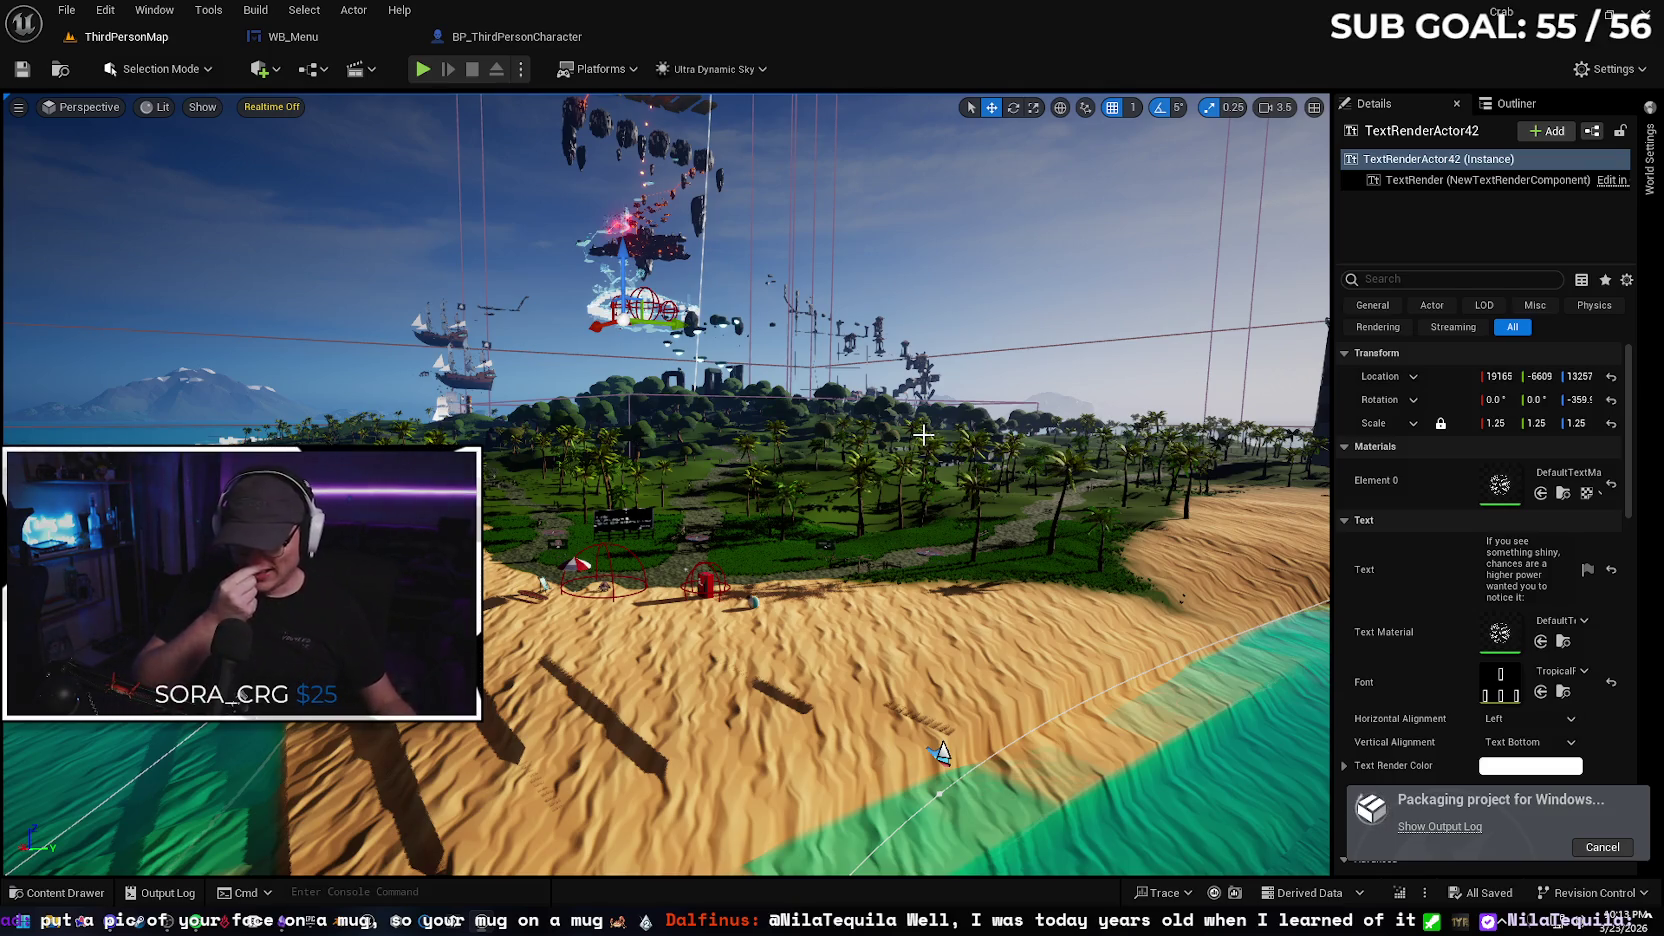
Show the output log to read the BUILD FAILED error with exit code 25: Unknown Cook Failure
left_click_drag(923, 434, 965, 424)
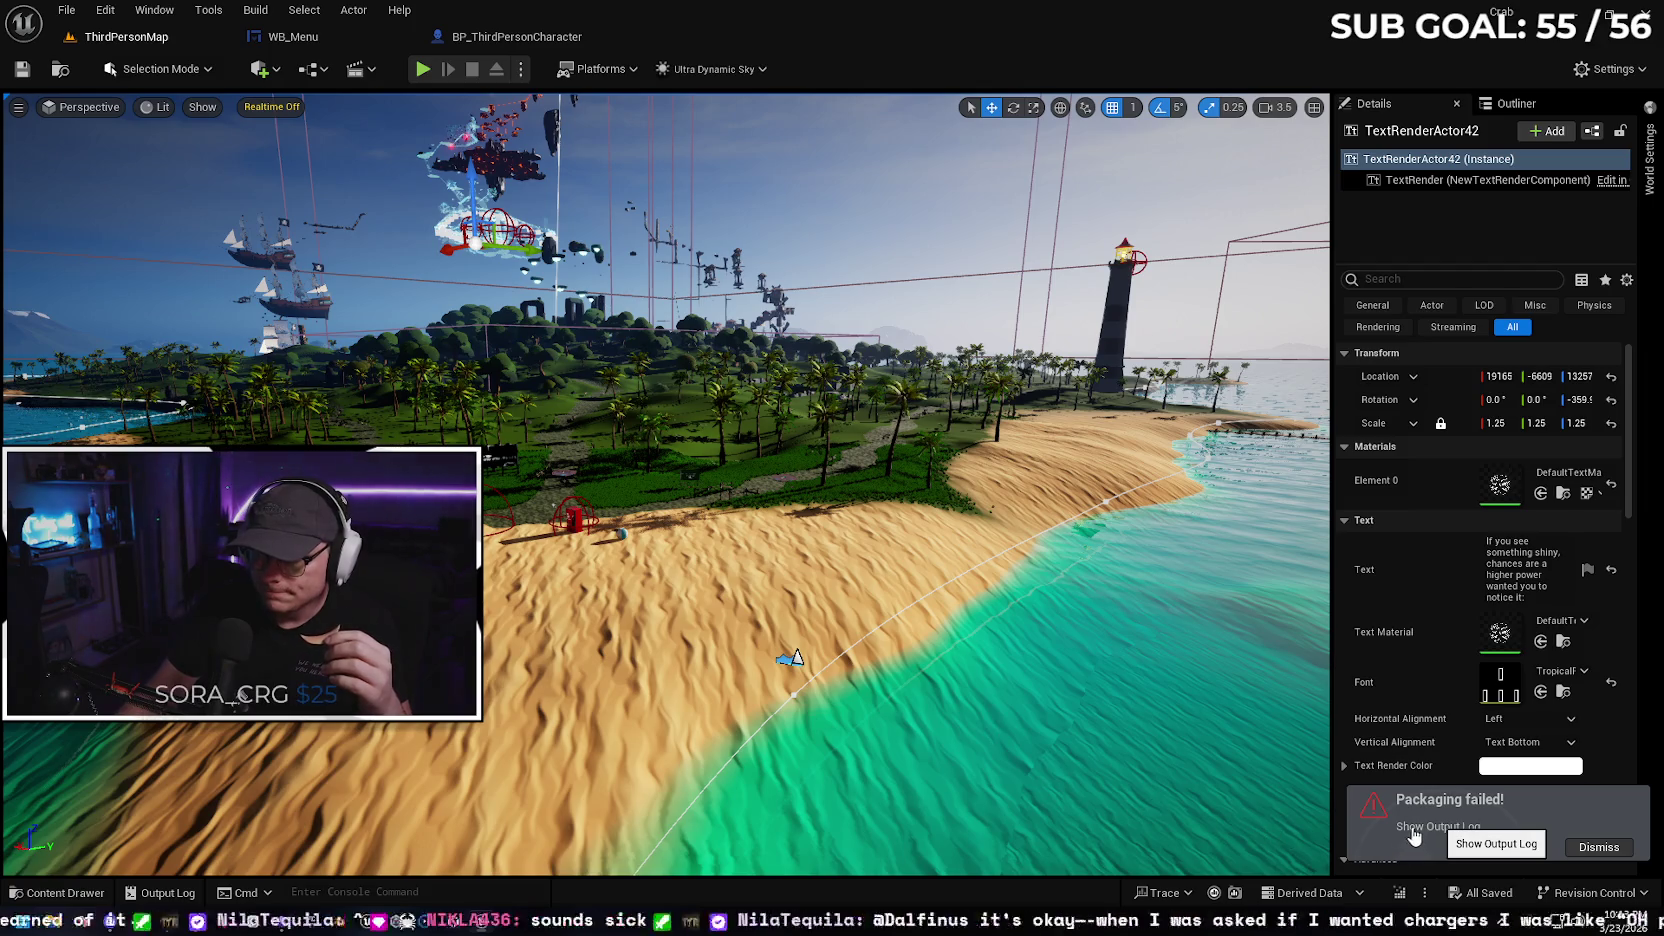
left_click(1430, 826)
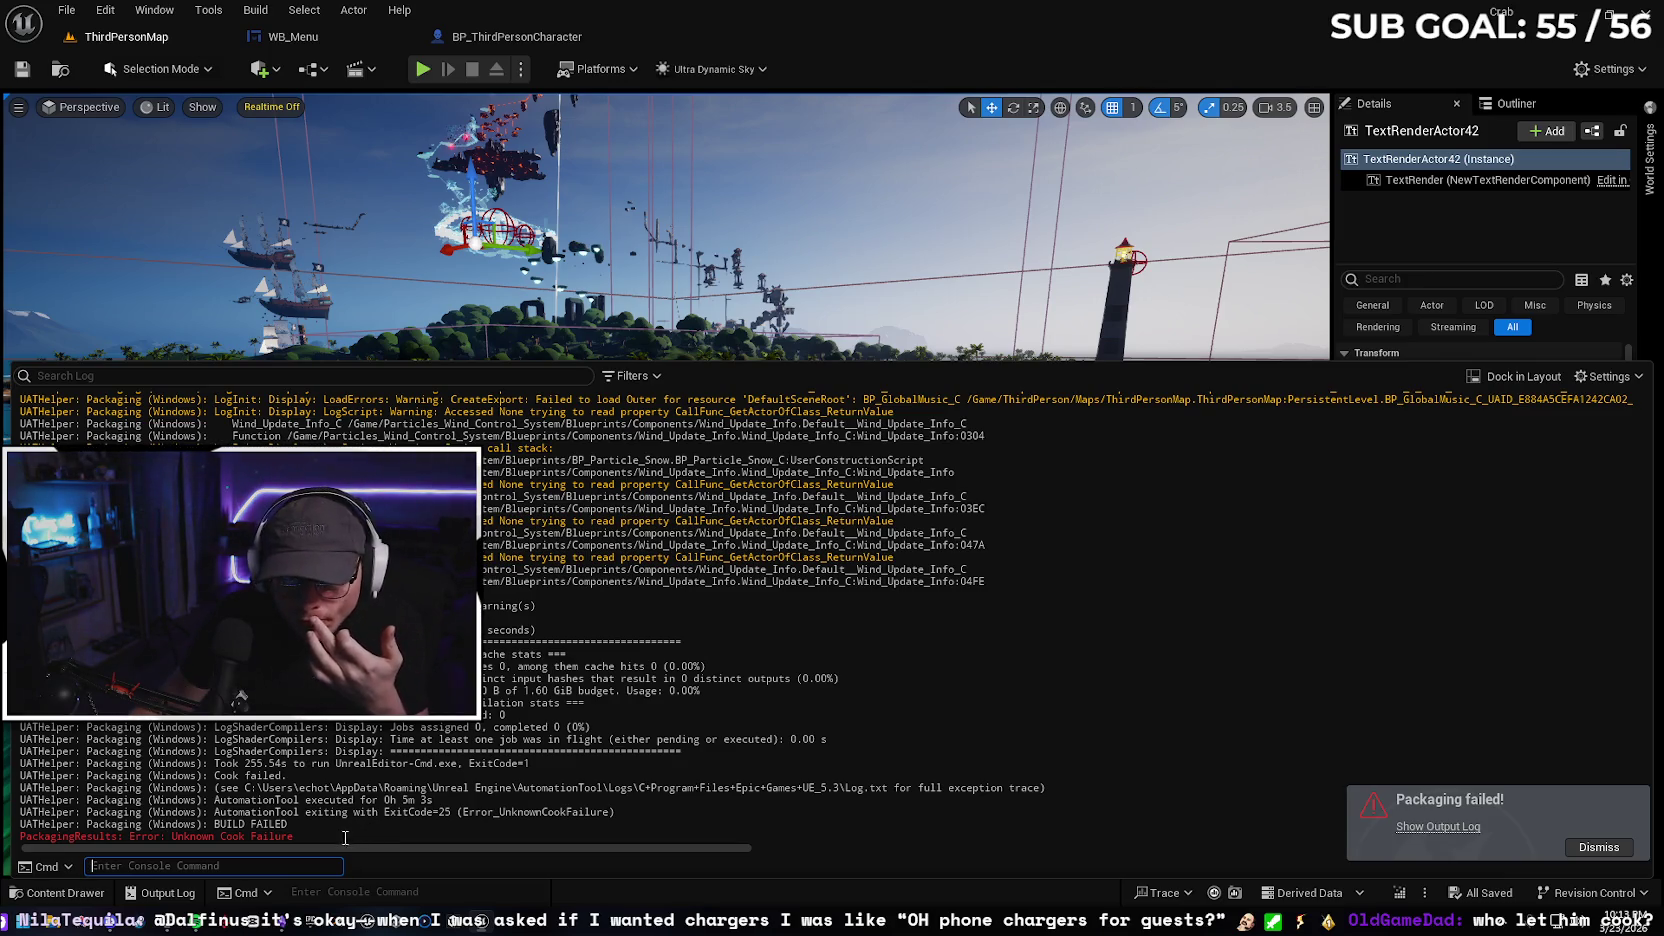
left_click(317, 818)
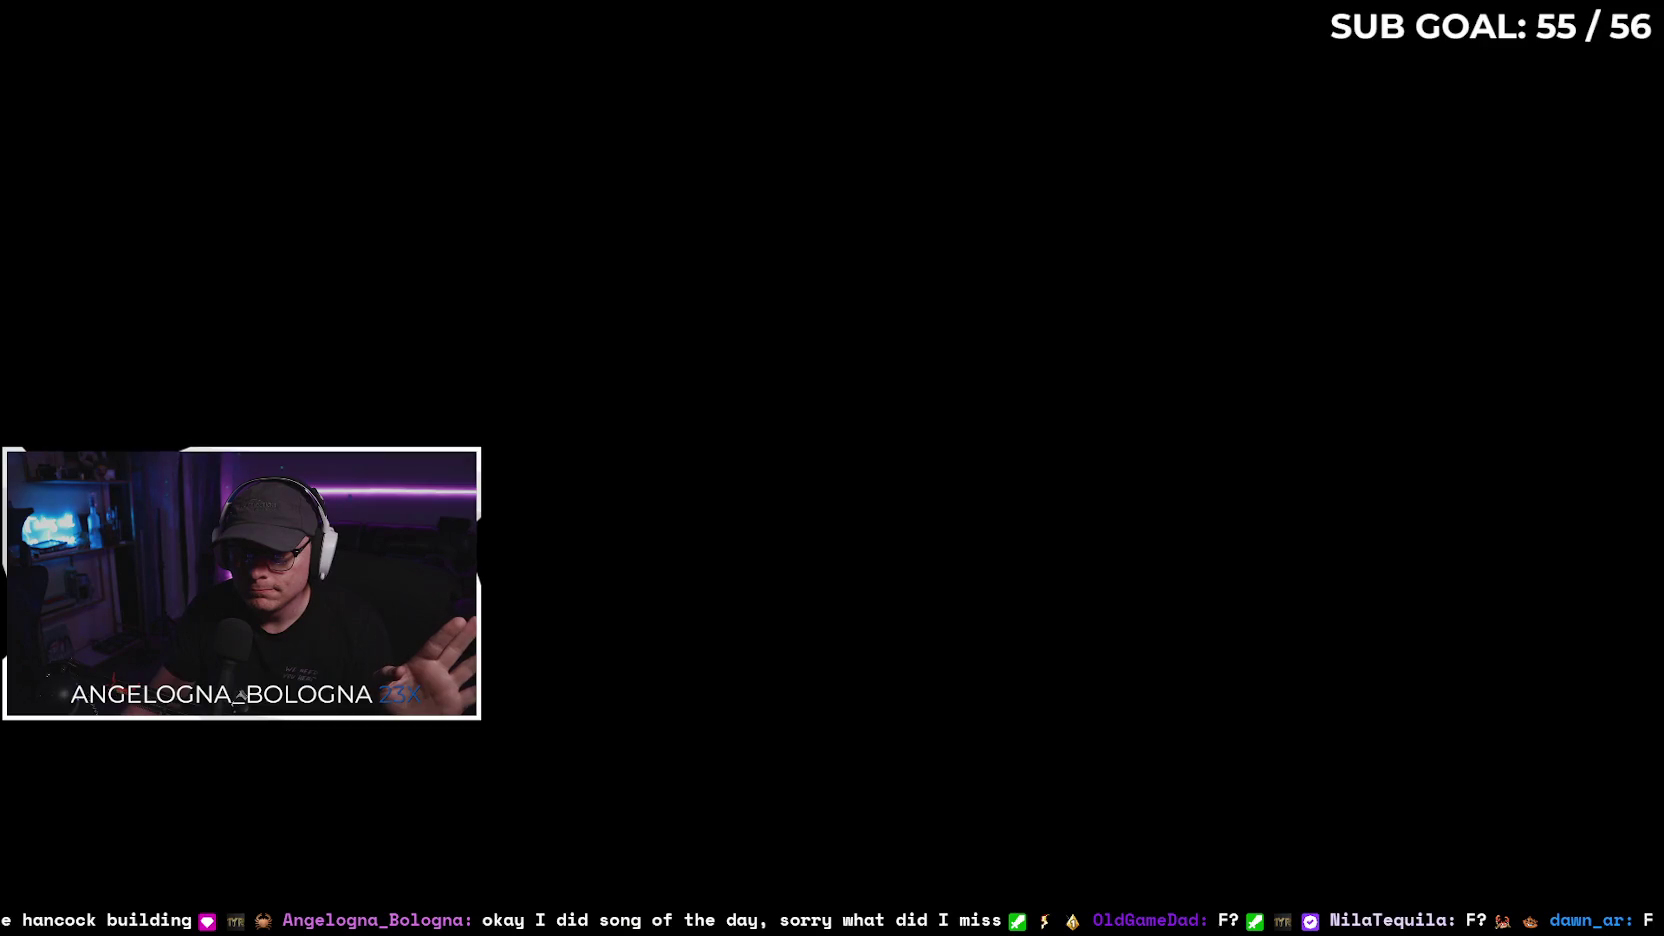
Open Task Manager's Processes page over the Unreal Editor to check memory use
key("ctrl+shift+Escape")
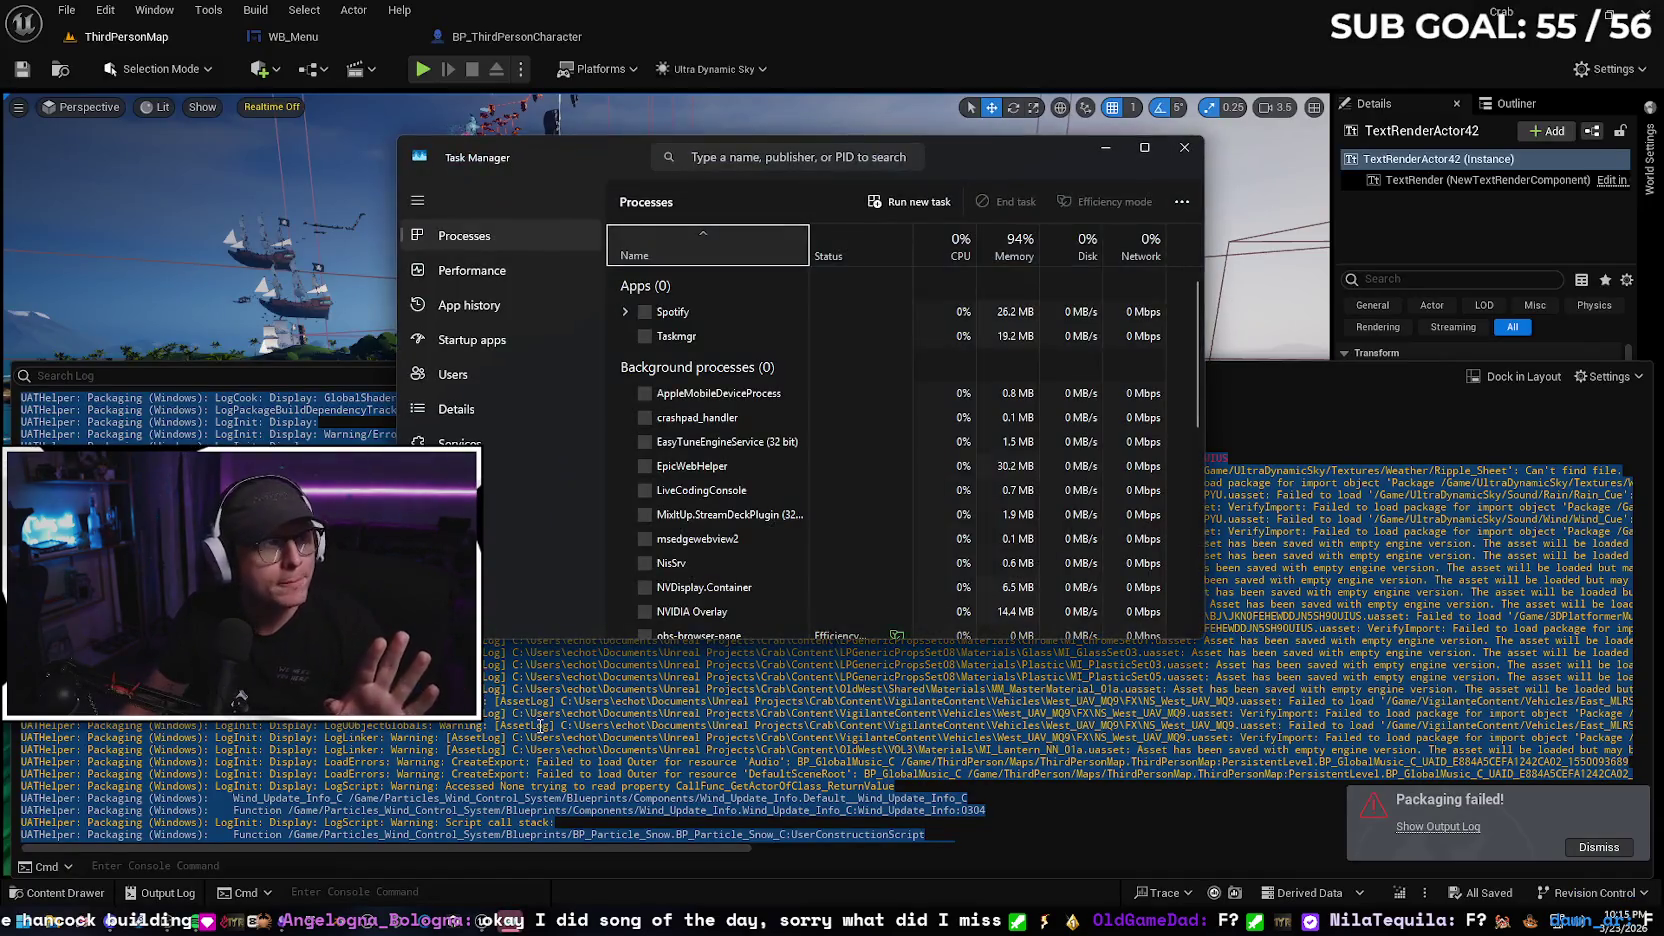